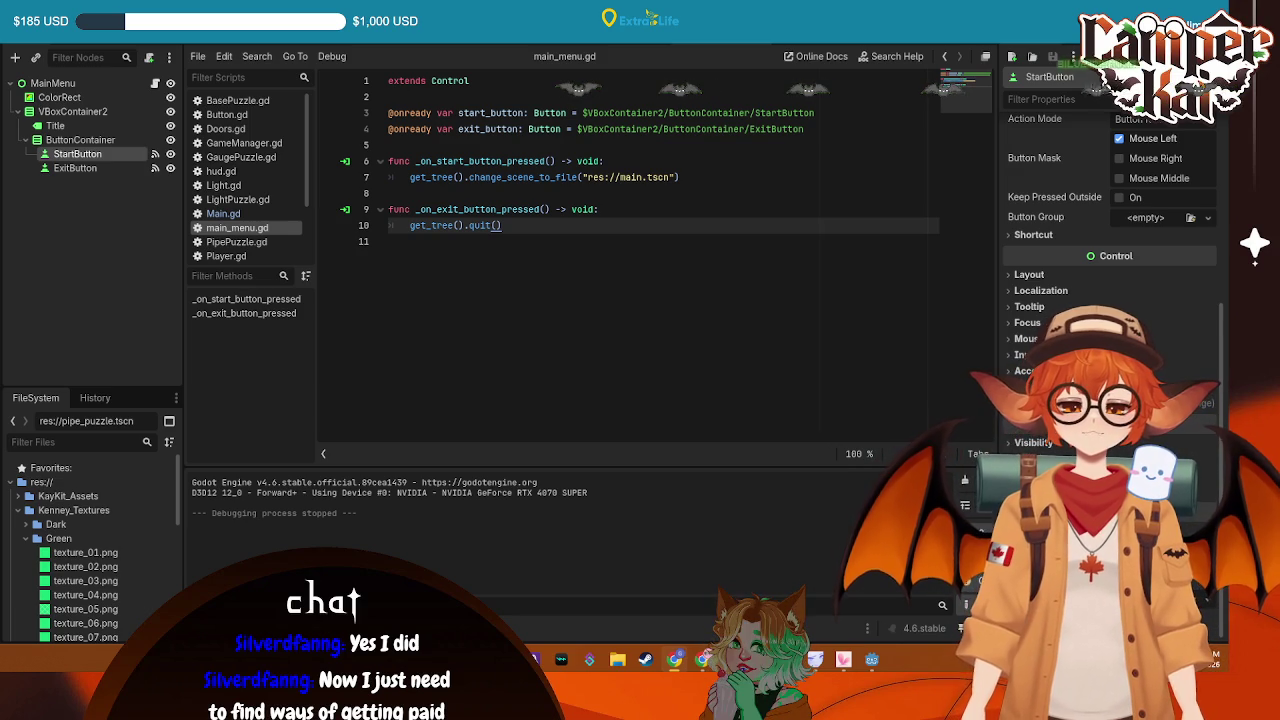
Bring the Chrome window playing the YouTube video to the front and maximise it
key(alt+Tab)
mouse_move(597, 133)
mouse_down()
mouse_move(477, 73)
mouse_move(477, 2)
mouse_up()
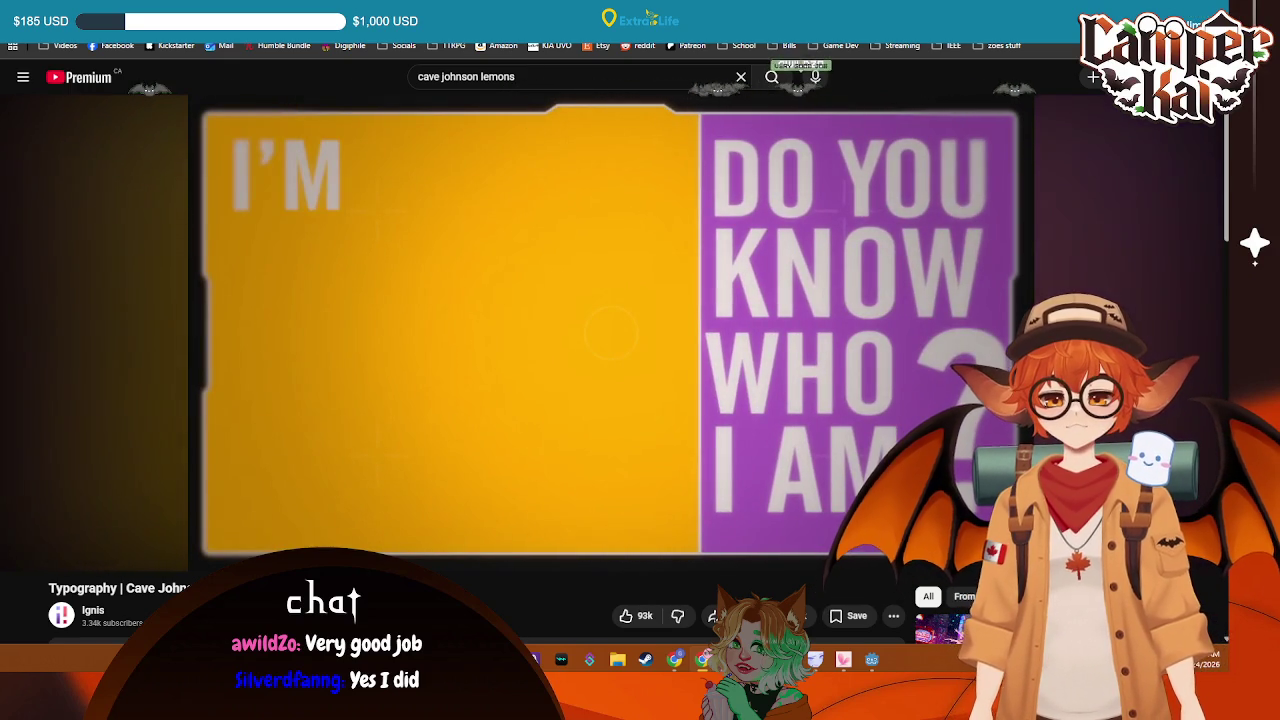
Search 'cave johnson' in a new tab and open its Wikipedia article
key(ctrl+t)
text(cave johnson)
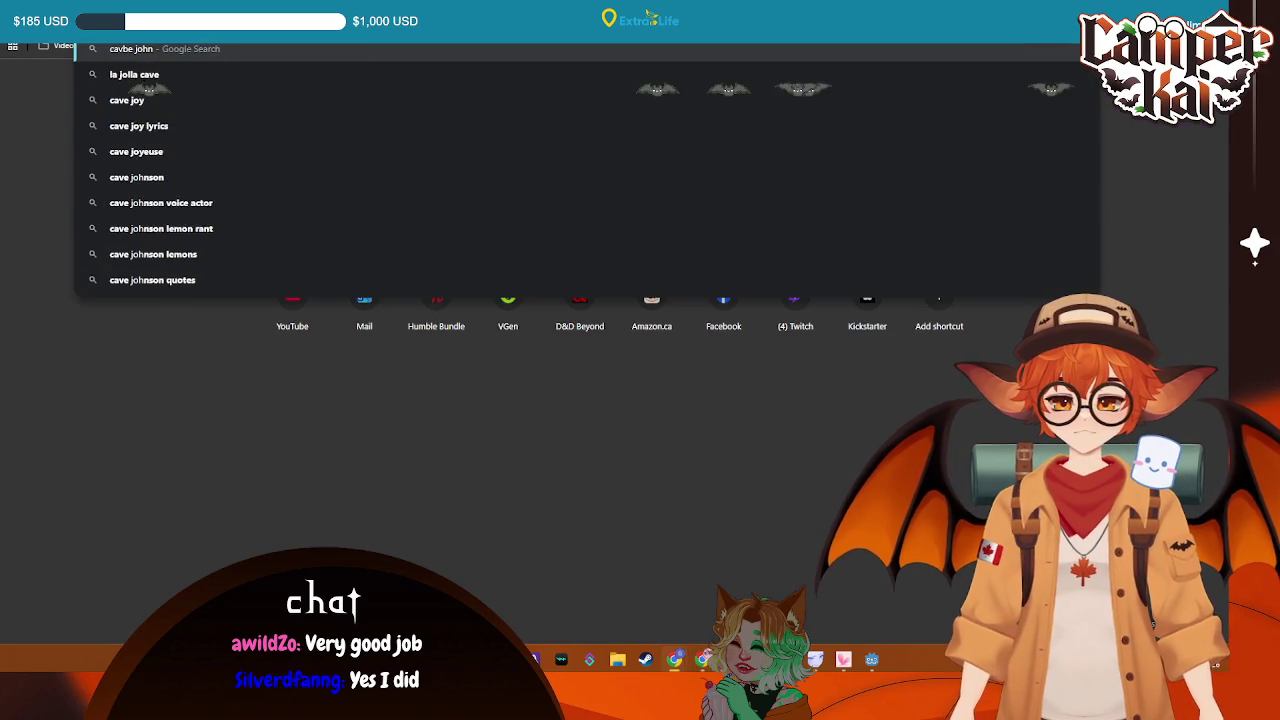
key(Return)
scroll(600, 300, down, 2)
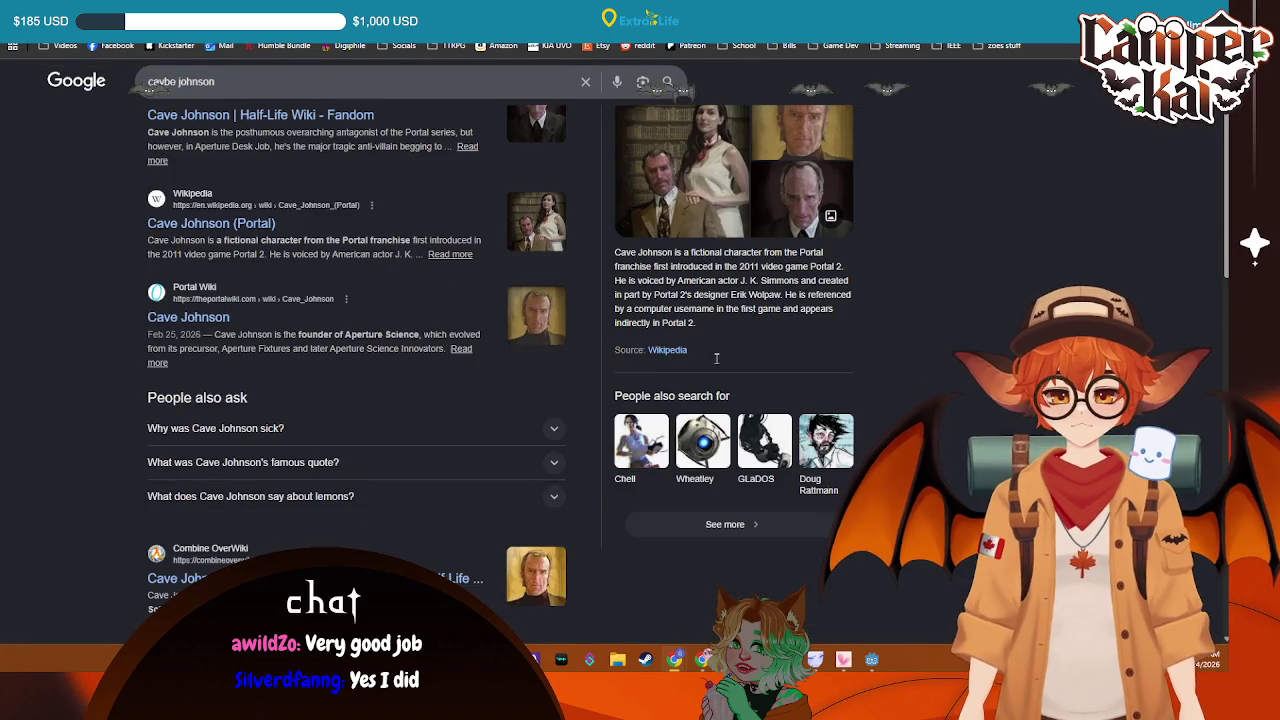
scroll(662, 352, up, 2)
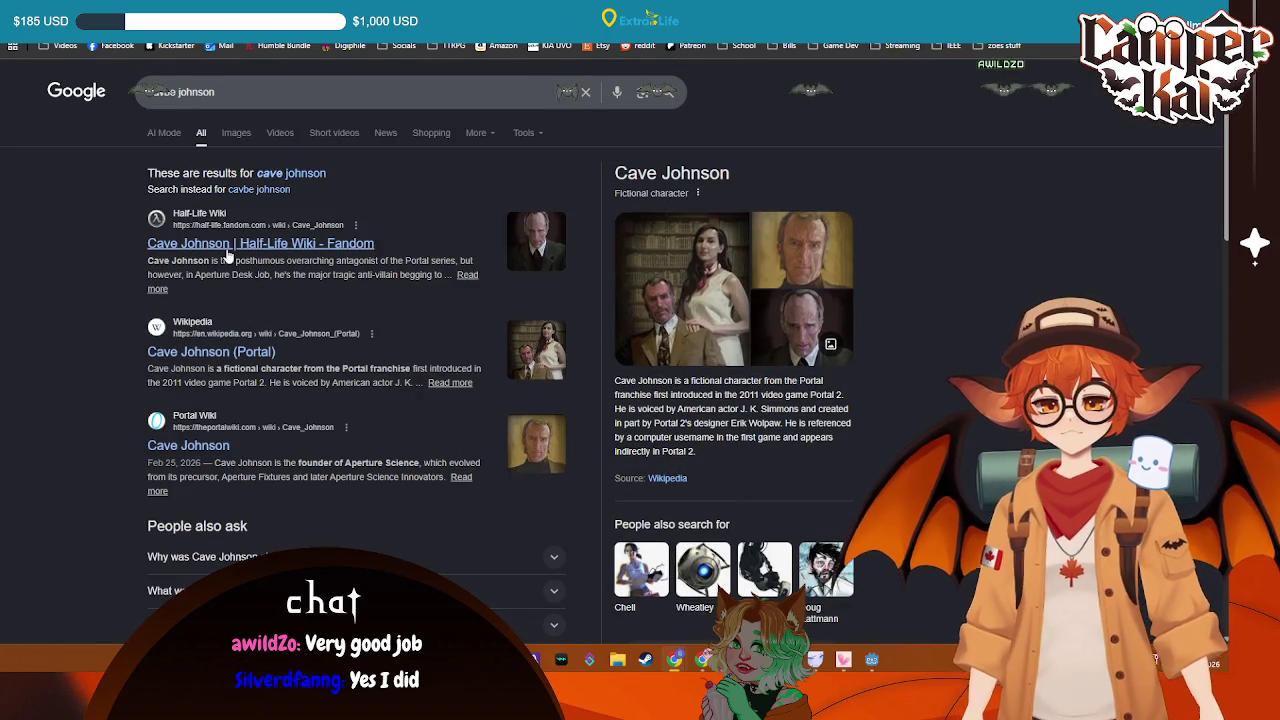
click(200, 352)
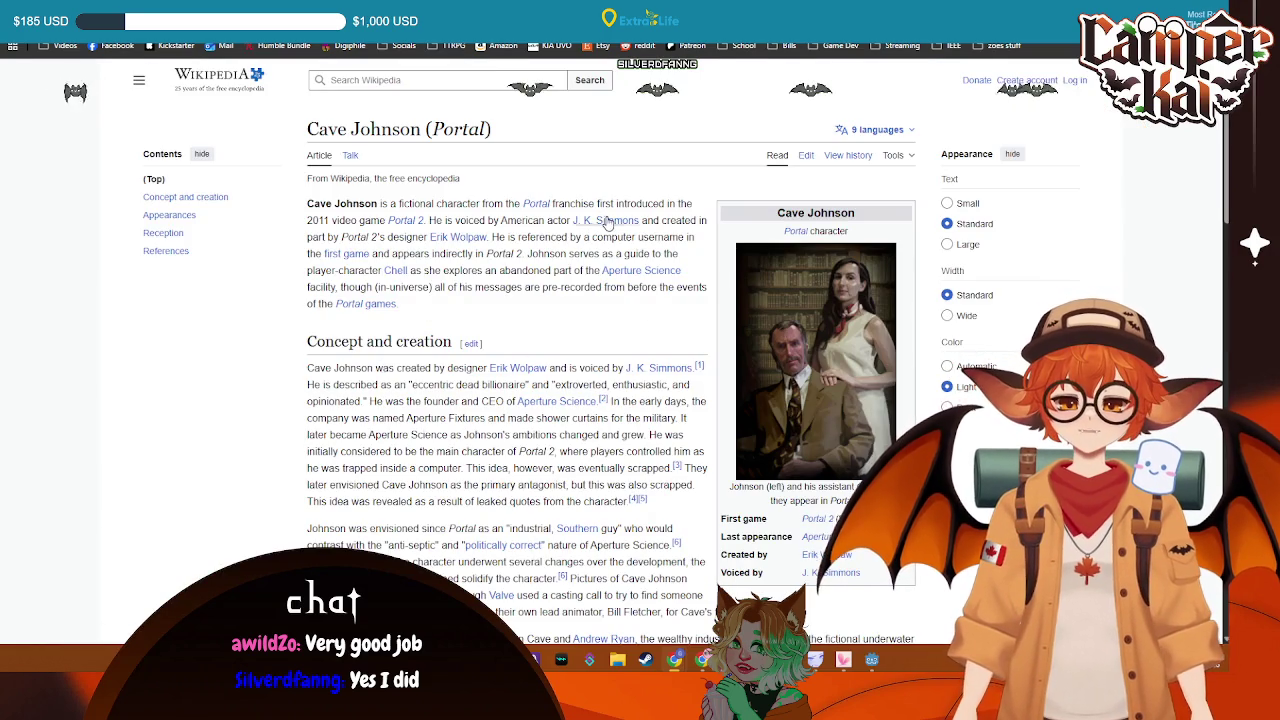
Pause the YouTube video and return to the Godot editor
key(ctrl+Tab)
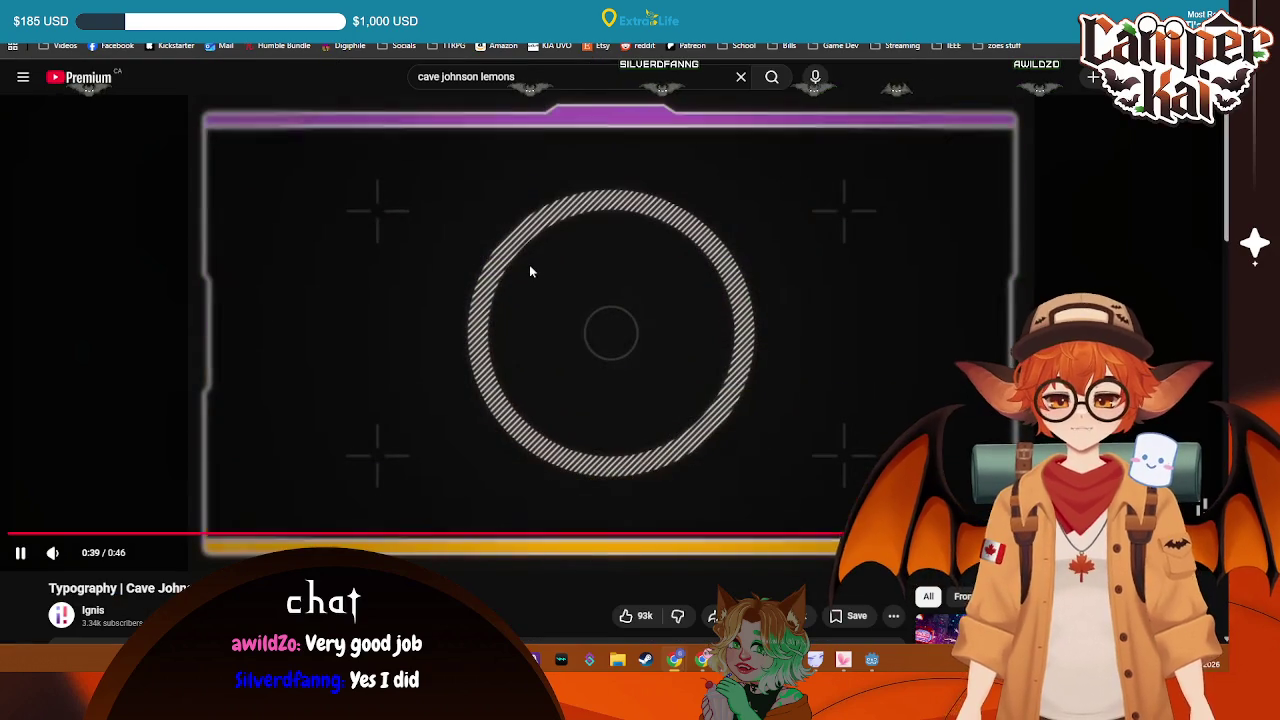
click(529, 265)
key(alt+Tab)
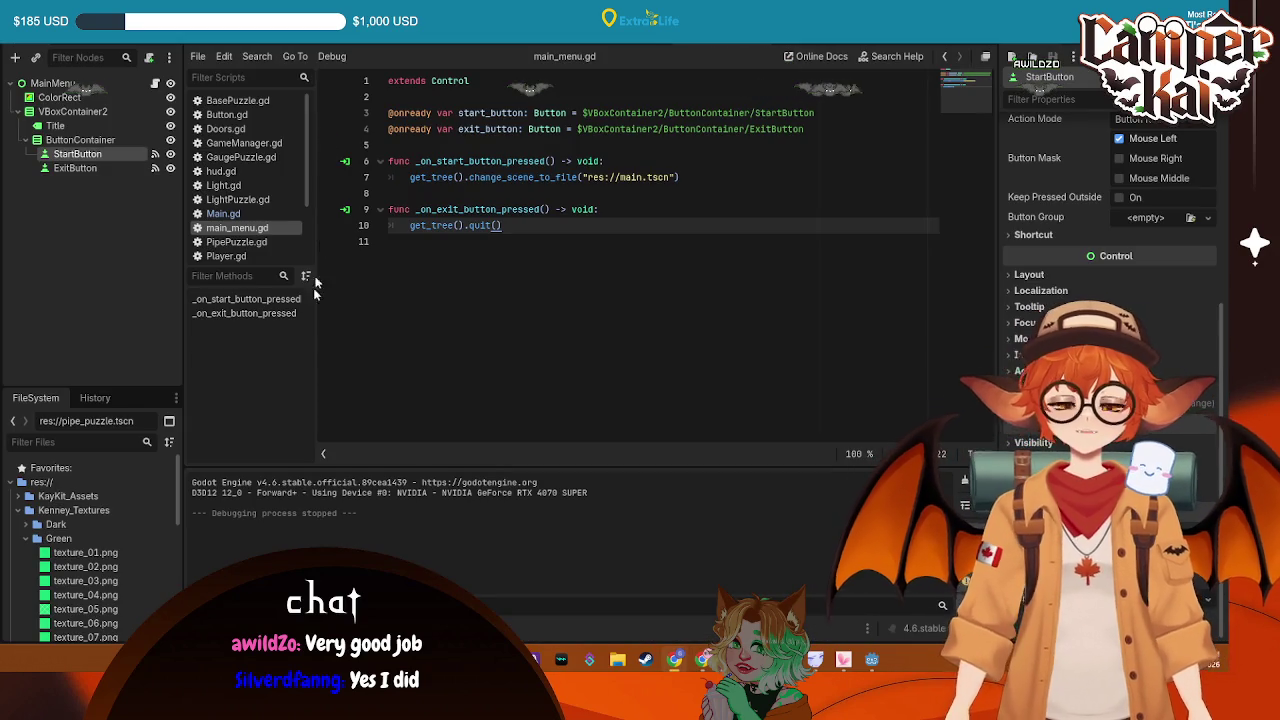
Save main_menu.gd and its scene from the empty line 11 of the script
click(534, 268)
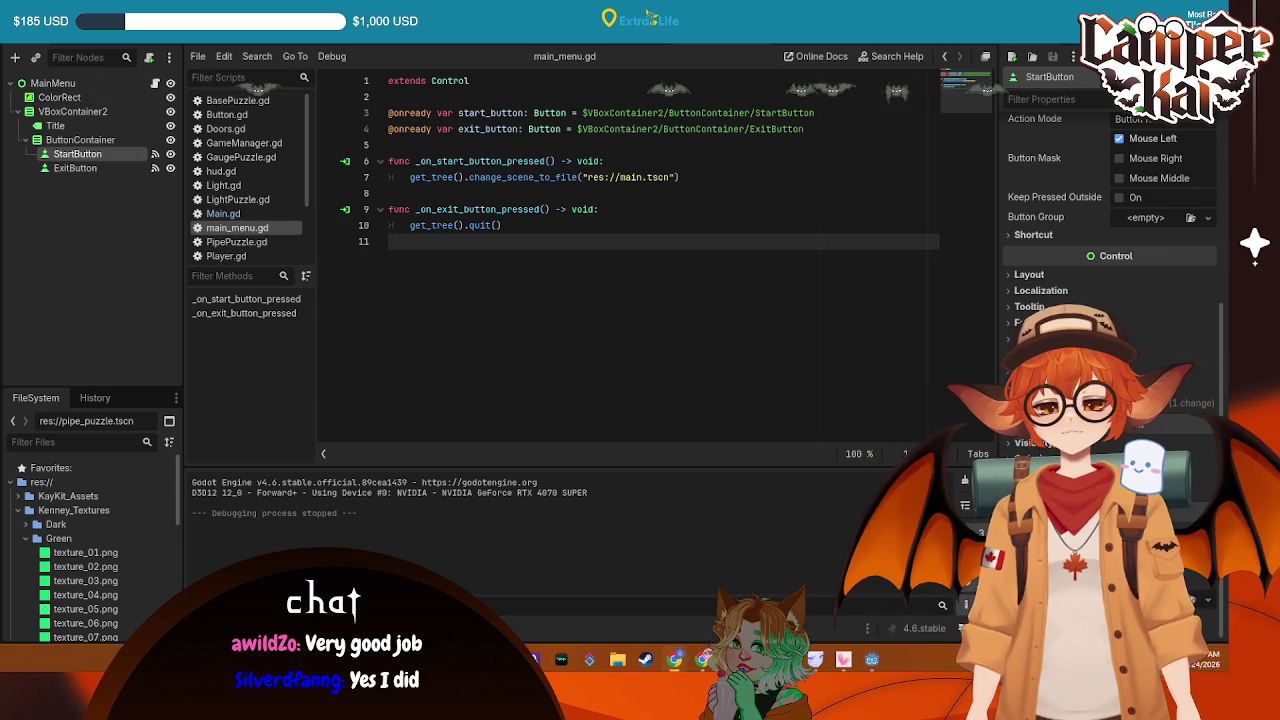
key(ctrl+s)
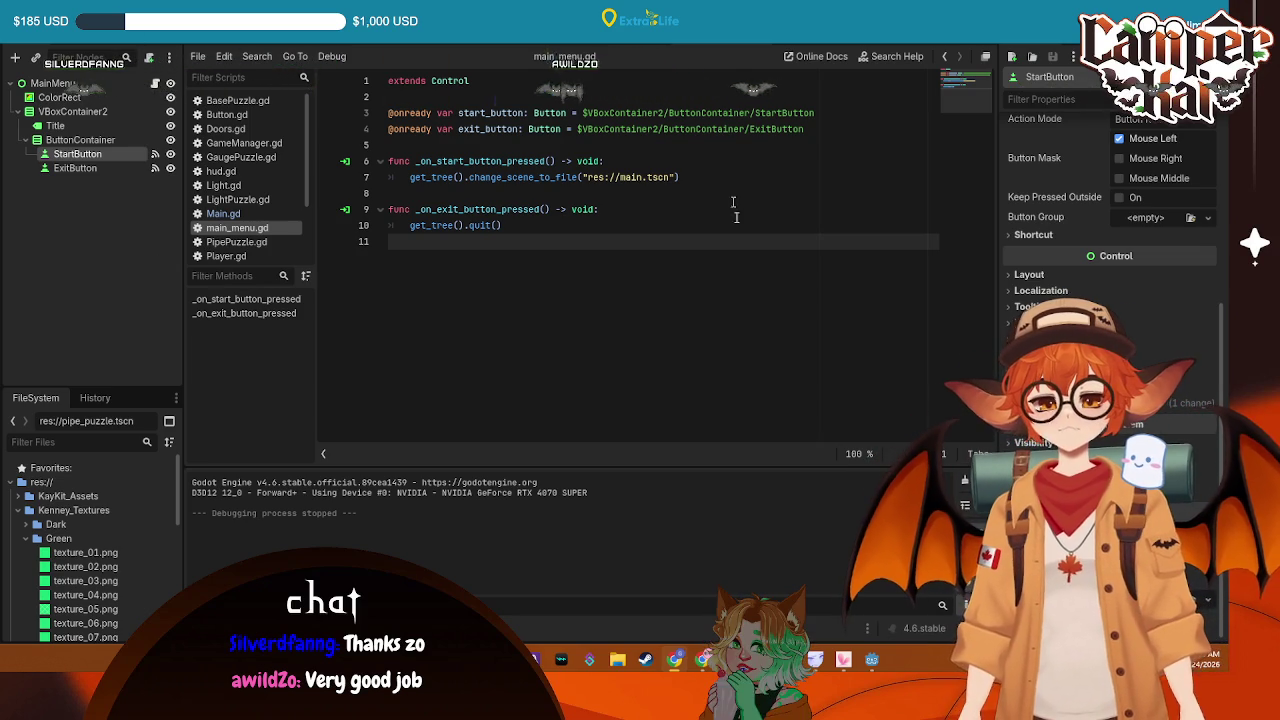
click(62, 14)
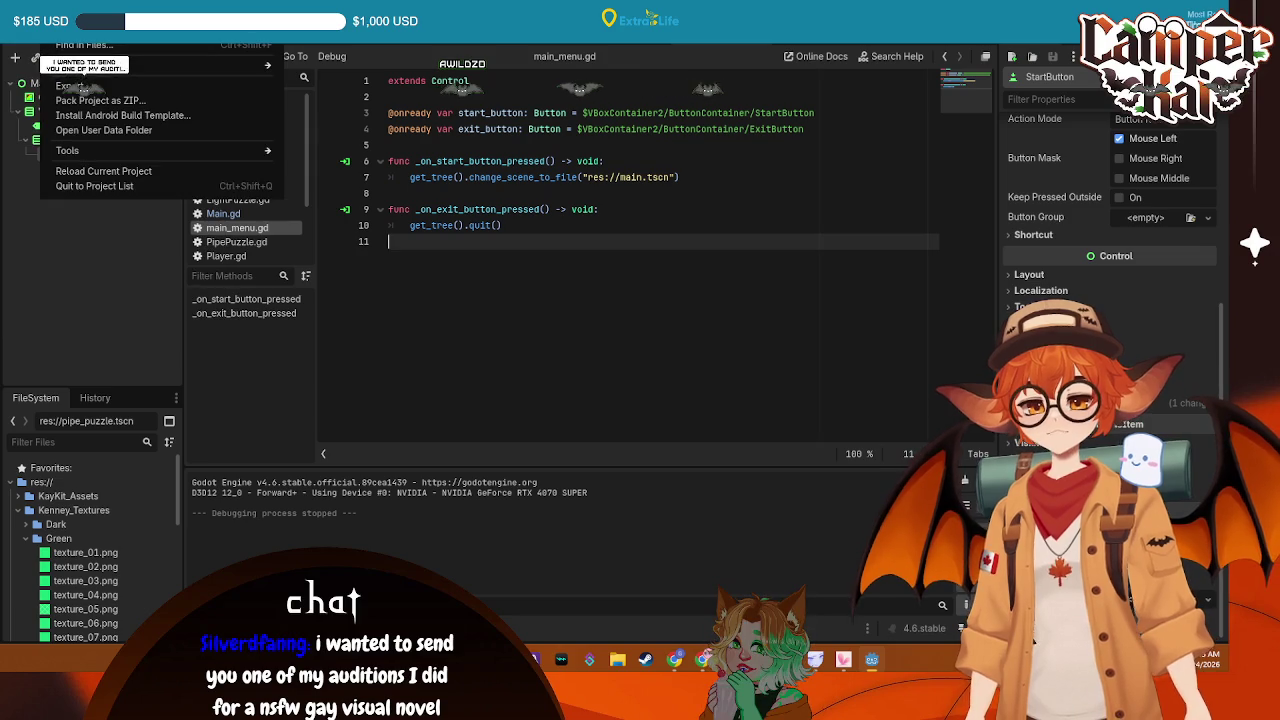
Move main_menu.gd into the res://Scripts folder in the FileSystem dock
key(Escape)
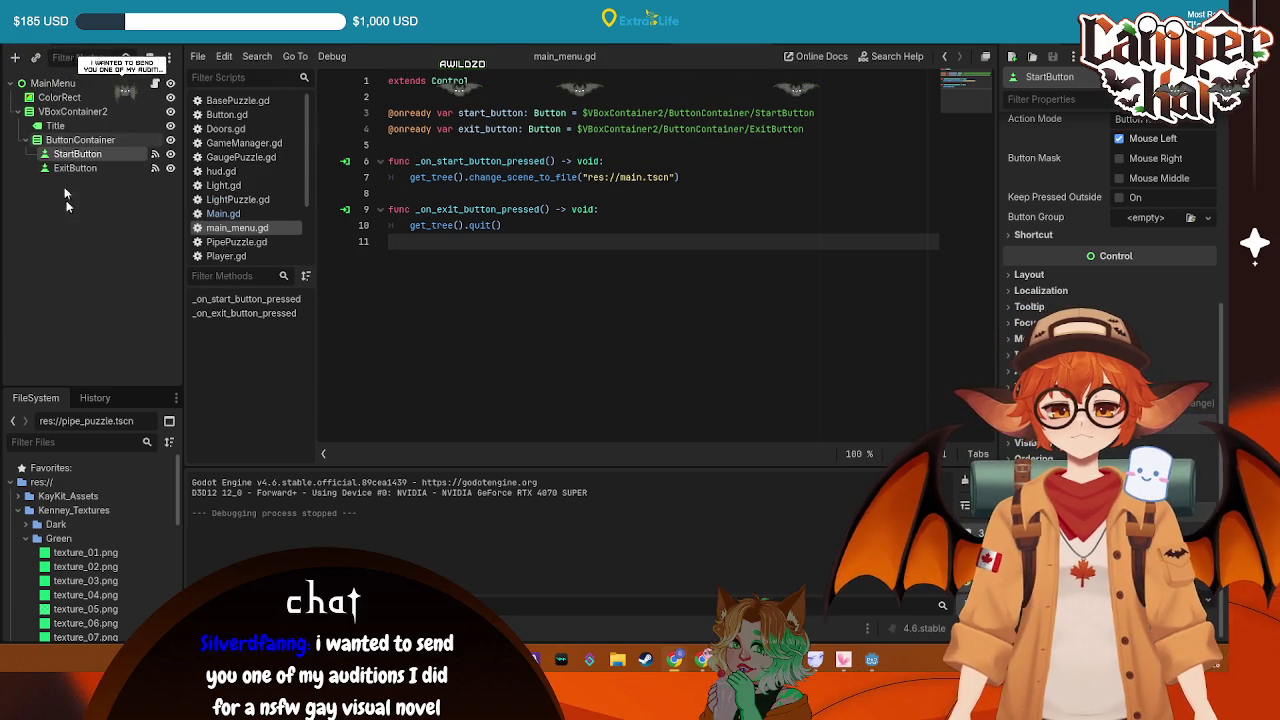
click(64, 294)
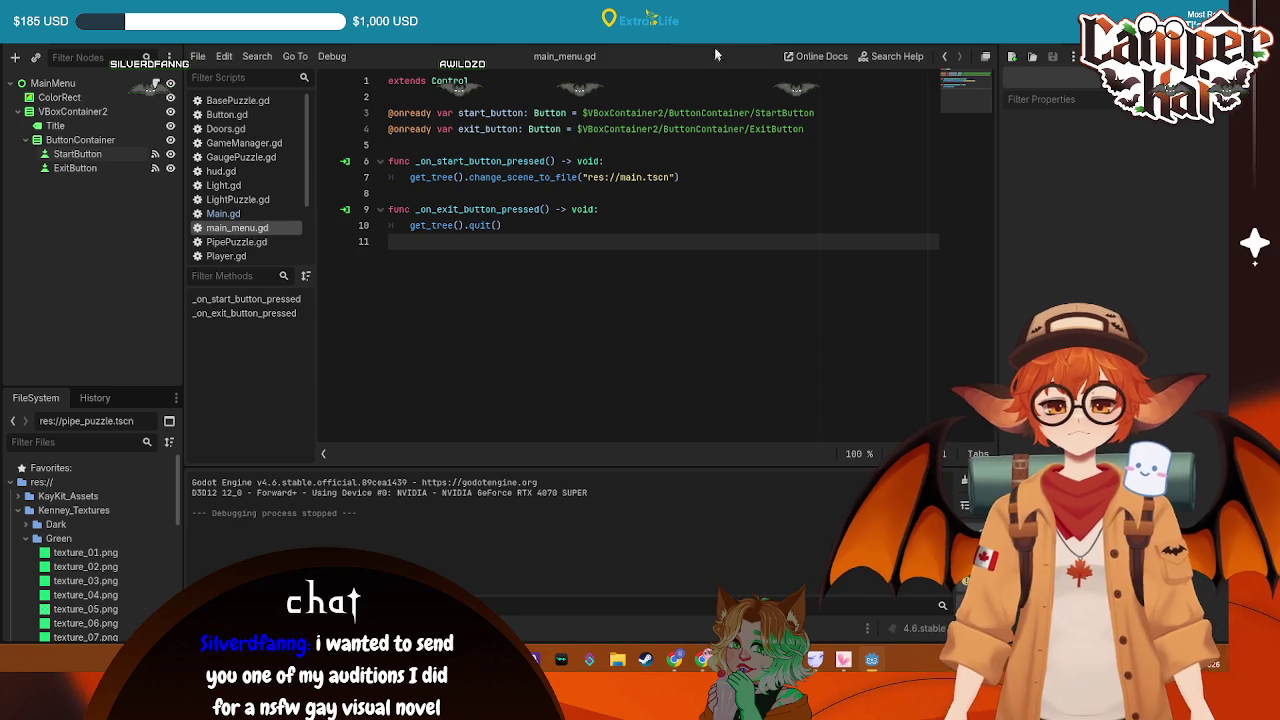
scroll(96, 553, down, 10)
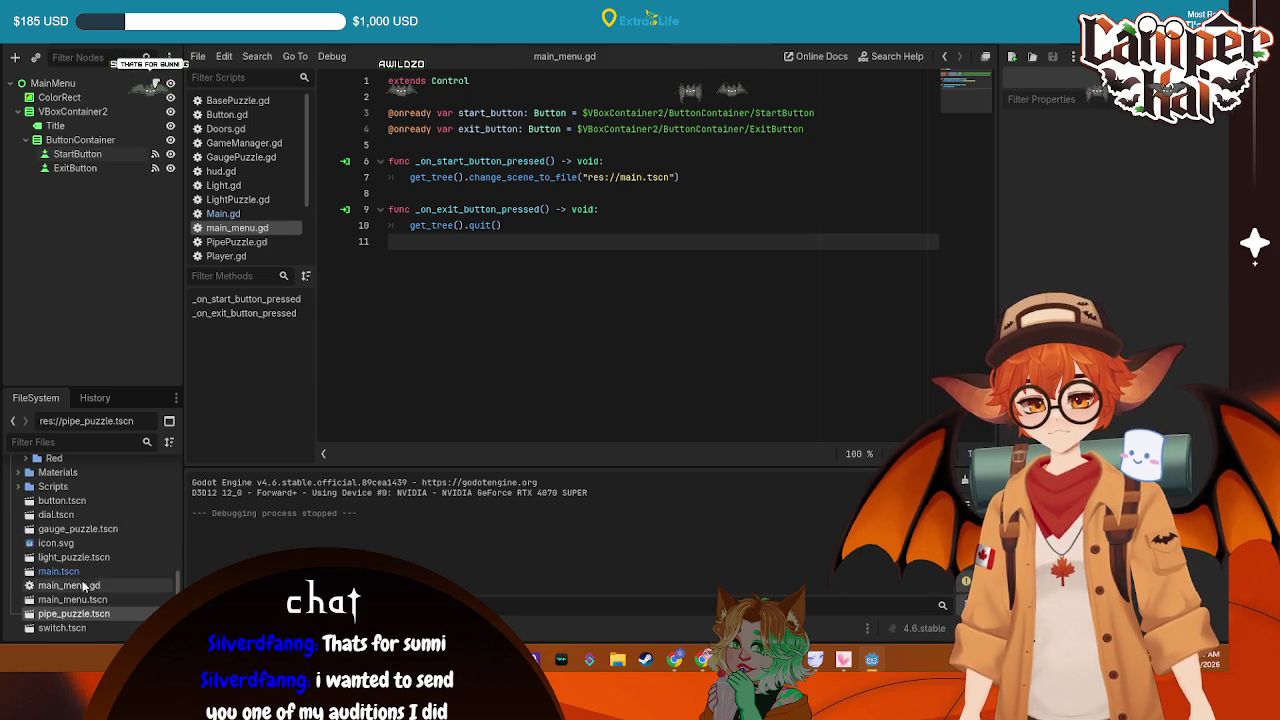
mouse_move(76, 588)
mouse_down()
mouse_move(112, 530)
mouse_move(55, 487)
mouse_up()
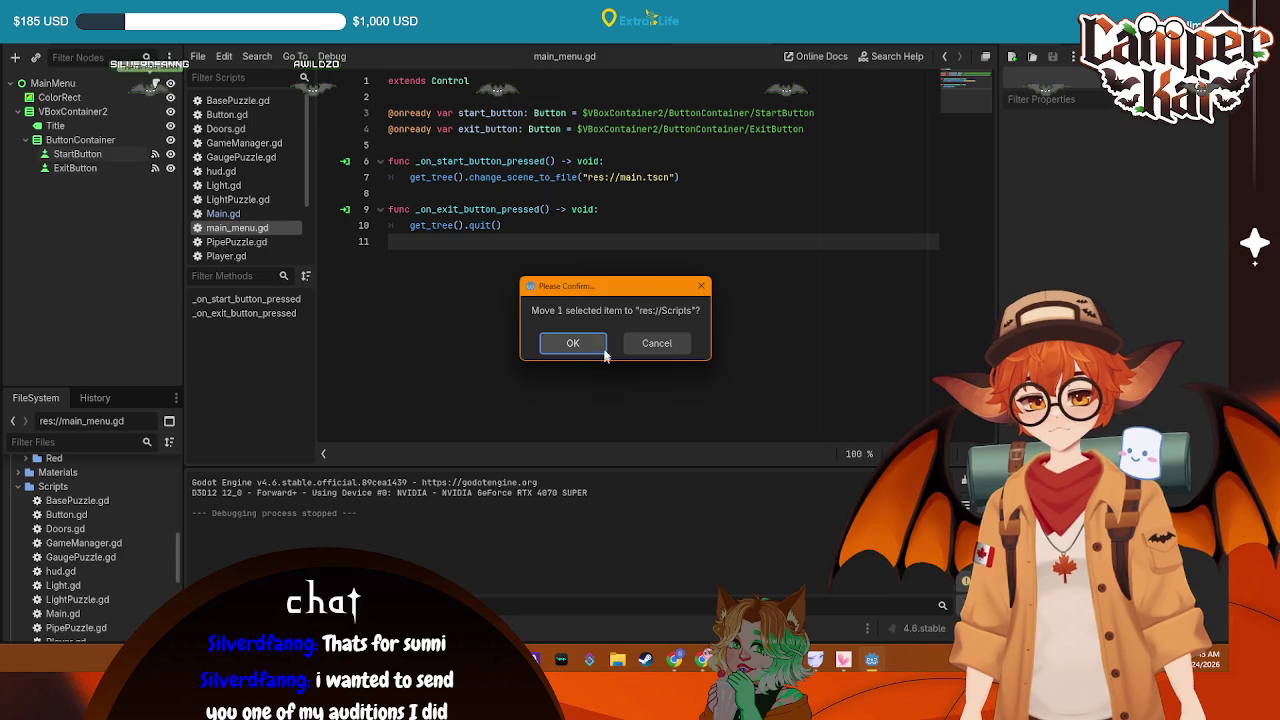
click(575, 341)
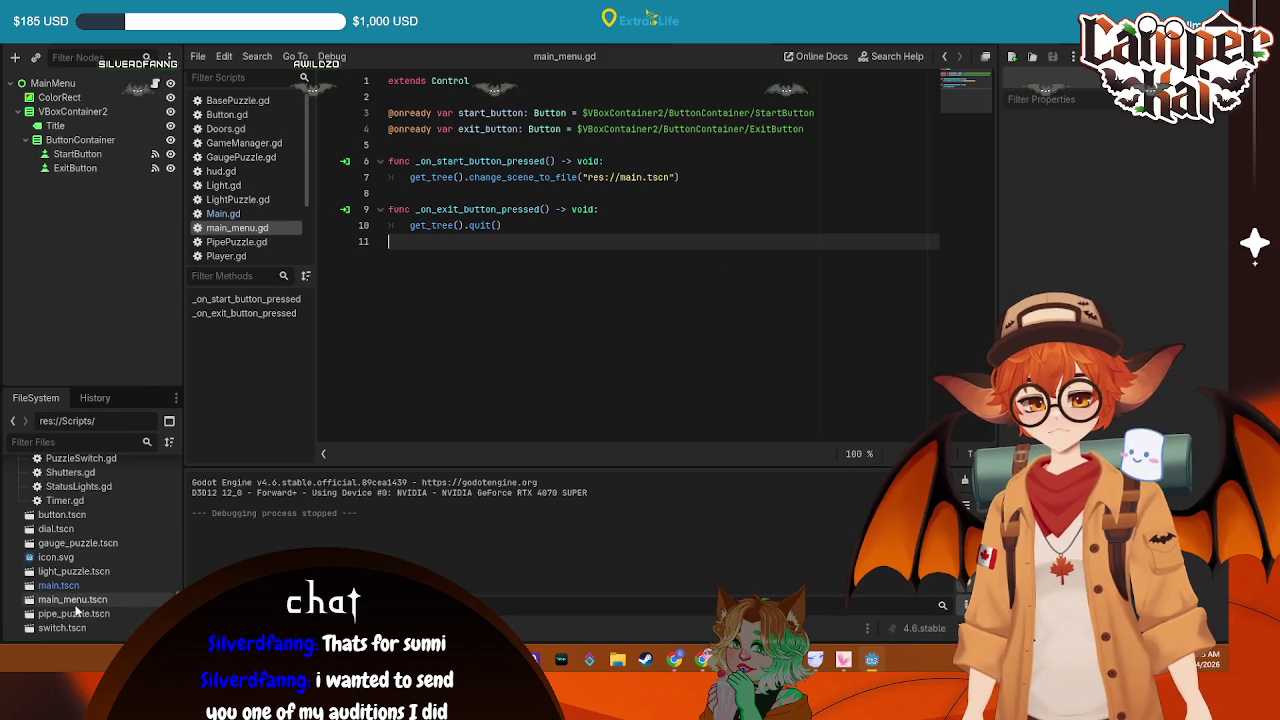
Set main_menu.tscn as the project's main scene and run the game with F5
right_click(75, 600)
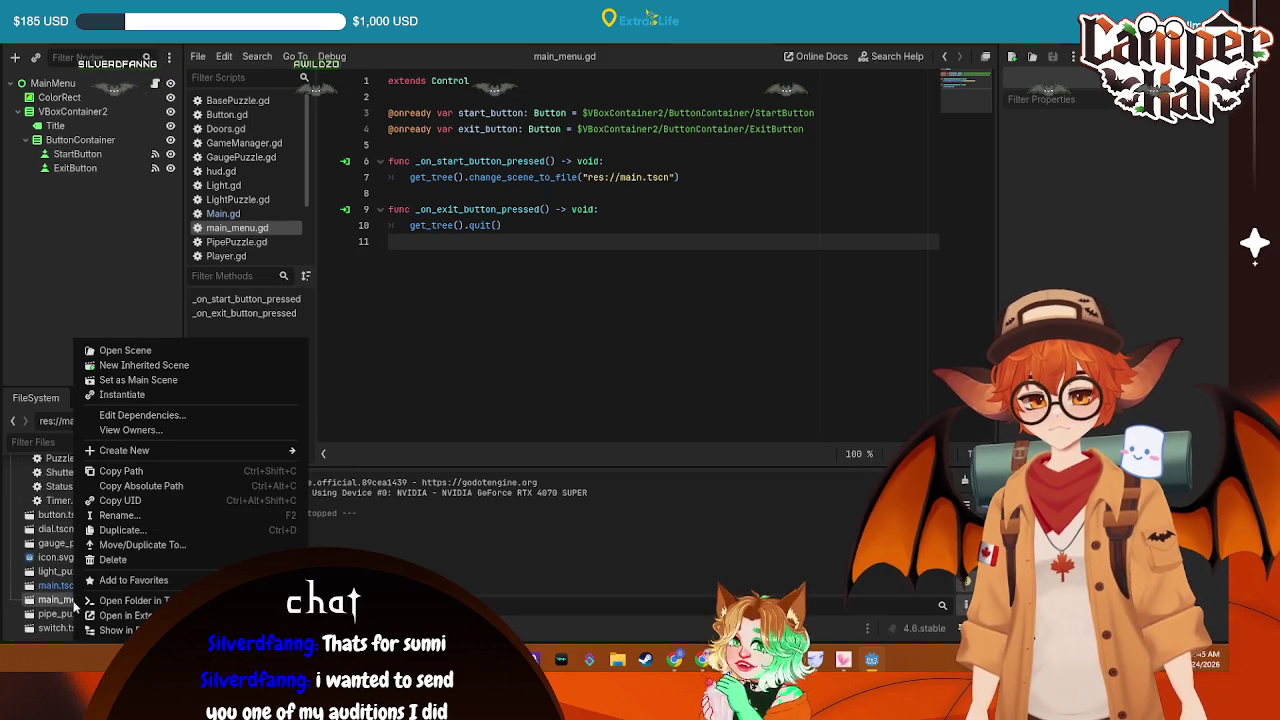
click(175, 385)
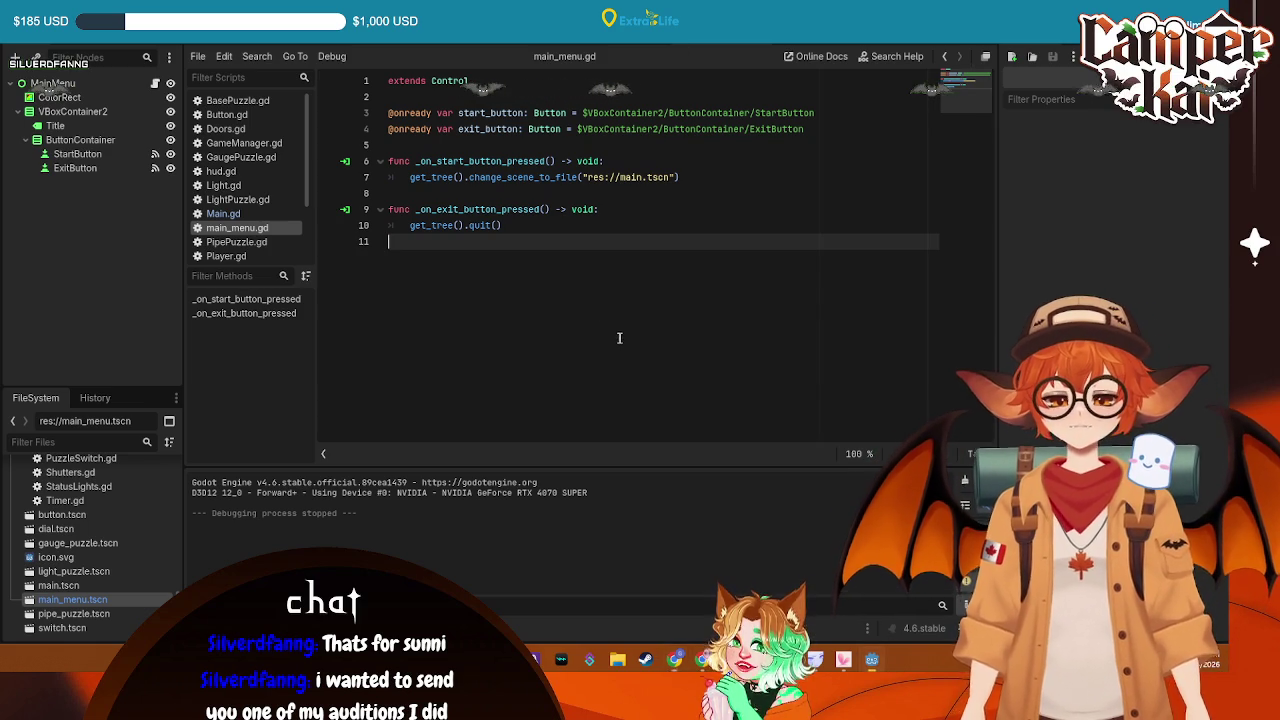
key(F5)
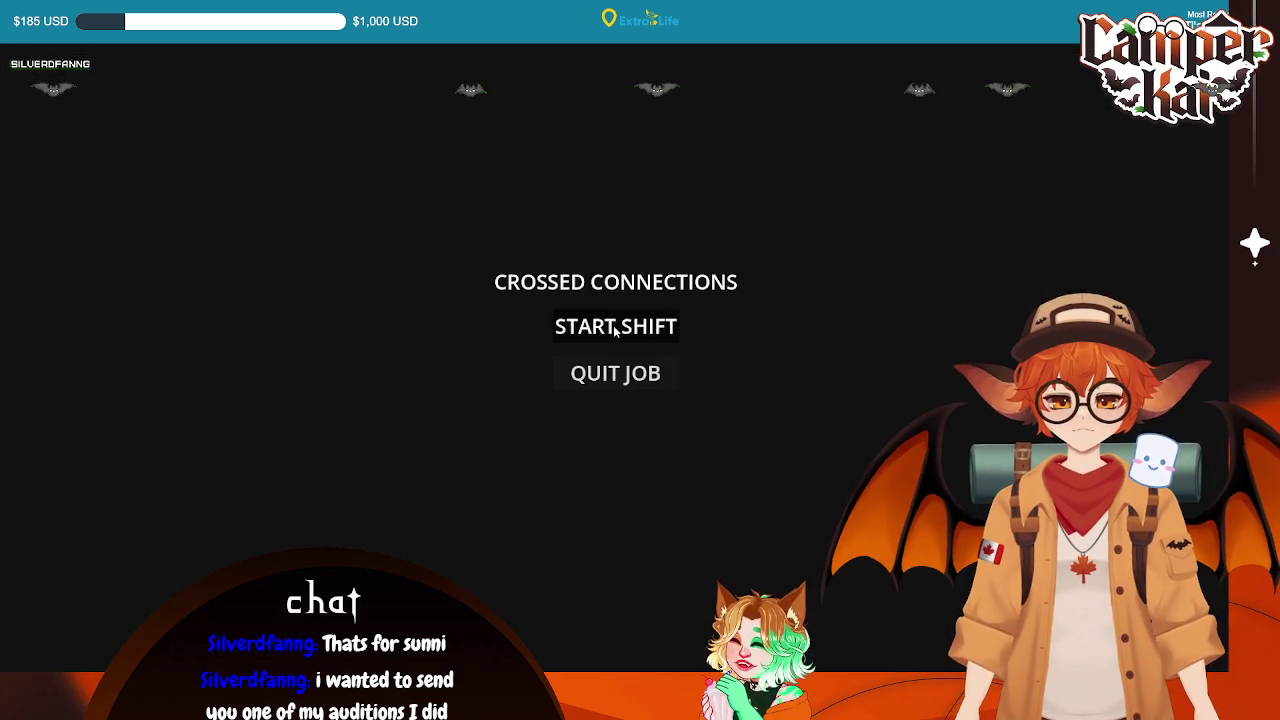
click(616, 331)
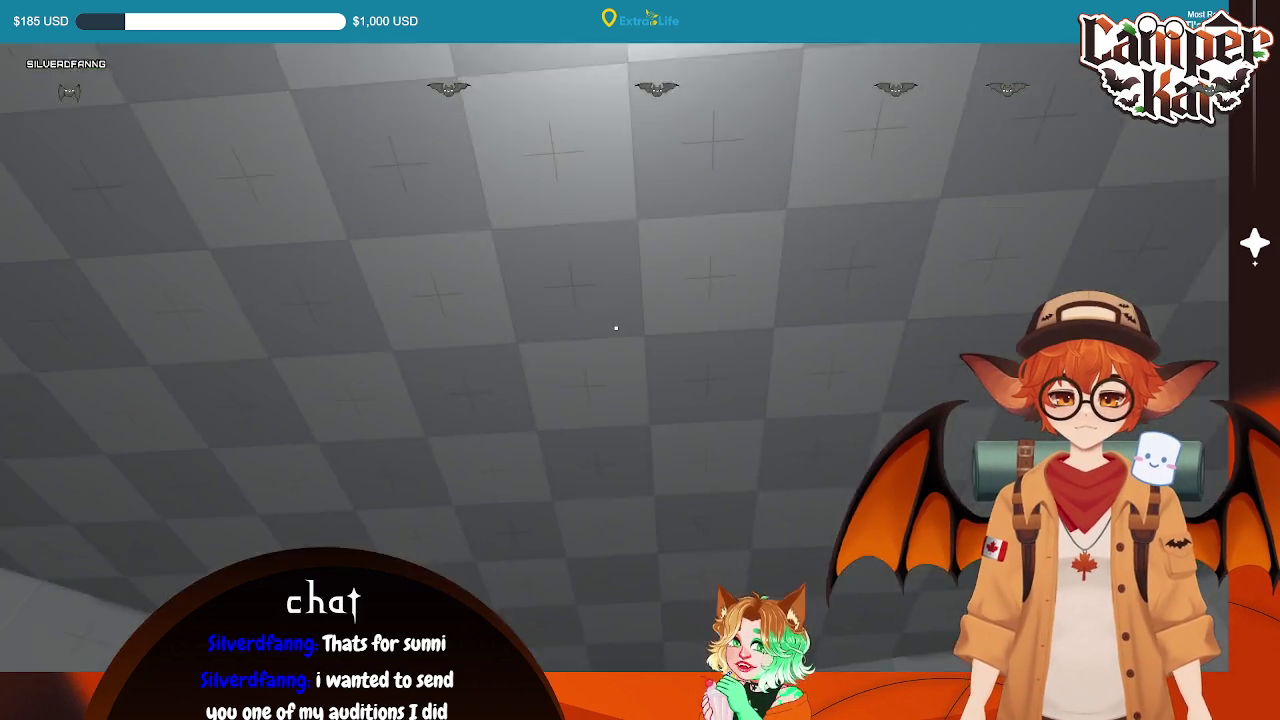
key(w)
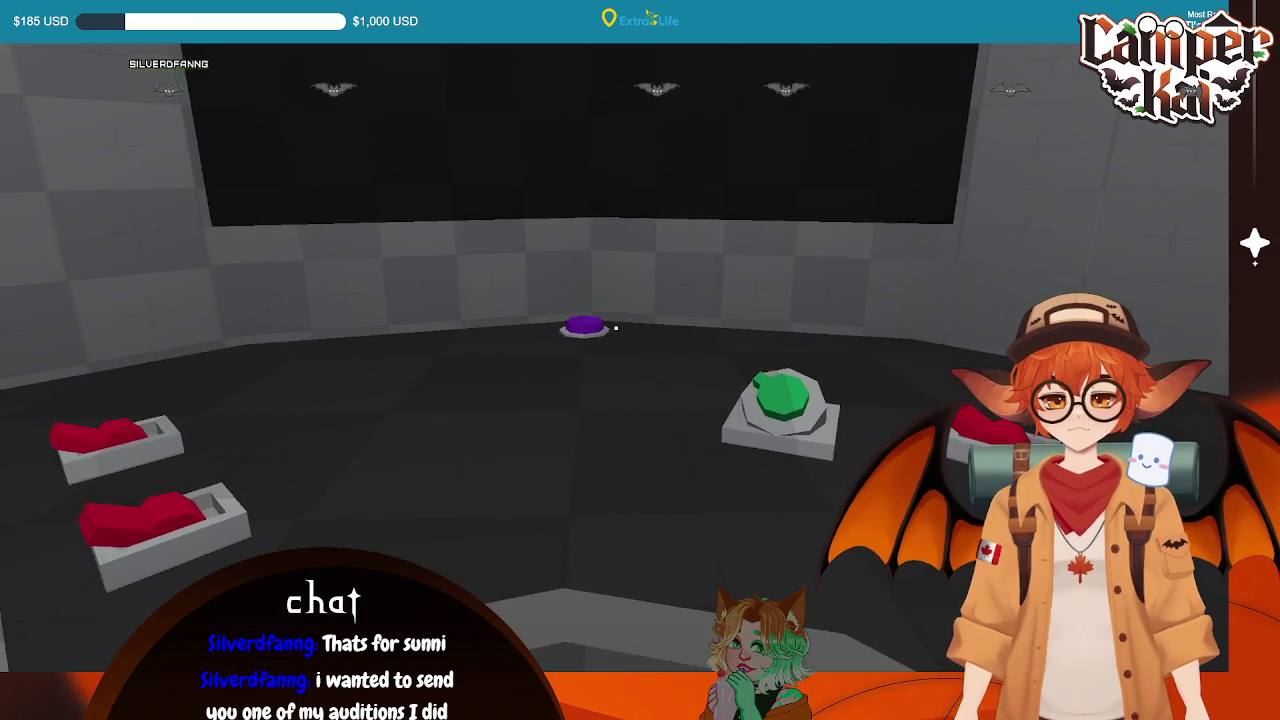
key(s)
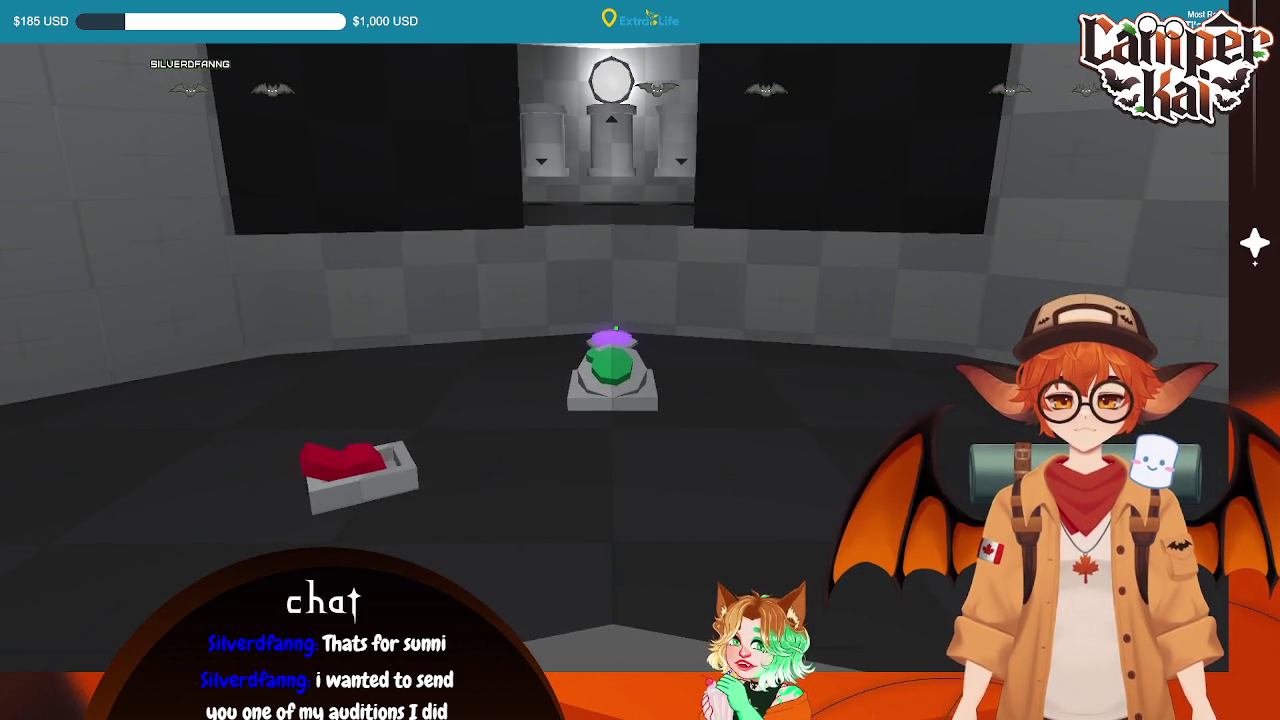
key(alt+F4)
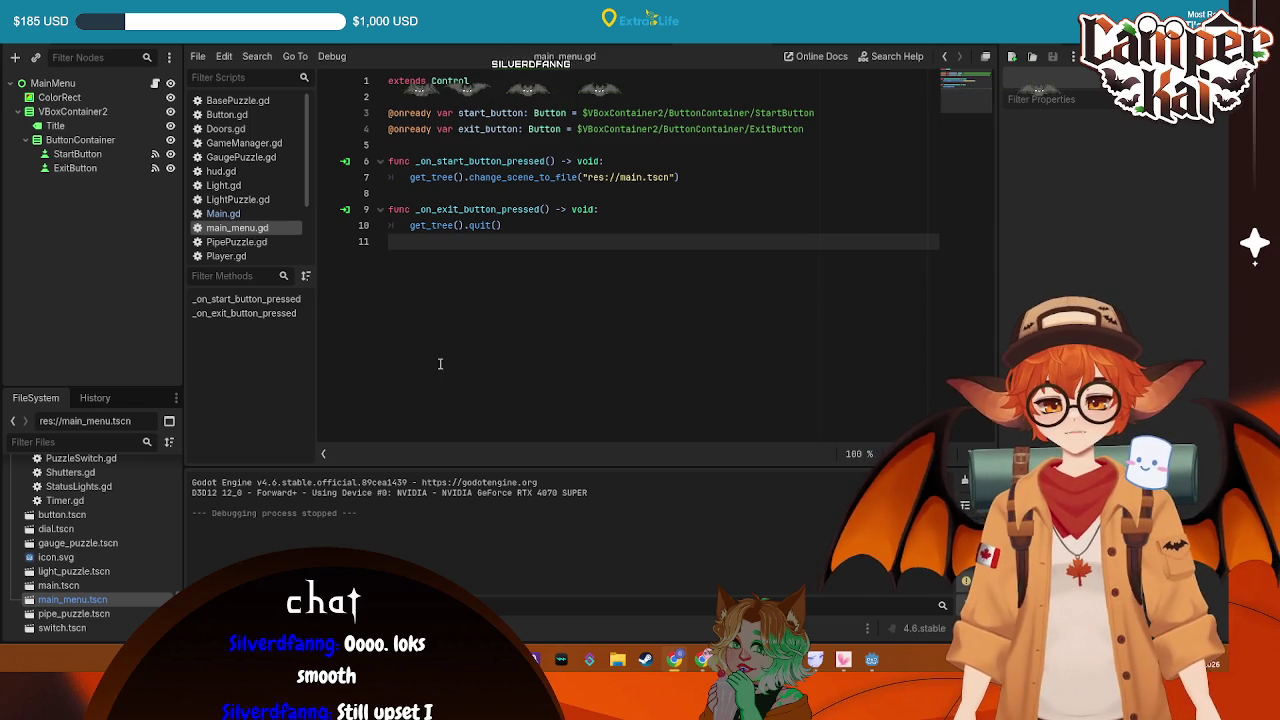
Remove the stray 'S' from main_menu.gd, save, and switch to the 3D workspace
text(S)
key(Escape)
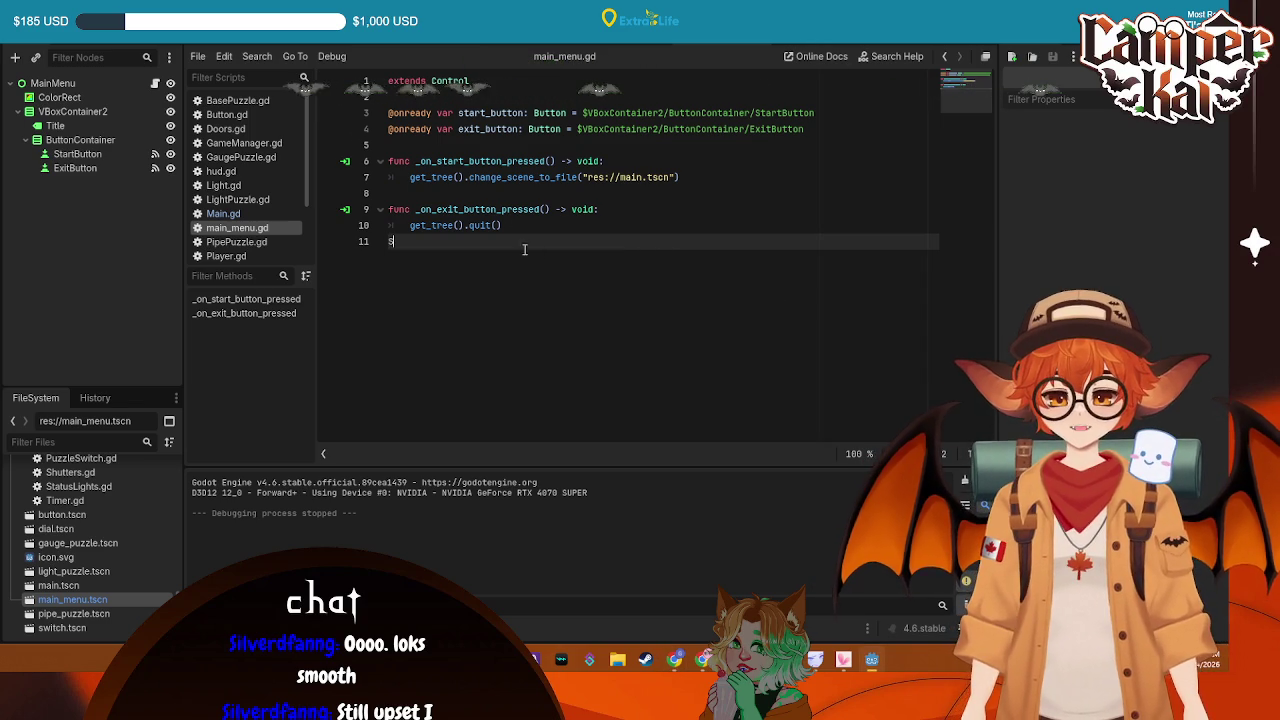
key(BackSpace)
key(BackSpace)
key(ctrl+s)
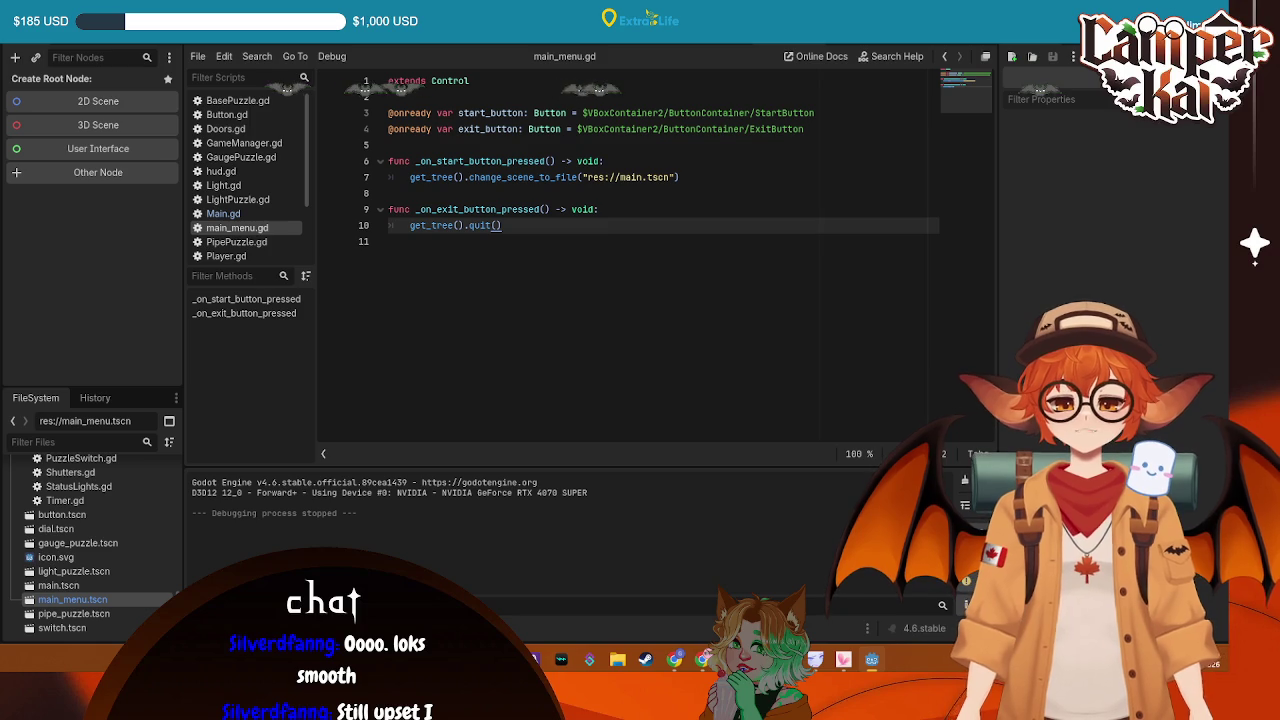
click(628, 260)
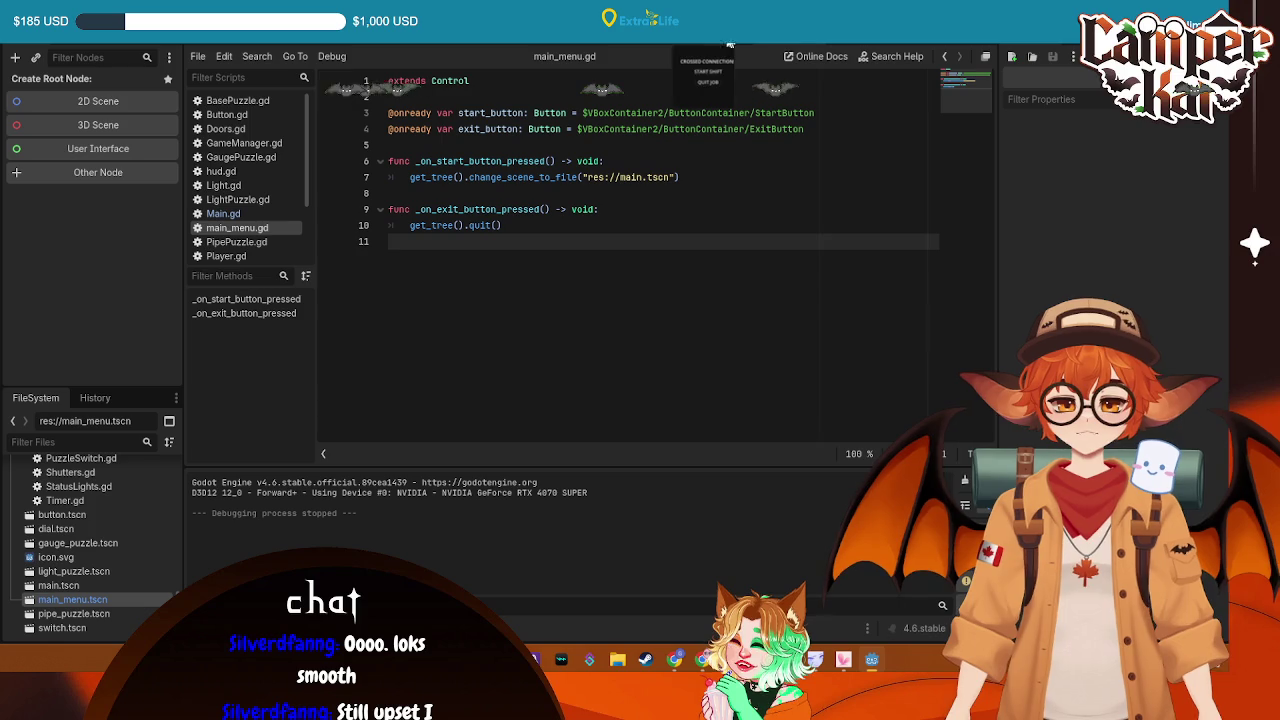
click(580, 20)
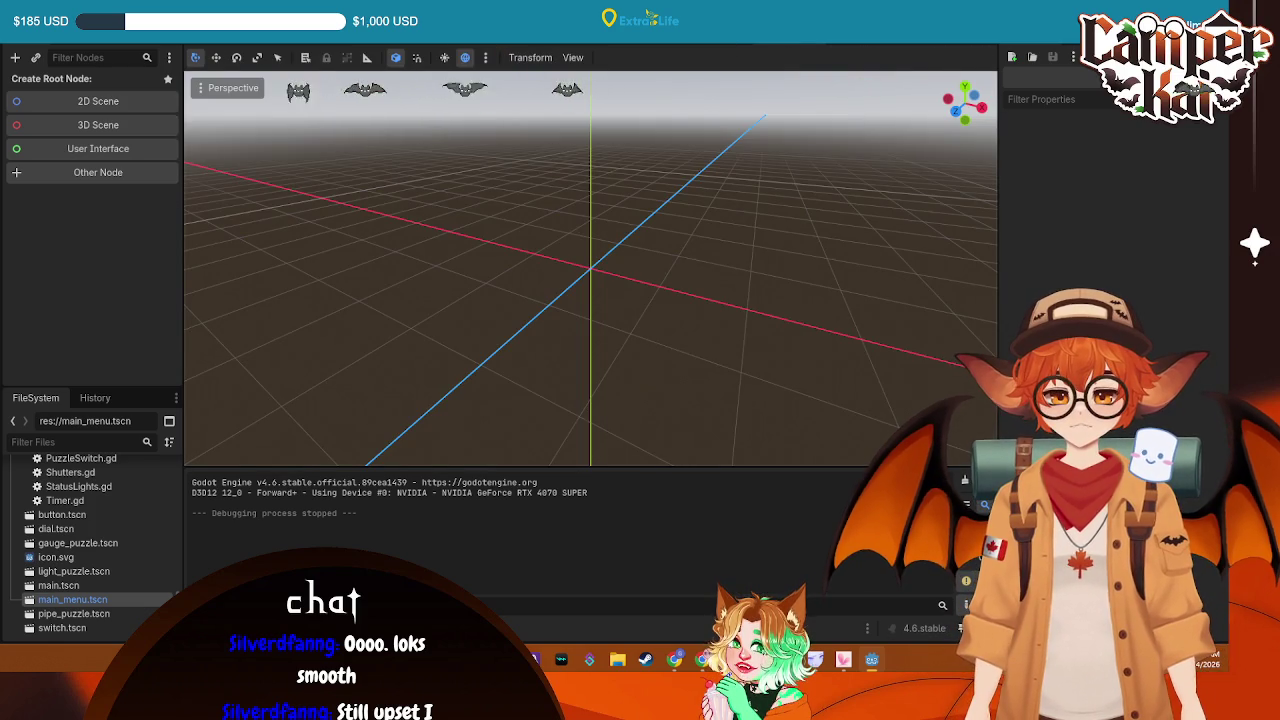
Create a User Interface Control root and add a ColorRect child
click(530, 20)
click(116, 148)
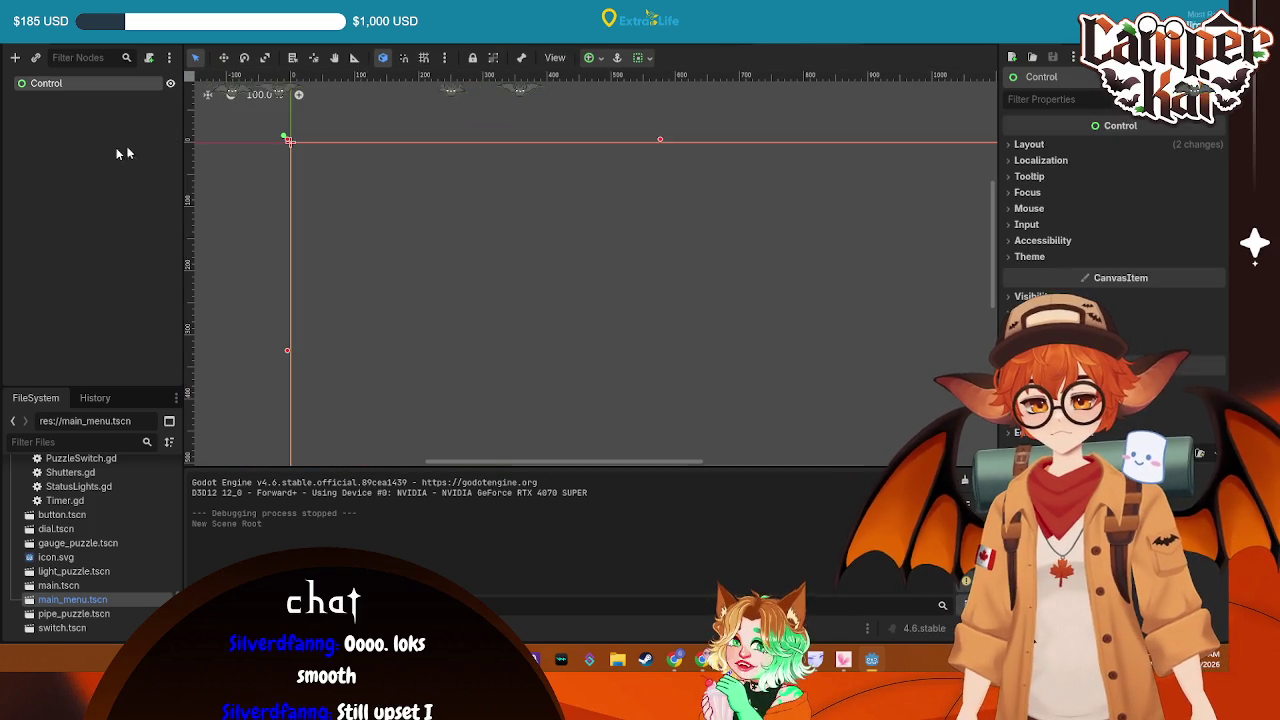
right_click(80, 85)
click(110, 93)
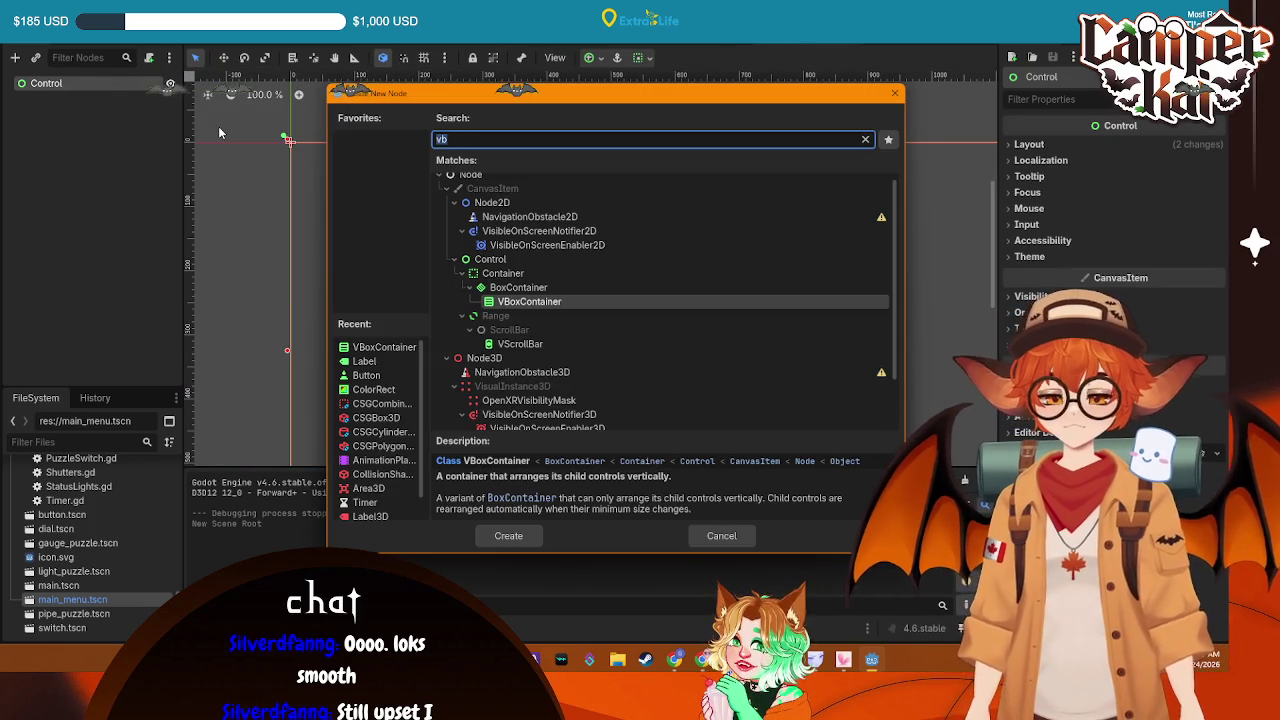
text(color)
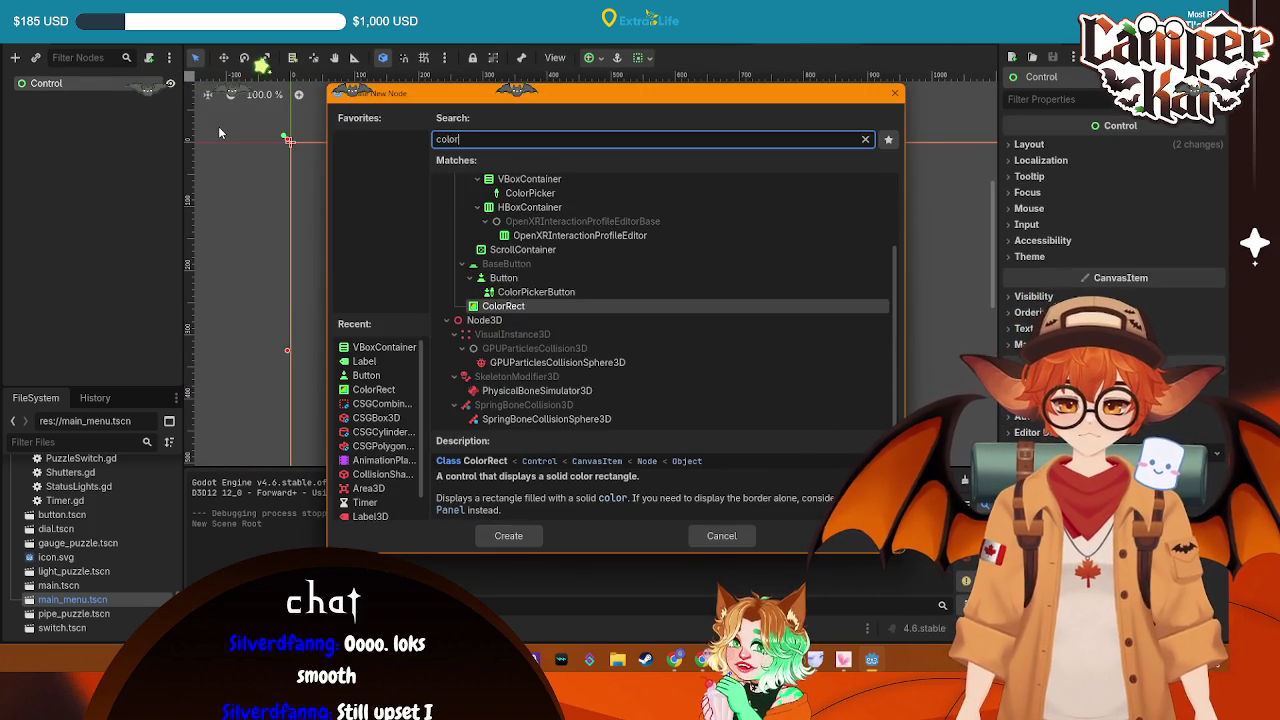
double_click(533, 303)
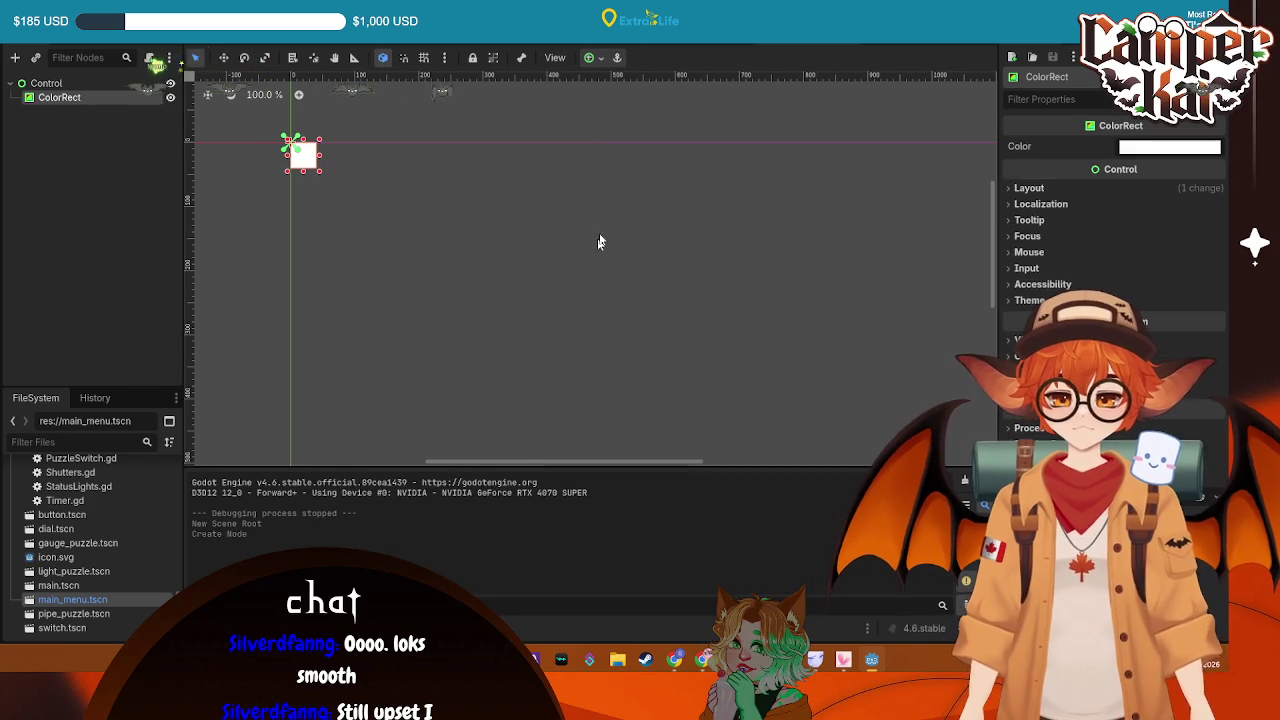
Stretch the ColorRect with the Full Rect preset and give it a dark translucent colour
click(596, 58)
click(666, 177)
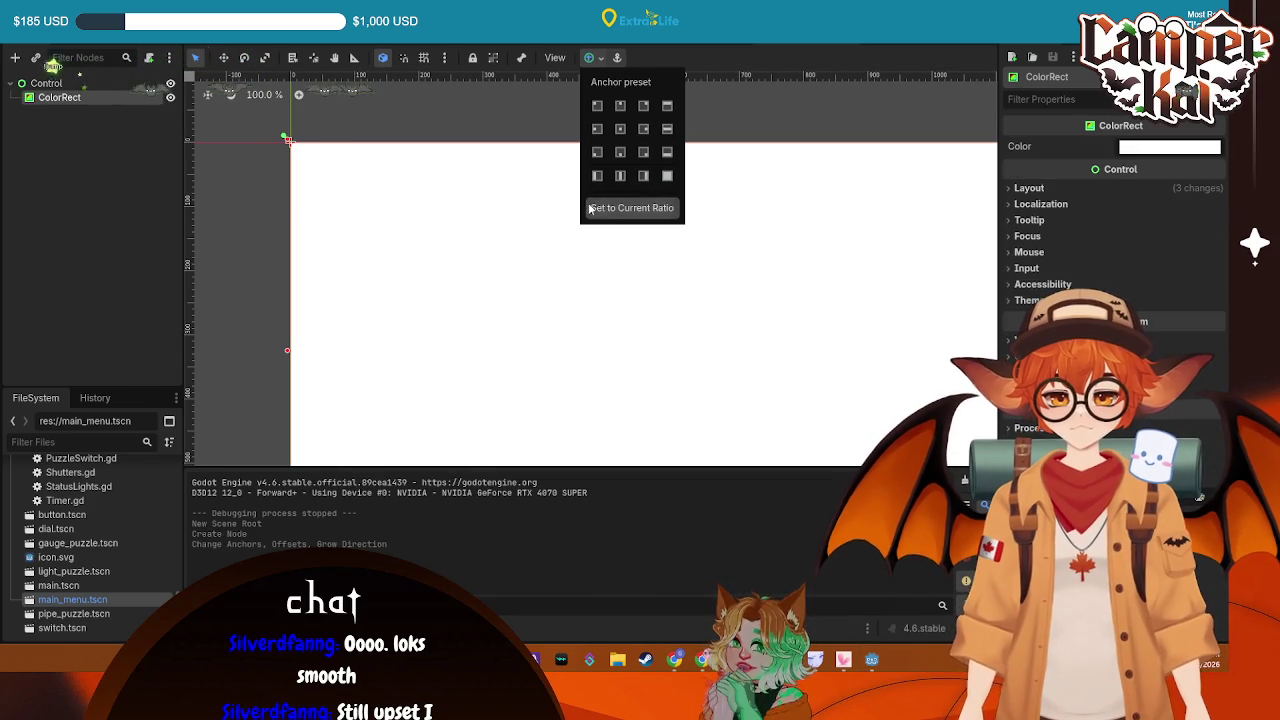
click(371, 231)
key(shift+f)
click(1169, 146)
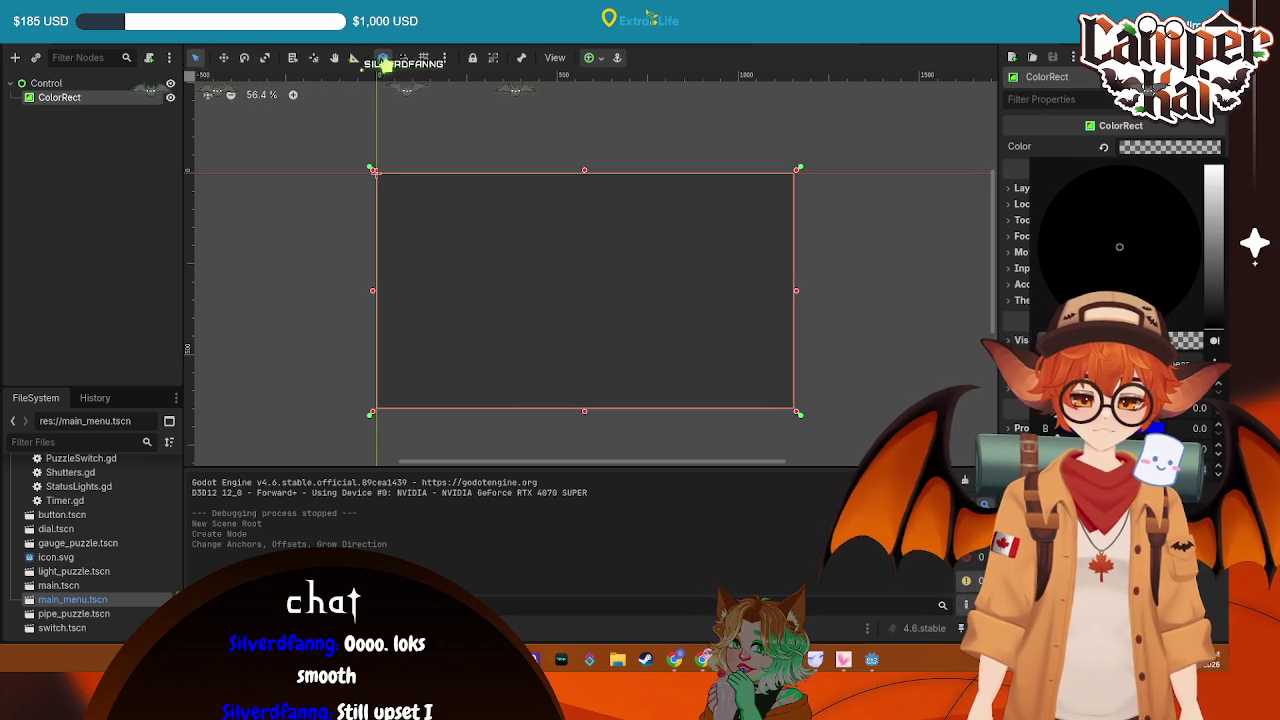
key(Escape)
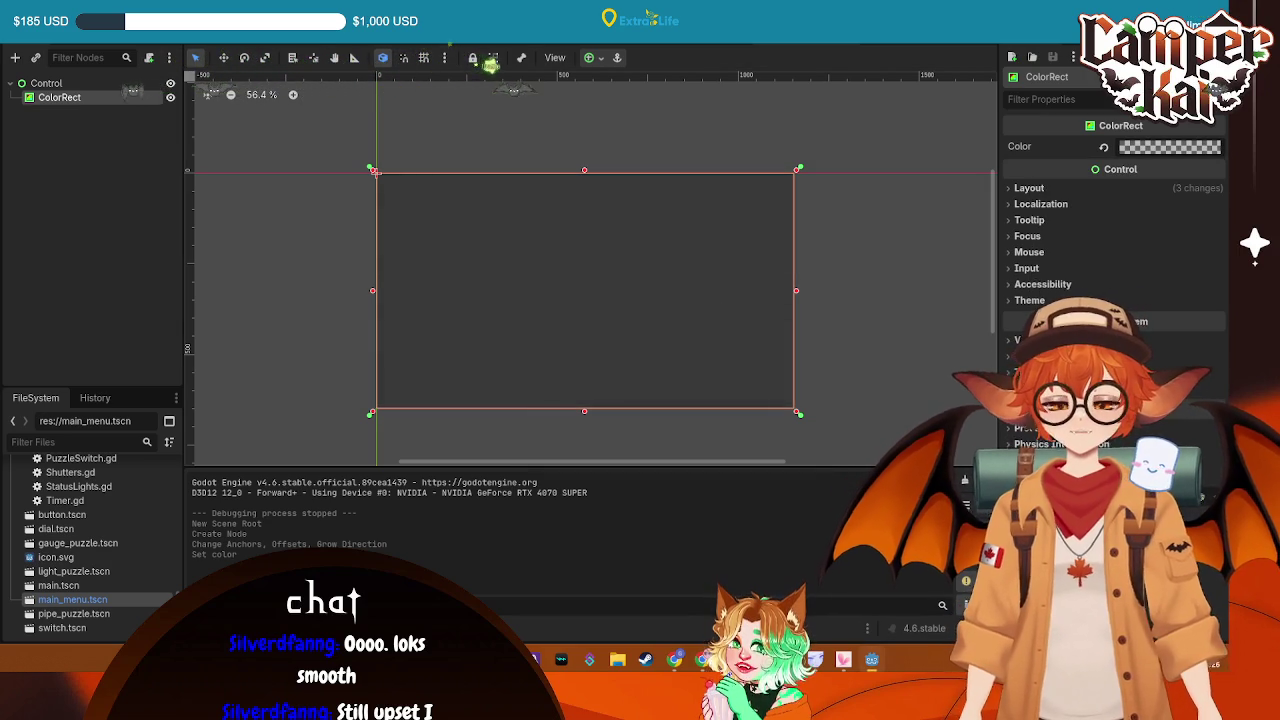
Add a VBoxContainer as a child of the root Control
click(48, 84)
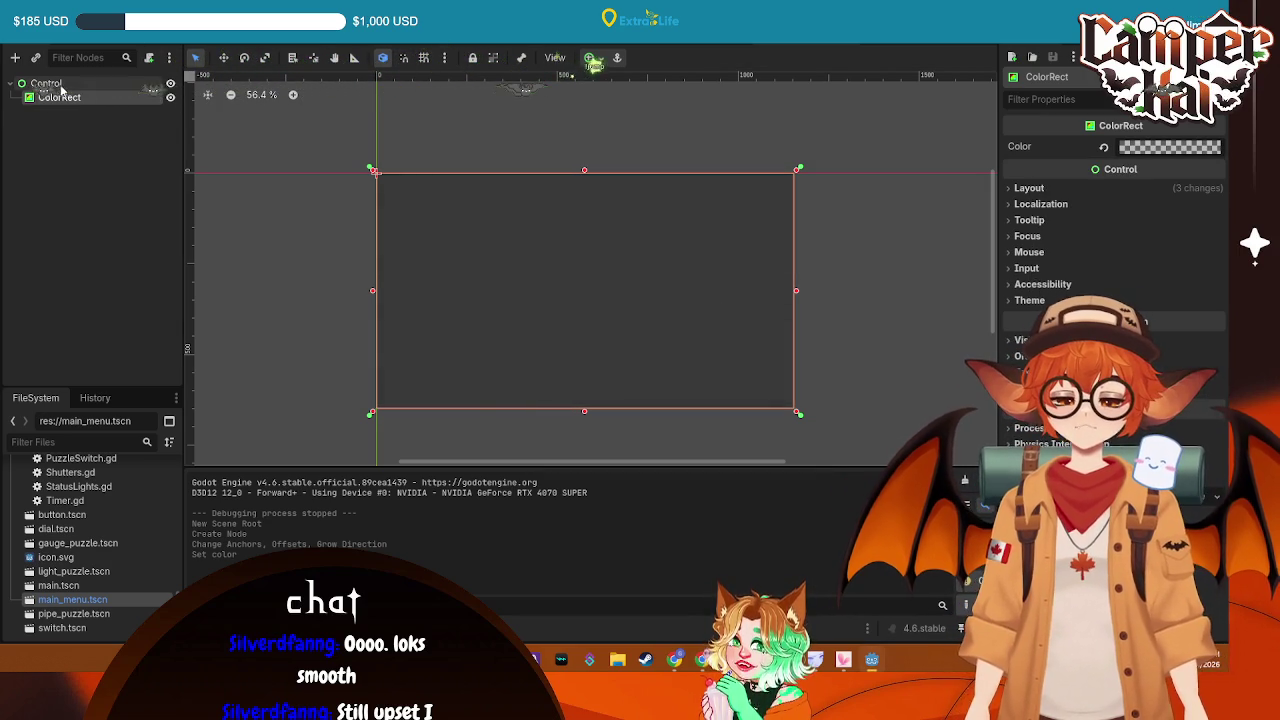
right_click(60, 85)
click(105, 96)
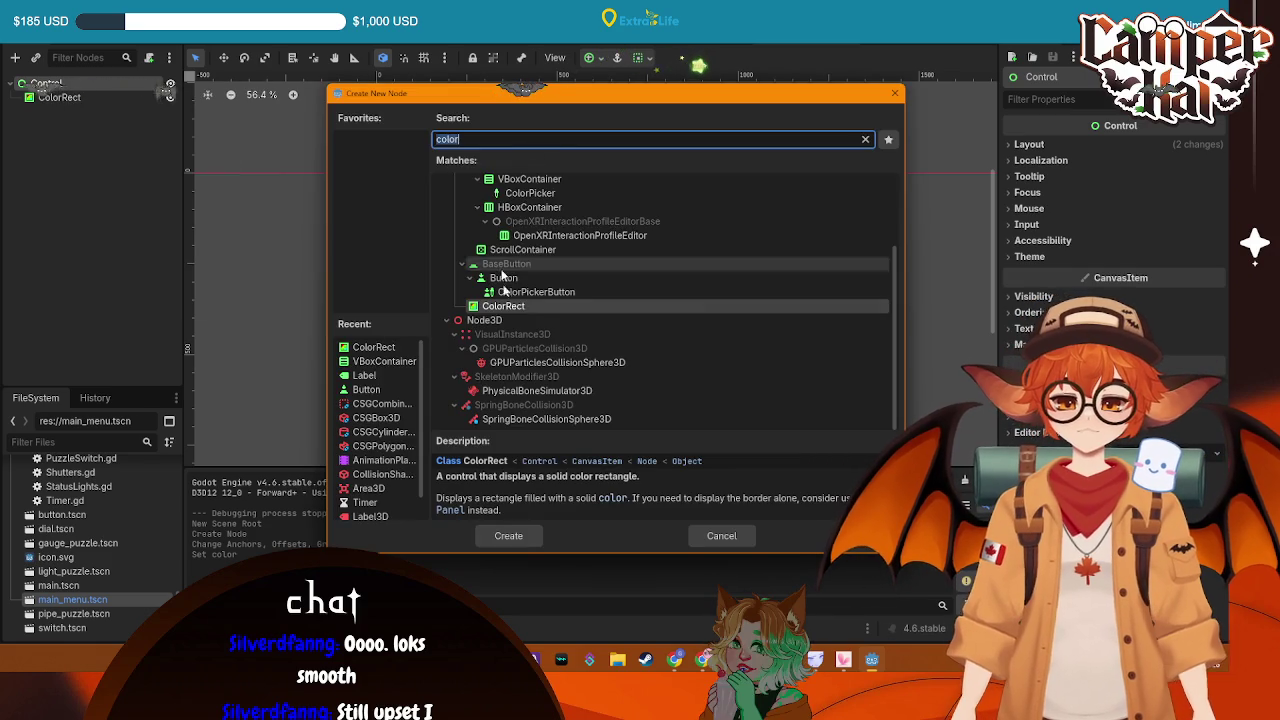
text(v)
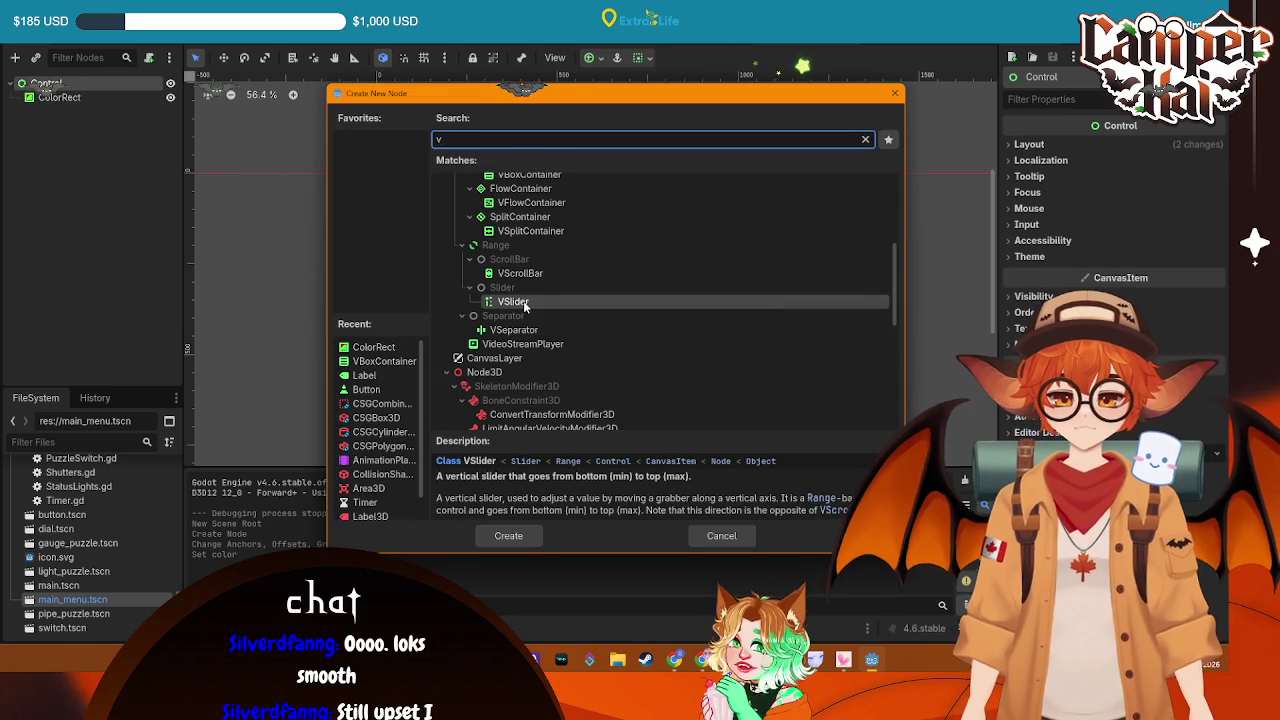
text(bo)
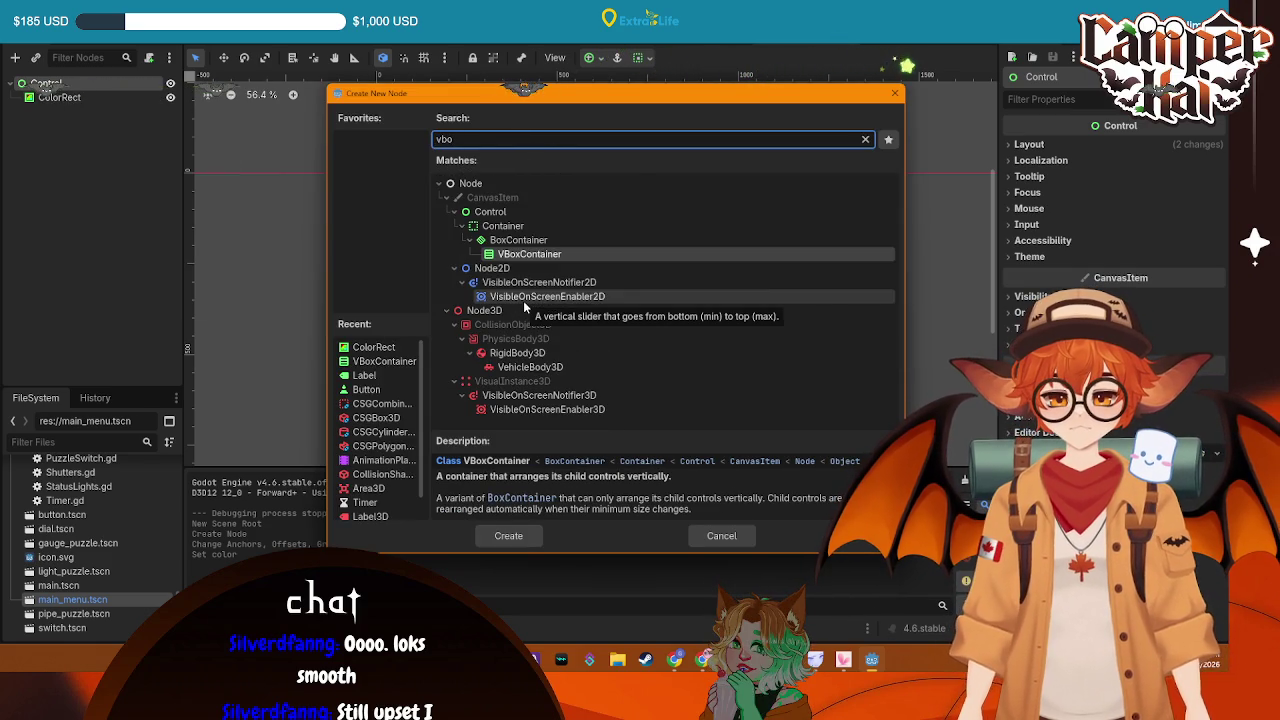
click(505, 536)
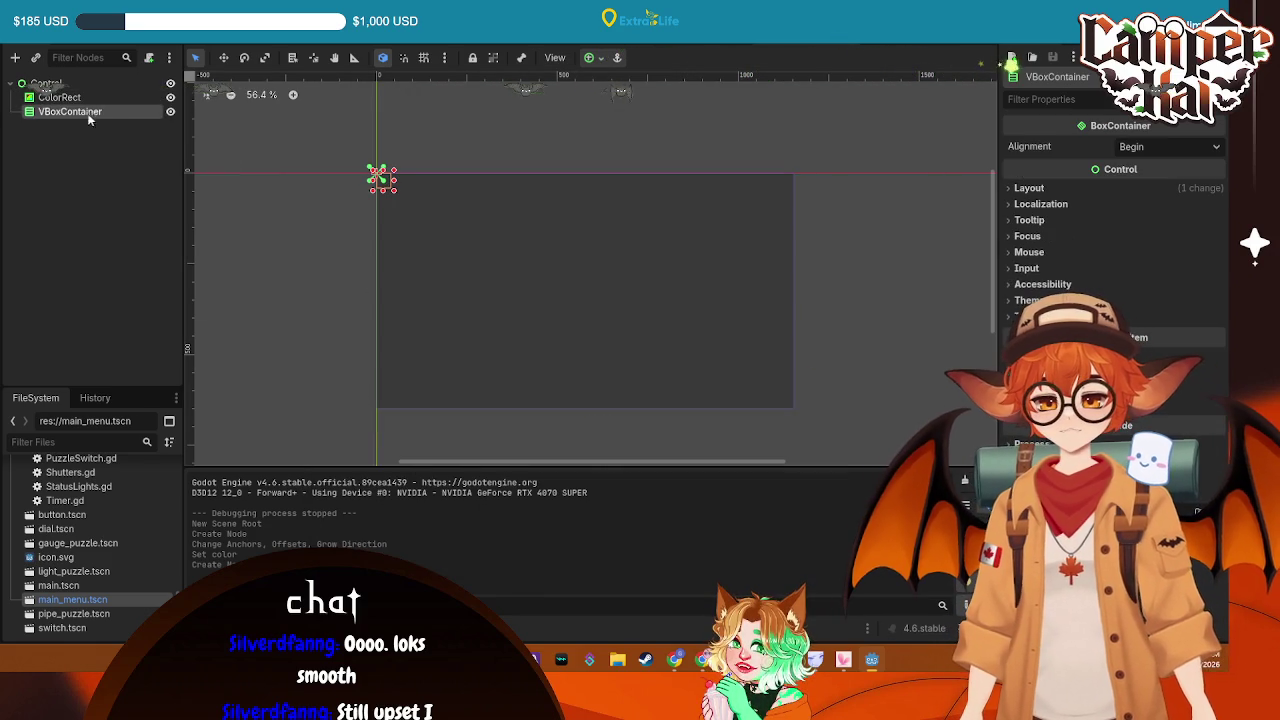
Rename the root node to pause_menu
click(47, 84)
text(pause_men)
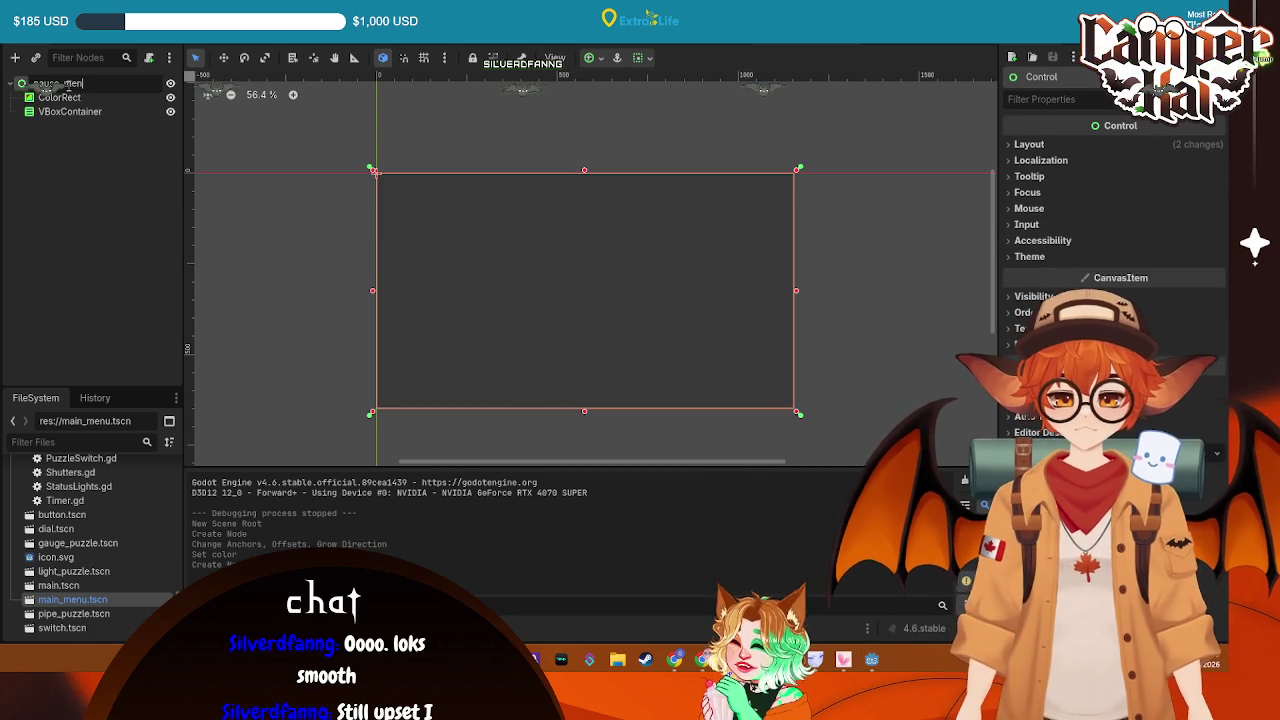
text(u)
key(Return)
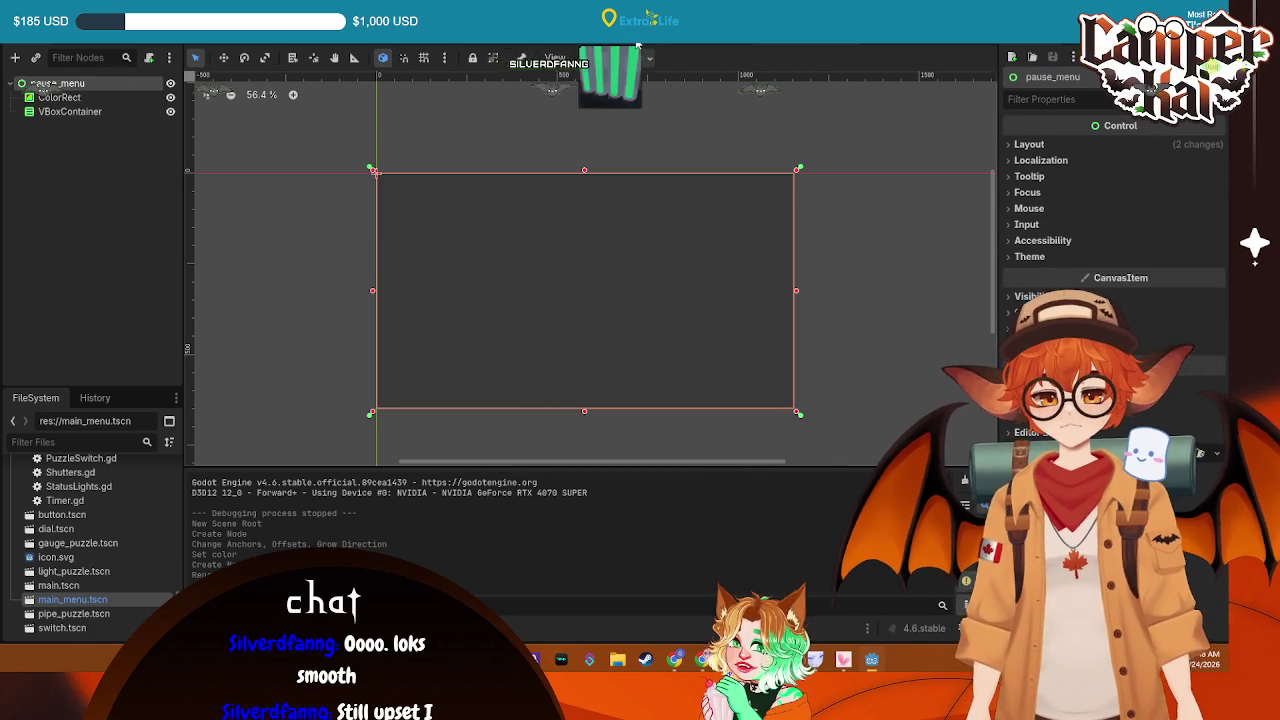
right_click(803, 47)
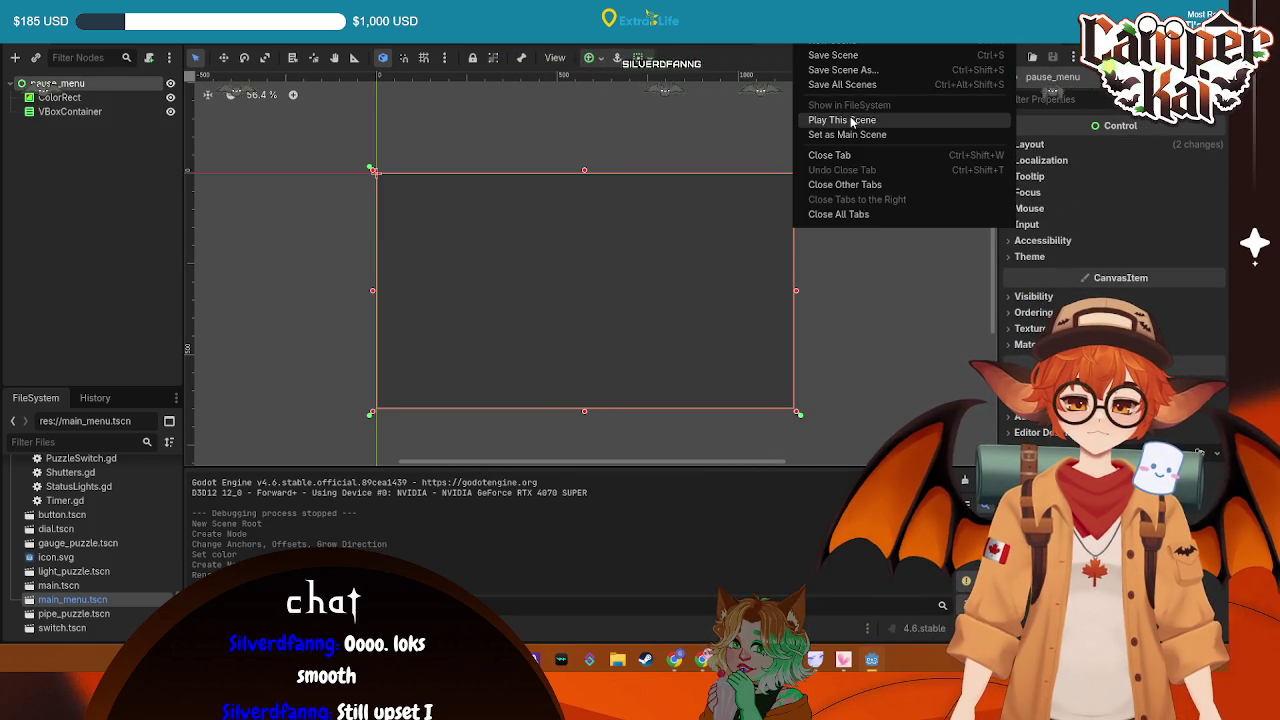
Save the scene as pause_menu.tscn in res://
click(835, 56)
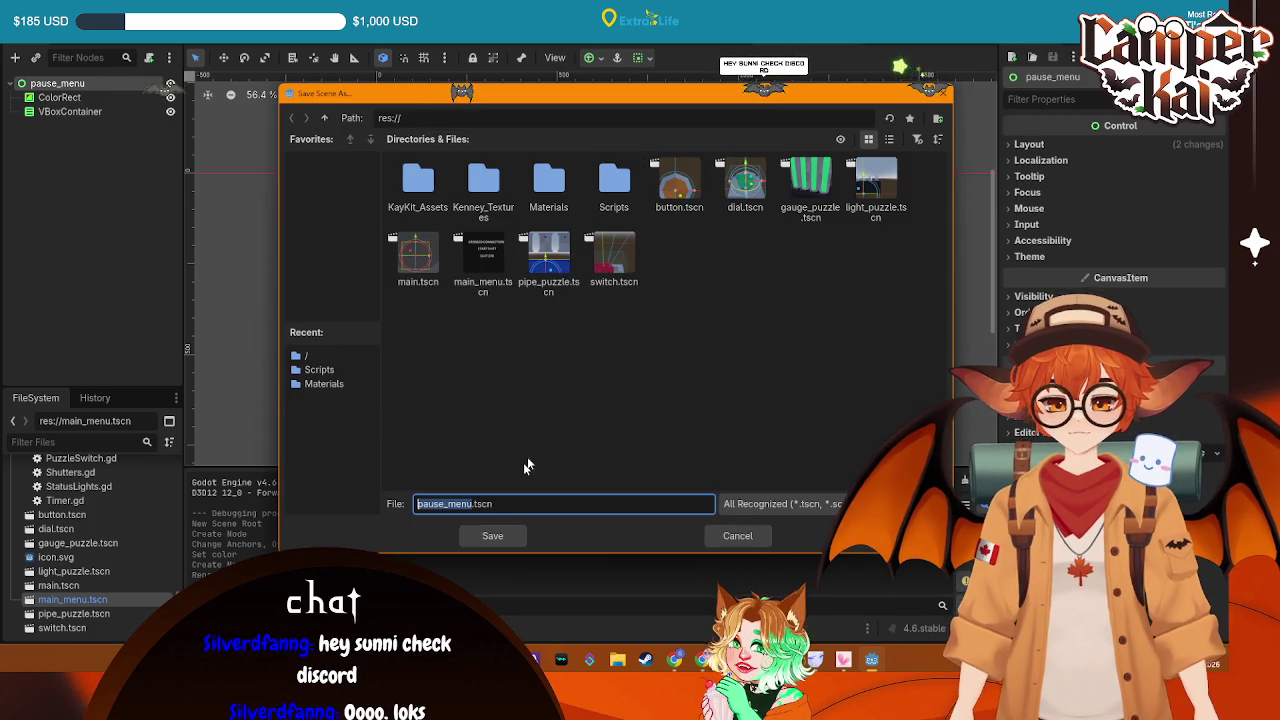
click(493, 536)
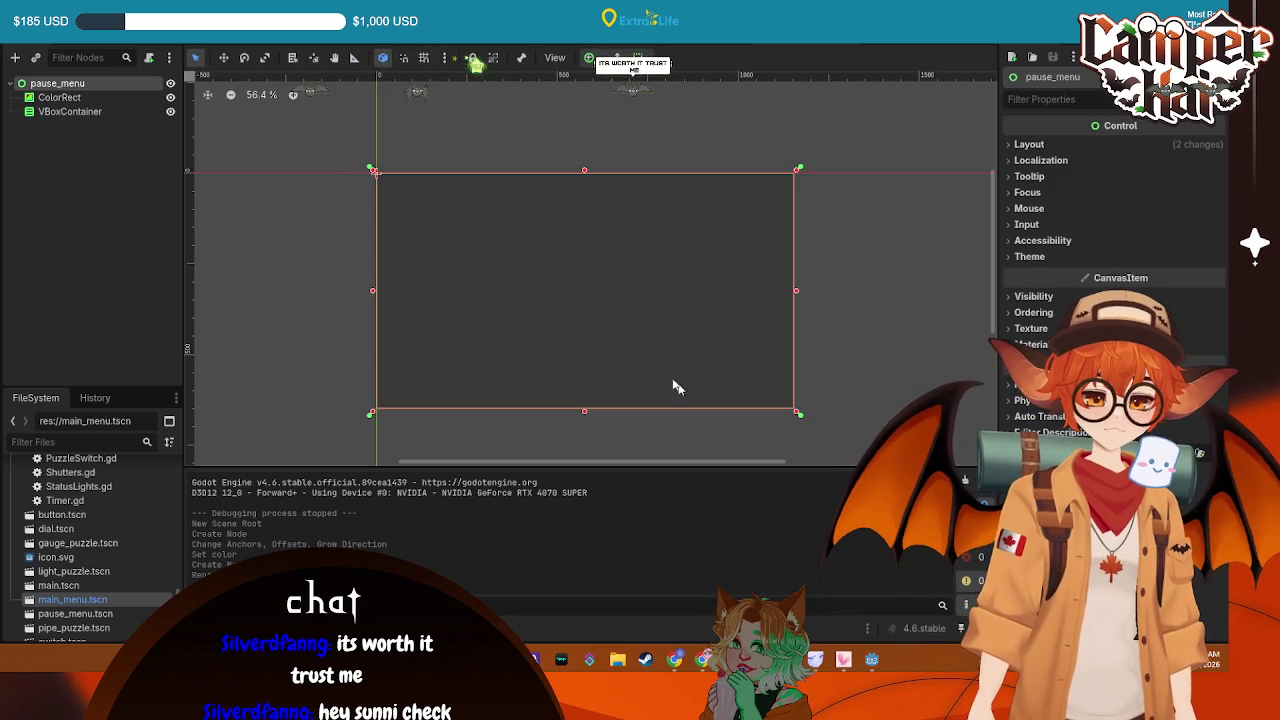
click(510, 351)
Anchor the VBoxContainer to the screen centre with the Center preset
click(73, 112)
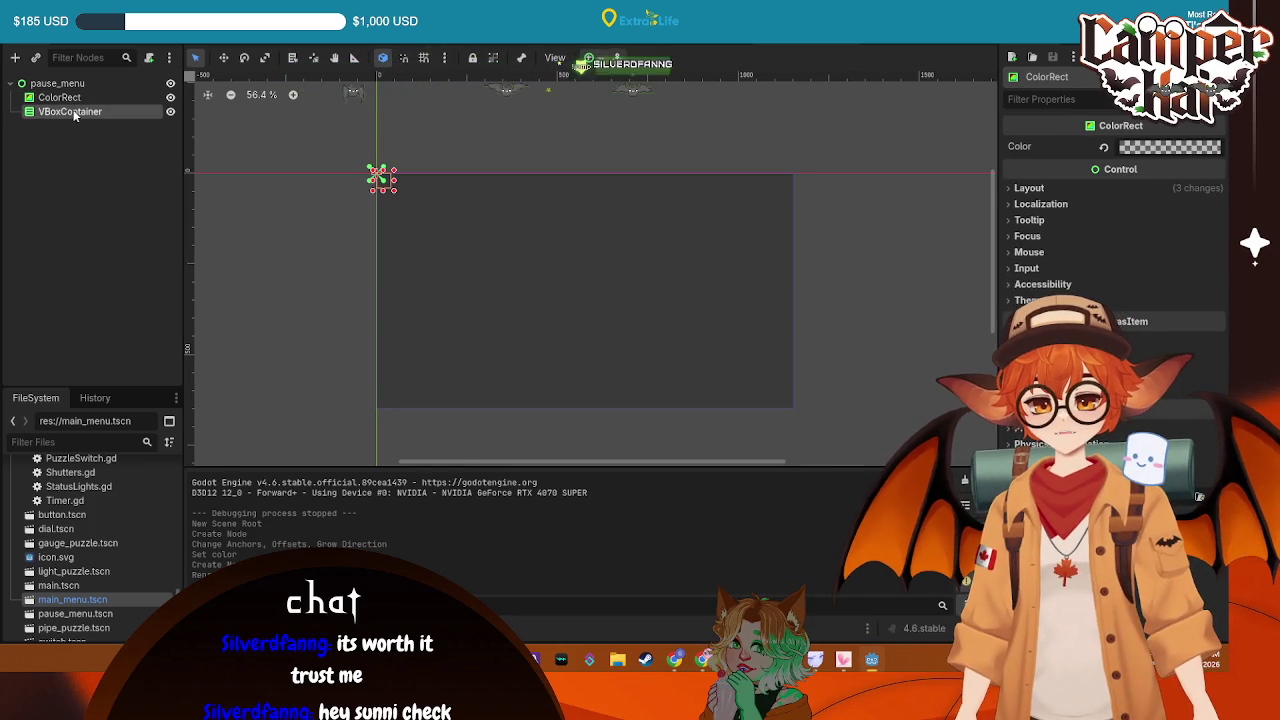
click(589, 57)
click(615, 133)
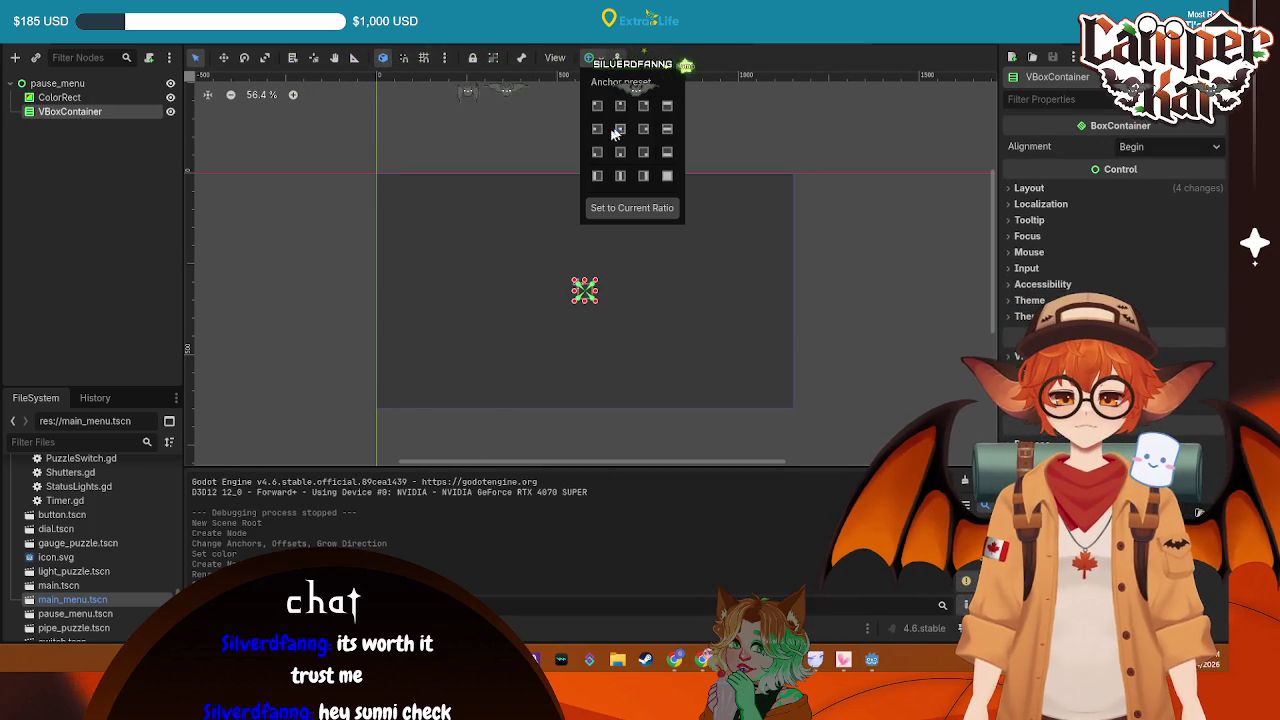
click(62, 115)
Add a Label inside the VBoxContainer with the text PAUSE
right_click(100, 112)
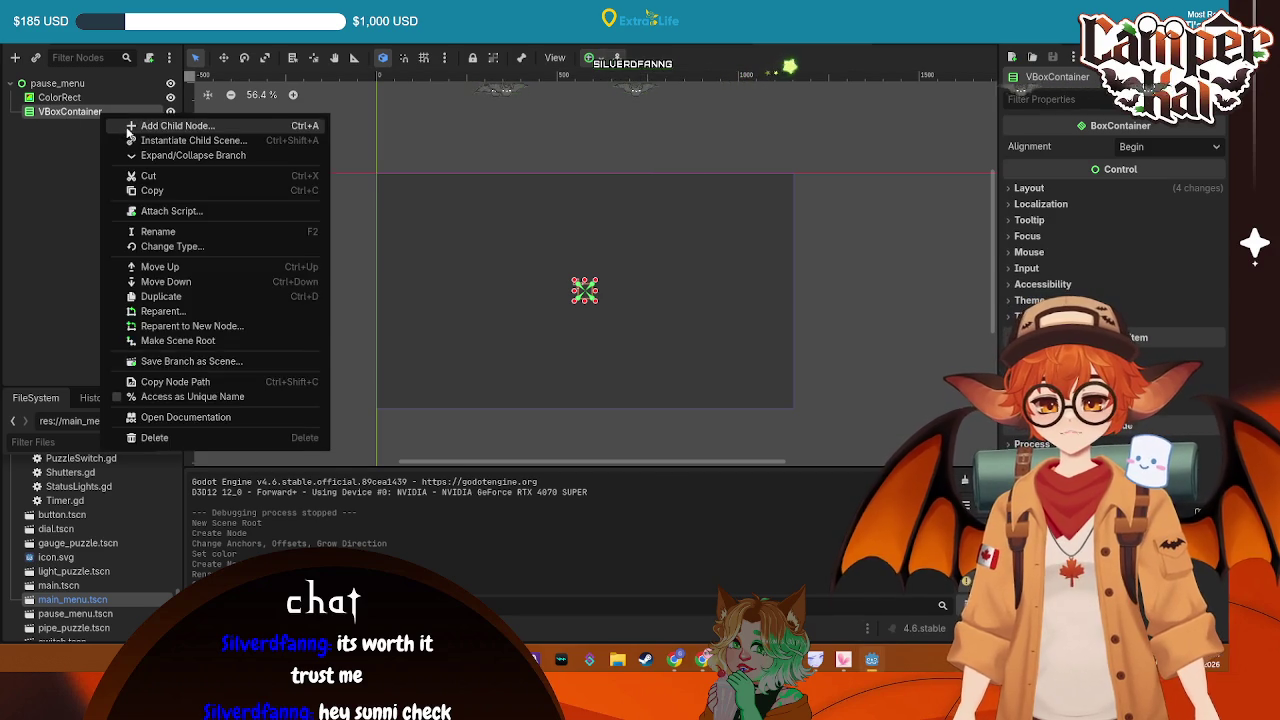
click(160, 126)
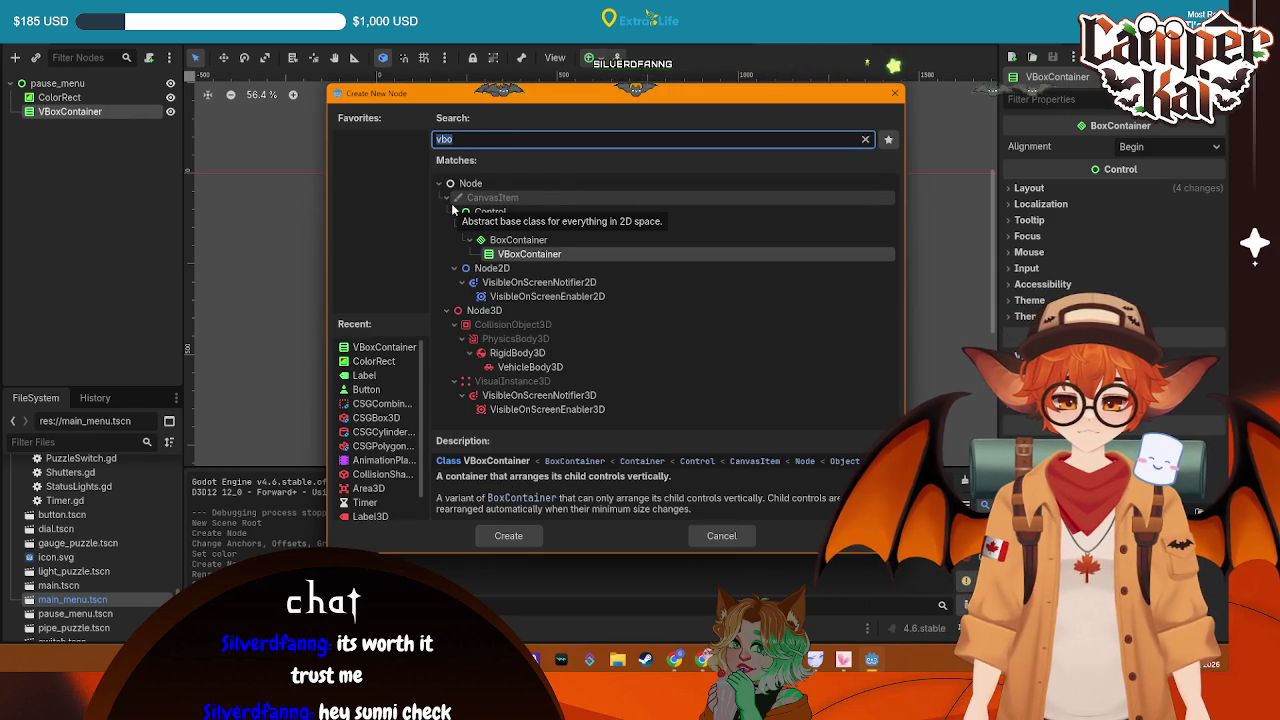
text(label)
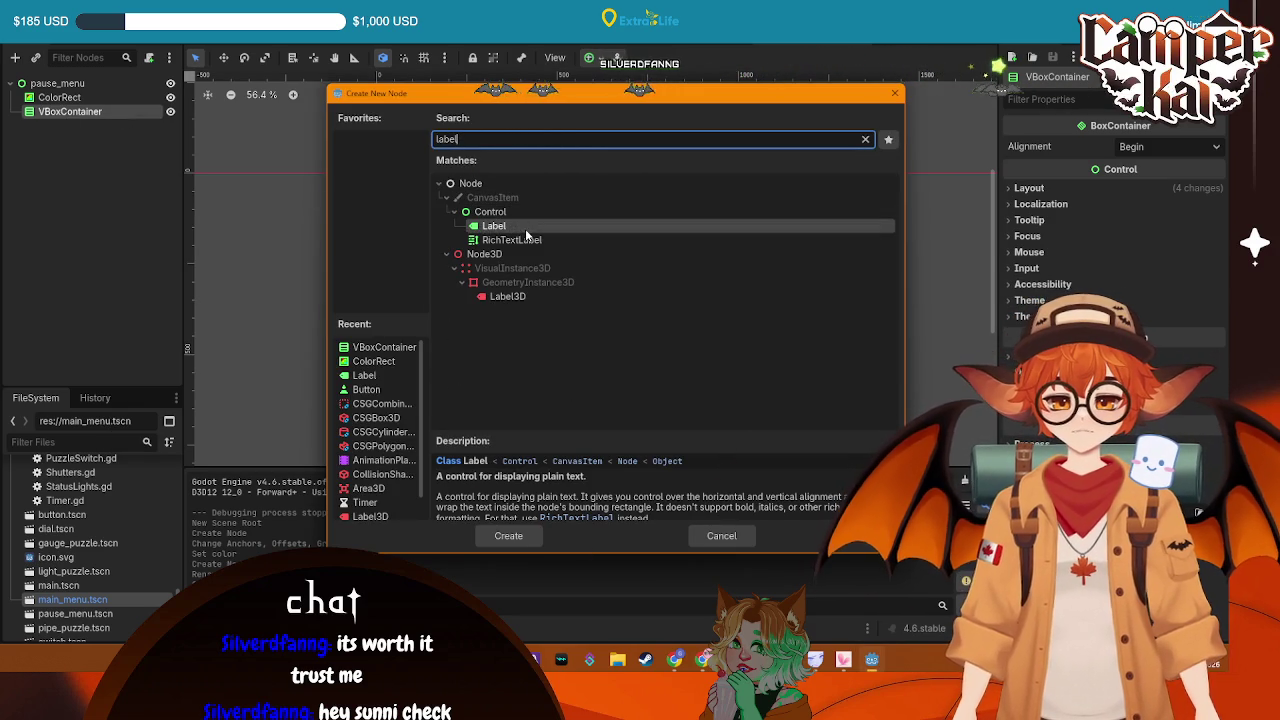
click(520, 537)
click(1100, 181)
text(PAUSE)
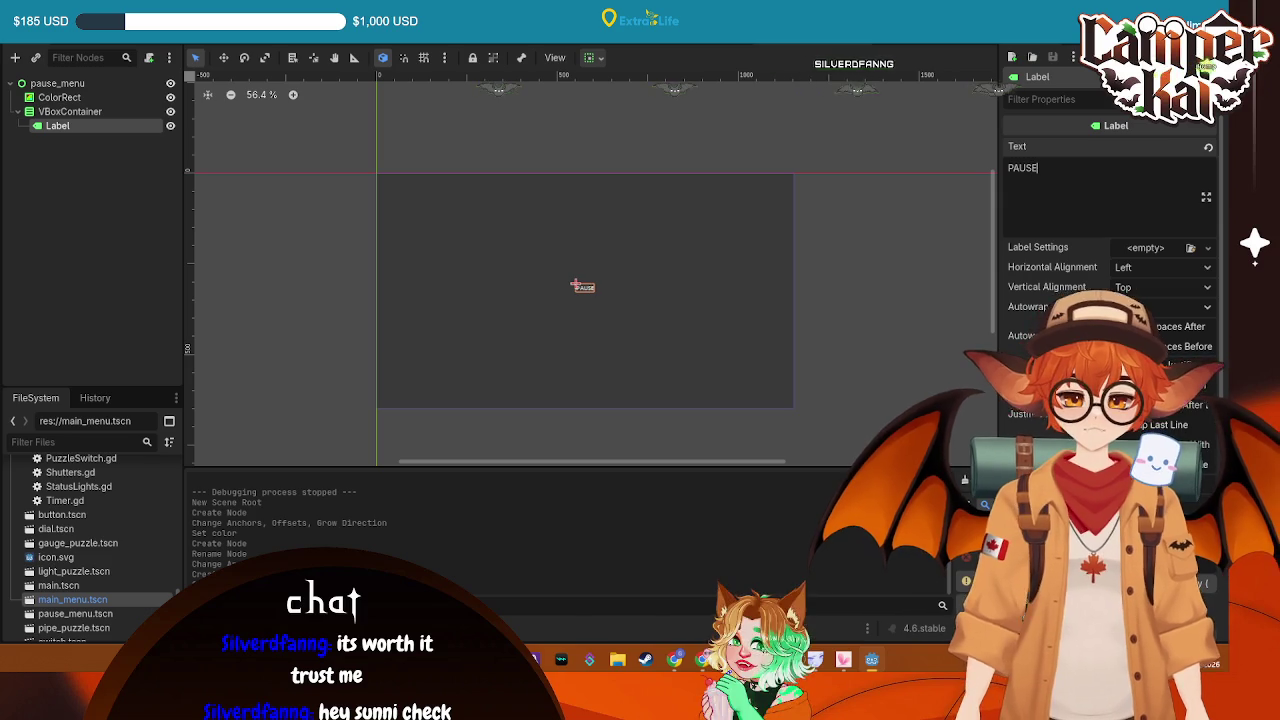
Add a nested VBoxContainer inside the outer VBoxContainer
right_click(68, 112)
click(83, 124)
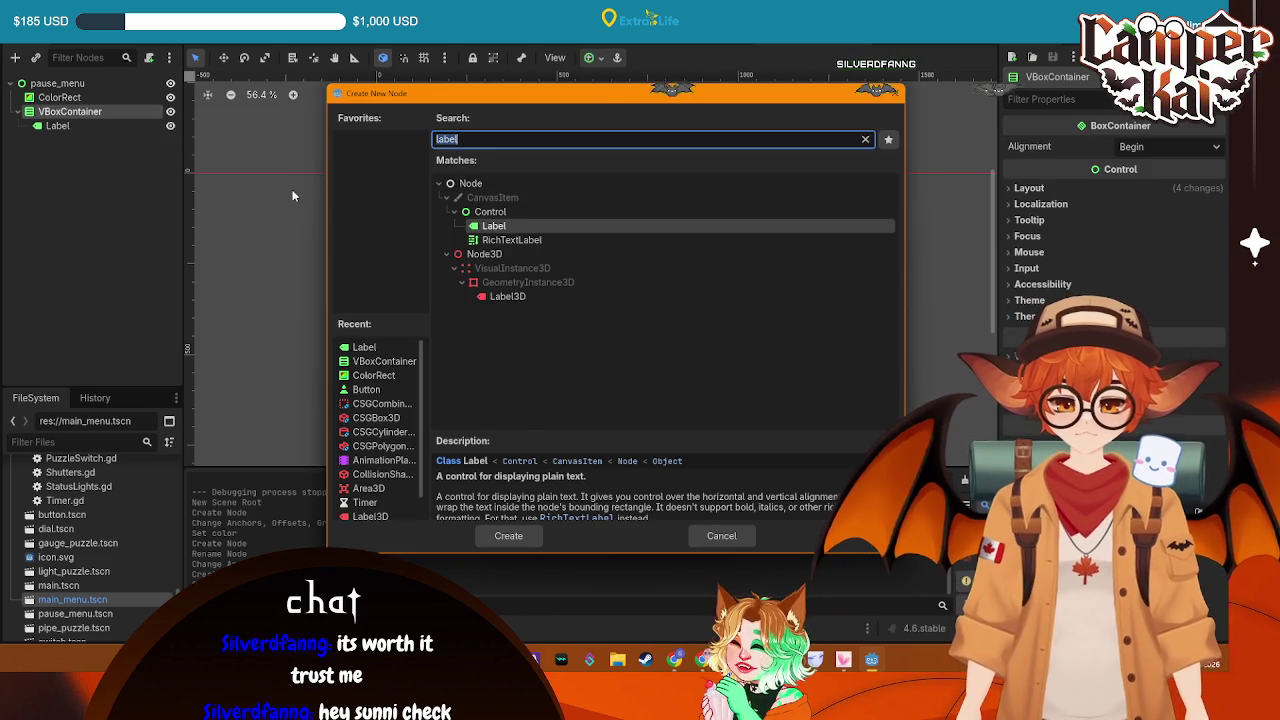
text(VBO)
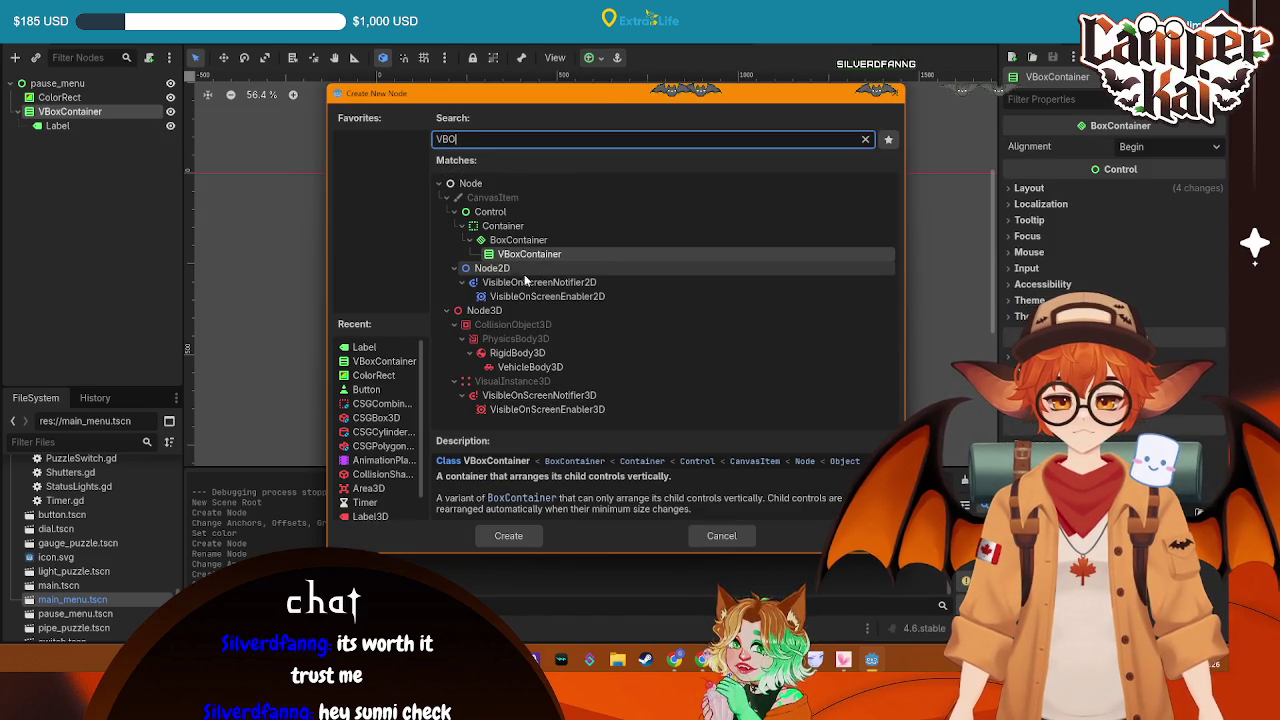
click(508, 536)
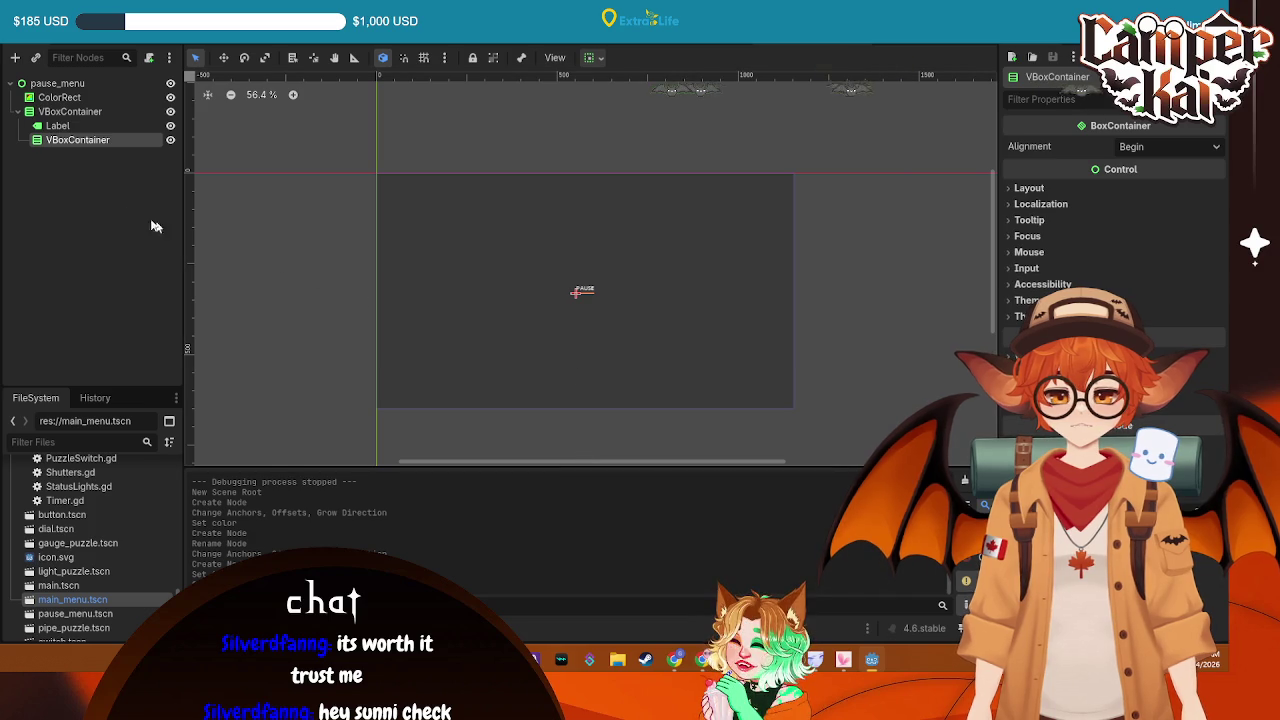
Add a Button reading UNPAUSE inside the nested container
right_click(108, 142)
click(168, 155)
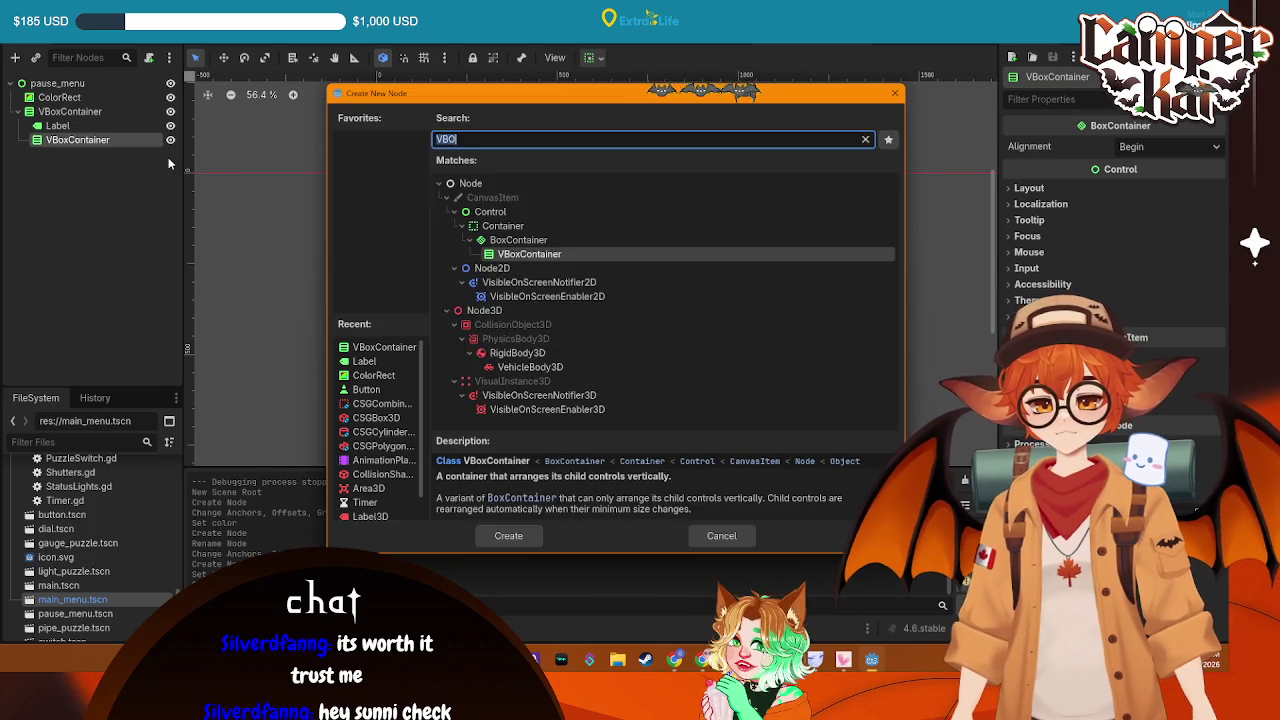
text(butt)
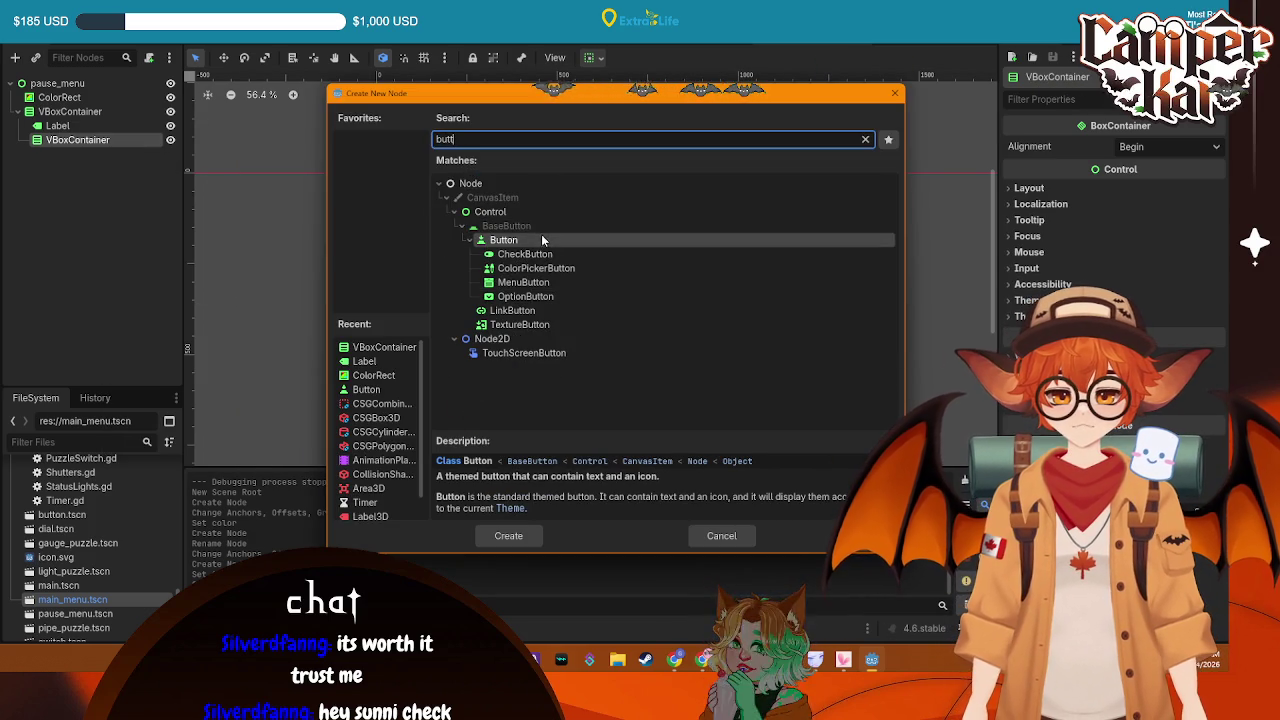
click(506, 534)
click(1104, 196)
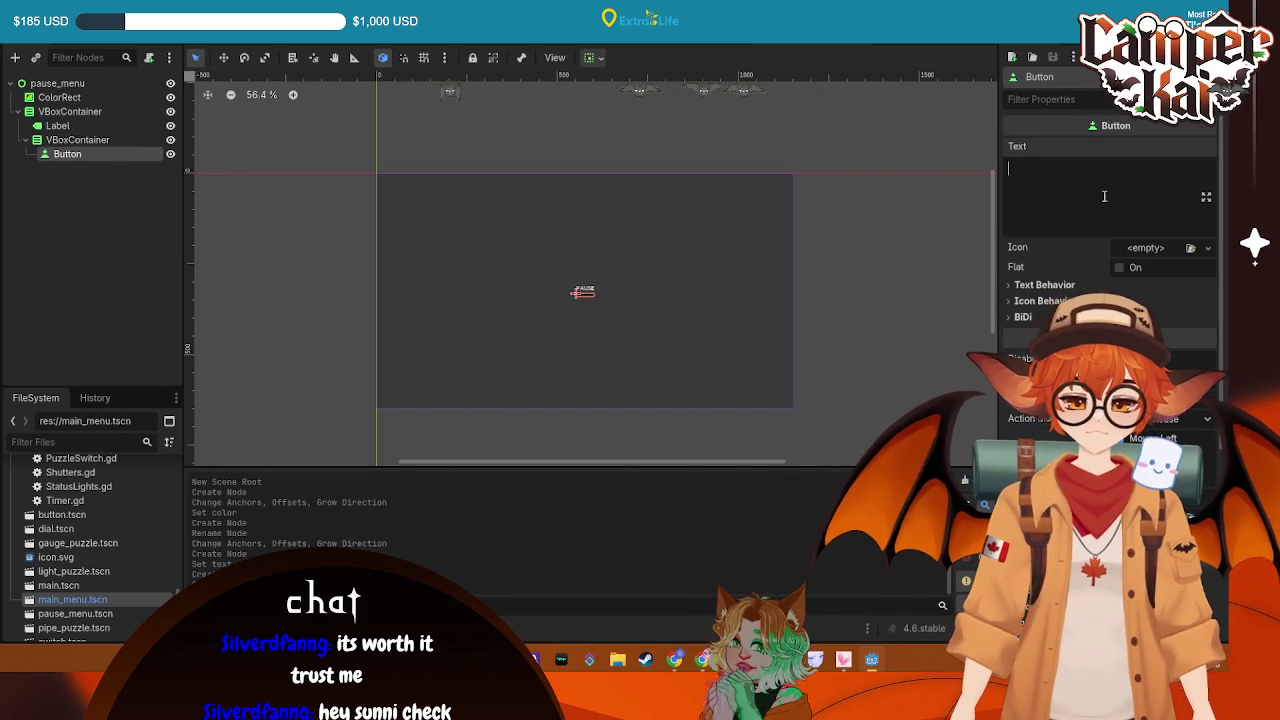
text(UNPAUSE)
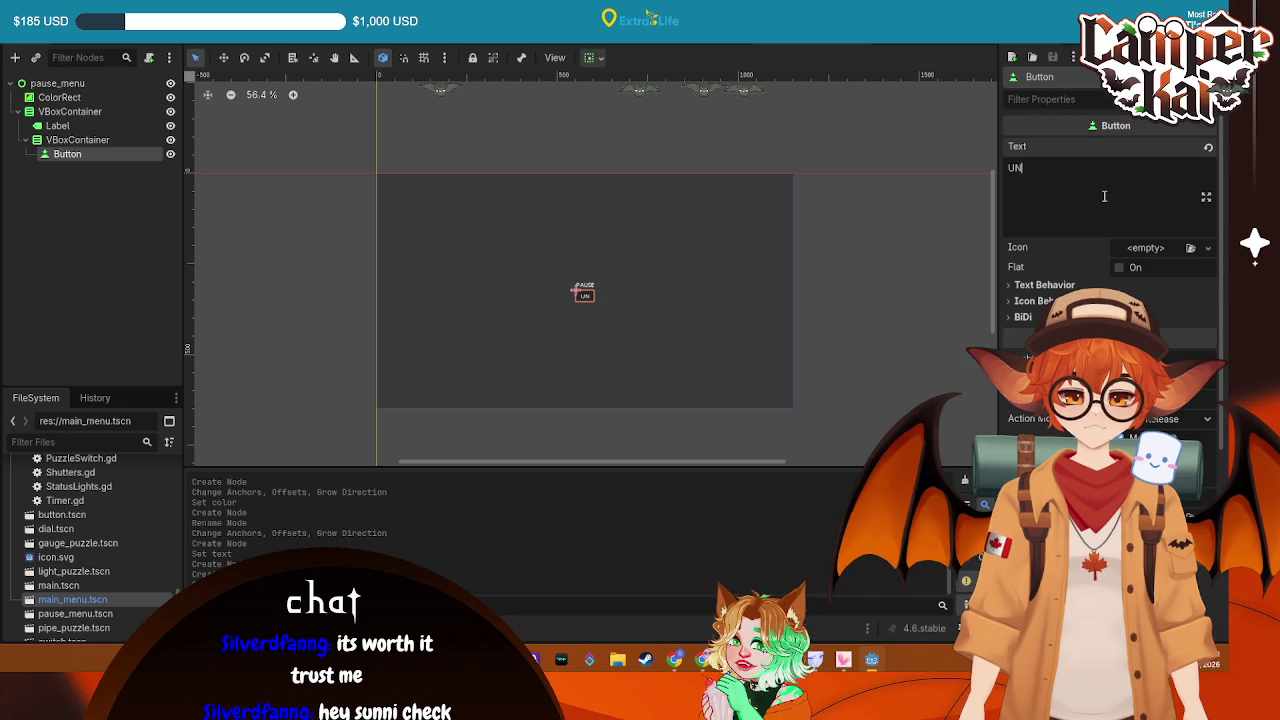
Centre the outer container's children and centre the PAUSE label text horizontally
click(77, 139)
click(70, 111)
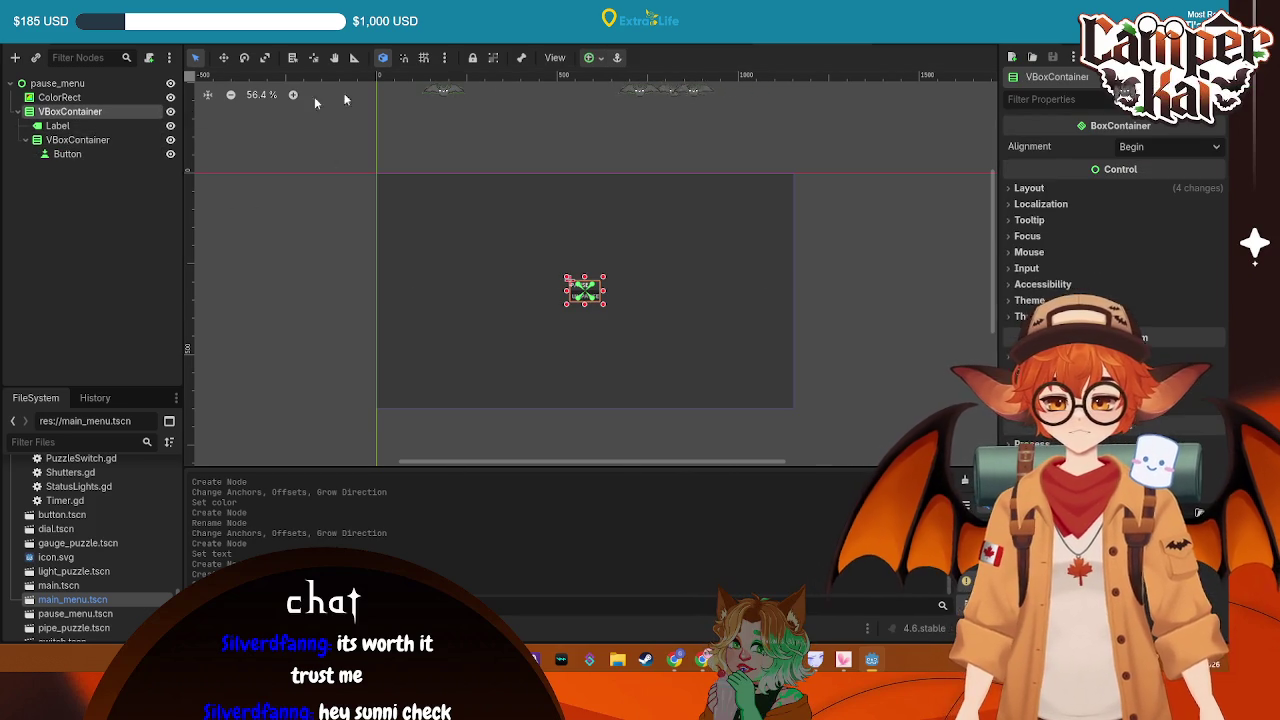
click(592, 58)
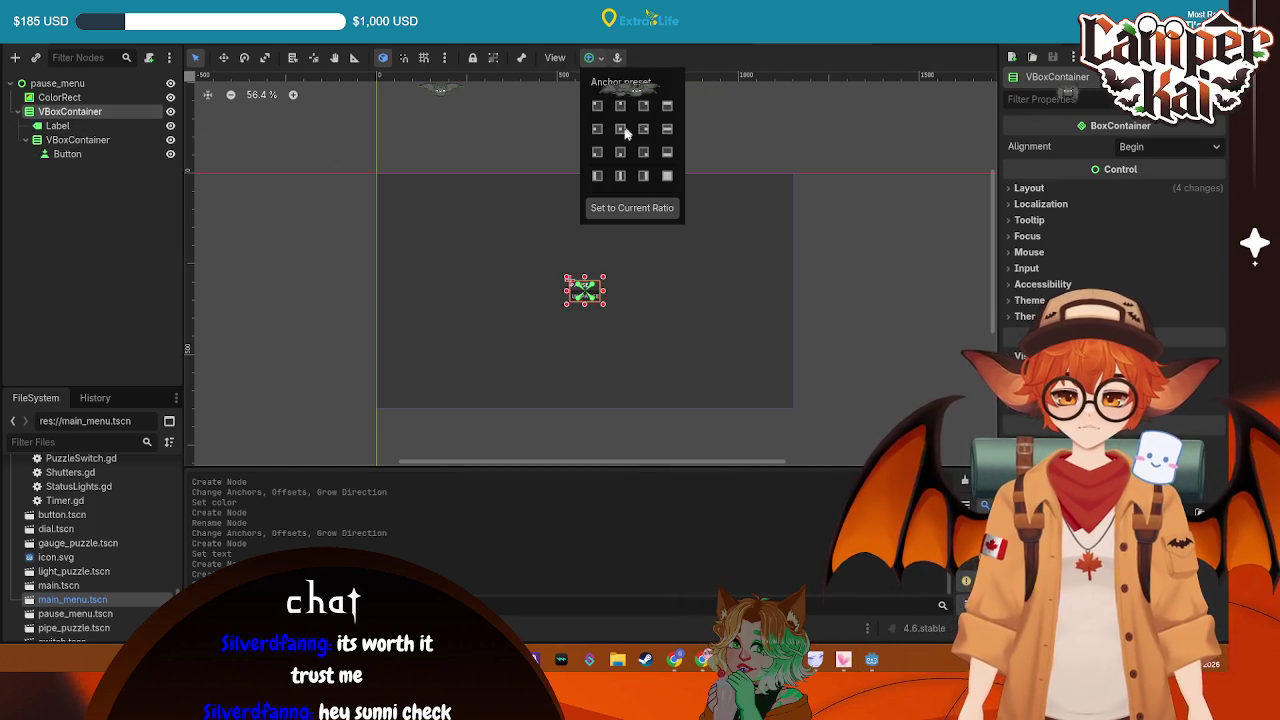
click(1184, 147)
click(1184, 147)
click(1140, 183)
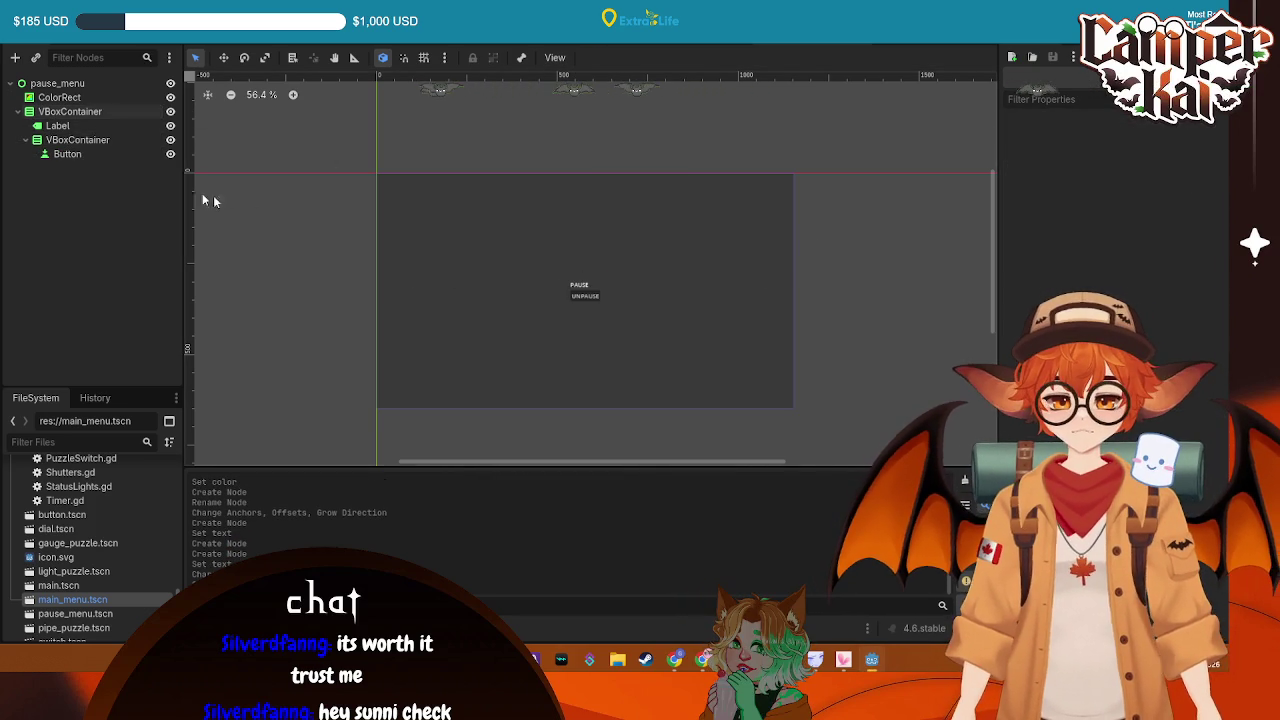
click(57, 125)
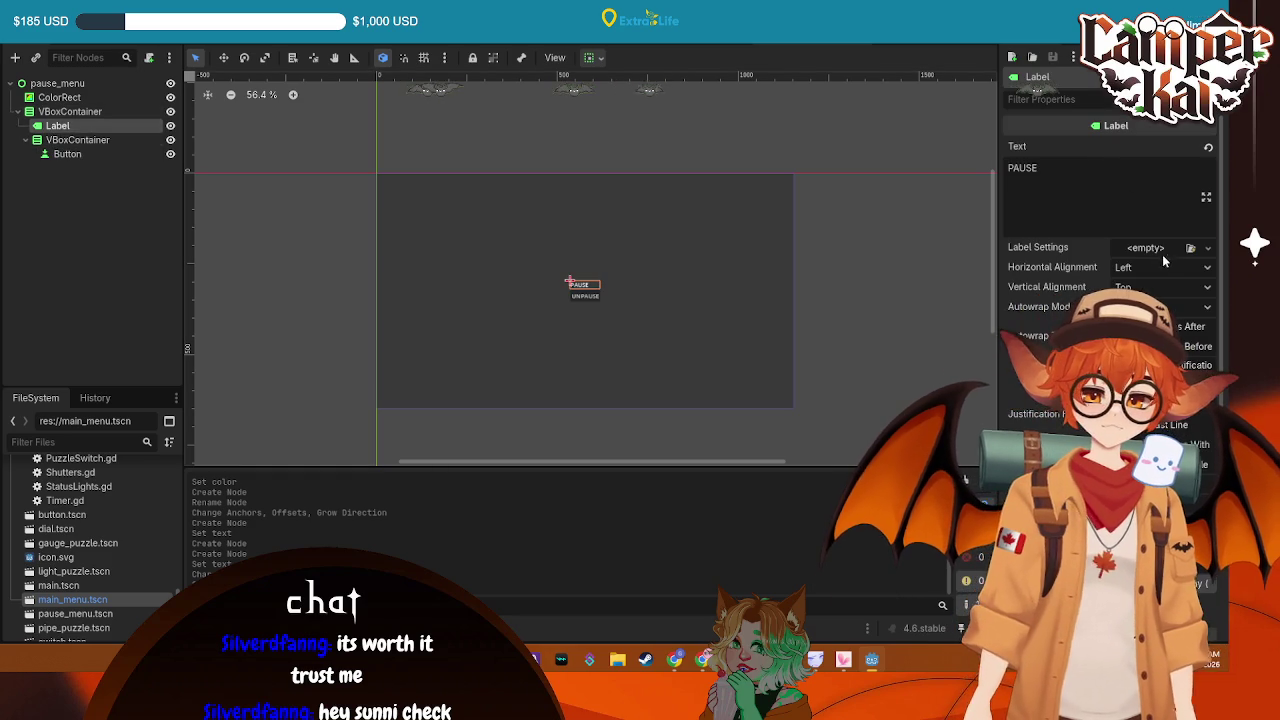
click(1160, 267)
click(1148, 305)
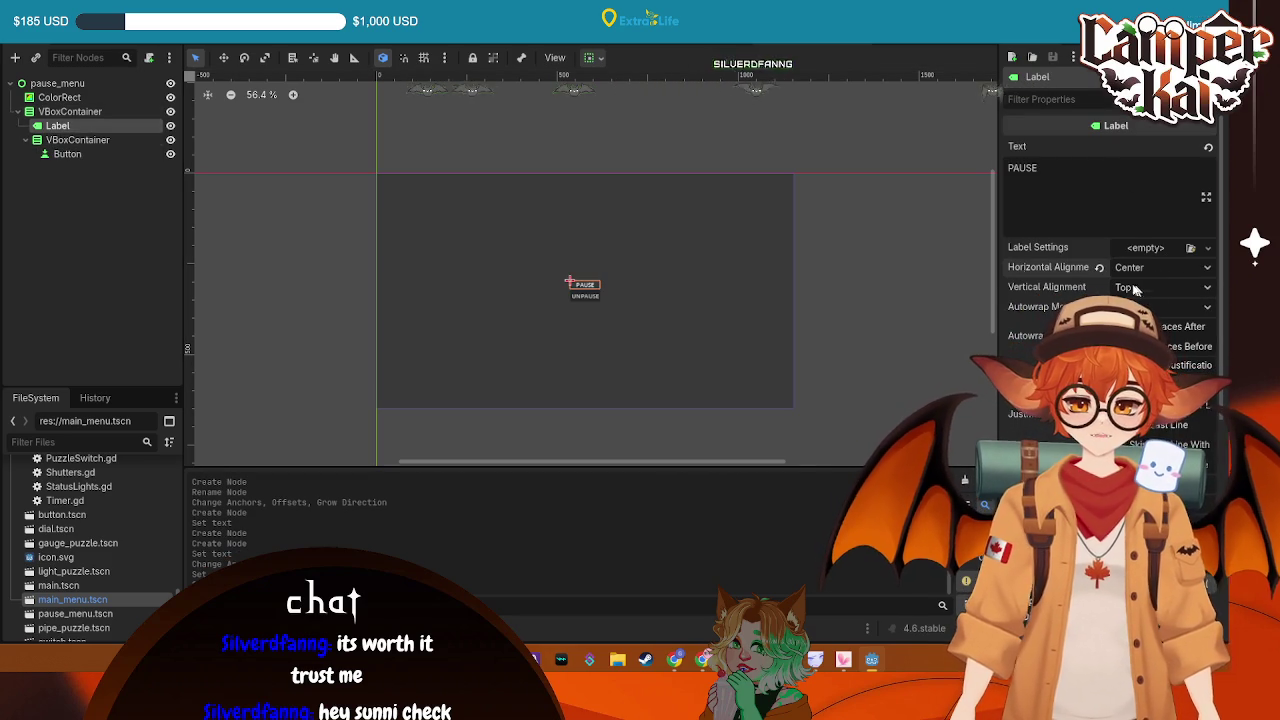
Add a second Button reading EXIT to the inner container
click(72, 140)
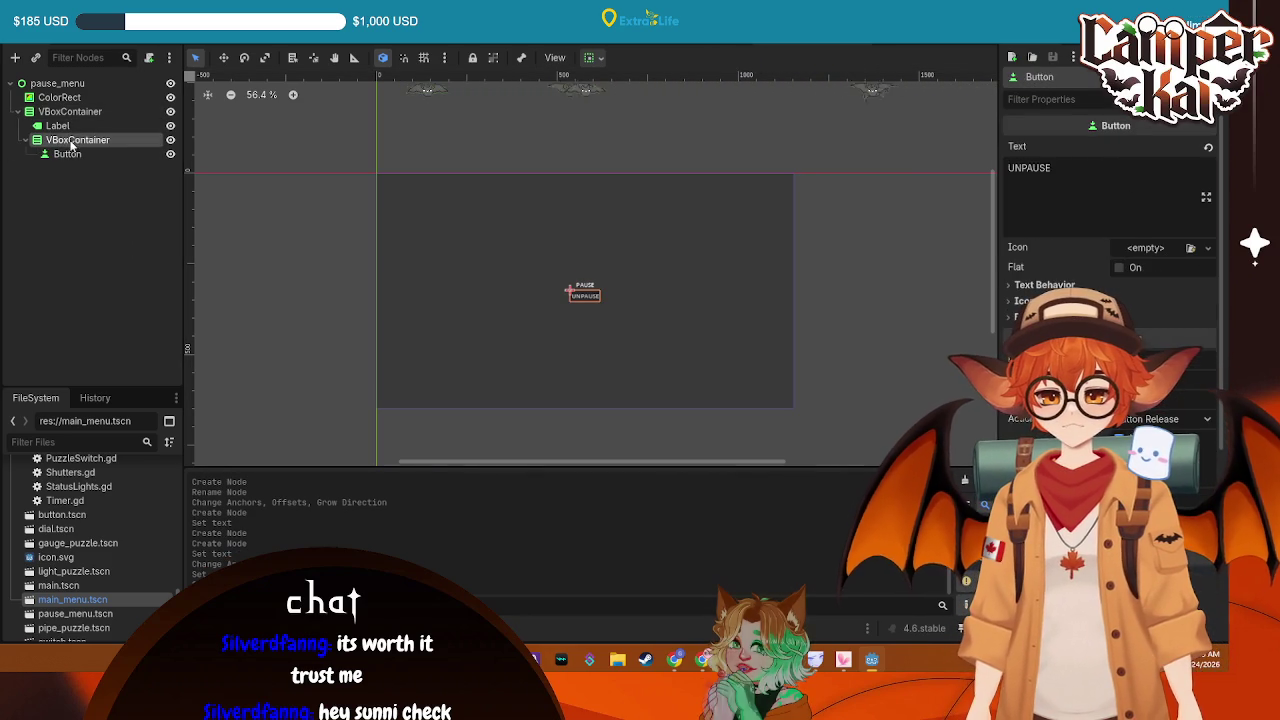
key(ctrl+a)
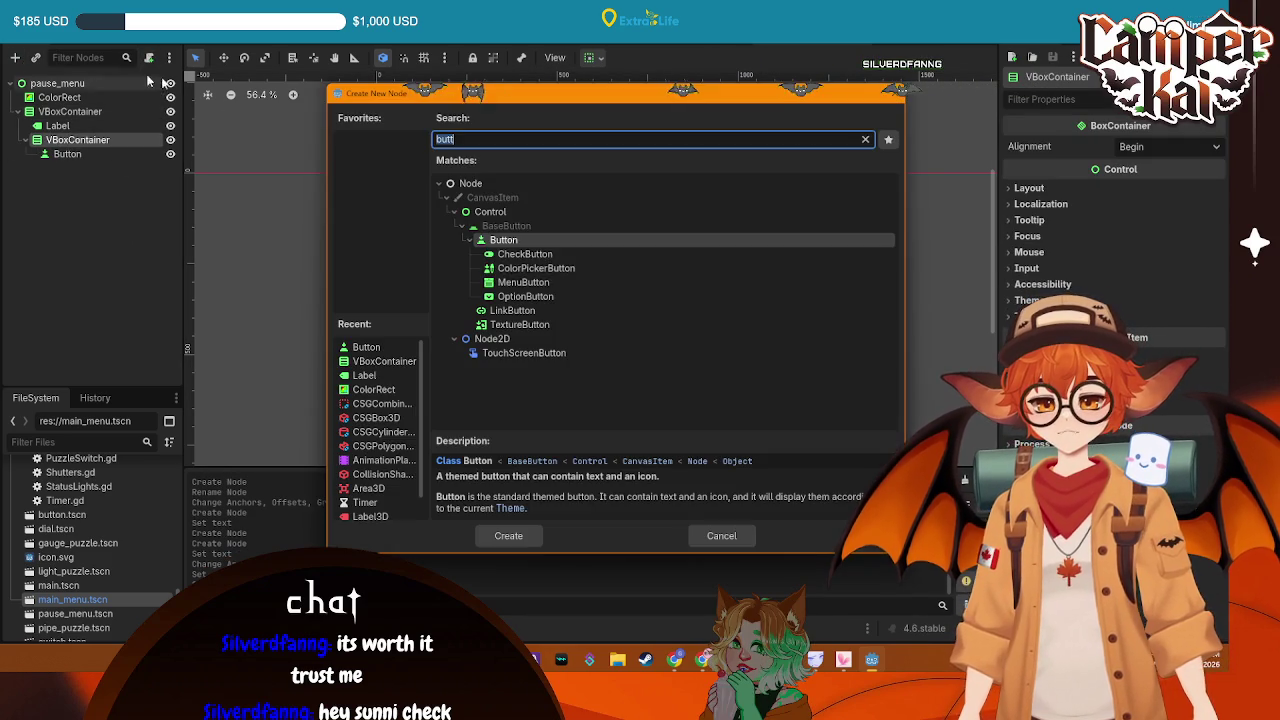
key(Return)
click(1184, 183)
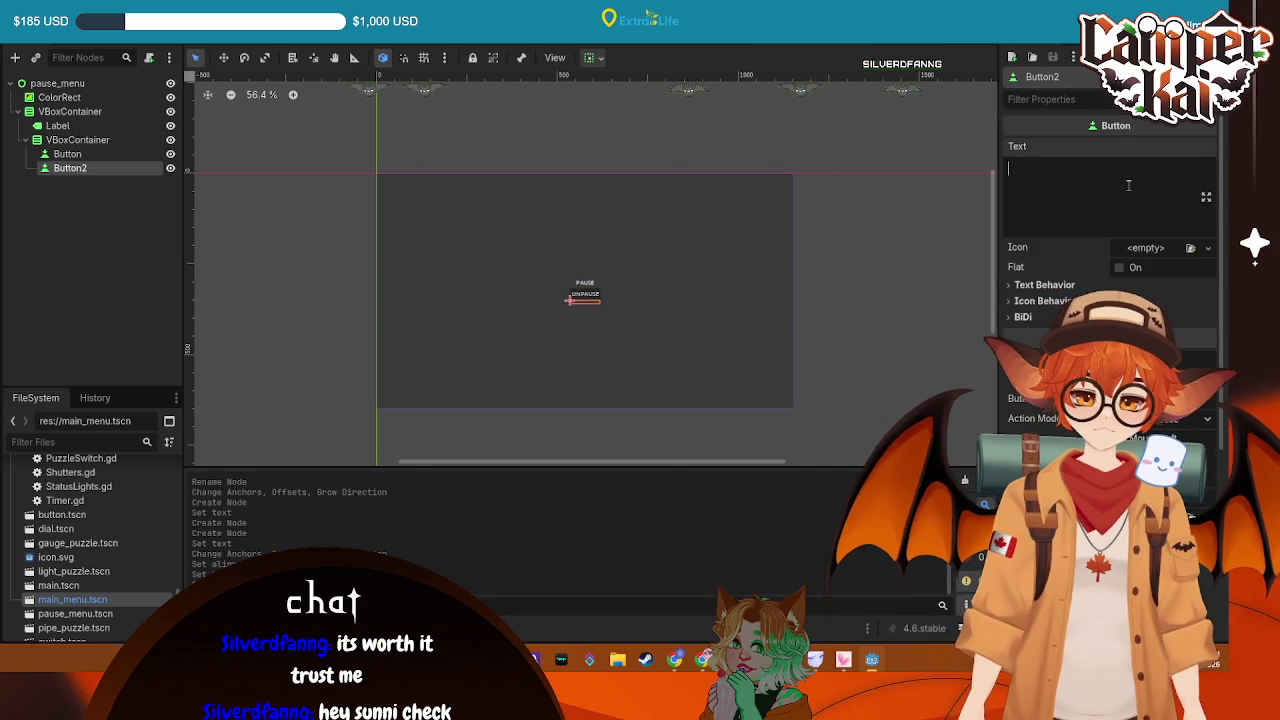
text(EXIT)
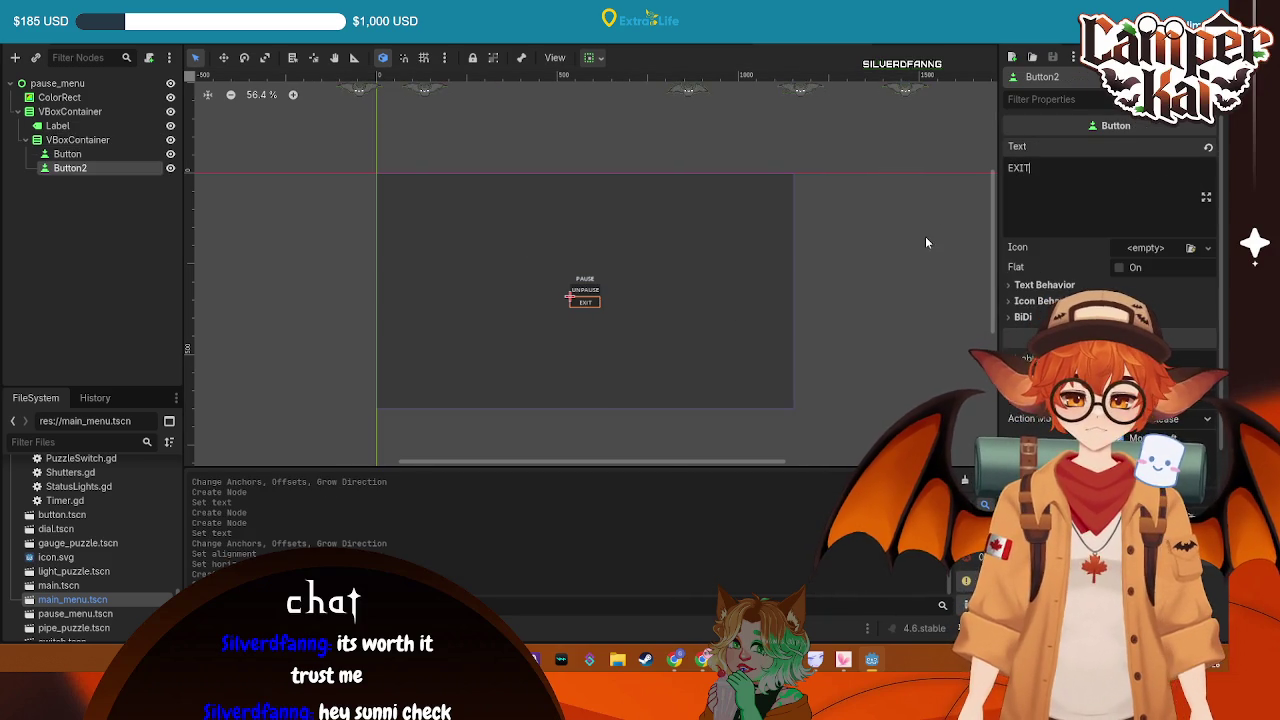
click(925, 236)
click(88, 114)
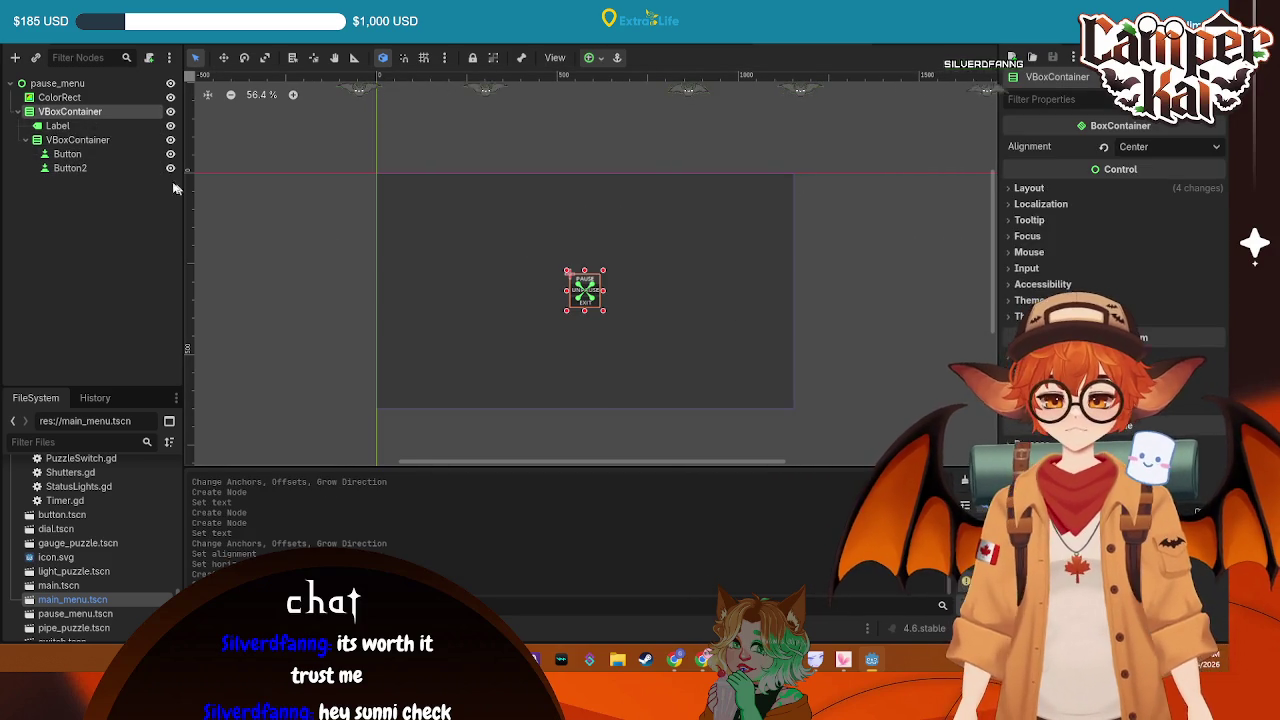
Enable the separation constant theme override on the outer VBoxContainer
click(1030, 300)
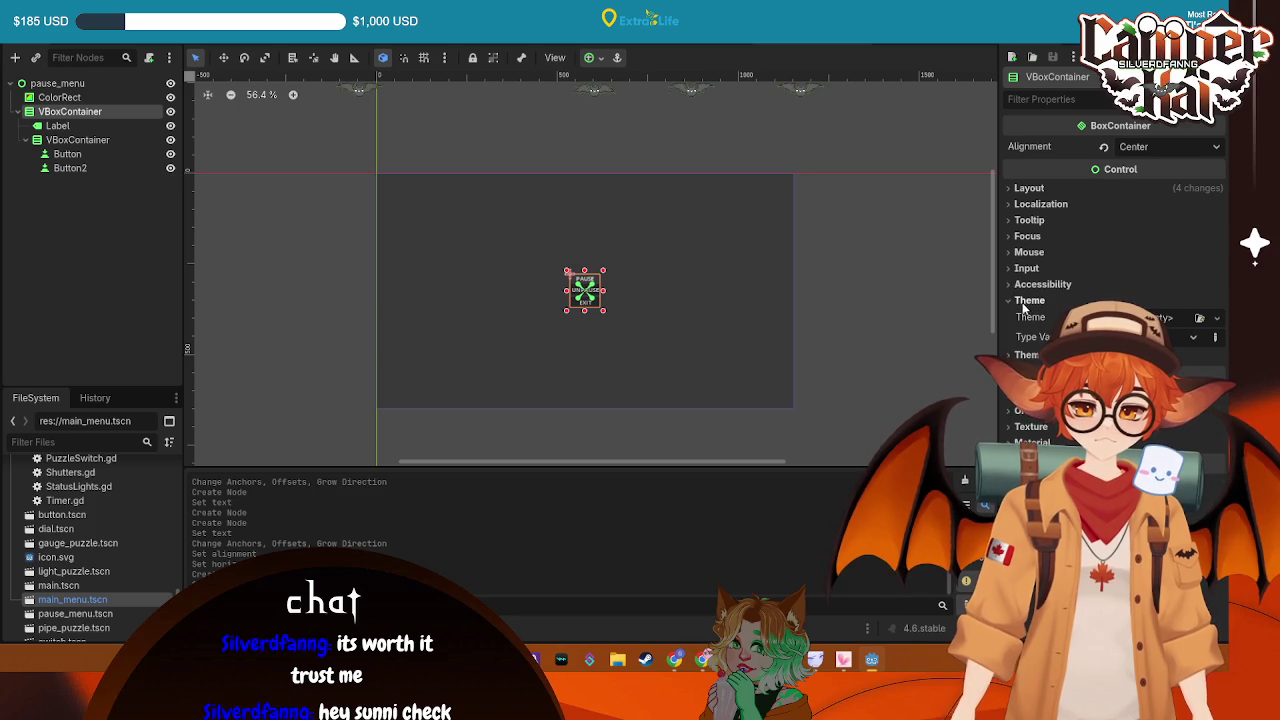
click(1029, 300)
click(1024, 318)
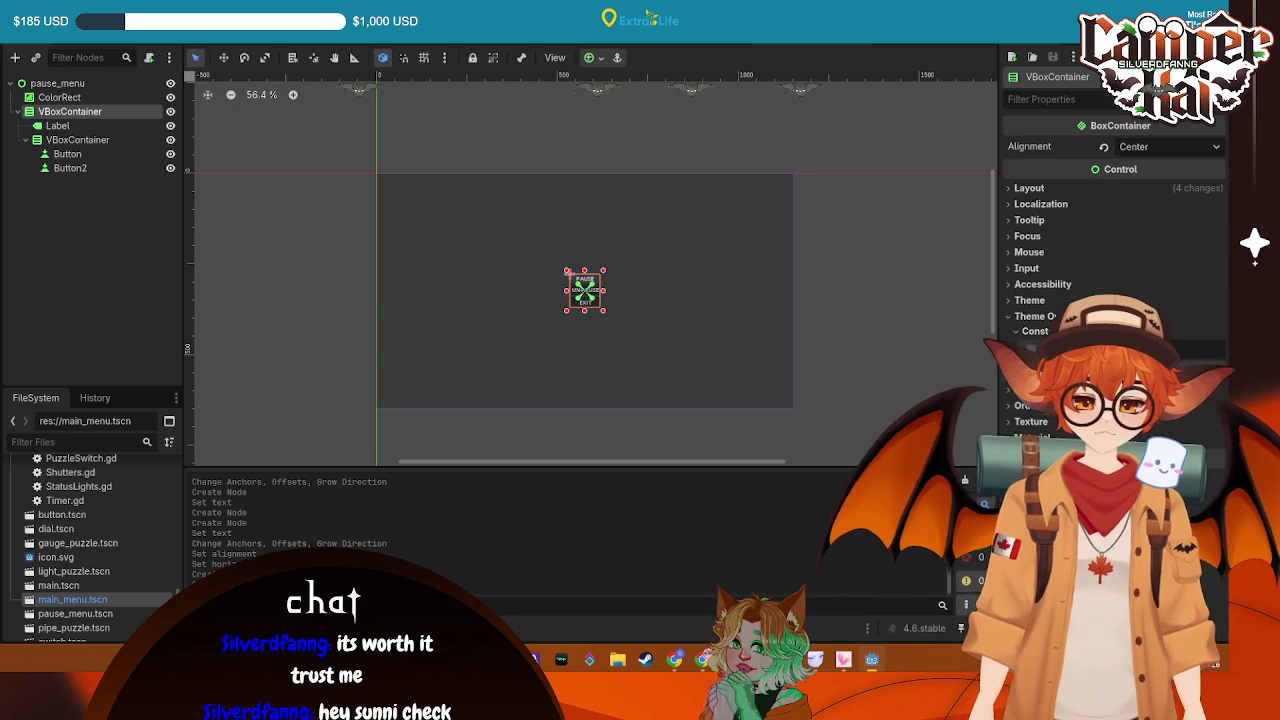
click(1030, 348)
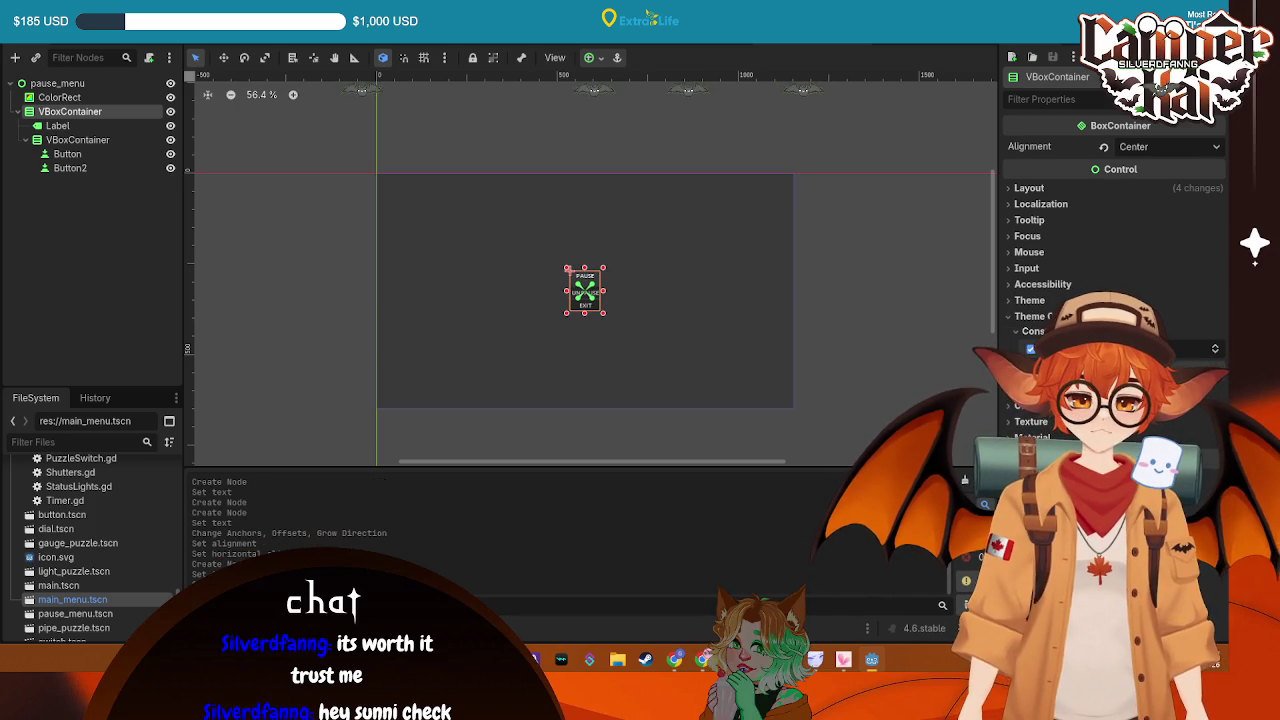
click(60, 139)
click(1024, 316)
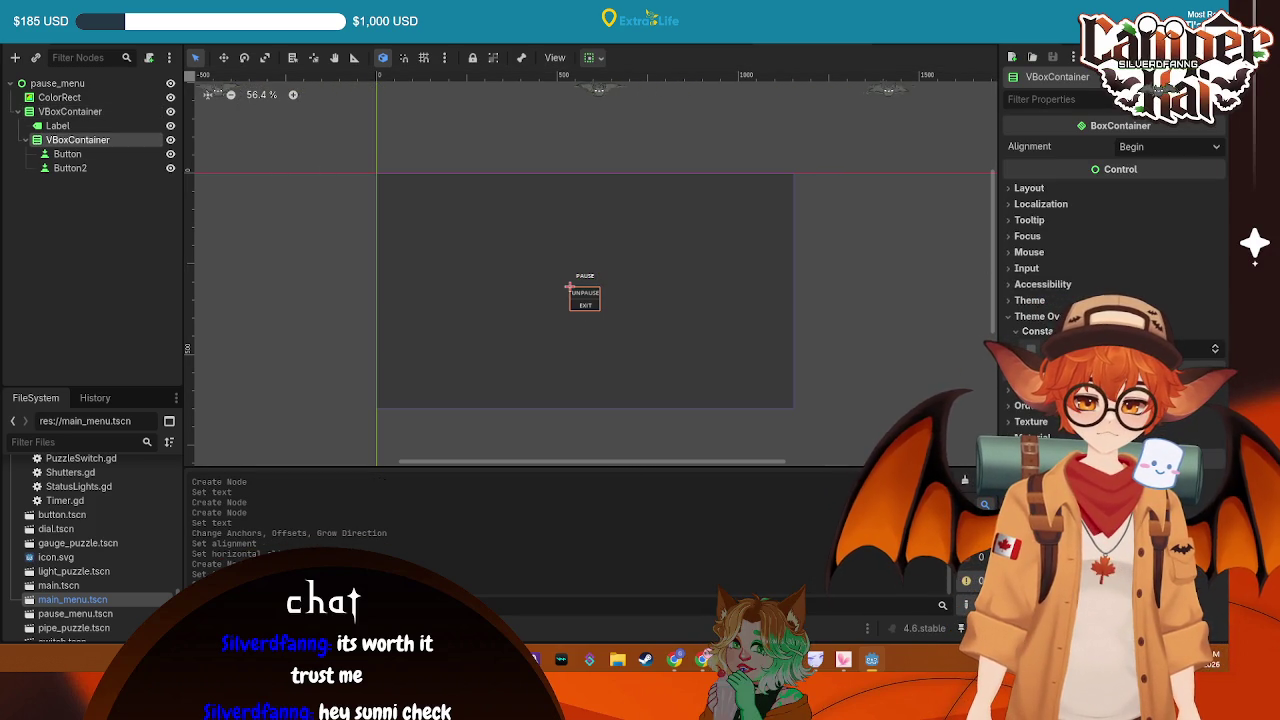
click(216, 182)
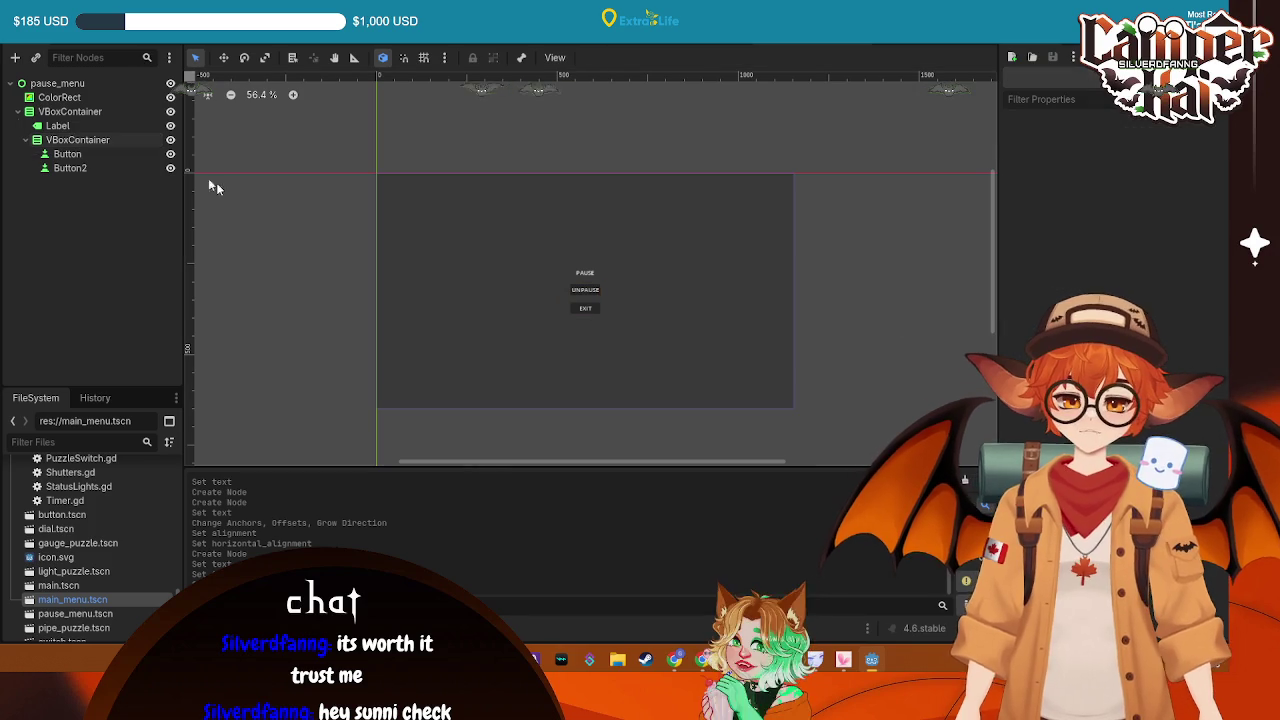
Set the PAUSE label's Font Size theme override to 32
click(86, 128)
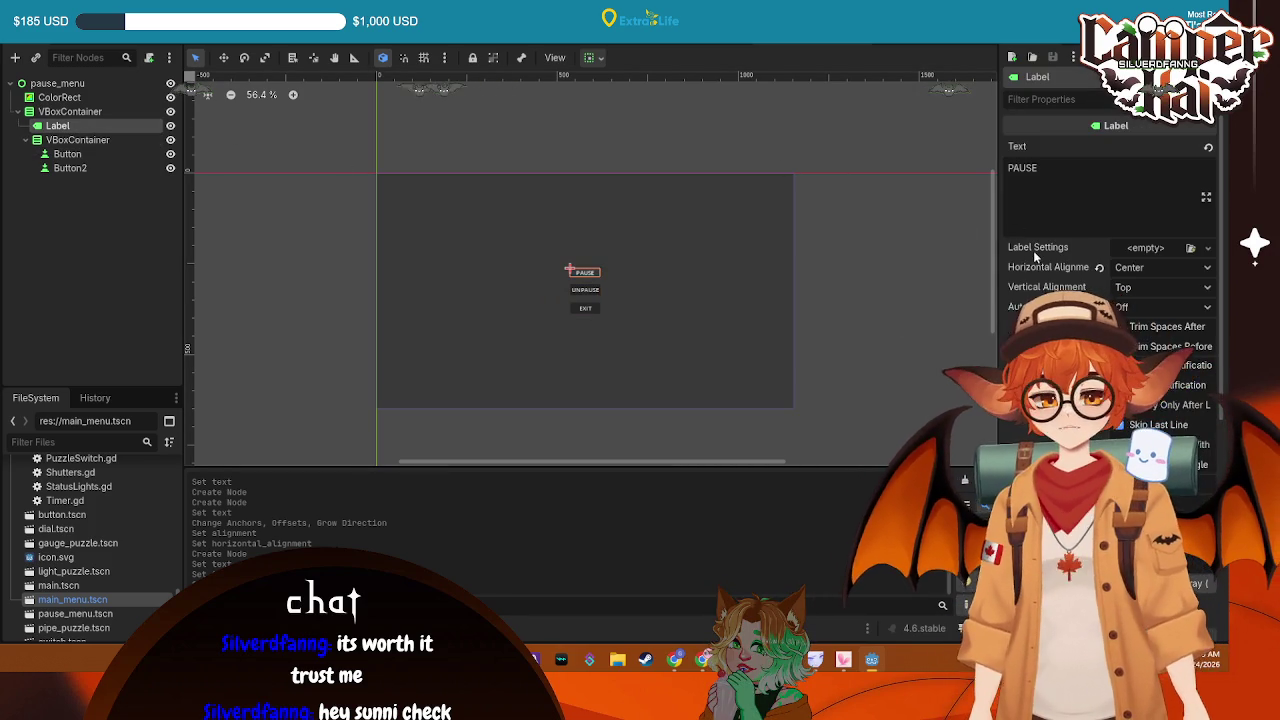
click(1026, 99)
text(fon)
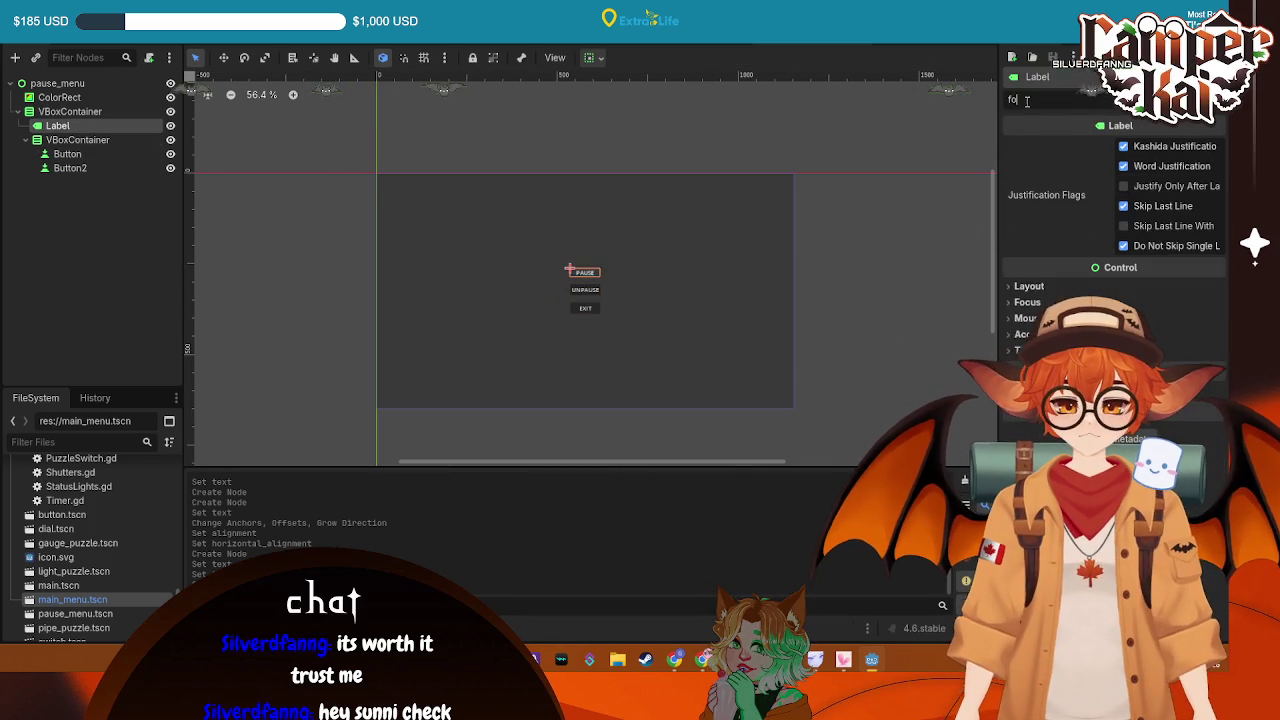
key(BackSpace)
key(BackSpace)
key(BackSpace)
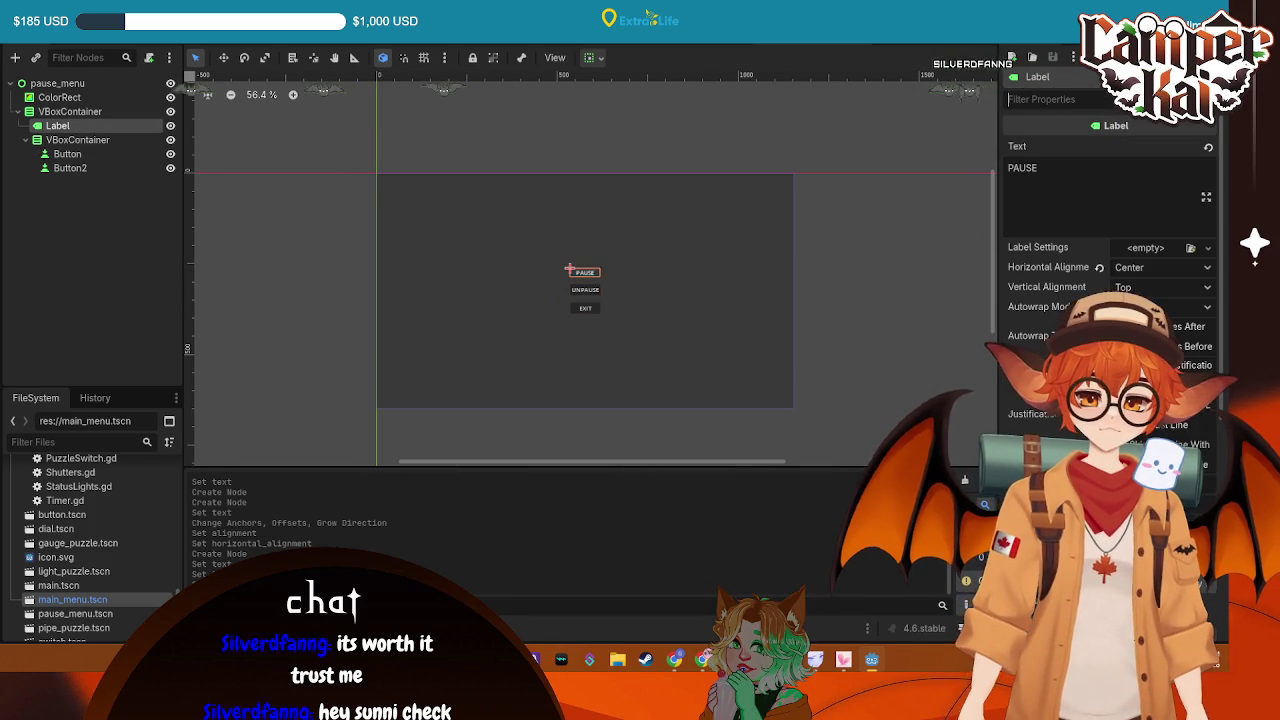
text(siz)
text(ze)
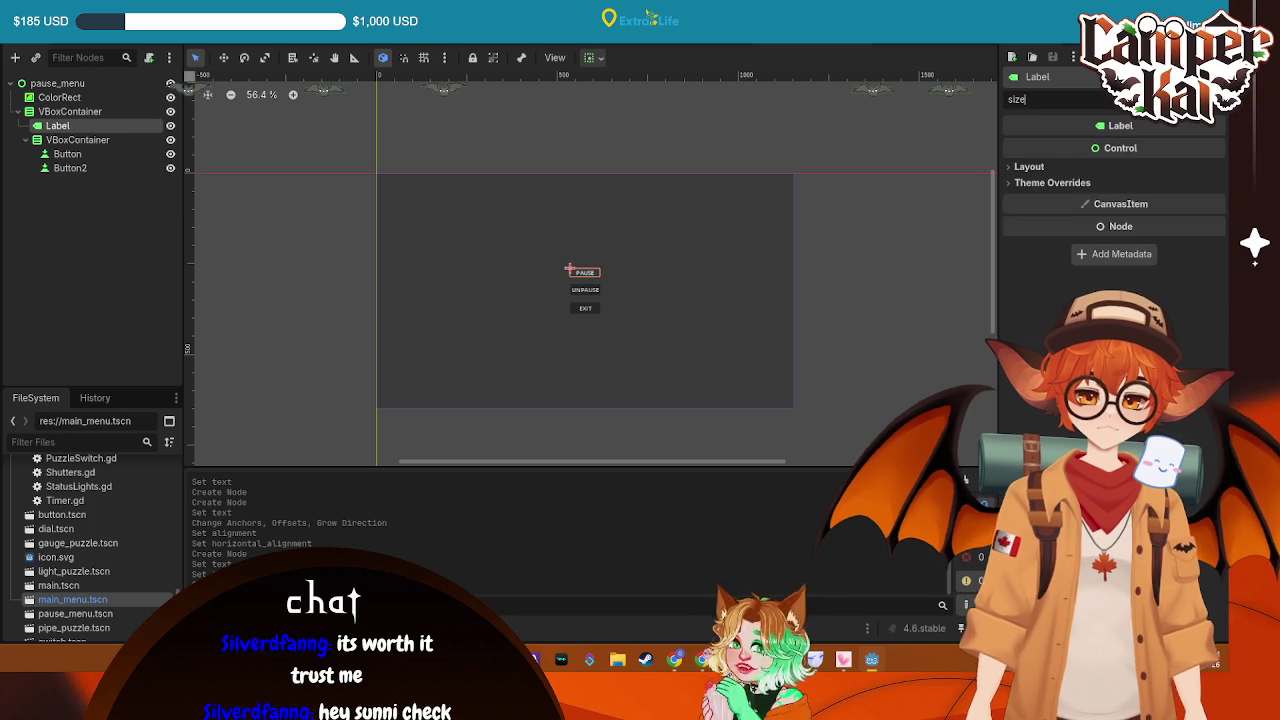
click(1052, 182)
click(1044, 213)
click(1128, 230)
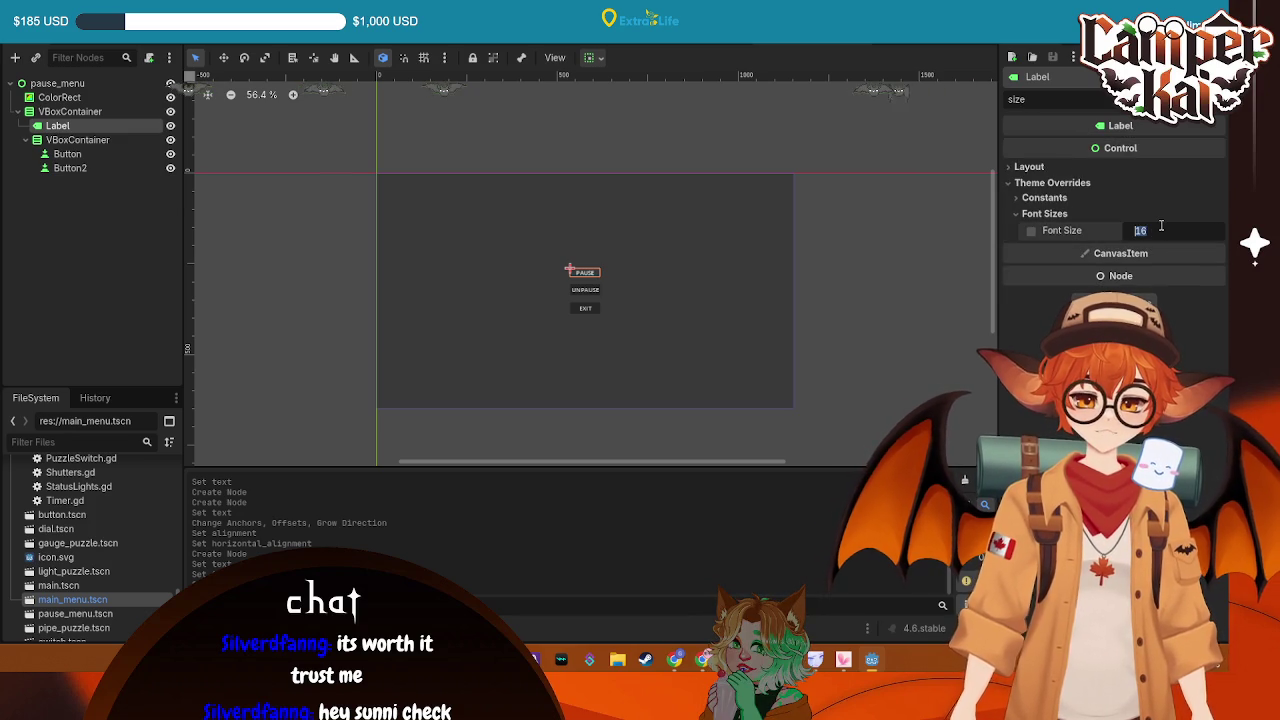
text(32)
key(Return)
Set the Font Size override of the UNPAUSE and EXIT buttons to 32
click(67, 153)
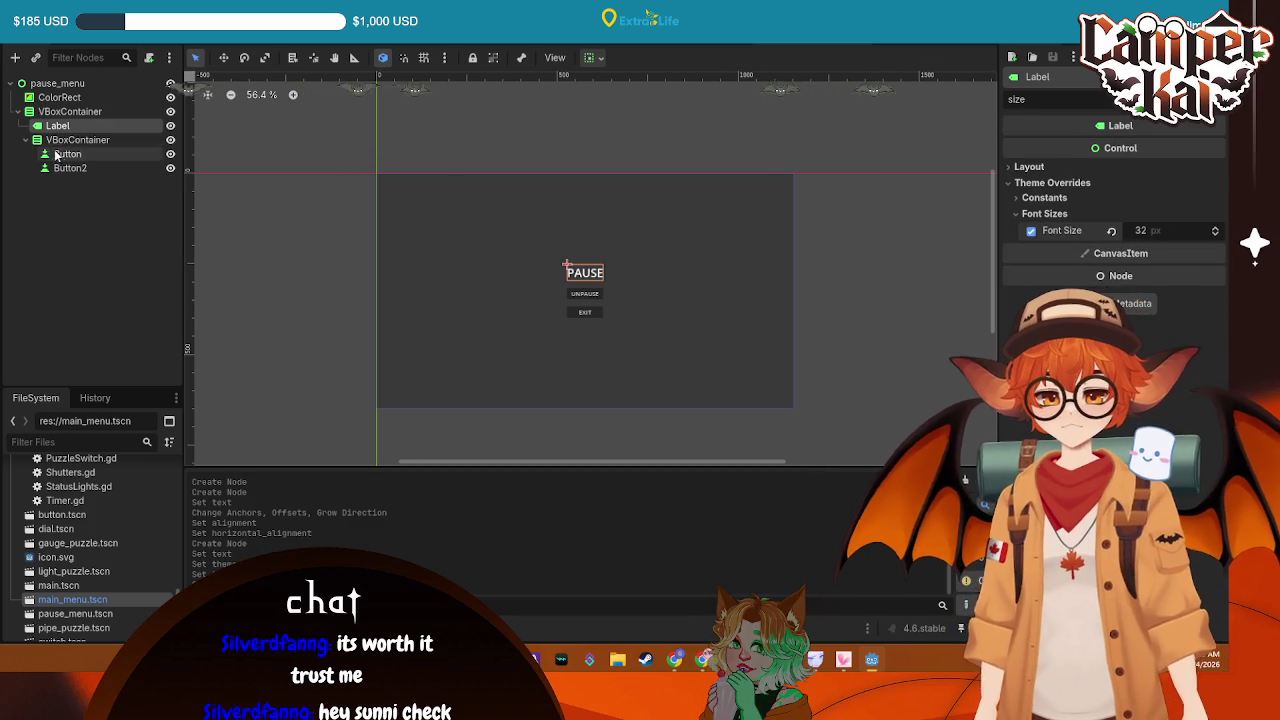
click(1044, 236)
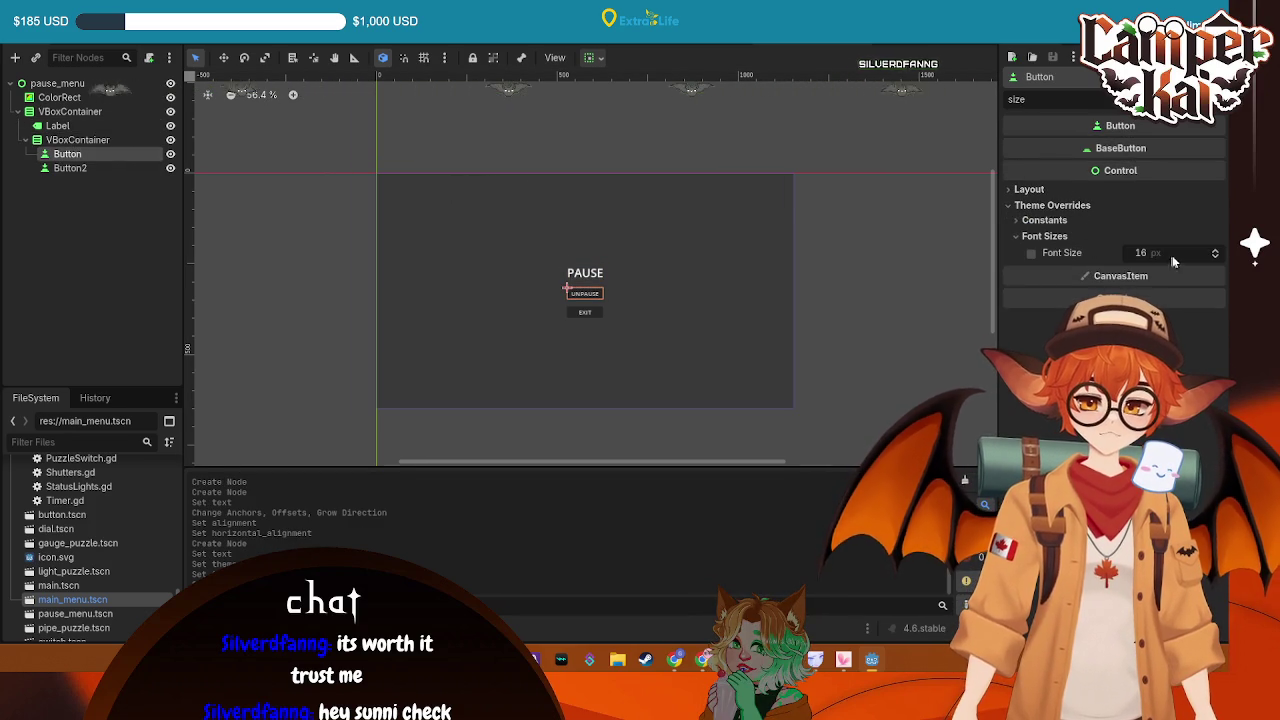
click(1150, 253)
text(32)
key(Return)
click(90, 169)
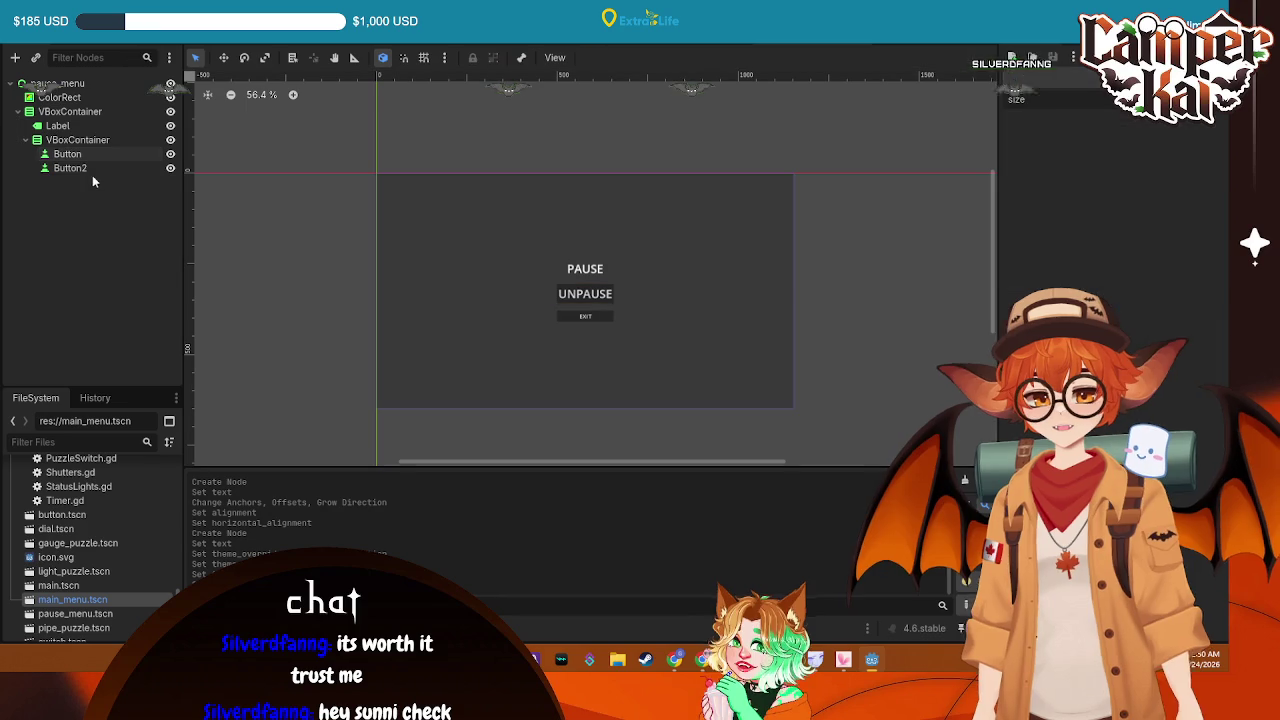
click(1044, 236)
click(1150, 253)
text(32)
key(Return)
Select the pause_menu root node and begin renaming it
click(906, 292)
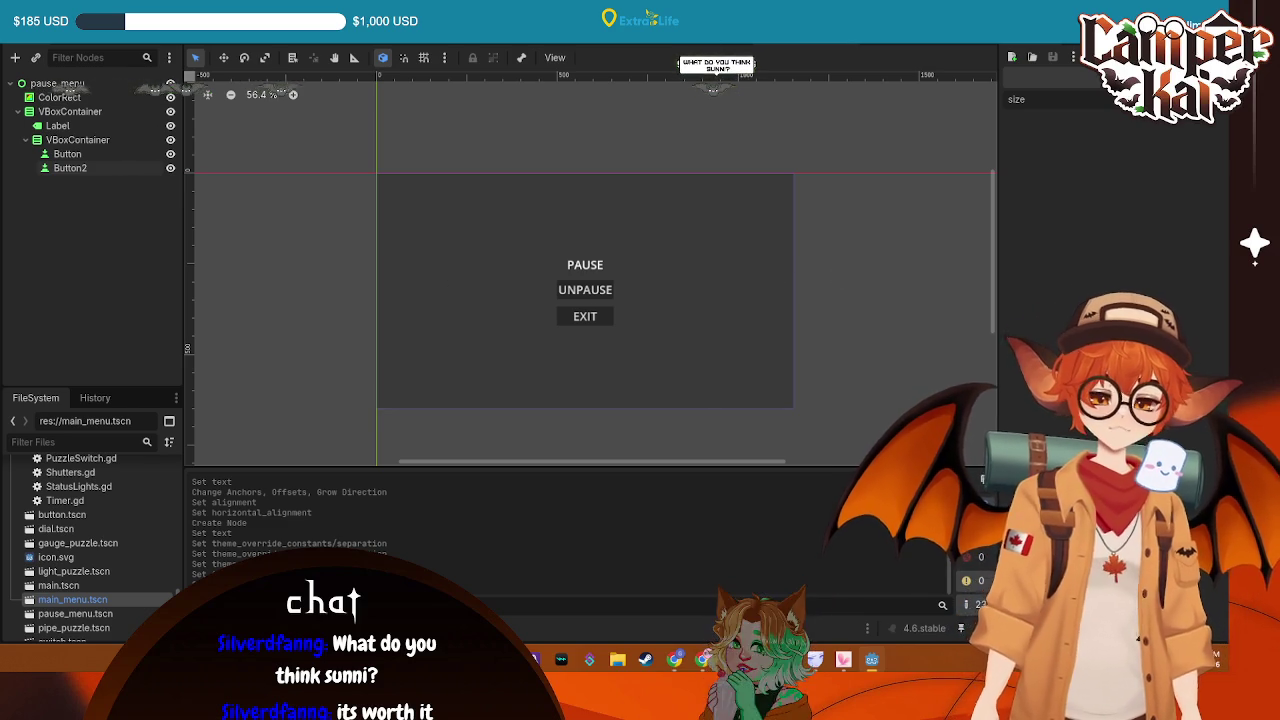
click(60, 83)
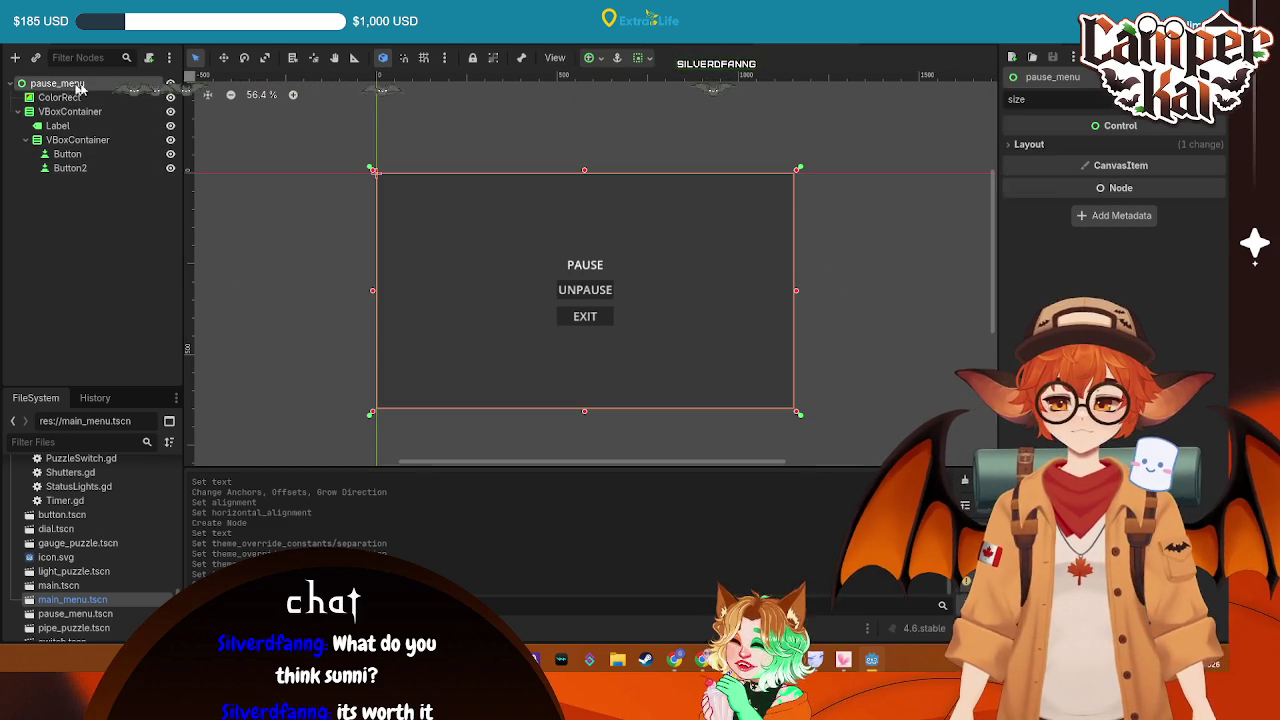
click(92, 82)
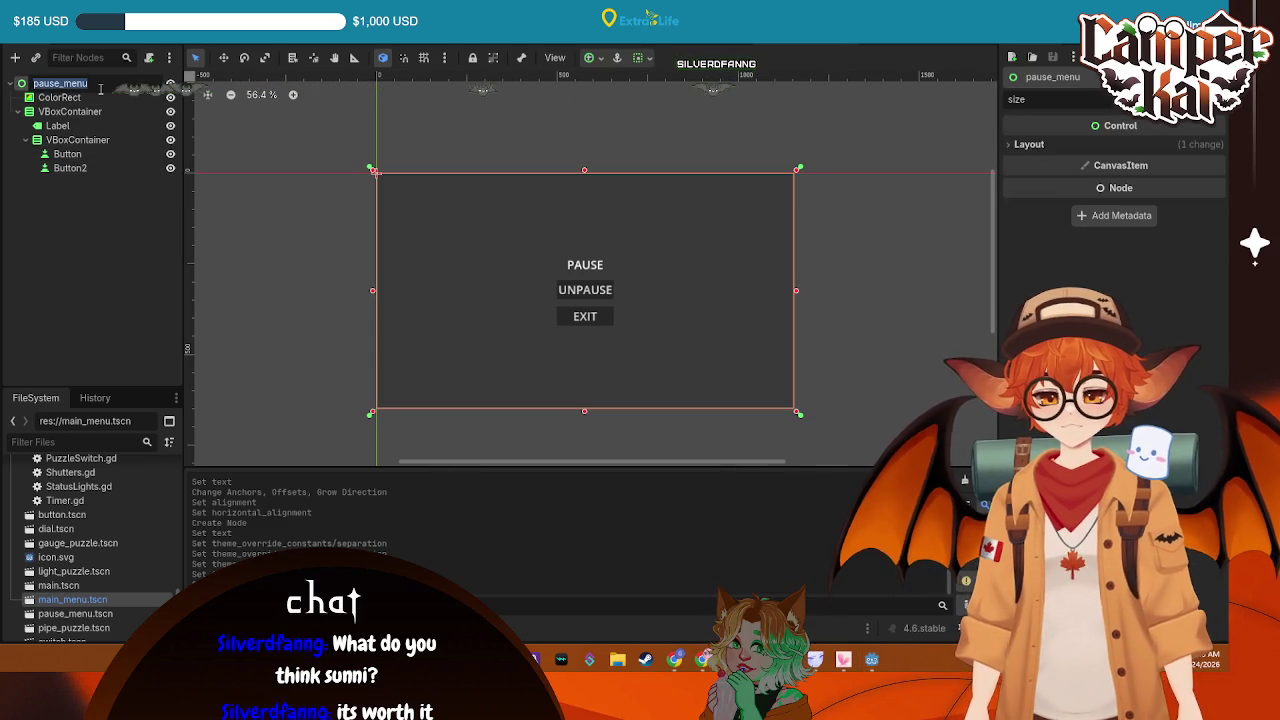
Rename the root node to PauseMenu and attach a new pause_menu.gd script to it
text(u)
key(Return)
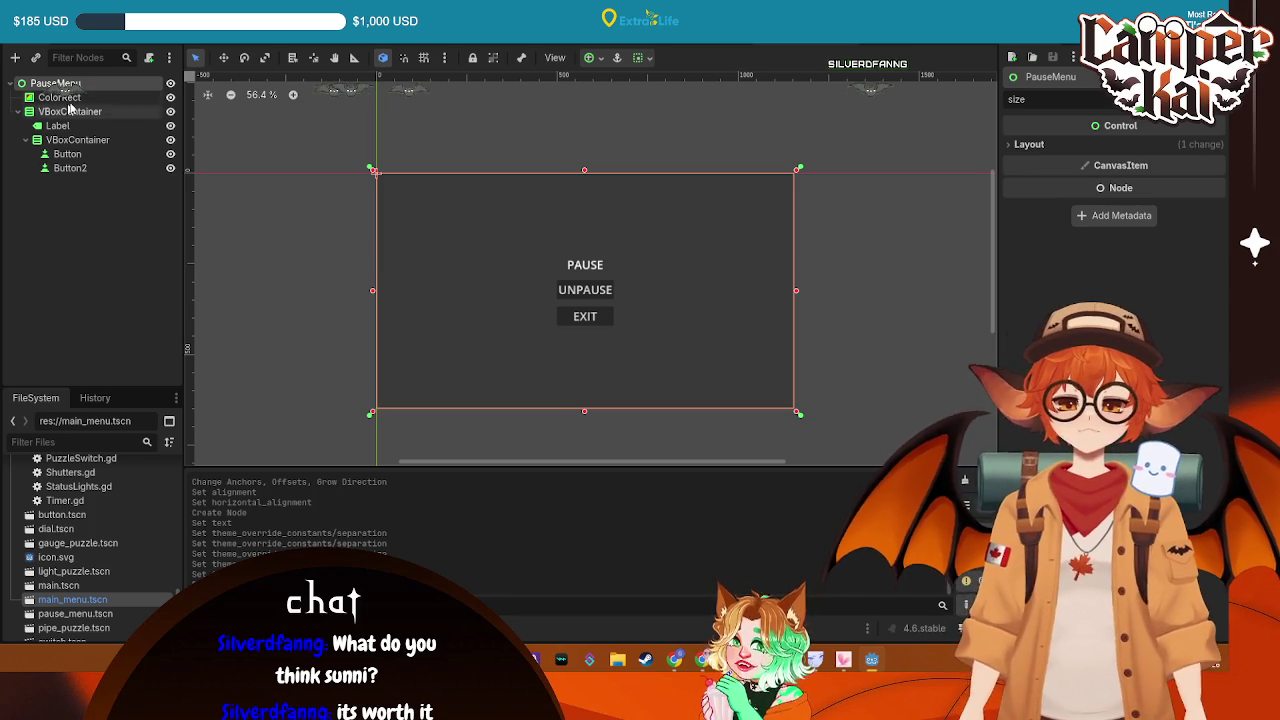
click(150, 61)
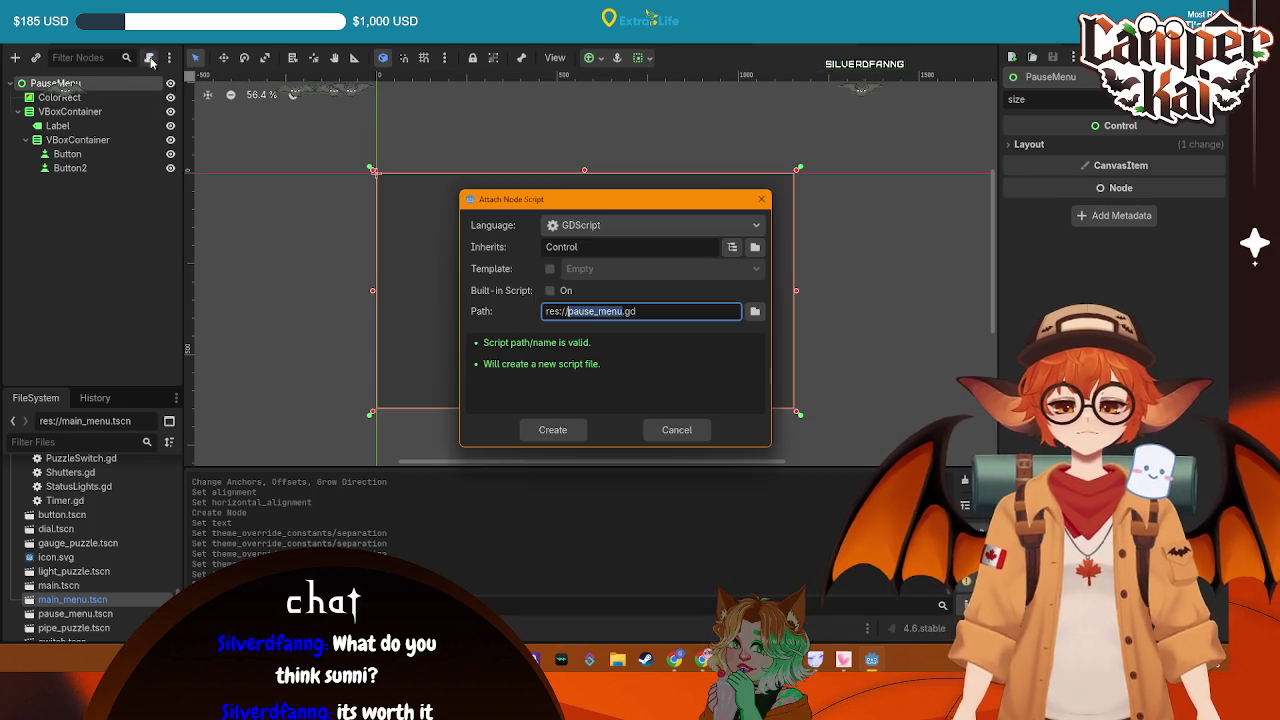
click(755, 311)
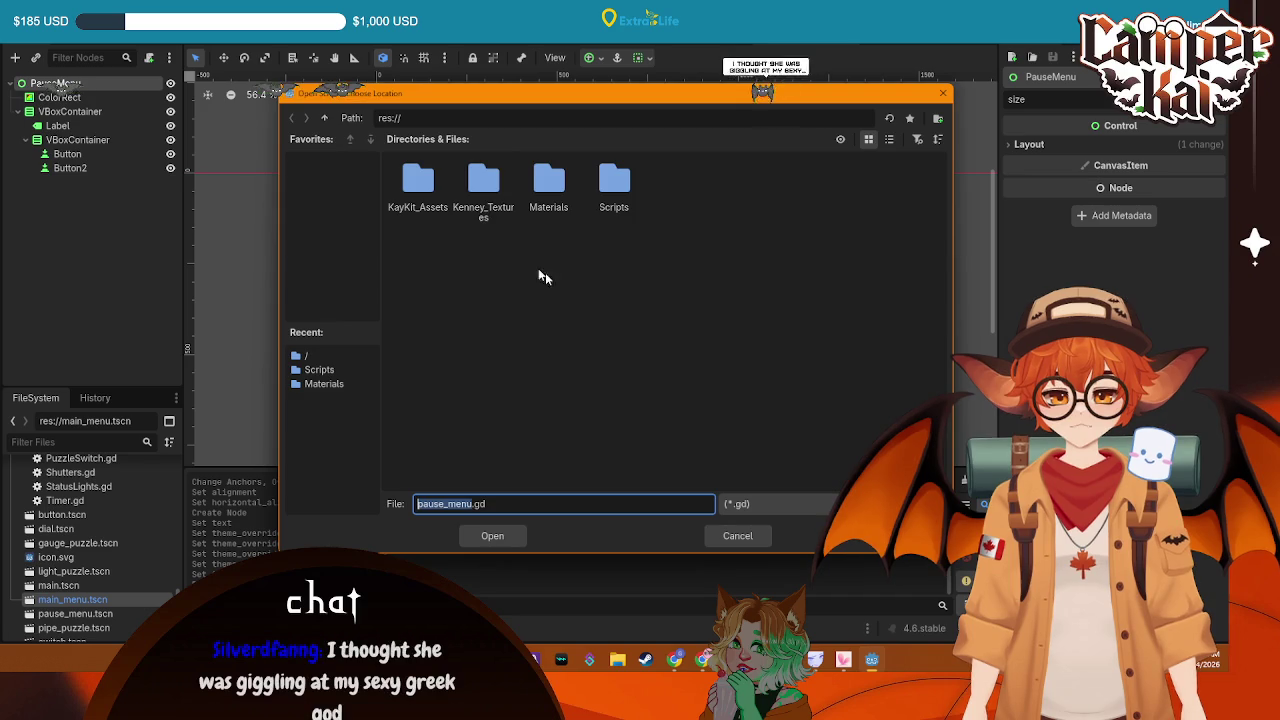
click(495, 537)
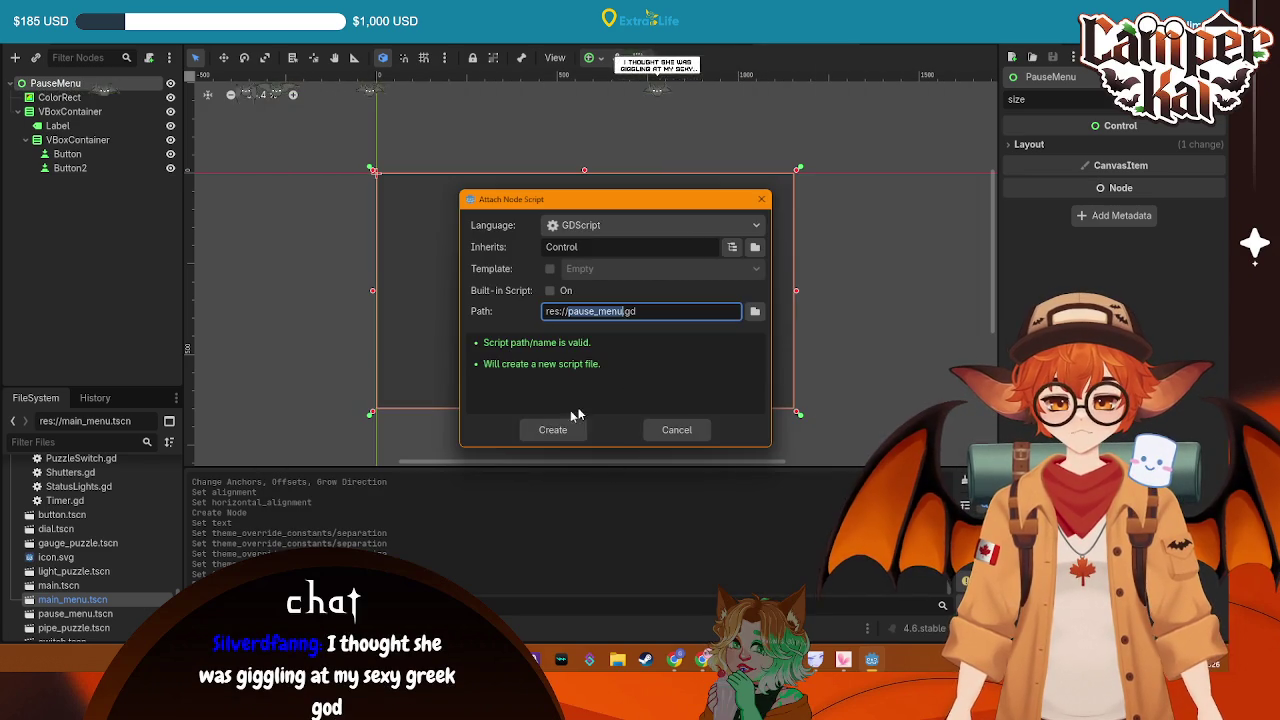
click(552, 430)
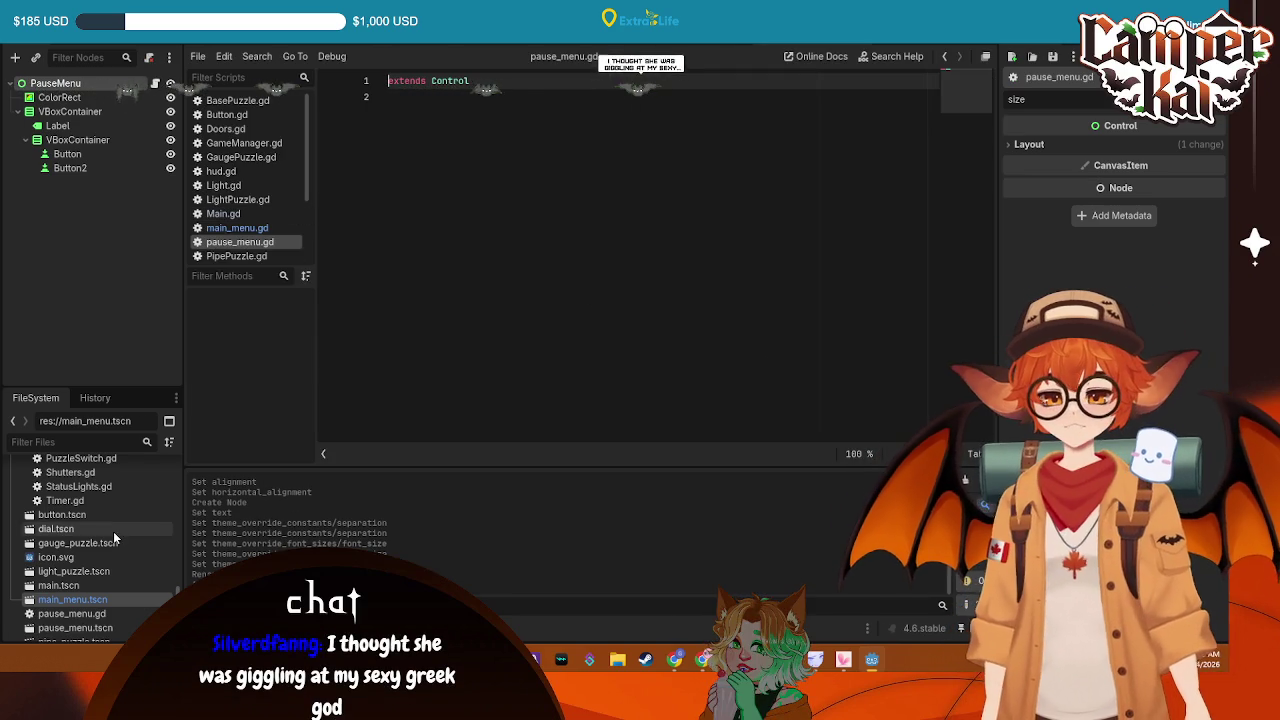
Move pause_menu.gd into the Scripts folder and start editing it
click(95, 632)
mouse_move(95, 632)
mouse_down()
mouse_move(100, 518)
mouse_move(114, 512)
mouse_up()
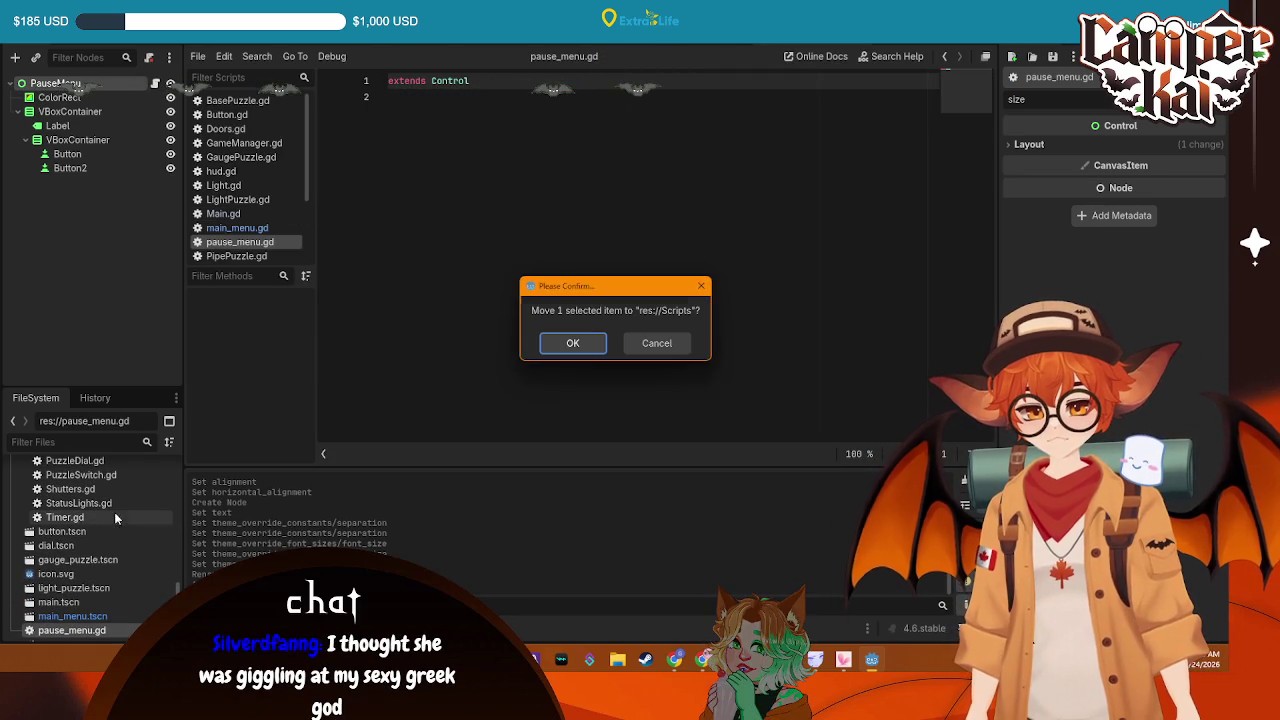
click(574, 343)
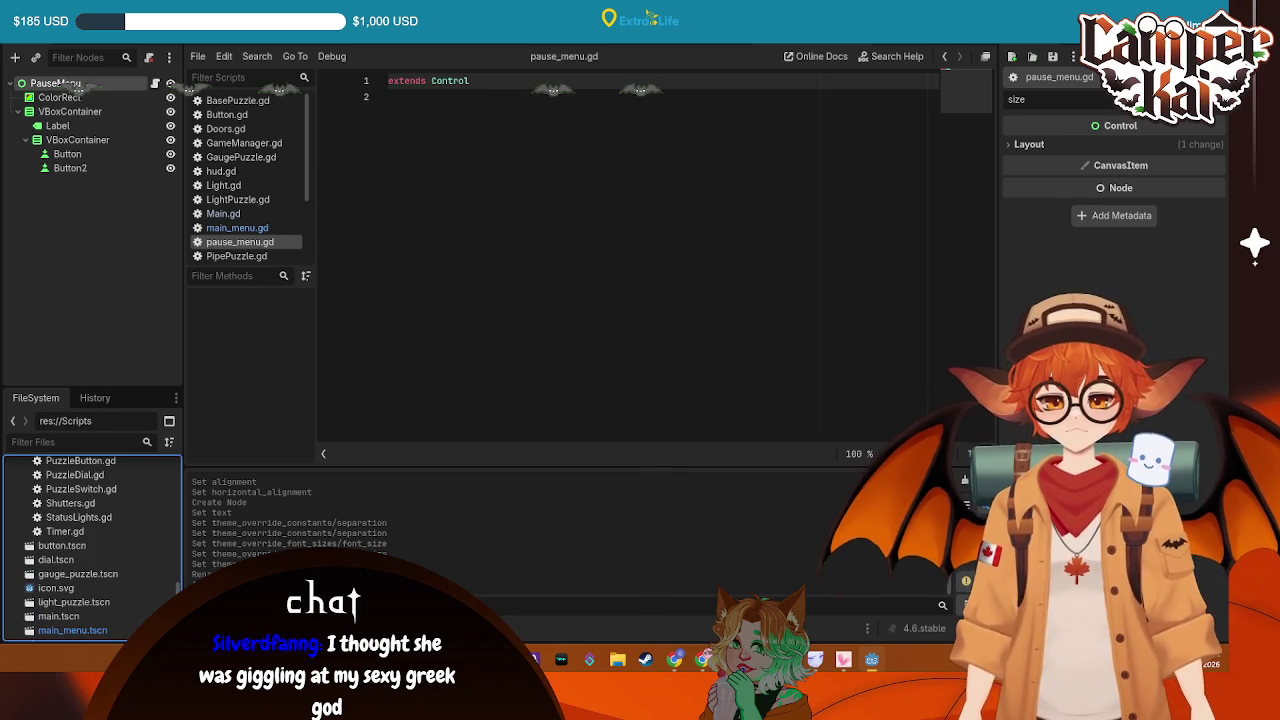
click(526, 145)
key(Return)
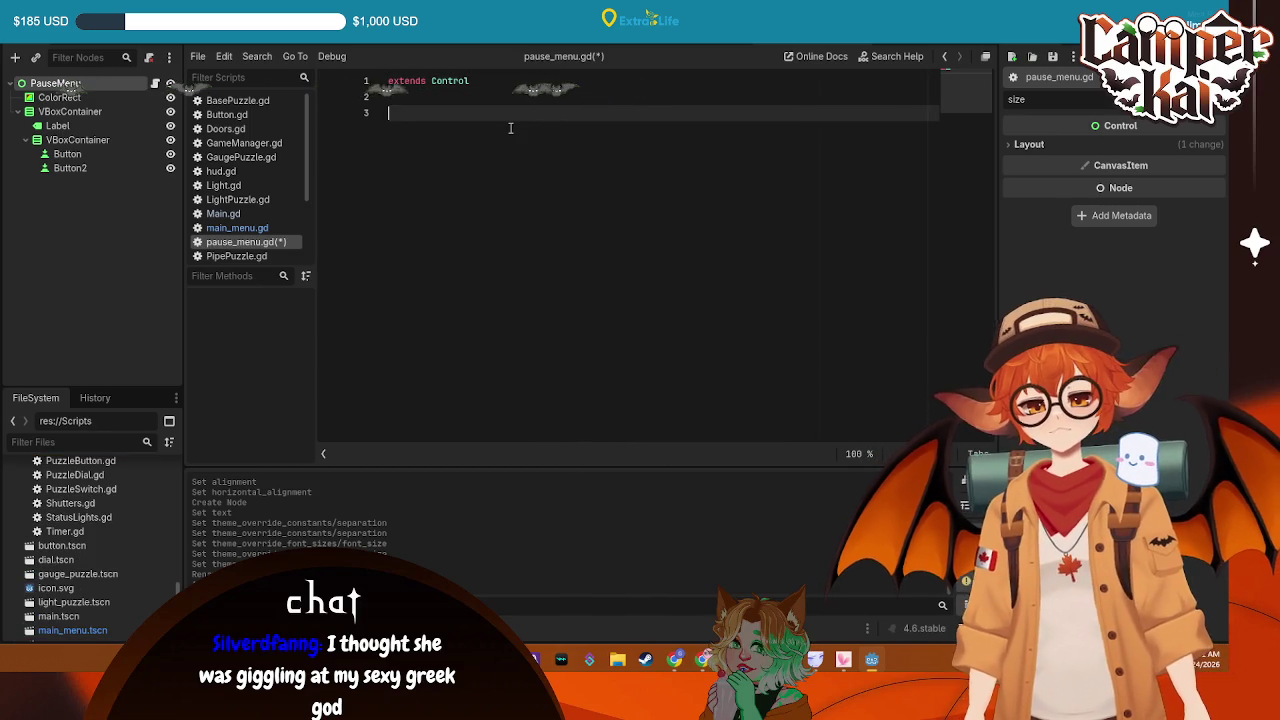
key(ctrl+Tab)
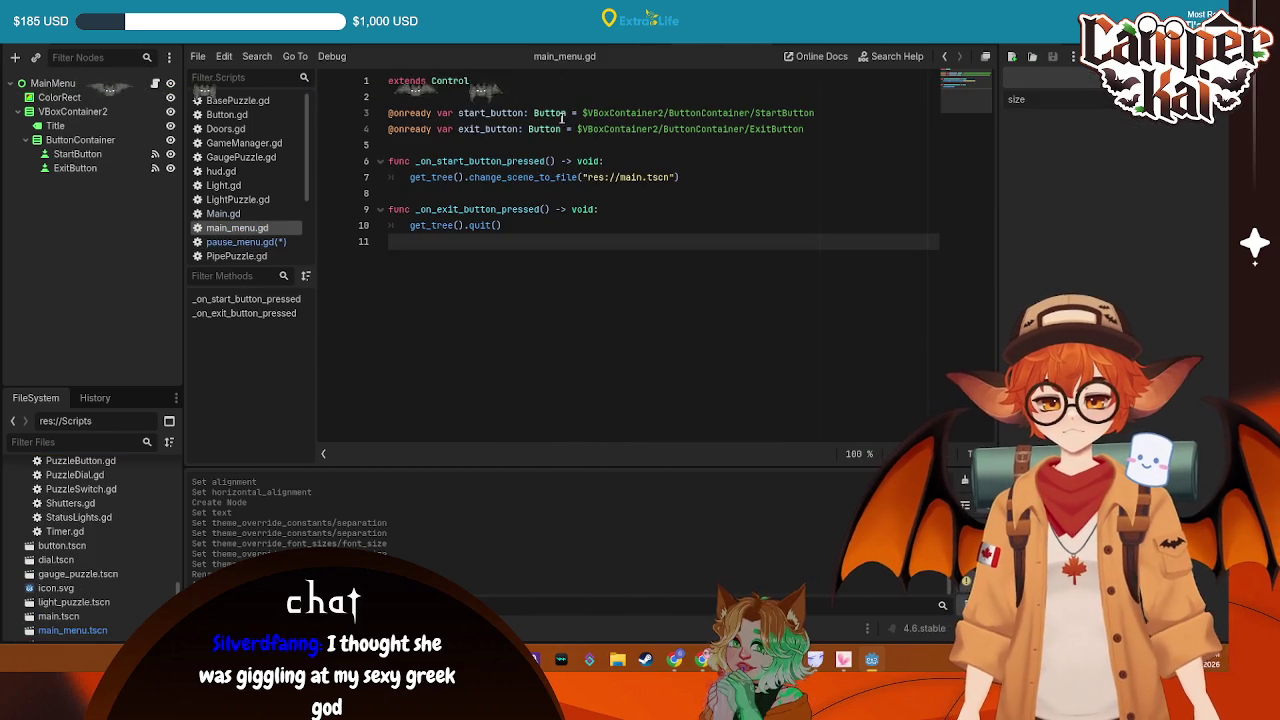
drag(583, 113, 390, 113)
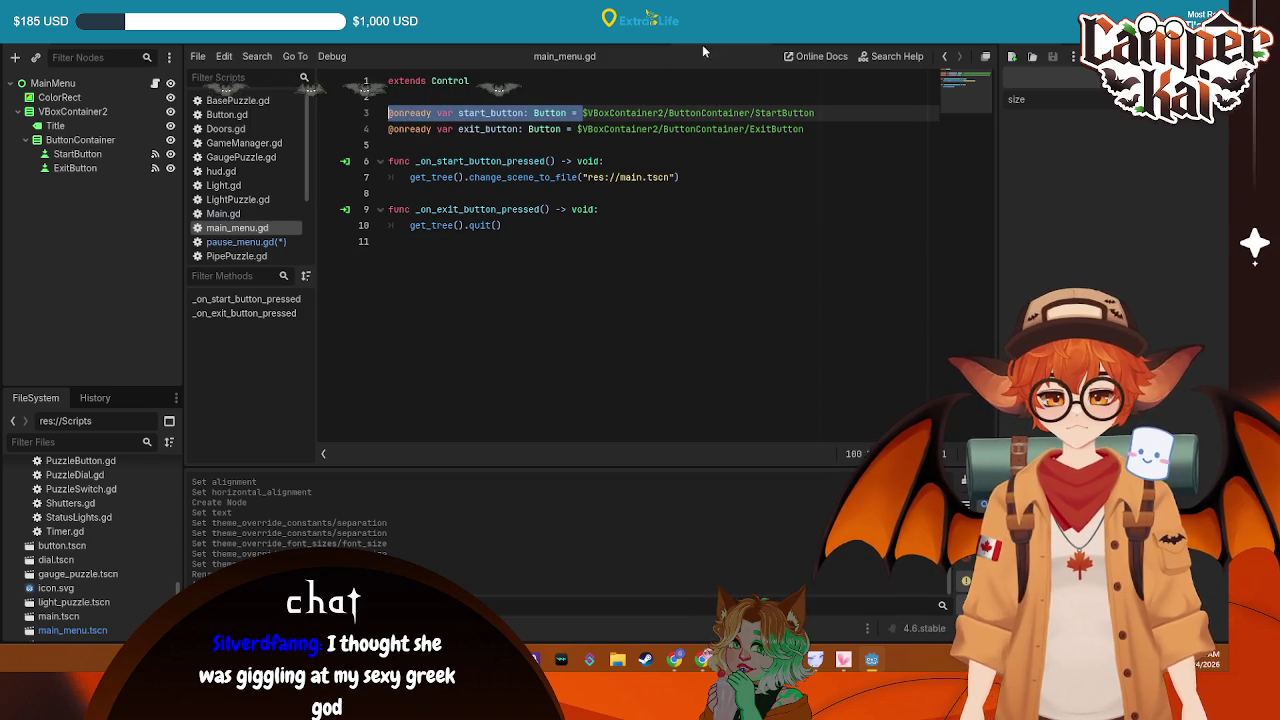
key(ctrl+Tab)
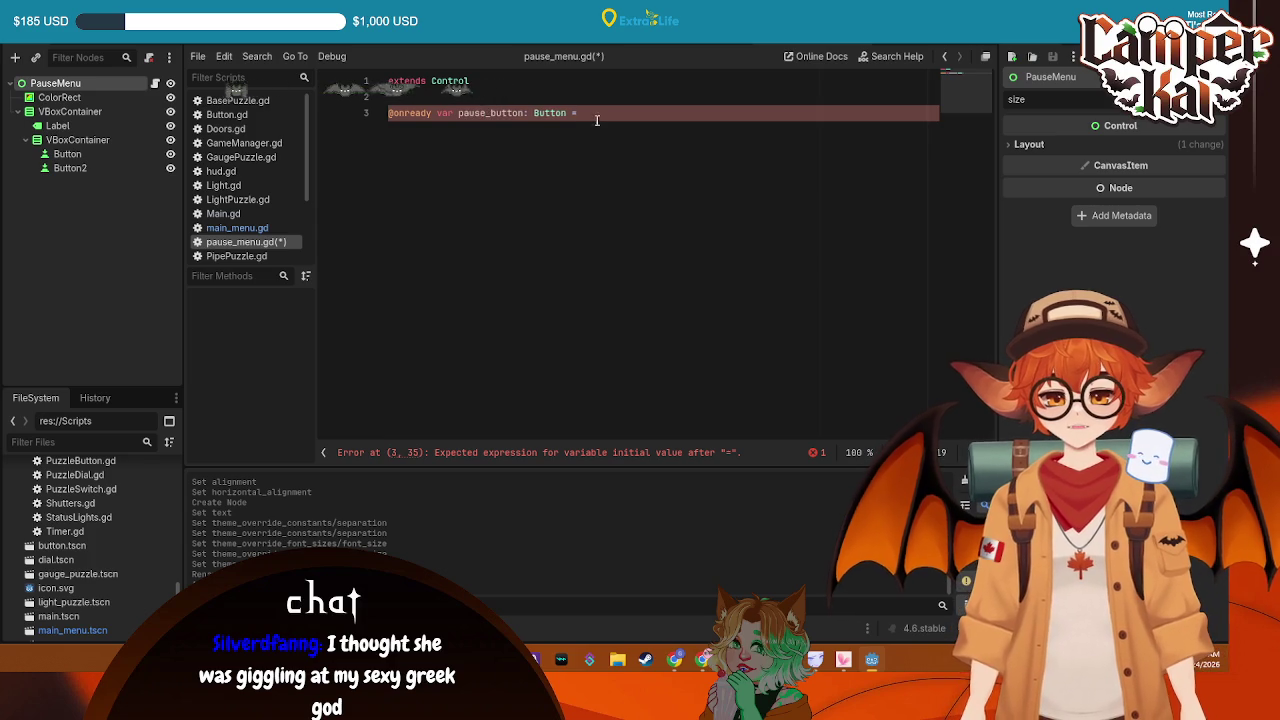
drag(67, 154, 650, 113)
click(790, 113)
key(Return)
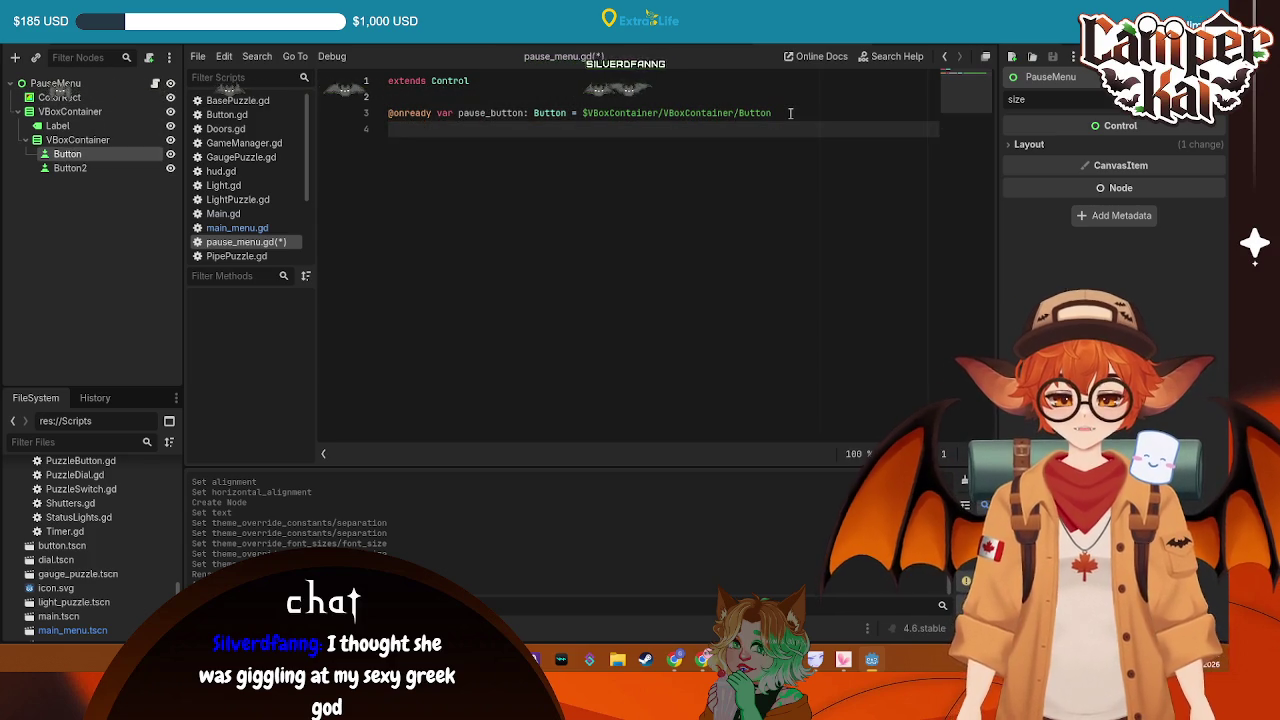
text(@onready var start_button: Button =)
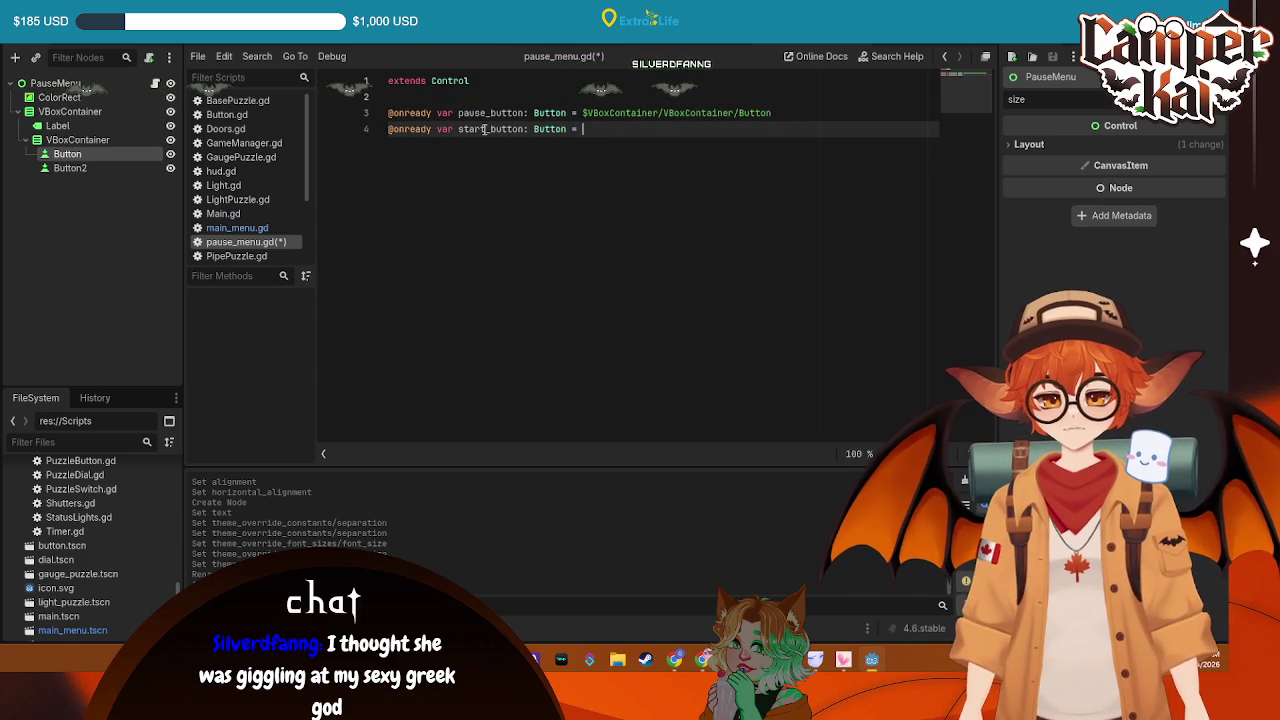
drag(484, 129, 461, 129)
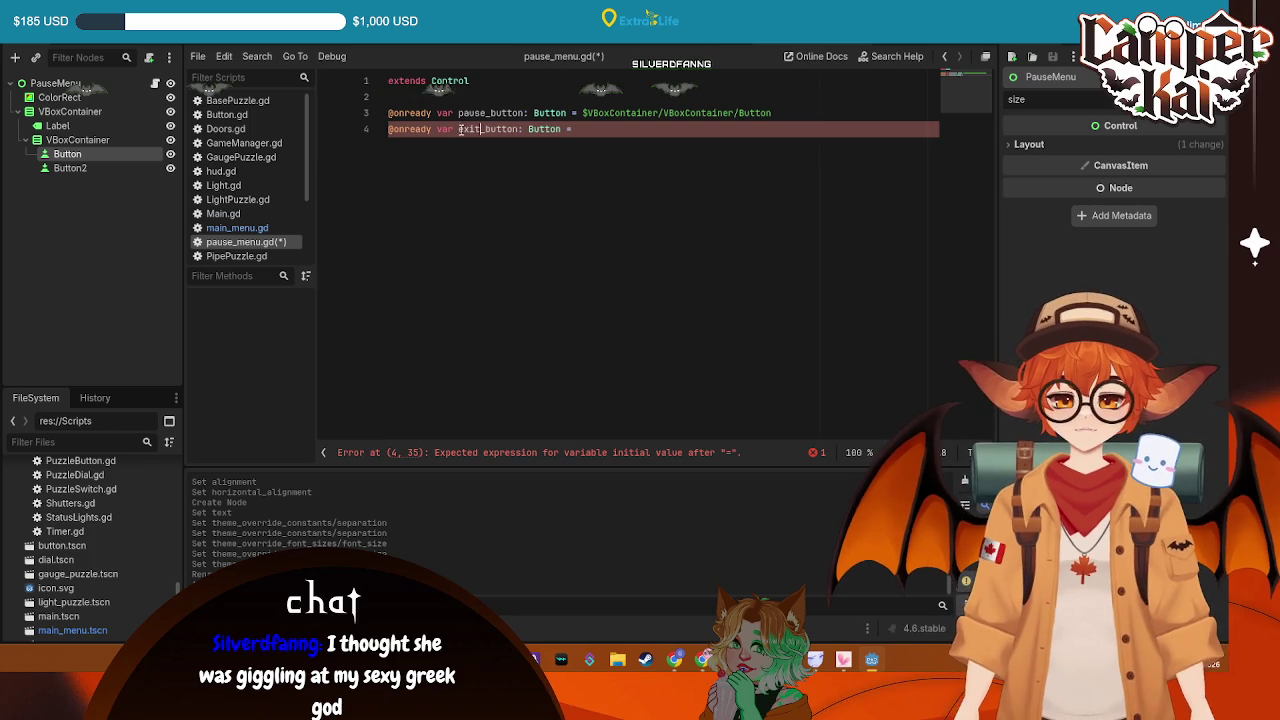
mouse_move(110, 168)
mouse_down()
mouse_move(320, 206)
mouse_move(655, 134)
mouse_move(806, 129)
mouse_up()
key(ctrl+s)
click(68, 154)
click(1062, 47)
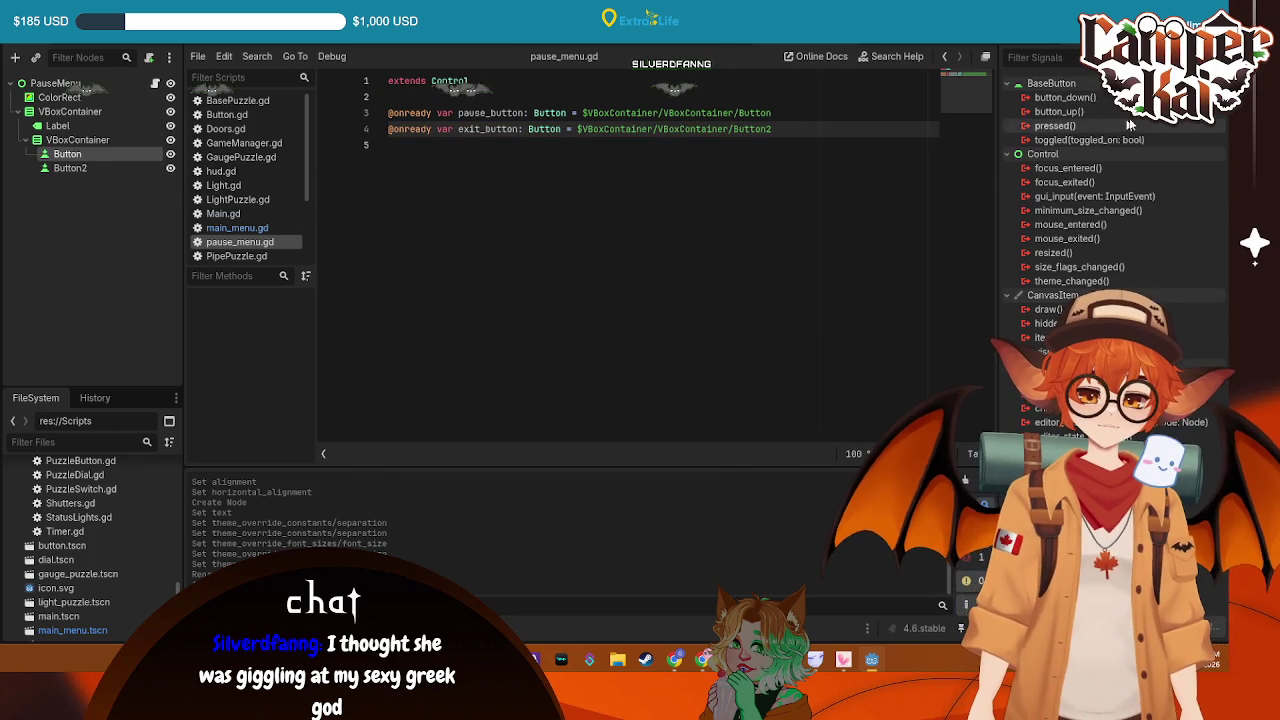
Rename the Button node to Pause and Button2 to Exit
double_click(1055, 125)
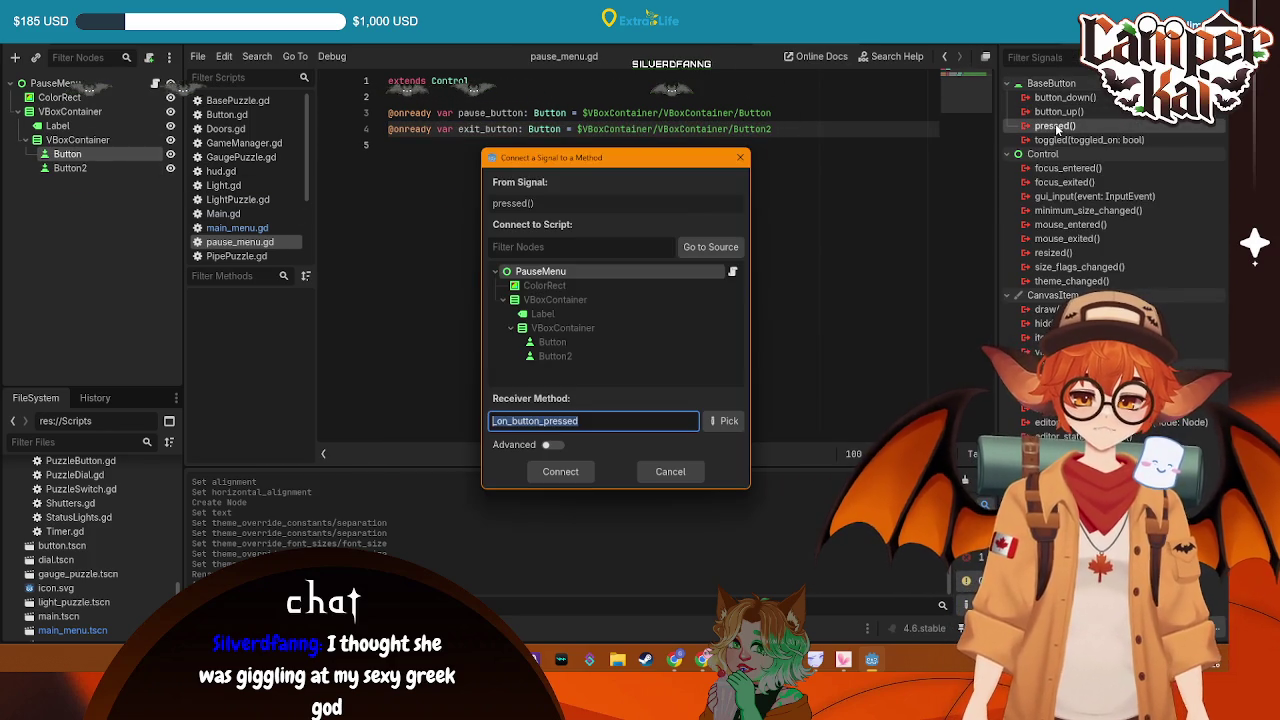
click(670, 471)
right_click(78, 154)
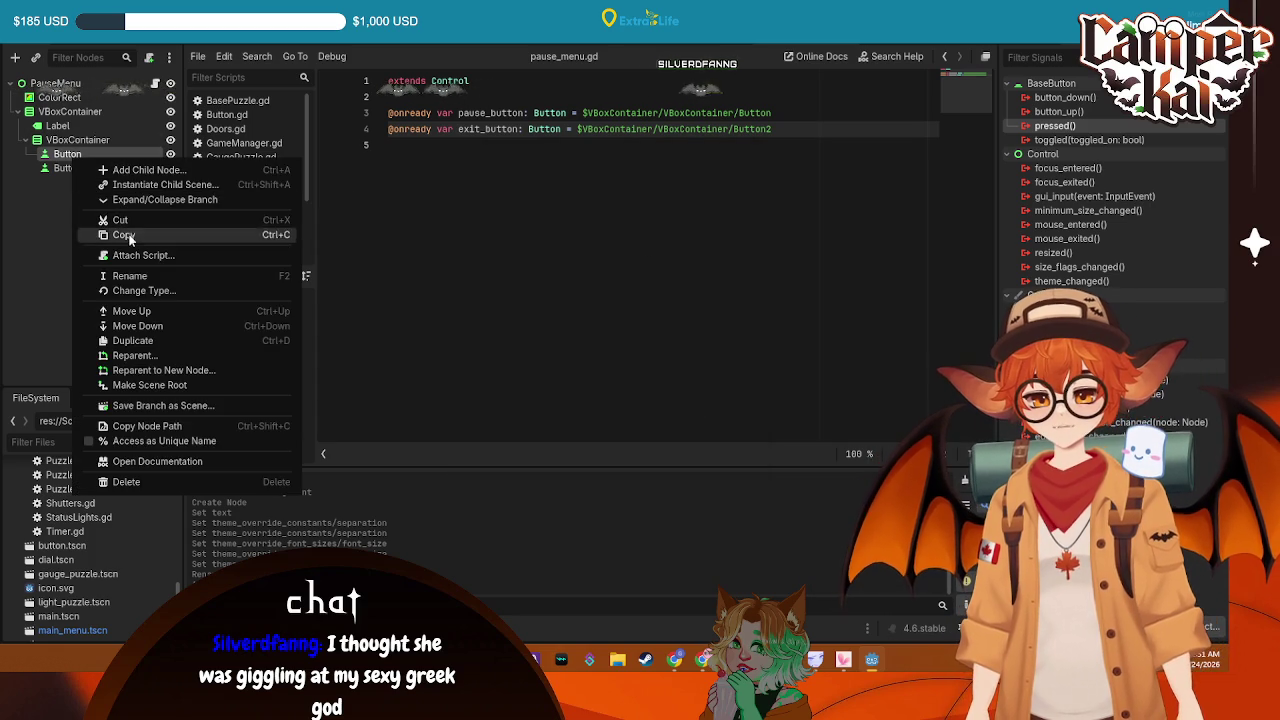
click(134, 278)
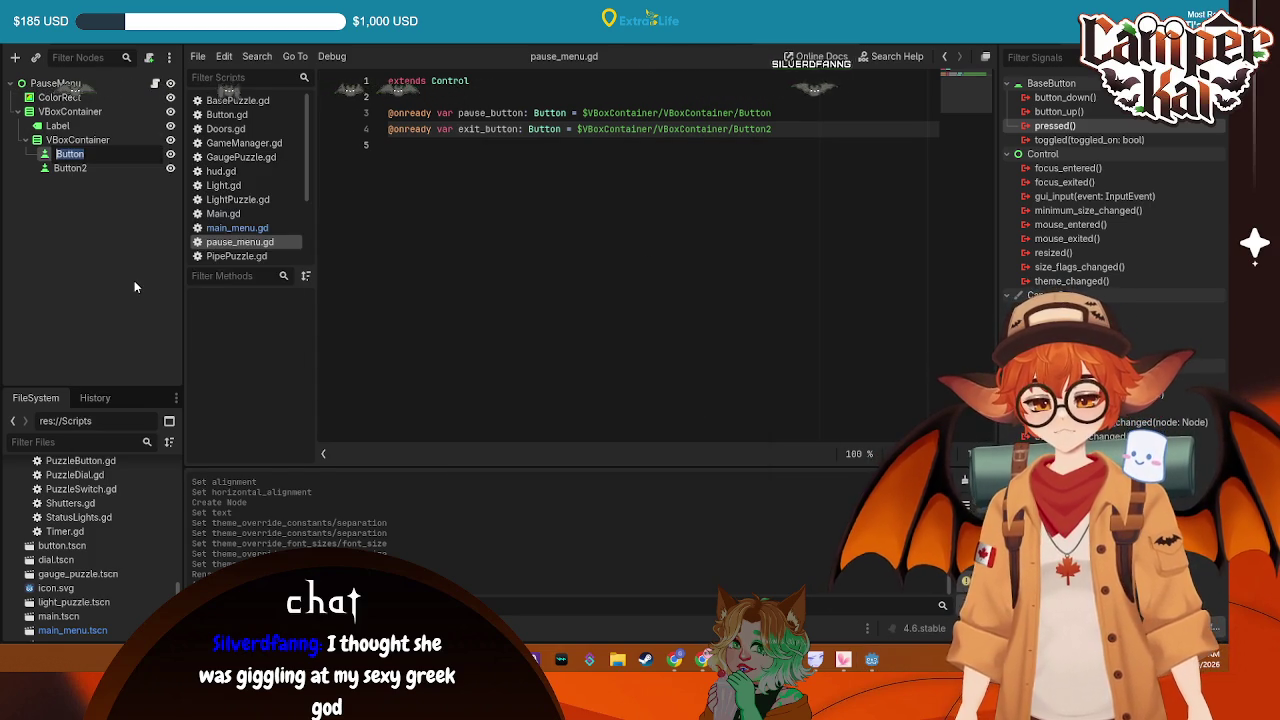
text(Pause)
key(Return)
right_click(90, 168)
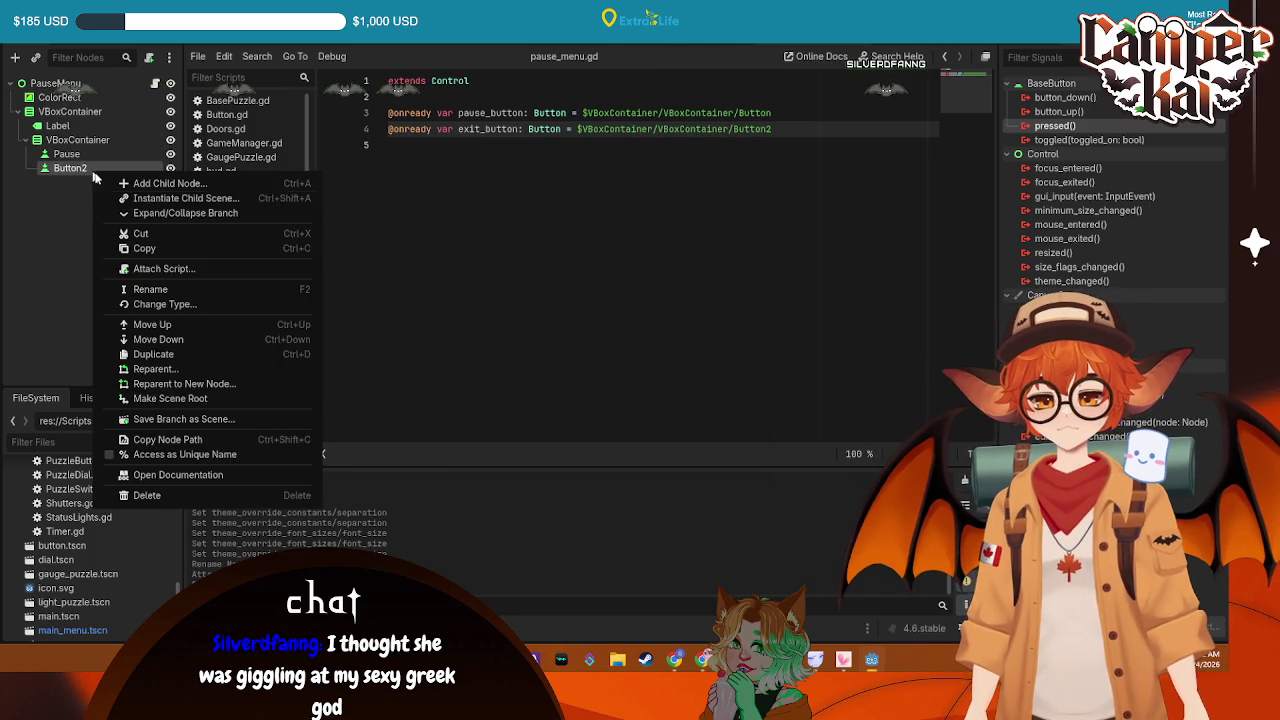
click(165, 289)
text(Exit)
key(Return)
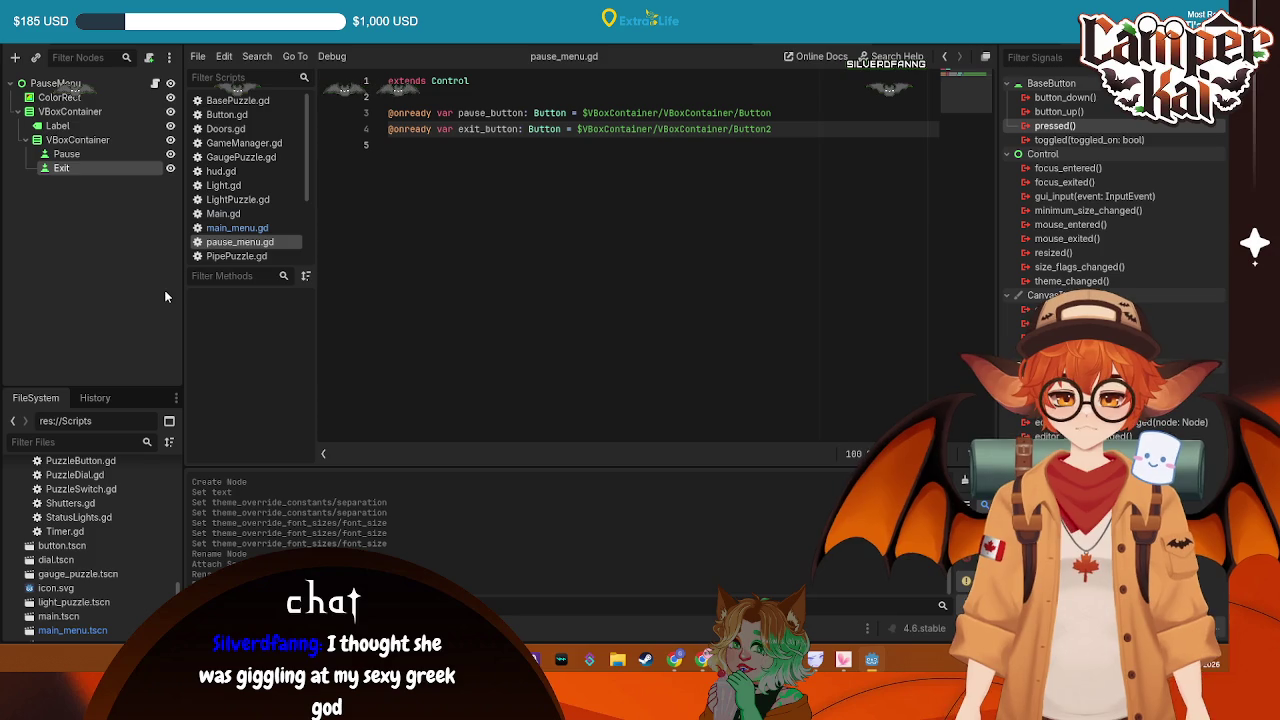
Update the node paths on lines 3 and 4 to point to Pause and Exit
click(776, 113)
key(BackSpace)
key(BackSpace)
key(BackSpace)
text(P)
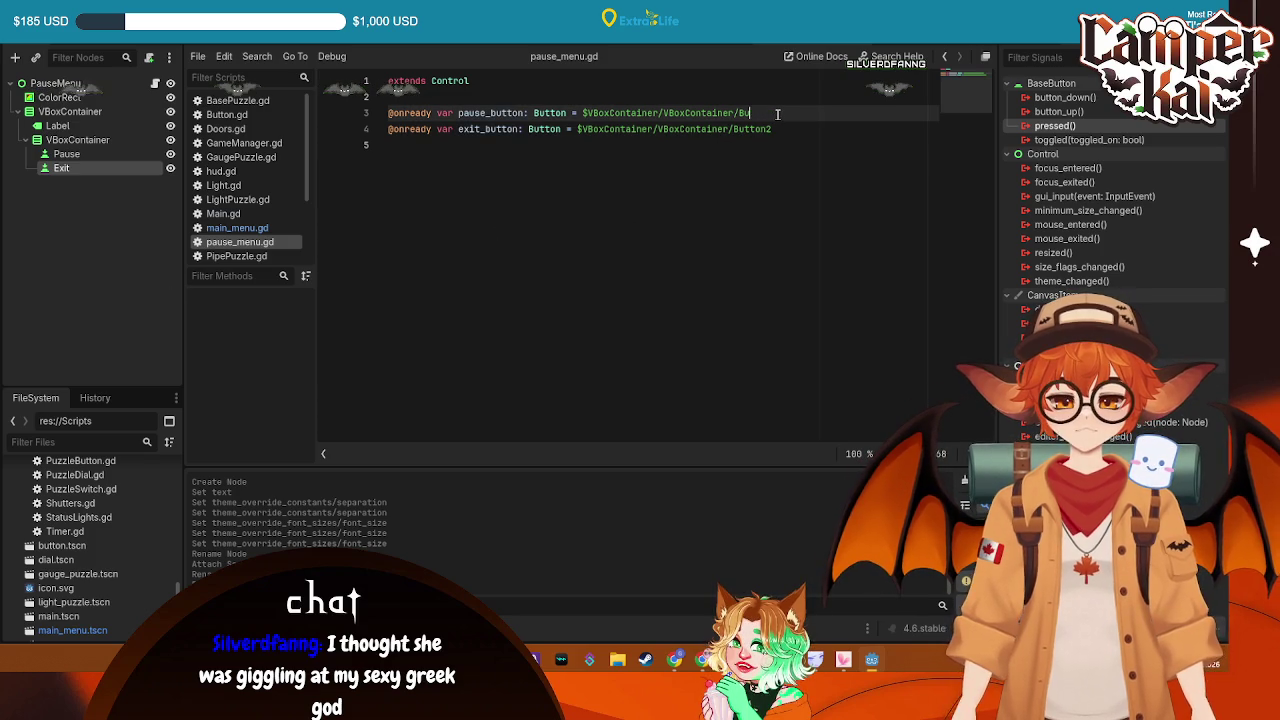
text(ause)
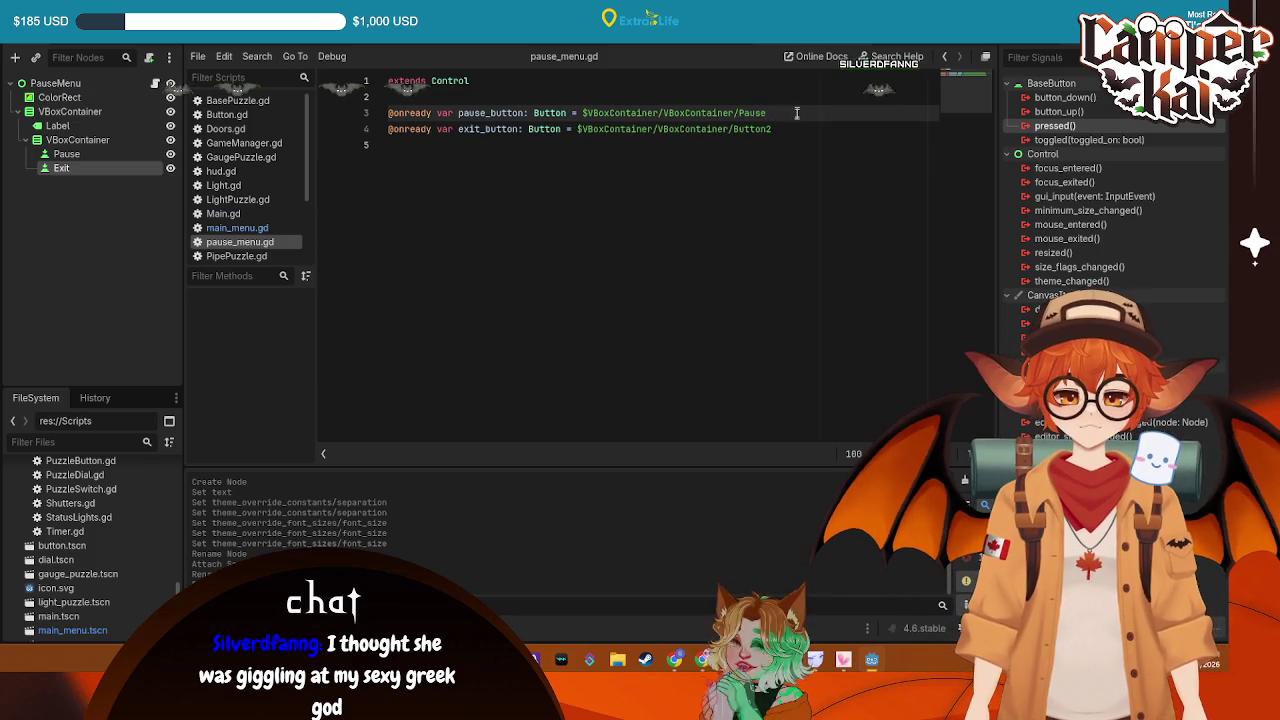
click(789, 129)
key(BackSpace)
key(BackSpace)
key(BackSpace)
key(BackSpace)
key(BackSpace)
key(BackSpace)
text(Exit)
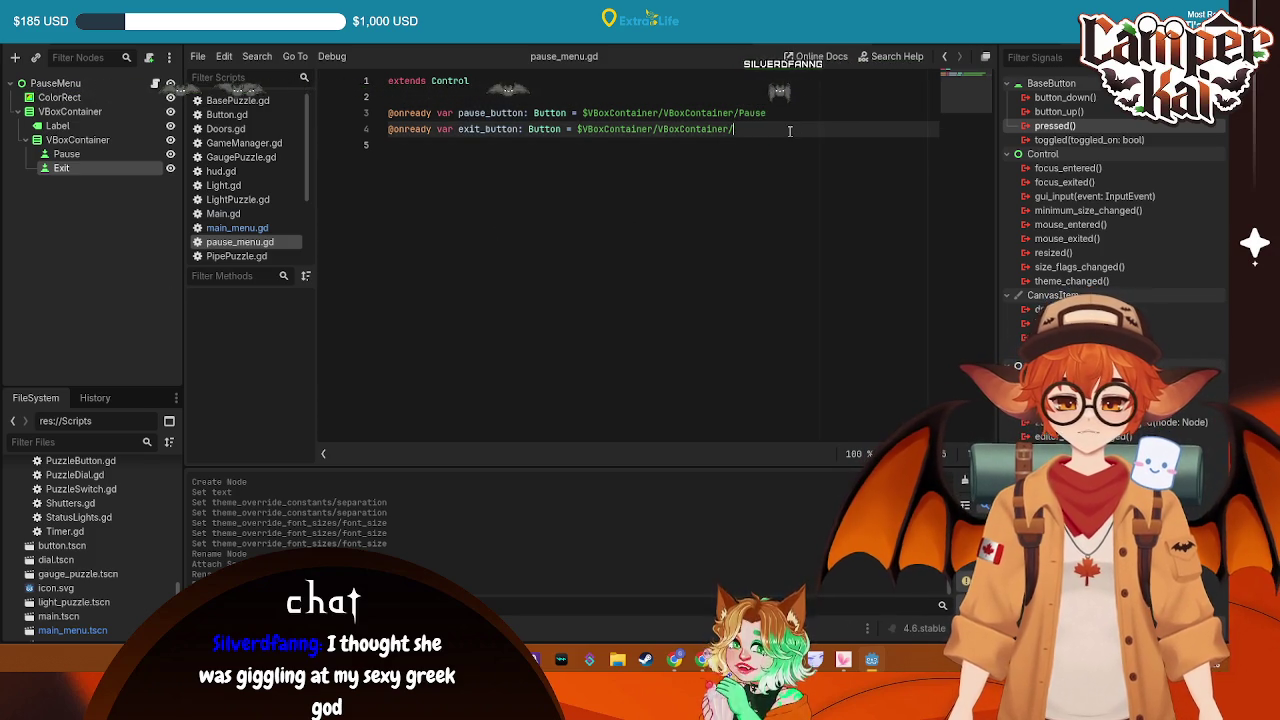
key(Return)
key(BackSpace)
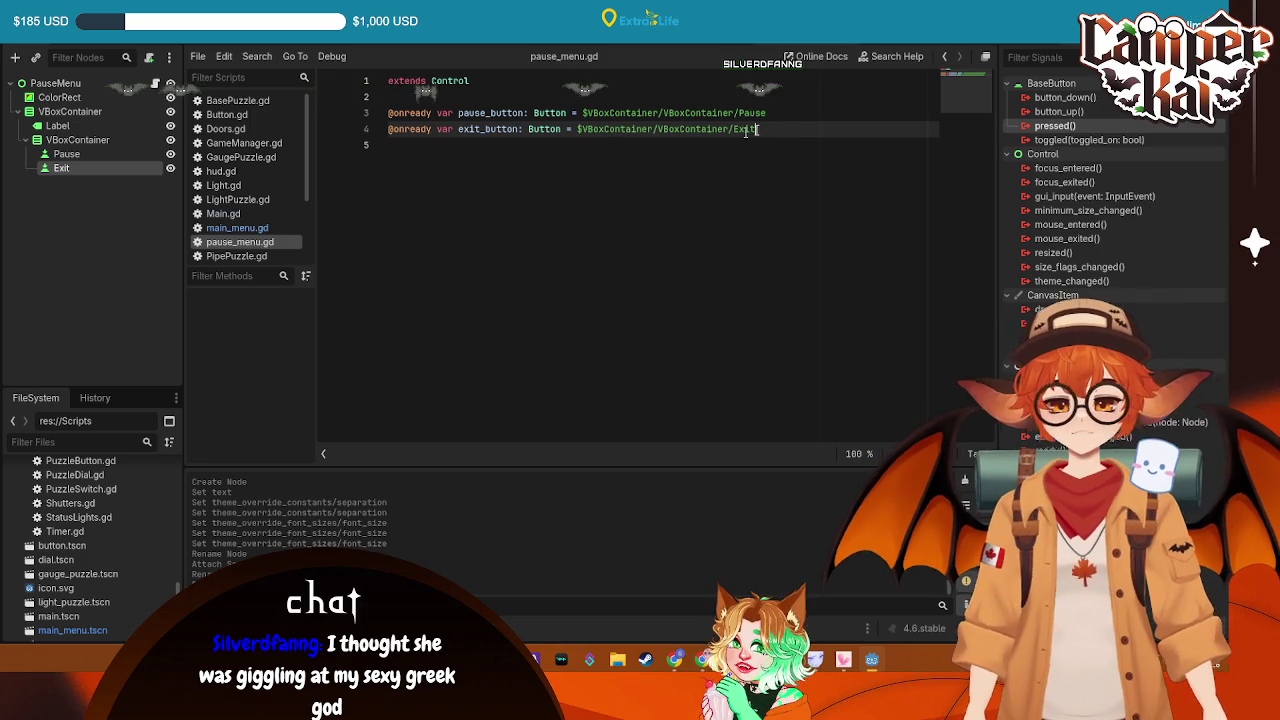
Connect the Pause and Exit pressed signals to new _on_pause_pressed and _on_exit_pressed handlers
click(66, 154)
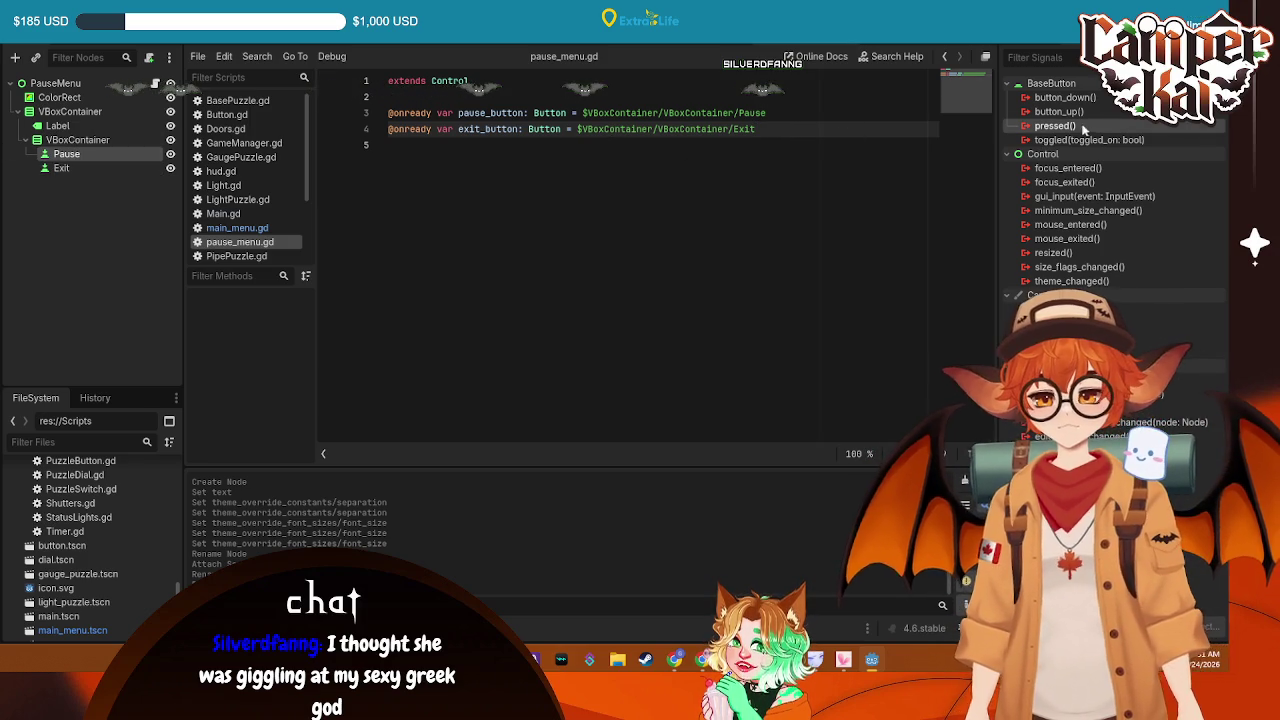
double_click(1060, 126)
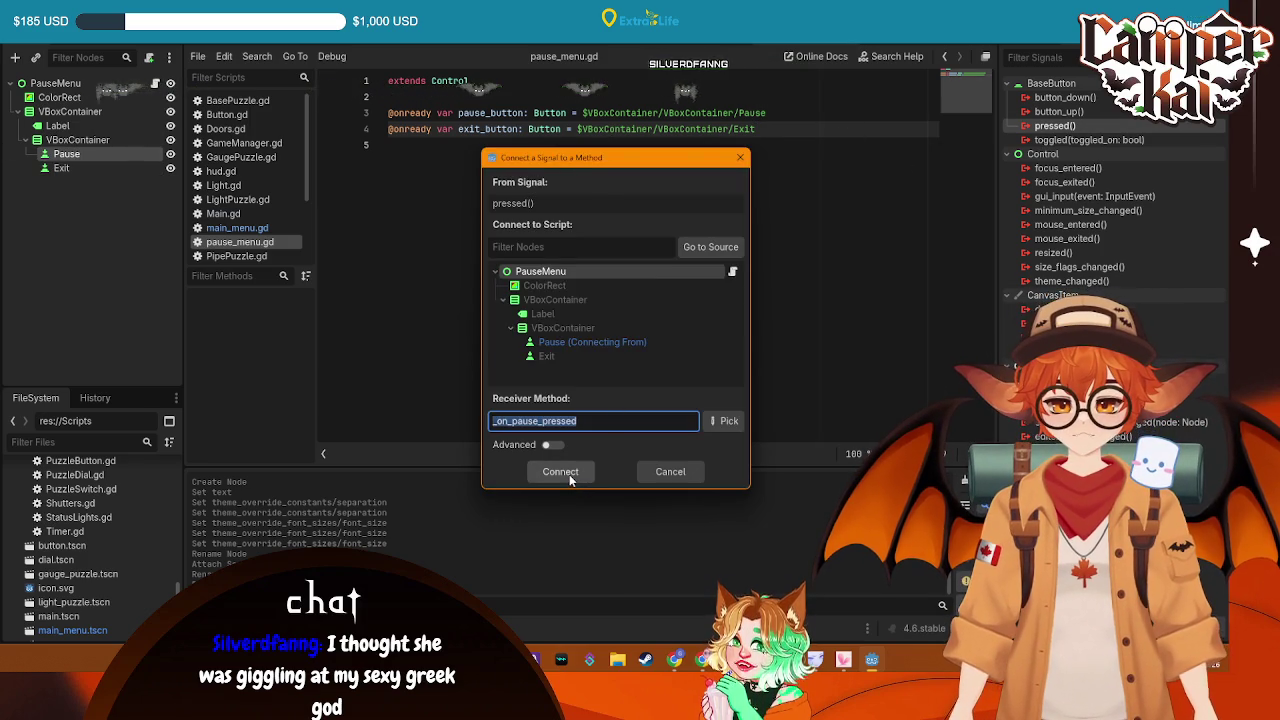
click(569, 474)
click(61, 168)
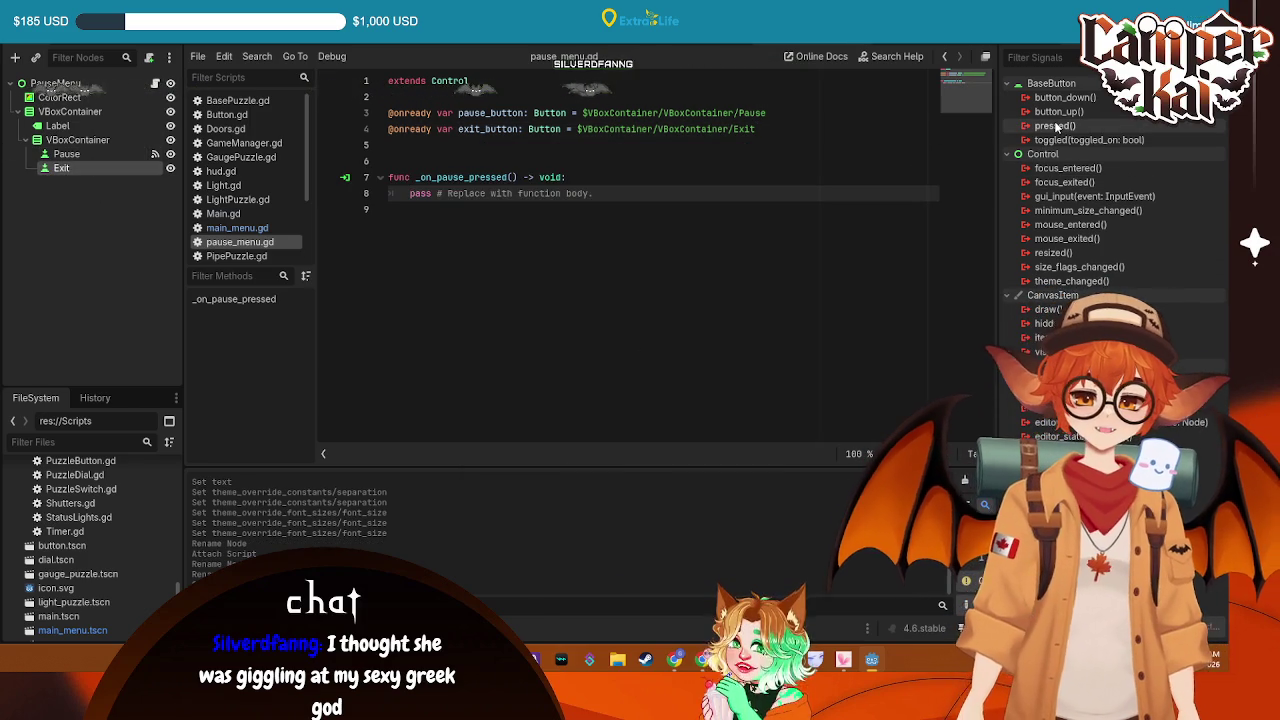
double_click(1056, 126)
click(562, 471)
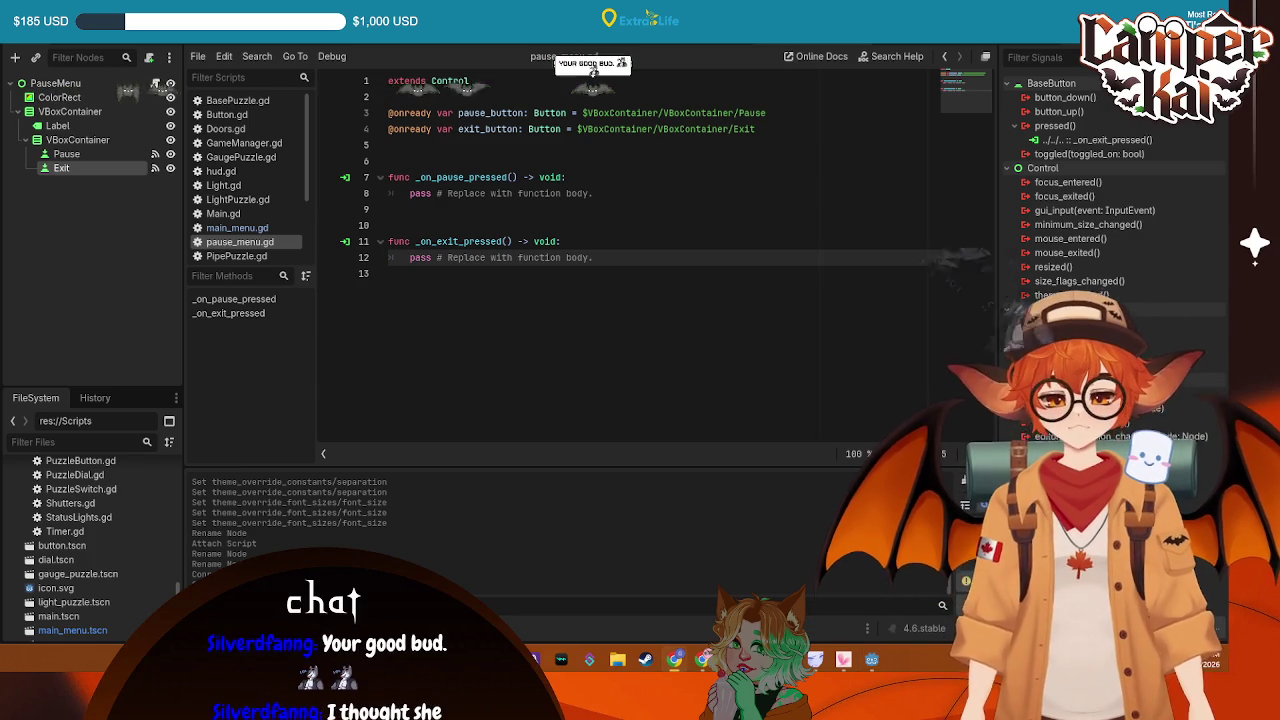
drag(593, 193, 421, 193)
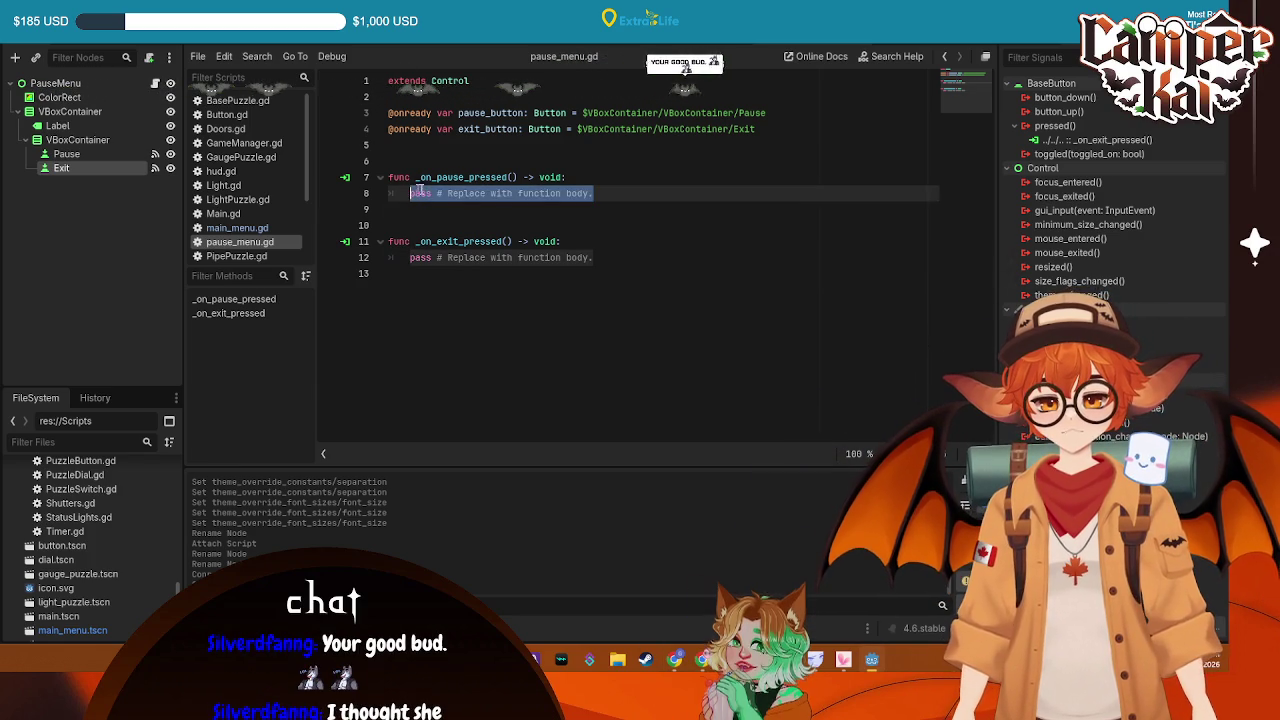
Replace _on_pause_pressed's placeholder body with get_tree().paused = false and save
key(BackSpace)
key(BackSpace)
key(BackSpace)
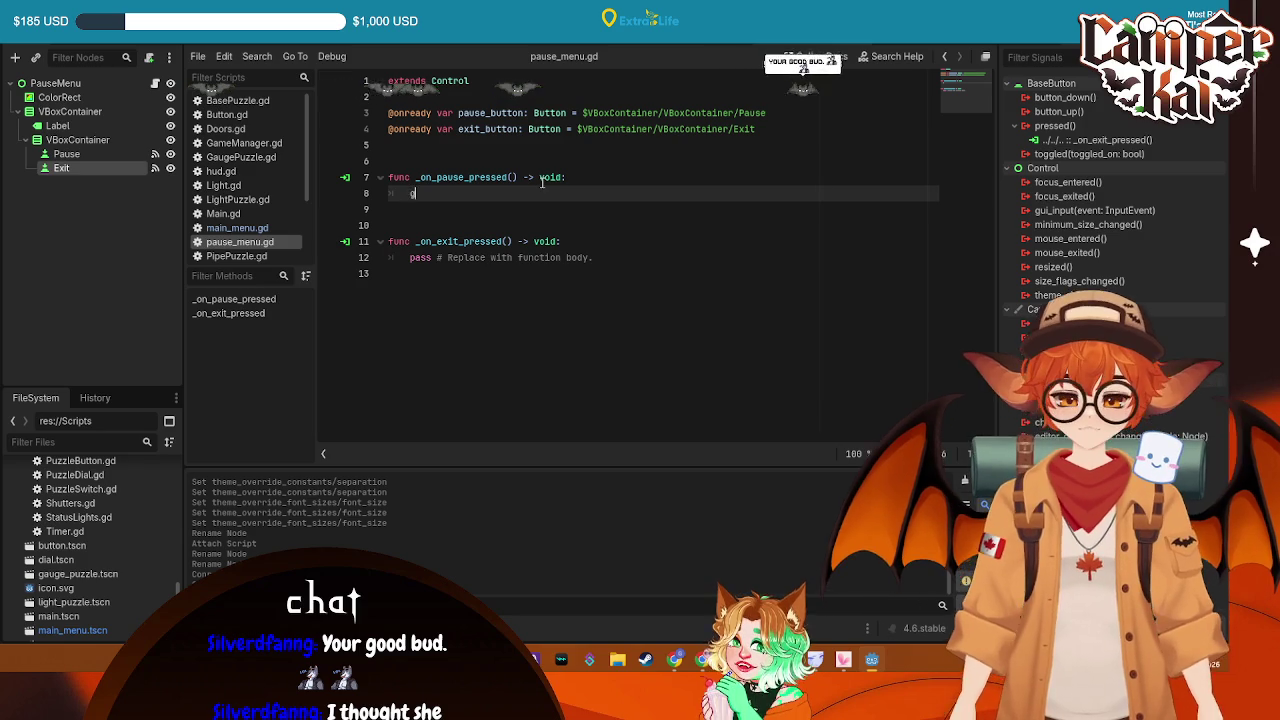
text(get_tree)
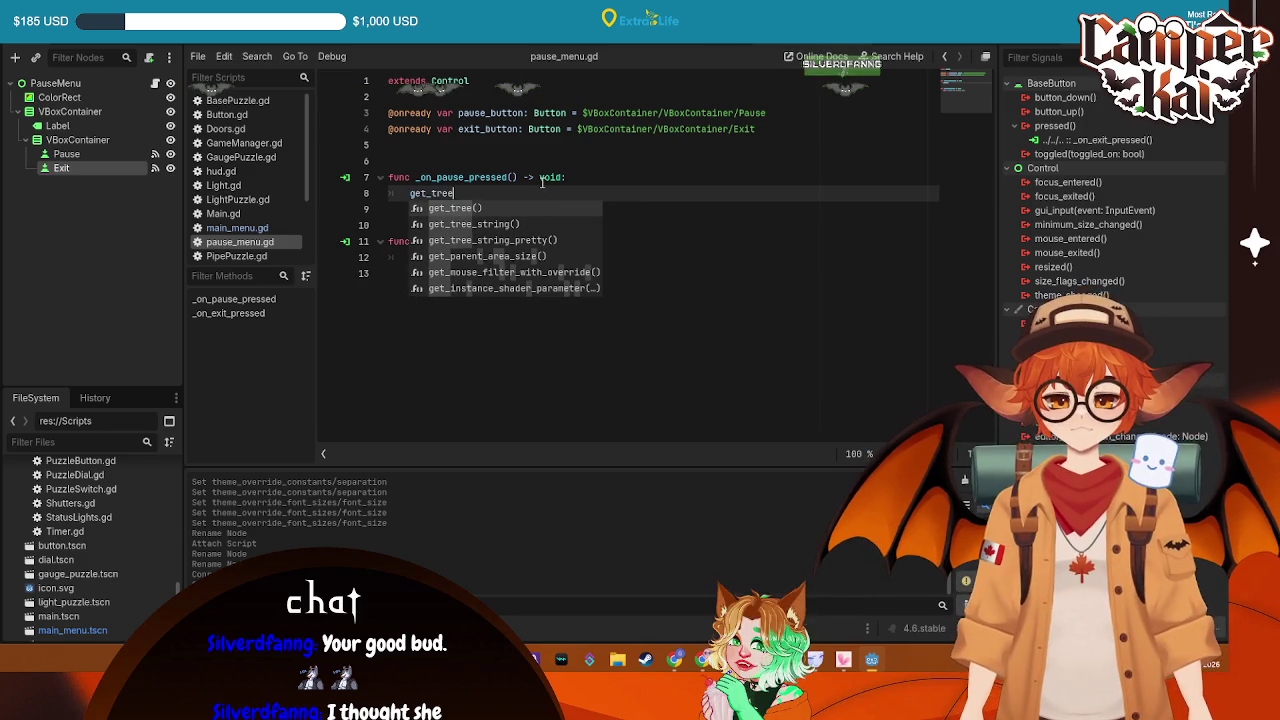
text(().paus)
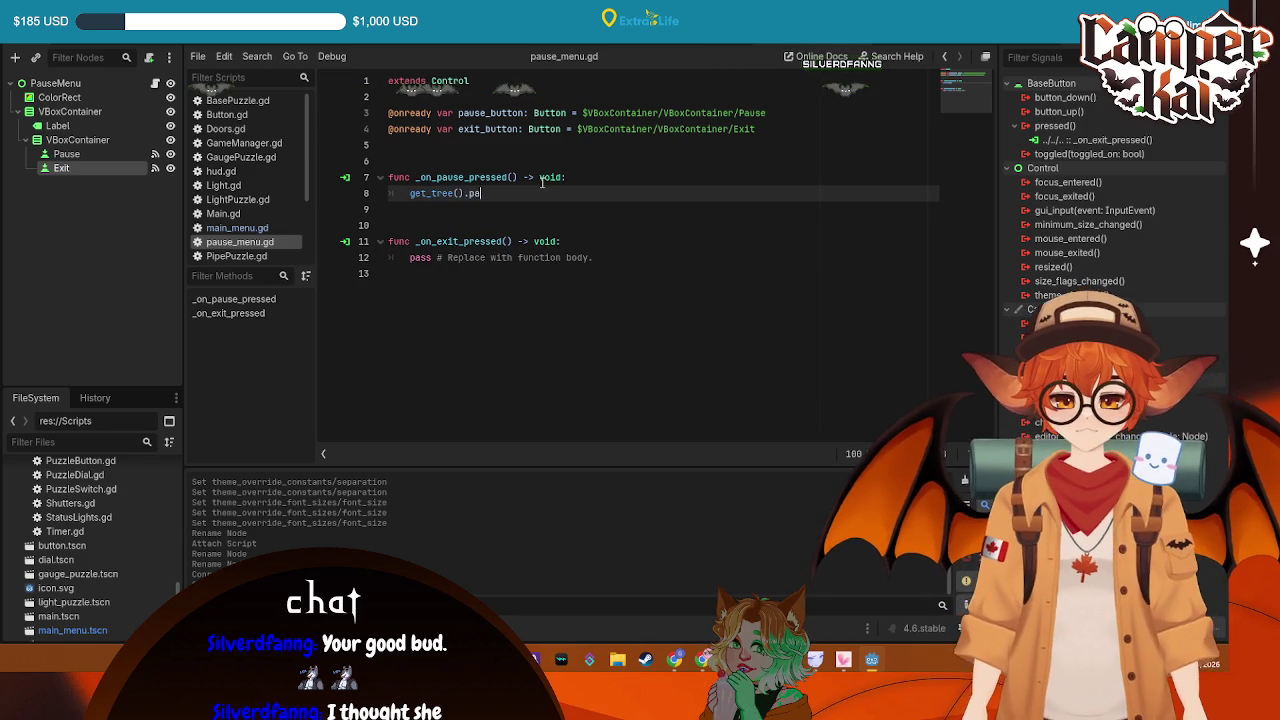
text(ed)
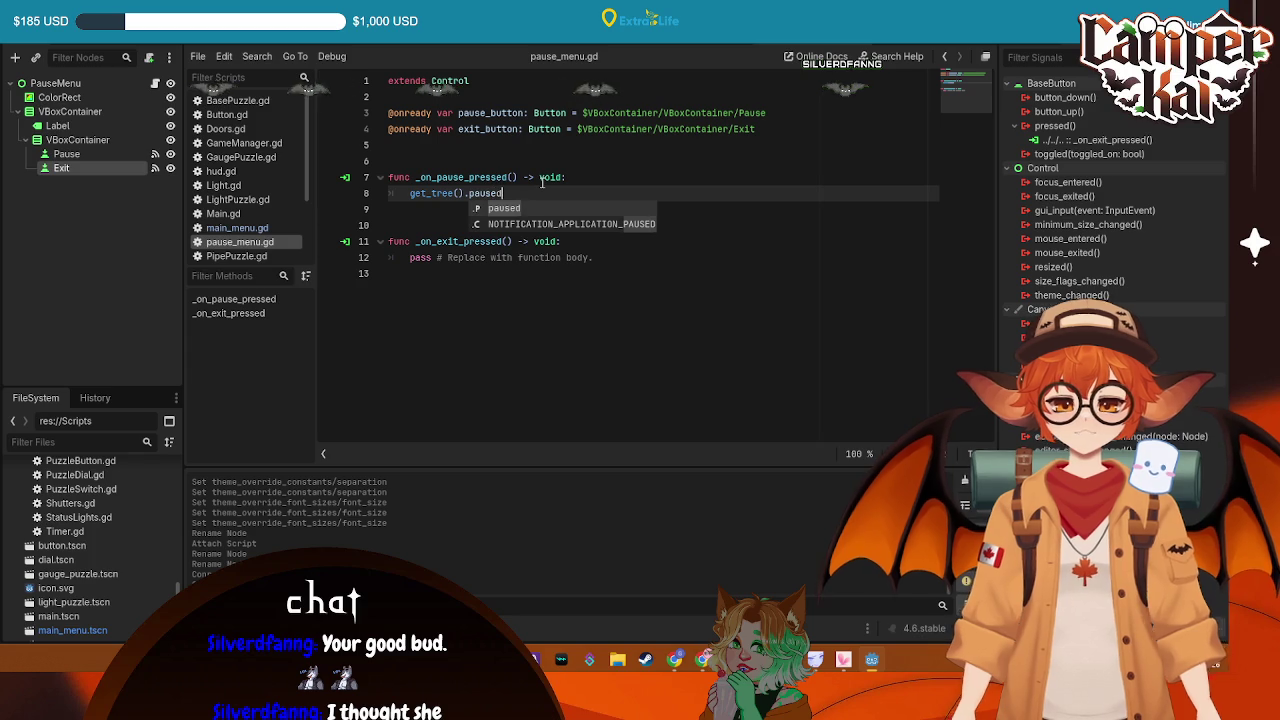
text( = false)
key(ctrl+s)
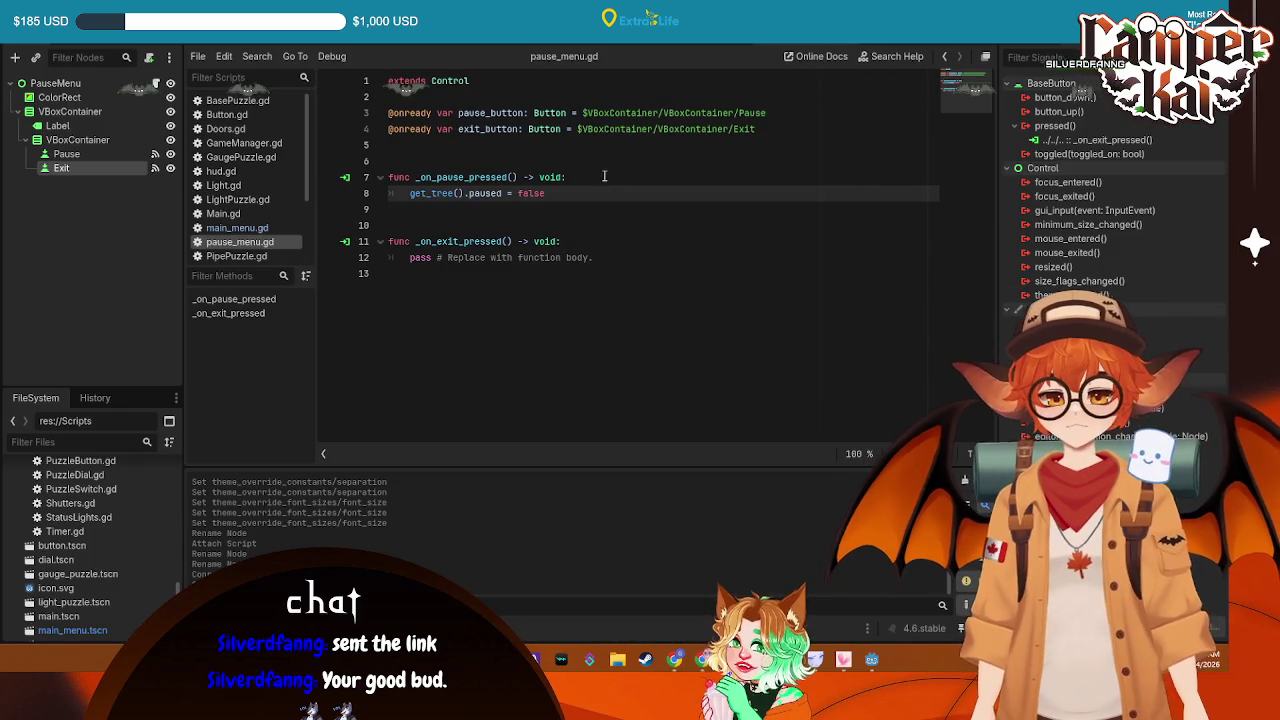
click(569, 196)
key(Return)
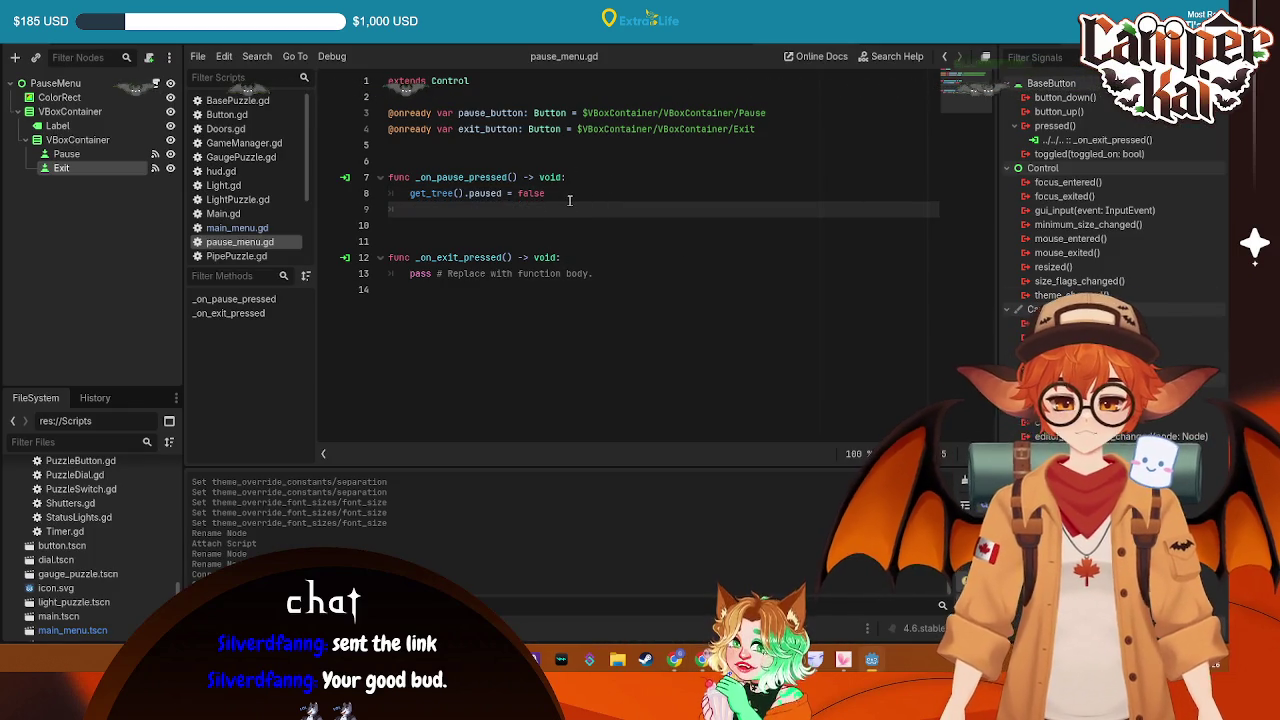
text(queue)
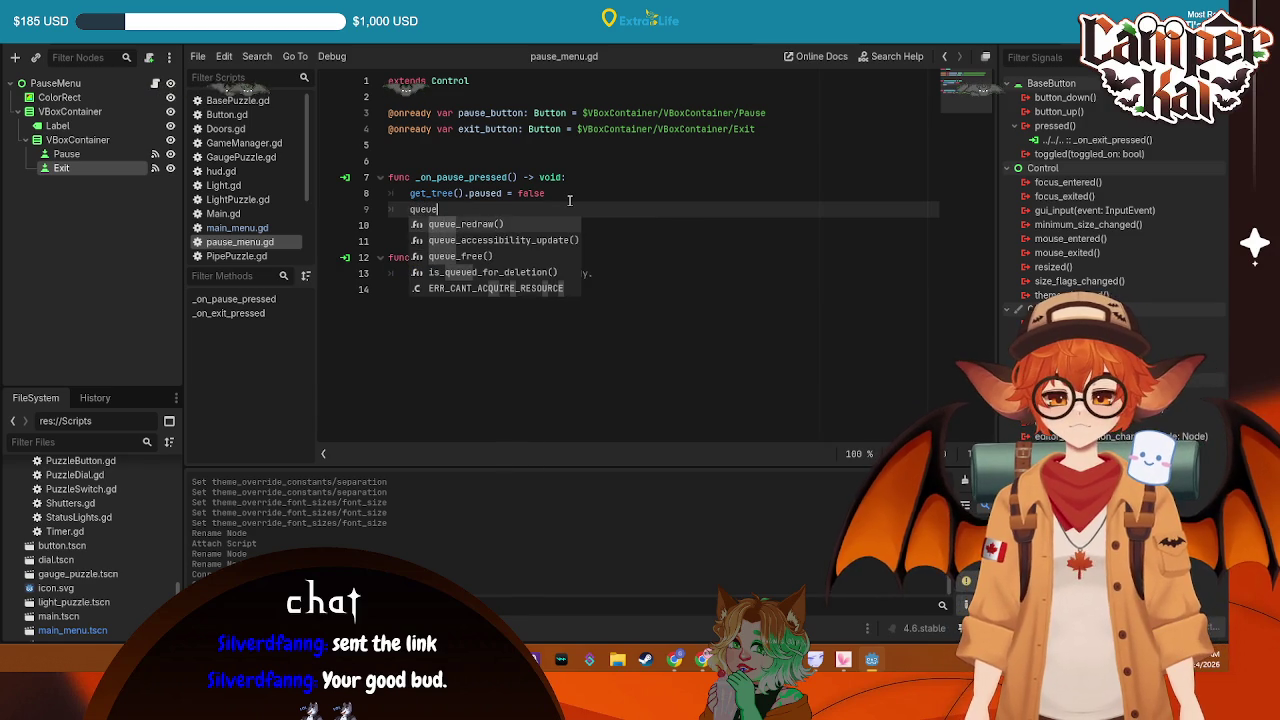
key(BackSpace)
key(BackSpace)
key(BackSpace)
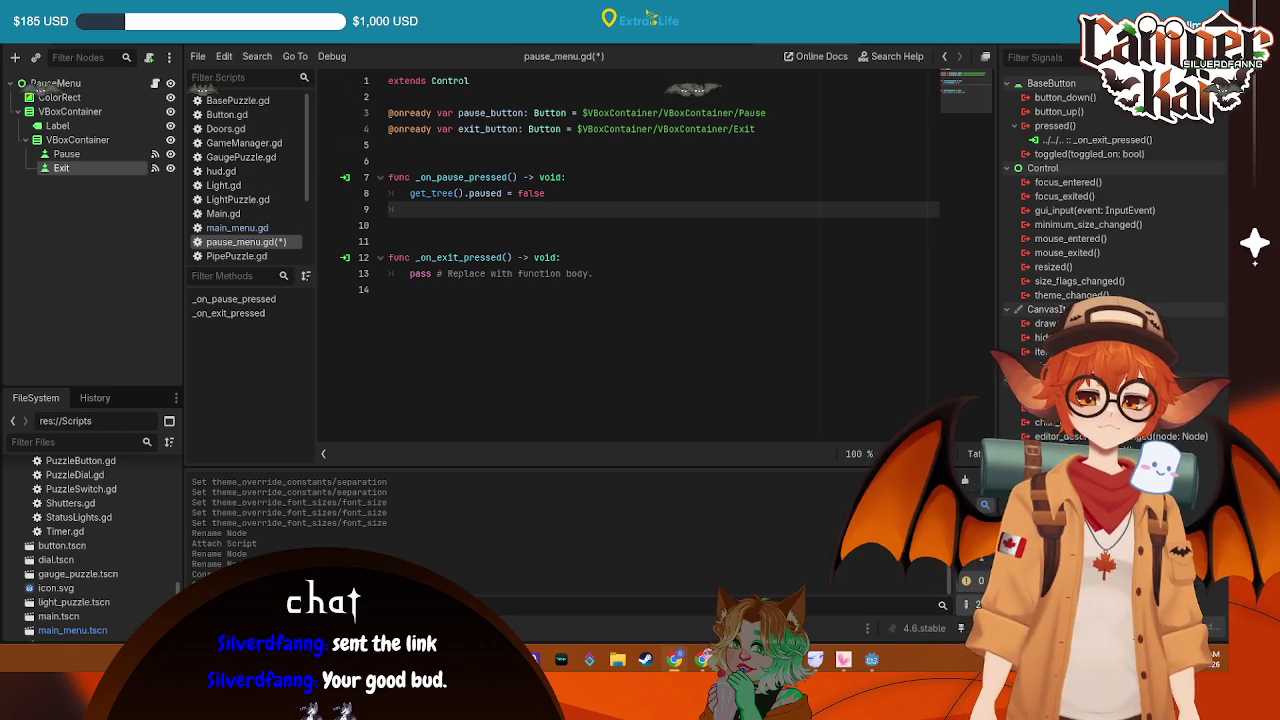
Copy the get_tree().paused = false line over _on_exit_pressed's placeholder body
drag(571, 274, 437, 274)
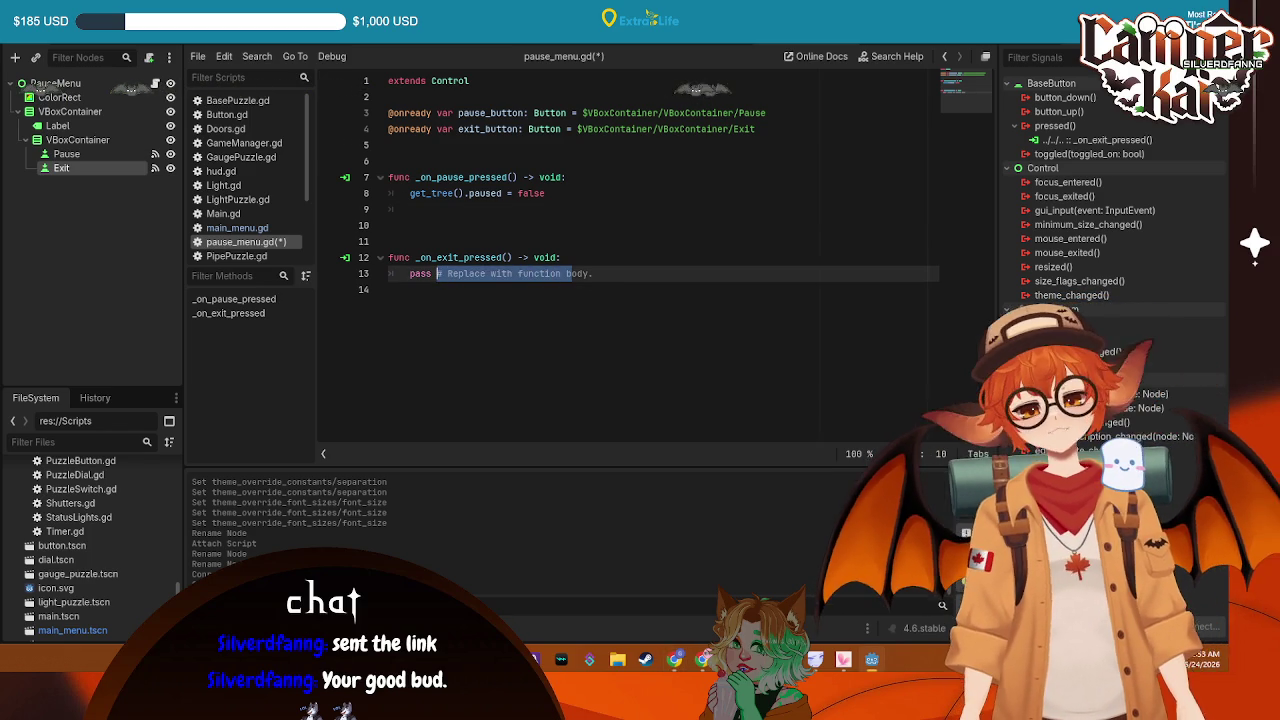
drag(596, 273, 402, 273)
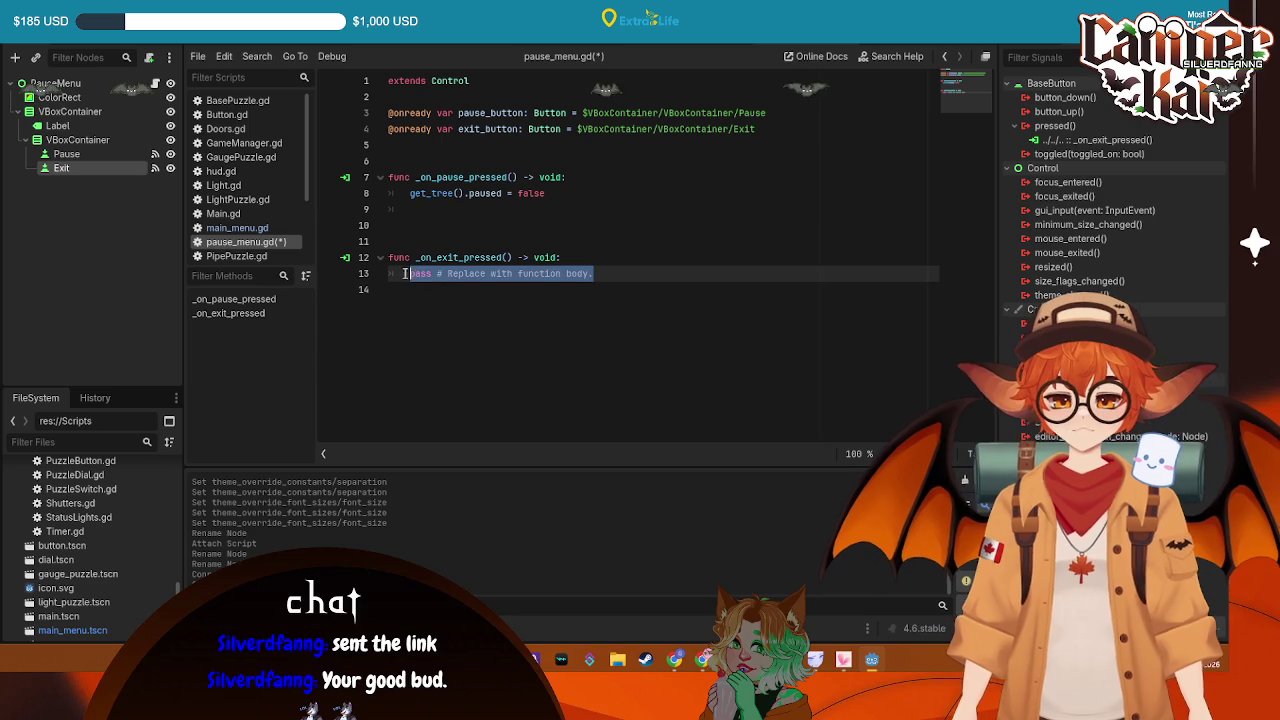
click(543, 193)
key(ctrl+c)
drag(592, 273, 408, 273)
key(ctrl+v)
key(Return)
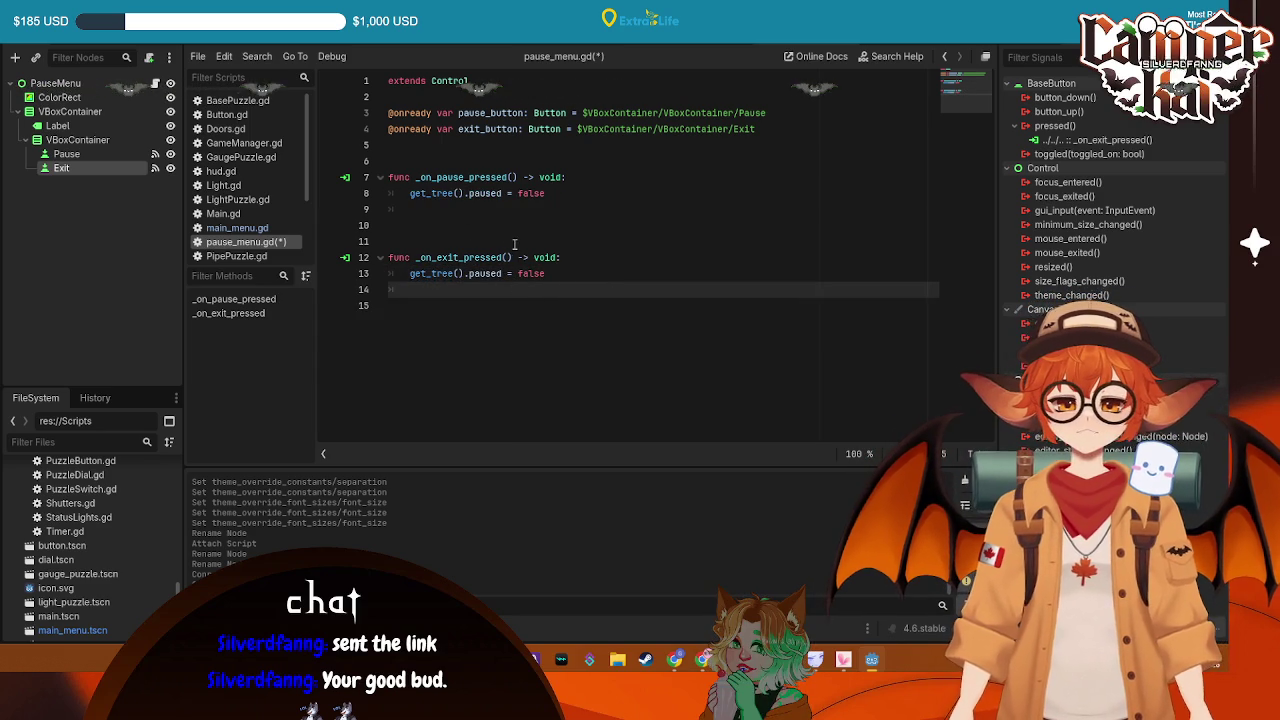
text(get)
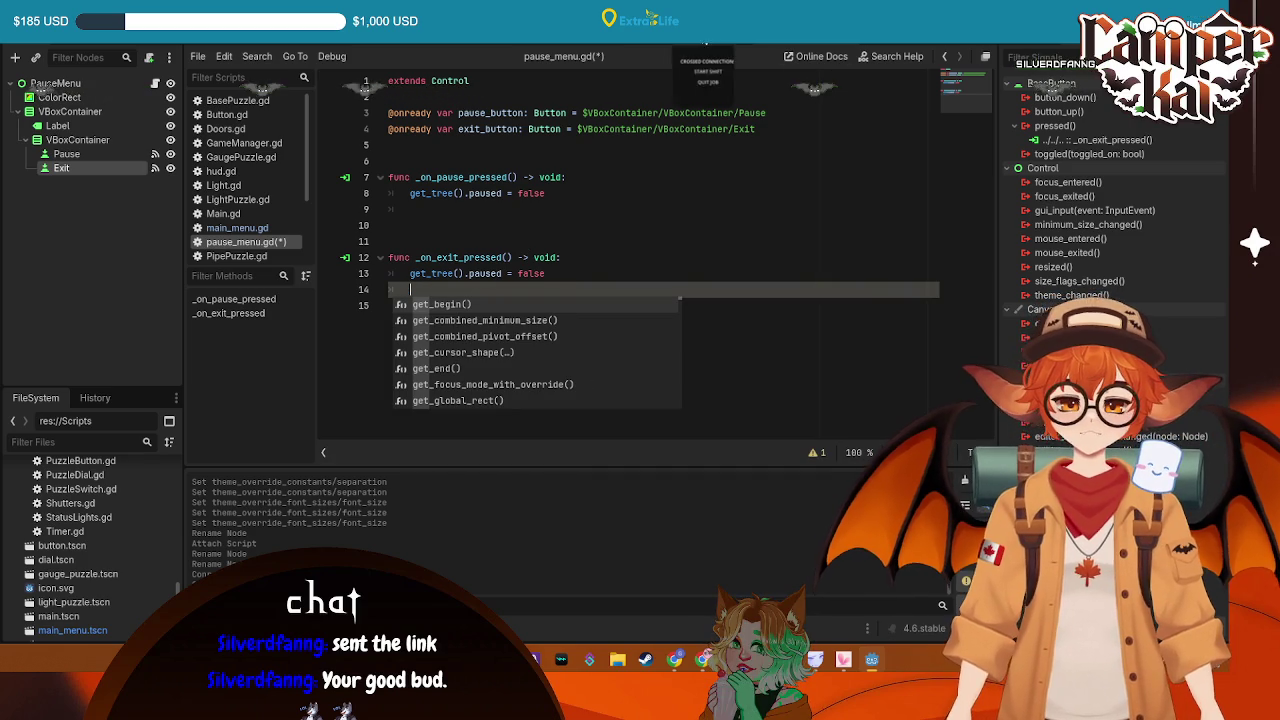
Paste main_menu.gd's change_scene_to_file call into _on_exit_pressed with path res://main_menu.tscn, then save
click(700, 45)
drag(679, 177, 409, 178)
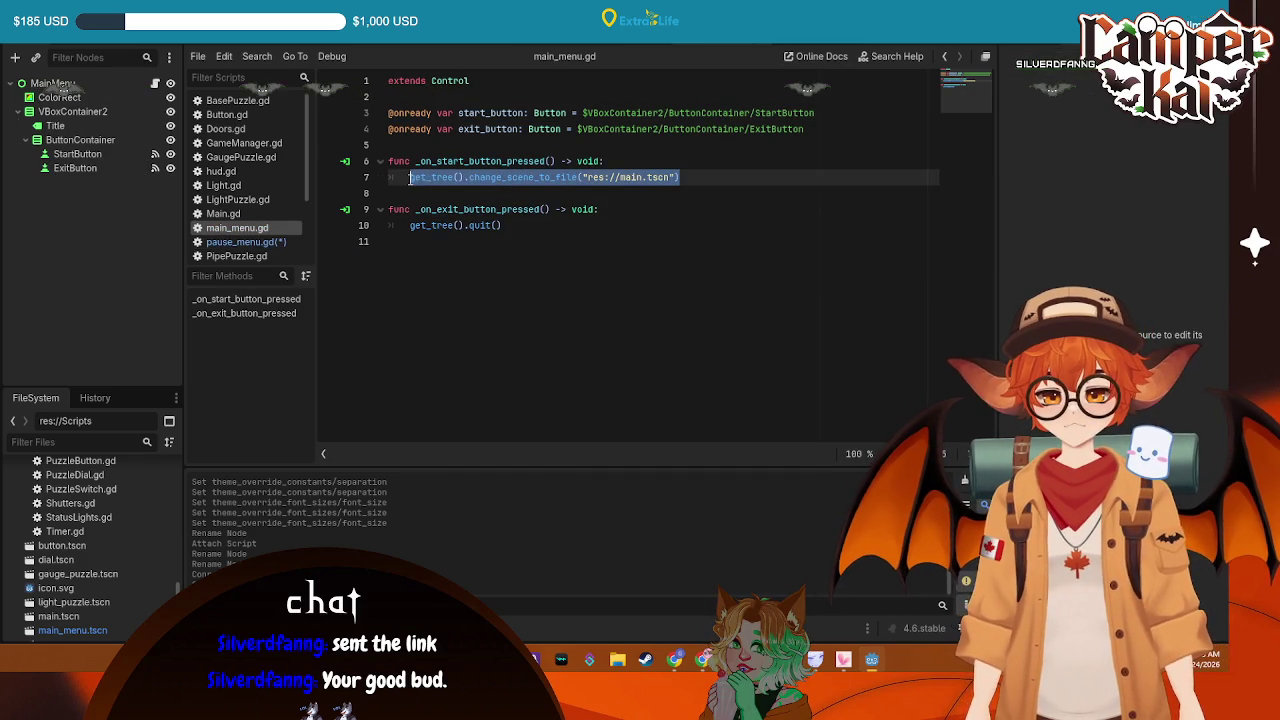
click(246, 242)
key(BackSpace)
key(BackSpace)
key(BackSpace)
key(ctrl+v)
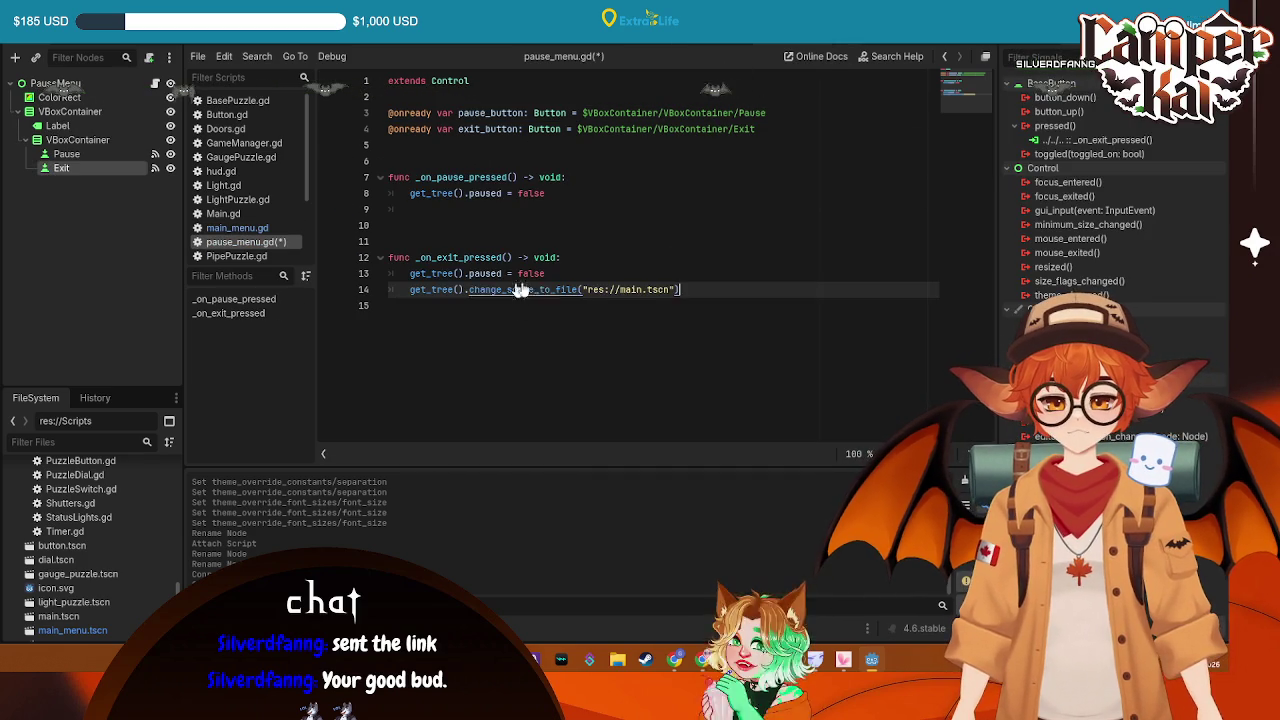
click(641, 289)
text(_men)
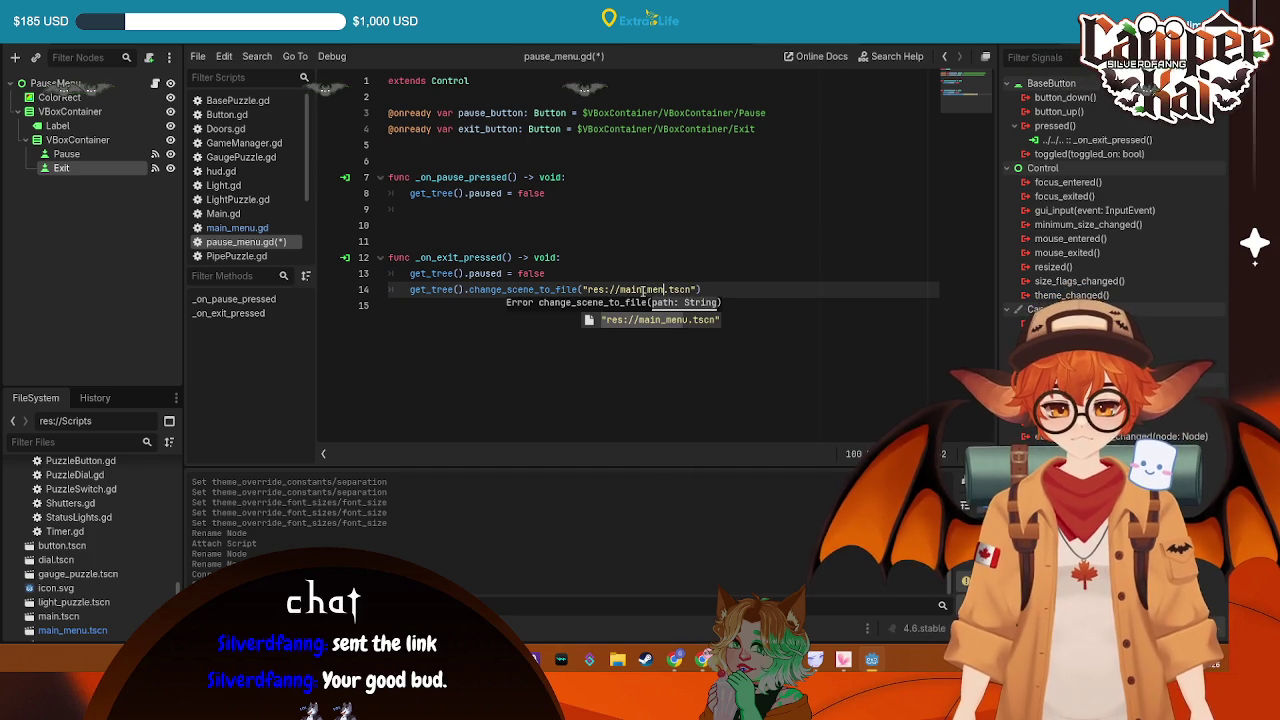
text(u)
click(400, 225)
key(ctrl+s)
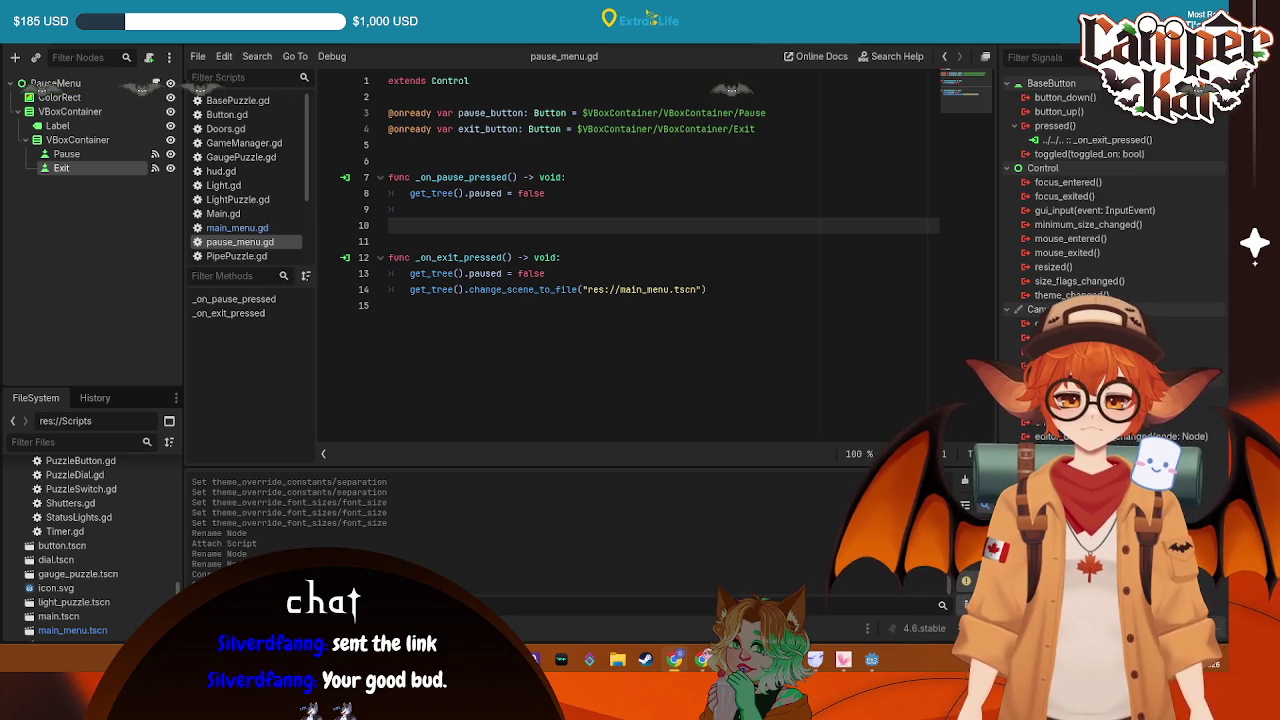
Add queue_free() below the unpause line in _on_pause_pressed and save pause_menu.gd
click(424, 211)
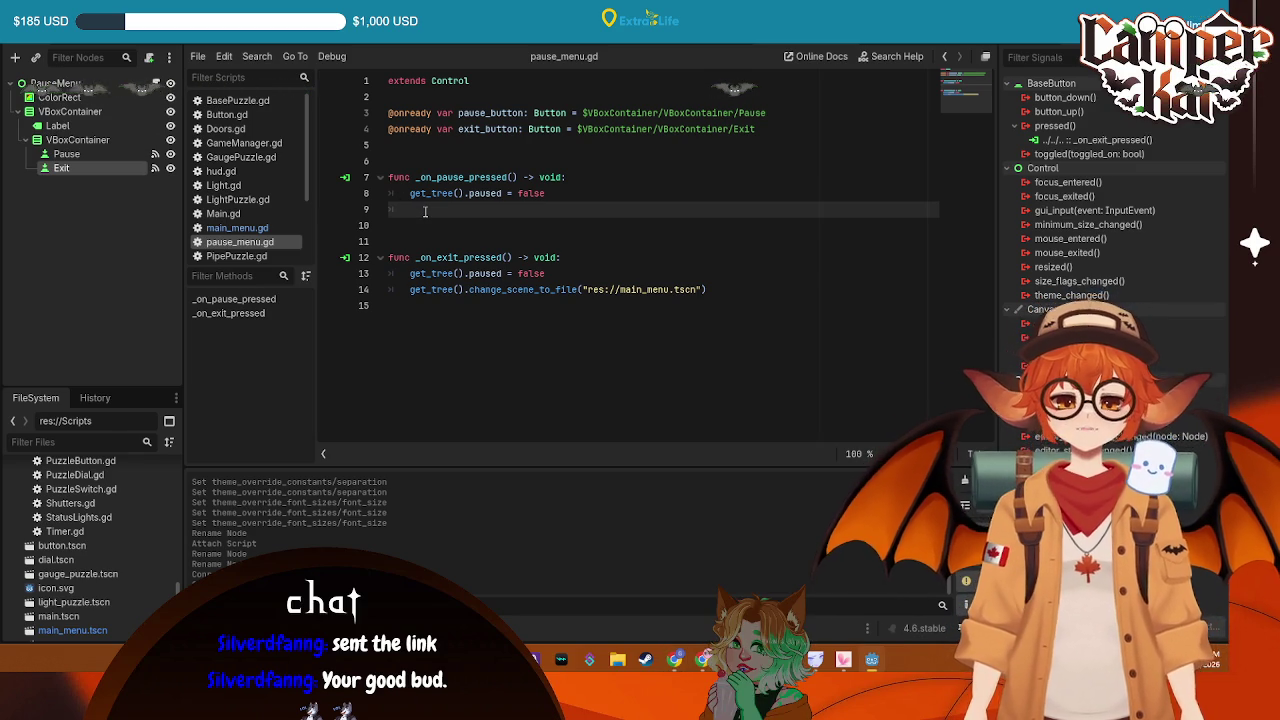
text(queue)
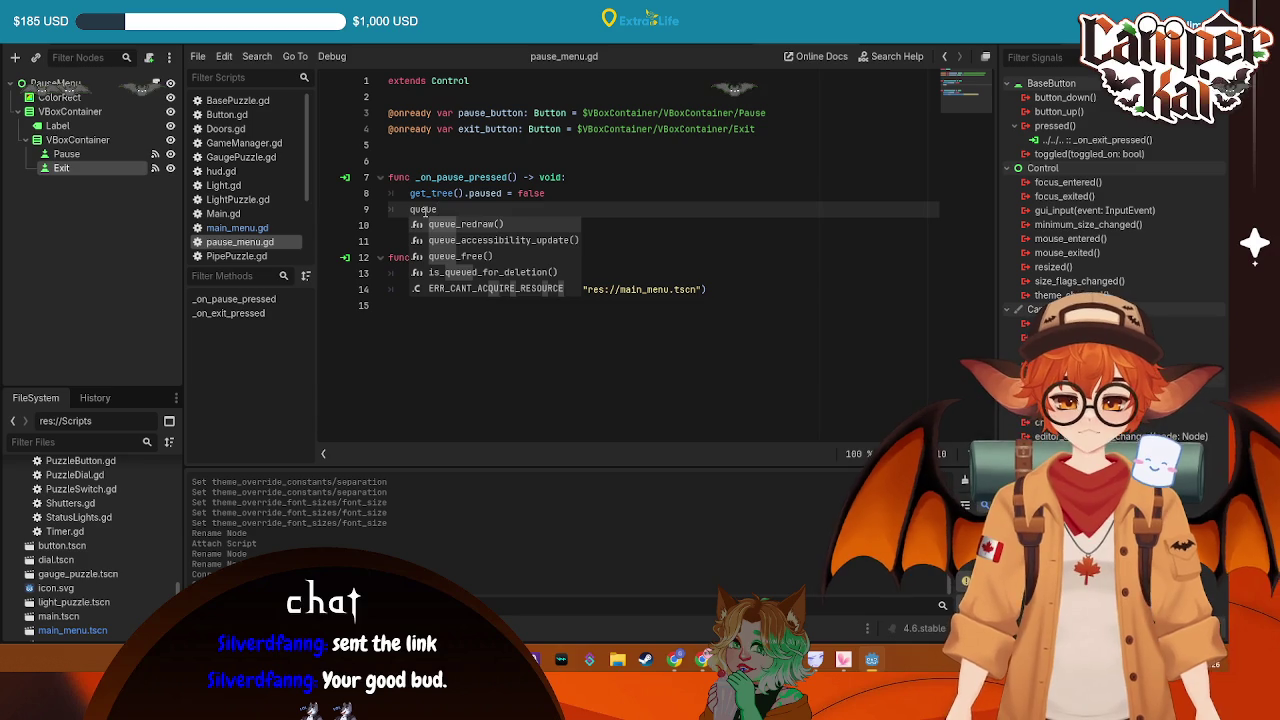
text(_free)
key(Return)
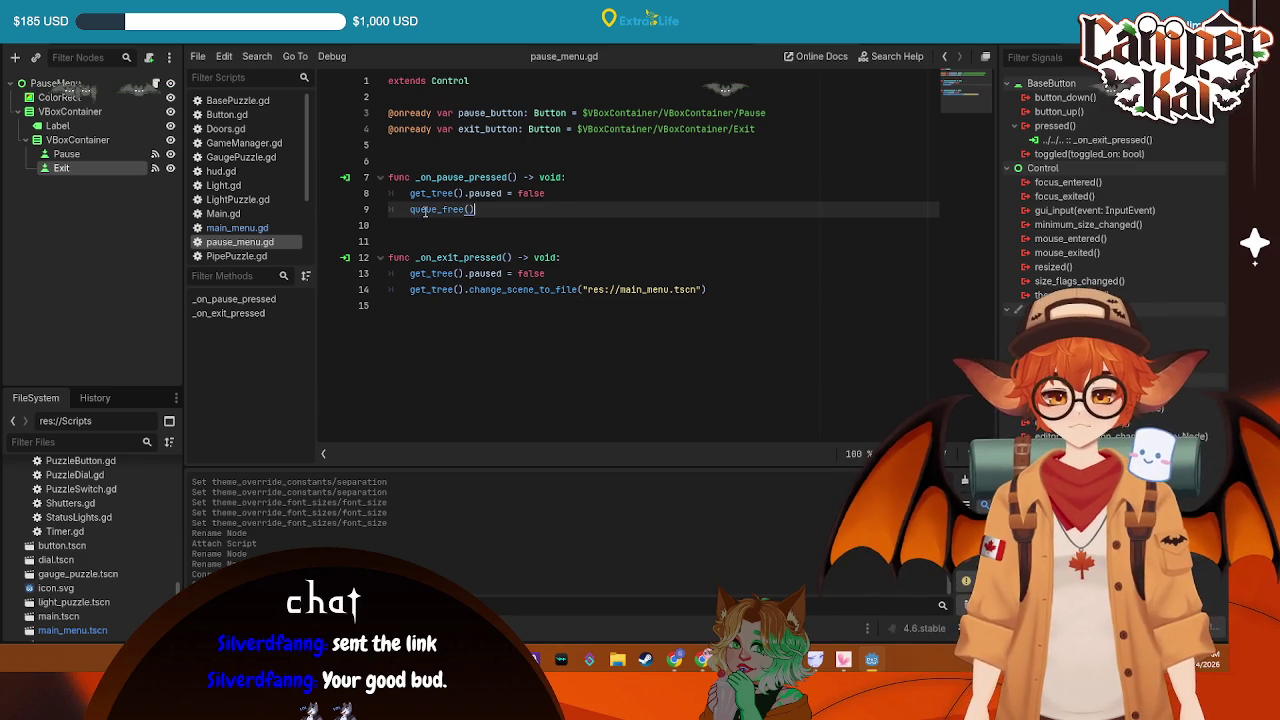
key(Delete)
key(ctrl+s)
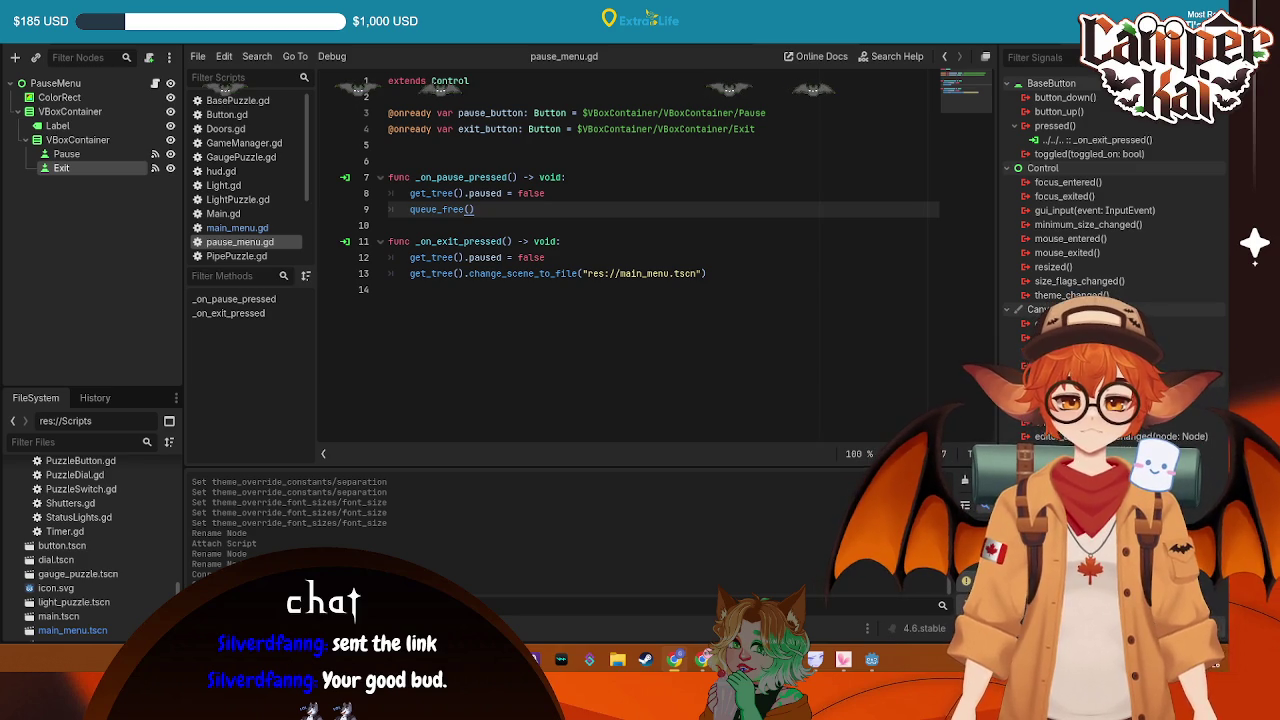
key(ctrl+End)
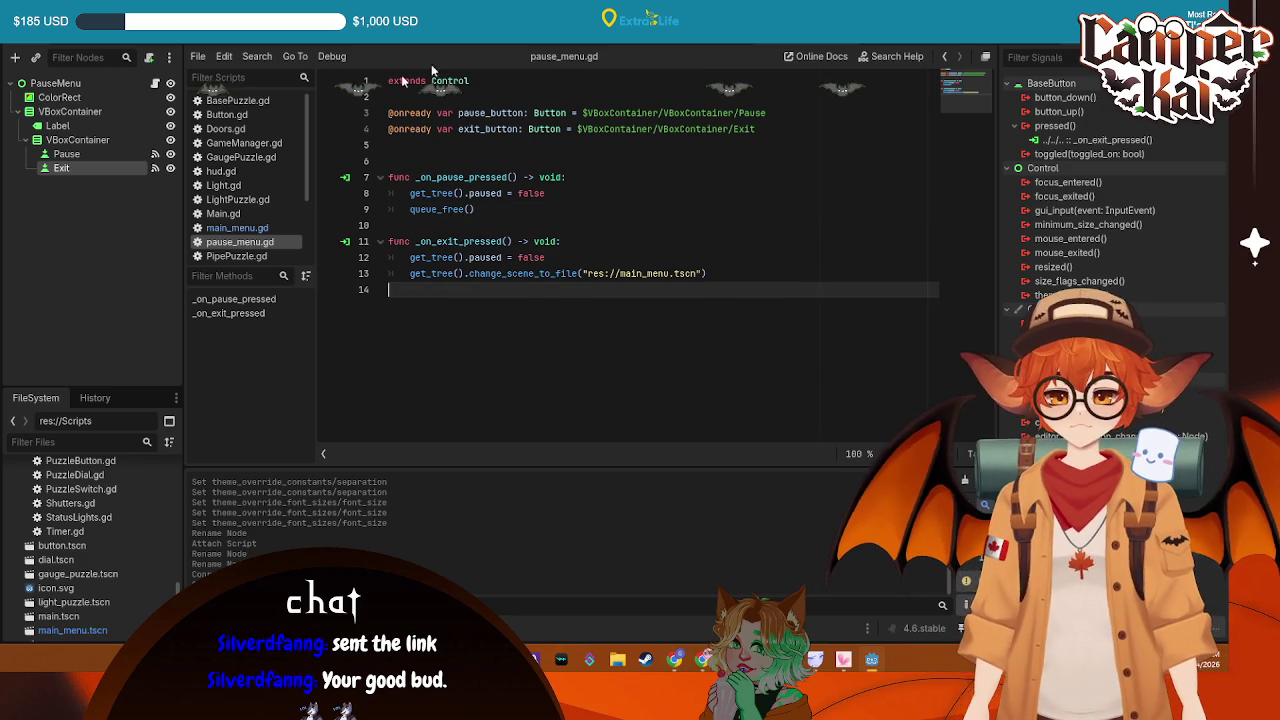
click(233, 229)
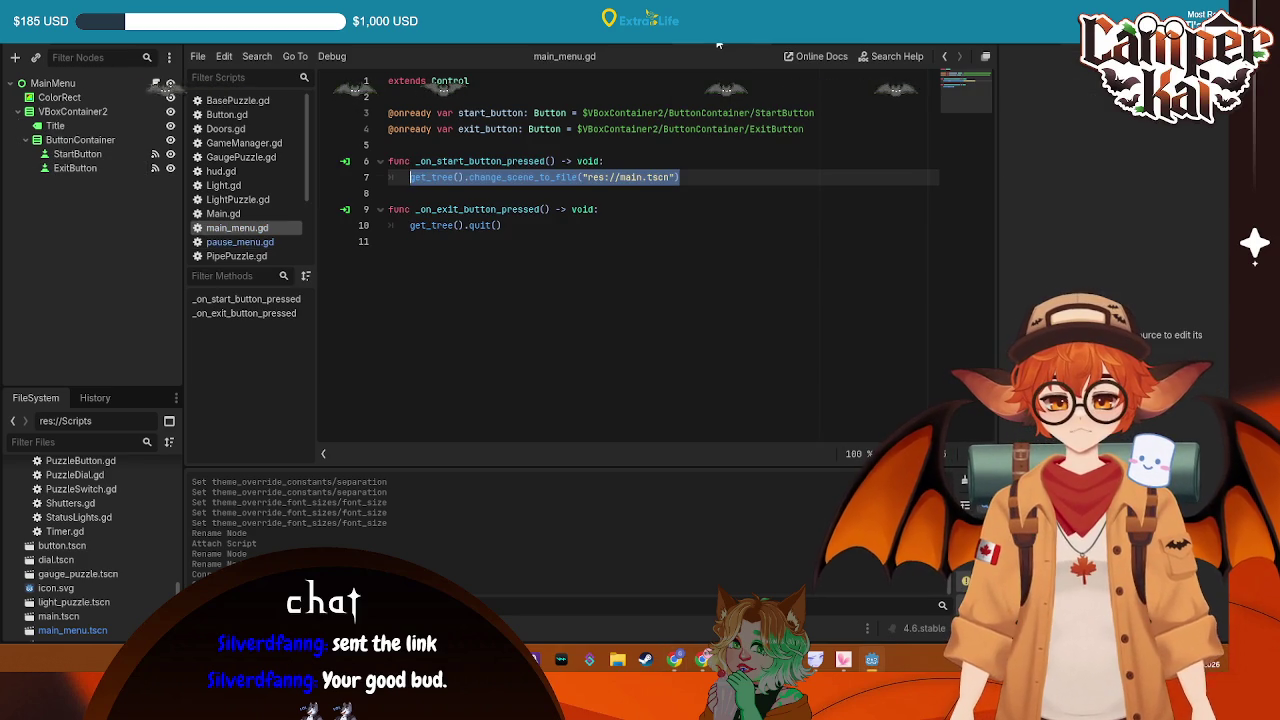
Open Main.gd and confirm ui_cancel is mapped to Escape in Project Settings' Input Map
click(230, 213)
scroll(520, 193, down, 7)
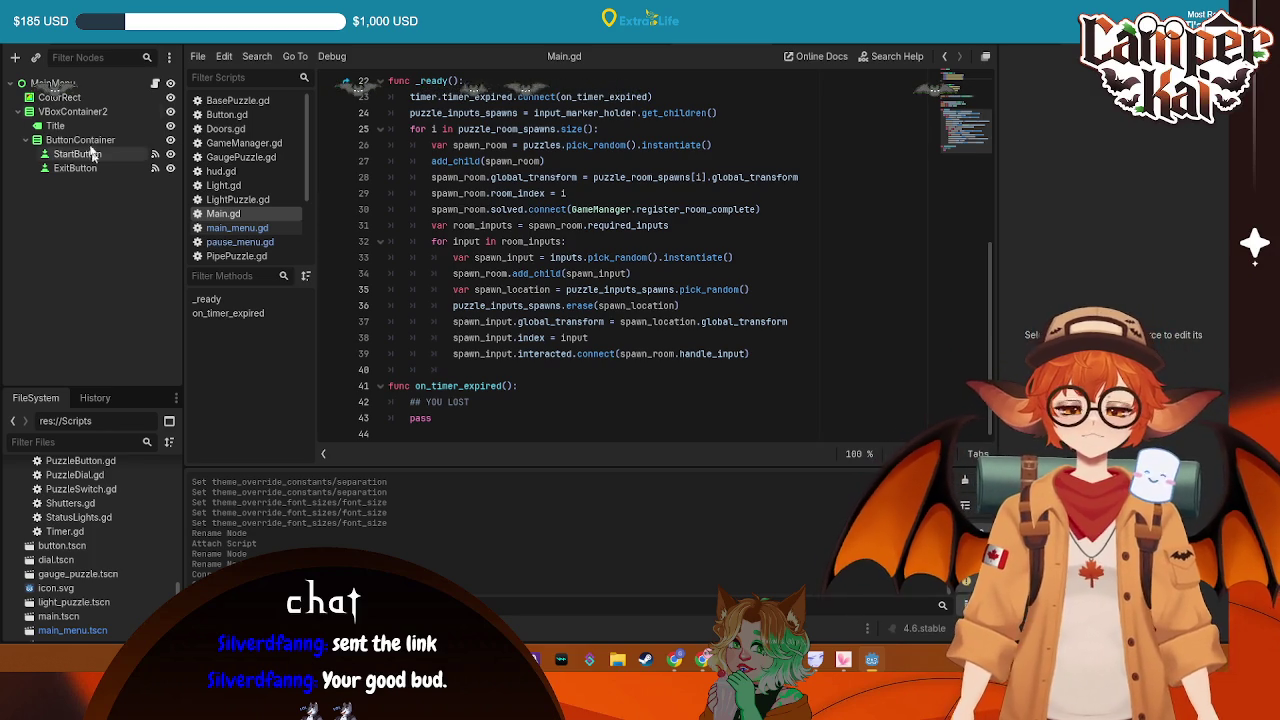
click(65, 15)
click(90, 33)
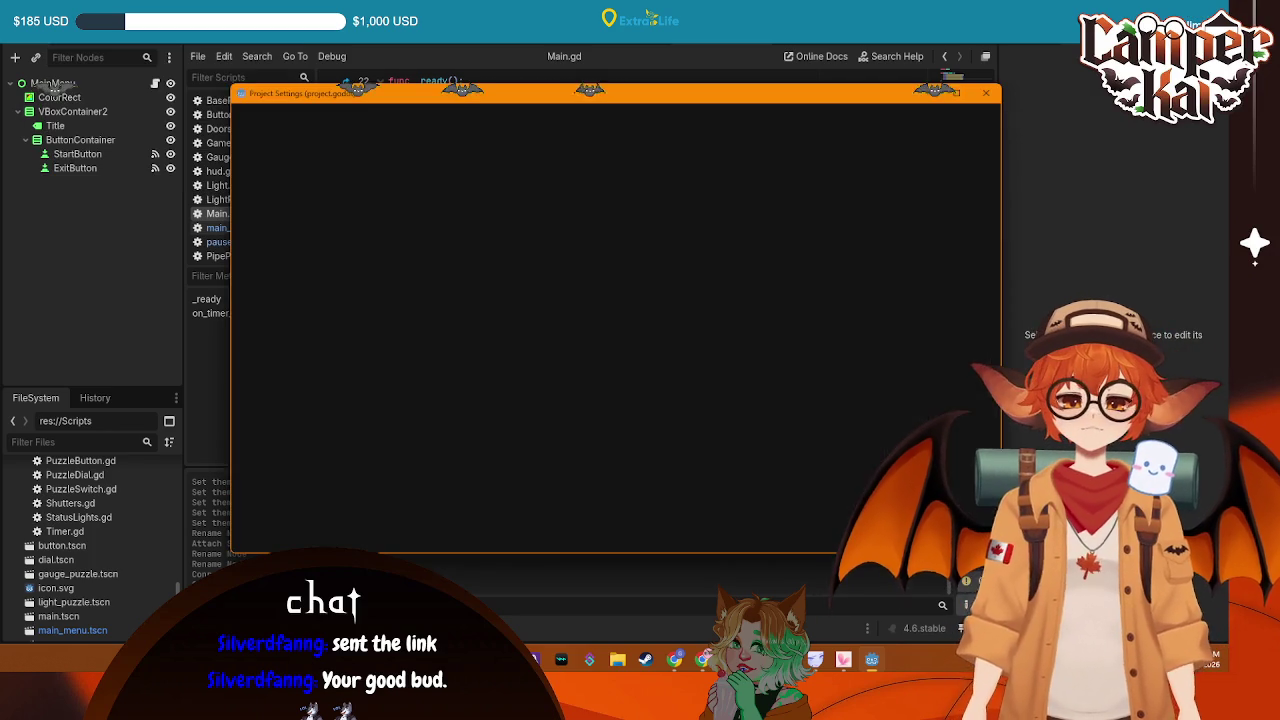
click(323, 119)
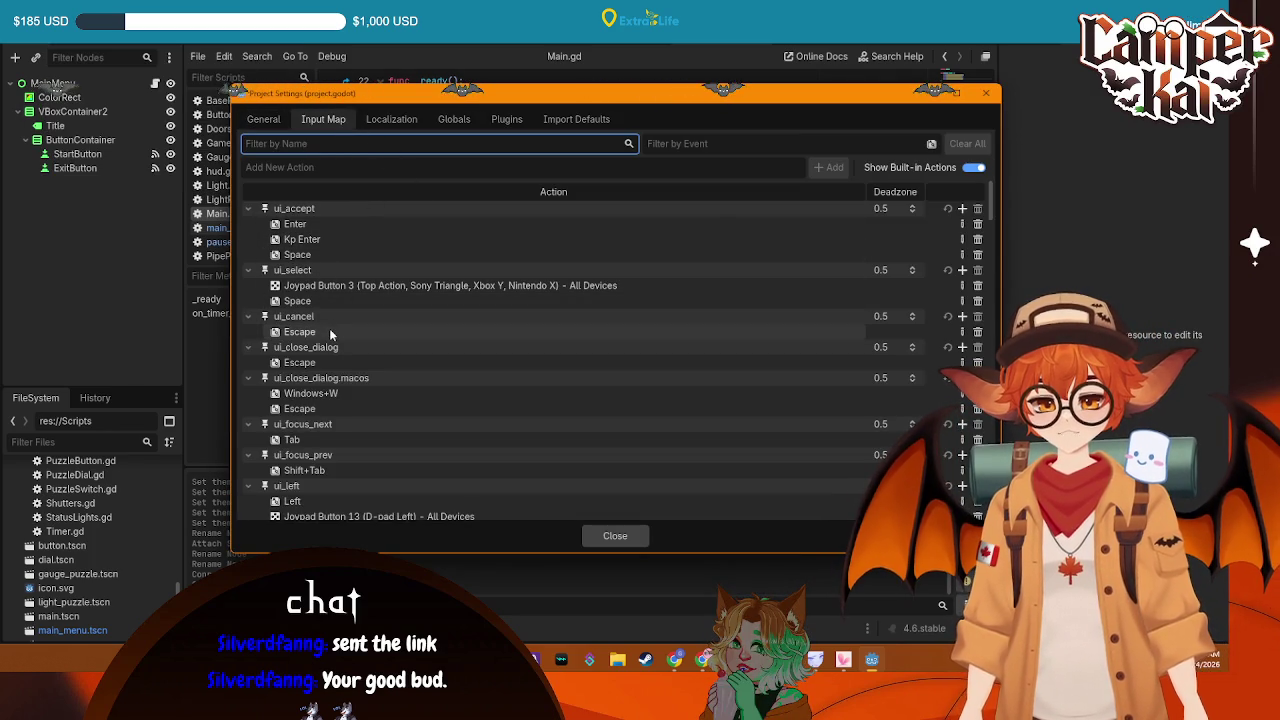
click(985, 95)
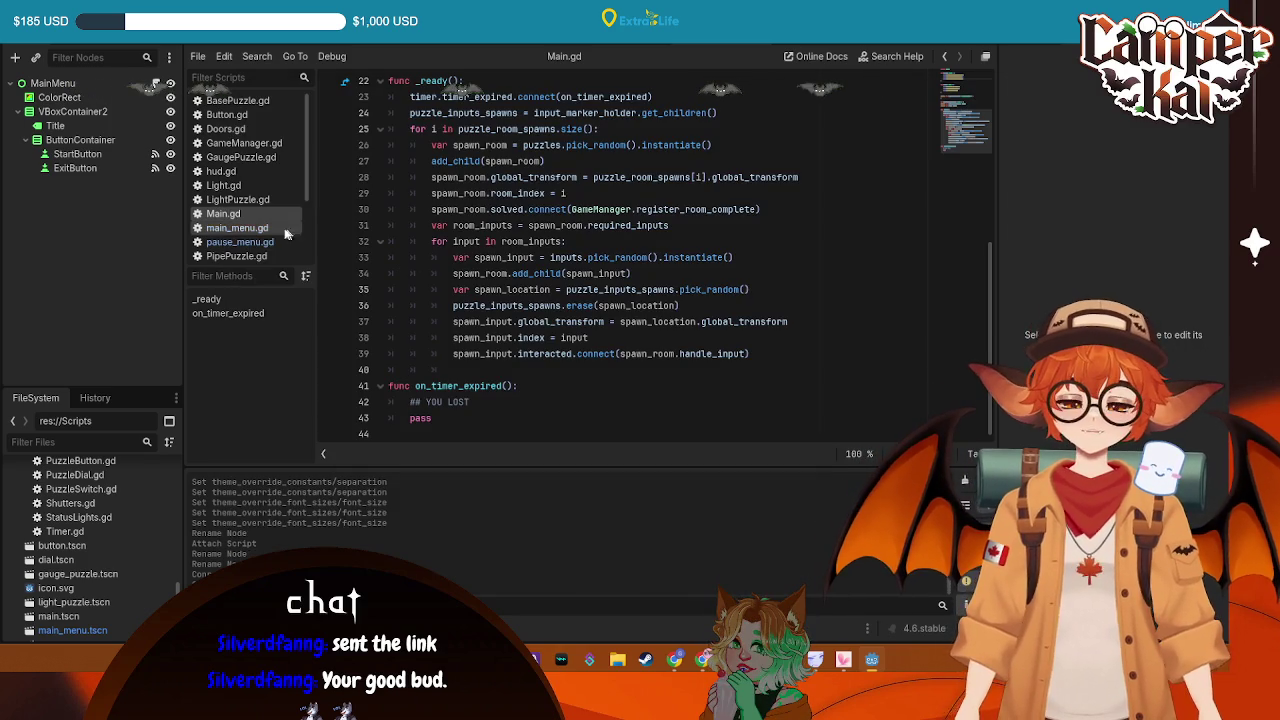
Switch scene tabs to PauseMenu and back to MainMenu, then reopen Main.gd
click(123, 164)
key(ctrl+Tab)
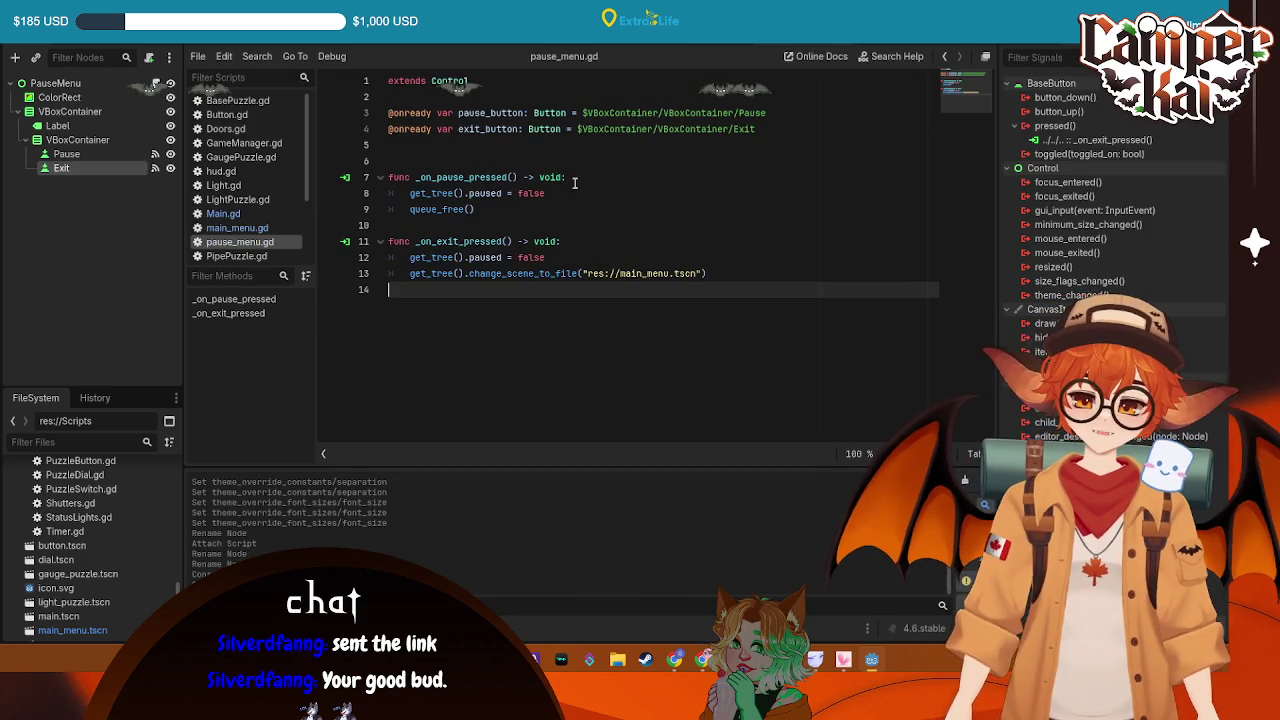
key(ctrl+Tab)
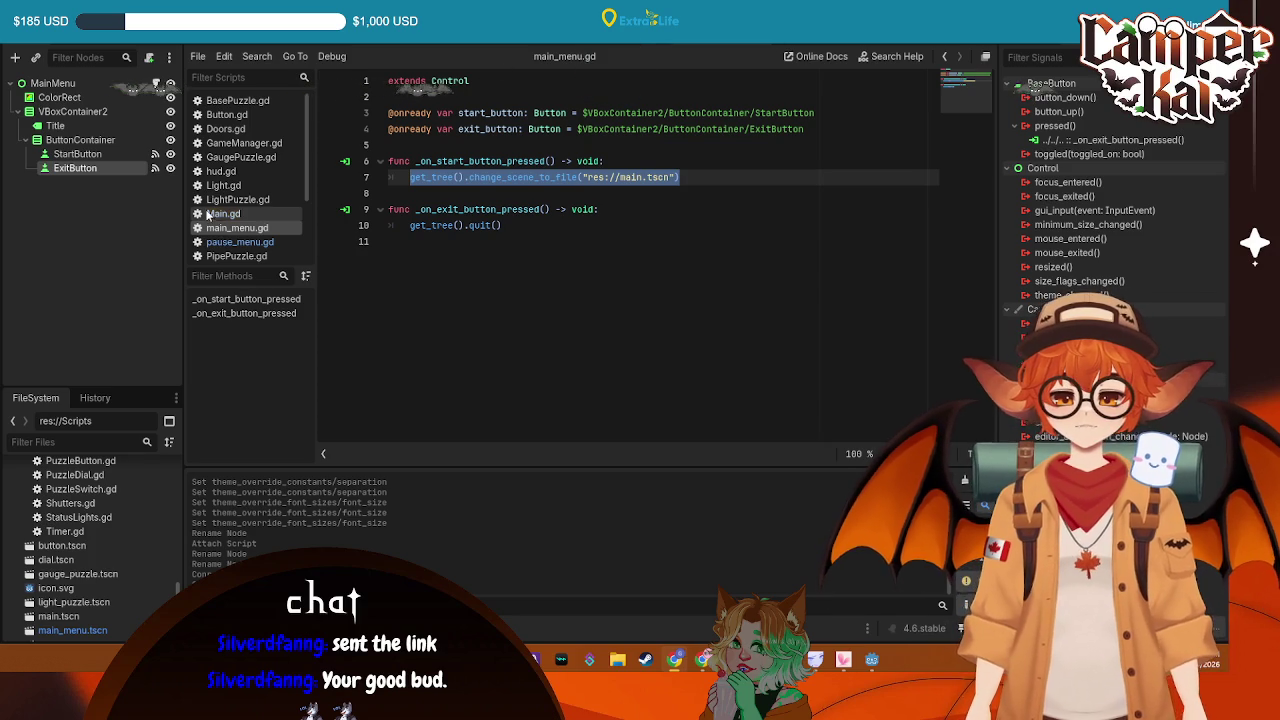
click(257, 214)
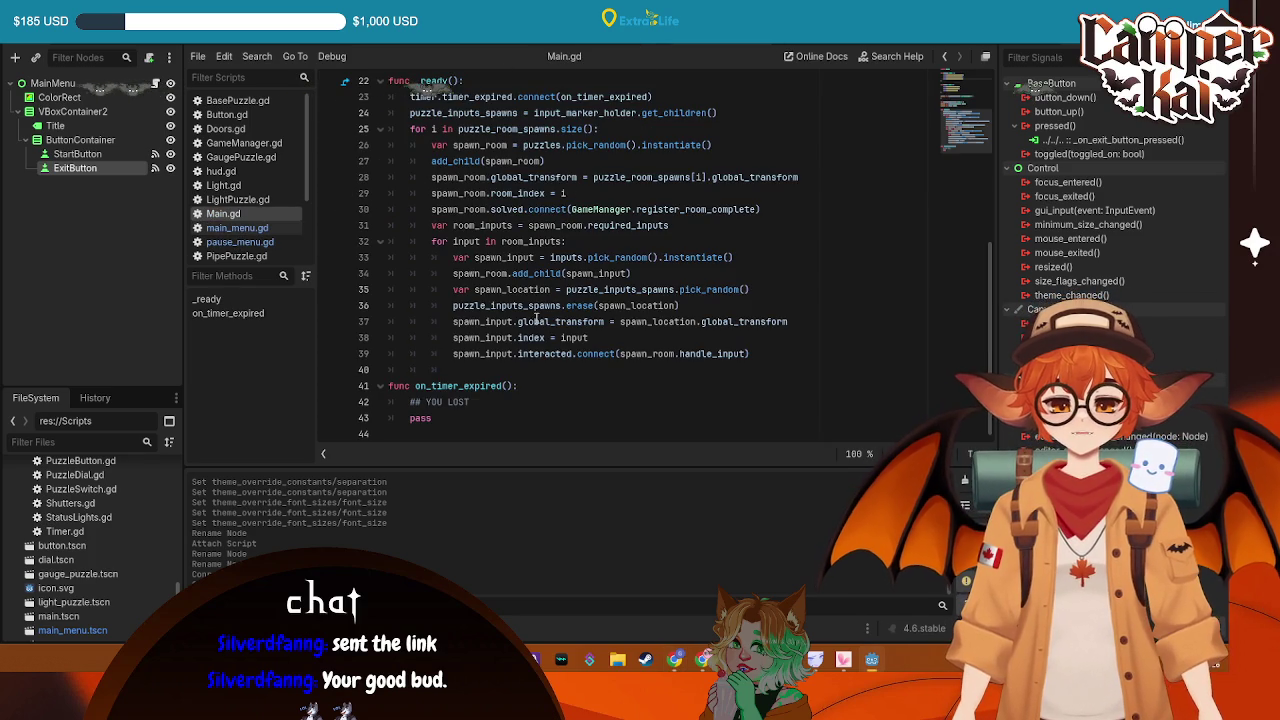
Add an _unhandled_input(event: InputEvent) -> void function after _ready in Main.gd
scroll(512, 308, up, 2)
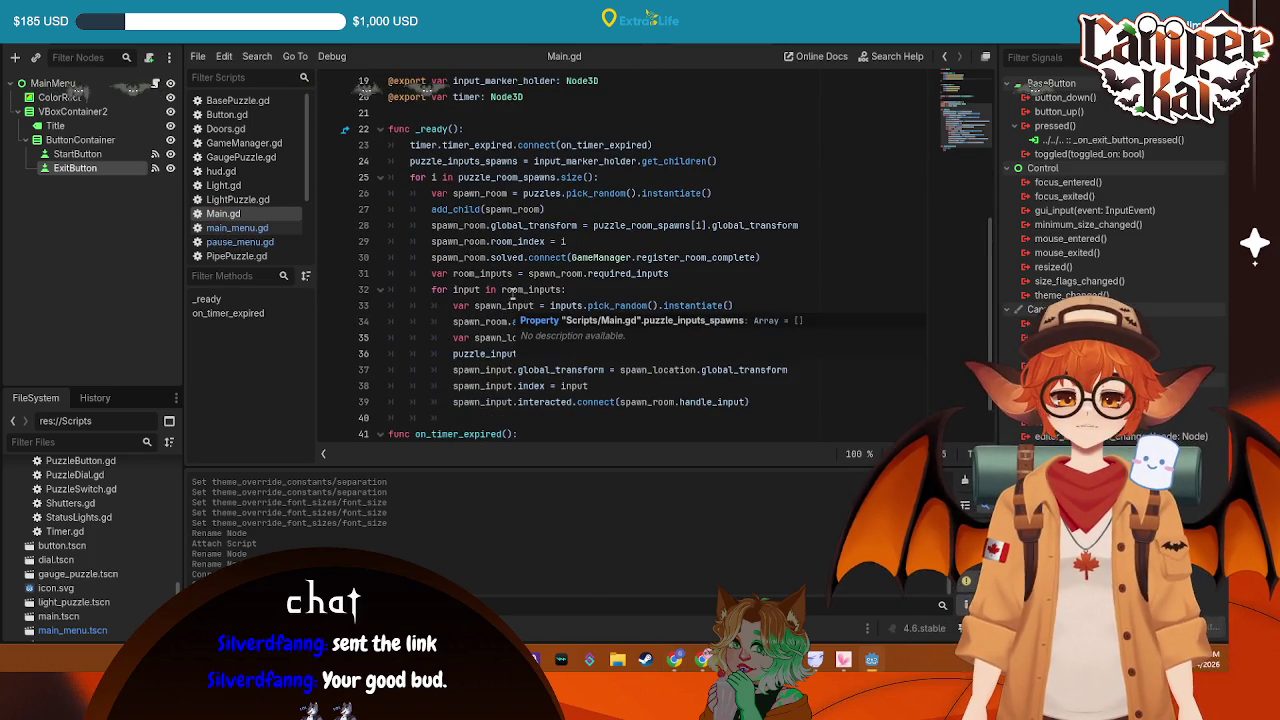
scroll(529, 250, up, 4)
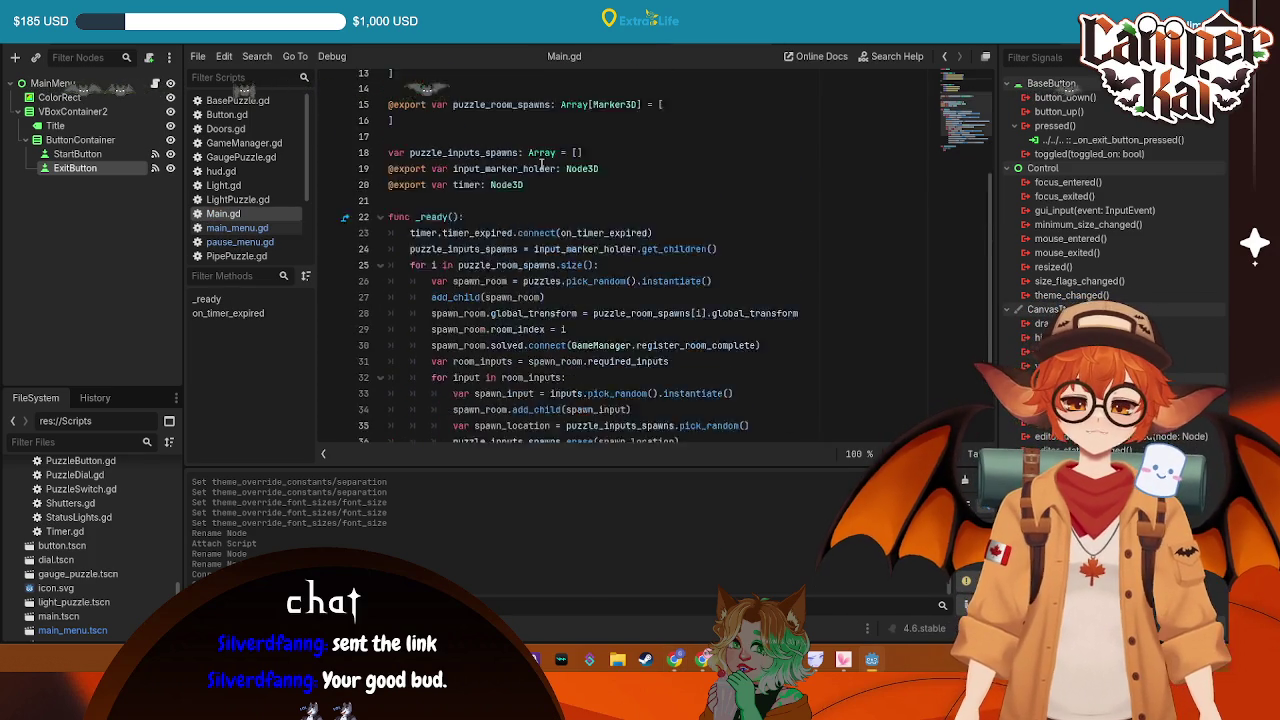
scroll(529, 250, down, 5)
click(473, 369)
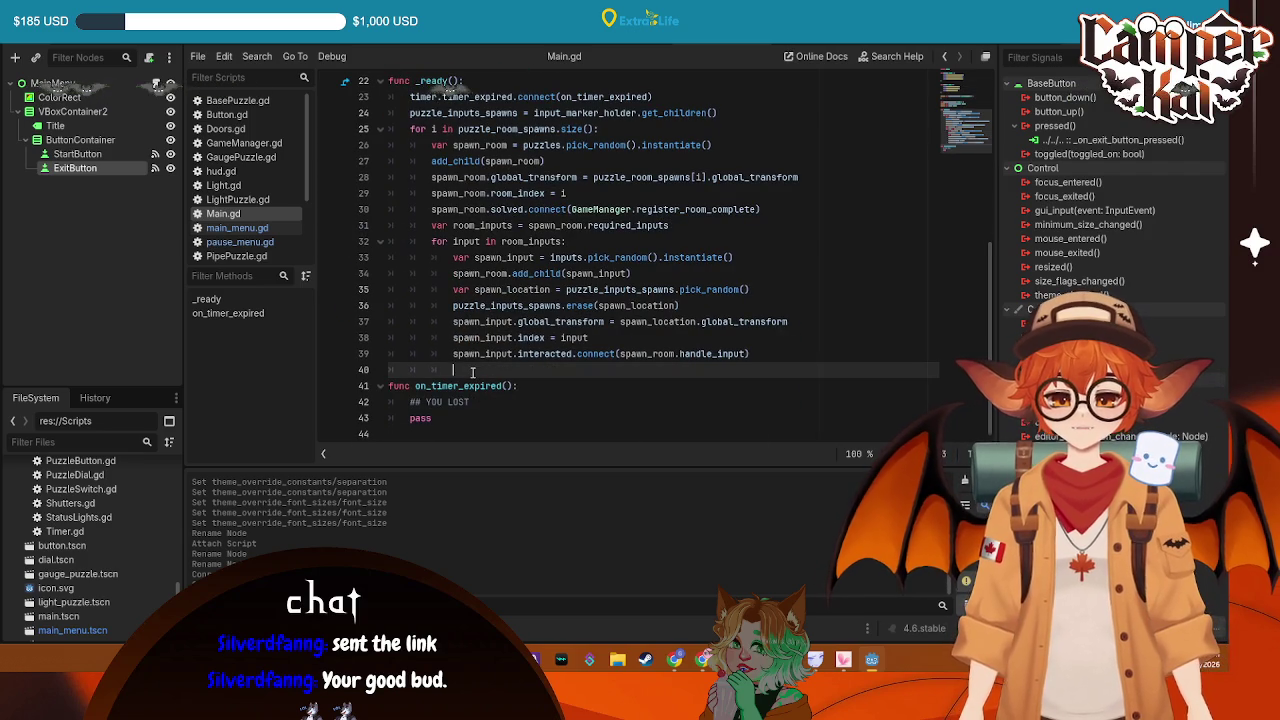
key(Return)
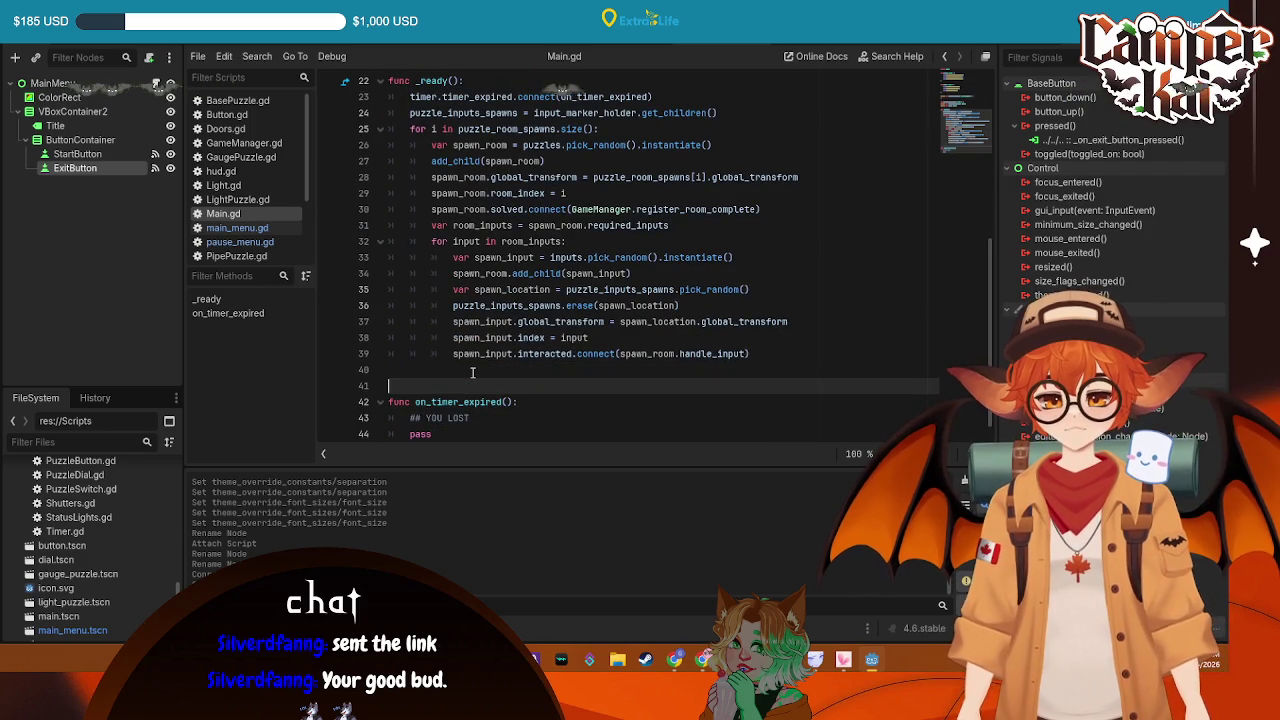
key(Return)
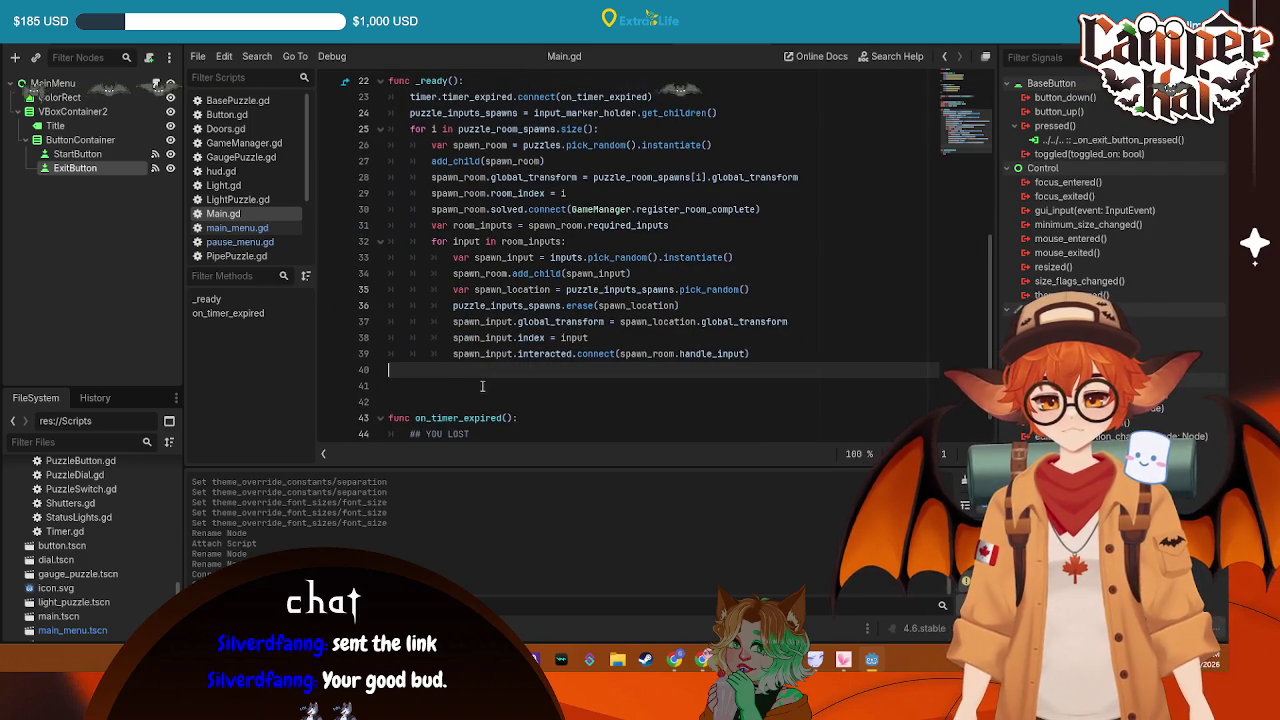
click(482, 386)
text(func _)
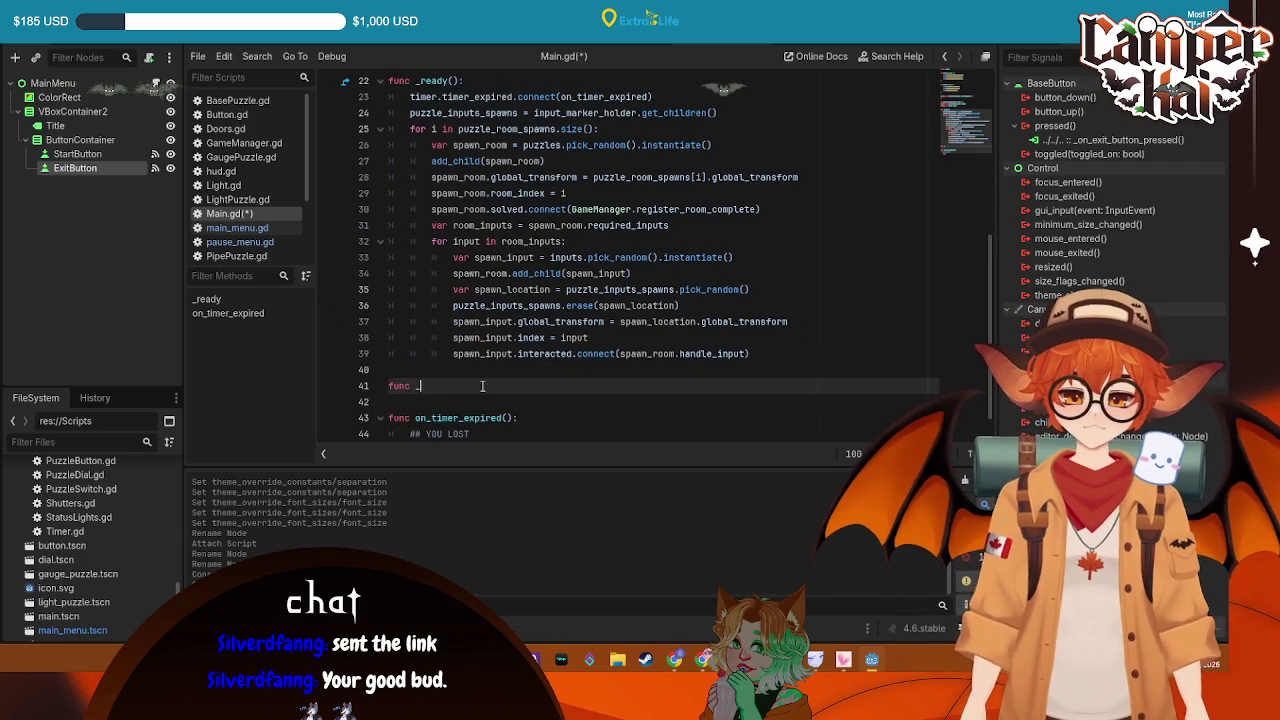
text(un)
key(Return)
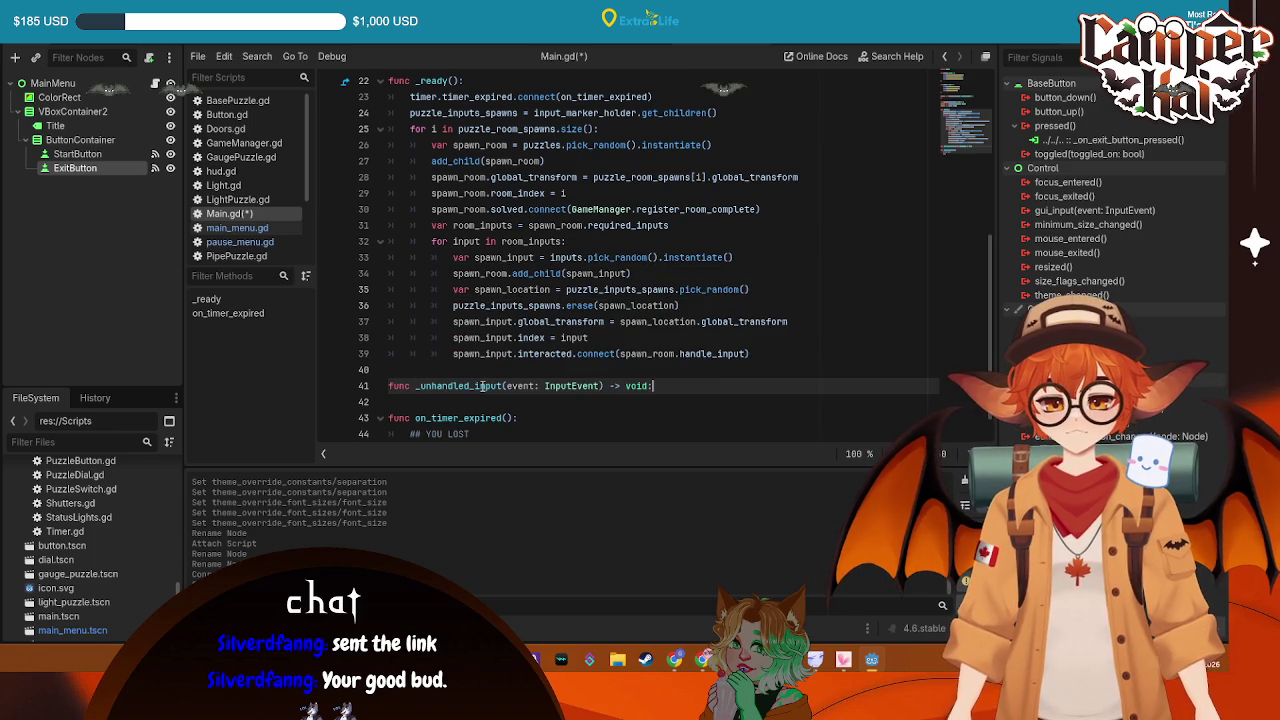
key(Return)
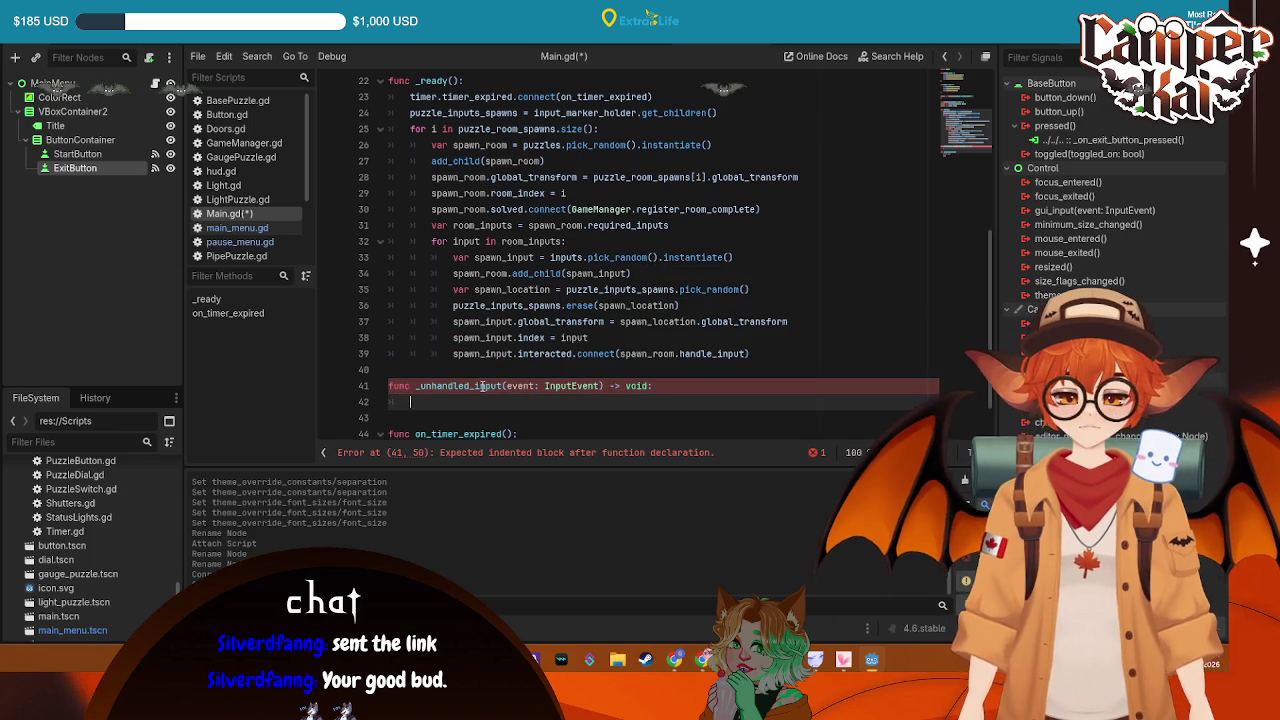
Inside it, begin an if event.is_action_pressed("ui_cancel"): check
text(if event.)
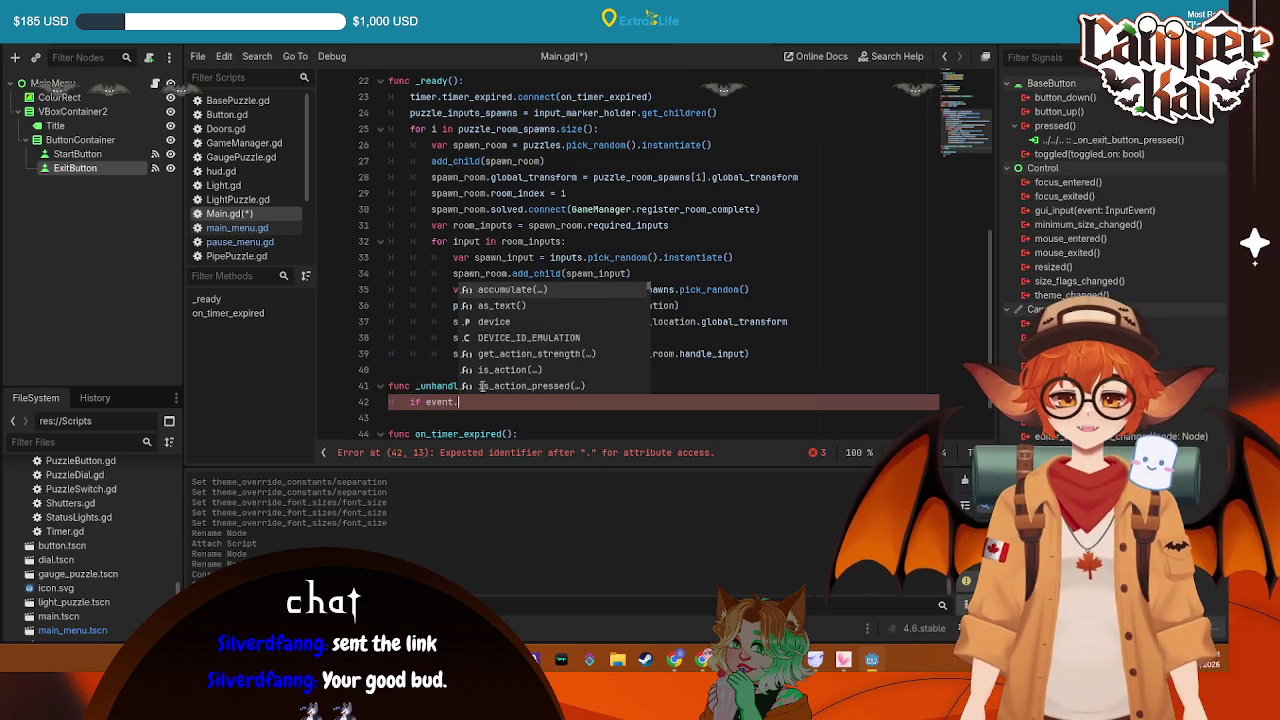
text(is)
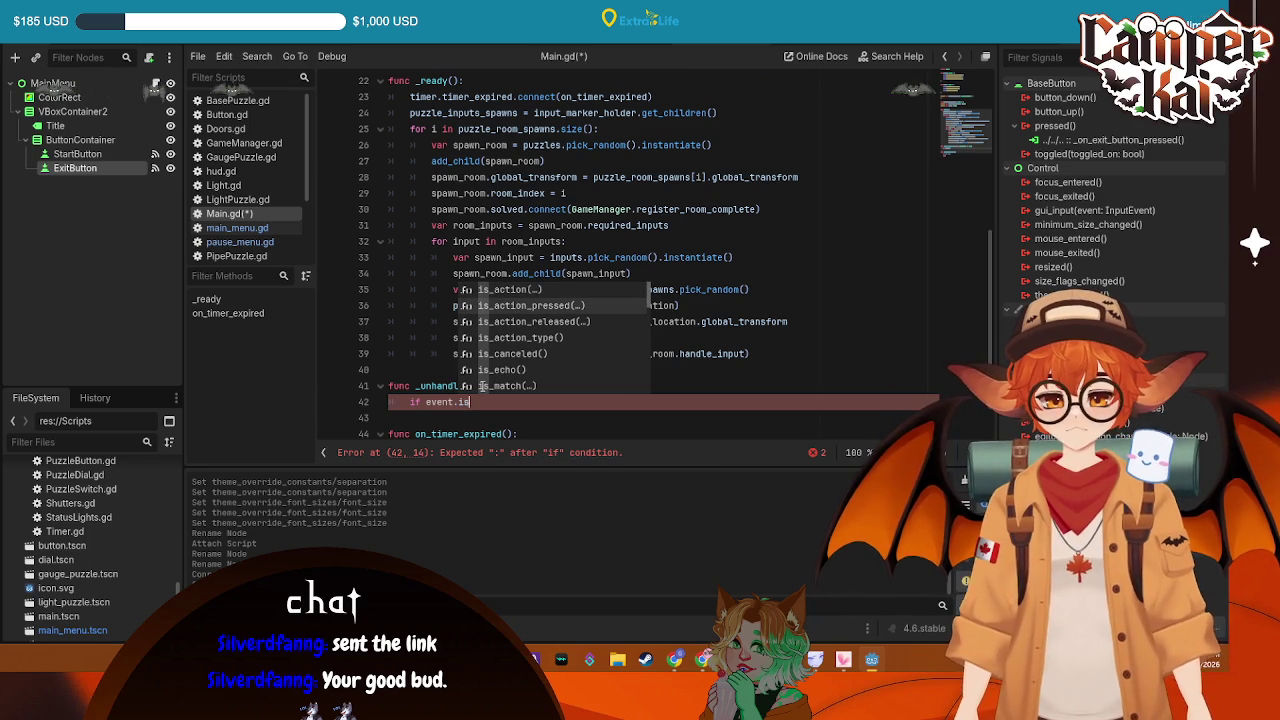
text(_acti)
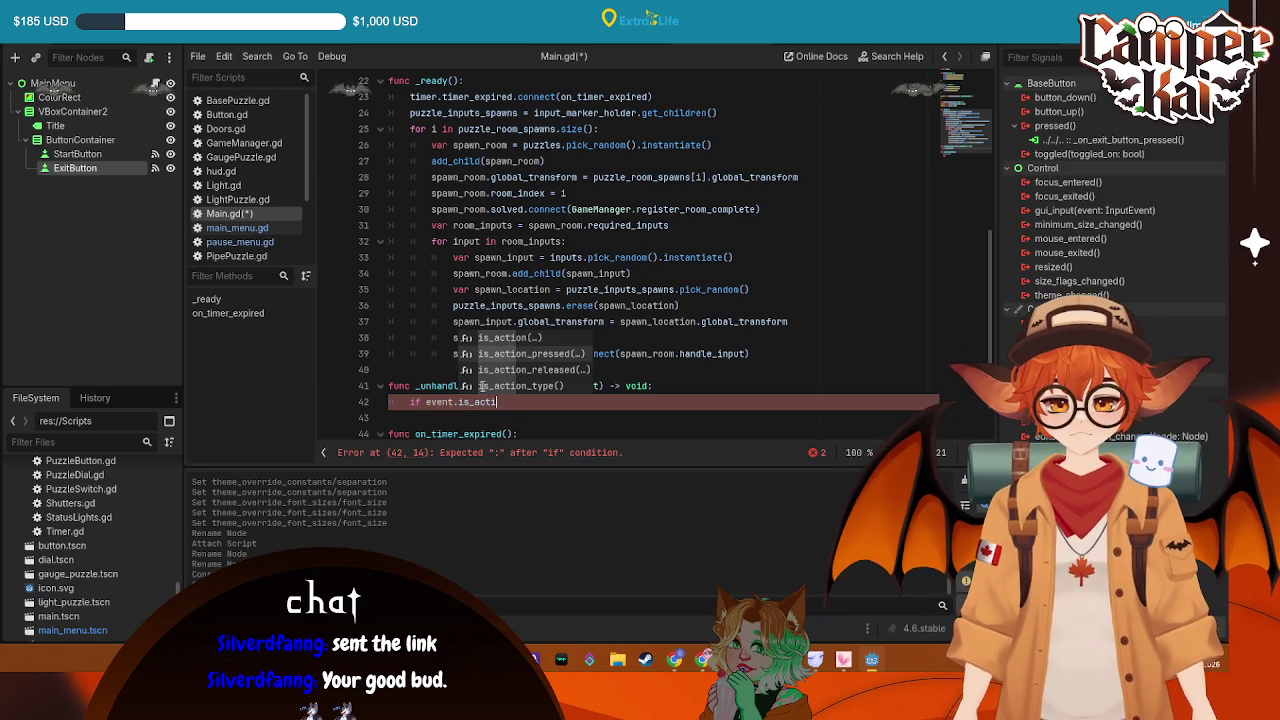
text(on_ju)
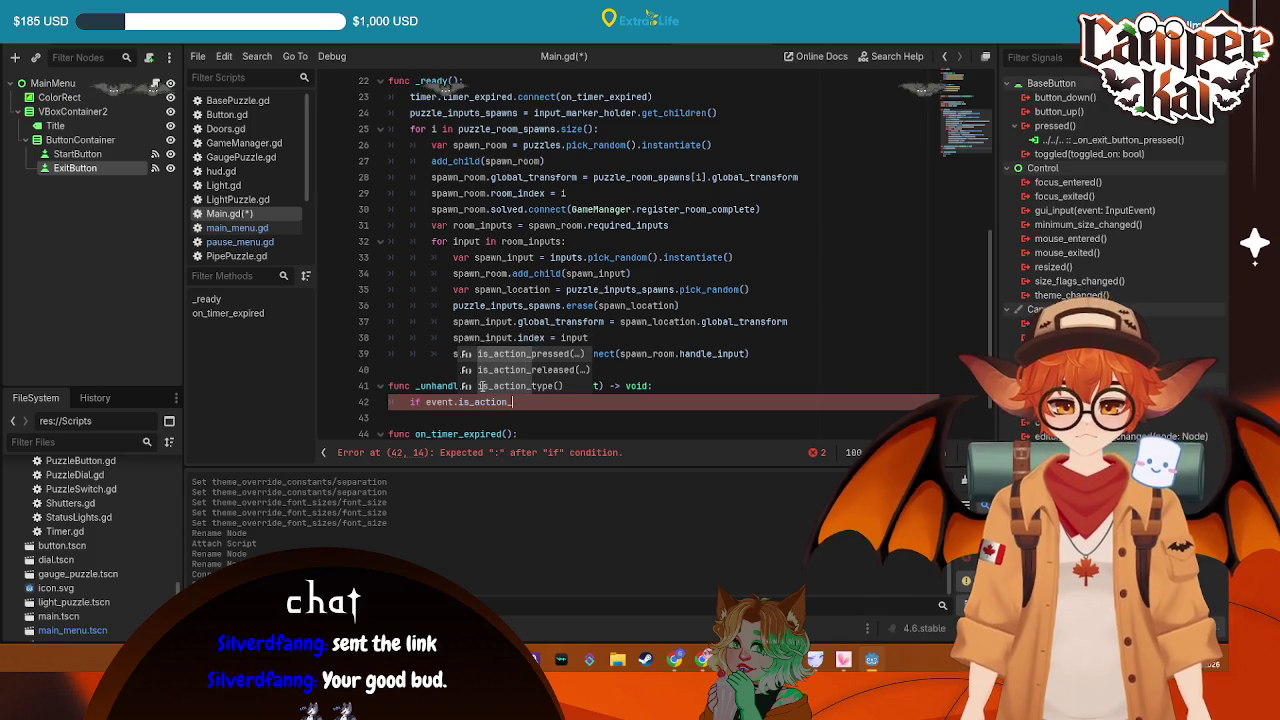
key(BackSpace)
key(BackSpace)
key(BackSpace)
text(pre)
key(Return)
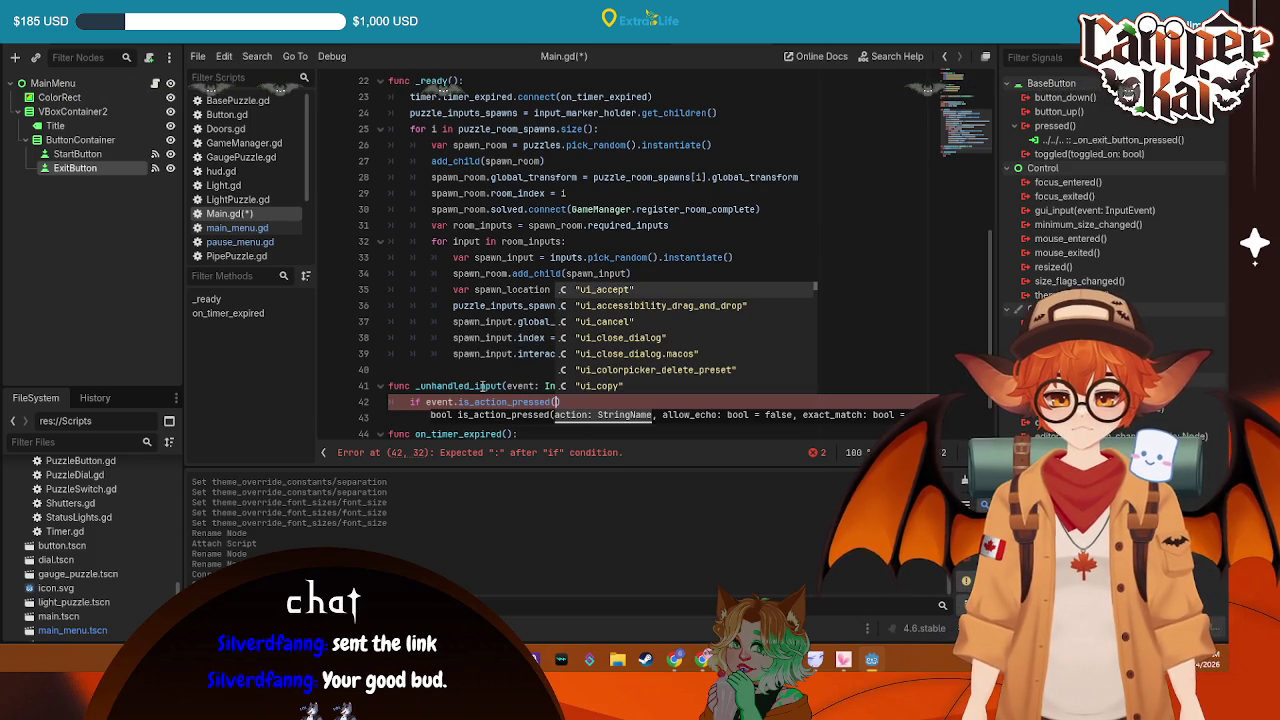
key(Down)
key(Down)
key(Return)
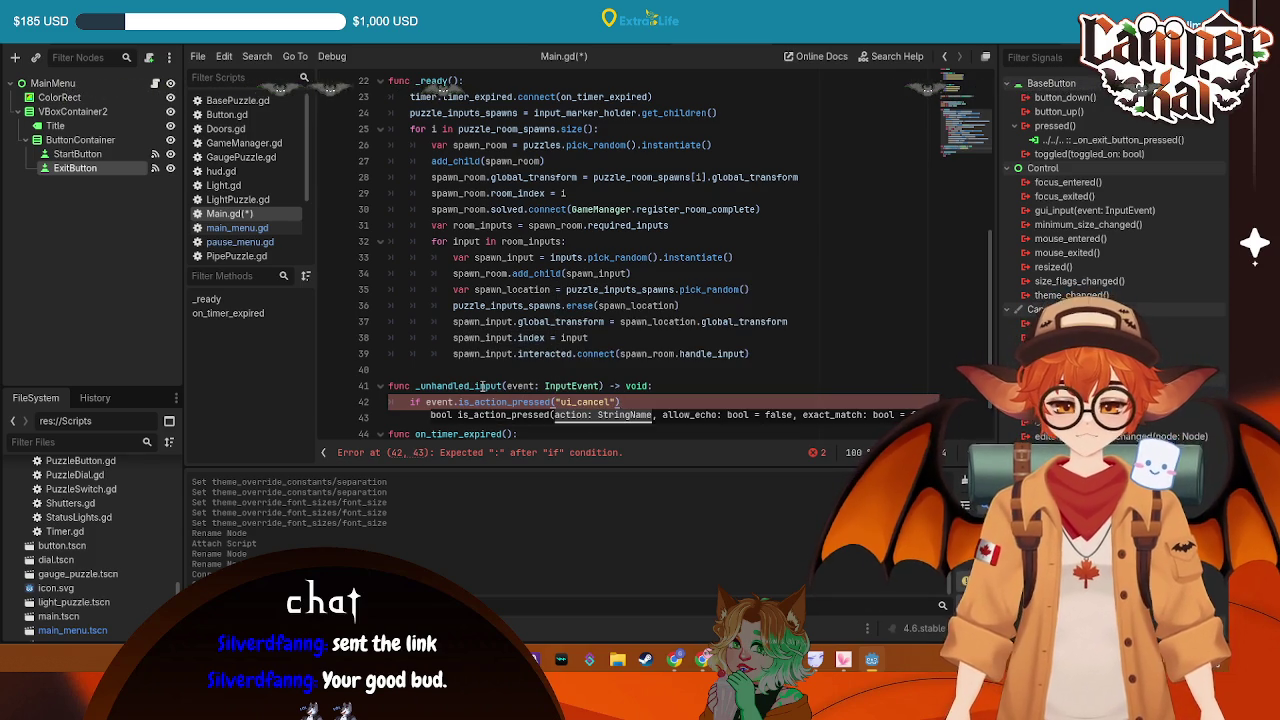
text(:)
key(Return)
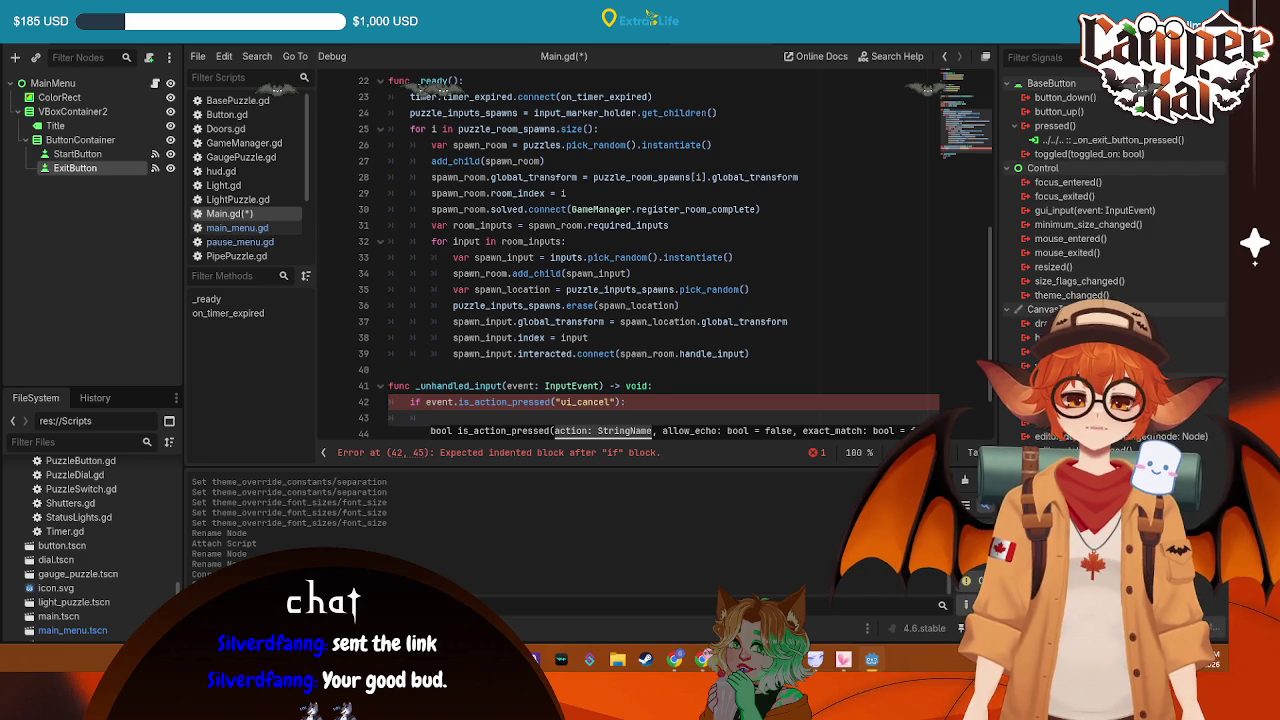
Under the ui_cancel check, add 'if not get_tree().paused:' calling spawn_pause_menu()
scroll(498, 310, down, 2)
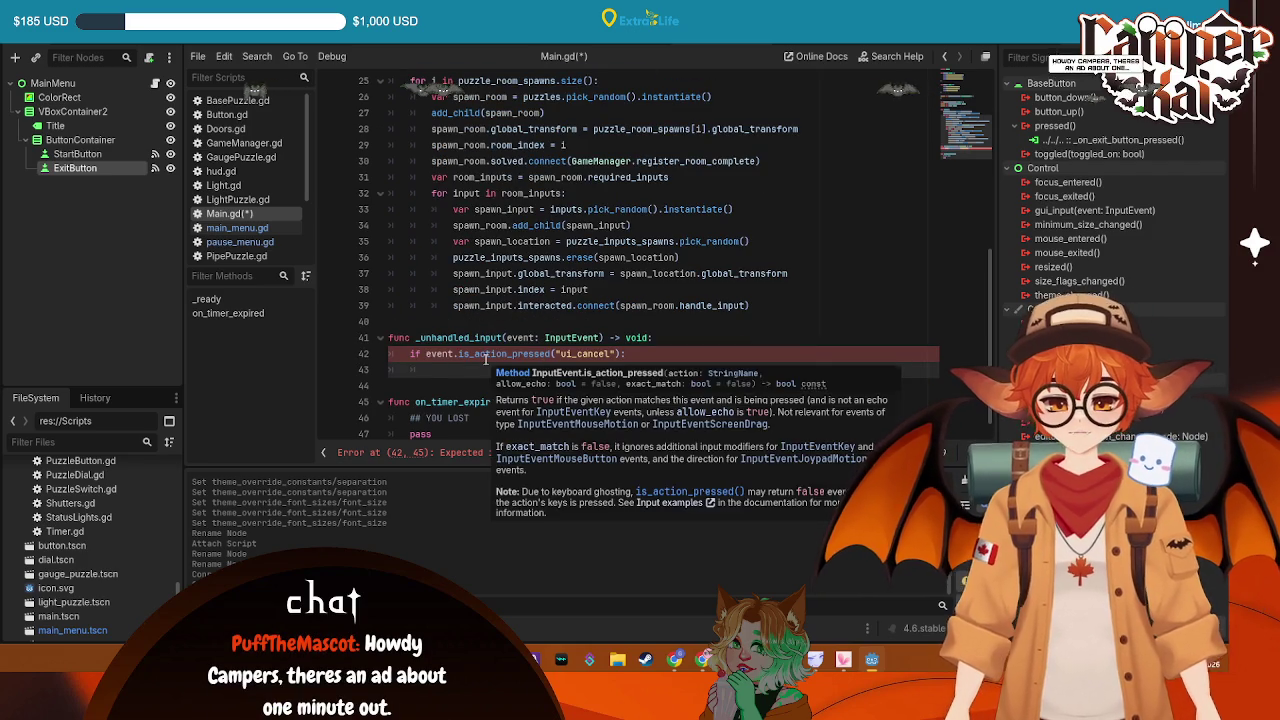
text(if not get)
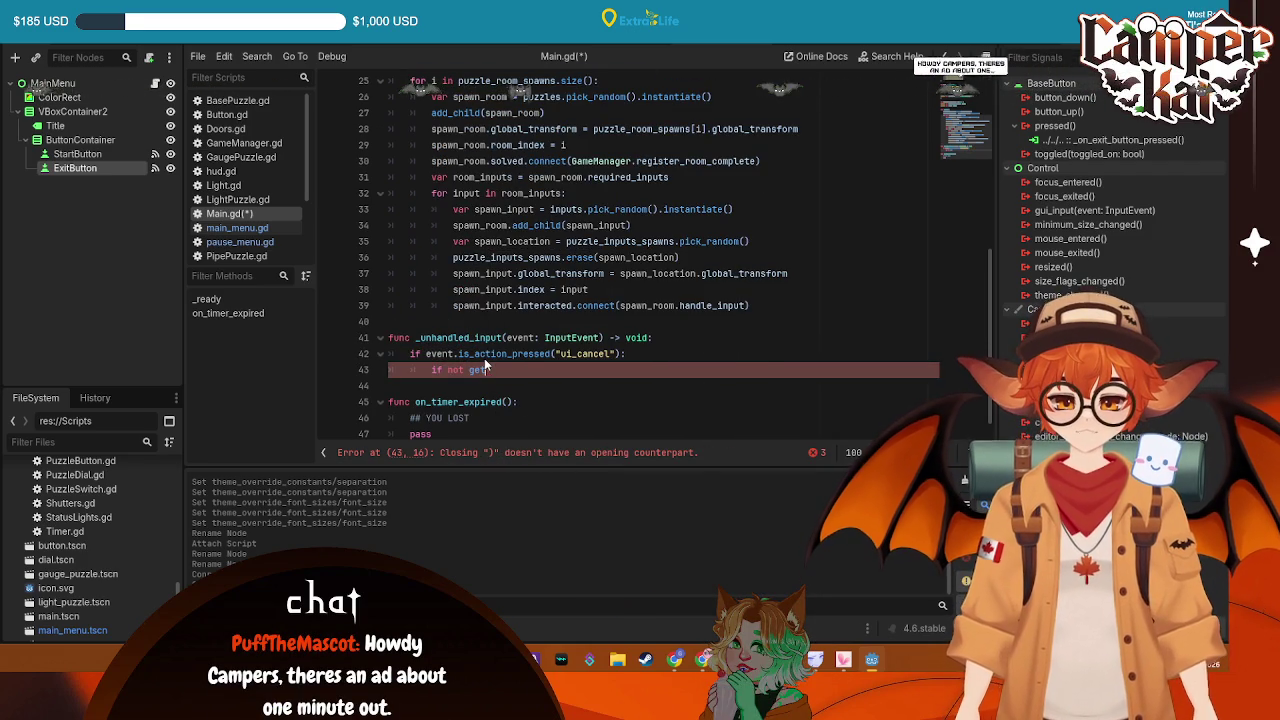
text(_tree().paused)
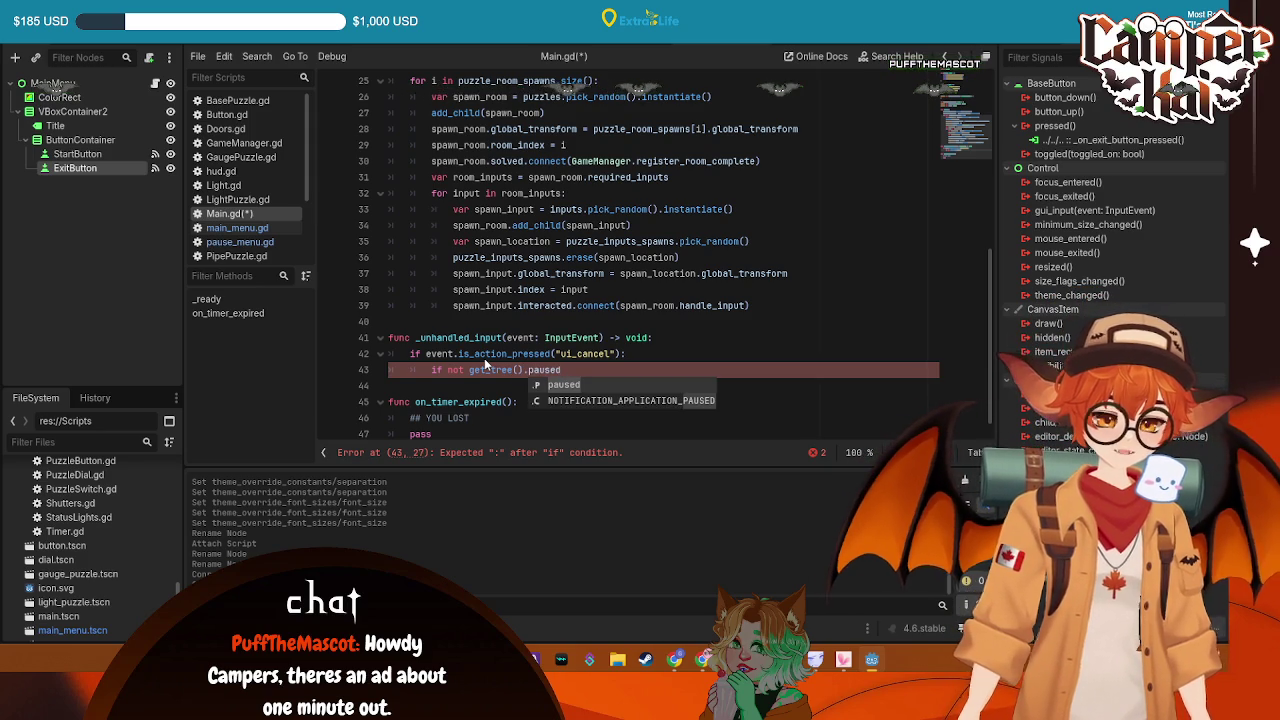
text(:)
key(Return)
text(spwa)
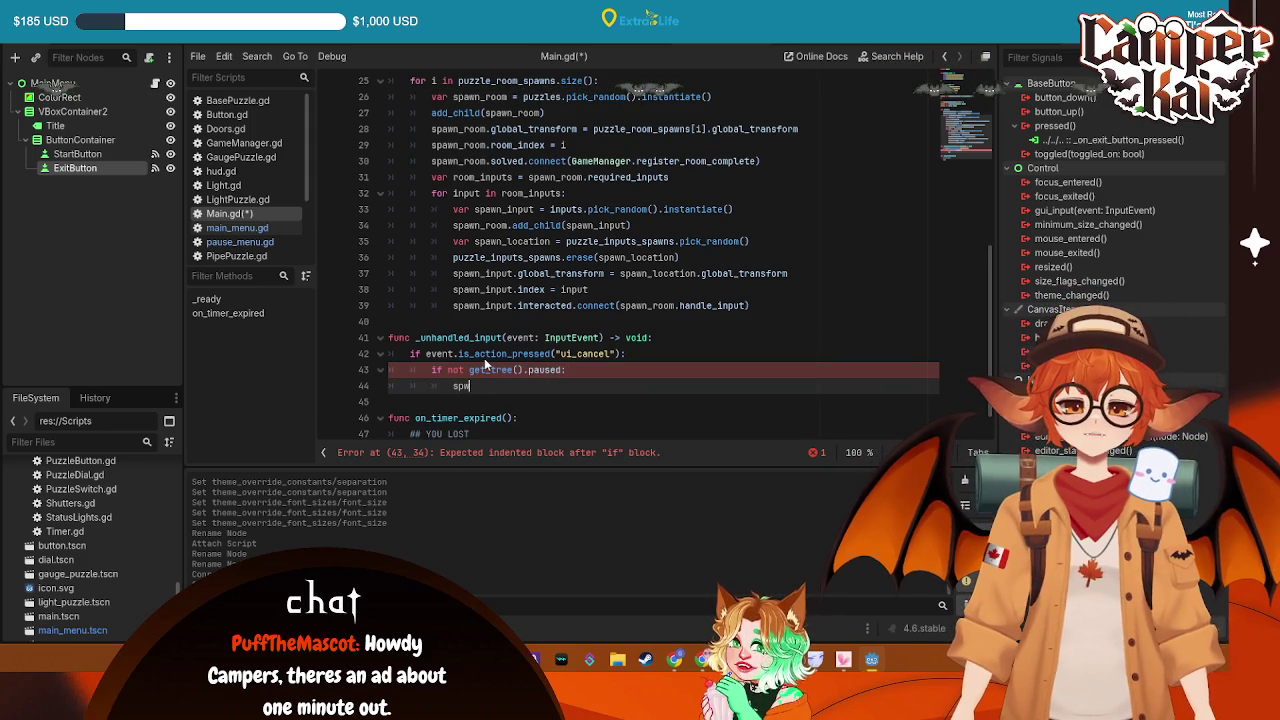
key(BackSpace)
key(BackSpace)
text(awn)
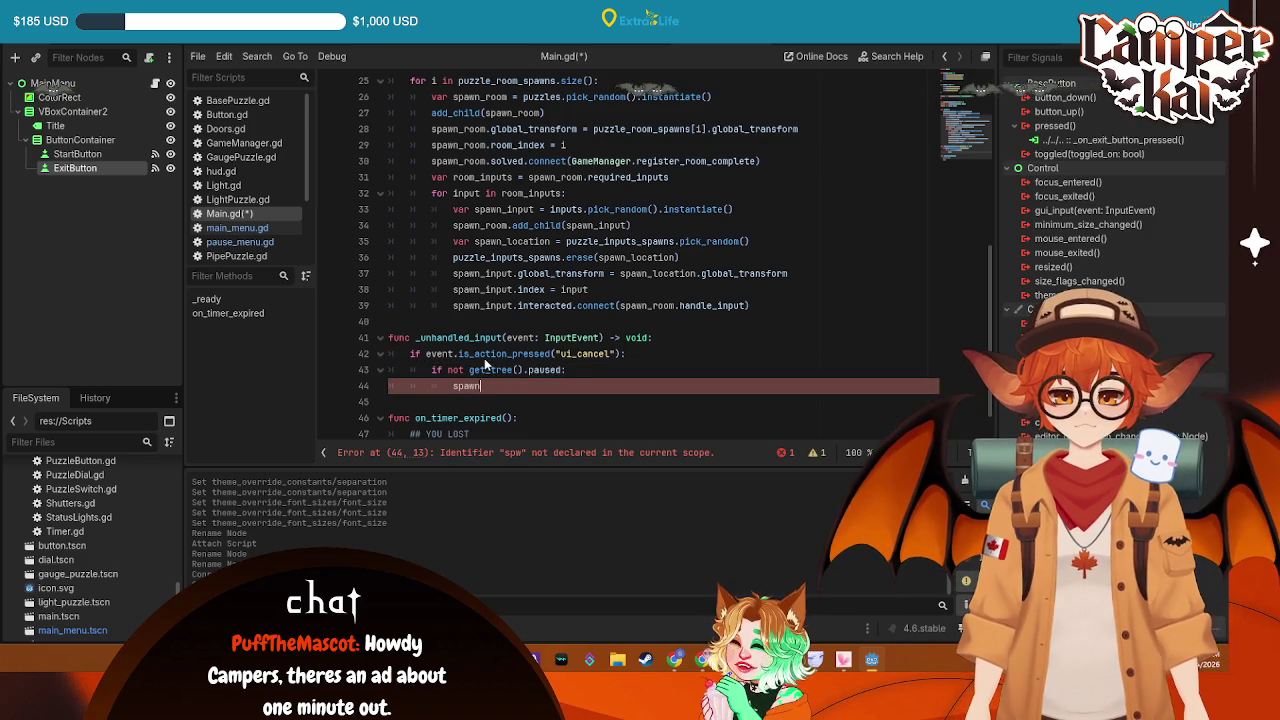
text(_pause_menu)
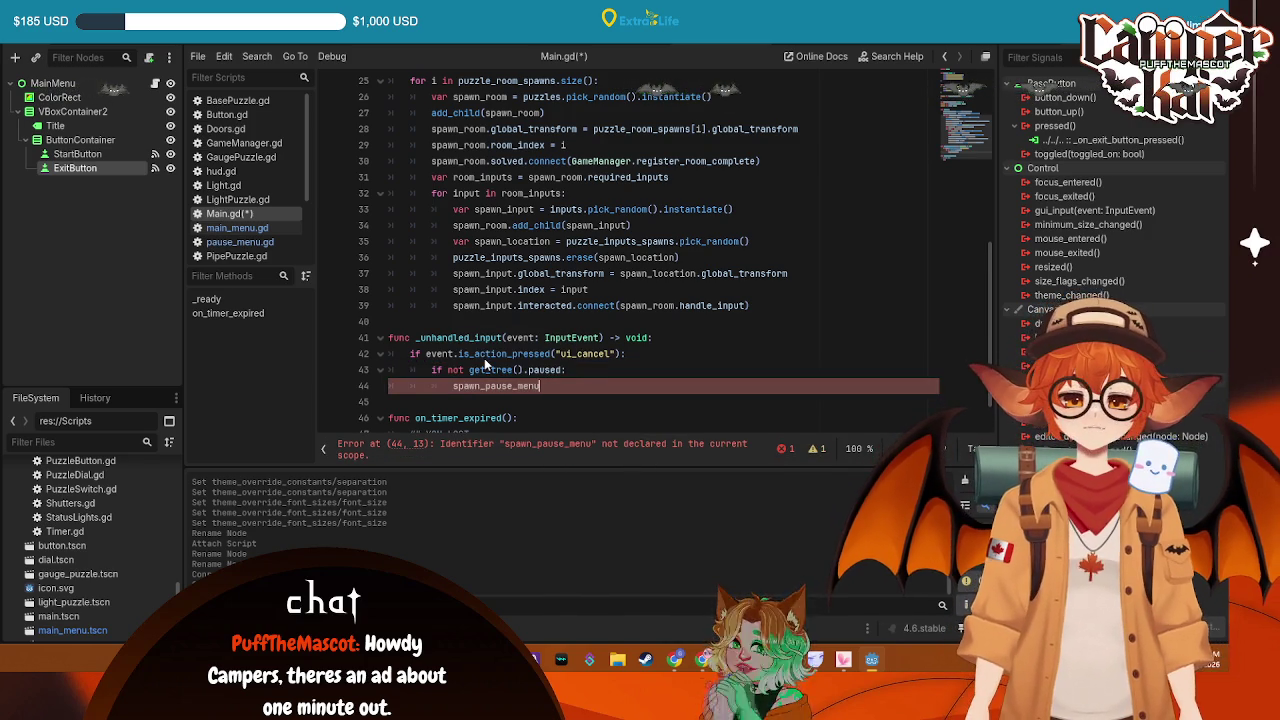
text(())
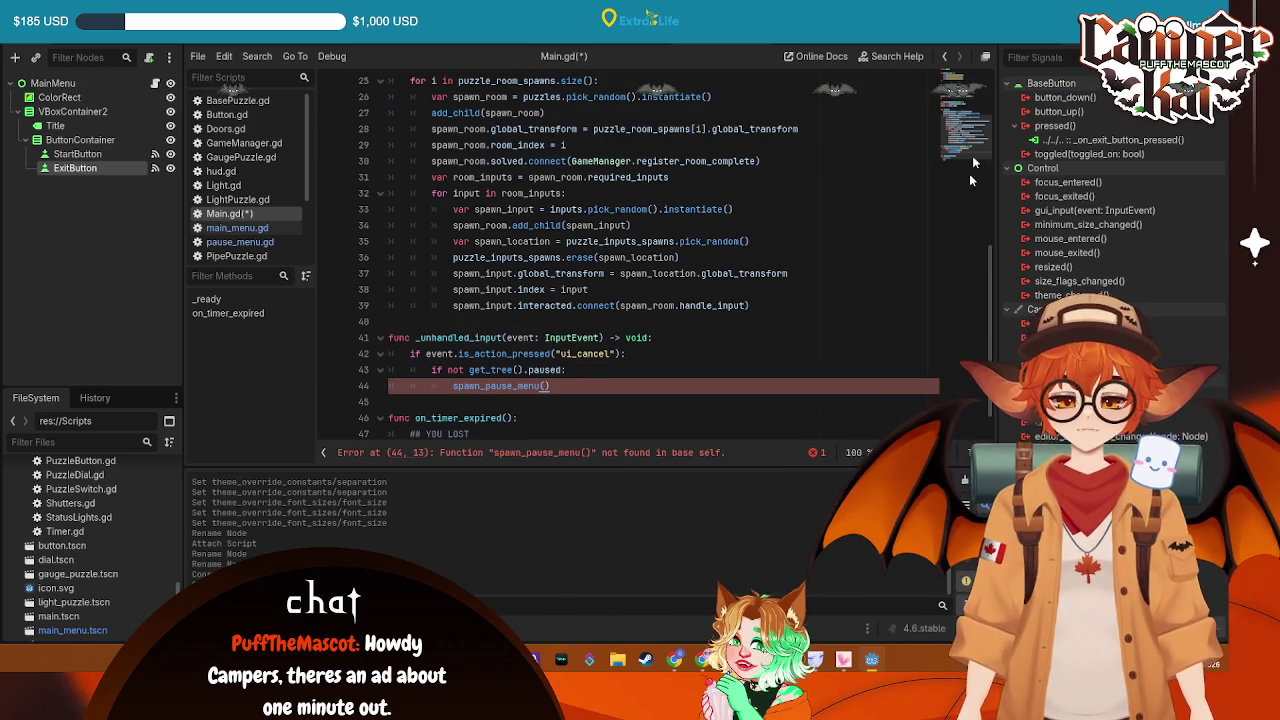
scroll(577, 363, down, 1)
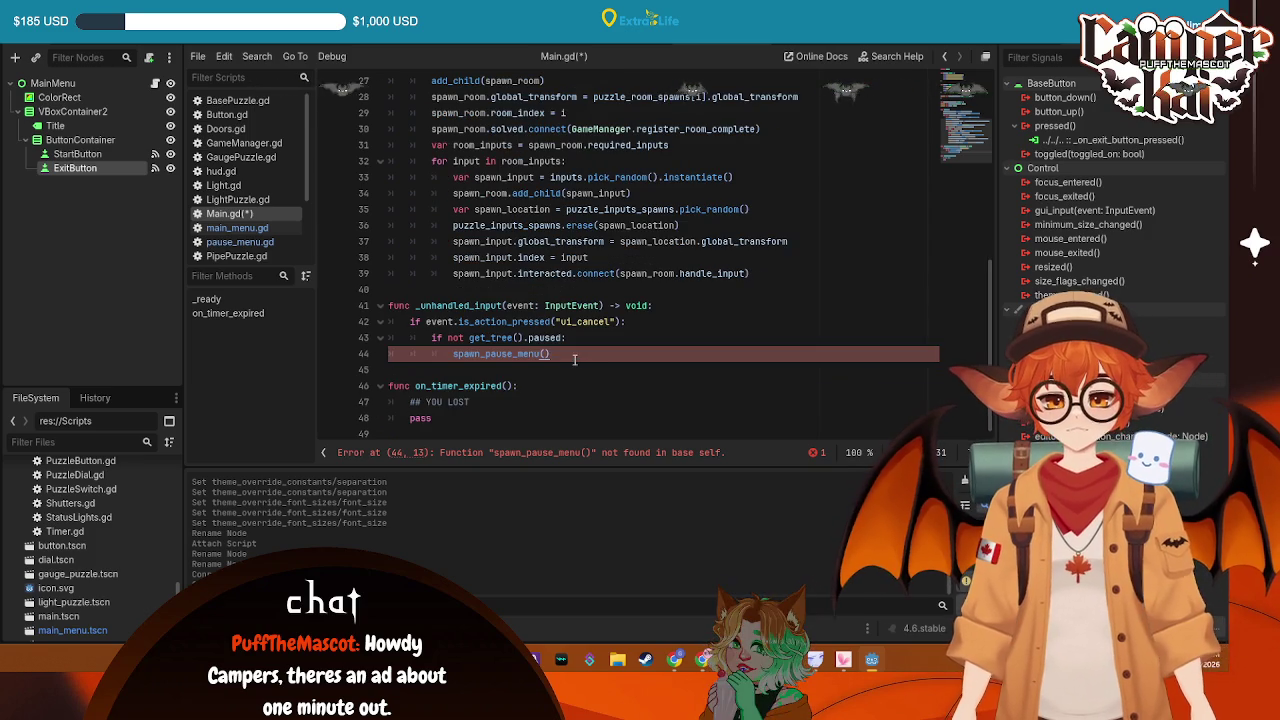
key(Return)
key(Return)
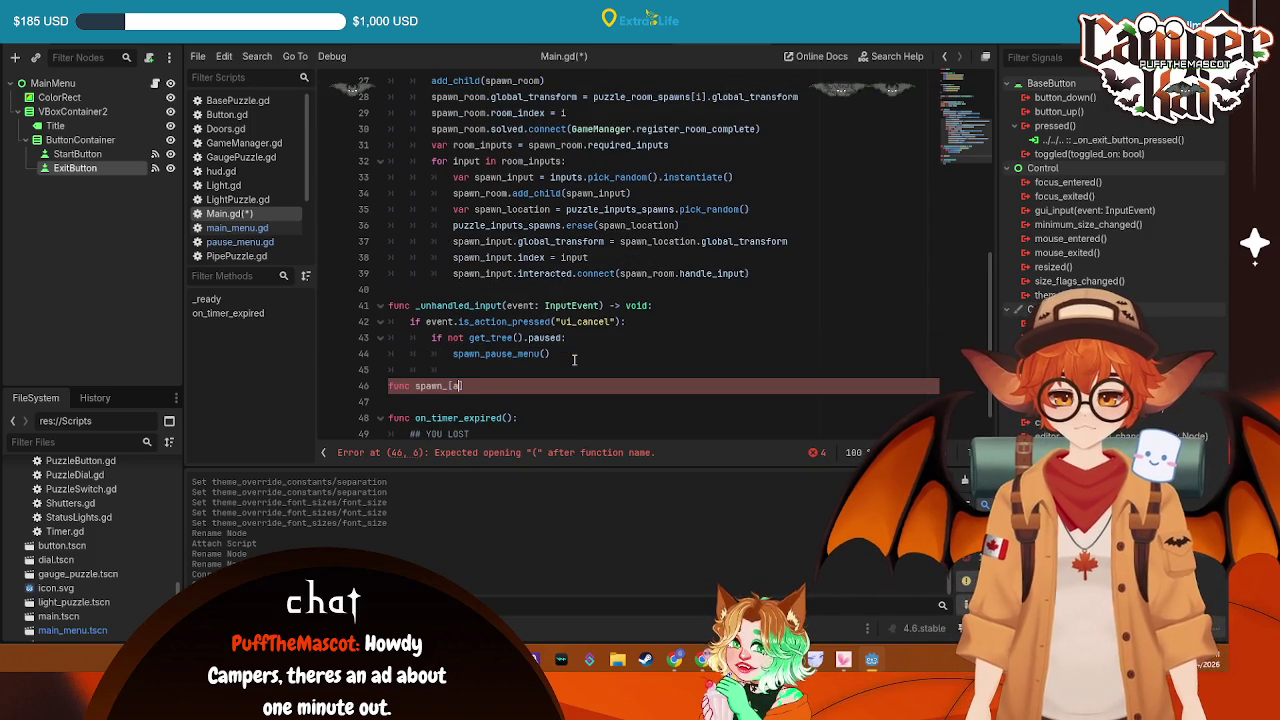
Declare func spawn_pause_menu(): with a get_tree().paused line in its body
text(pause)
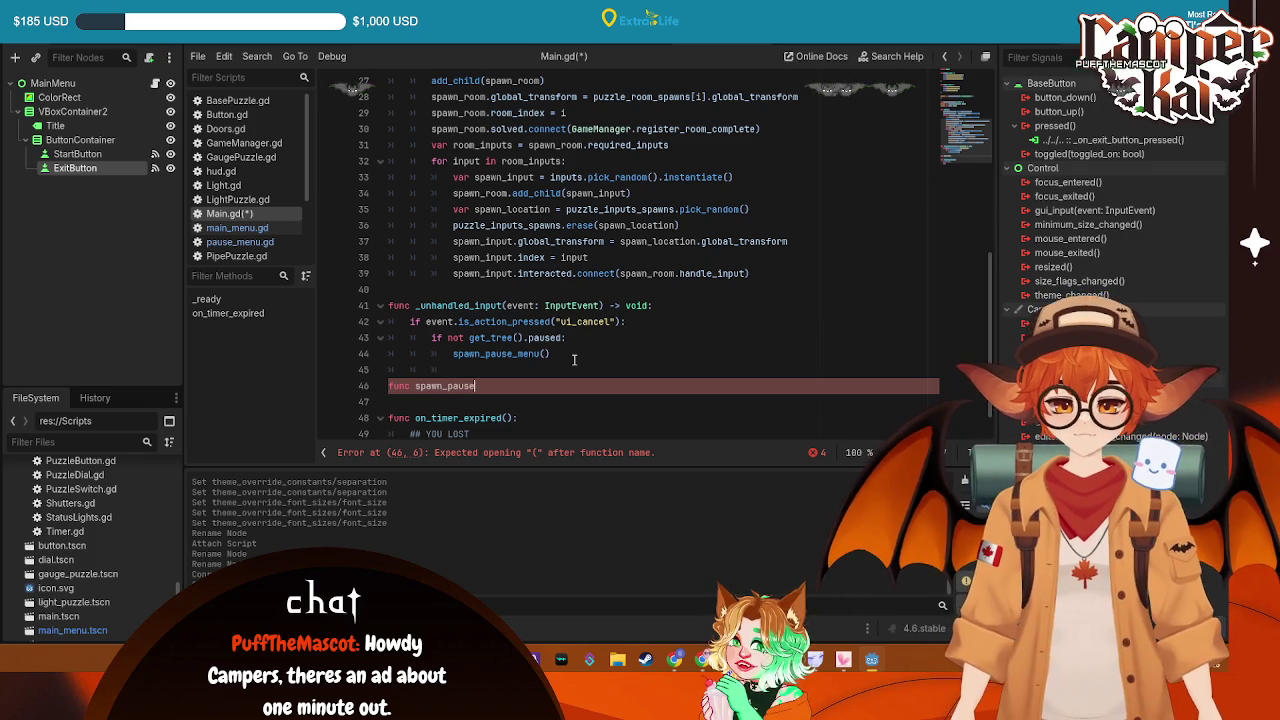
text(_menu())
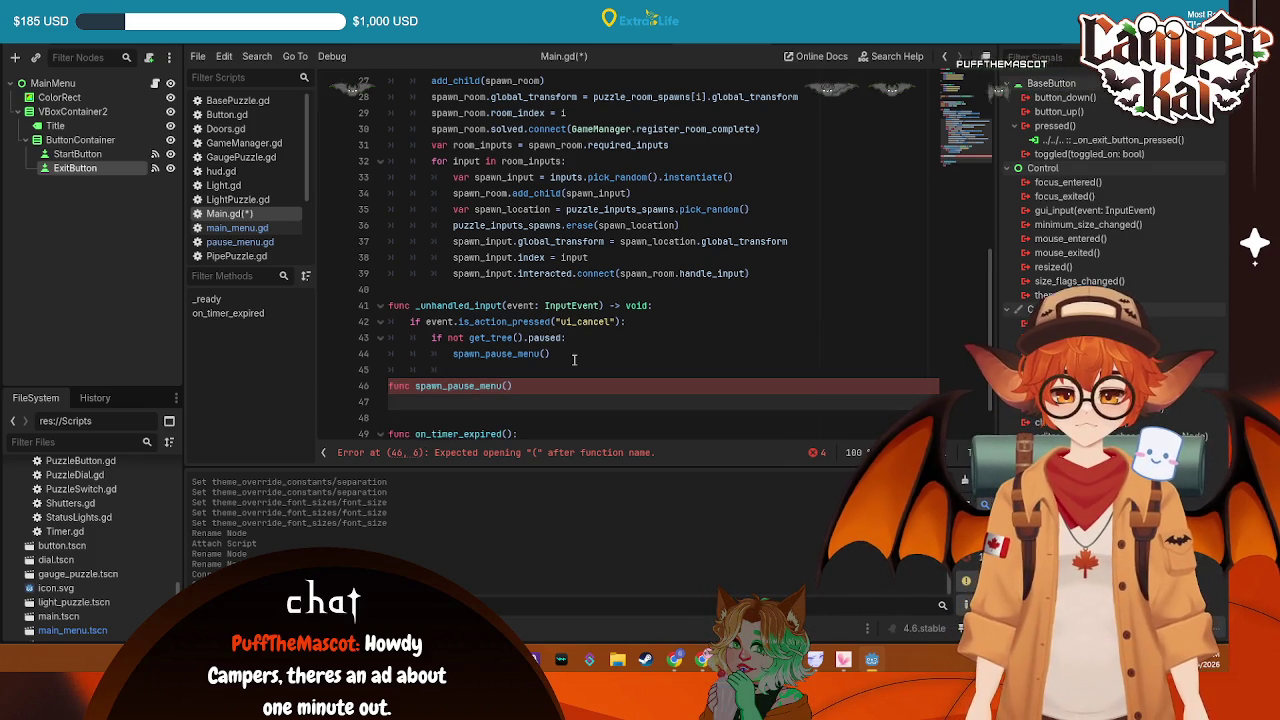
text(:)
key(Return)
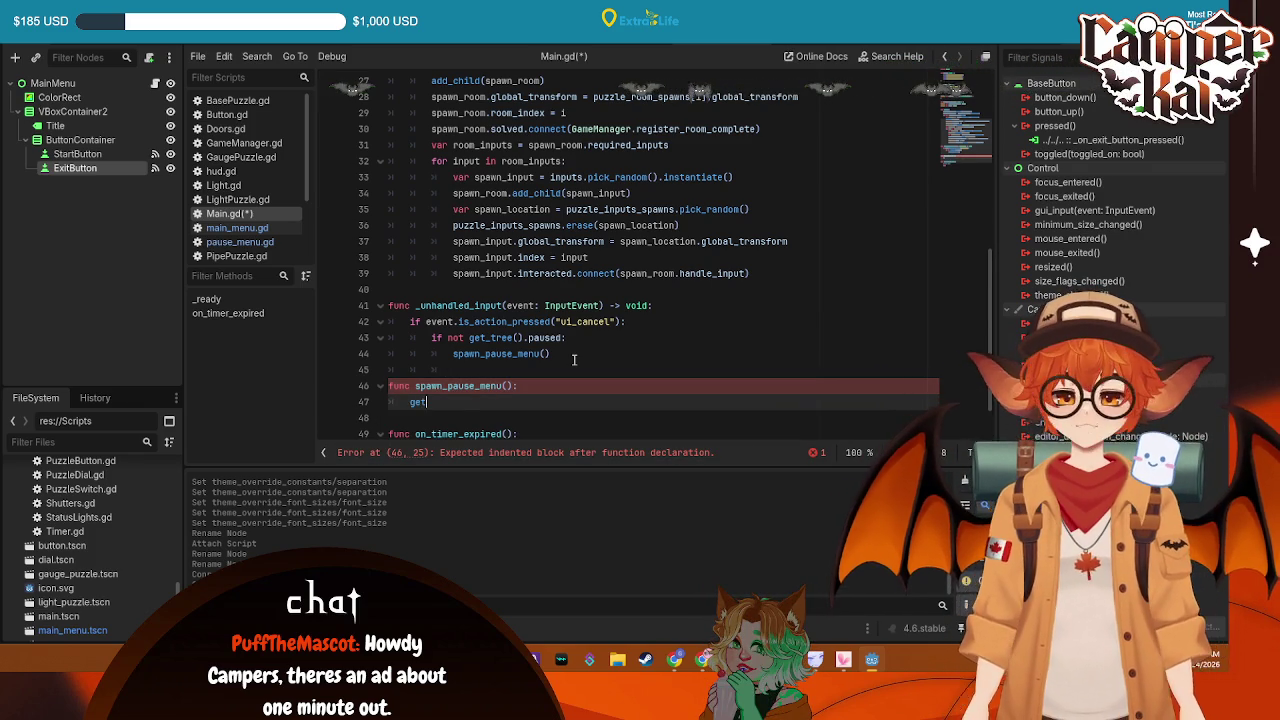
text(get_tree)
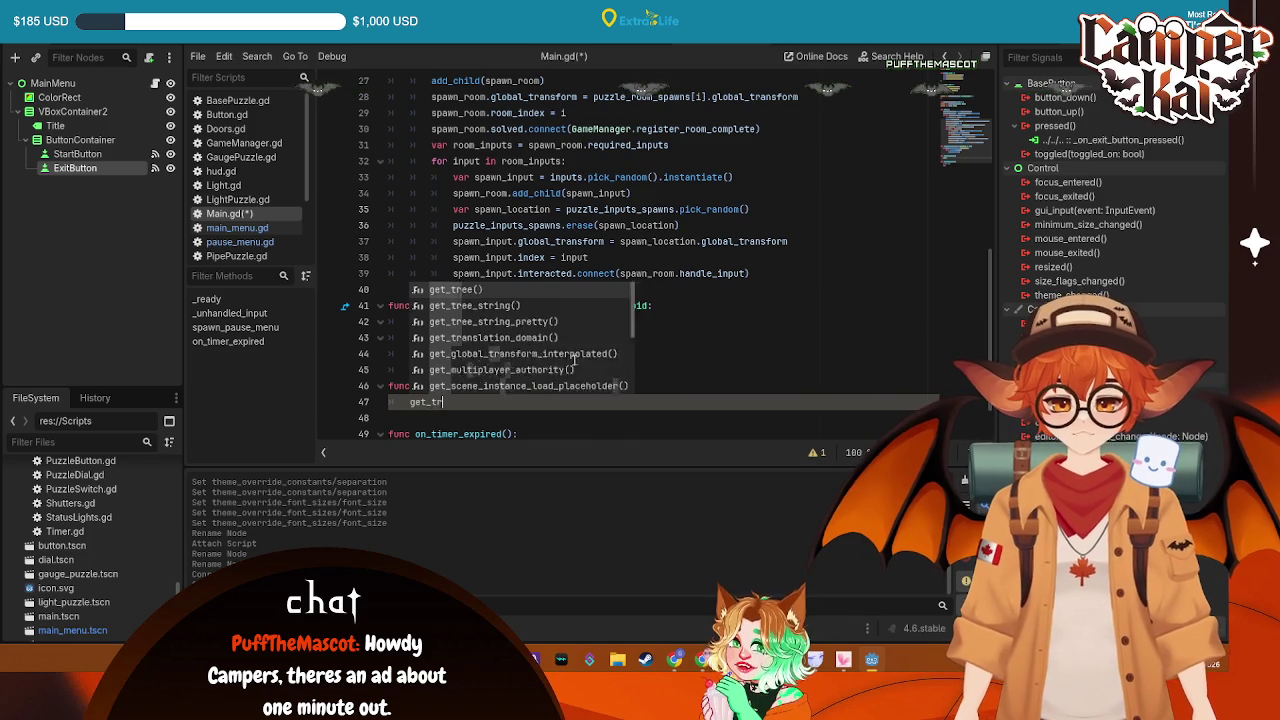
key(Return)
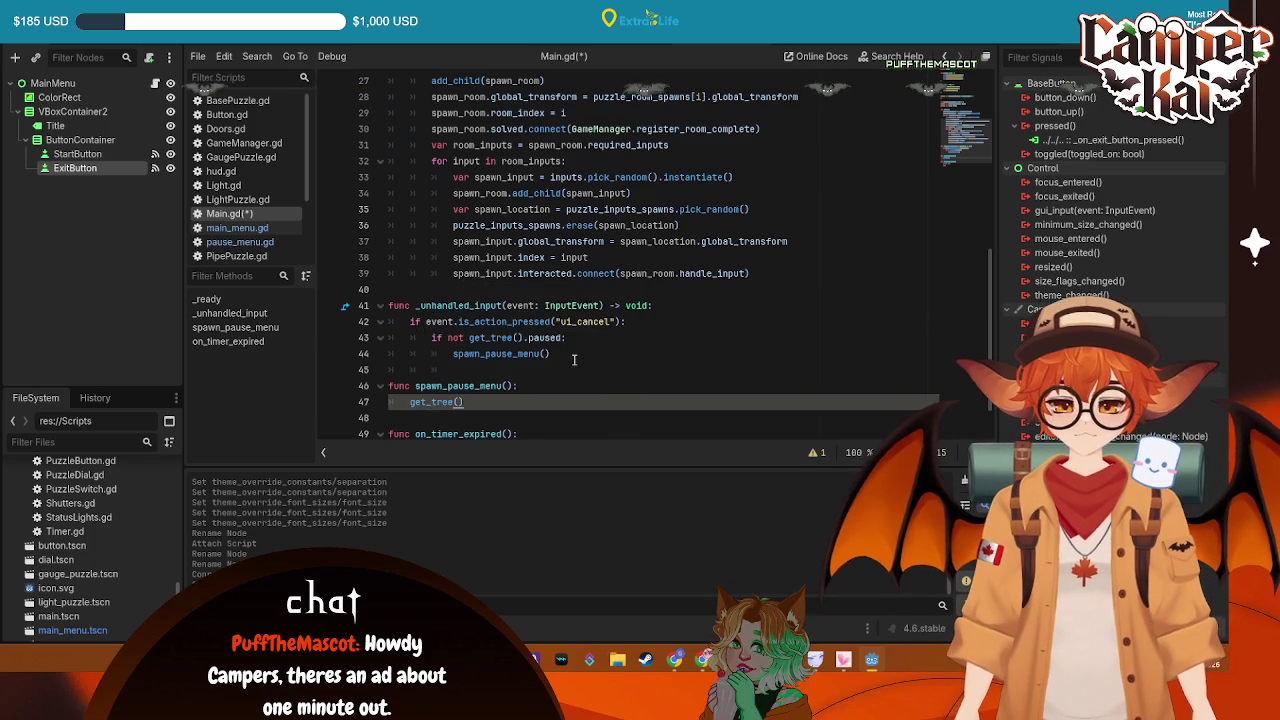
text(.paused)
key(Return)
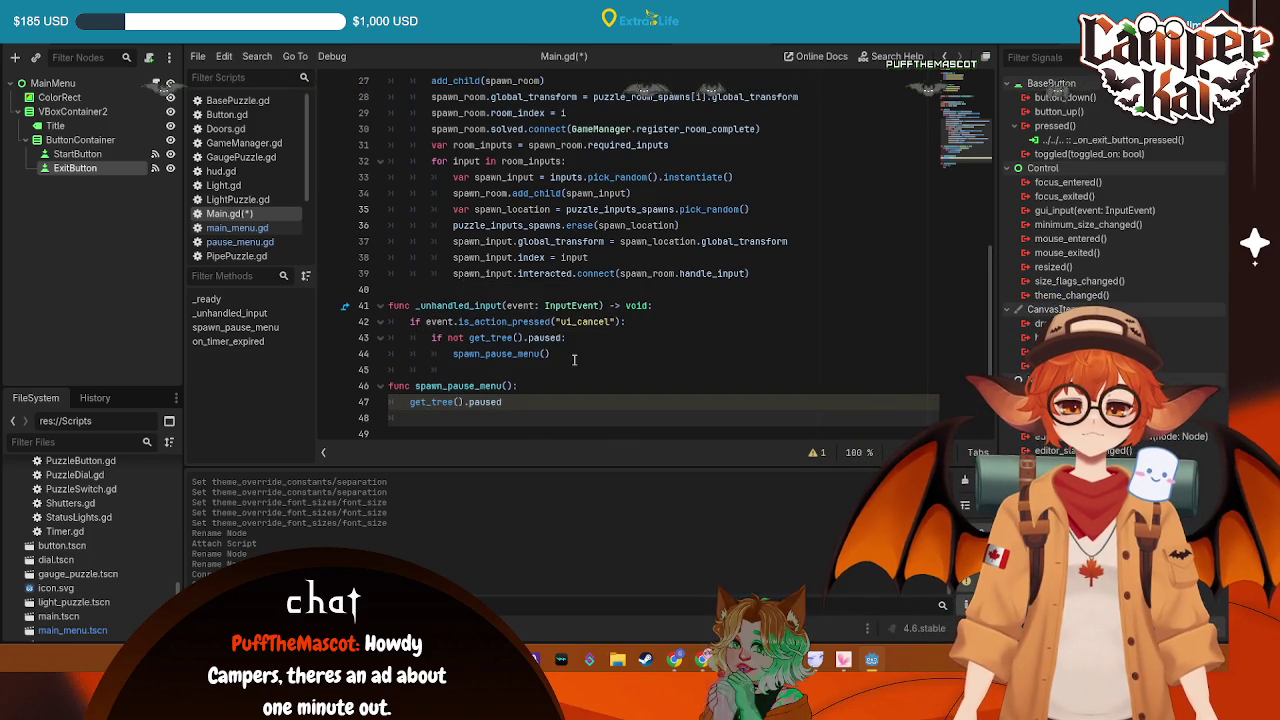
Begin a pause_overlay variable assigned from pause_menu_scene.instantiate
text(var pause)
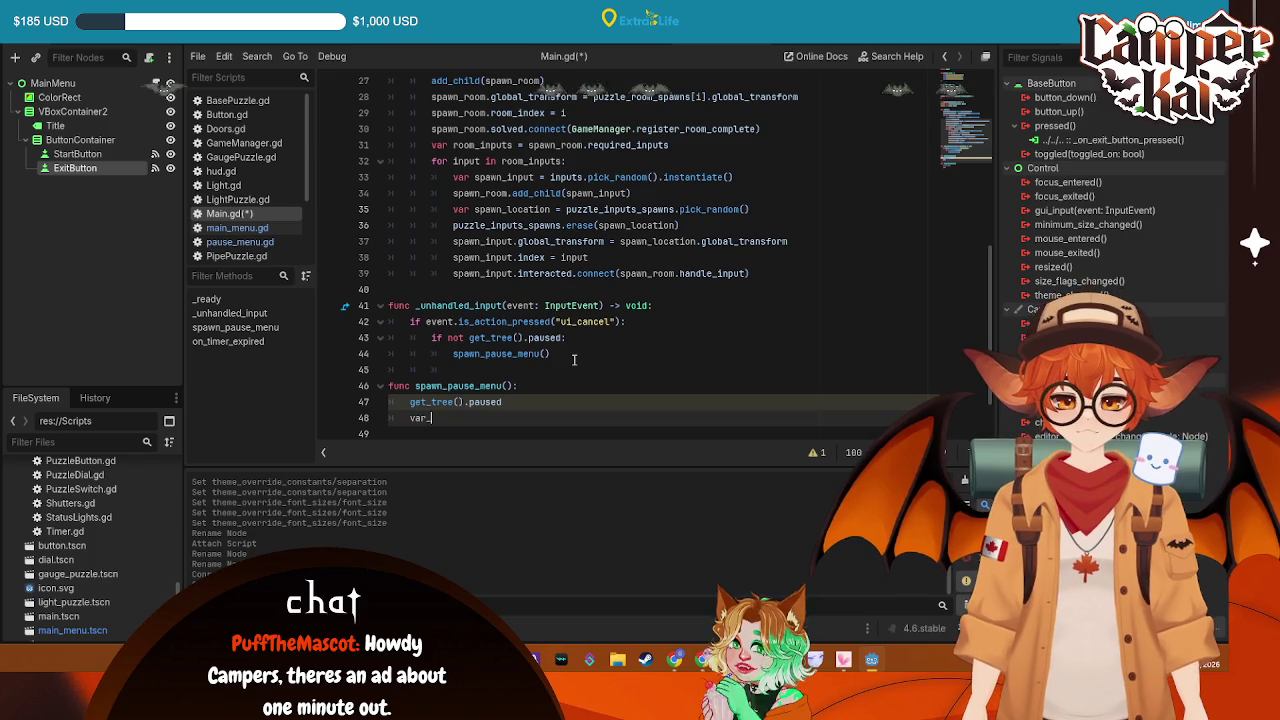
key(BackSpace)
key(BackSpace)
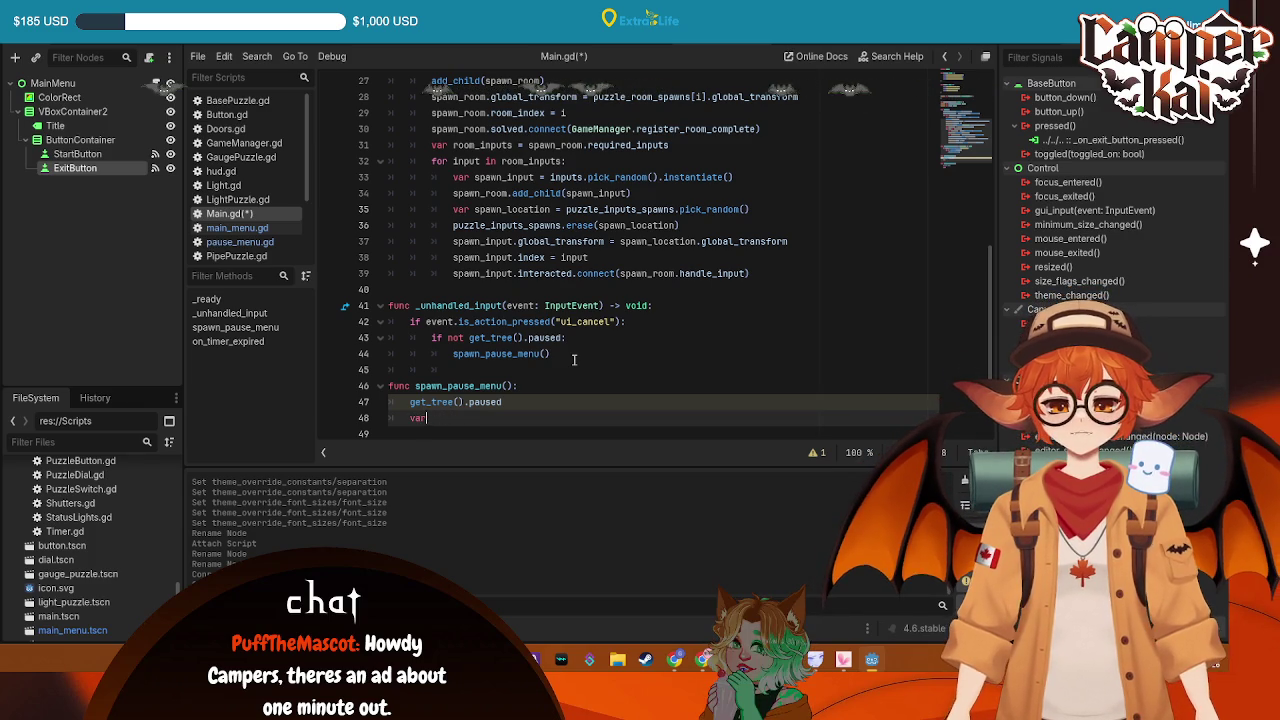
text(paru)
key(BackSpace)
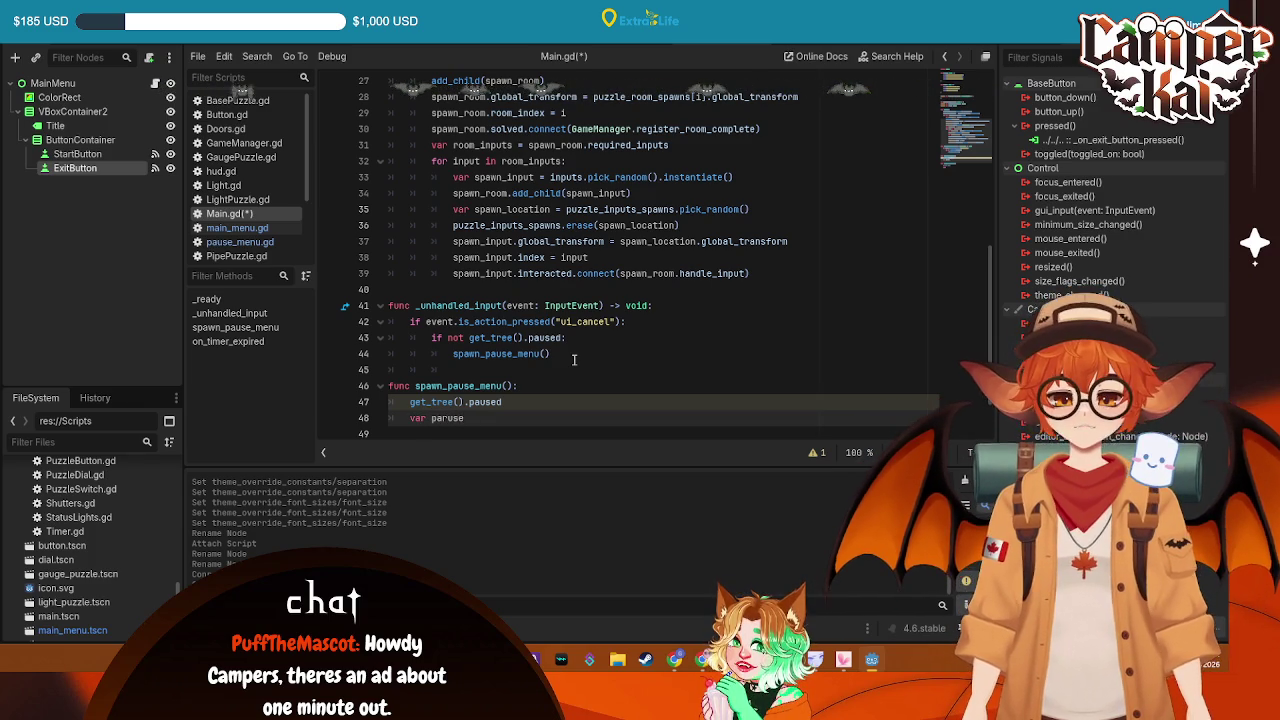
text(use_overlay)
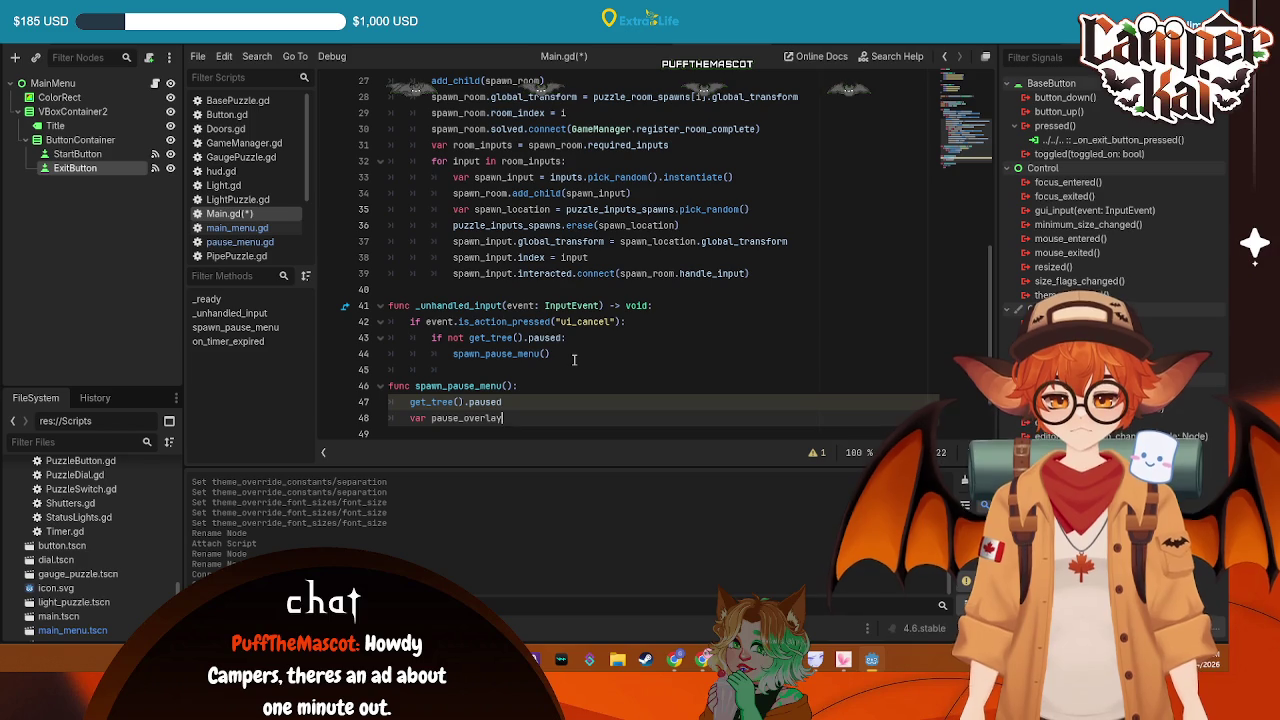
text(= pause)
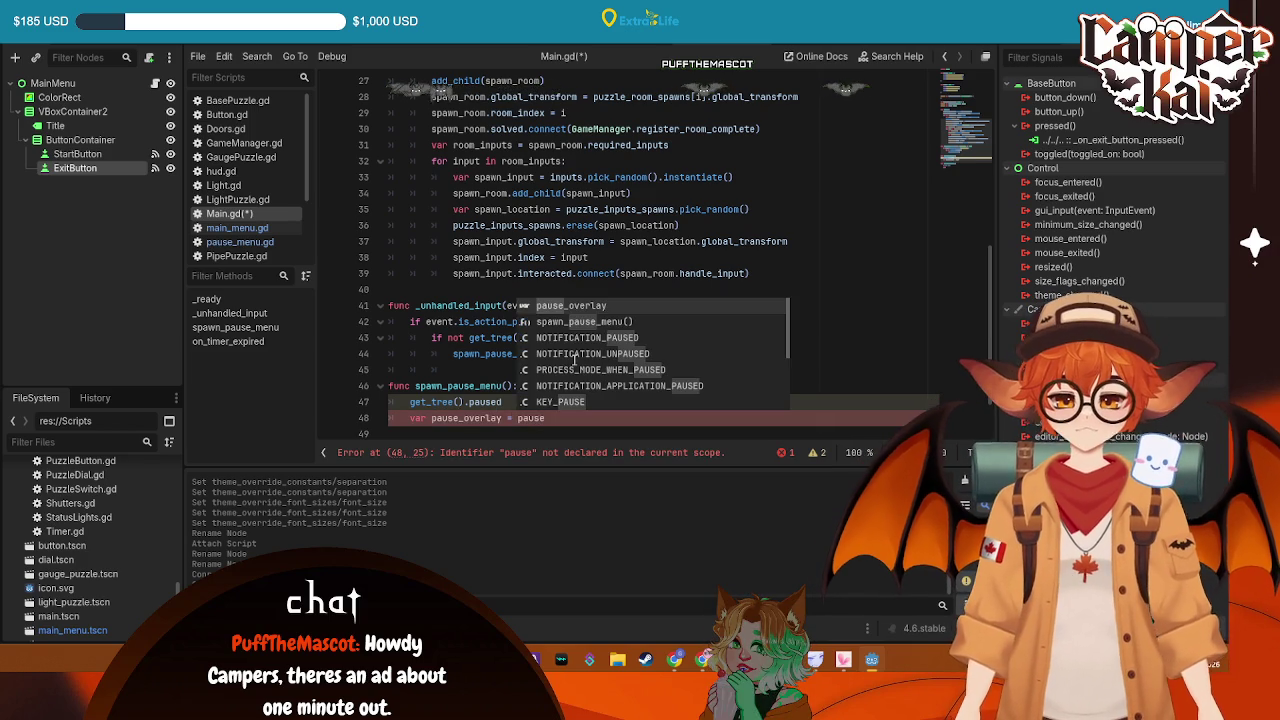
text(_menu)
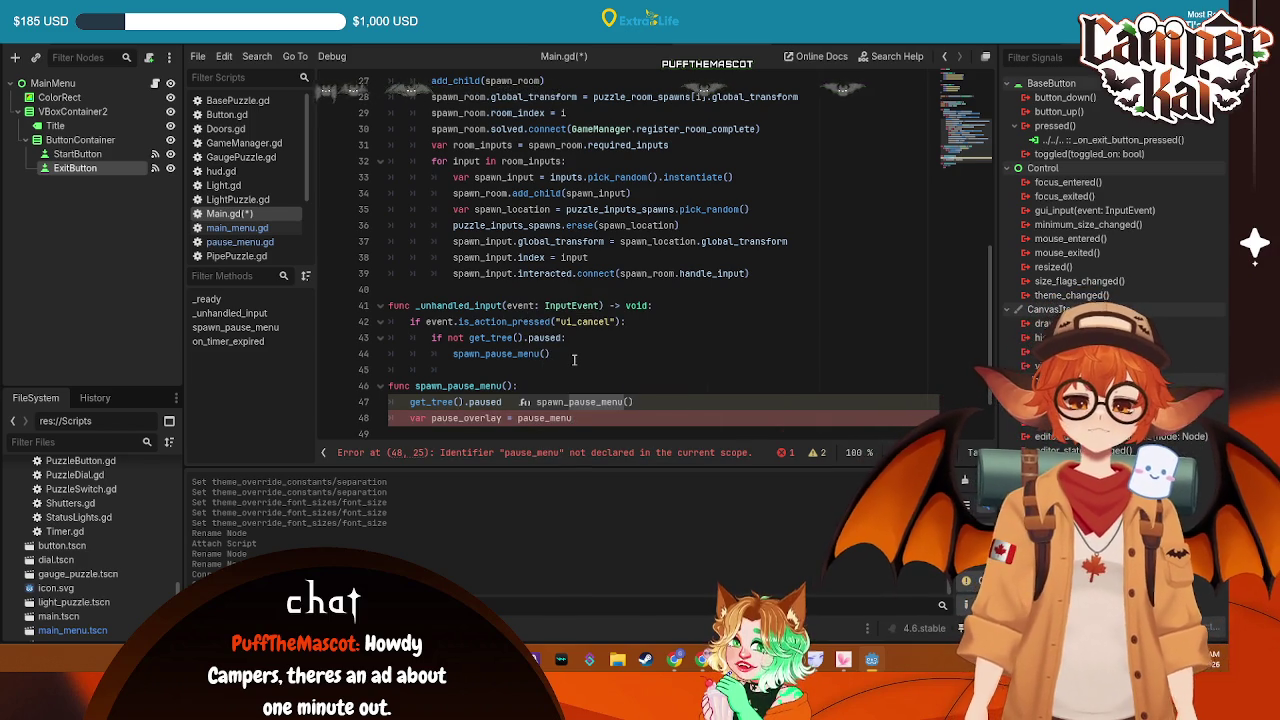
text(.instat)
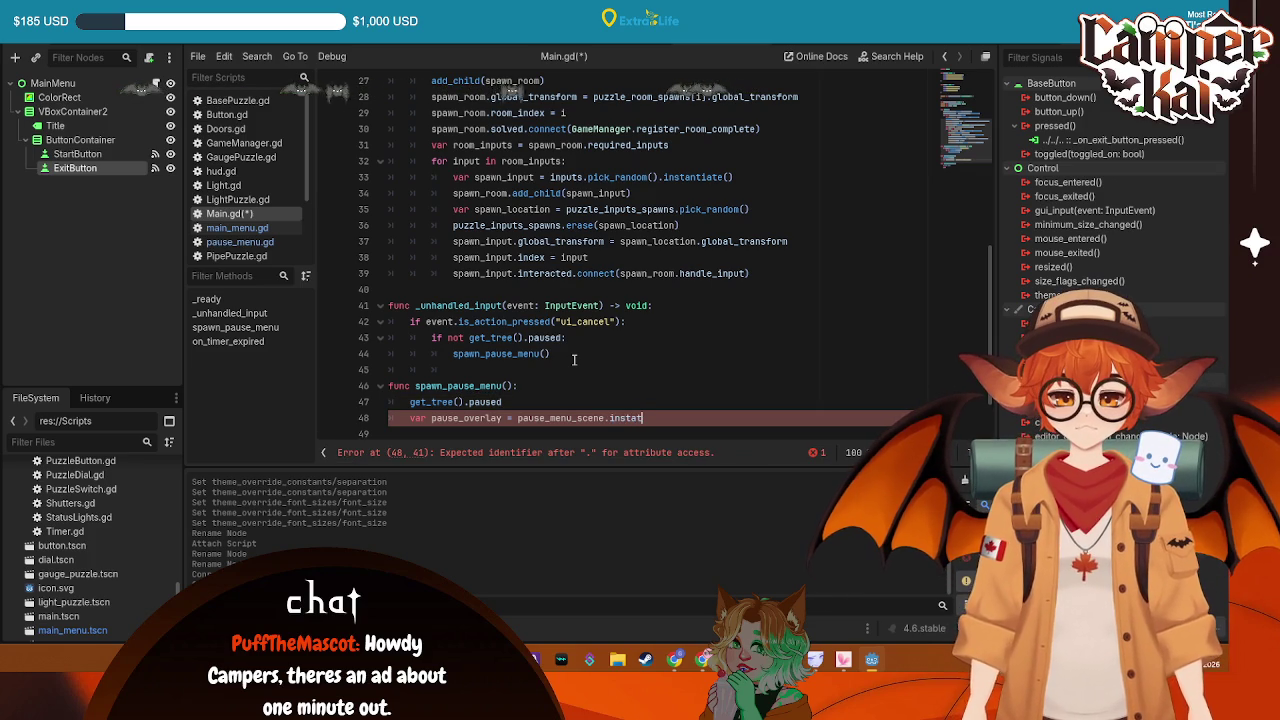
key(Up)
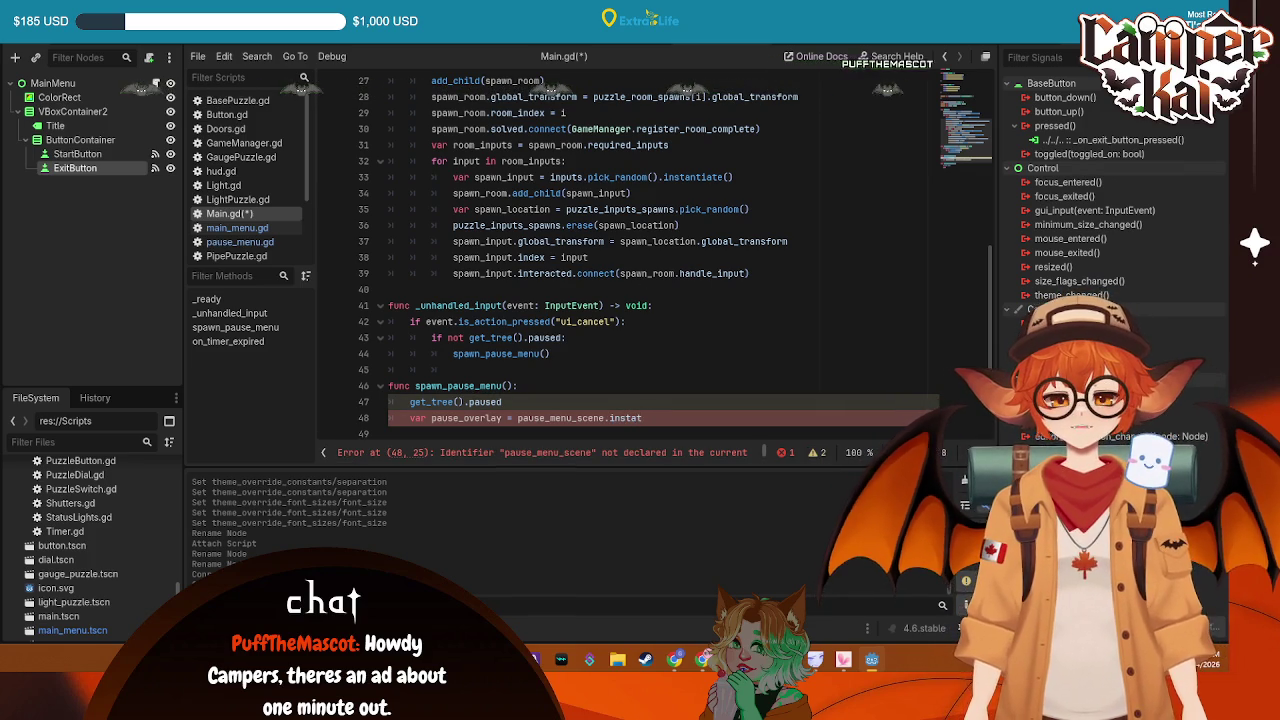
scroll(580, 160, up, 9)
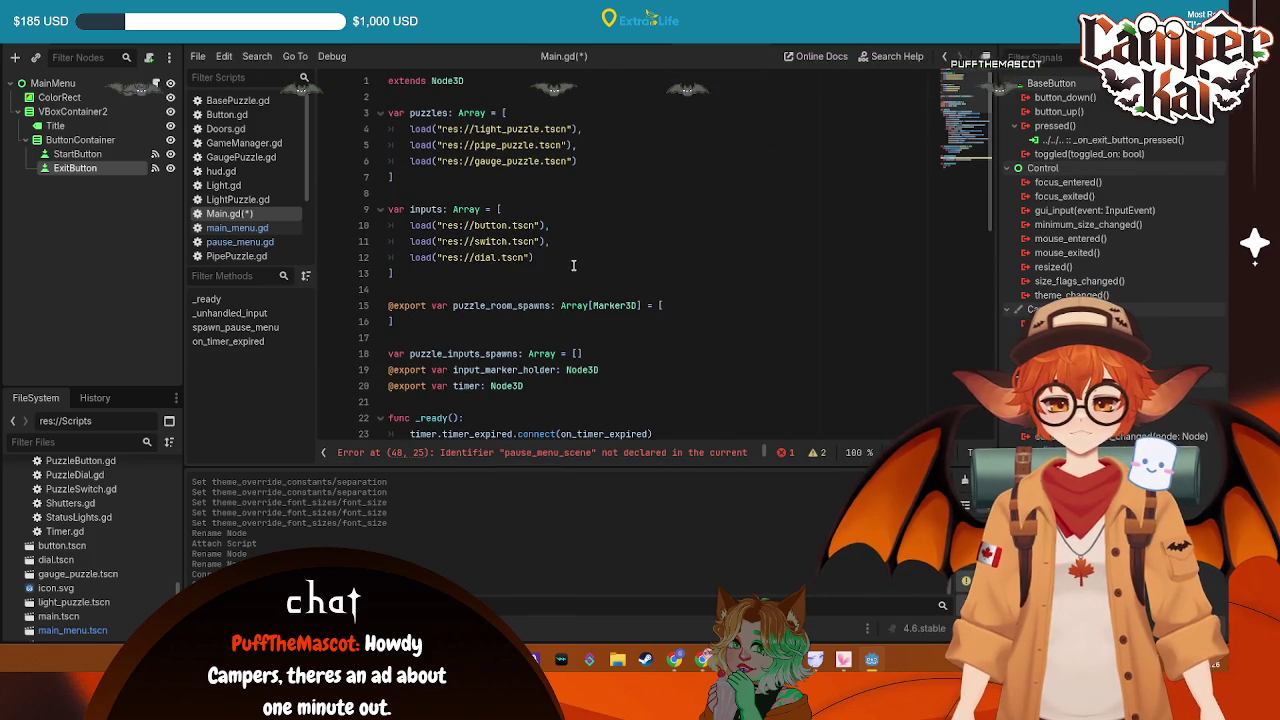
click(593, 323)
click(492, 82)
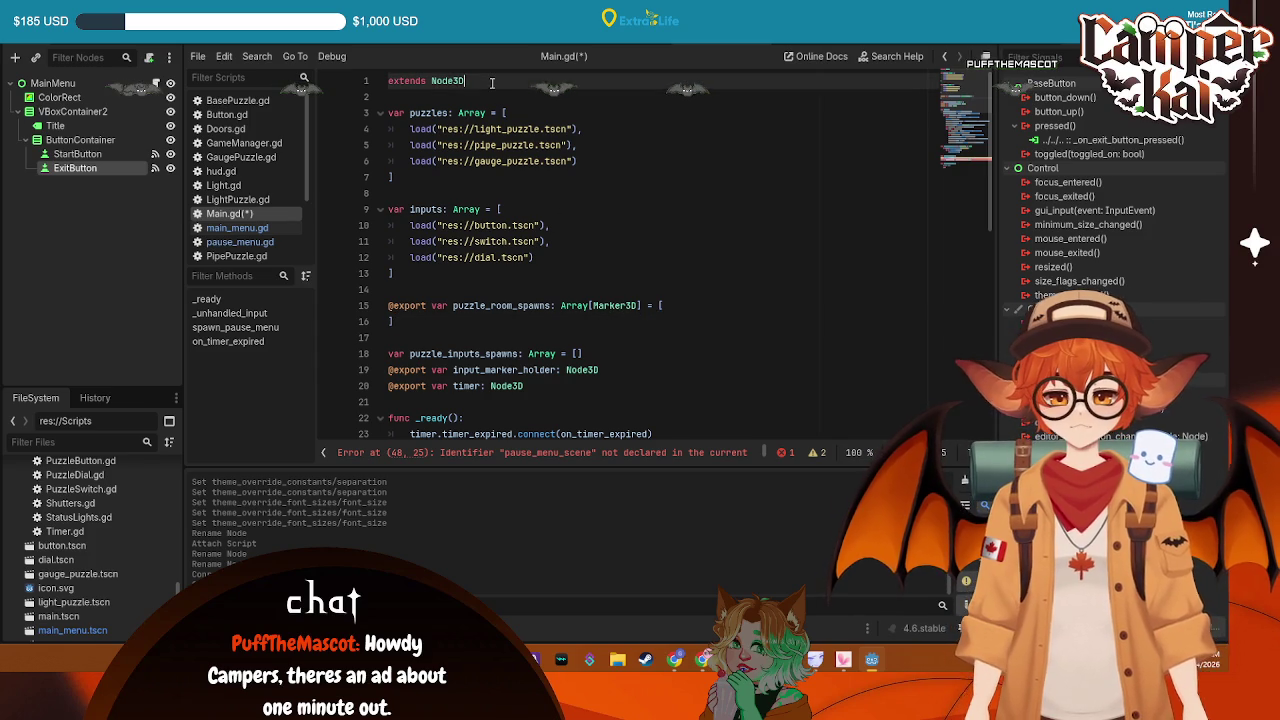
key(Return)
key(Return)
text(@)
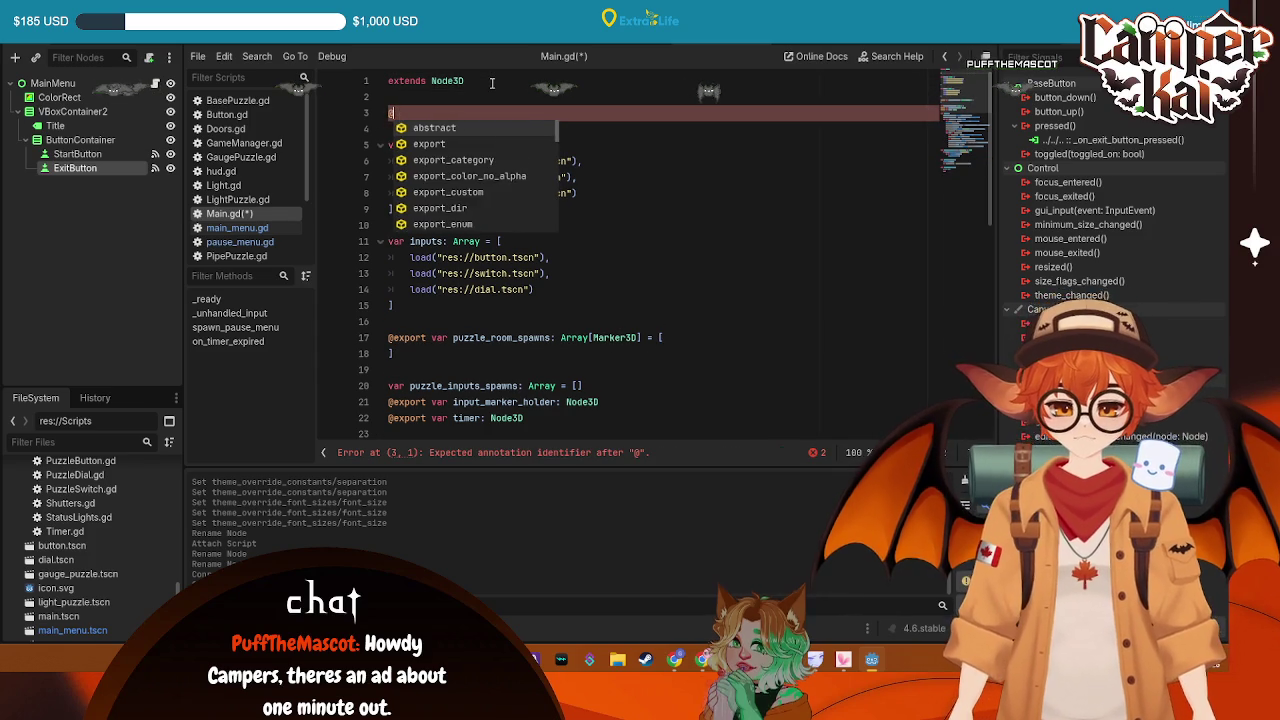
text(export )
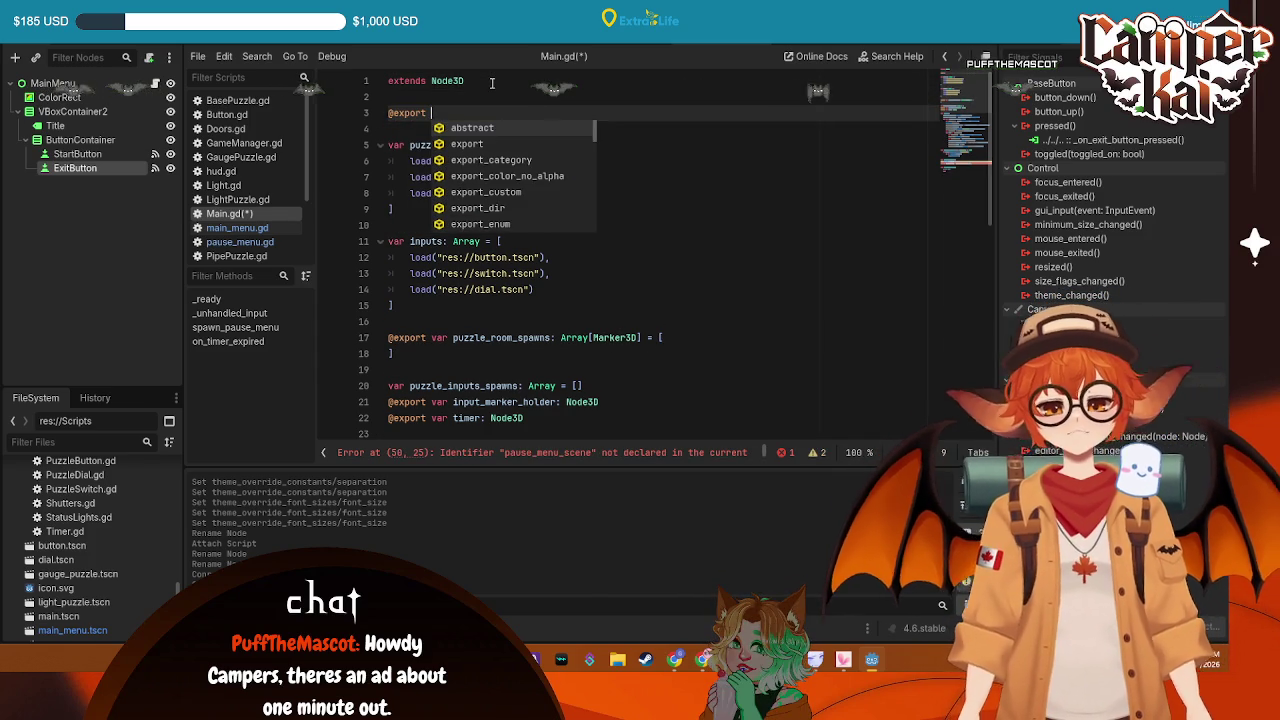
text(var p)
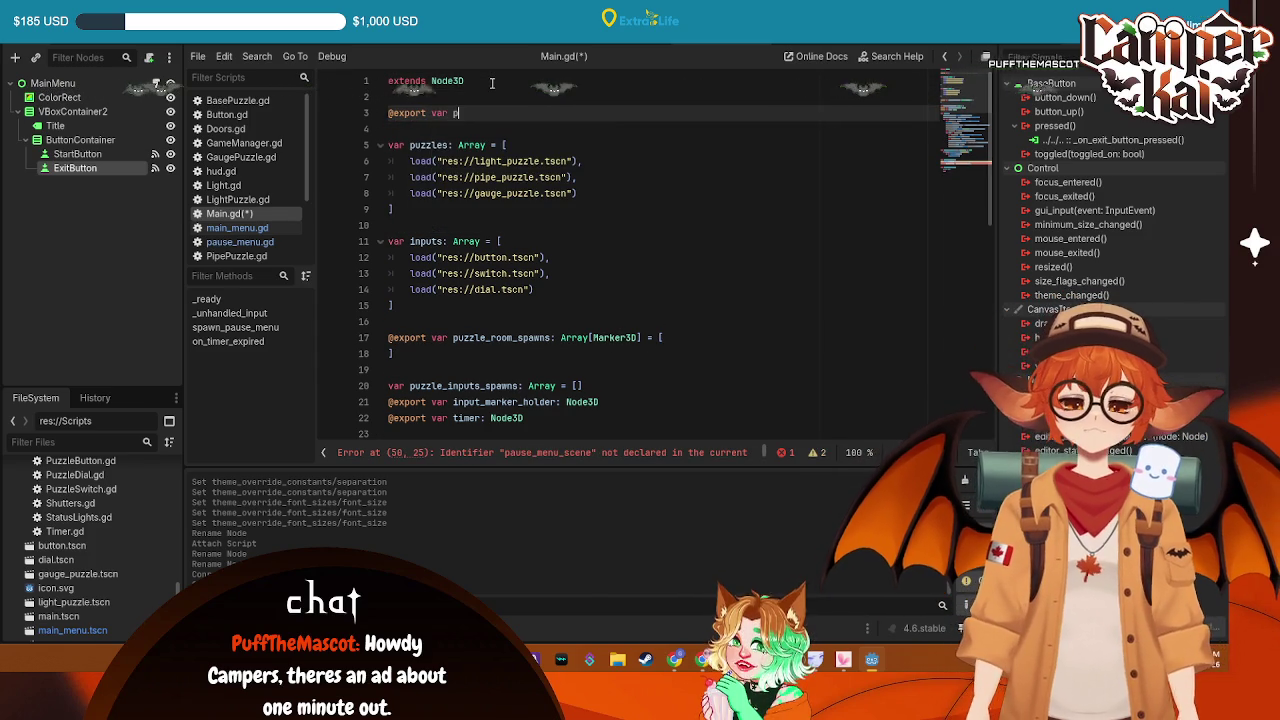
text(ause_m)
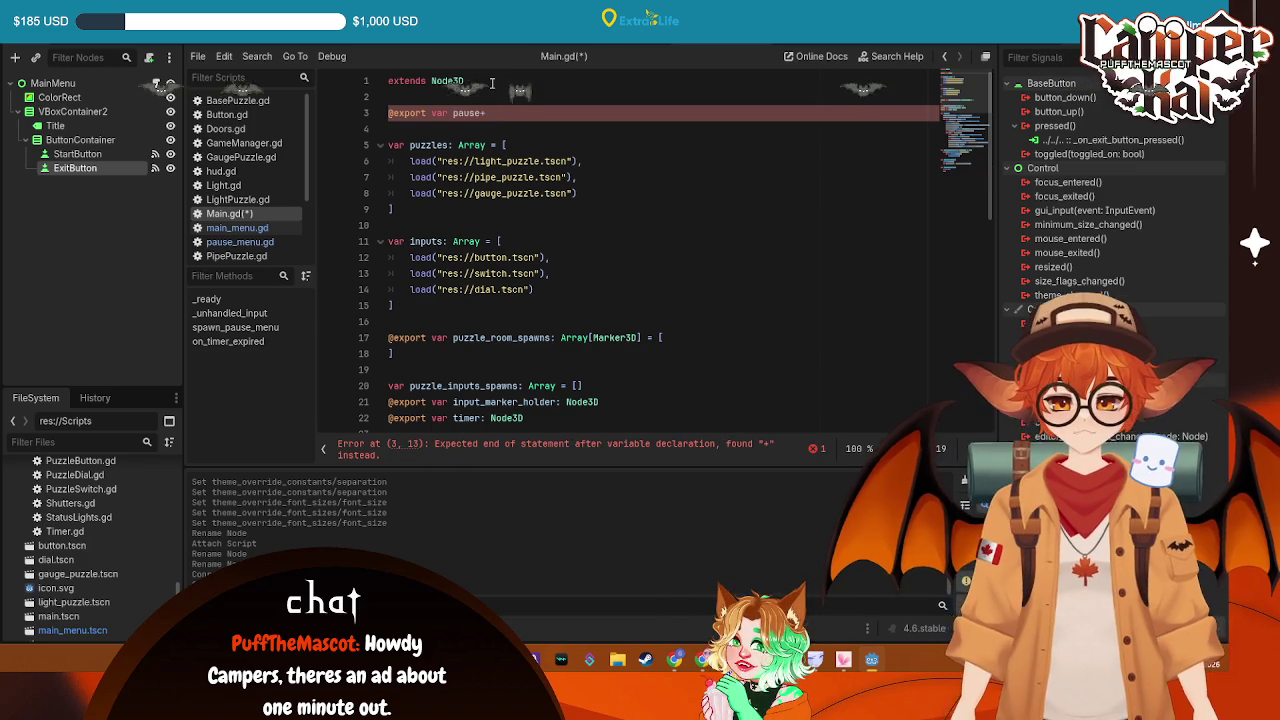
text(enu)sce)
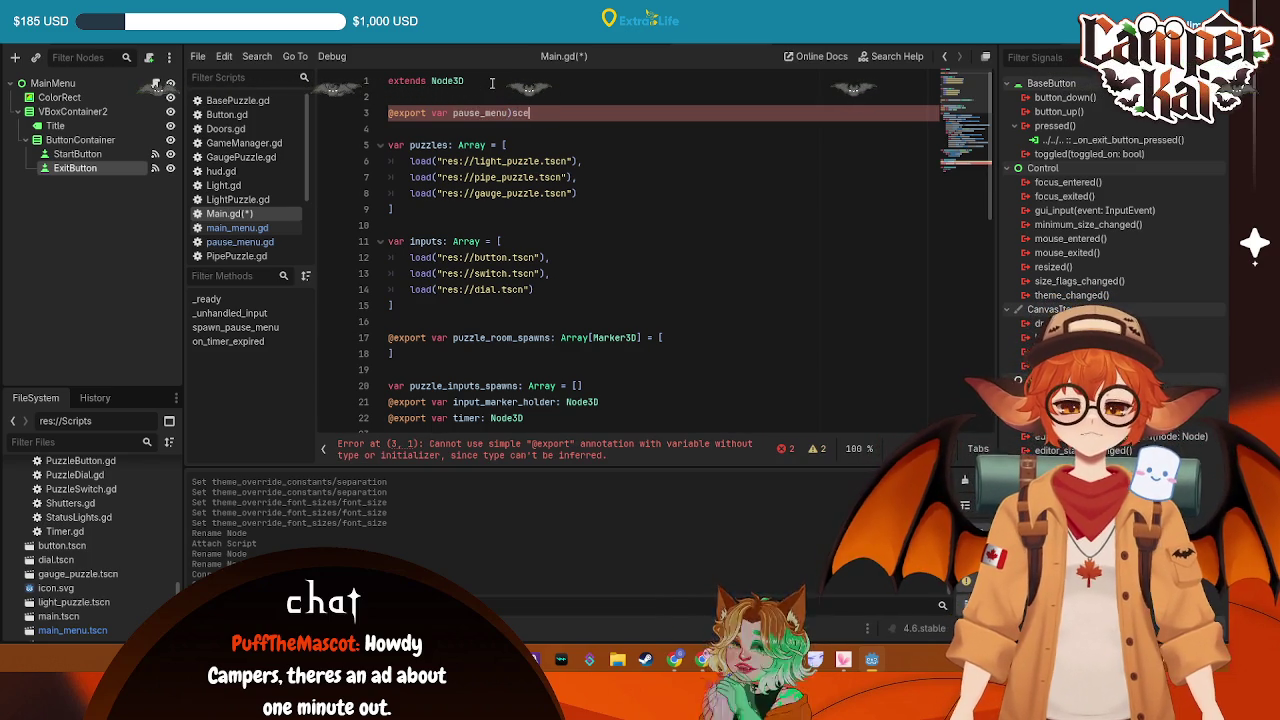
key(BackSpace)
text(_)
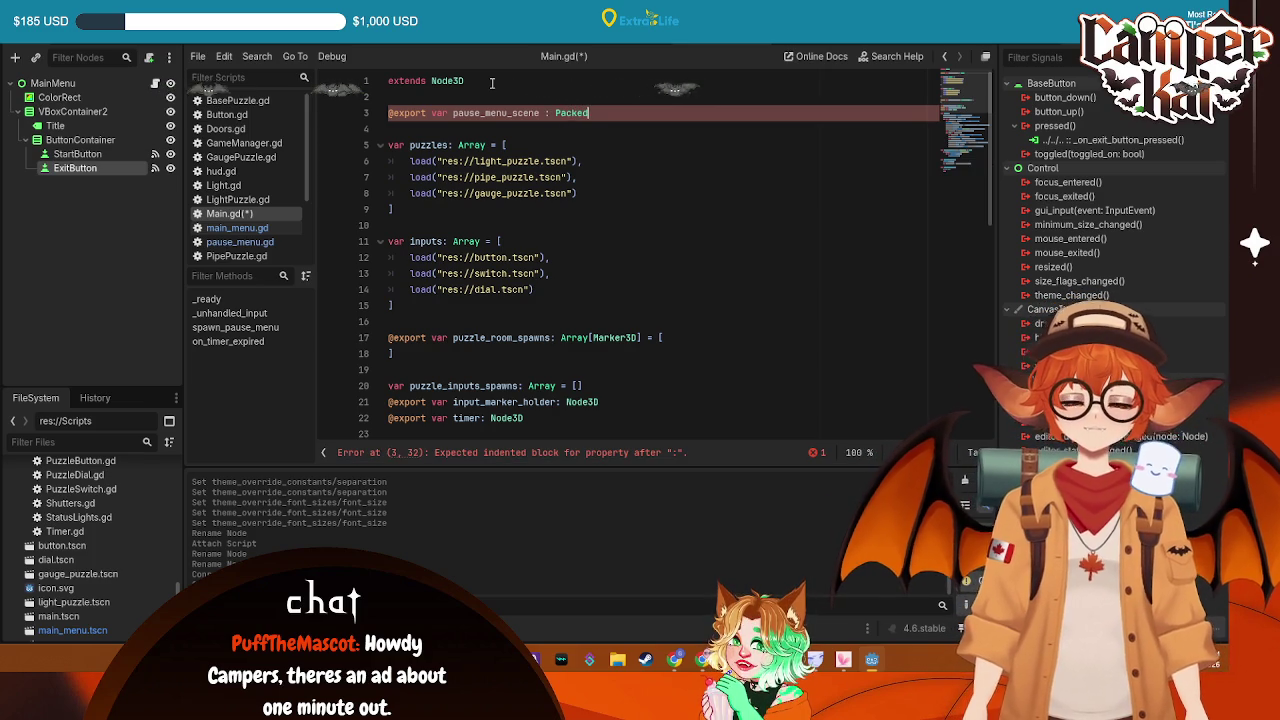
text(Scnee)
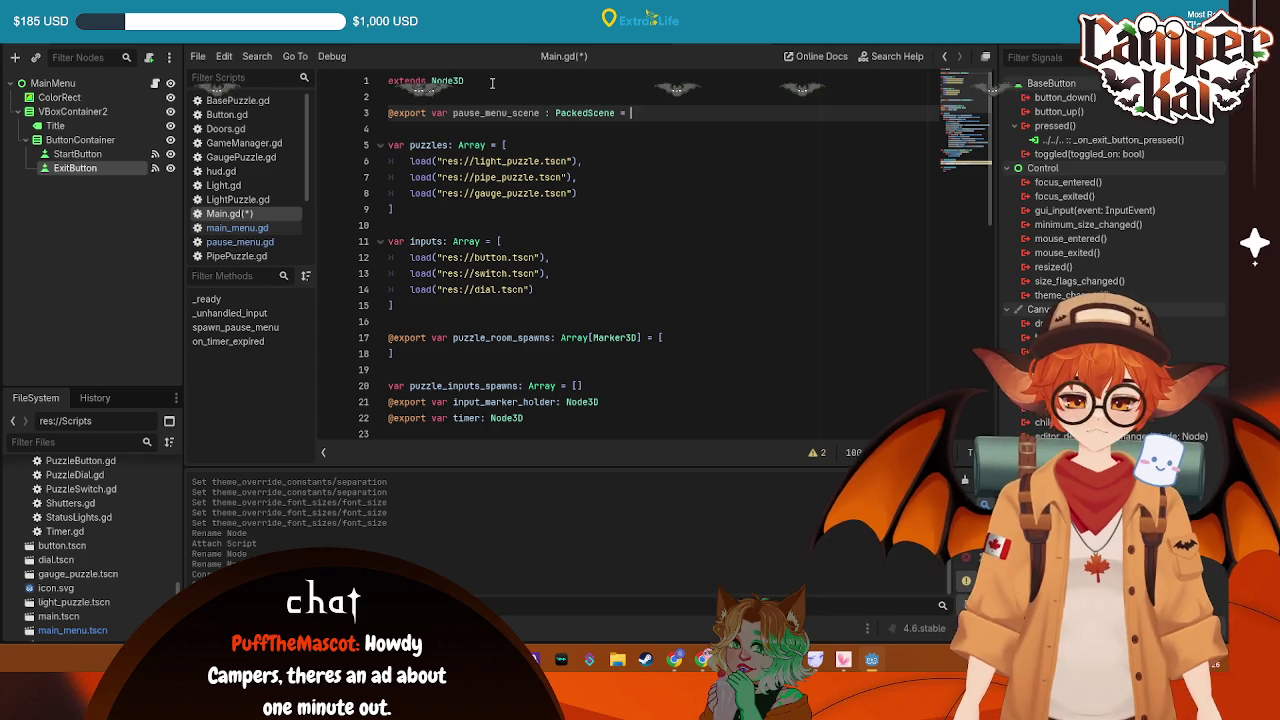
text( = prel)
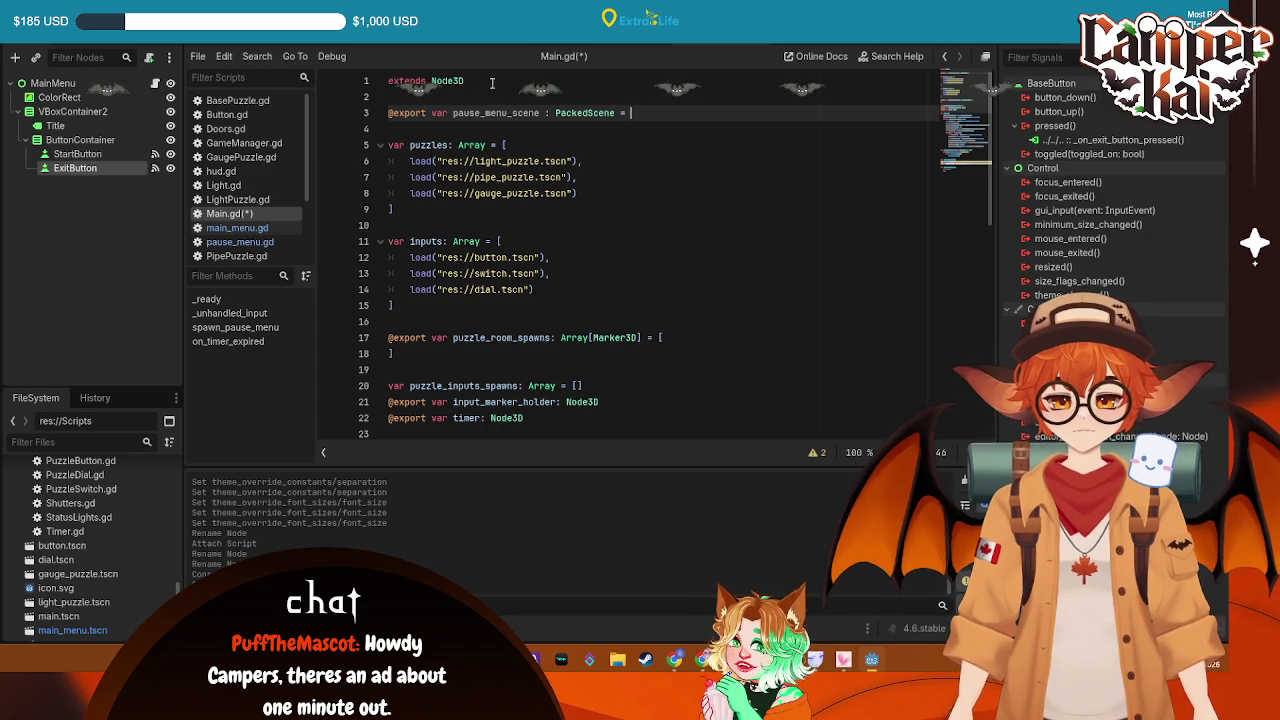
text(oad)
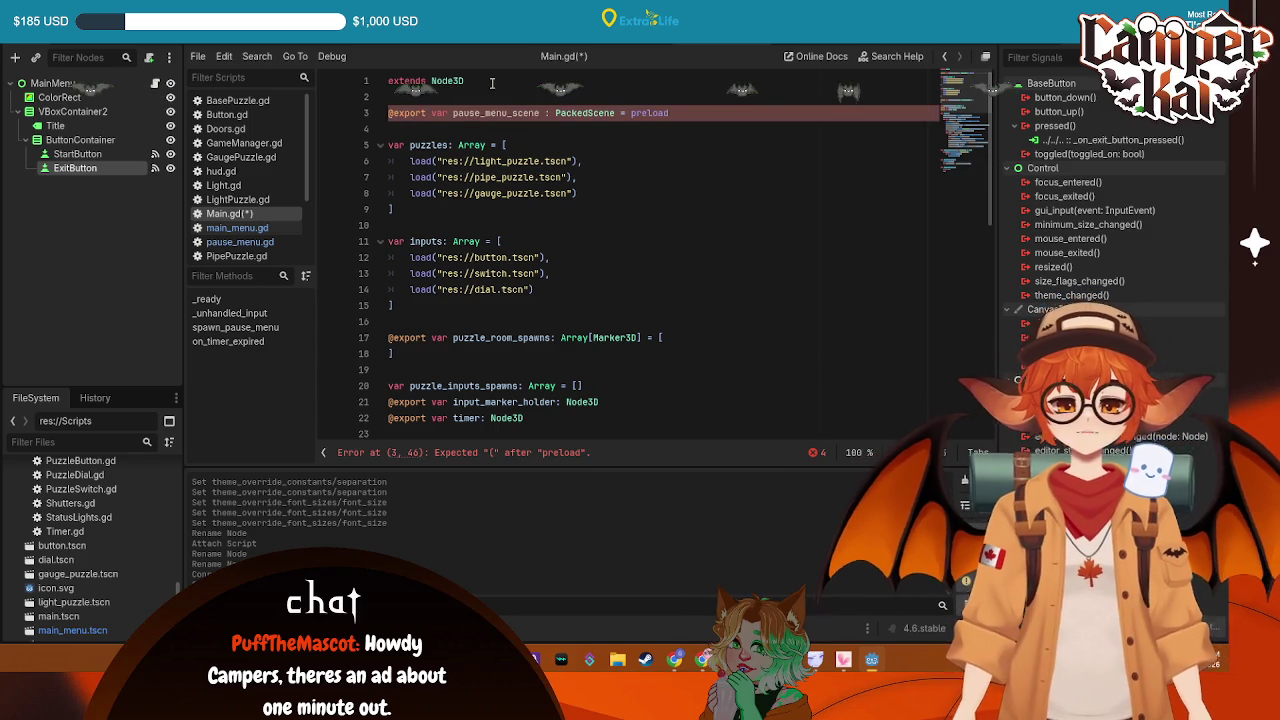
text(()
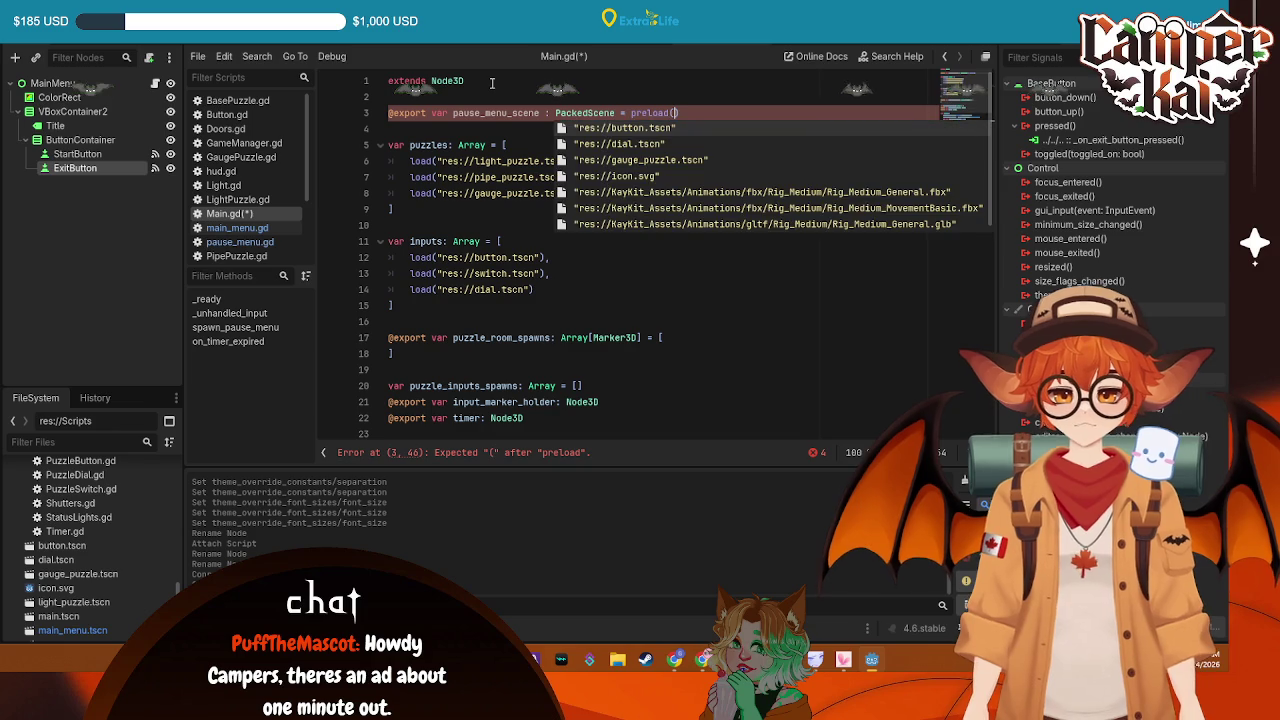
text("re)
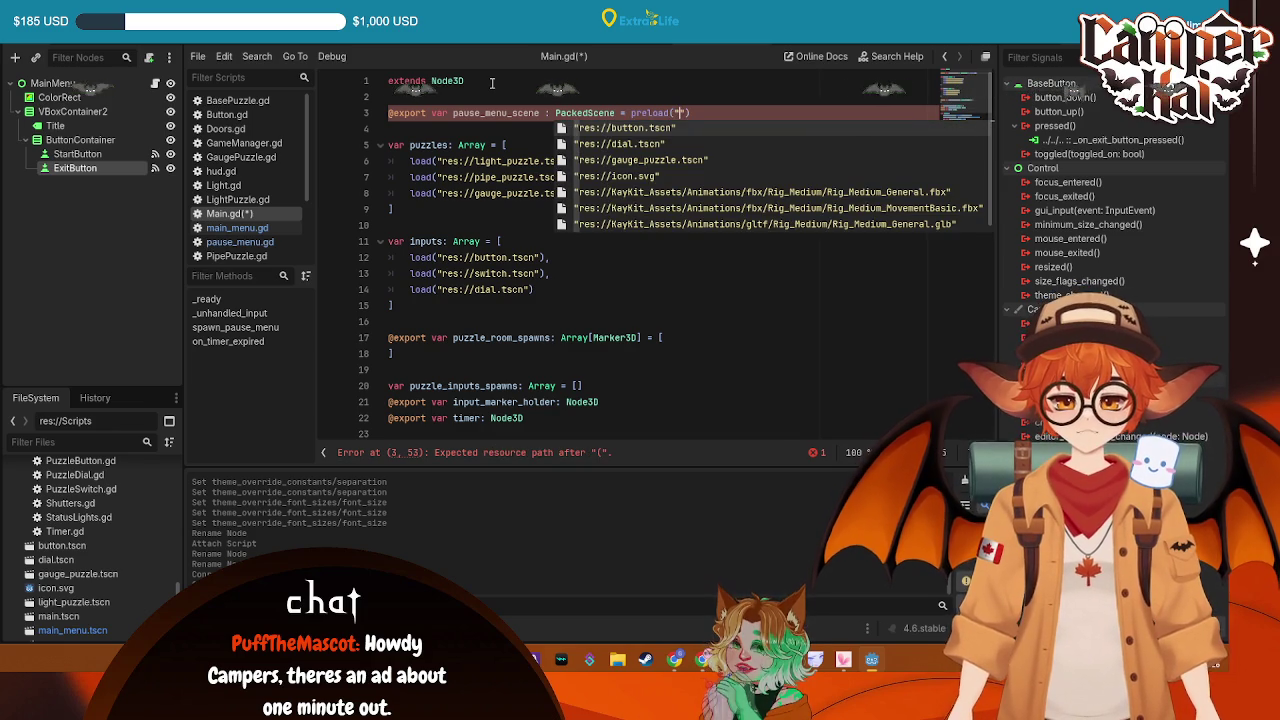
text(s)
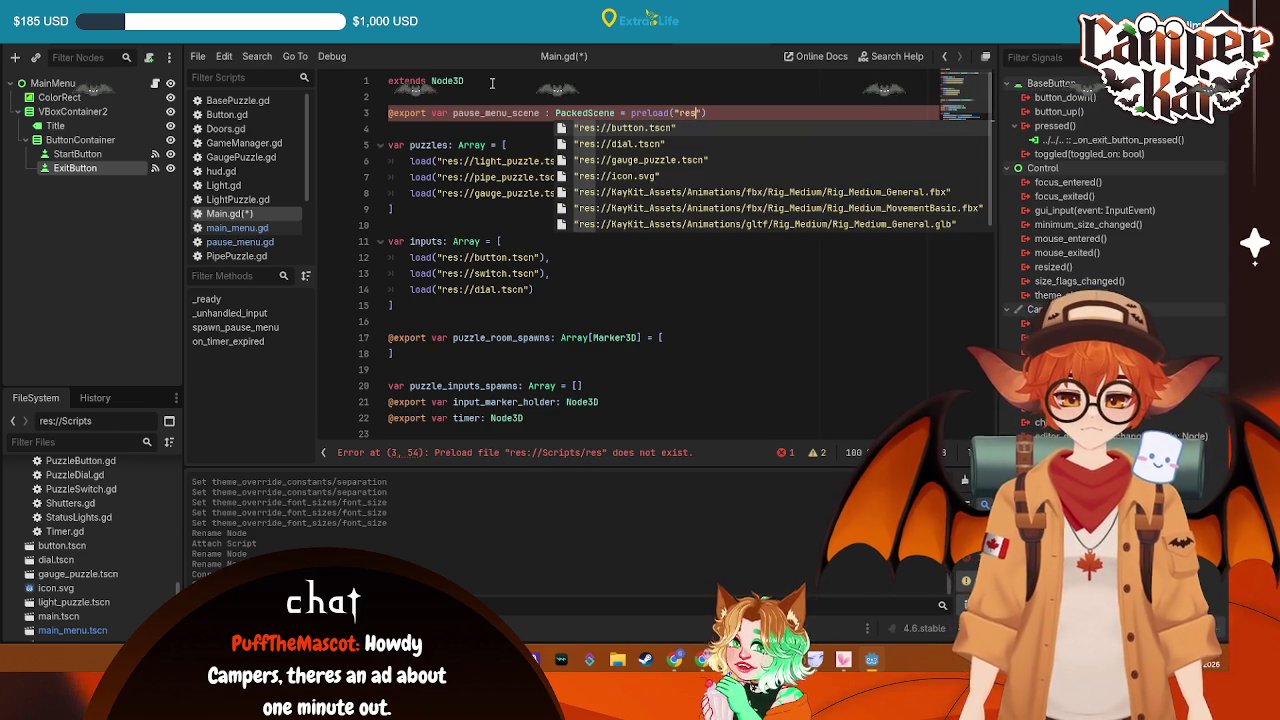
text(://)
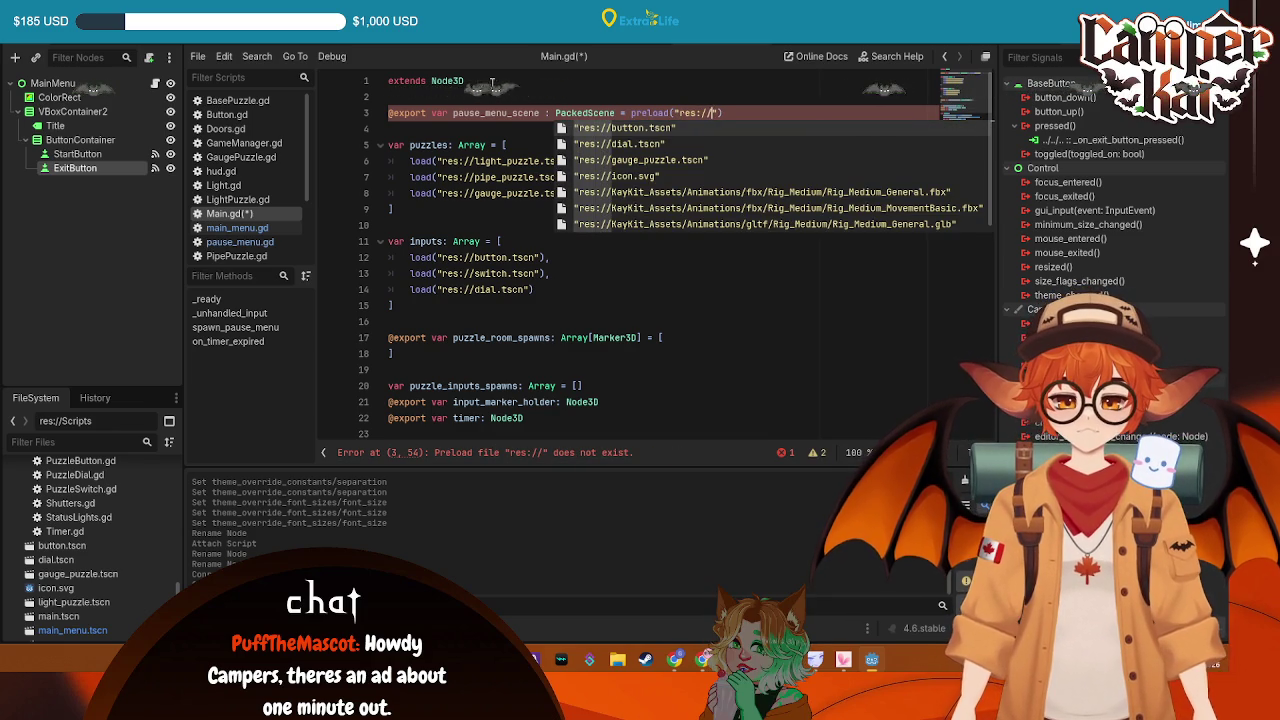
text(pause)
key(Return)
key(ctrl+s)
scroll(600, 250, down, 10)
click(680, 353)
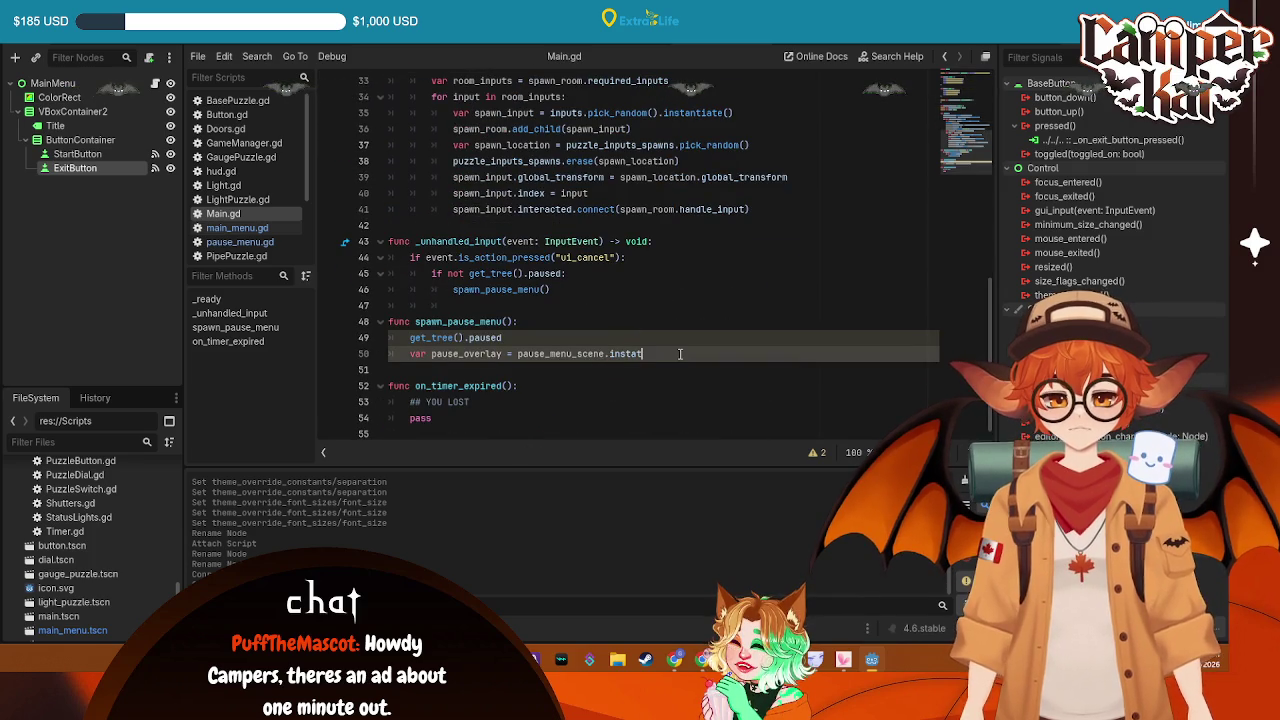
Finish line 50 with .instantiate(), add add_child(pause_overlay) on line 51, and save
key(BackSpace)
key(BackSpace)
key(BackSpace)
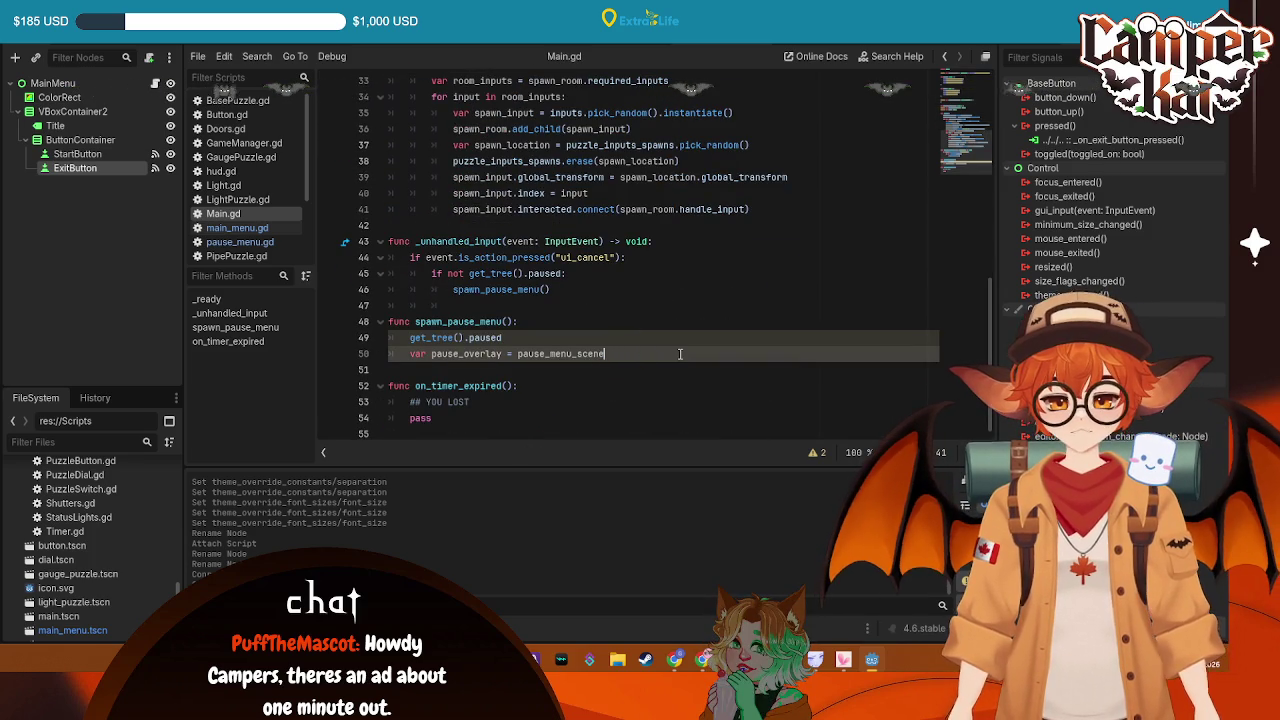
text(.in)
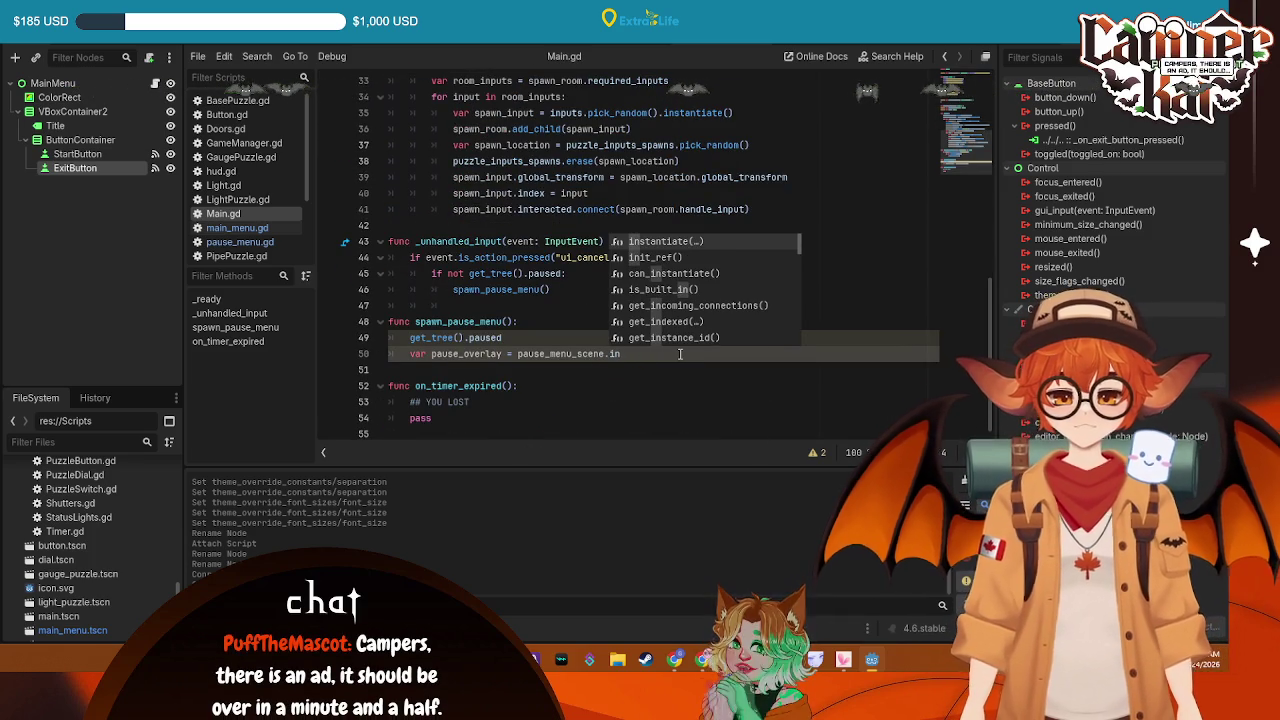
key(Return)
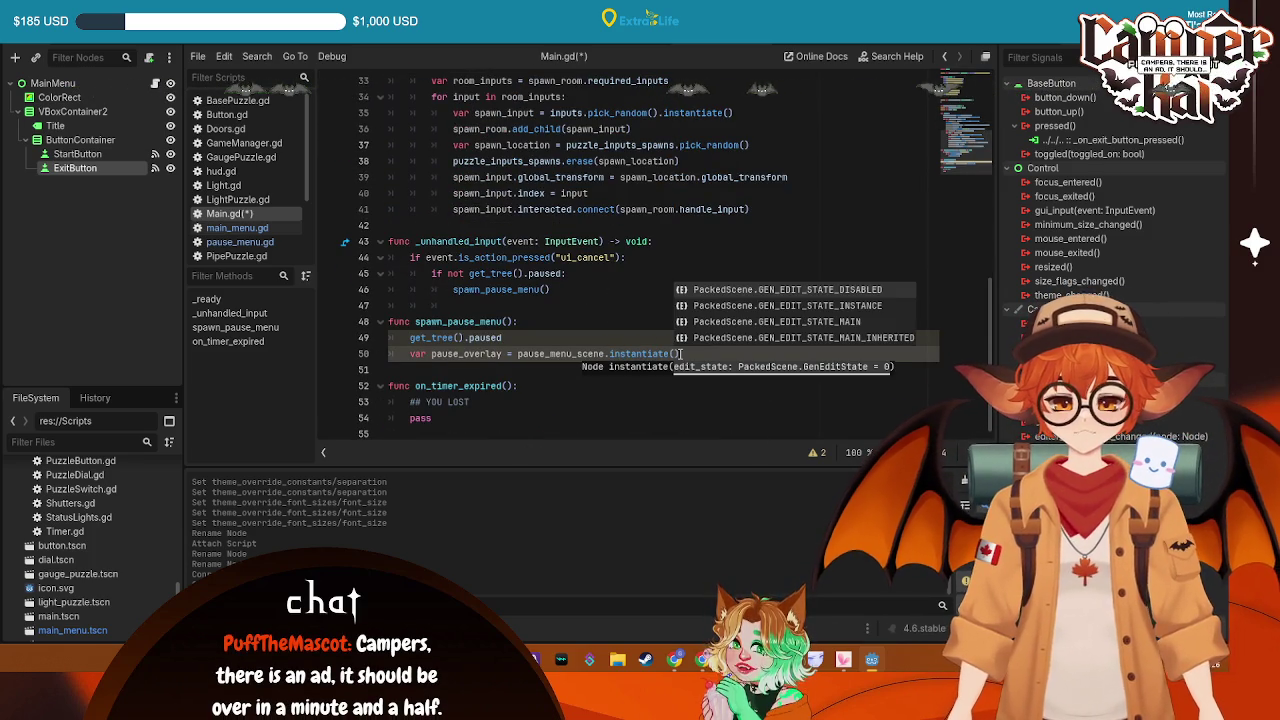
key(Escape)
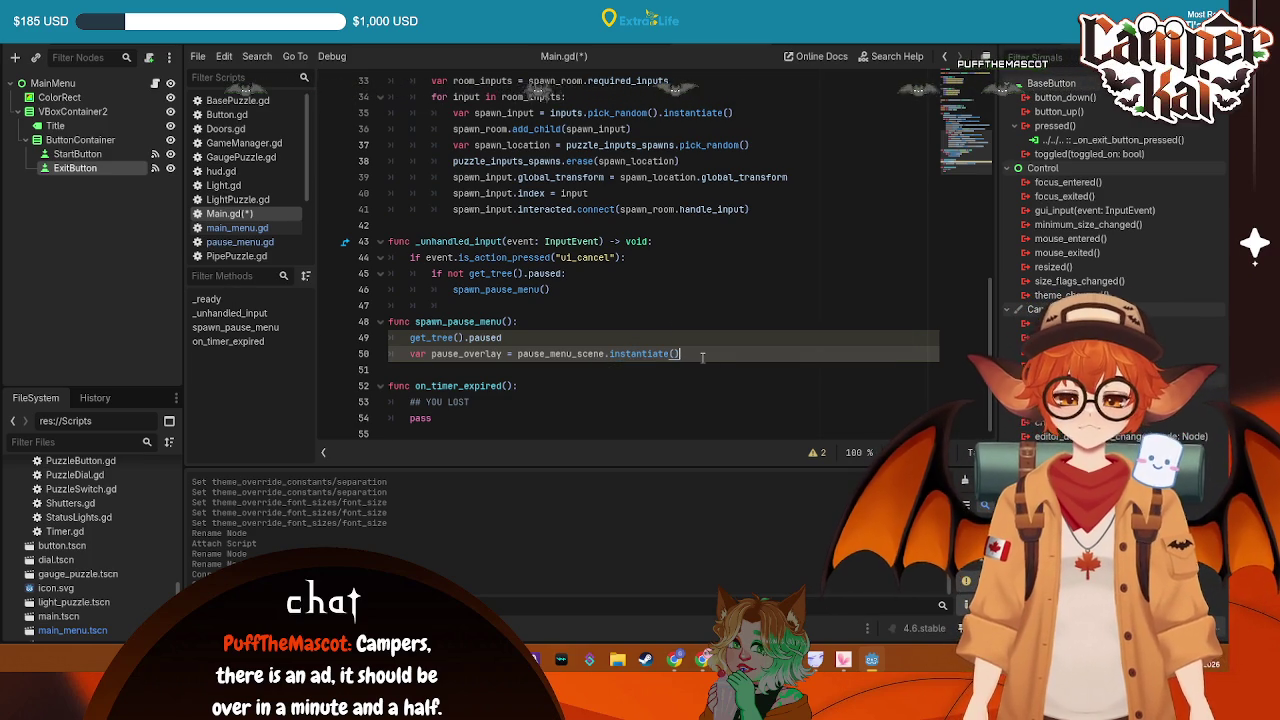
key(Return)
text(va_child)
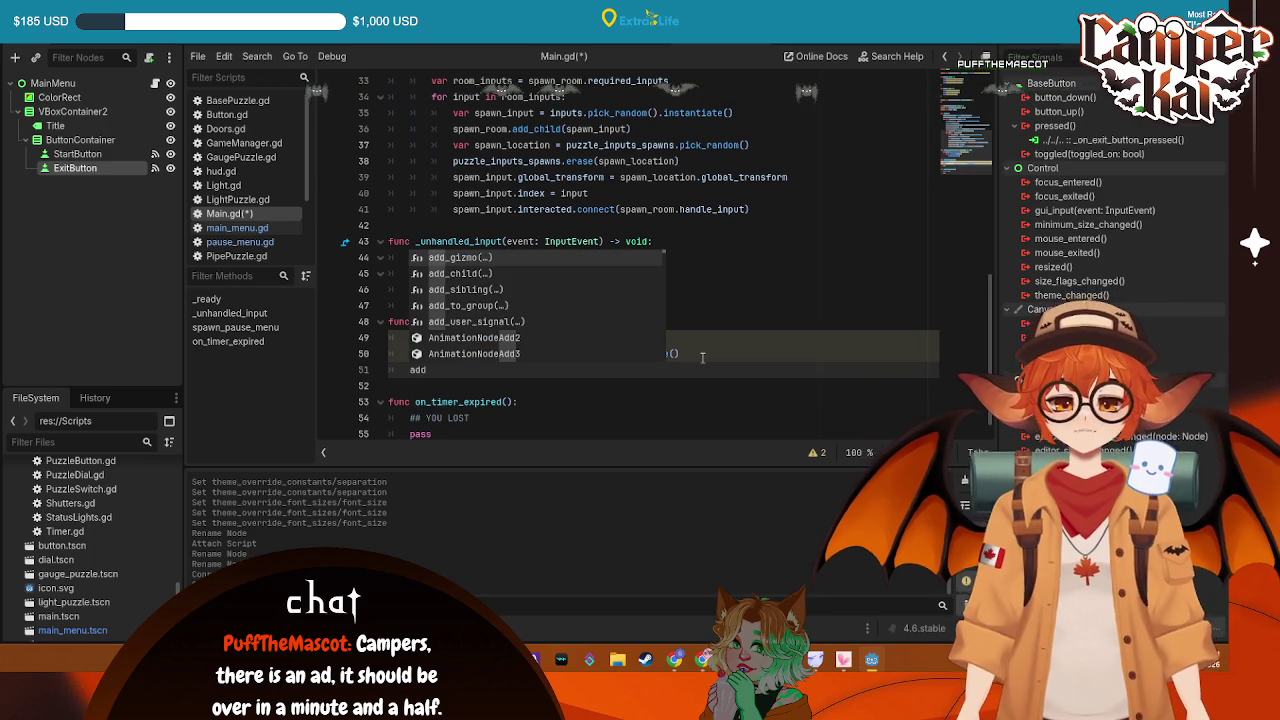
text(()
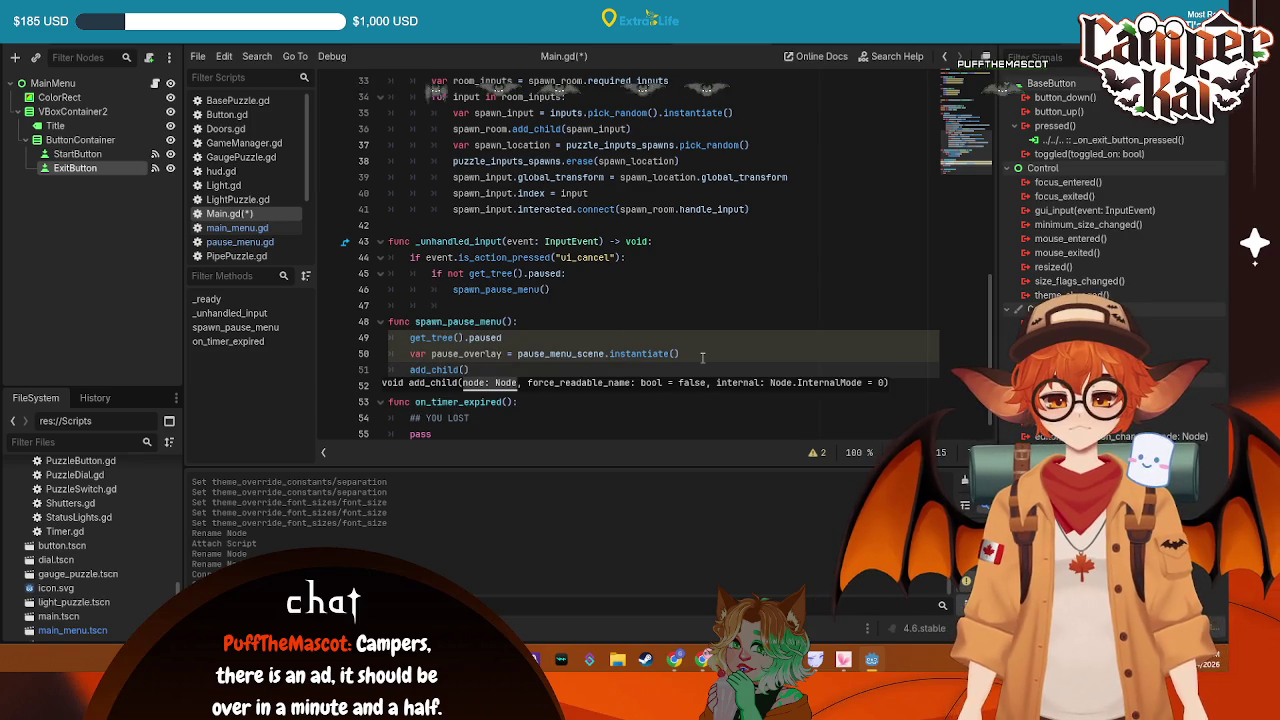
text(se)
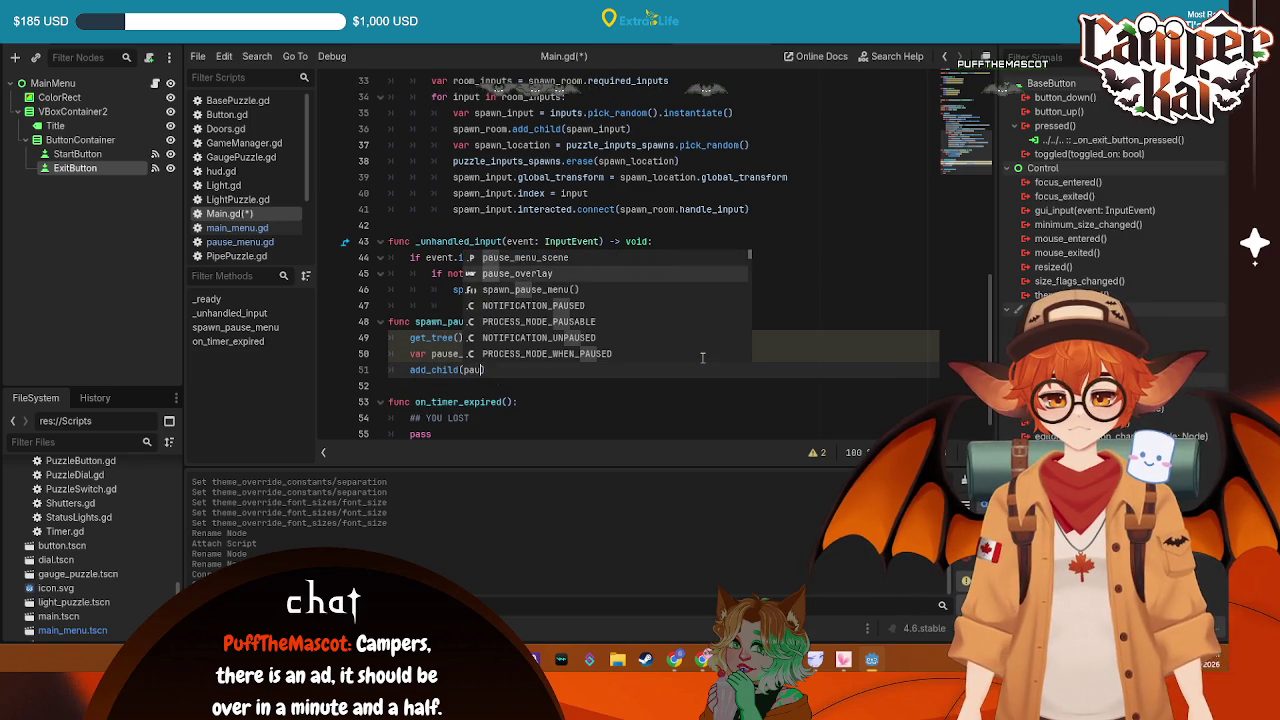
key(Return)
key(ctrl+s)
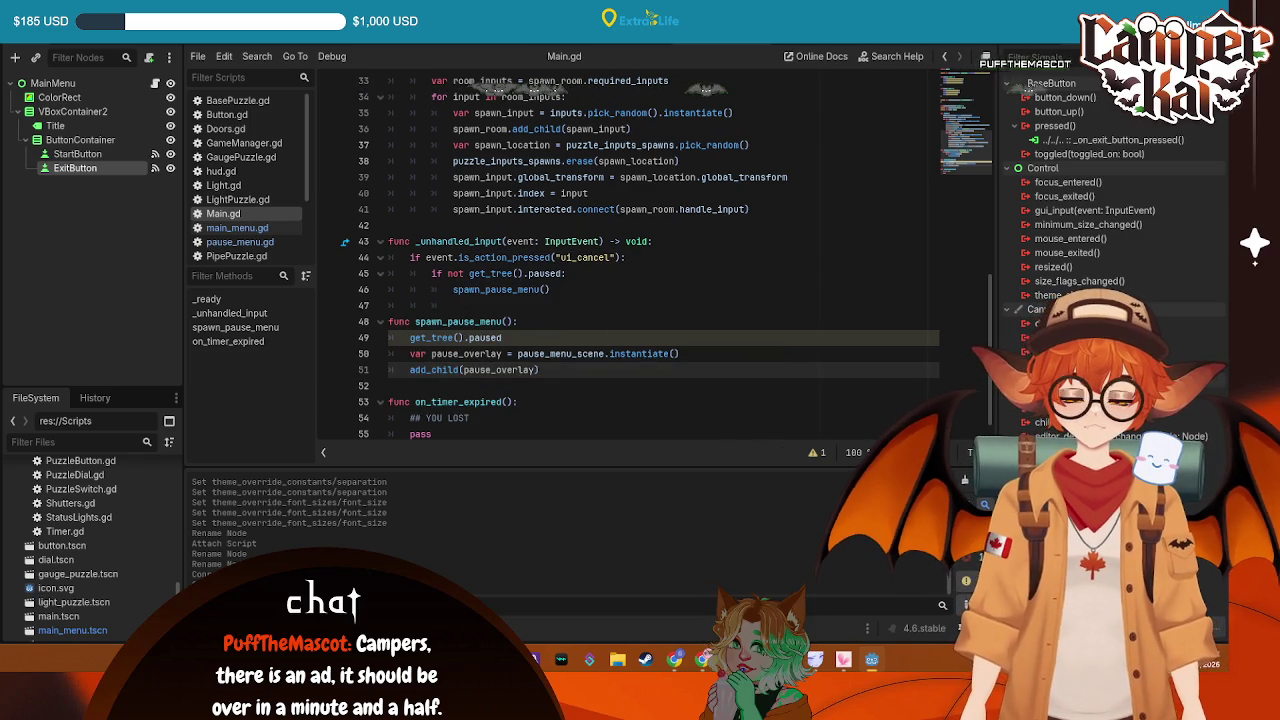
Run the game, start a shift, stop it, and review the six debugger errors
key(F5)
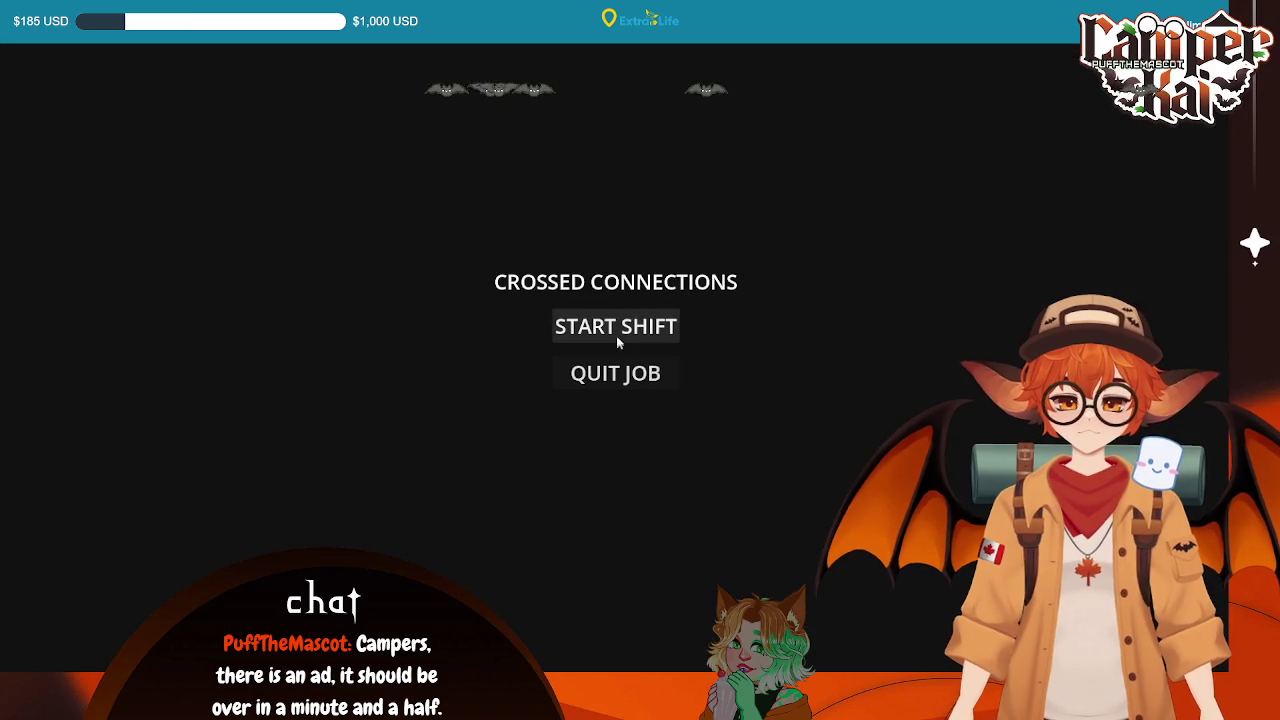
click(616, 332)
key(F8)
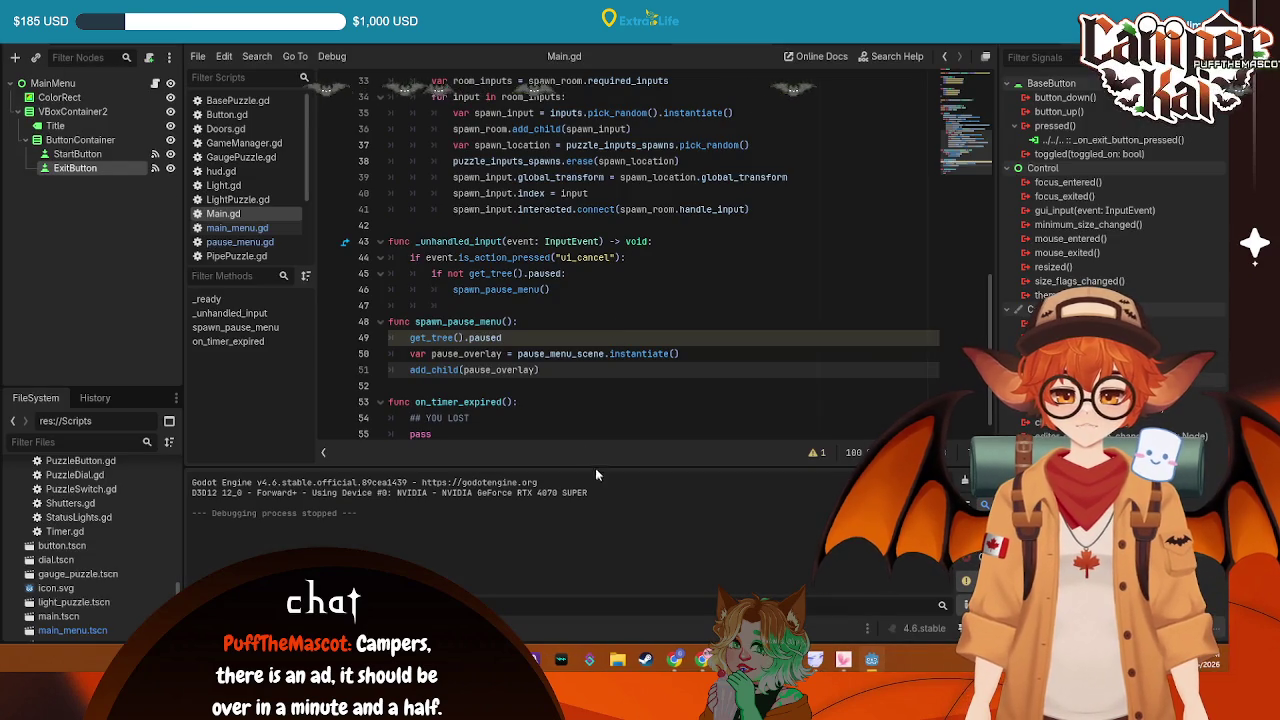
click(275, 628)
click(288, 467)
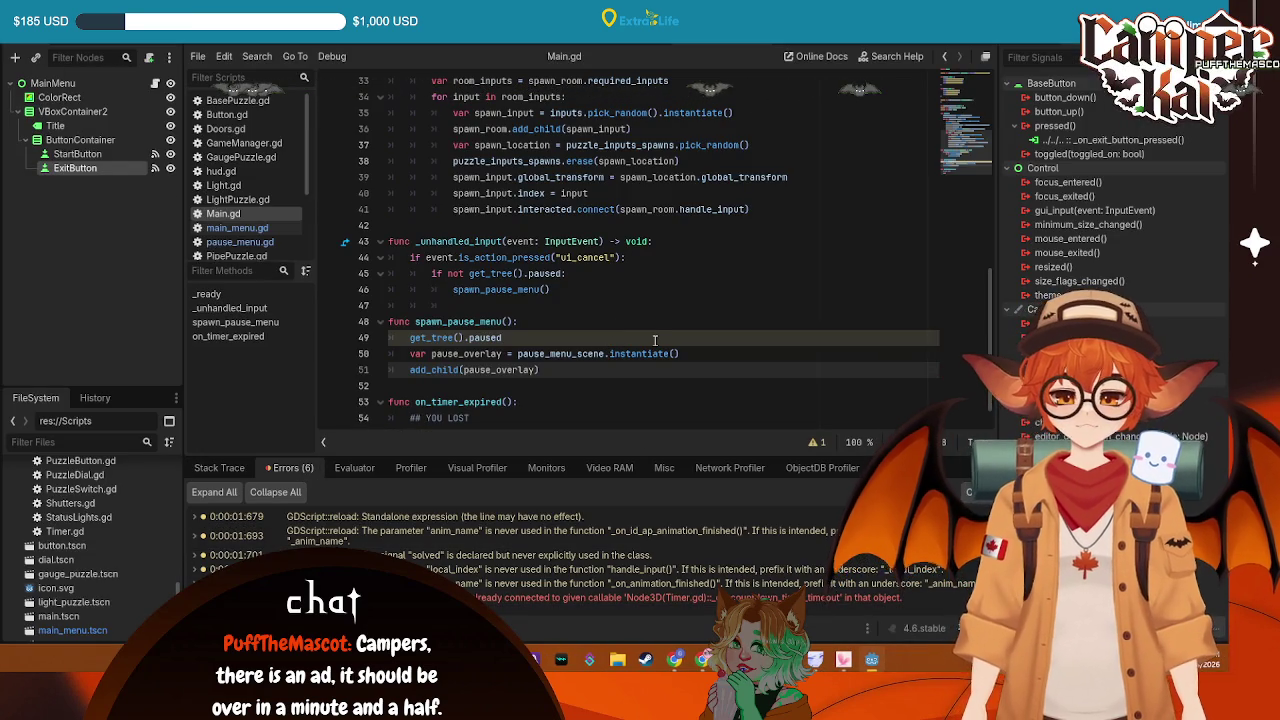
Add the physical E key to ui_cancel in the Project Settings Input Map
scroll(500, 250, down, 1)
click(70, 12)
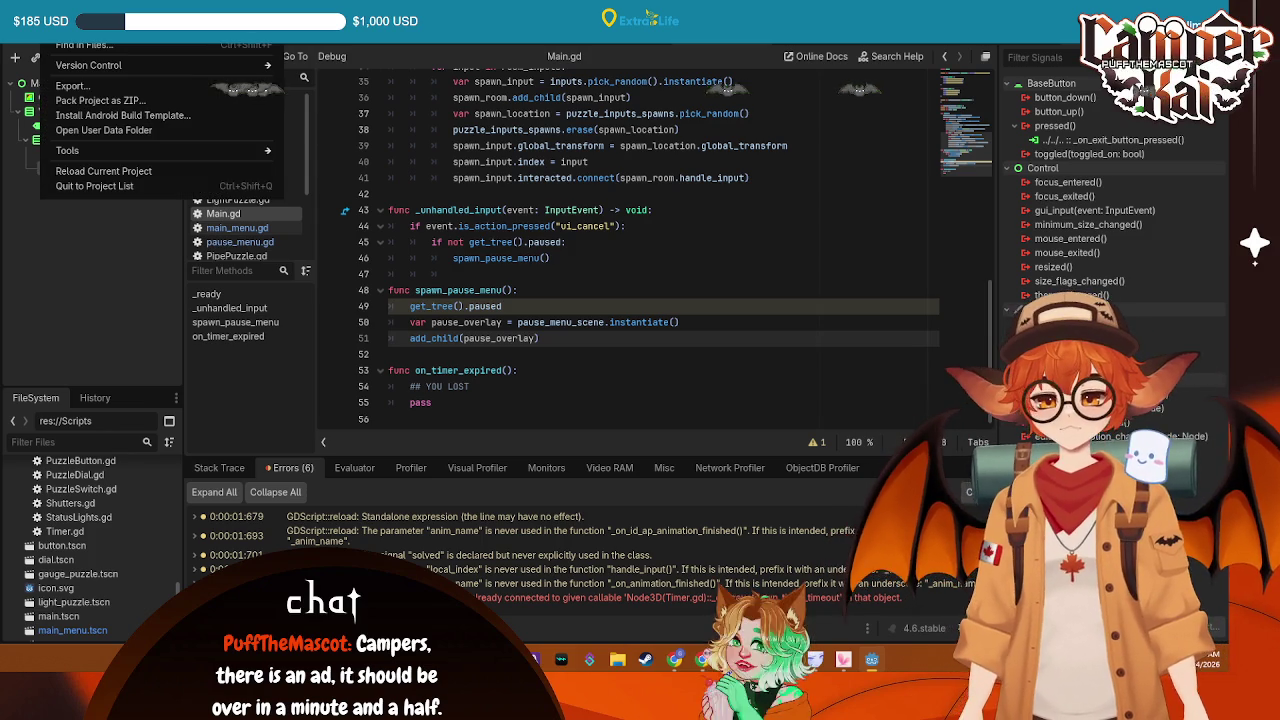
click(85, 30)
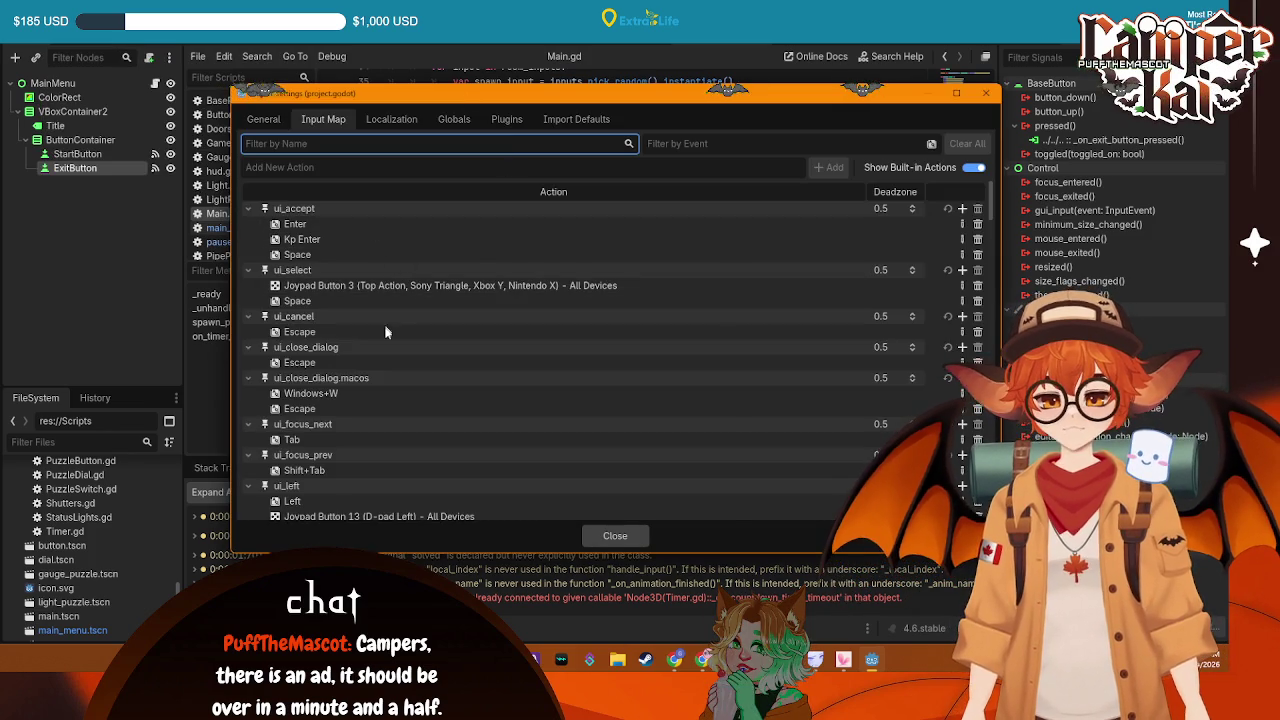
click(961, 316)
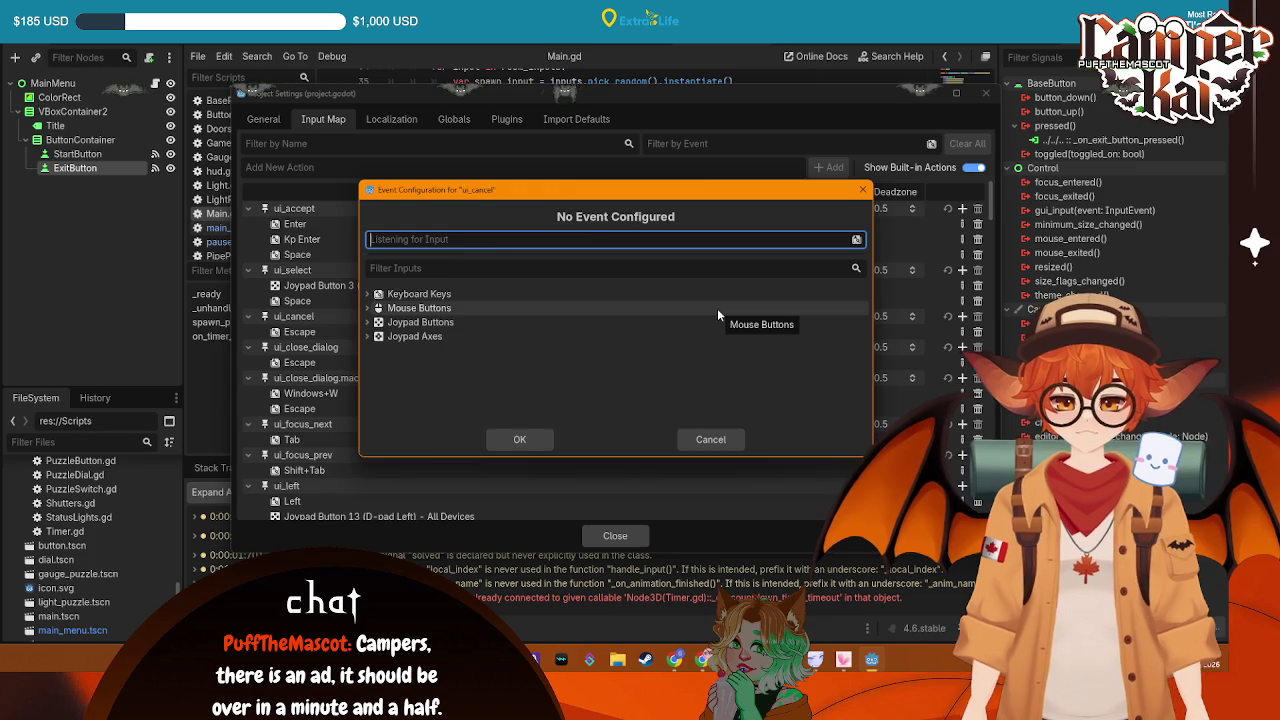
key(e)
click(520, 440)
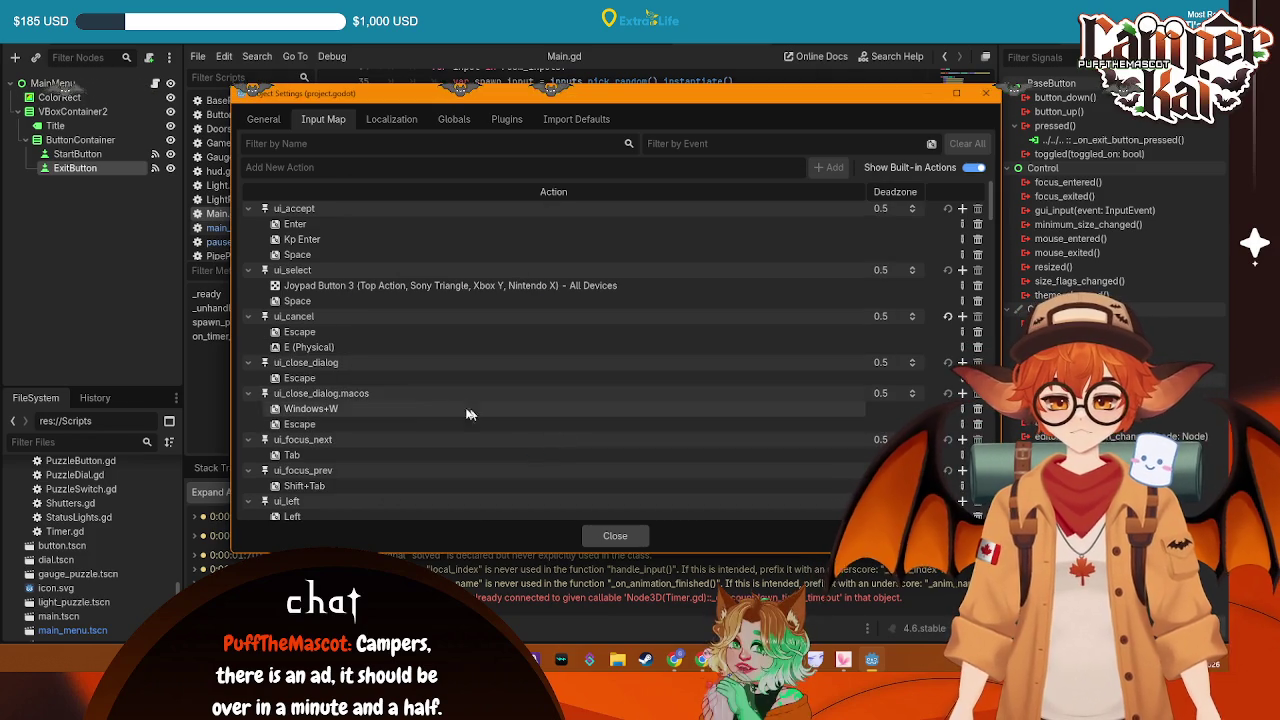
key(Escape)
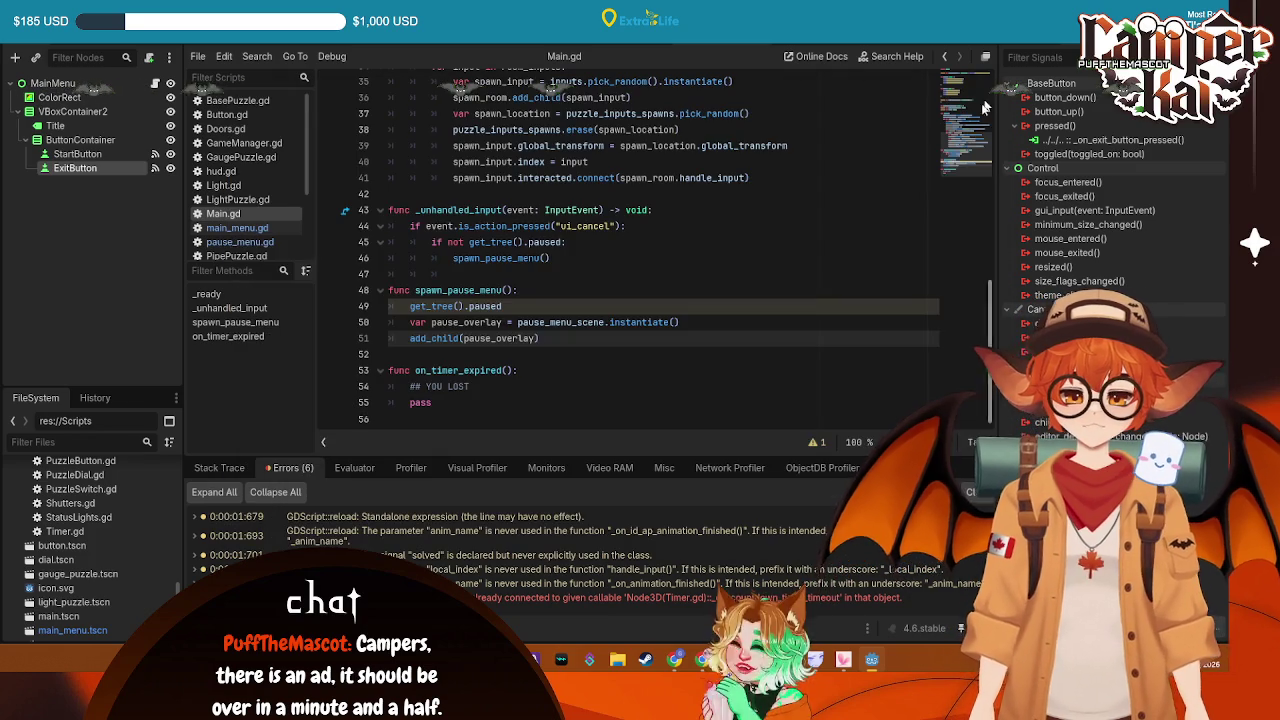
Run the game, start a shift, pause with E, unpause, pause with Escape, and exit
key(F5)
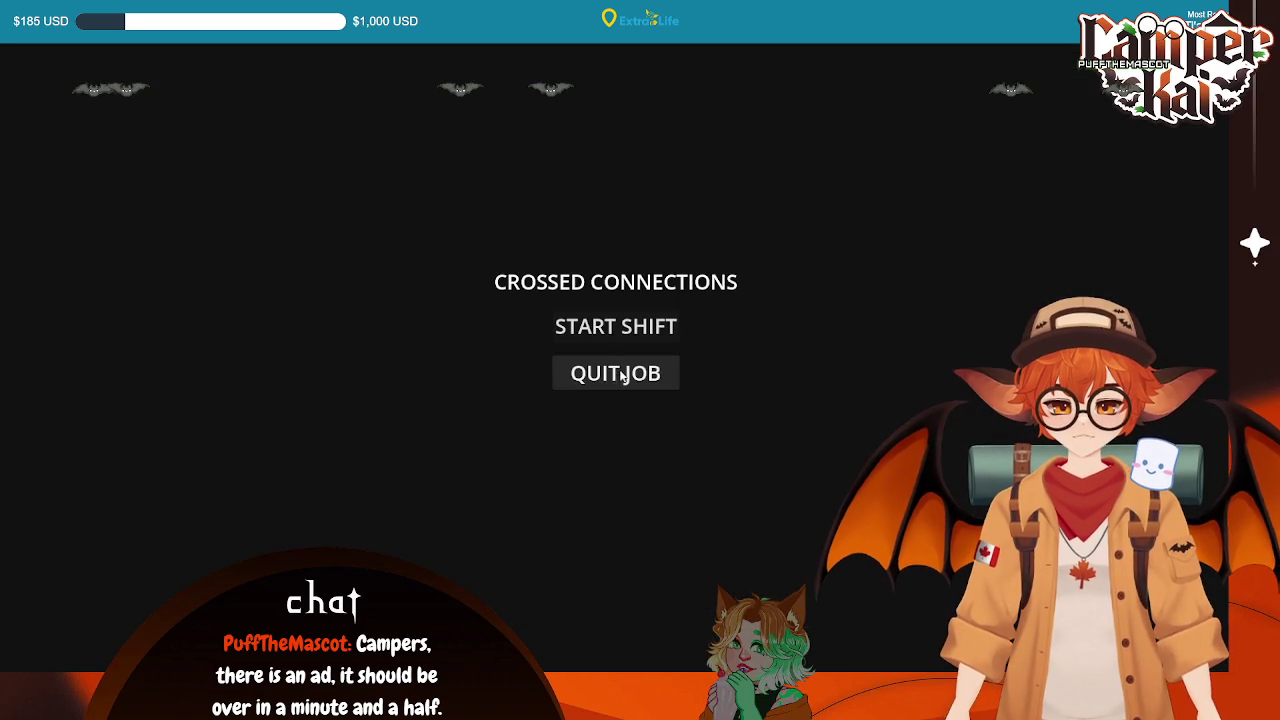
click(600, 326)
key(e)
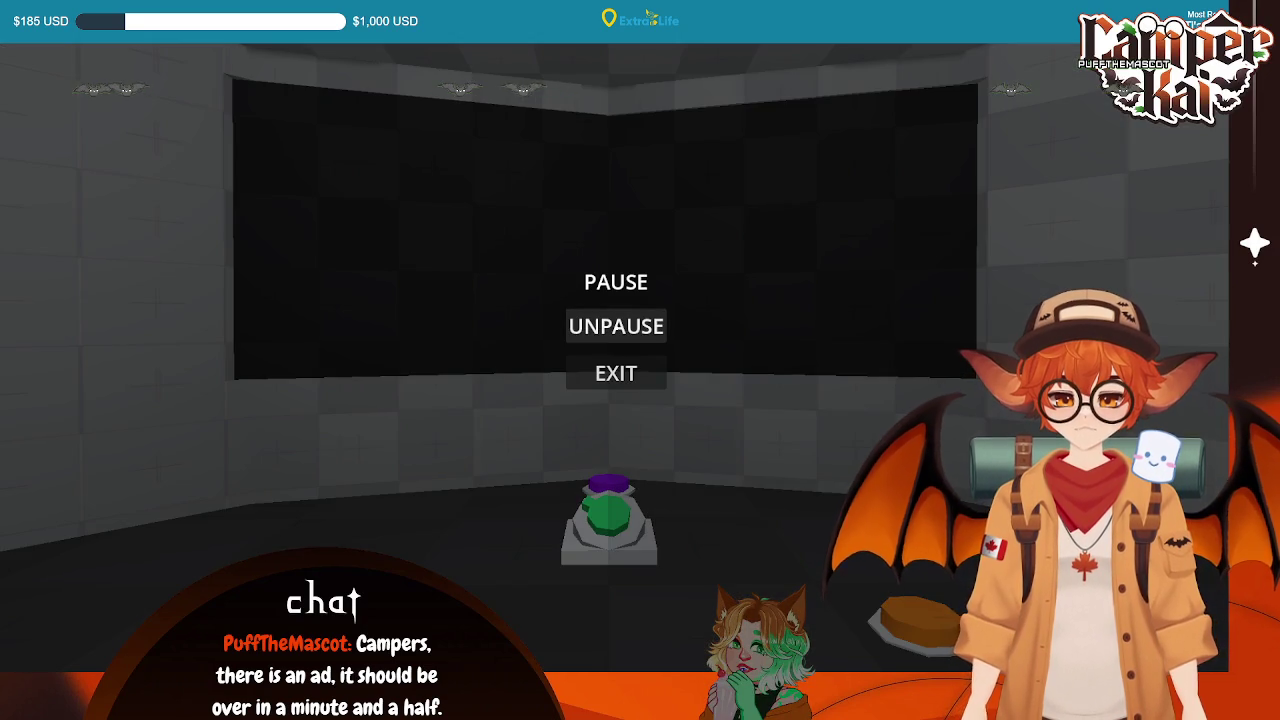
click(616, 326)
key(Escape)
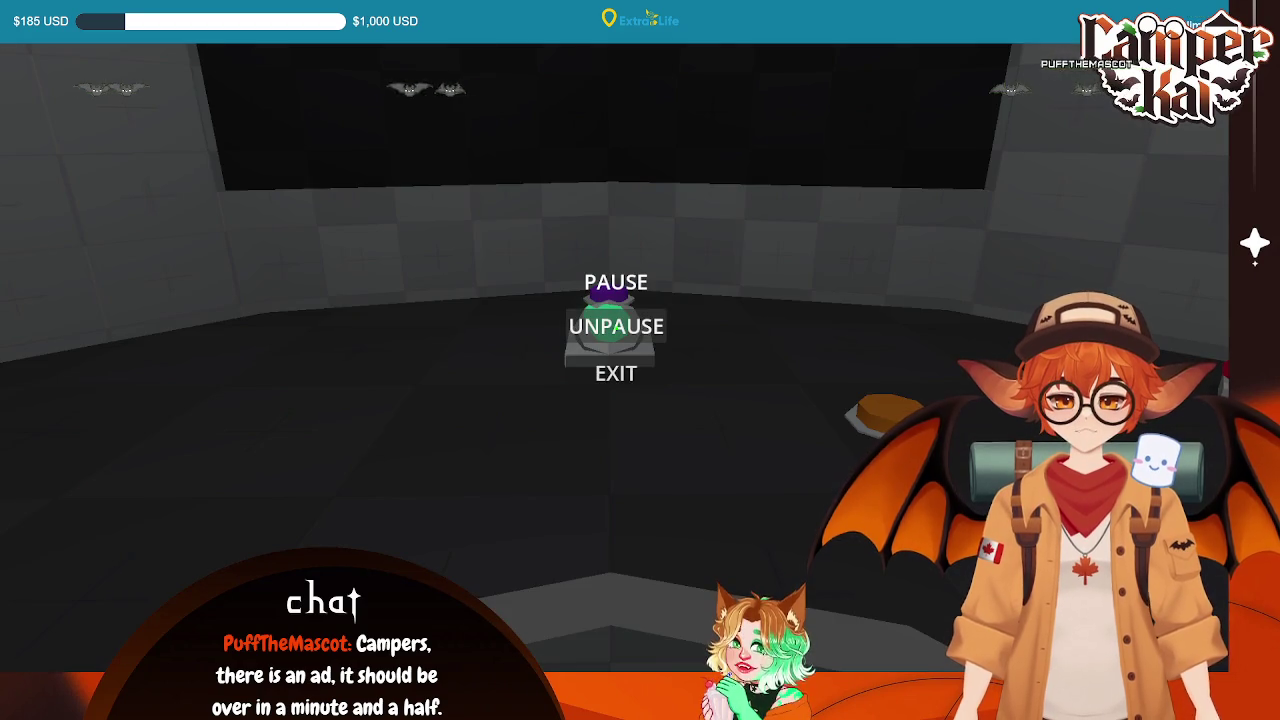
click(616, 373)
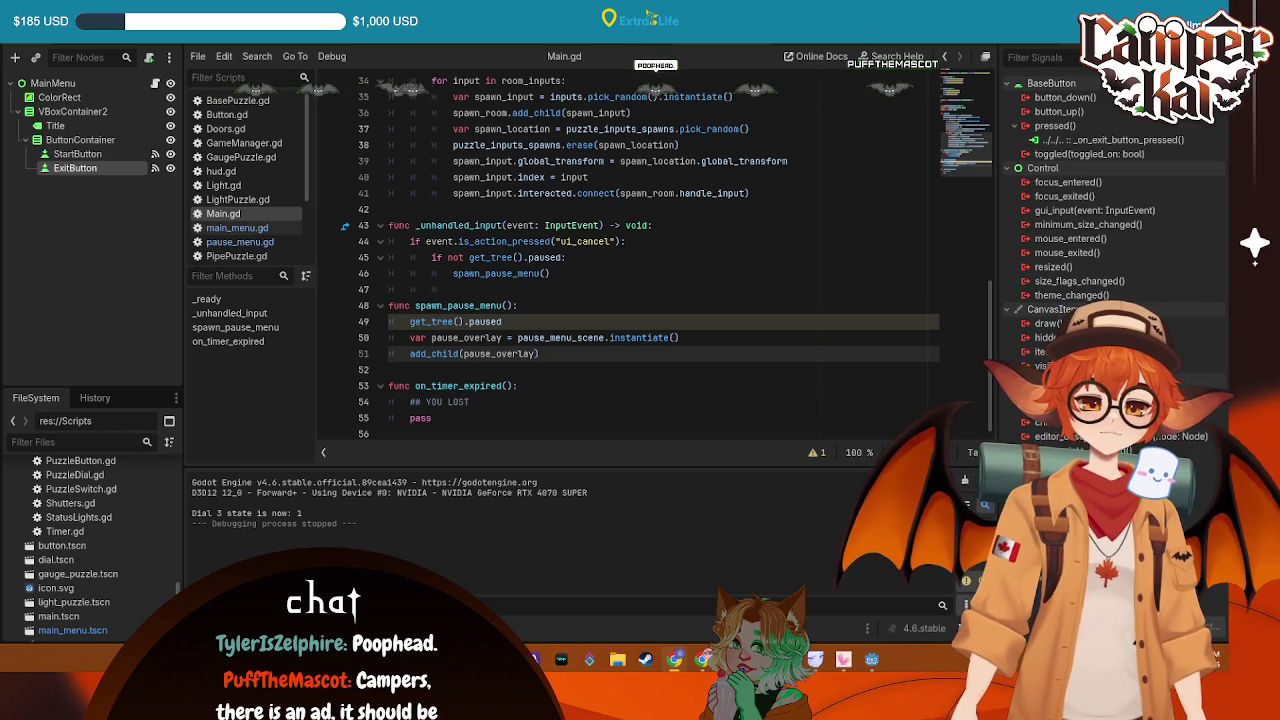
click(524, 323)
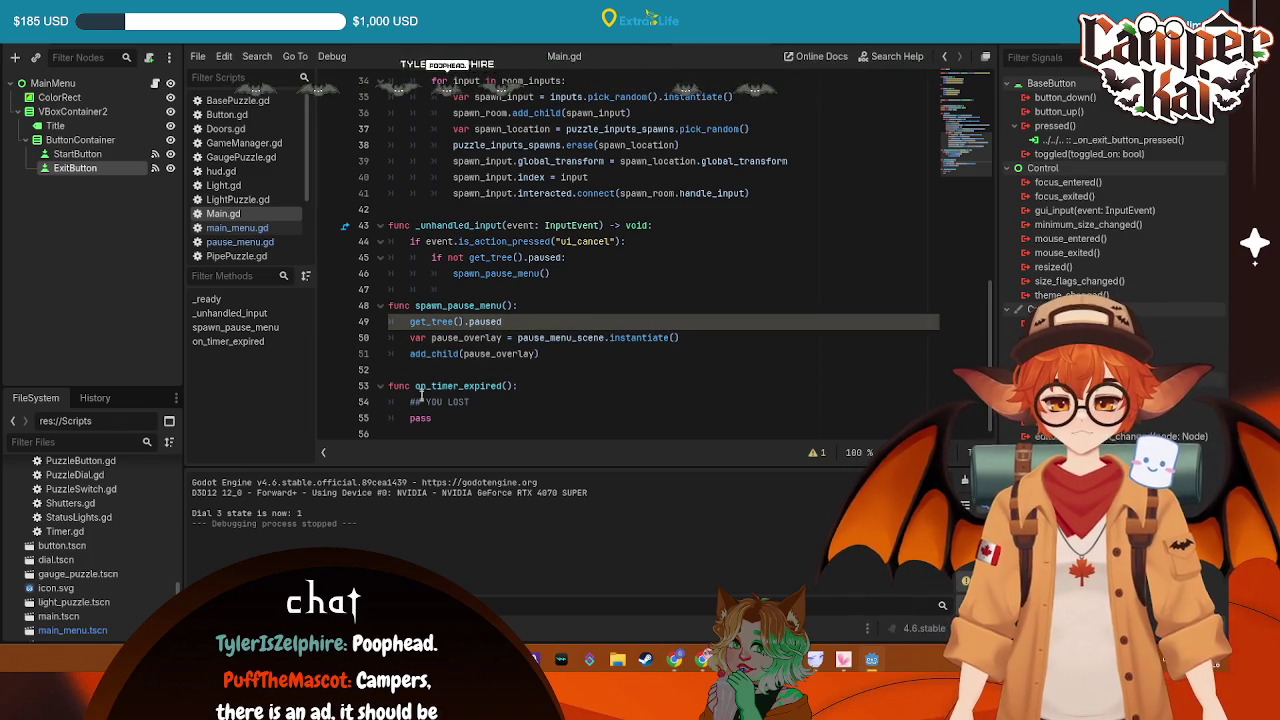
click(344, 230)
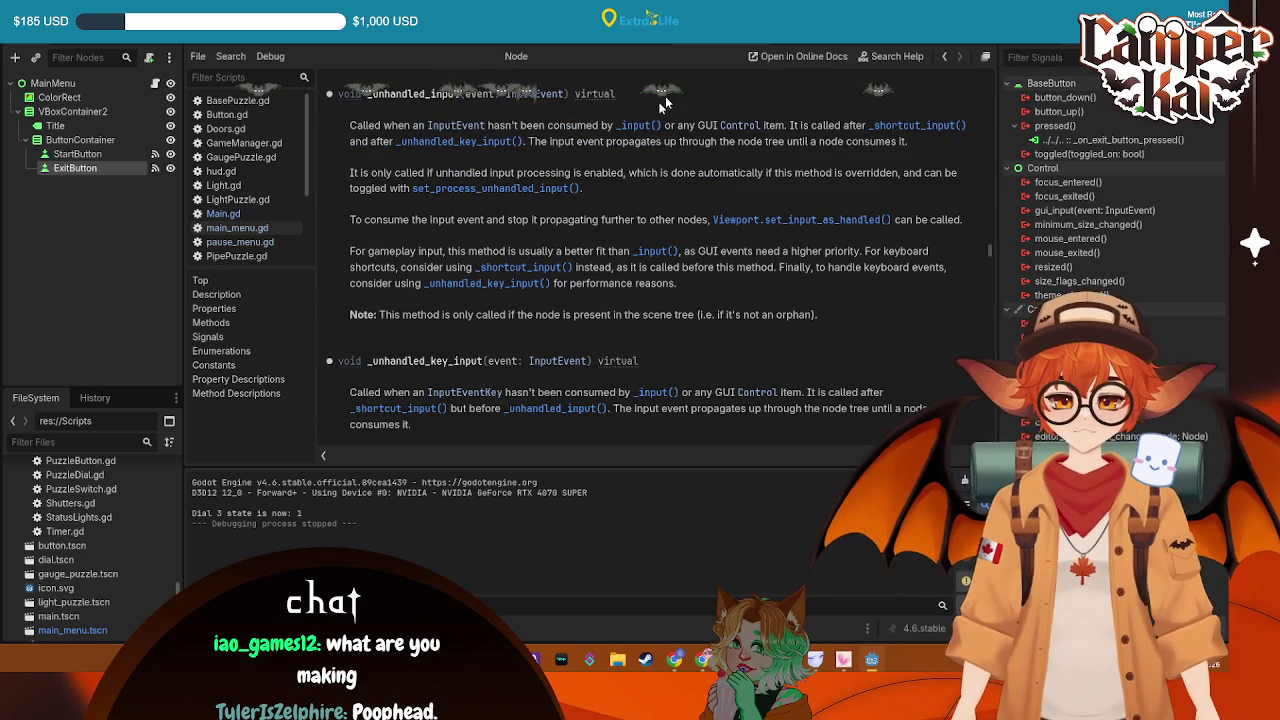
click(237, 228)
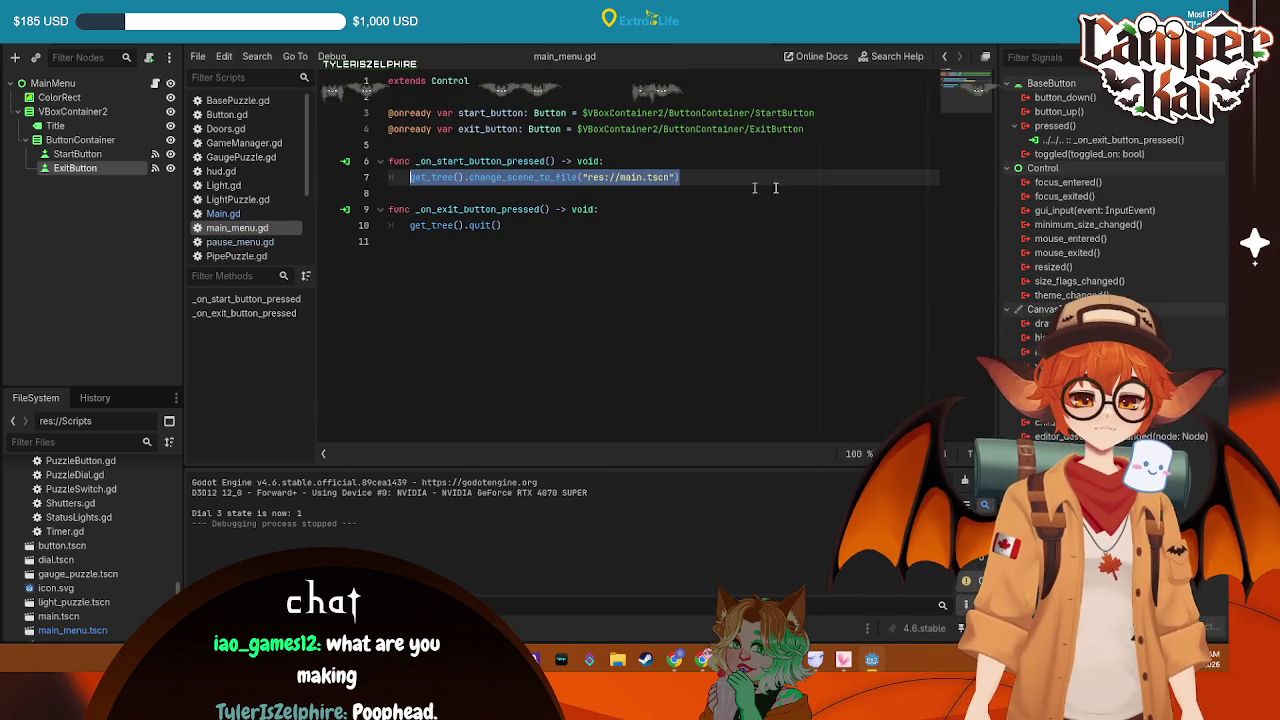
drag(591, 216, 600, 226)
click(625, 244)
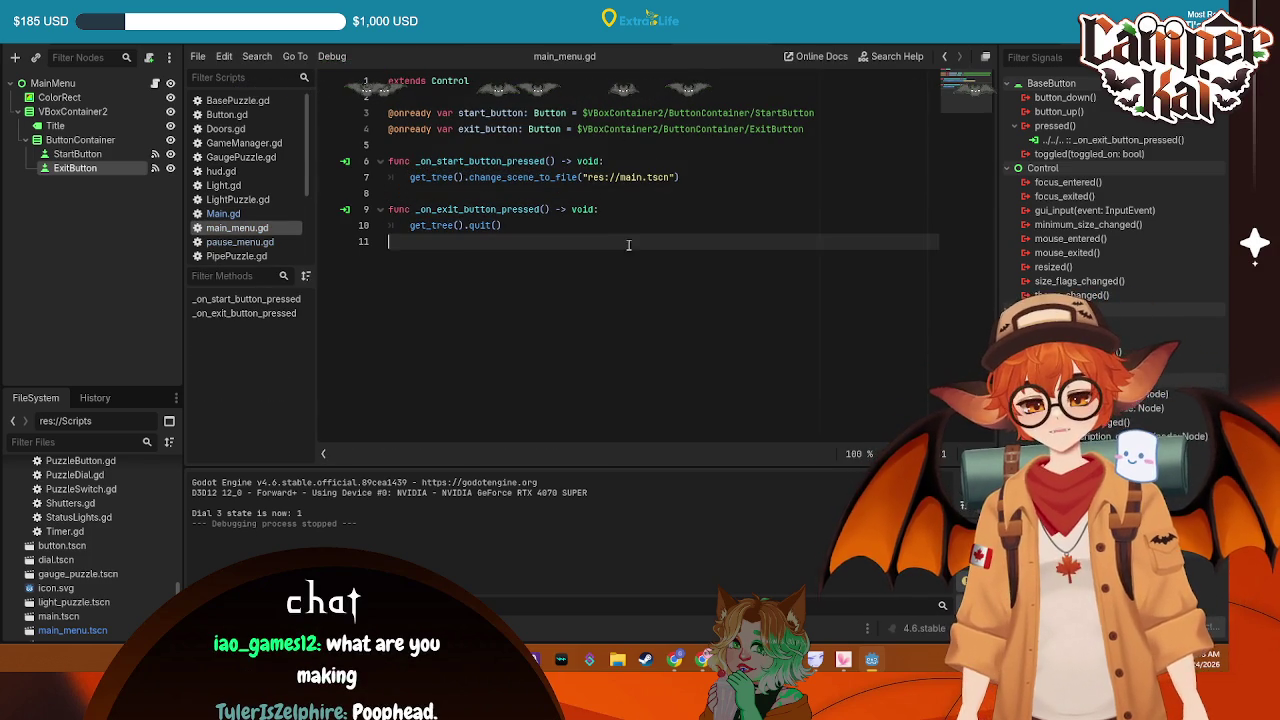
click(614, 232)
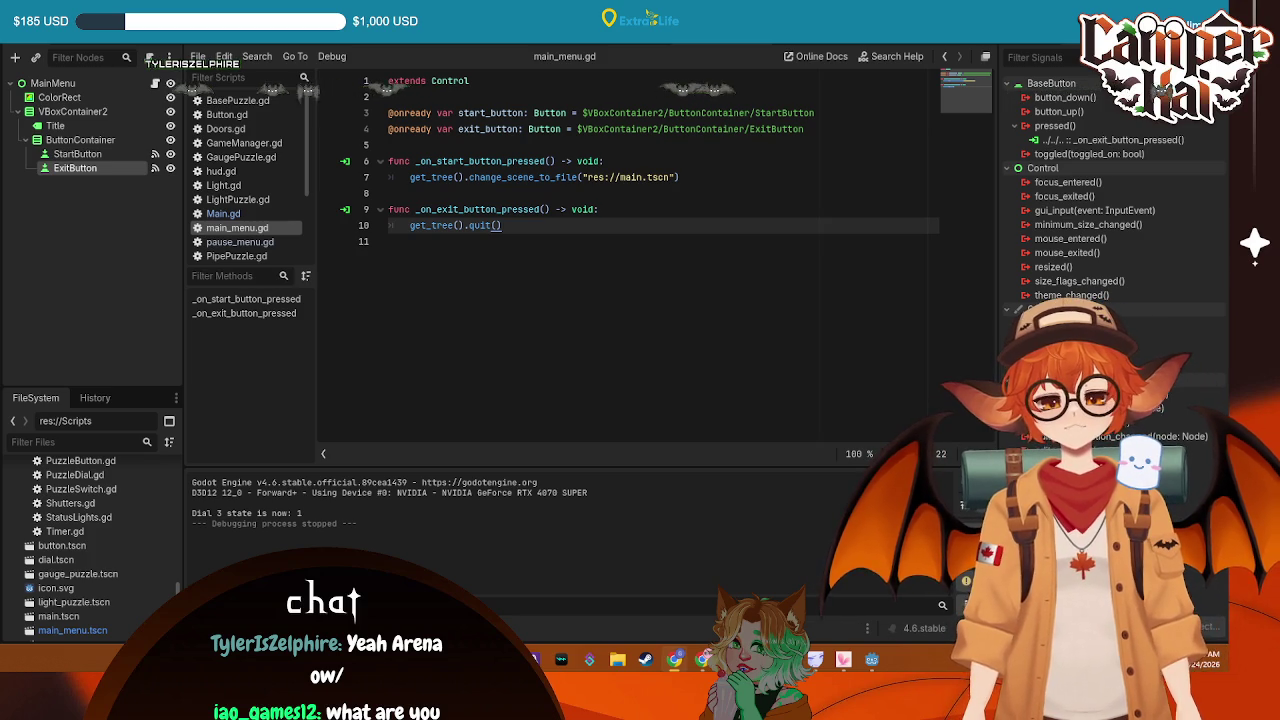
click(224, 213)
Paste Input.set_mouse_mode(Input.MOUSE_MODE_CAPTURED) as the first line of _ready and save Main.gd
scroll(643, 241, up, 8)
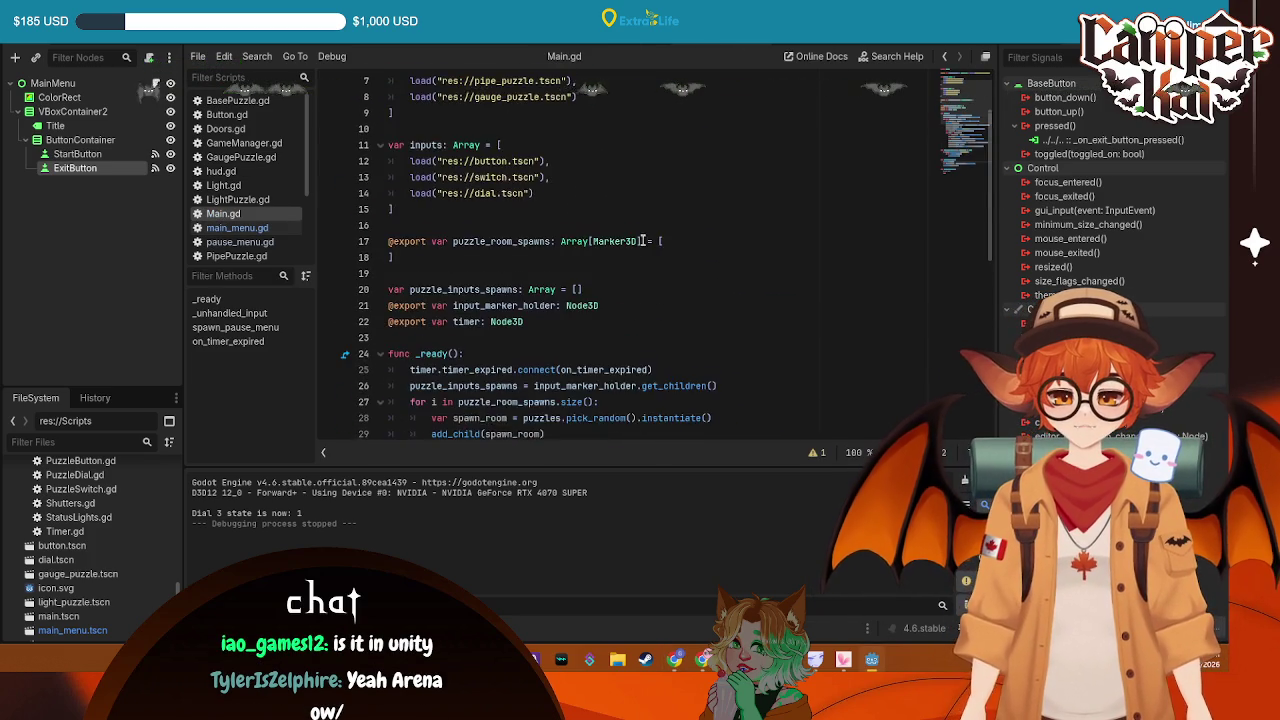
scroll(643, 241, down, 2)
click(530, 256)
key(Return)
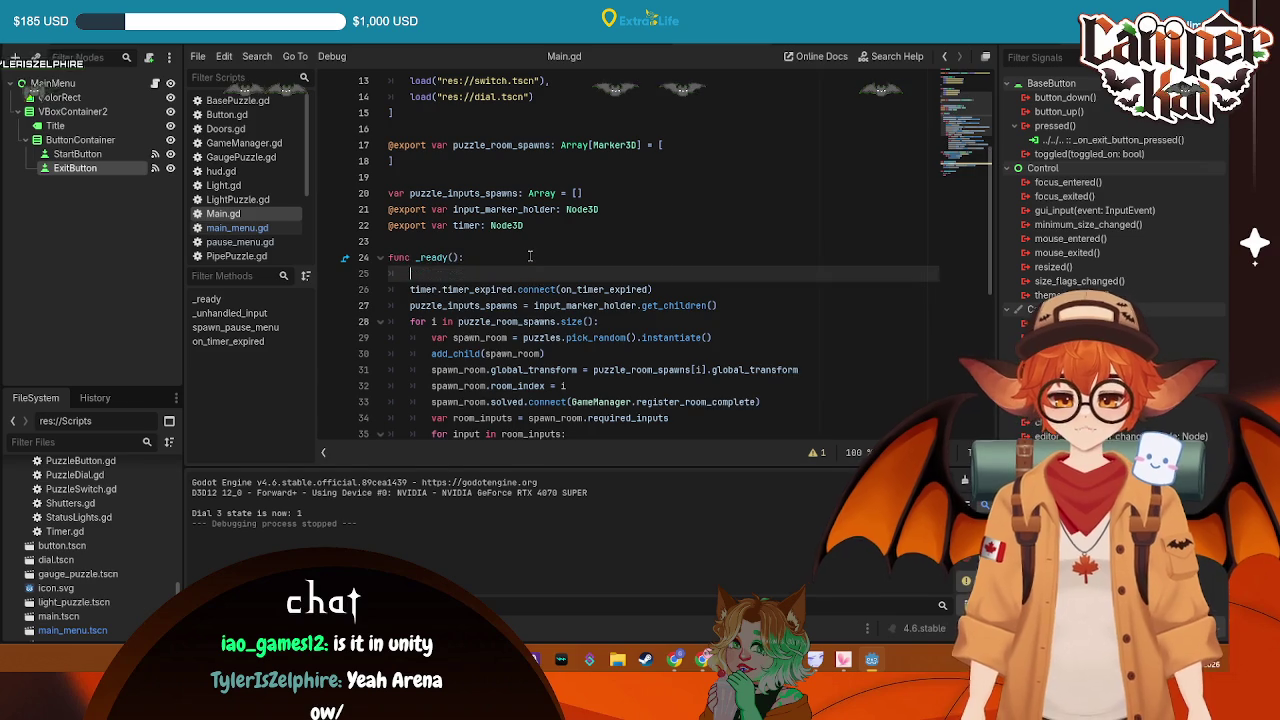
text(Input.set_mouse_mode(Input.MOUSE_MODE_CAPTURED))
key(ctrl+s)
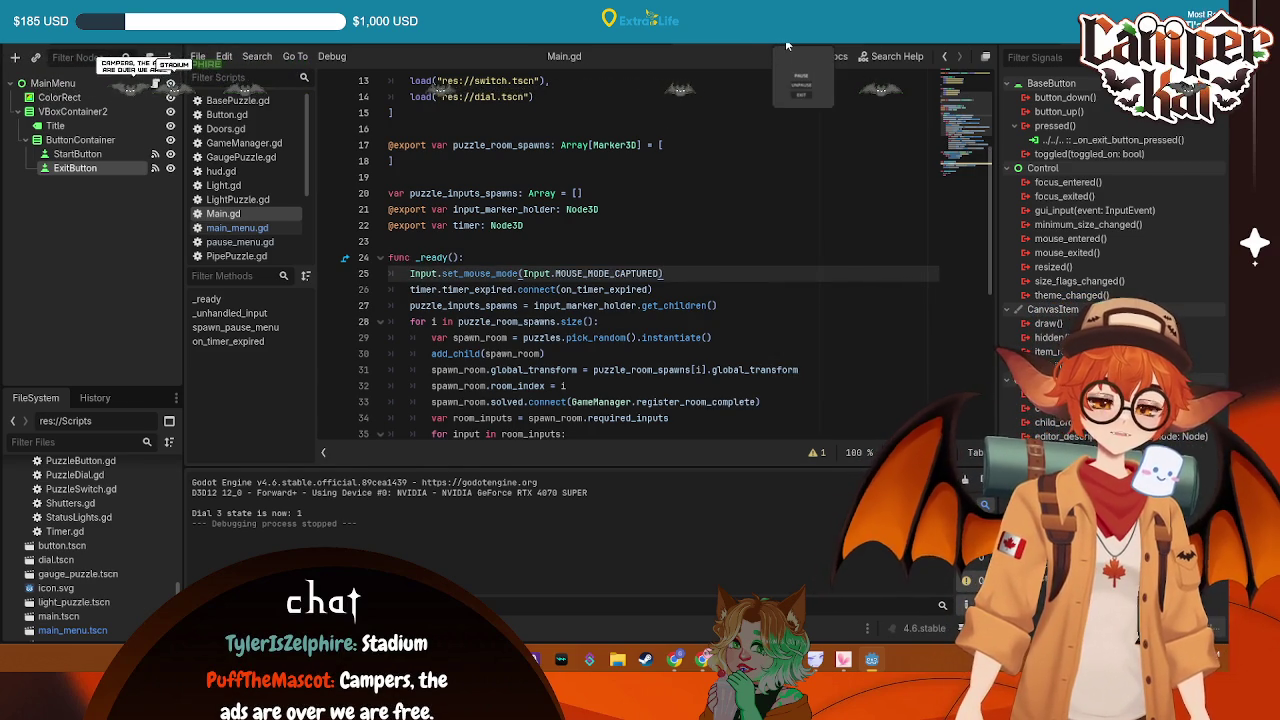
click(785, 44)
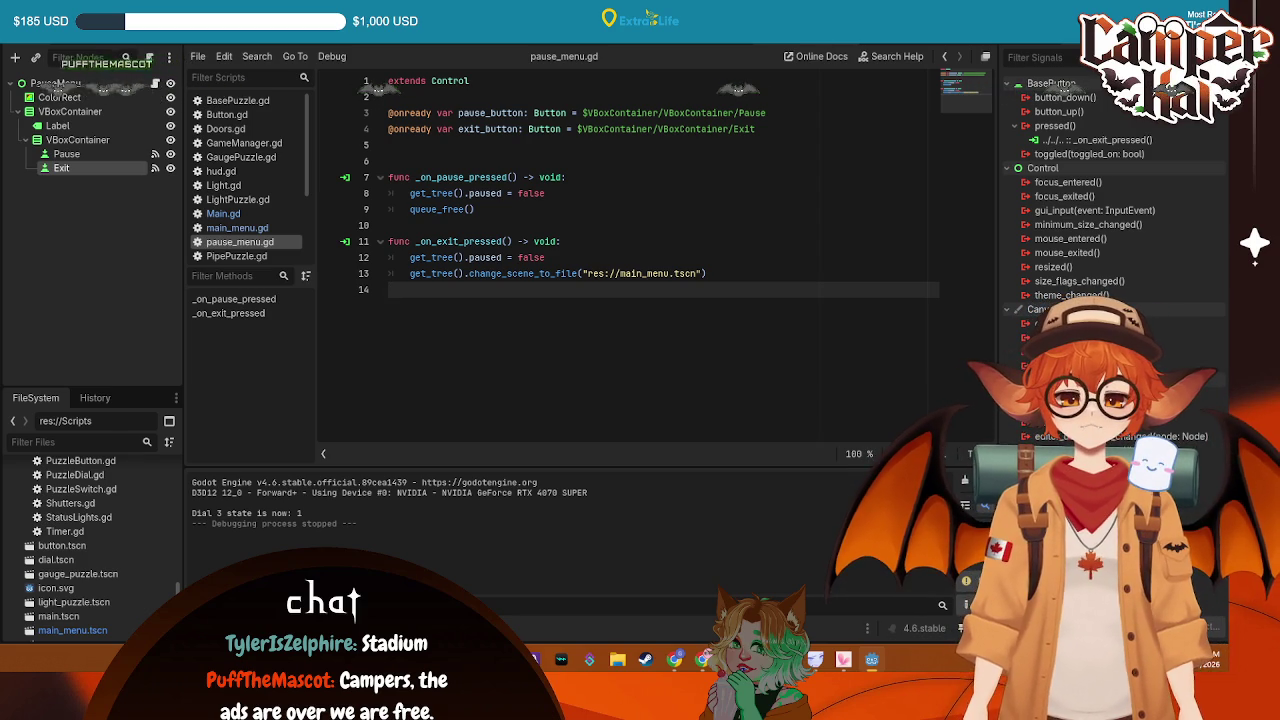
Add set_mouse_mode(MOUSE_MODE_VISIBLE) inside pause_menu.gd's _on_pause_pressed and save
click(580, 177)
key(Return)
text(Input.)
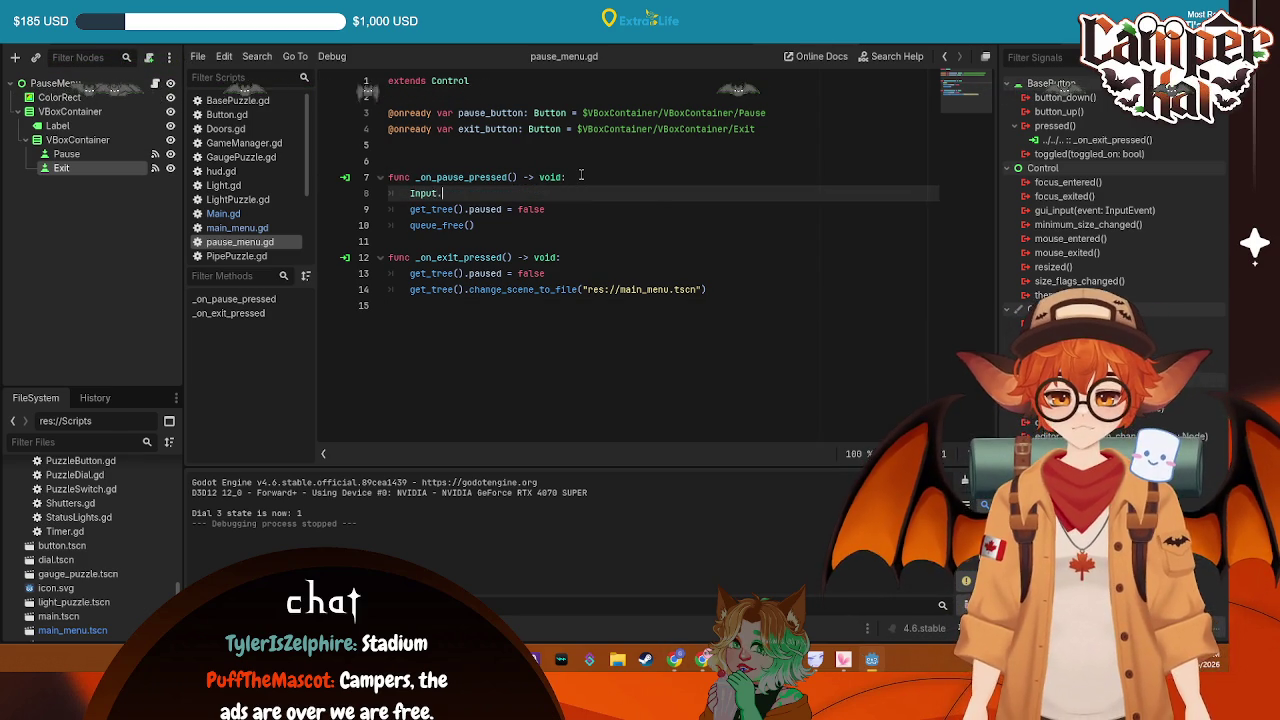
text(set)
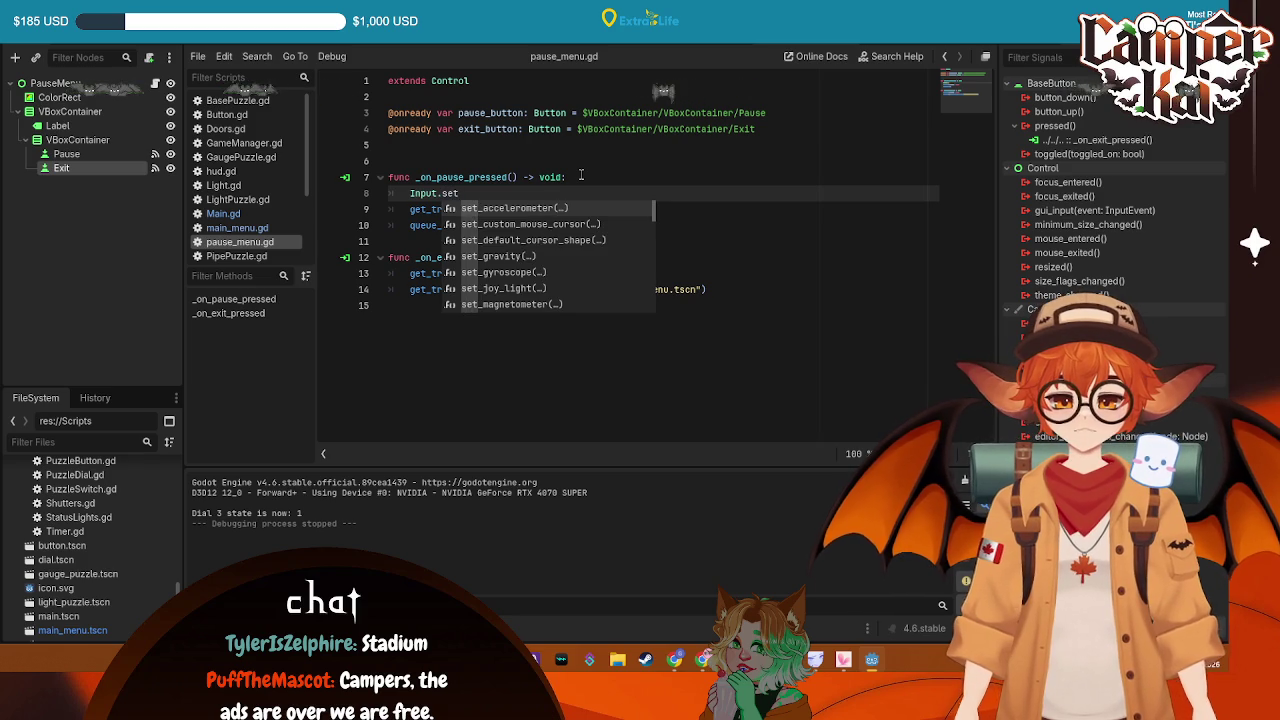
text(_mouse)
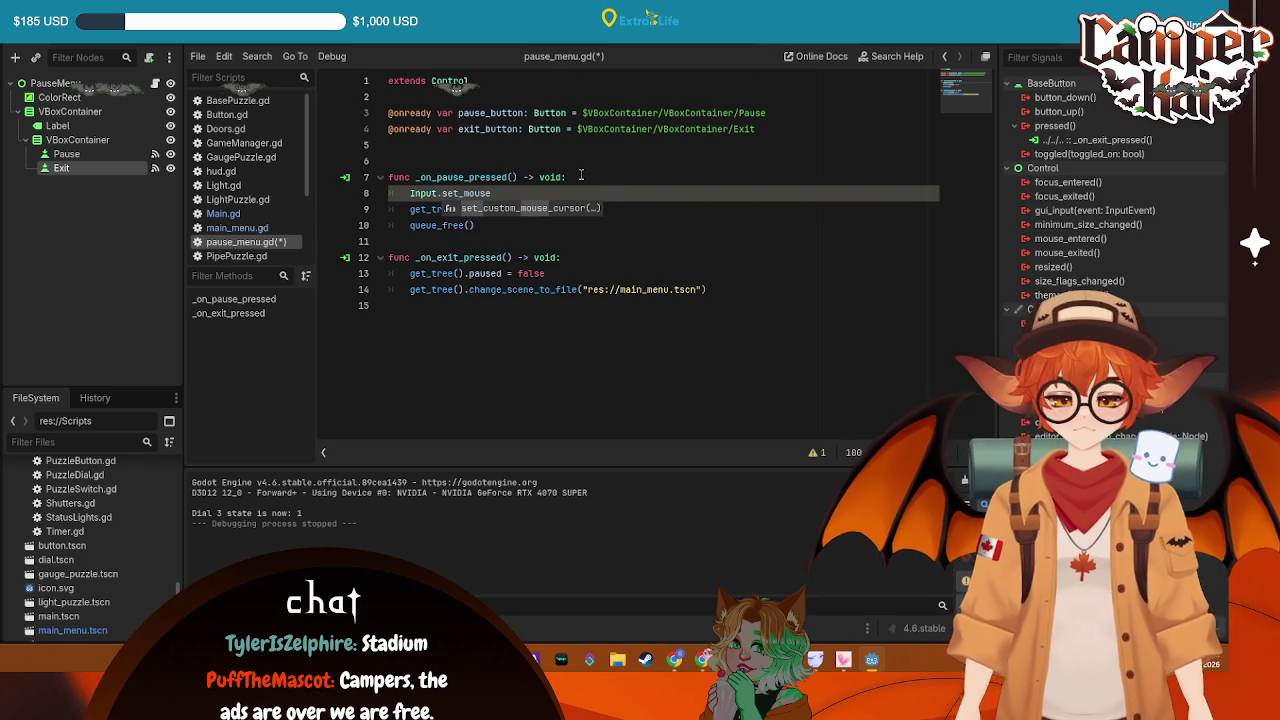
text(_mode)
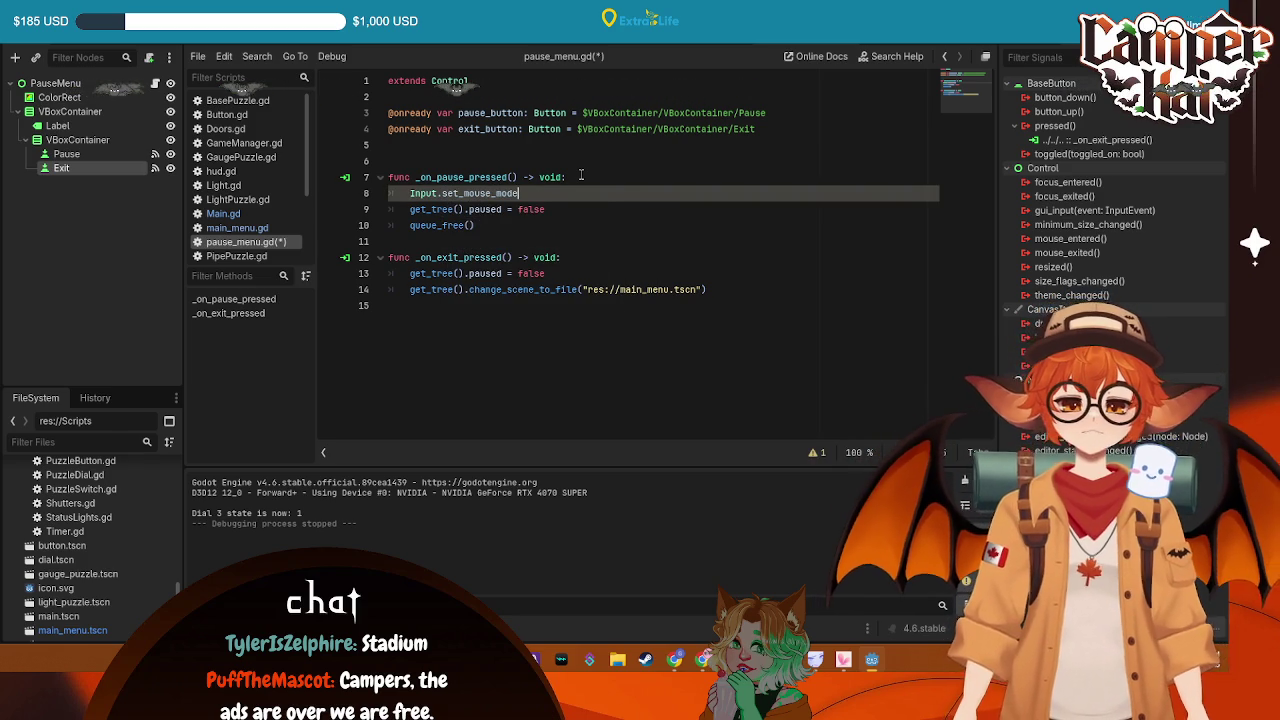
text(()
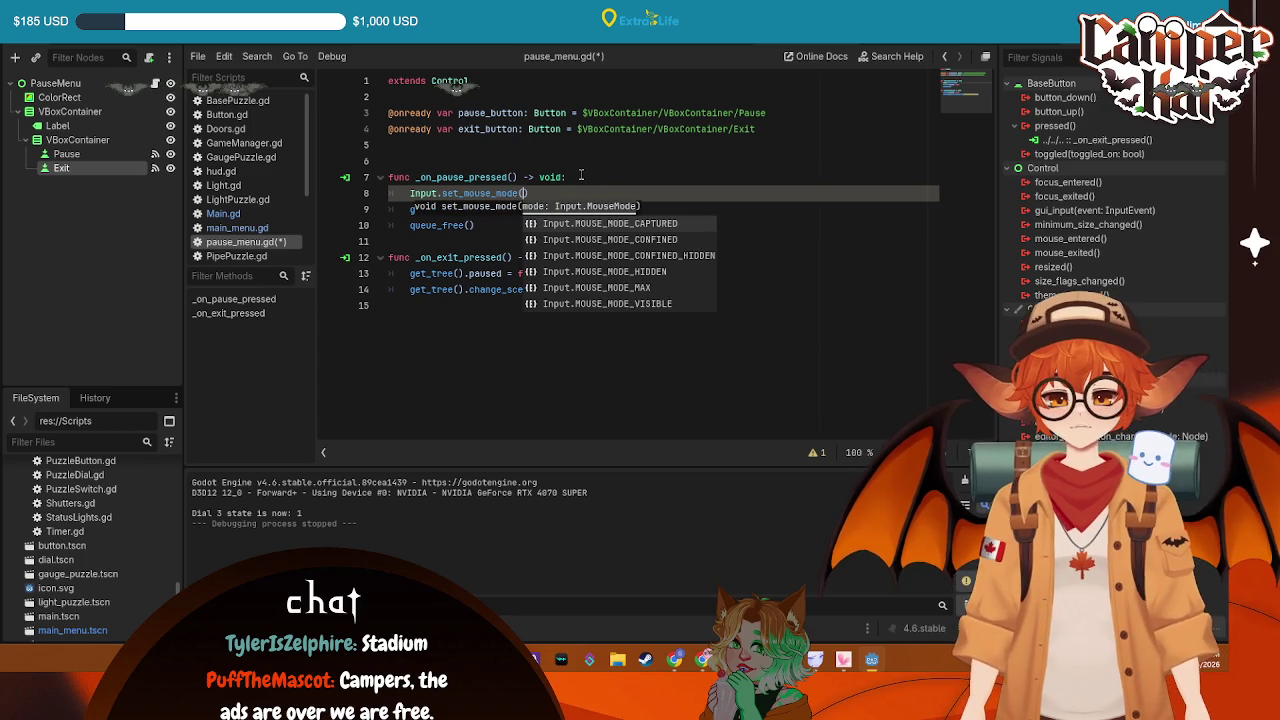
key(Down)
key(Down)
key(Down)
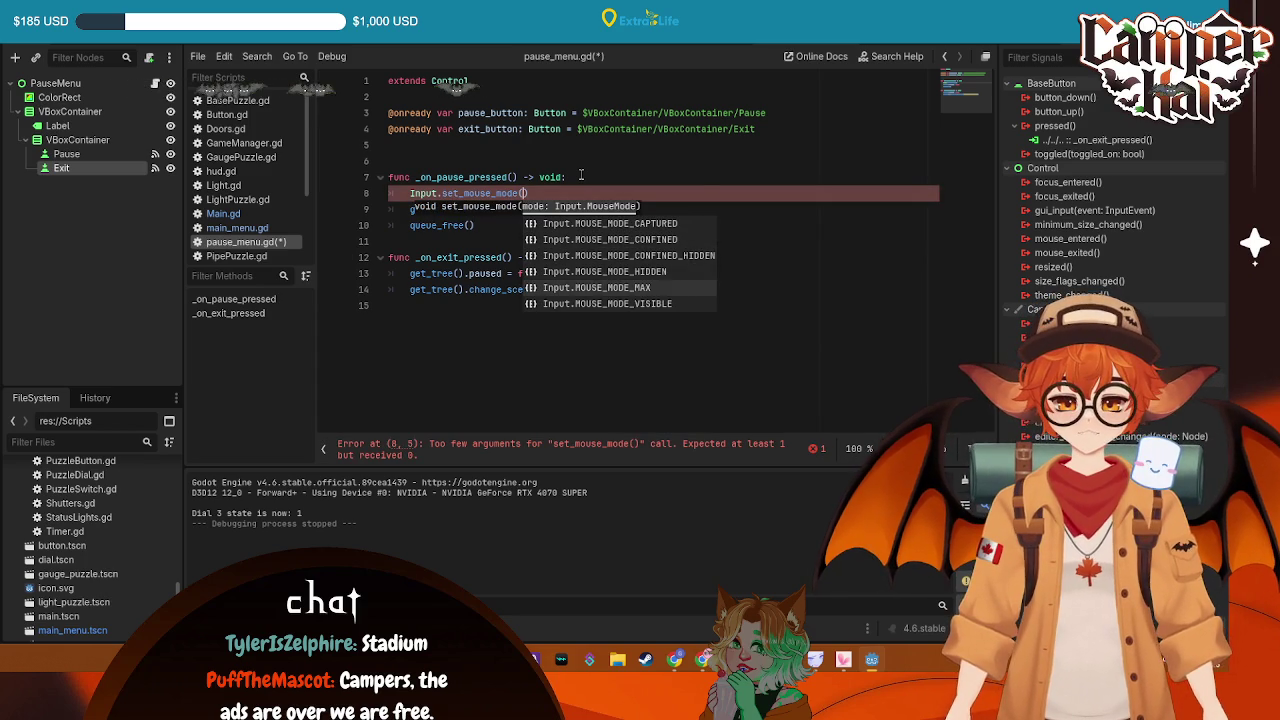
key(Return)
key(ctrl+s)
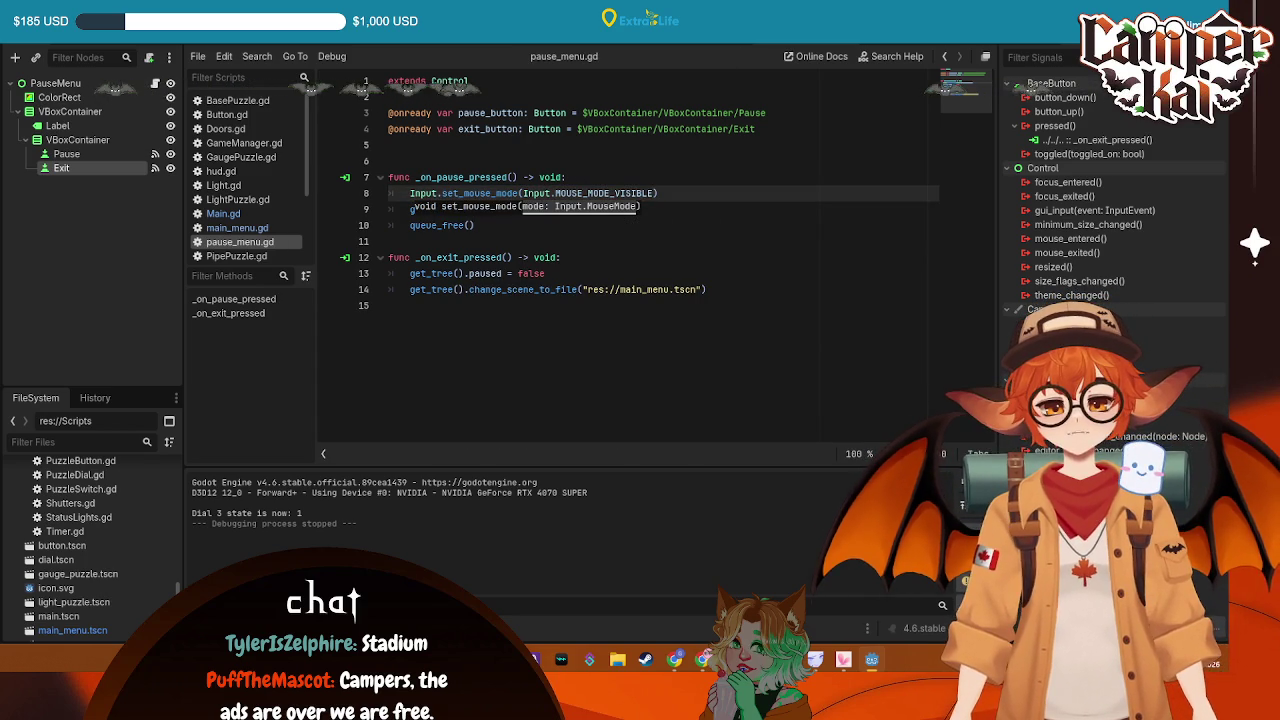
Delete that set_mouse_mode line, save pause_menu.gd, and return to Main.gd's spawn_pause_menu
click(807, 233)
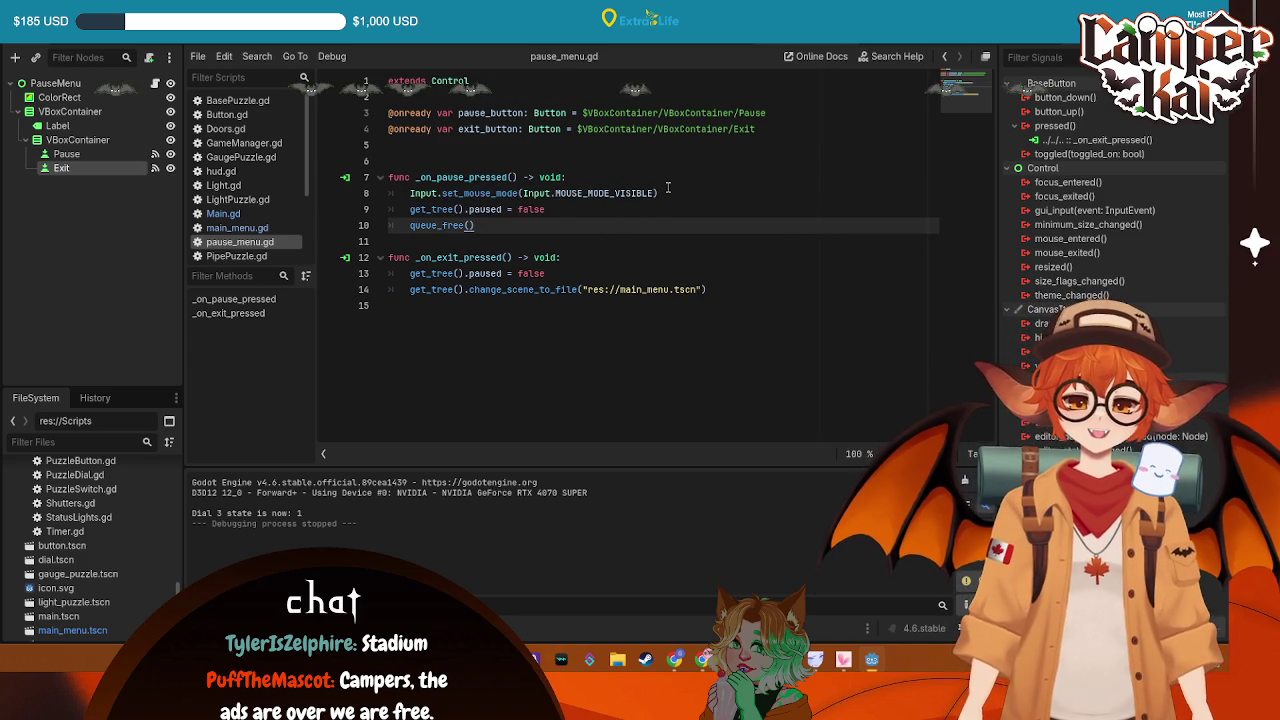
drag(667, 192, 409, 193)
key(ctrl+c)
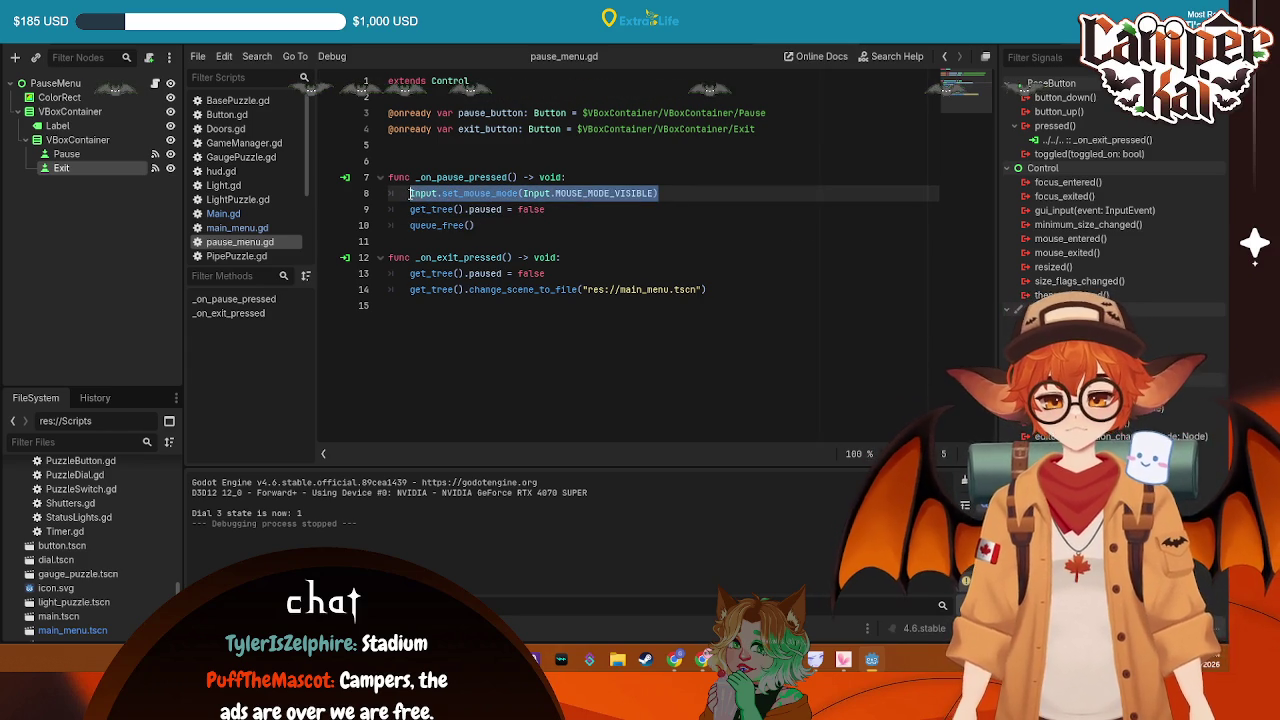
key(BackSpace)
key(BackSpace)
key(BackSpace)
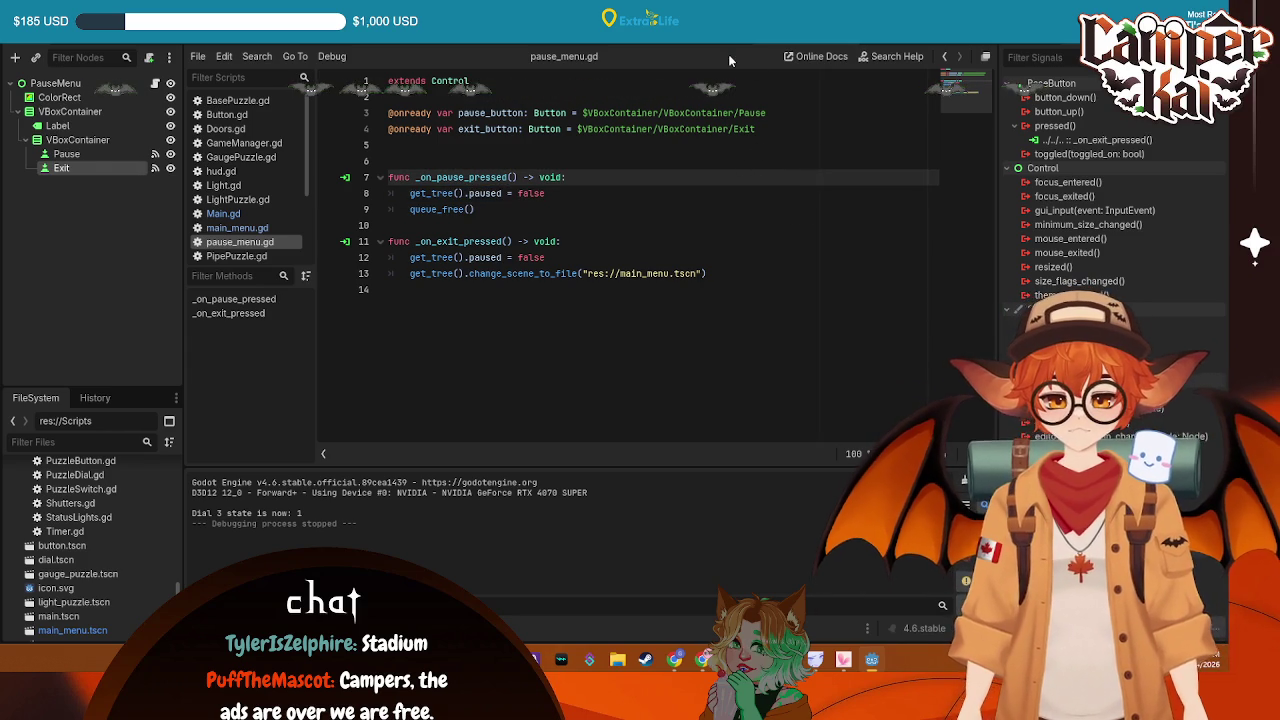
key(ctrl+s)
click(726, 45)
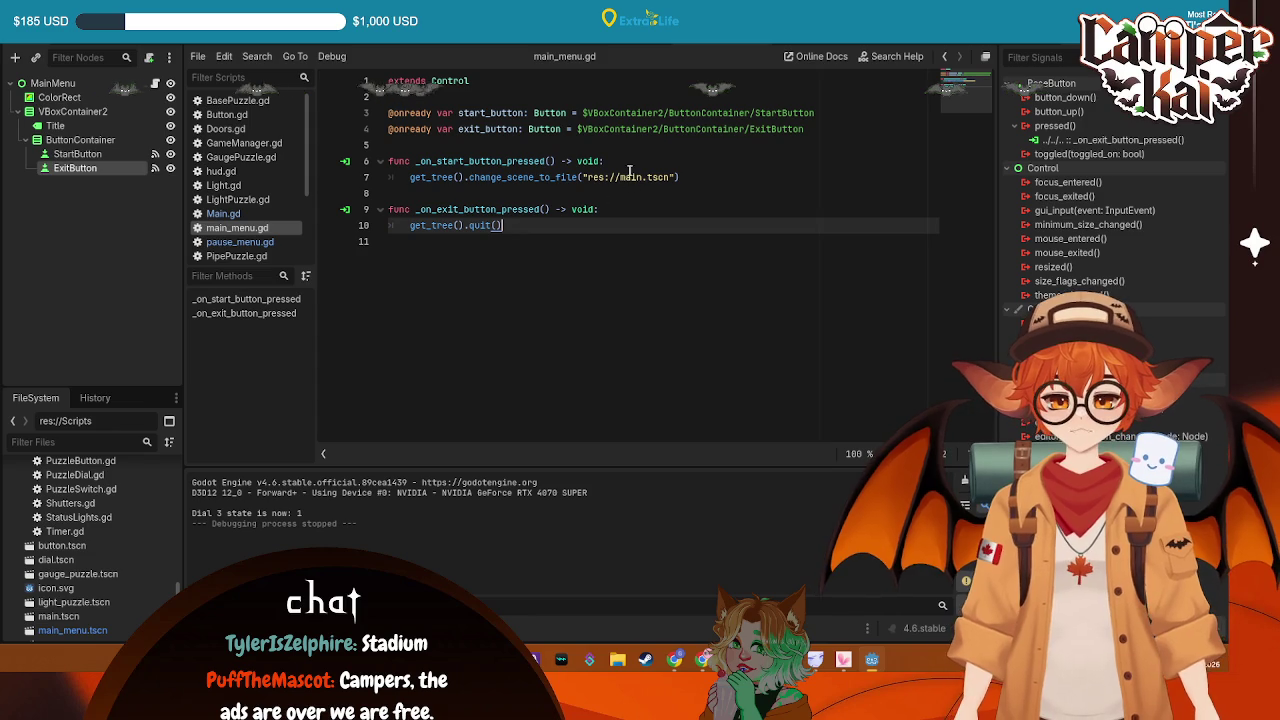
click(222, 213)
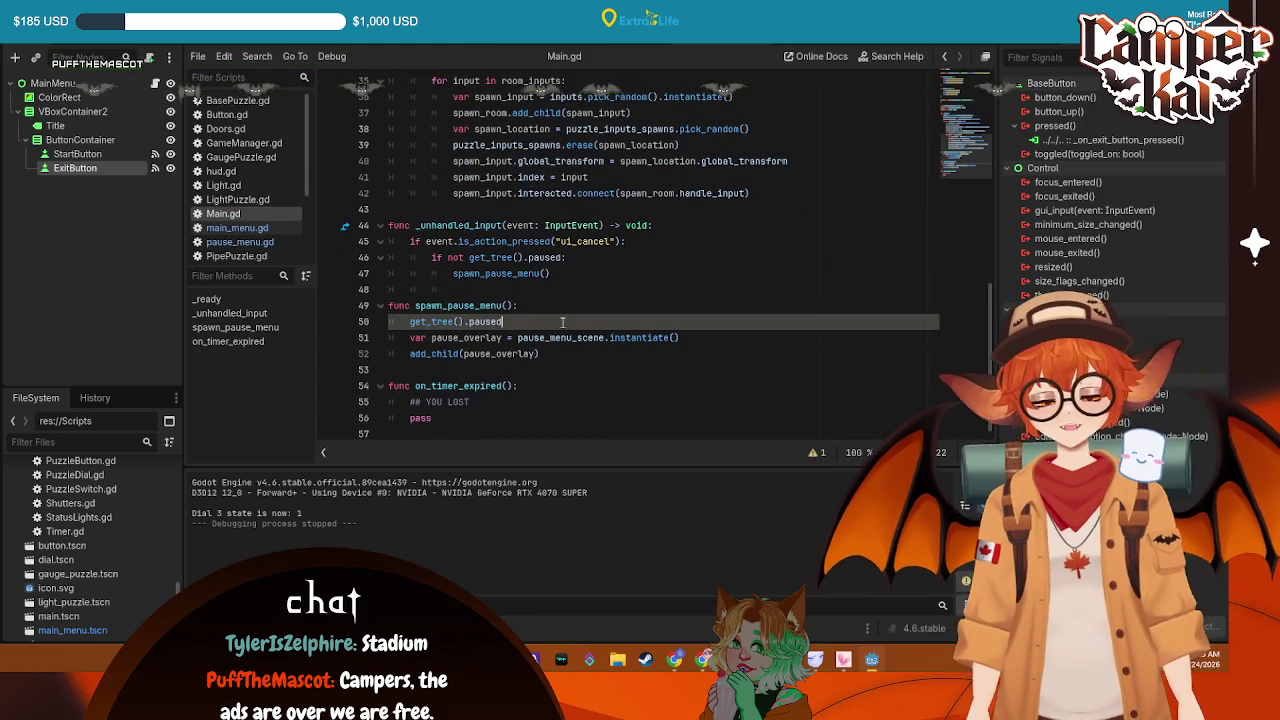
Paste Input.set_mouse_mode(Input.MOUSE_MODE_VISIBLE) below get_tree().paused, then run and test pausing once
key(Return)
key(ctrl+v)
key(F5)
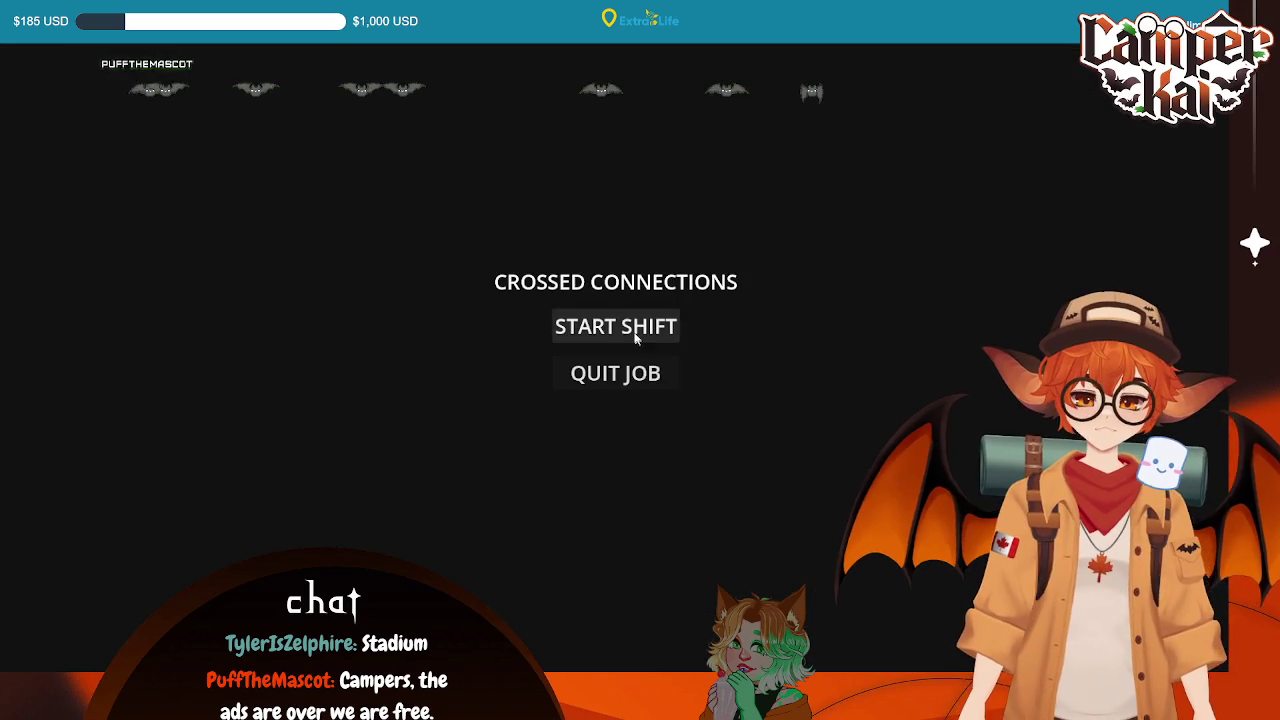
click(636, 340)
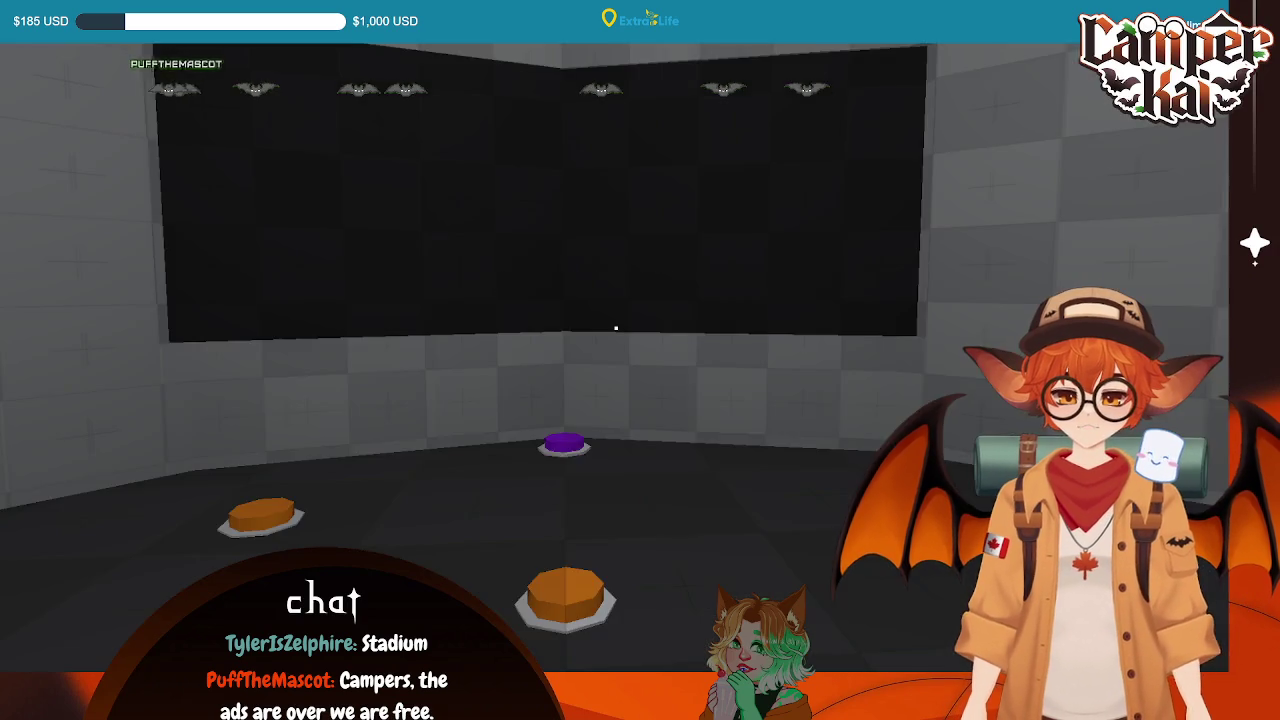
key(Escape)
click(614, 371)
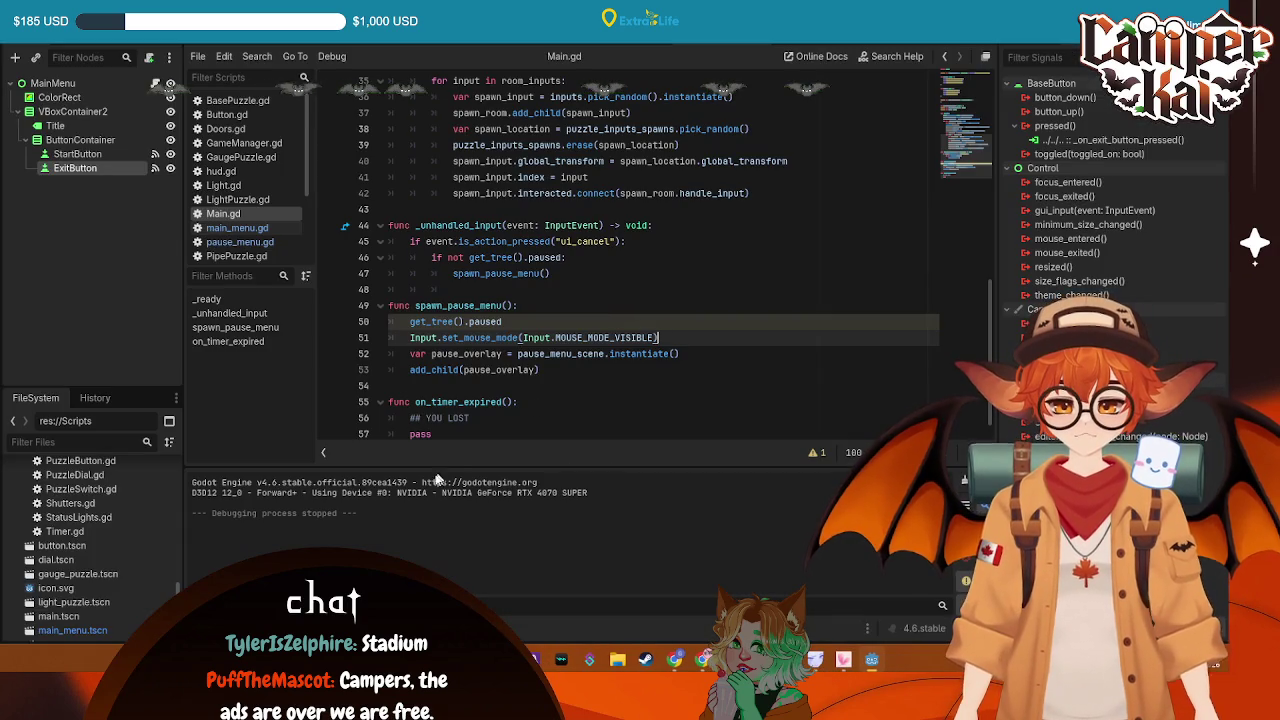
Rerun the game to test pause, unpause, exit to menu and quit, then save
click(990, 45)
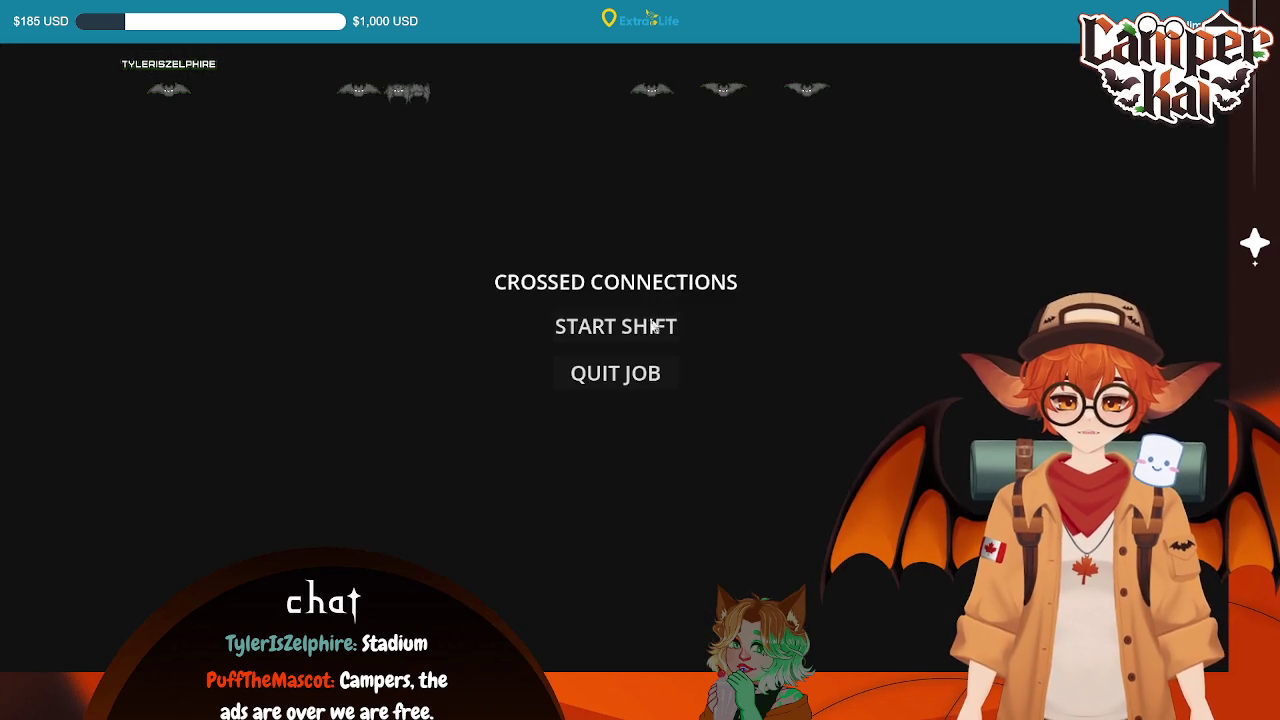
click(660, 325)
key(Escape)
click(584, 324)
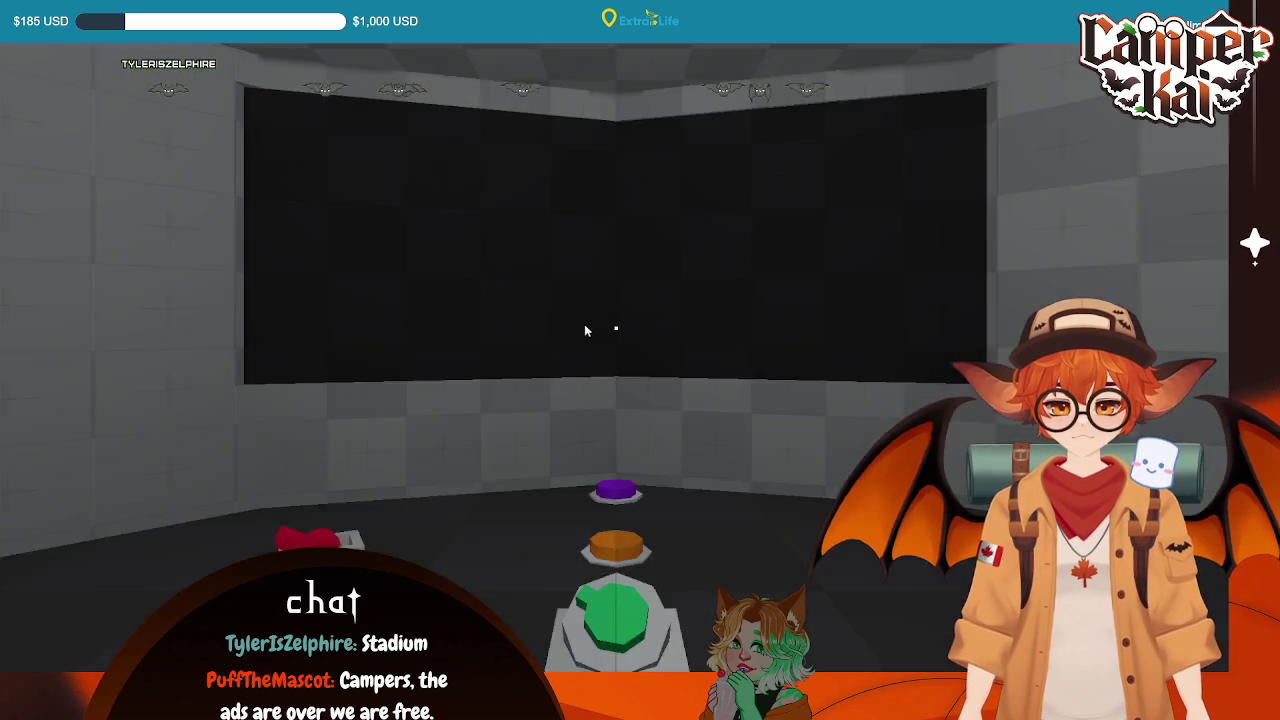
key(Escape)
click(612, 371)
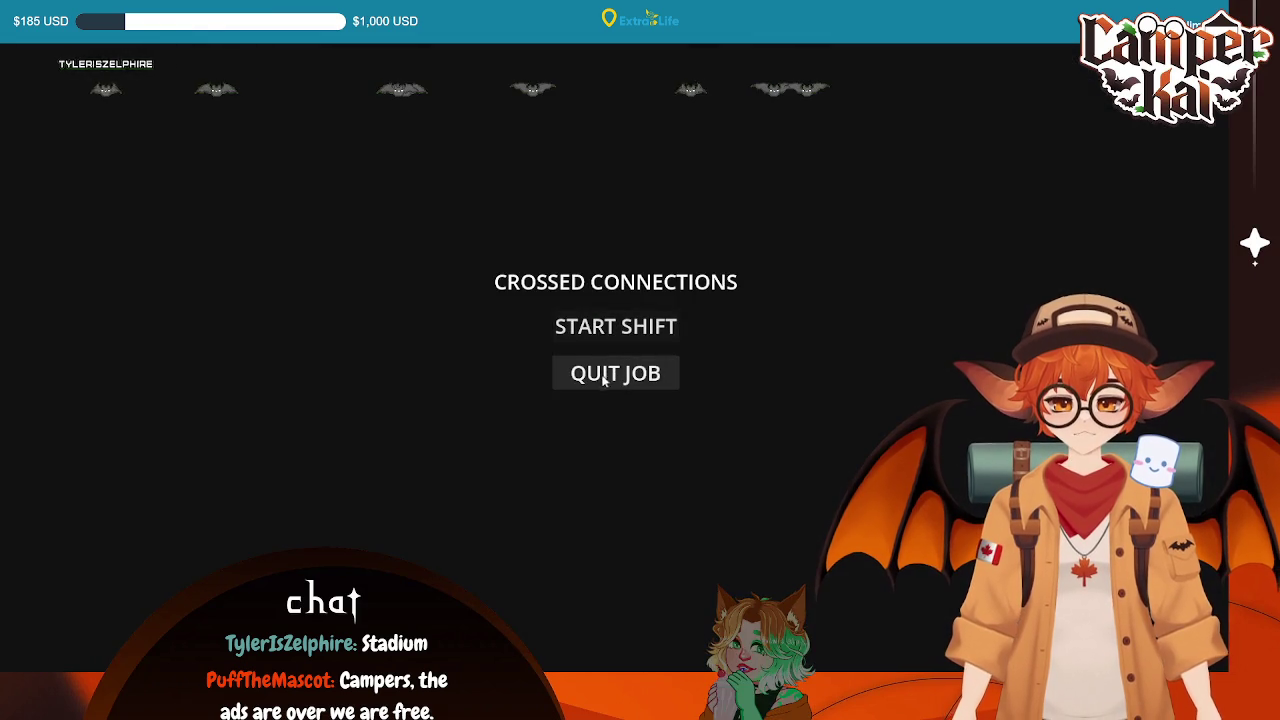
click(615, 372)
key(ctrl+s)
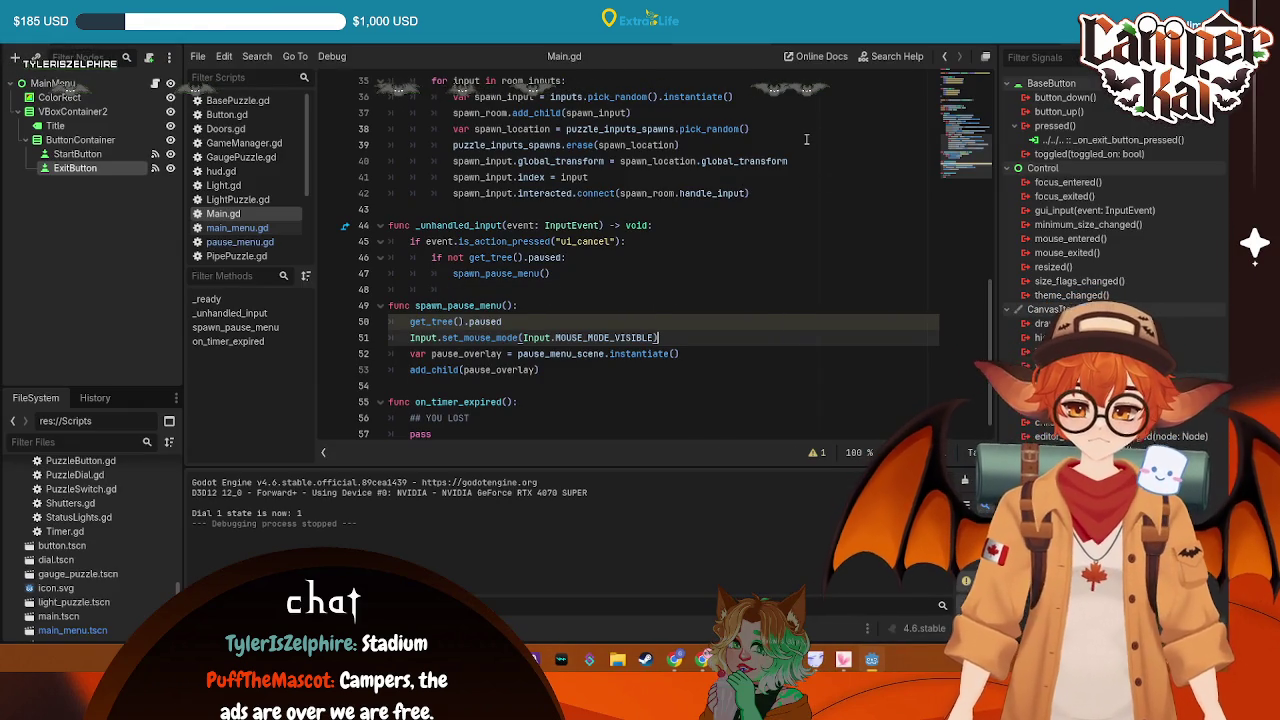
scroll(737, 221, down, 1)
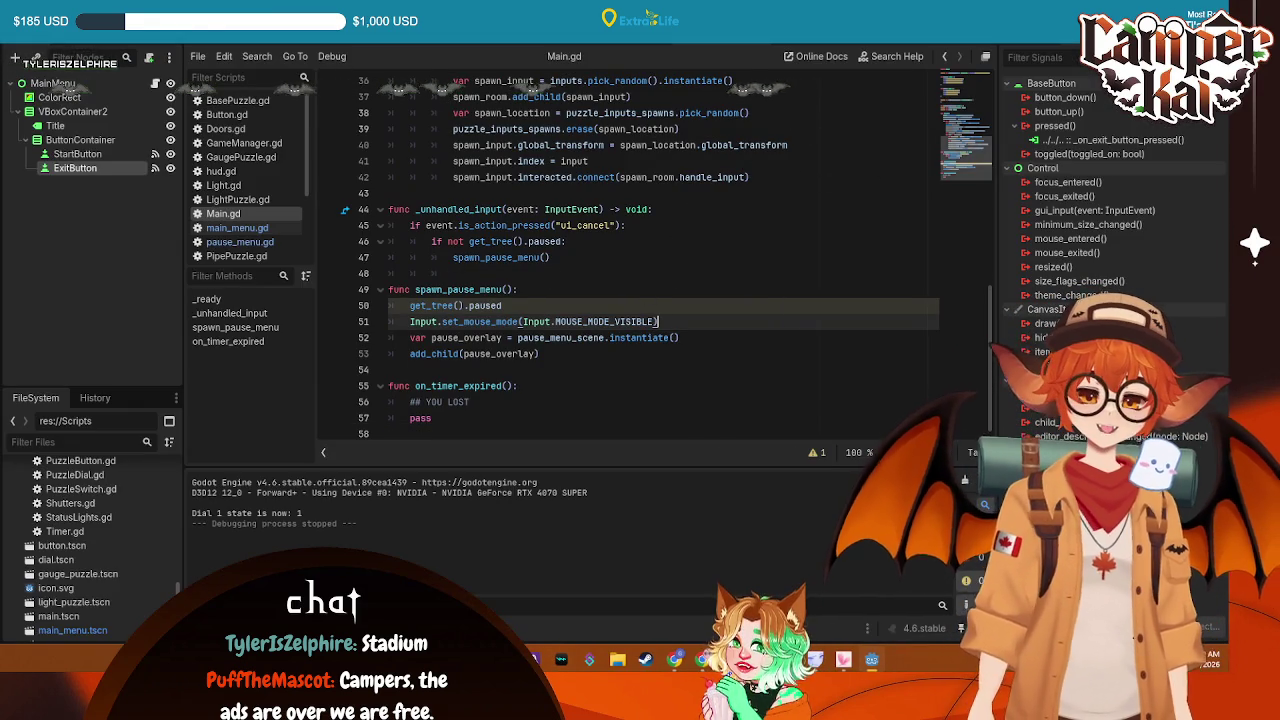
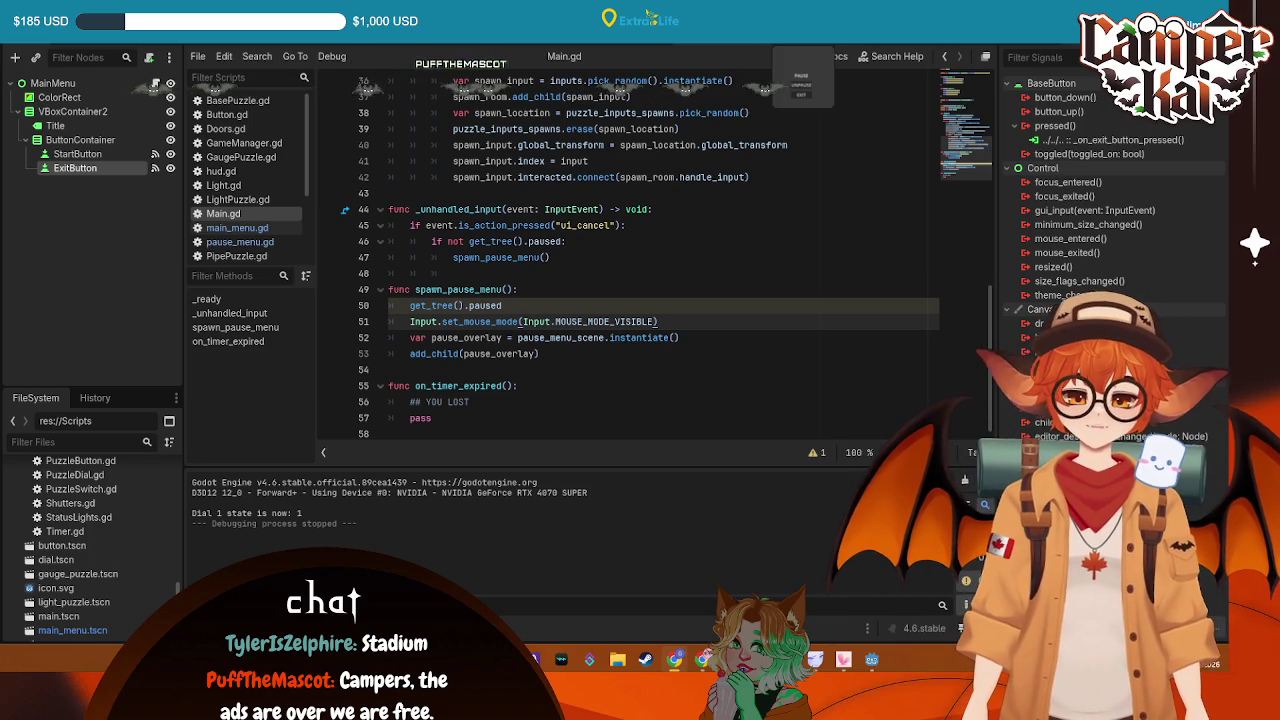
Save a copy of the pause menu scene as win_menu.tscn
key(ctrl+Tab)
key(ctrl+Tab)
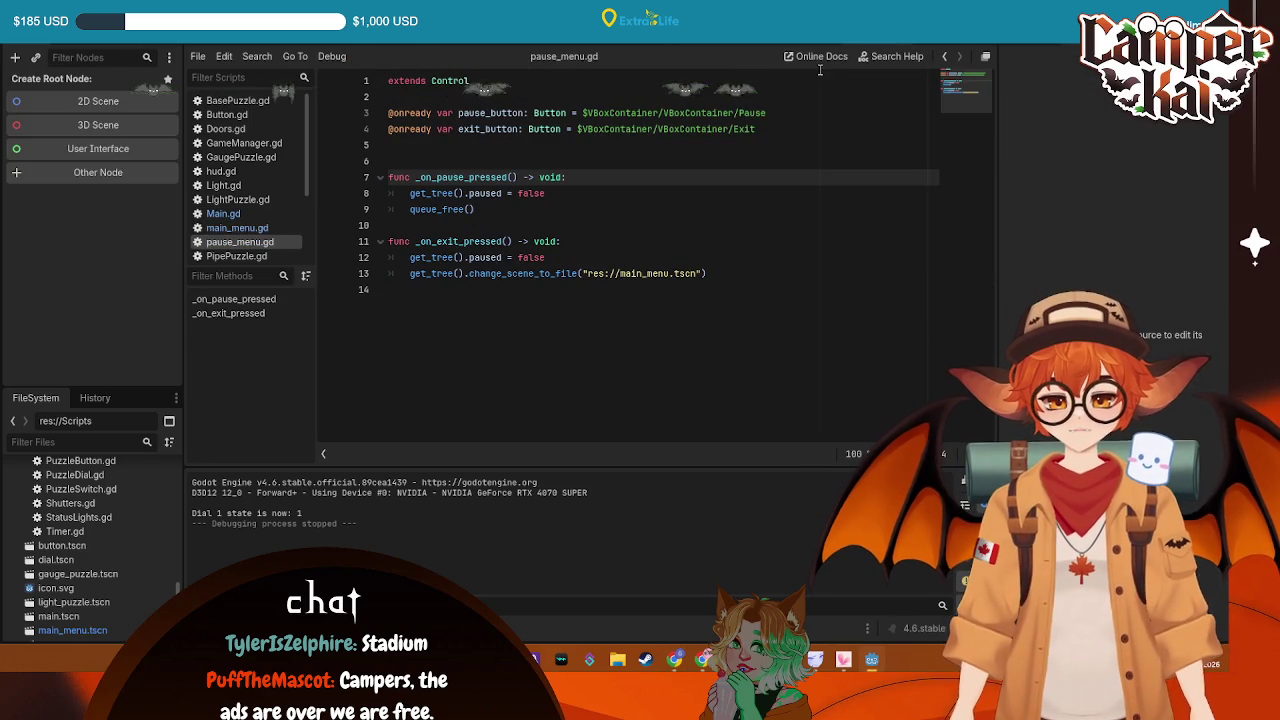
click(895, 43)
right_click(895, 43)
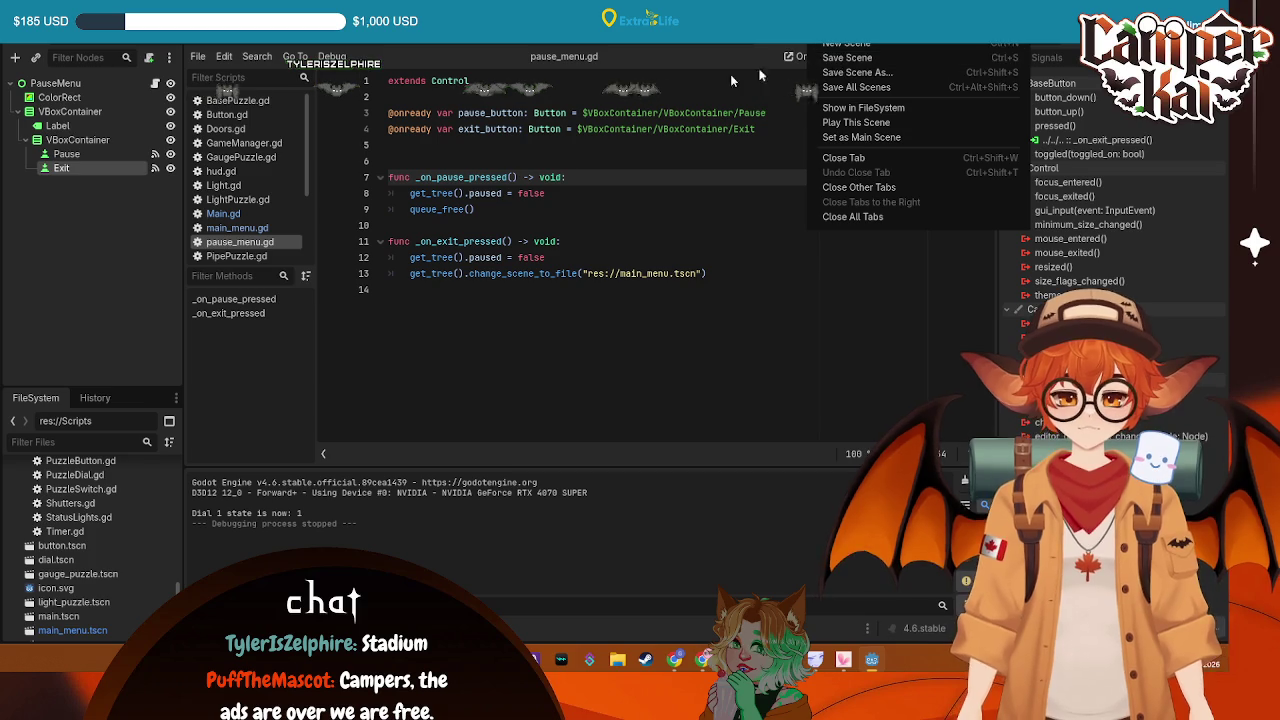
click(62, 170)
click(25, 12)
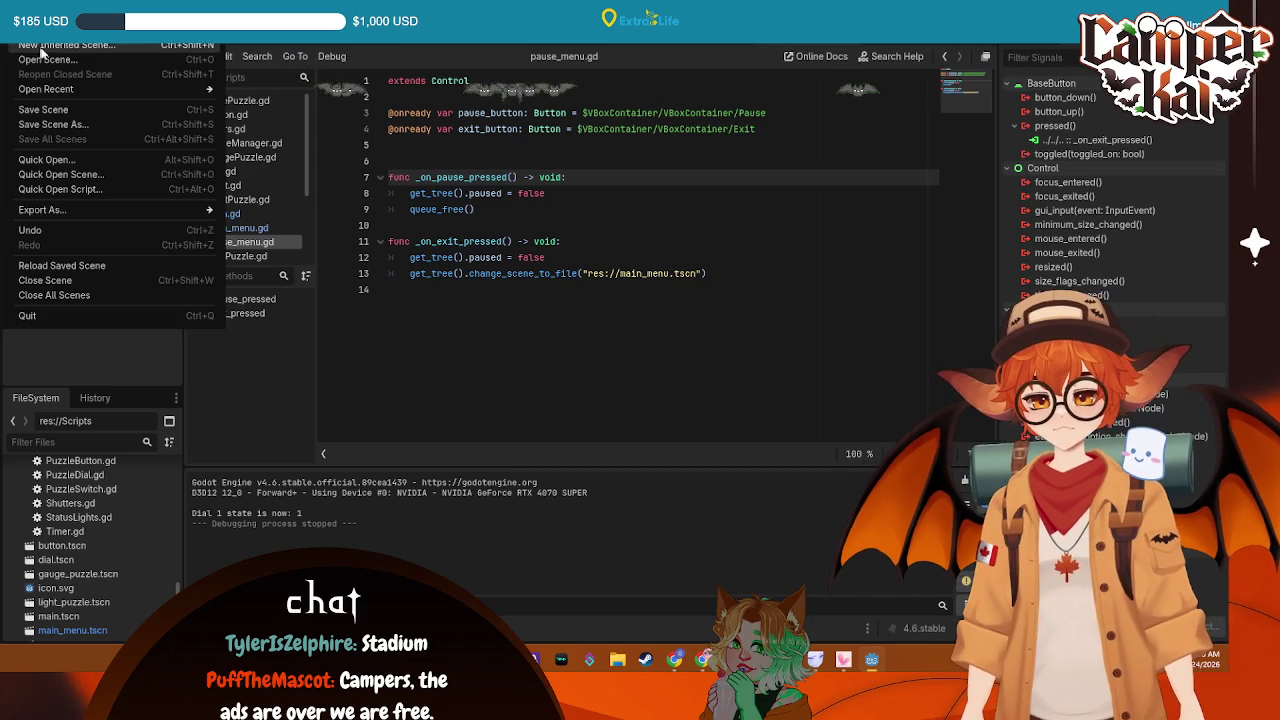
click(62, 125)
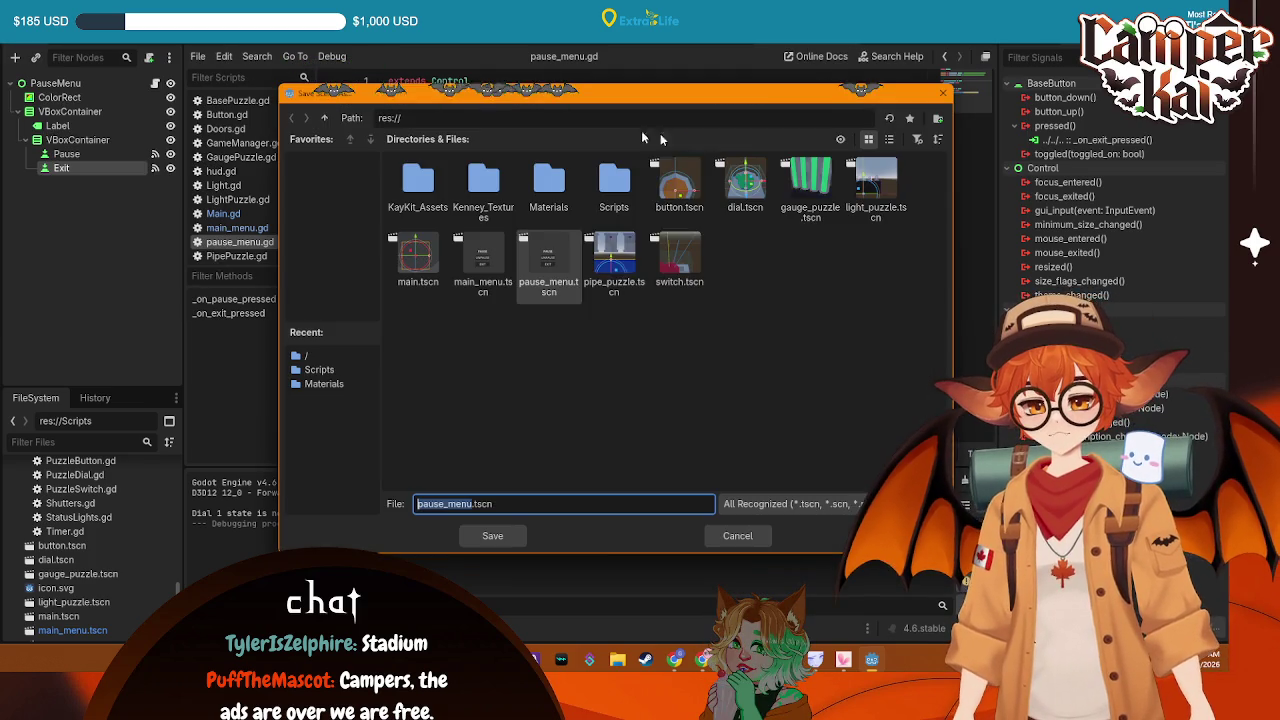
click(446, 505)
text(exit)
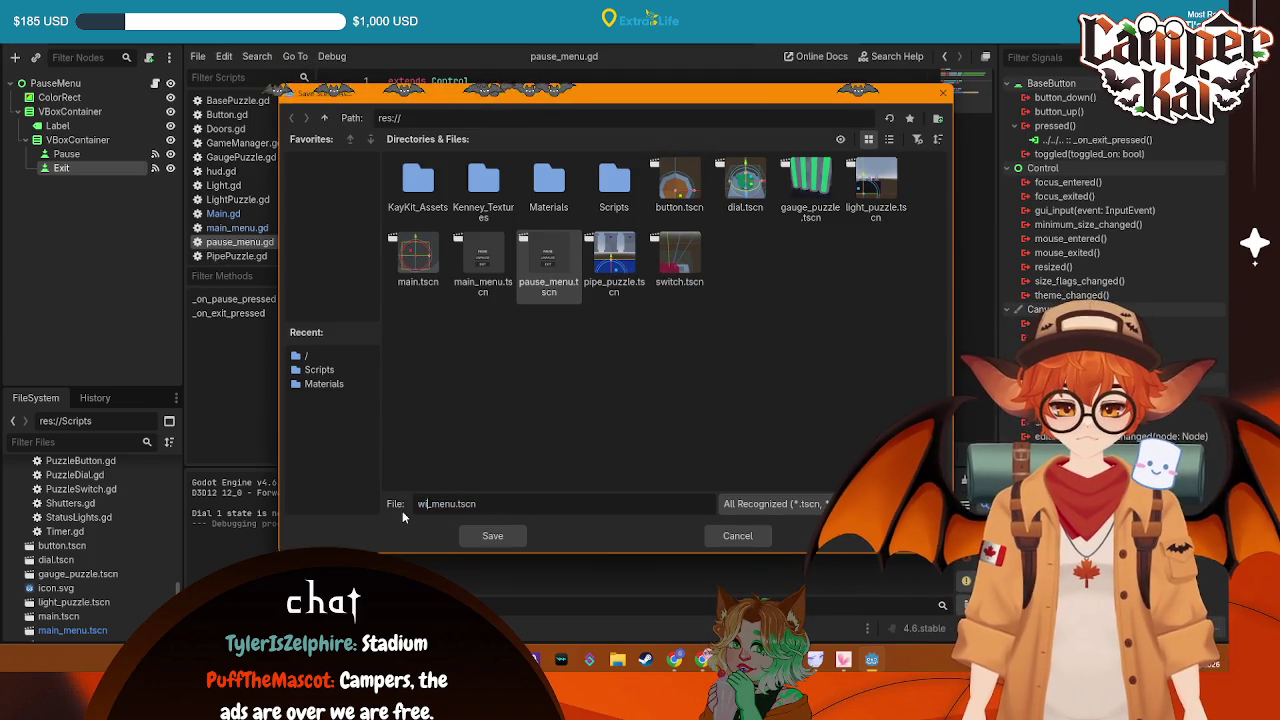
click(490, 535)
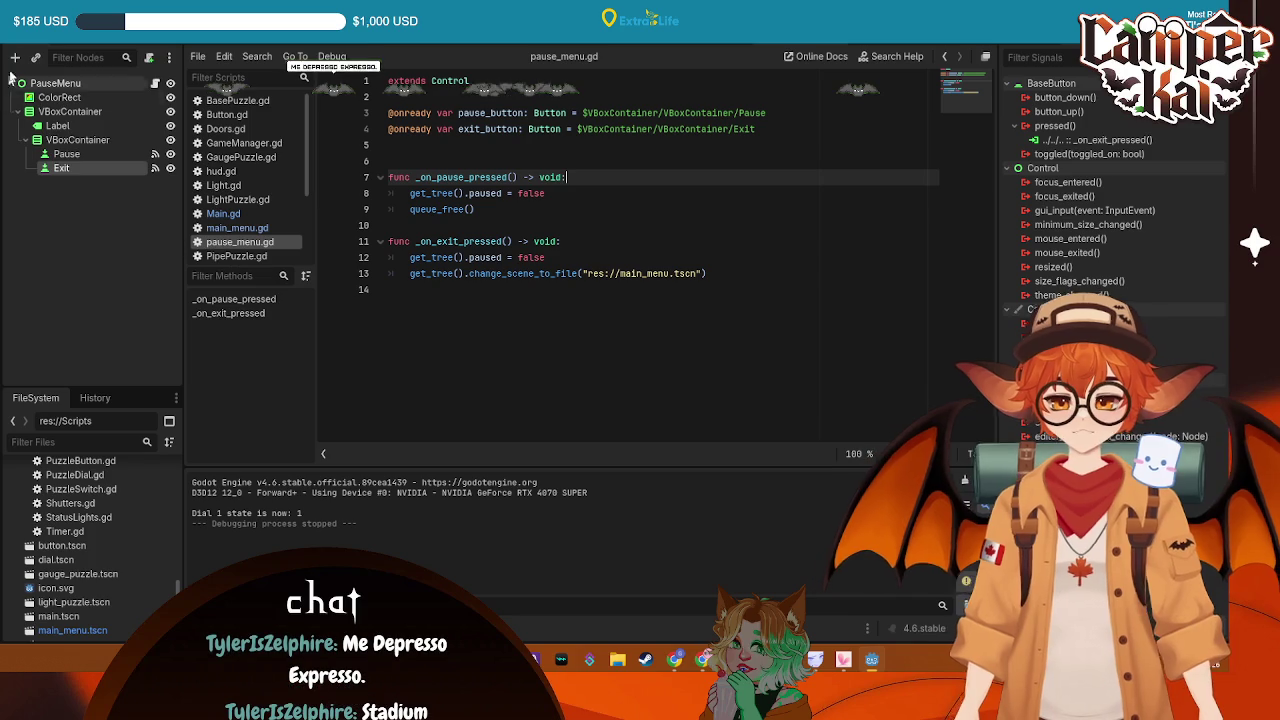
Save another copy as lose_menu.tscn, then close the scene
click(24, 30)
click(90, 125)
drag(446, 505, 377, 503)
key(BackSpace)
text(lose)
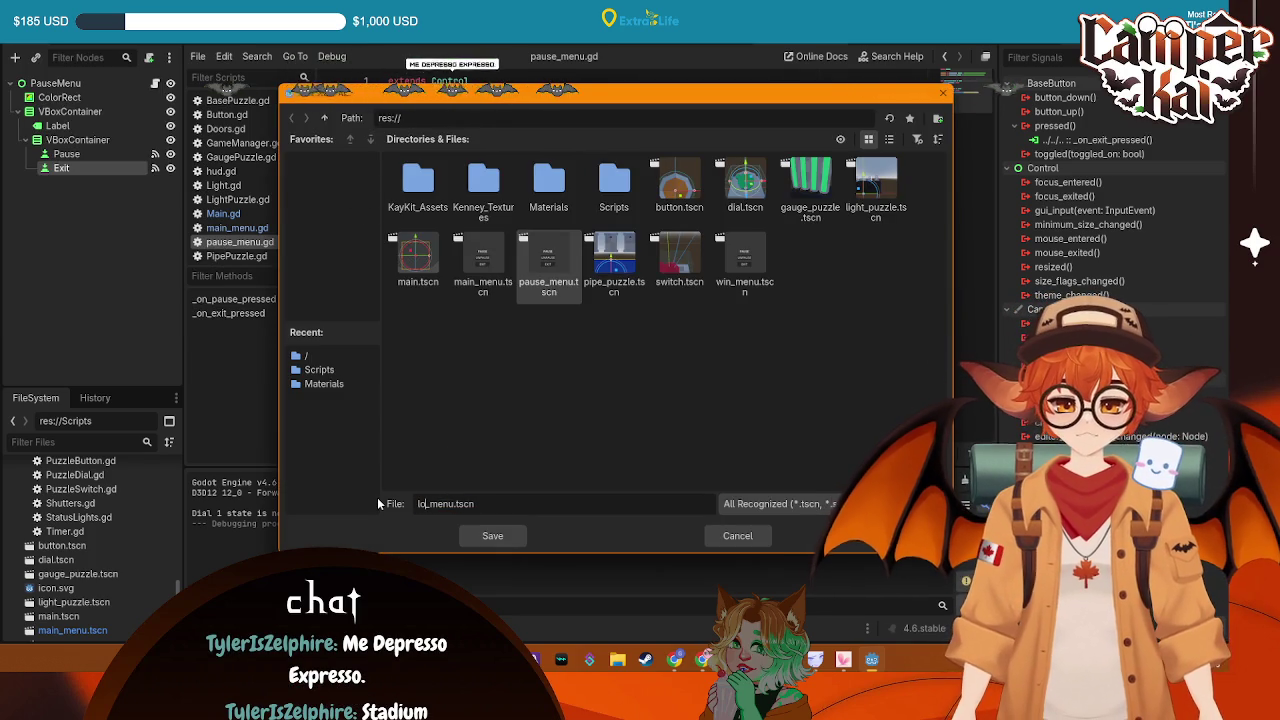
click(492, 535)
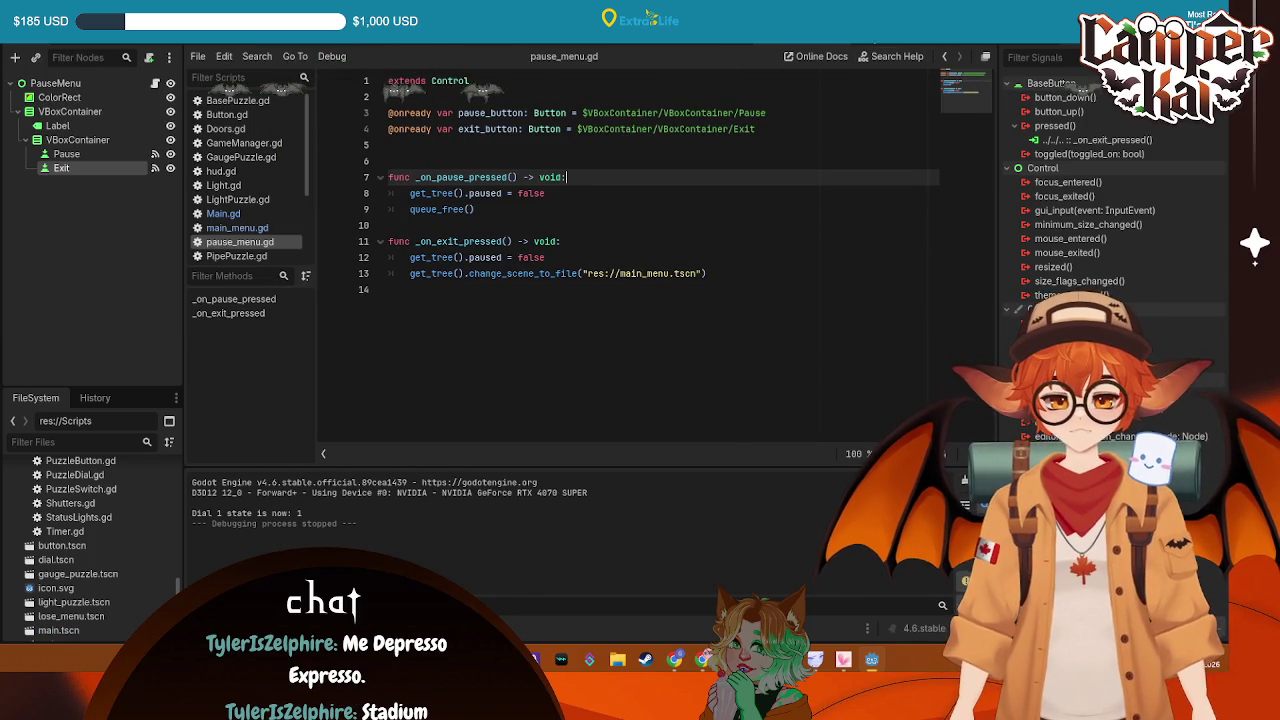
key(ctrl+n)
scroll(85, 549, down, 2)
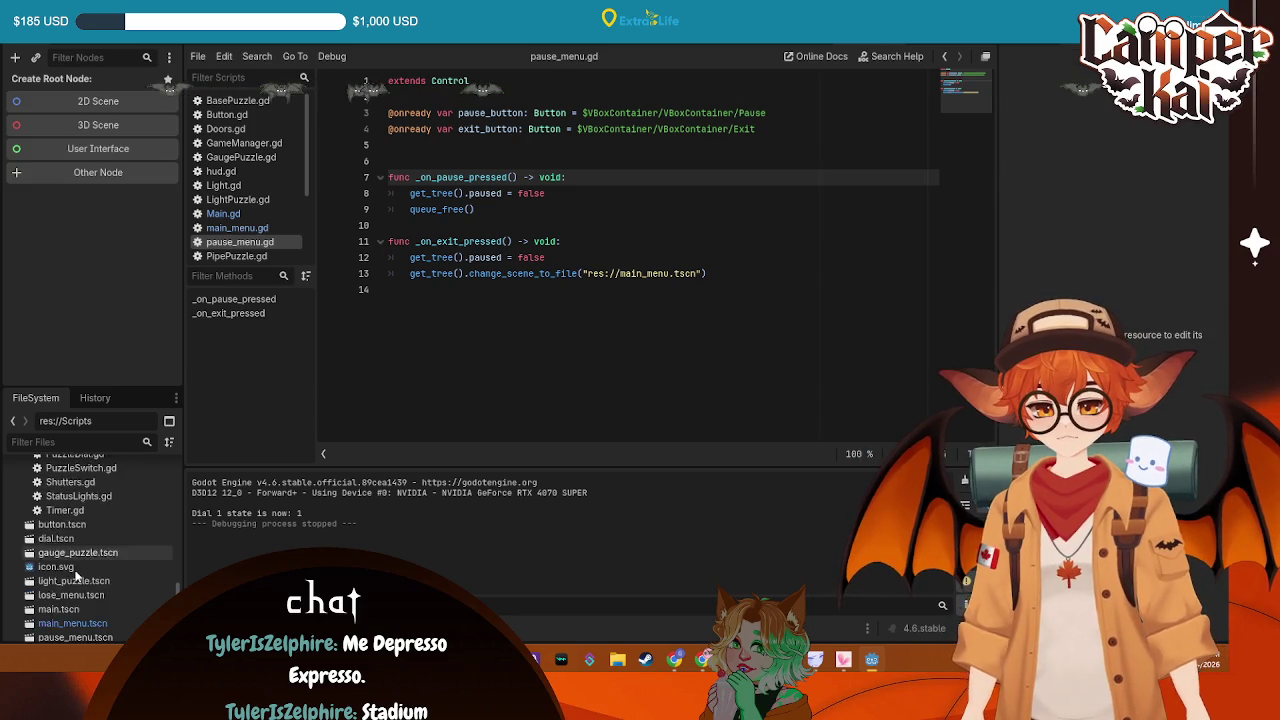
Close the Button and Light scenes and cycle back to the pause menu scene
key(ctrl+w)
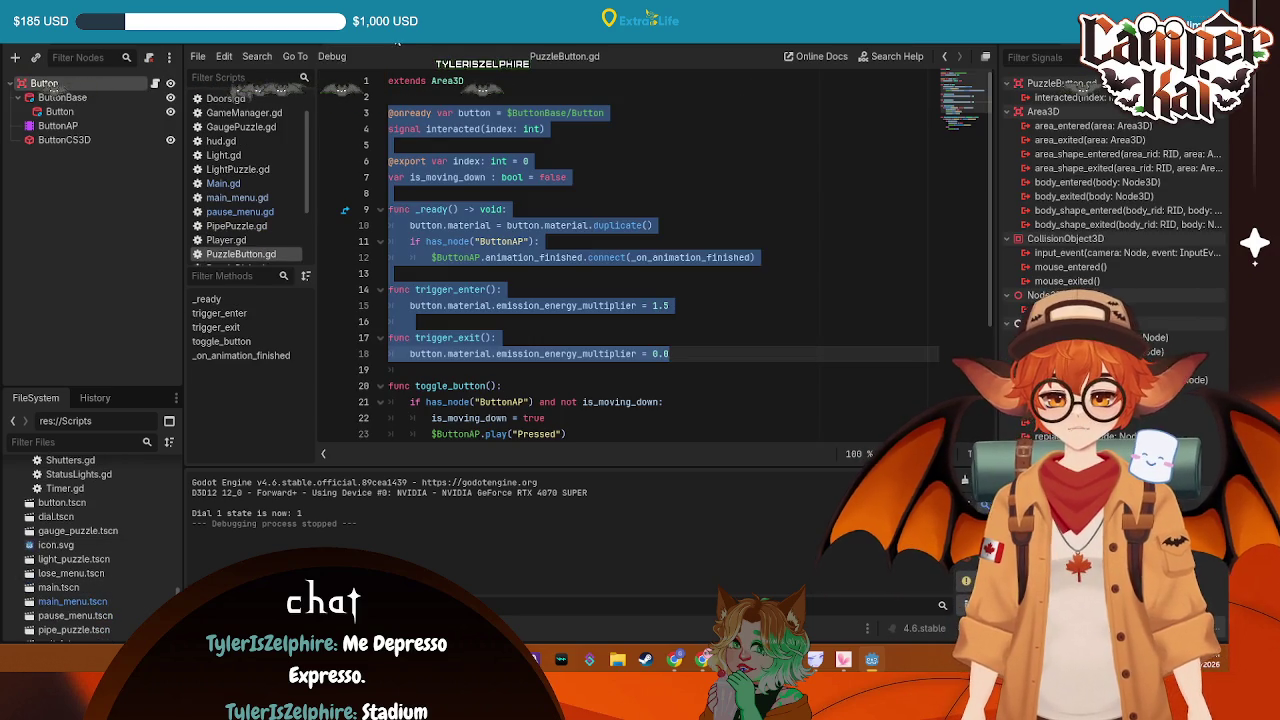
key(ctrl+w)
key(ctrl+w)
key(ctrl+Tab)
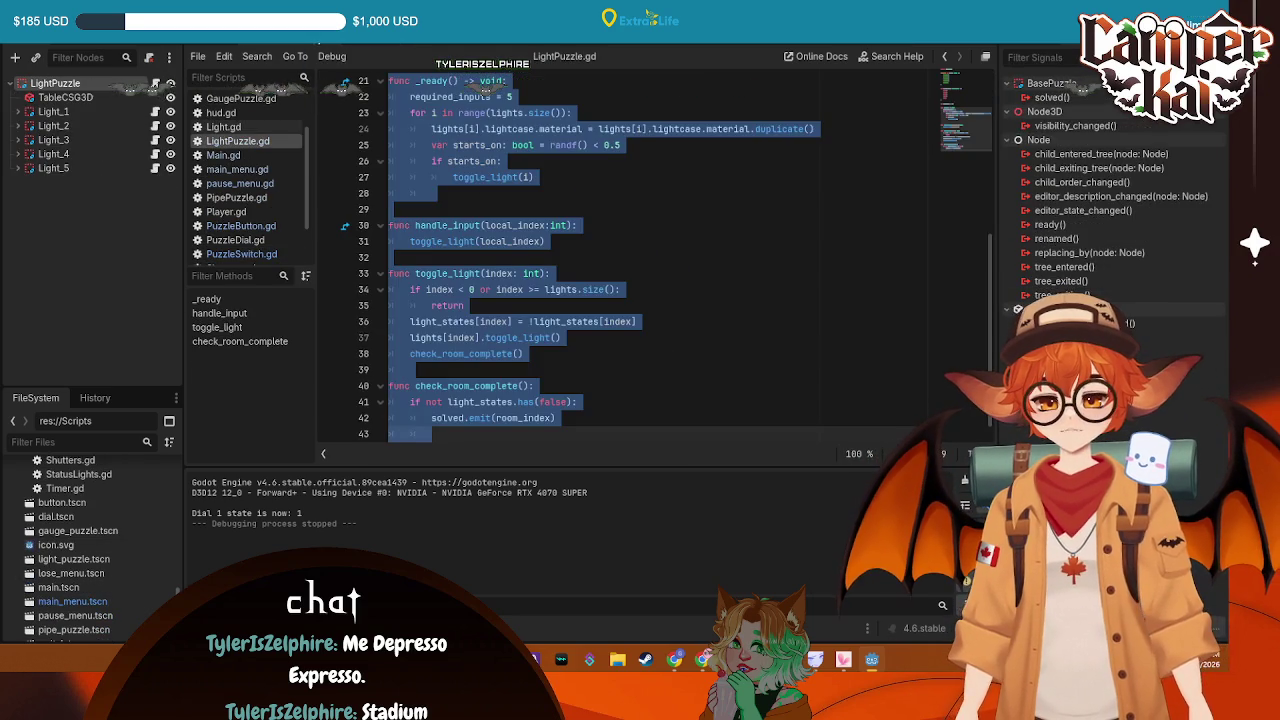
key(ctrl+Tab)
key(ctrl+Tab)
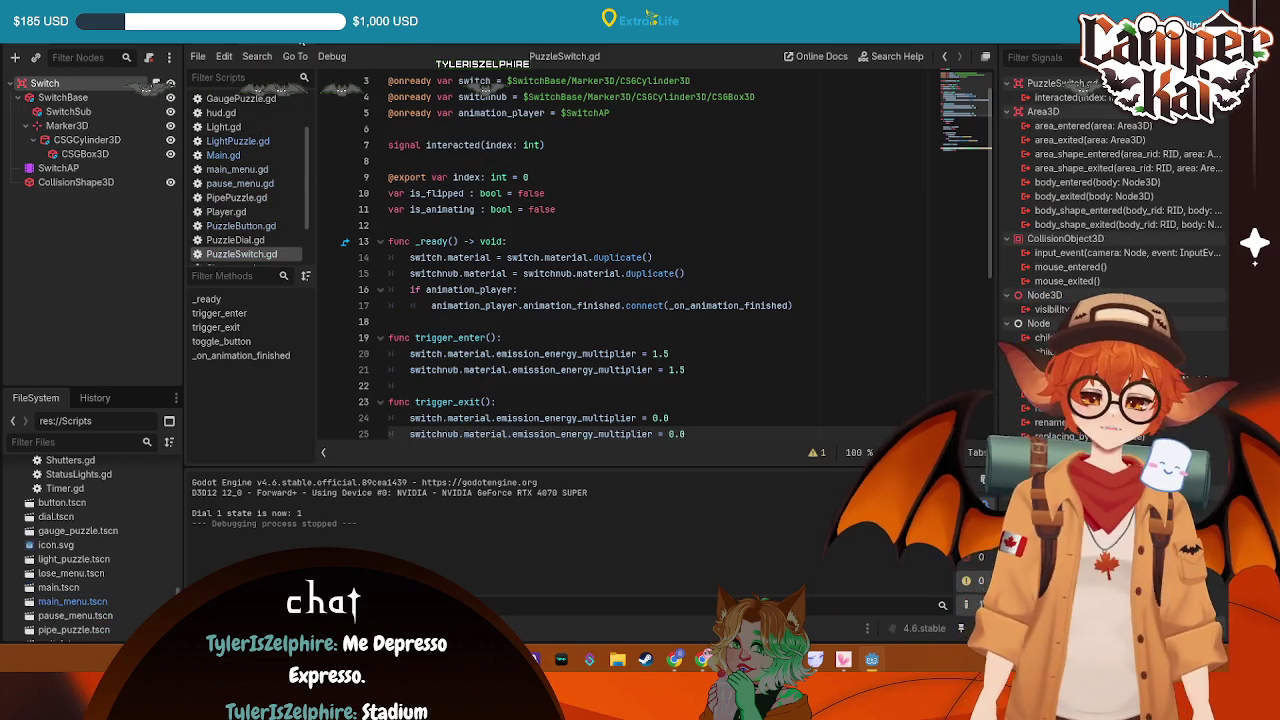
key(ctrl+w)
key(ctrl+Tab)
key(ctrl+Tab)
key(ctrl+Tab)
key(ctrl+Tab)
key(ctrl+Tab)
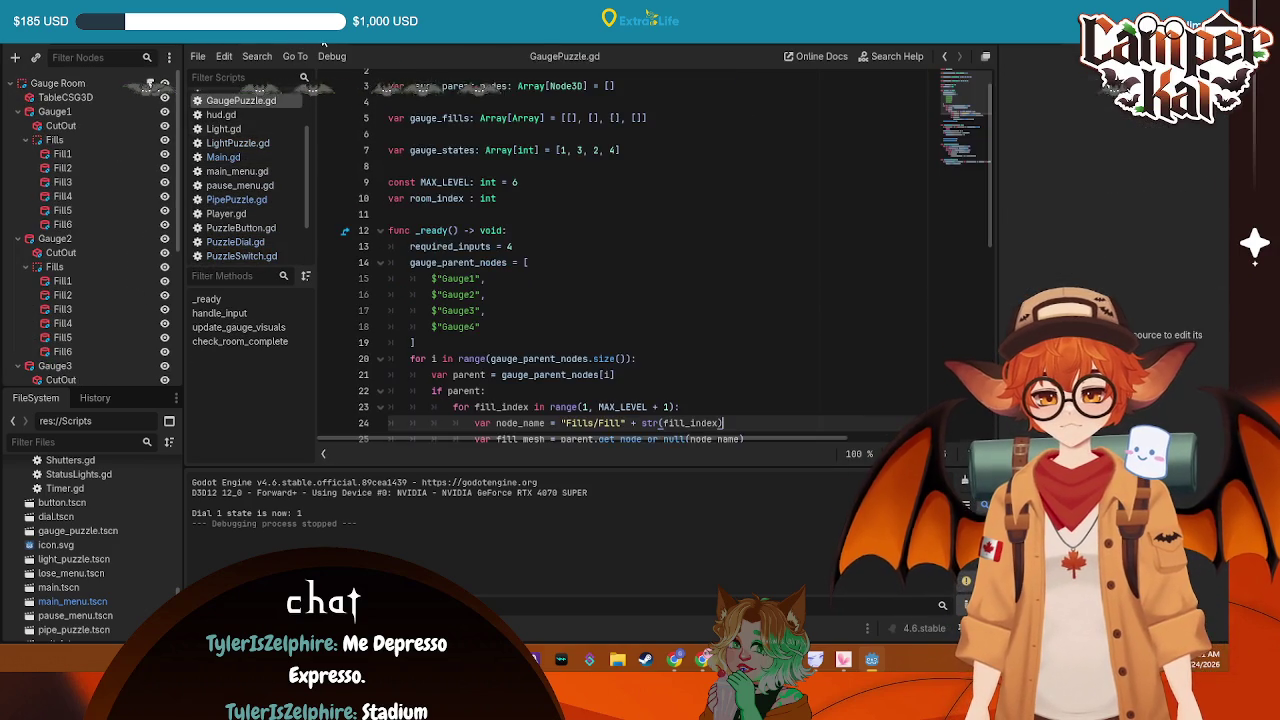
key(ctrl+Tab)
key(ctrl+Tab)
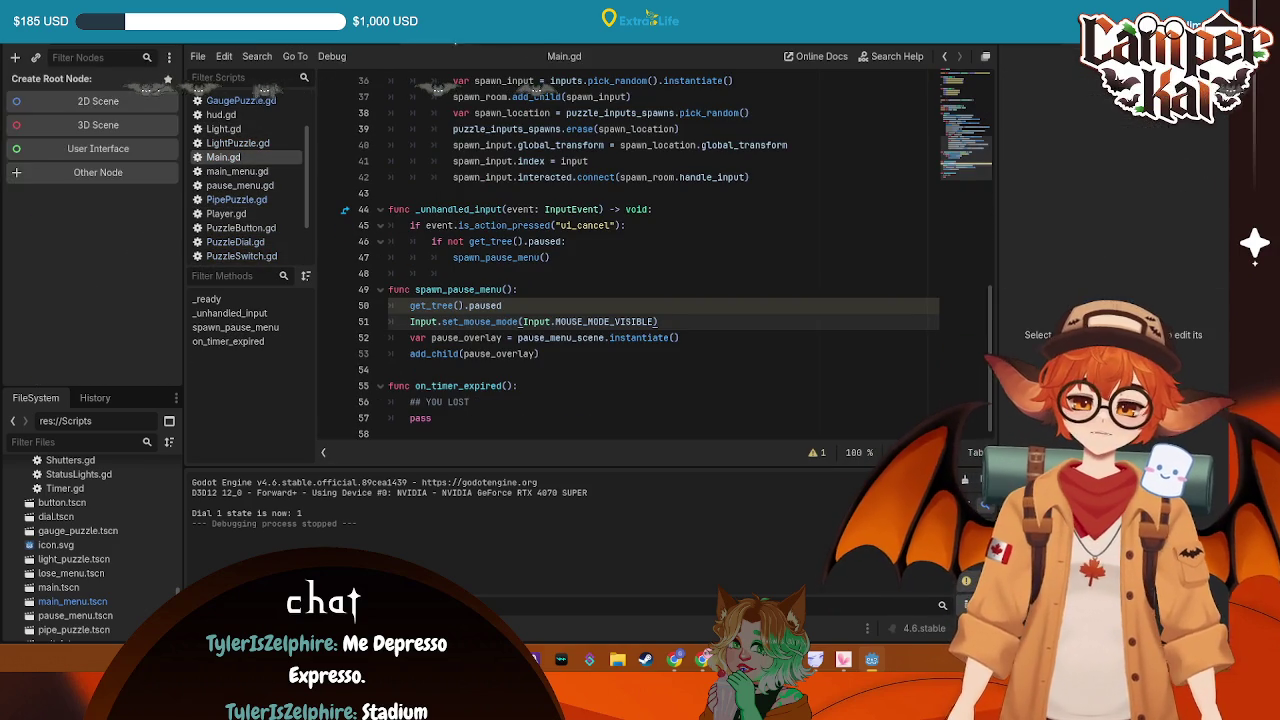
key(ctrl+Tab)
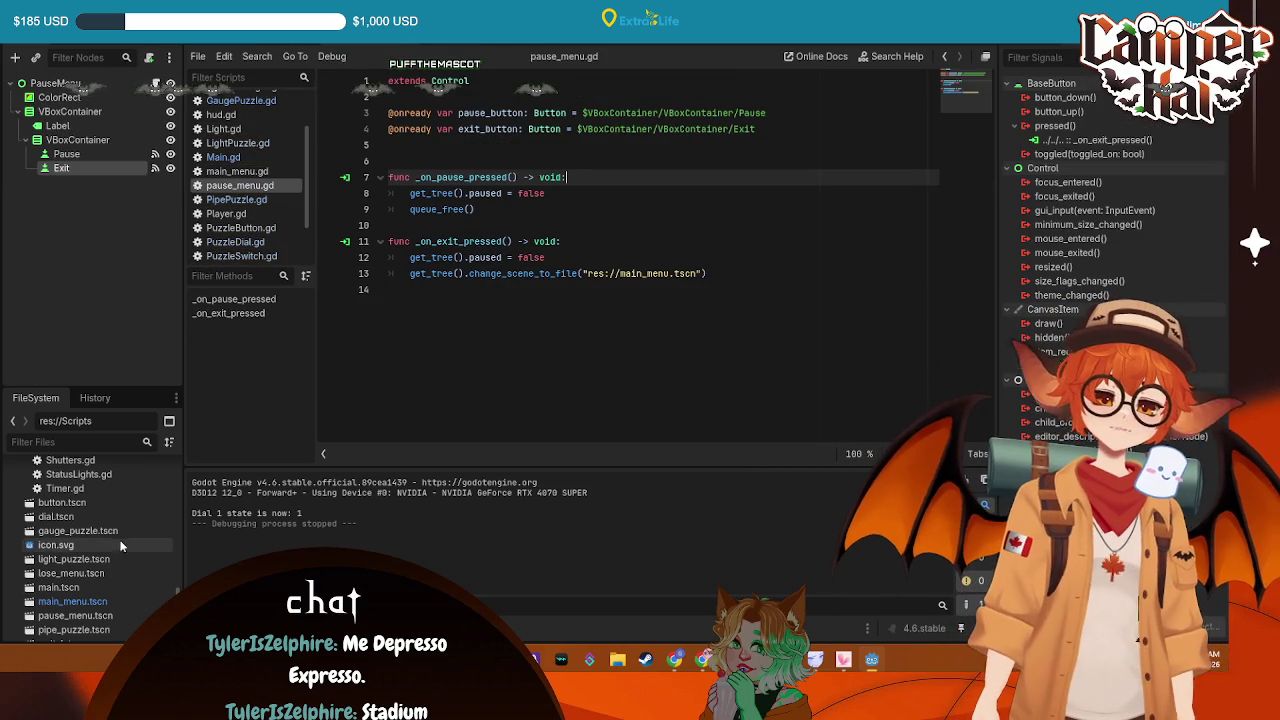
Select lose_menu.tscn in the FileSystem dock and leave the script editor
scroll(112, 559, up, 3)
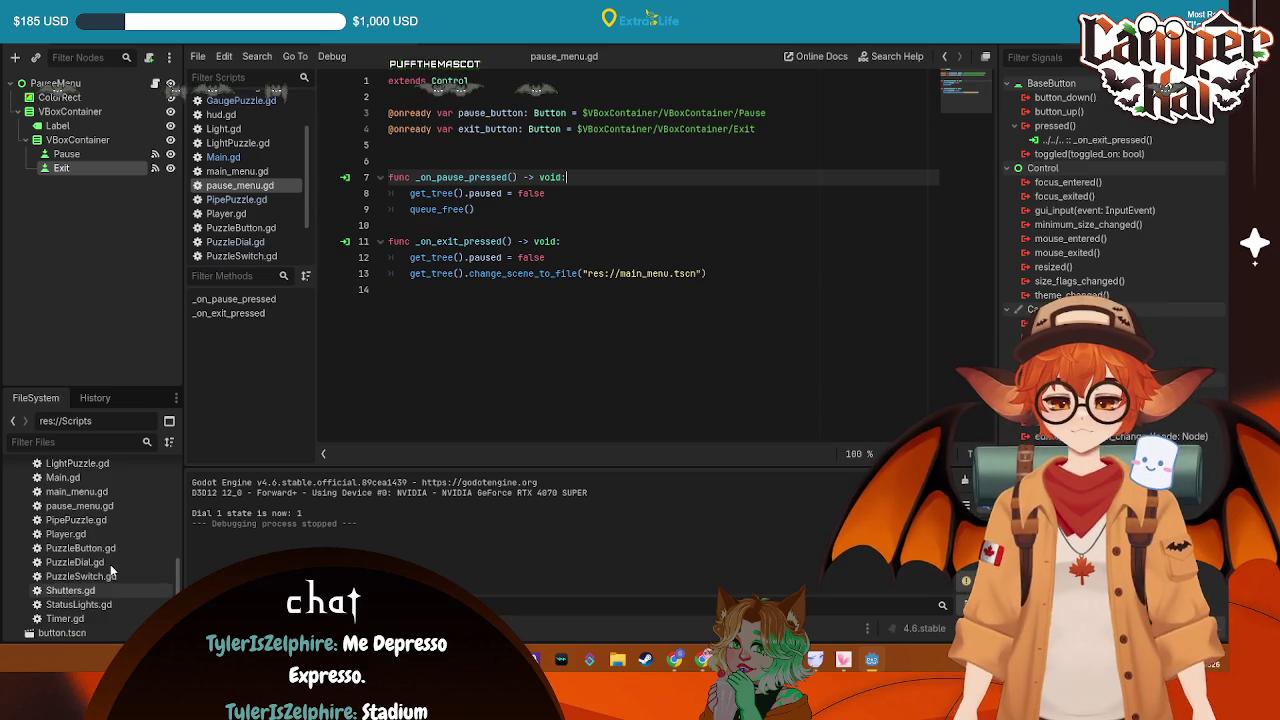
scroll(96, 551, down, 3)
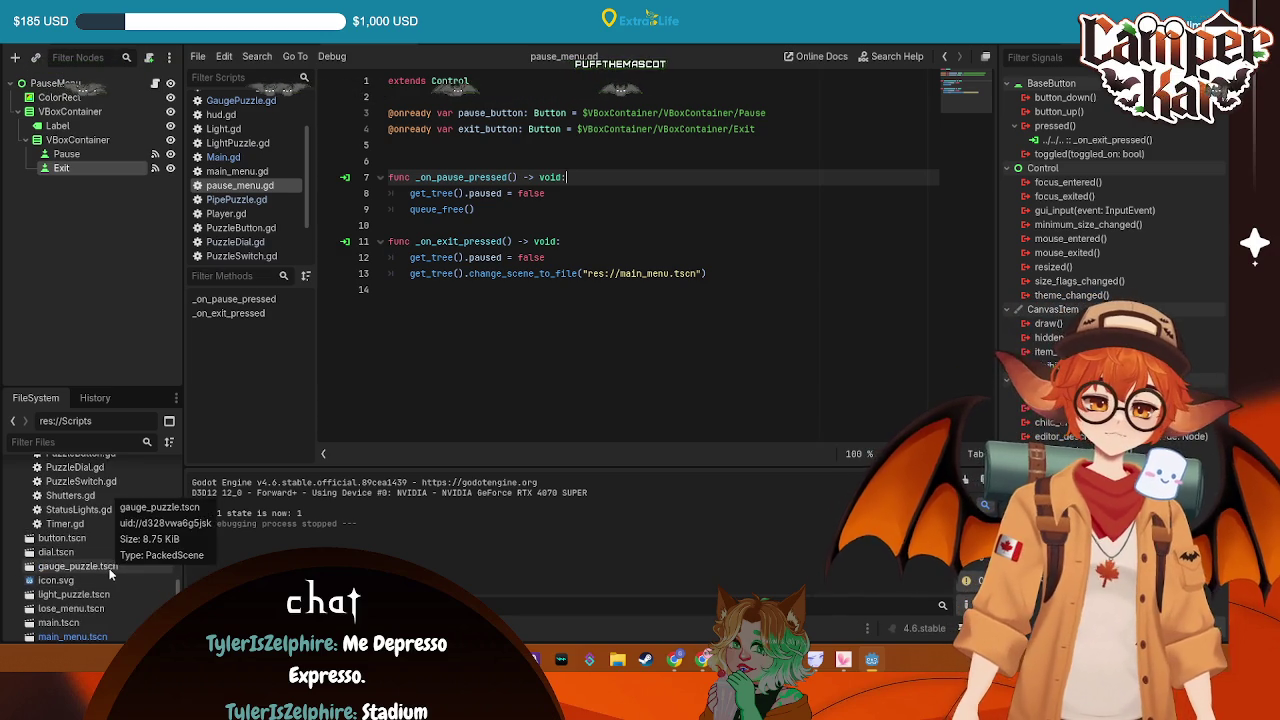
scroll(65, 545, up, 3)
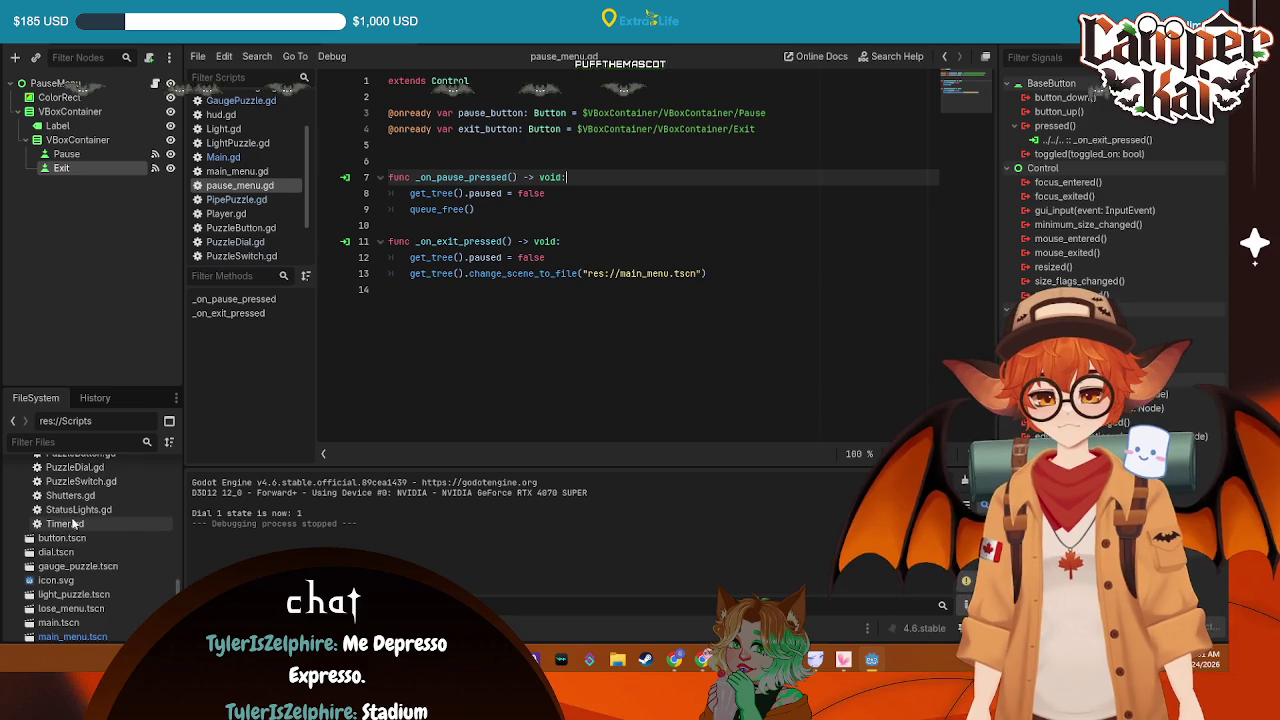
scroll(97, 510, down, 3)
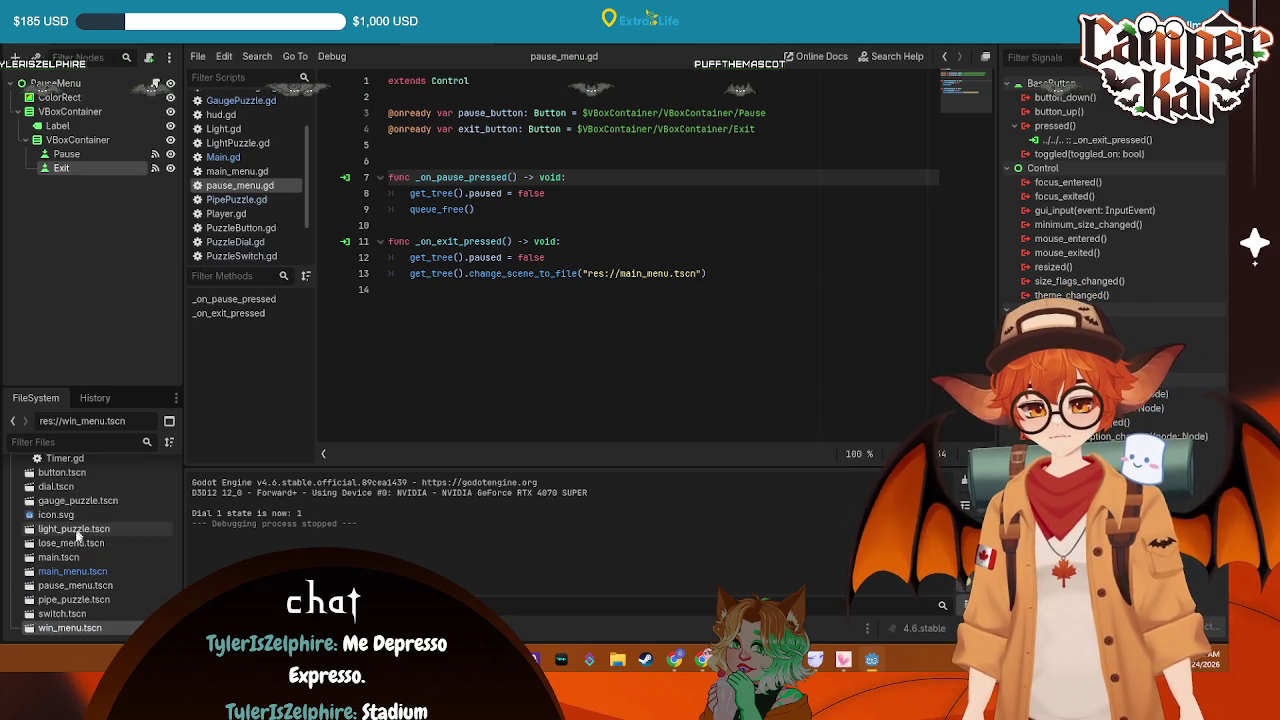
click(72, 543)
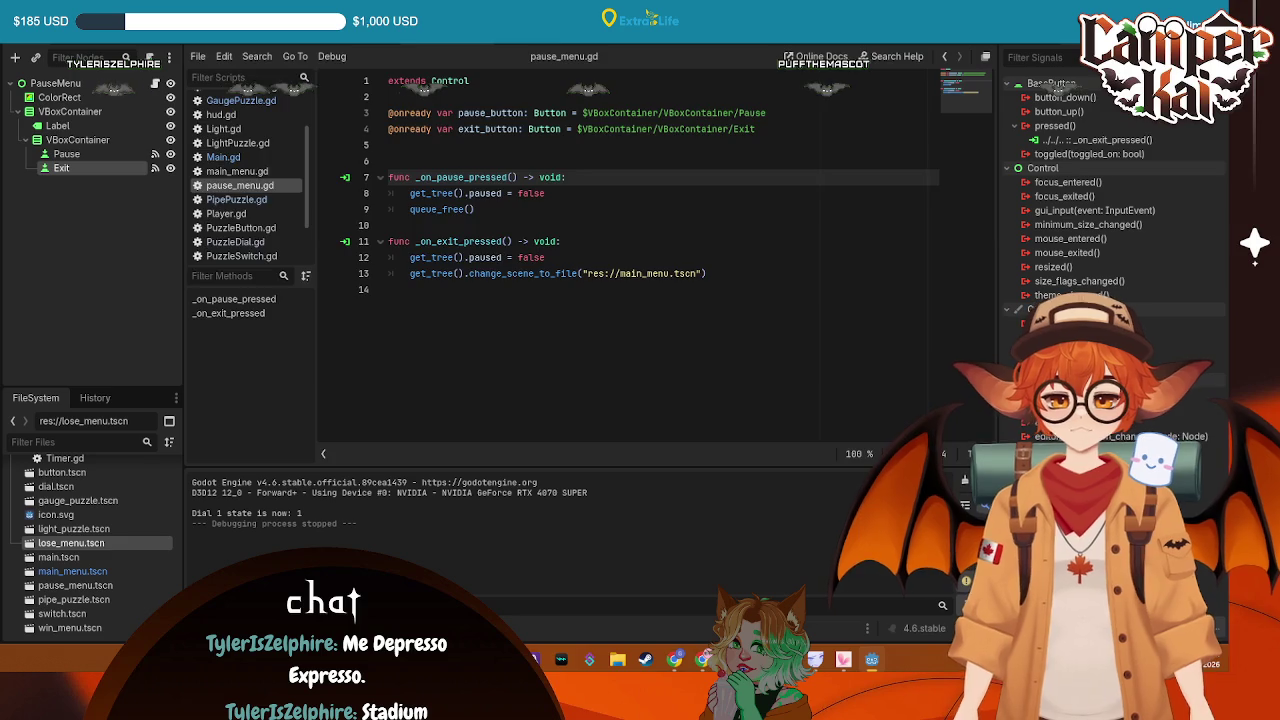
key(ctrl+F2)
In the 2D view, inspect the PauseMenu root node's Layout properties
key(ctrl+F1)
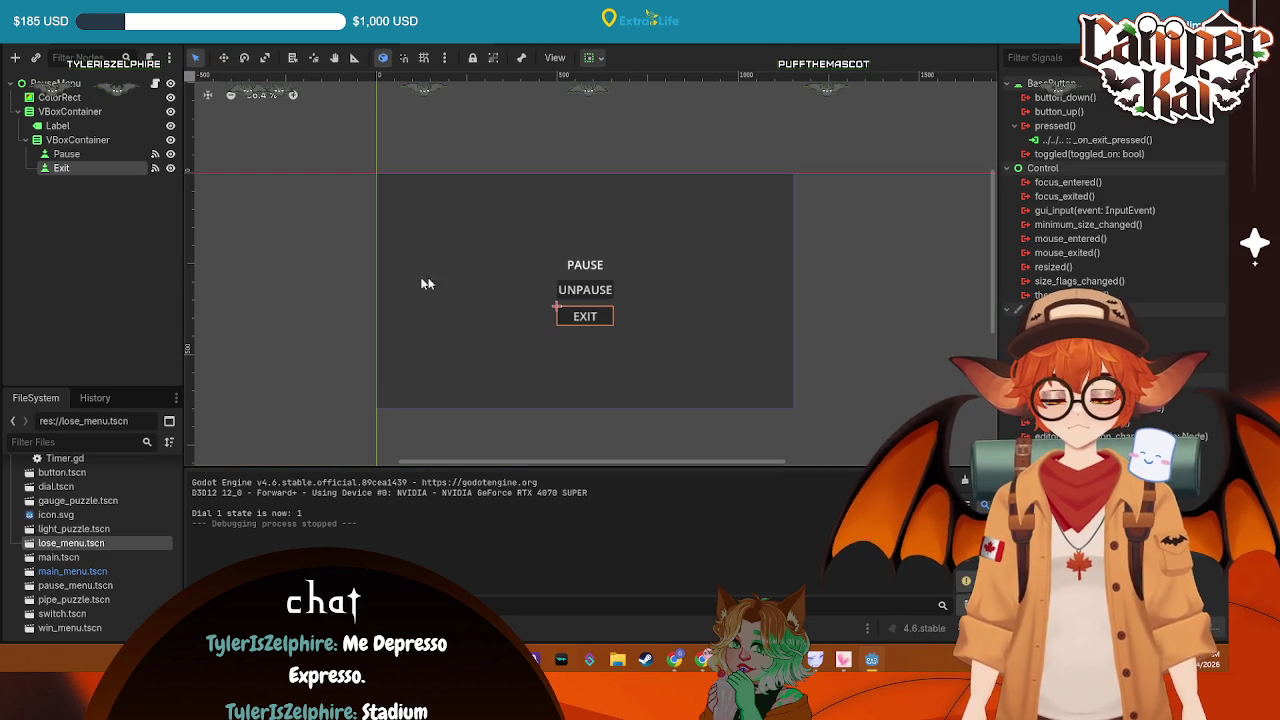
click(592, 268)
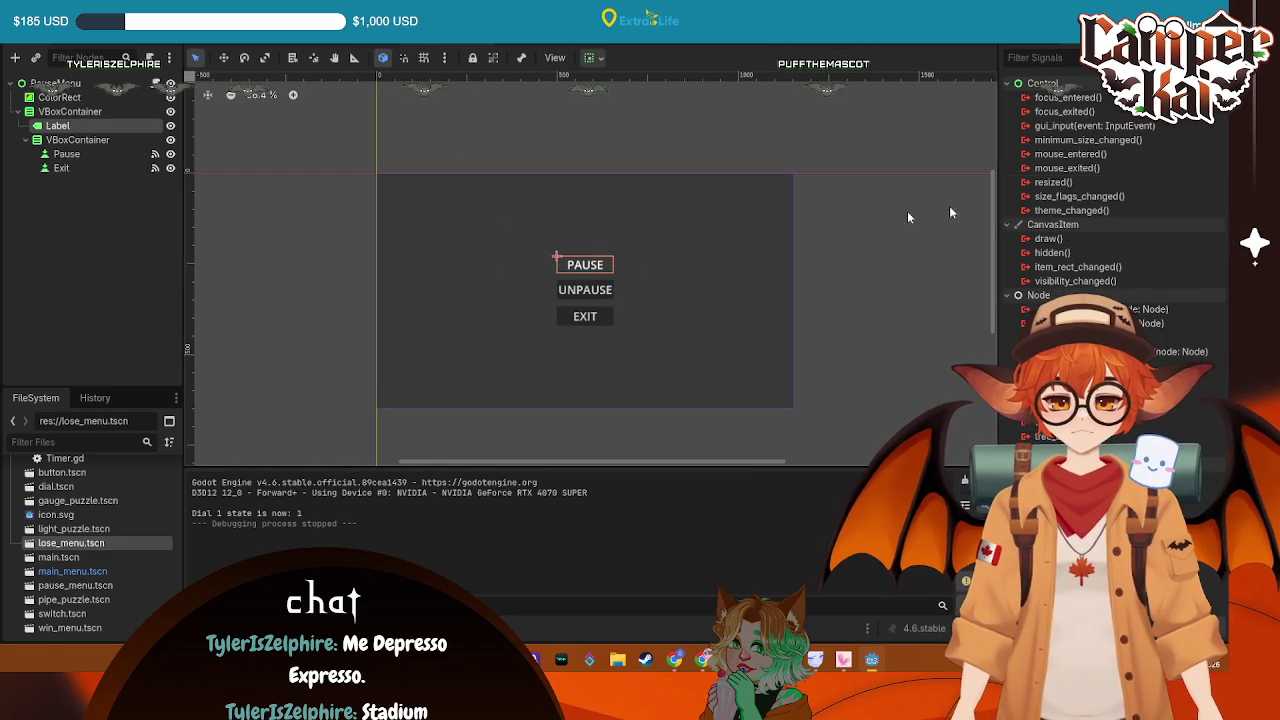
click(55, 83)
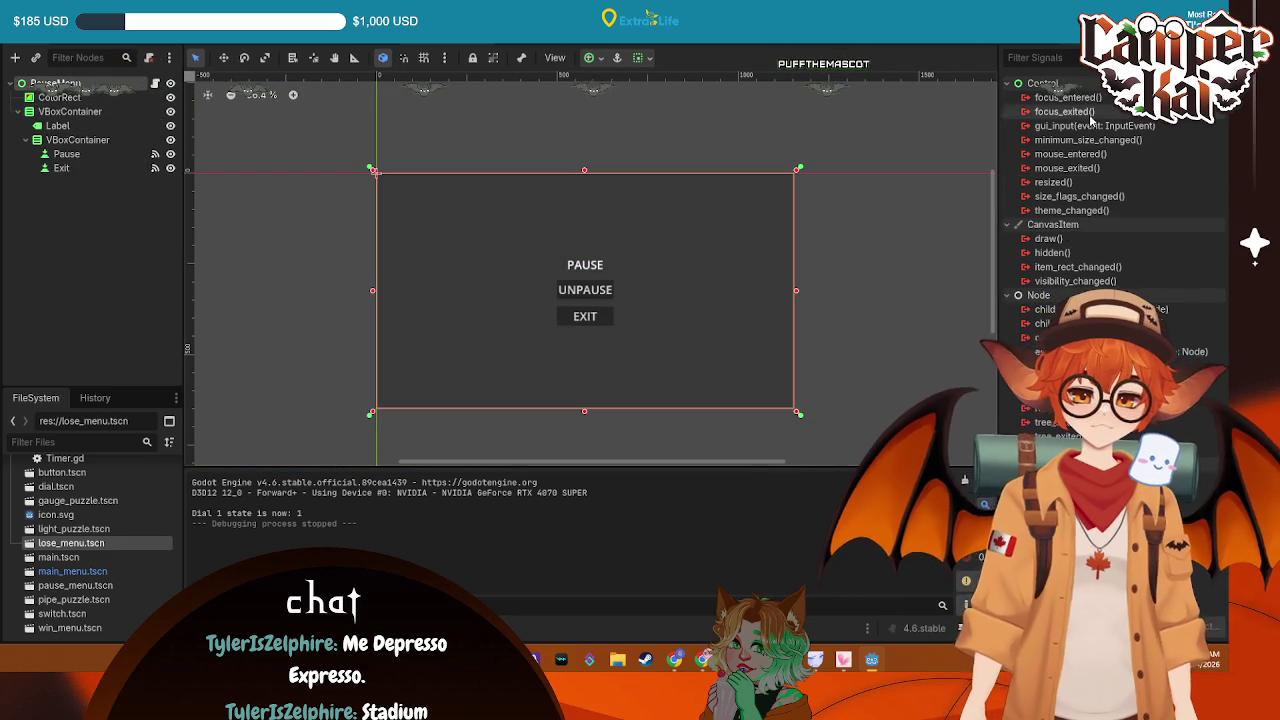
click(1035, 40)
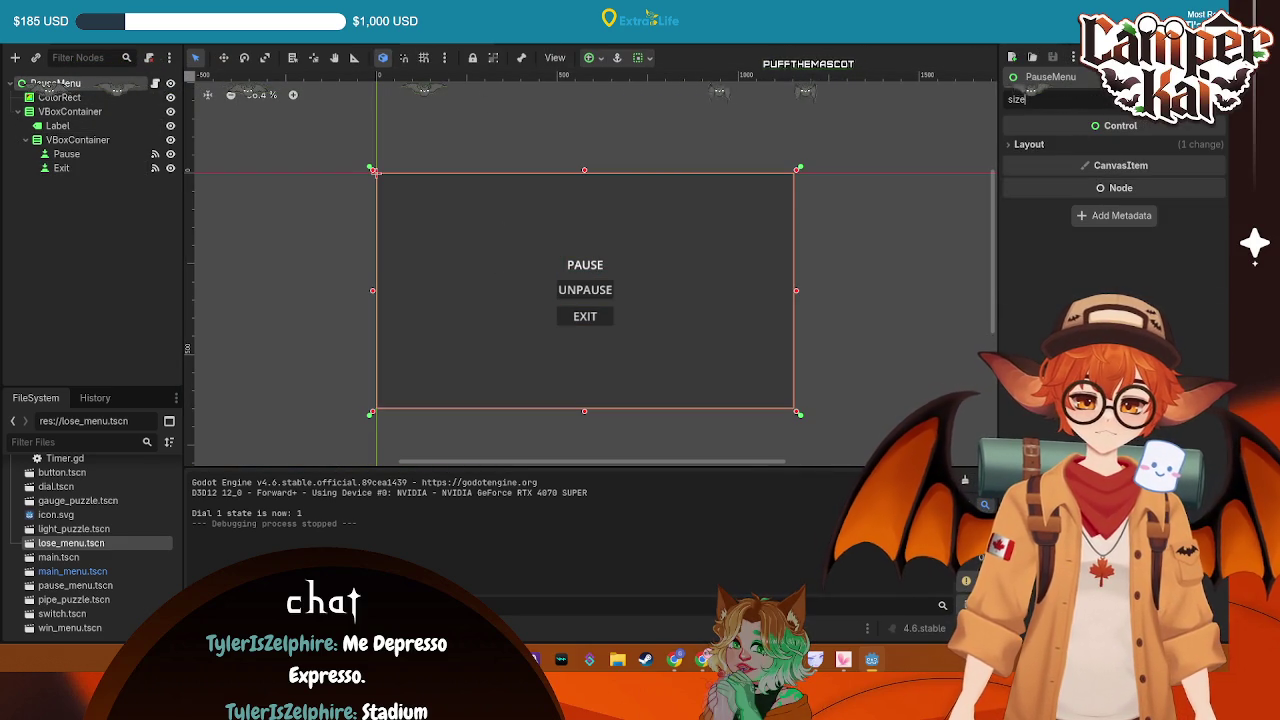
click(1080, 99)
click(1030, 145)
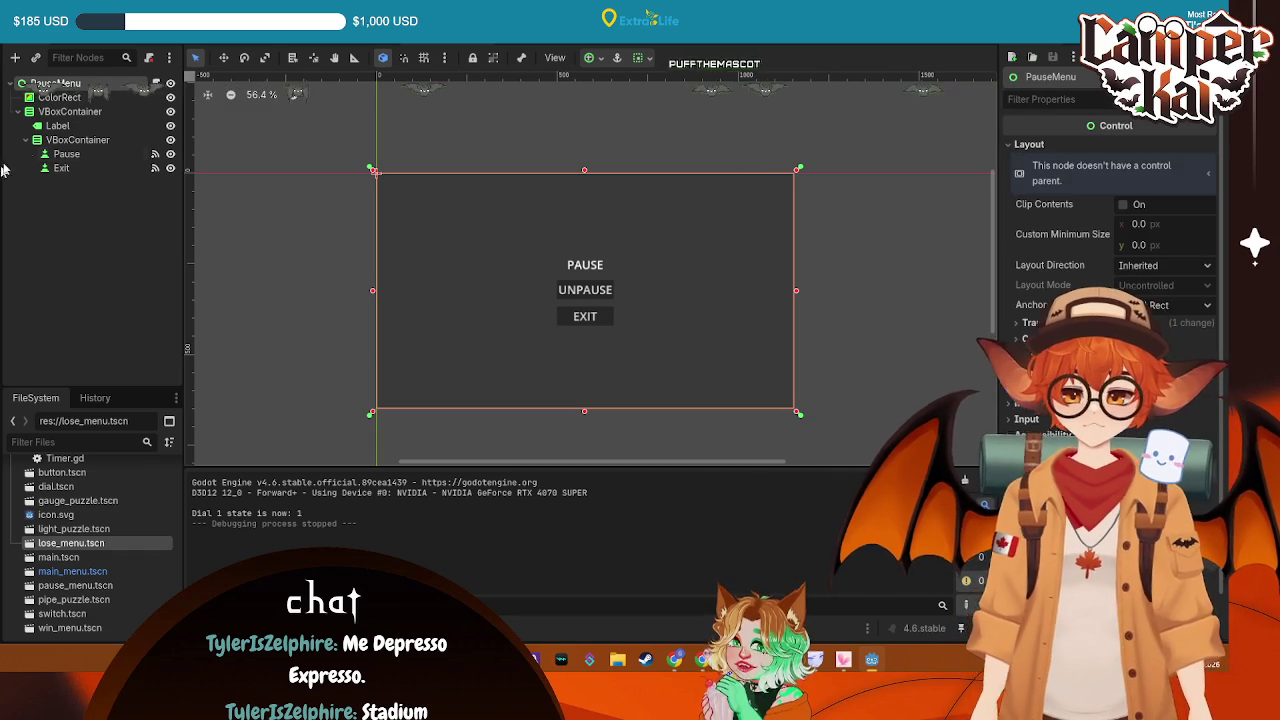
Change the Label node's text from PAUSE to 'You Won!'
click(62, 154)
click(57, 125)
click(1060, 170)
key(ctrl+a)
text(YOU WON)
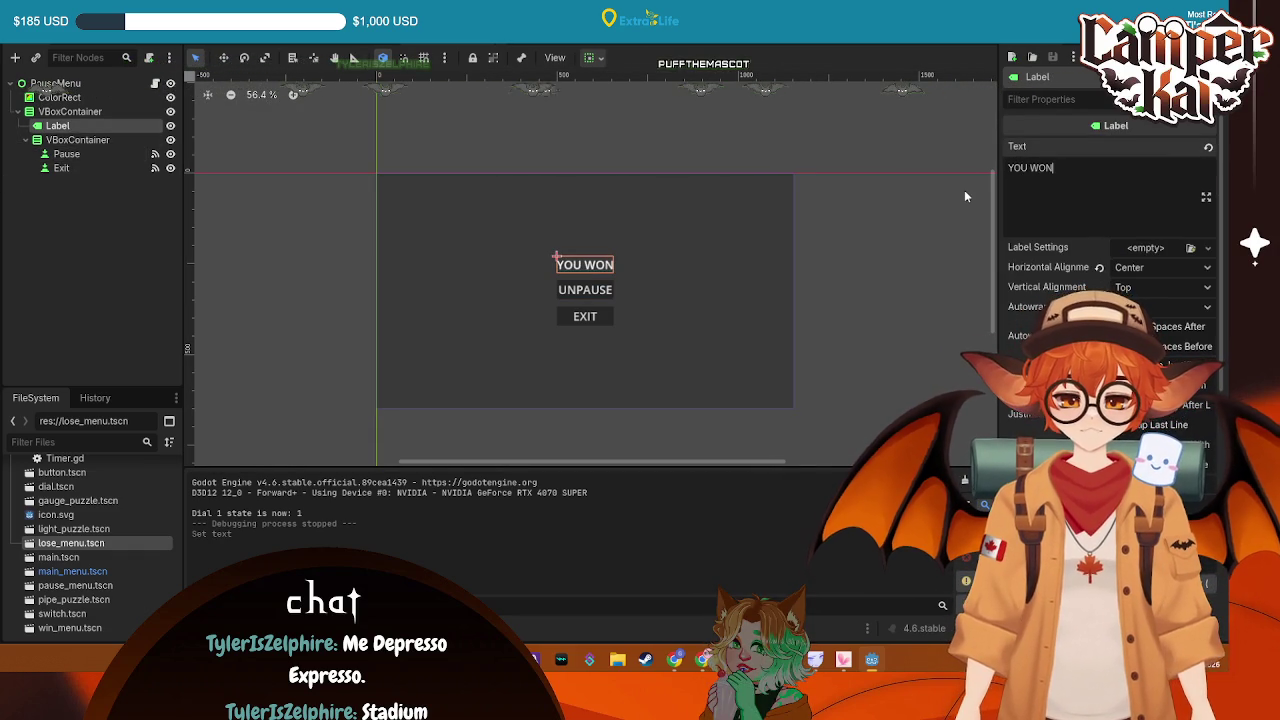
key(BackSpace)
key(BackSpace)
key(BackSpace)
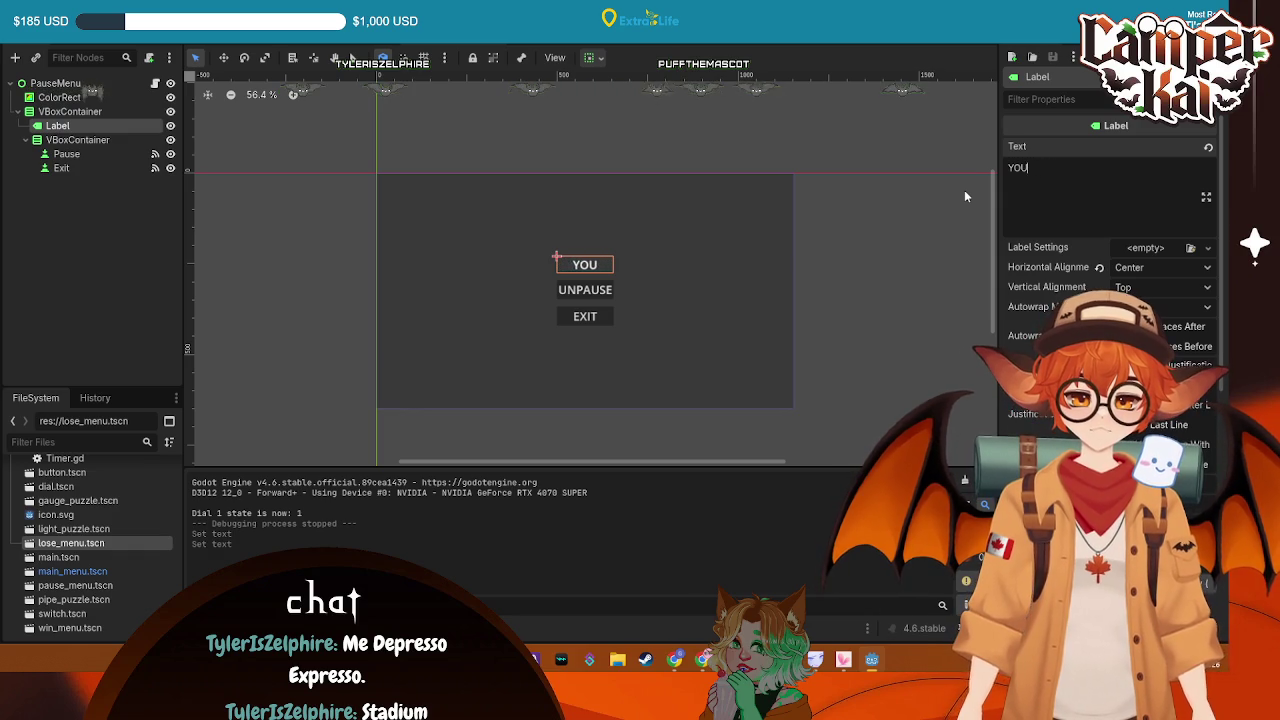
text(ou Duid)
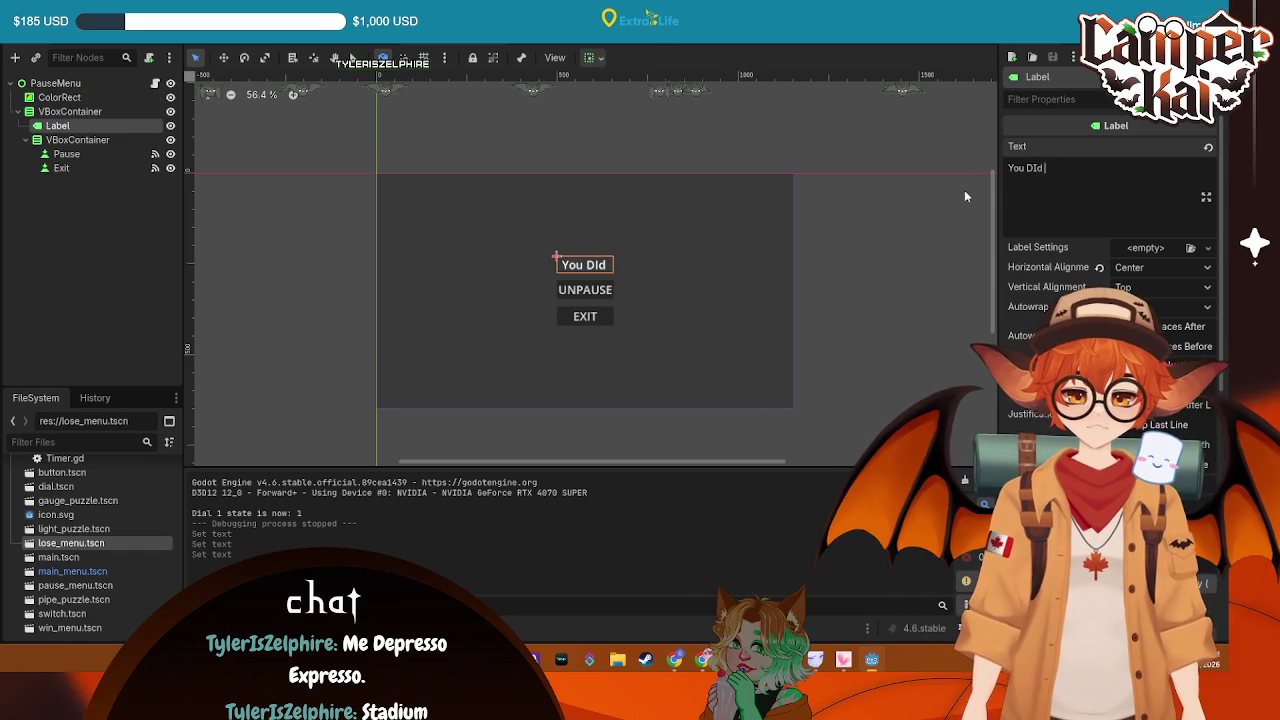
key(BackSpace)
key(BackSpace)
key(BackSpace)
text(Won!)
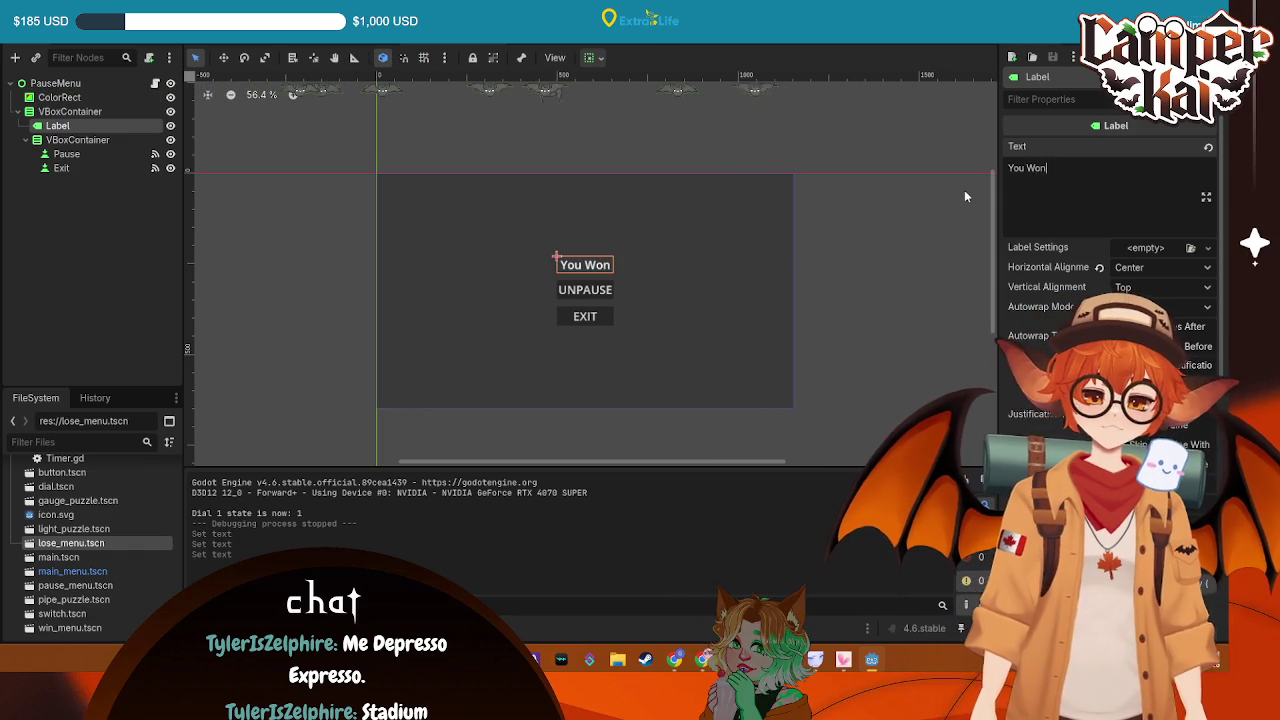
Select the Pause button node and delete it, confirming the prompt
click(130, 153)
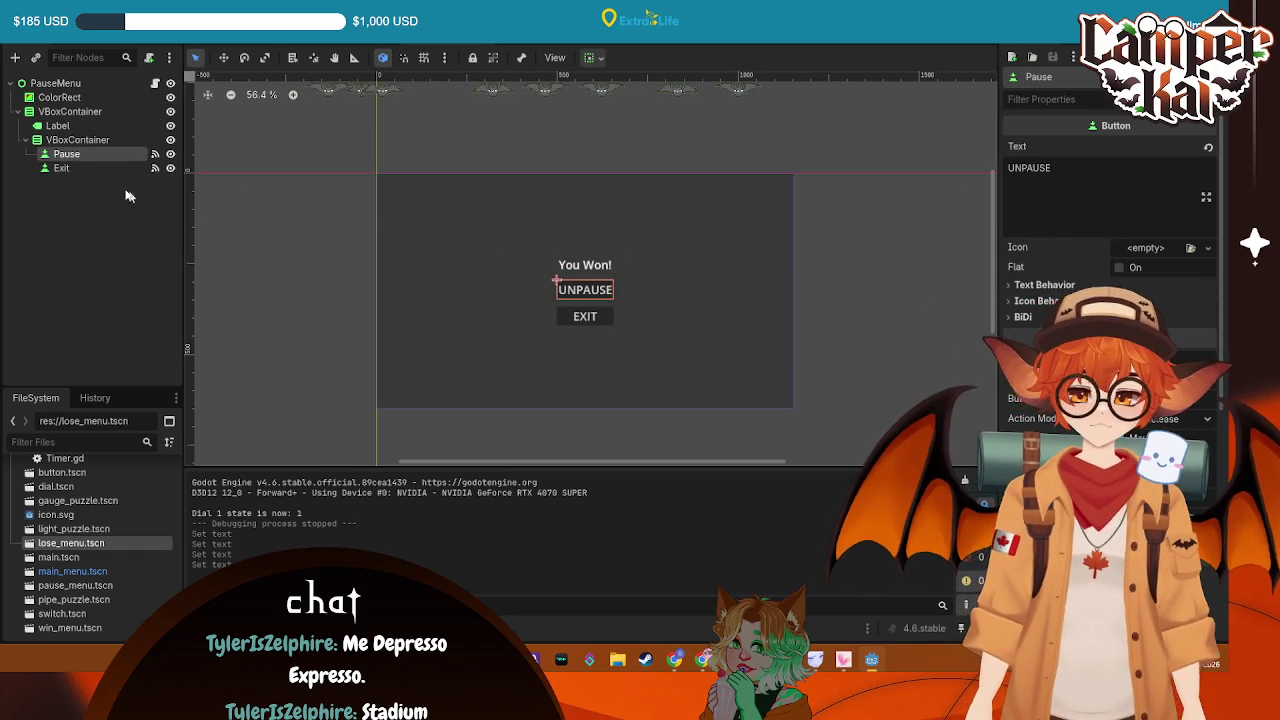
click(127, 196)
click(62, 156)
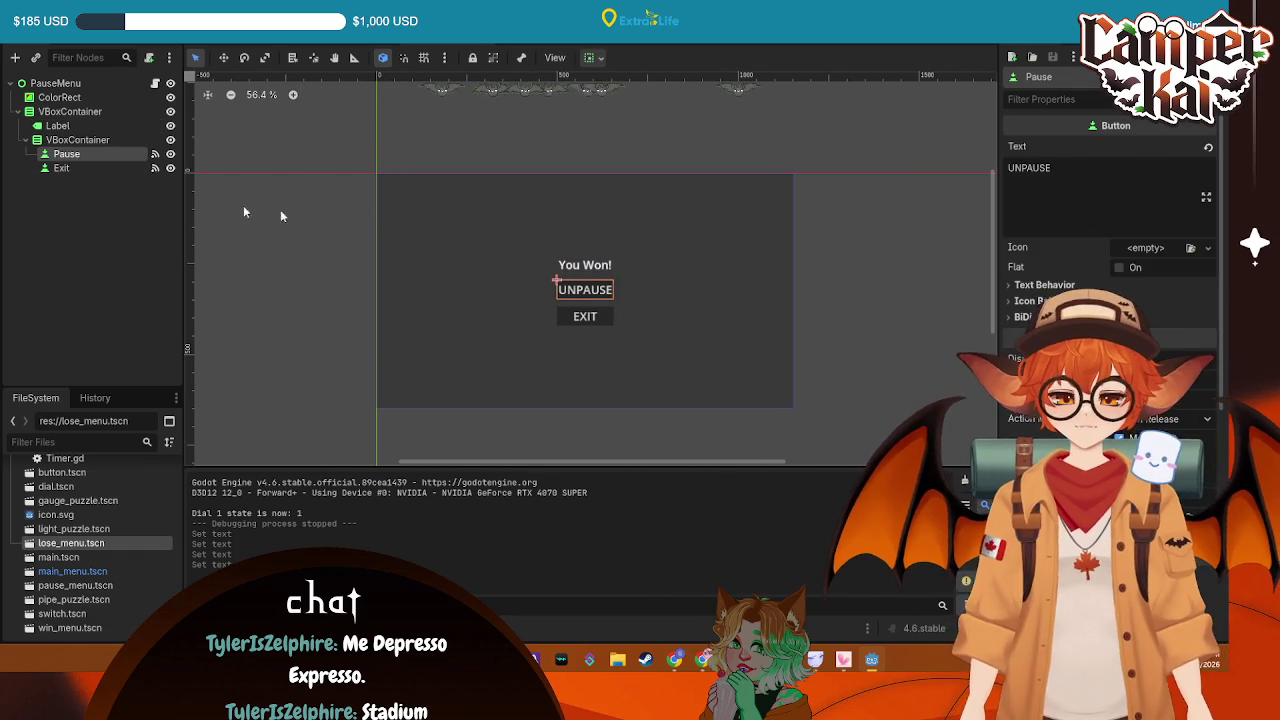
click(58, 167)
click(64, 153)
click(58, 166)
click(64, 153)
key(Delete)
click(593, 340)
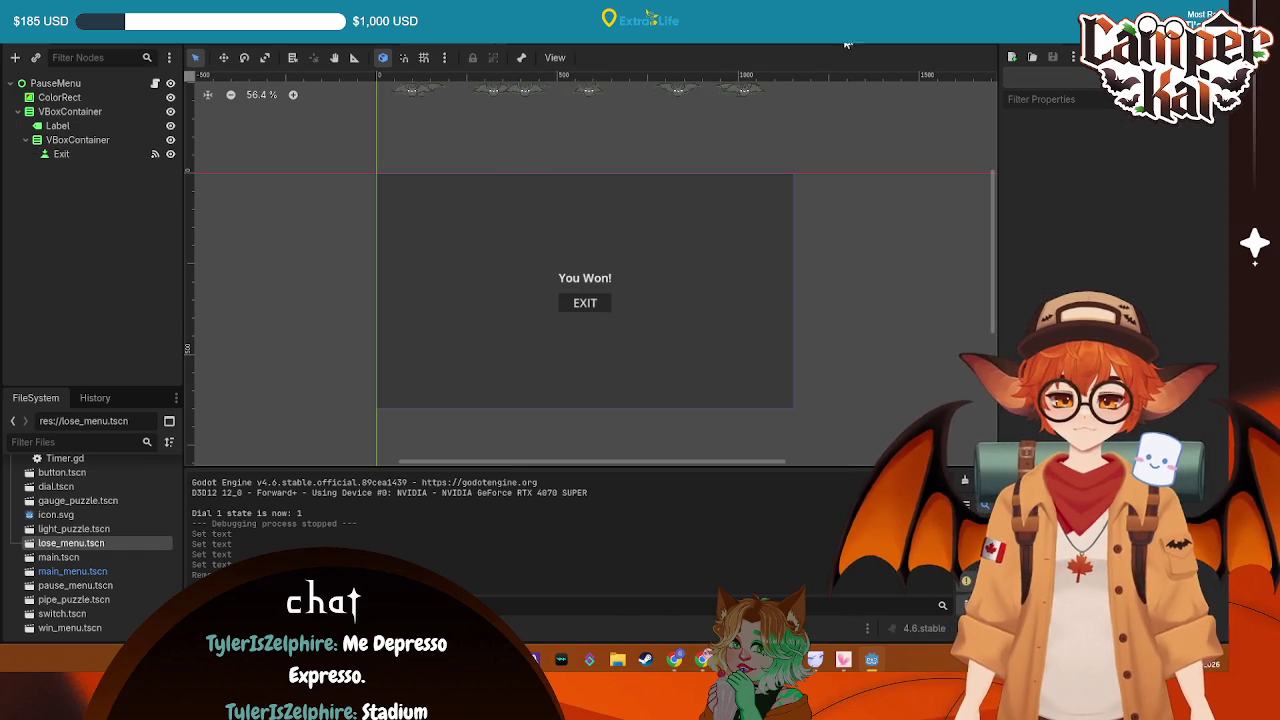
Look over the root node's actions and the Exit button's signals
right_click(129, 93)
key(Escape)
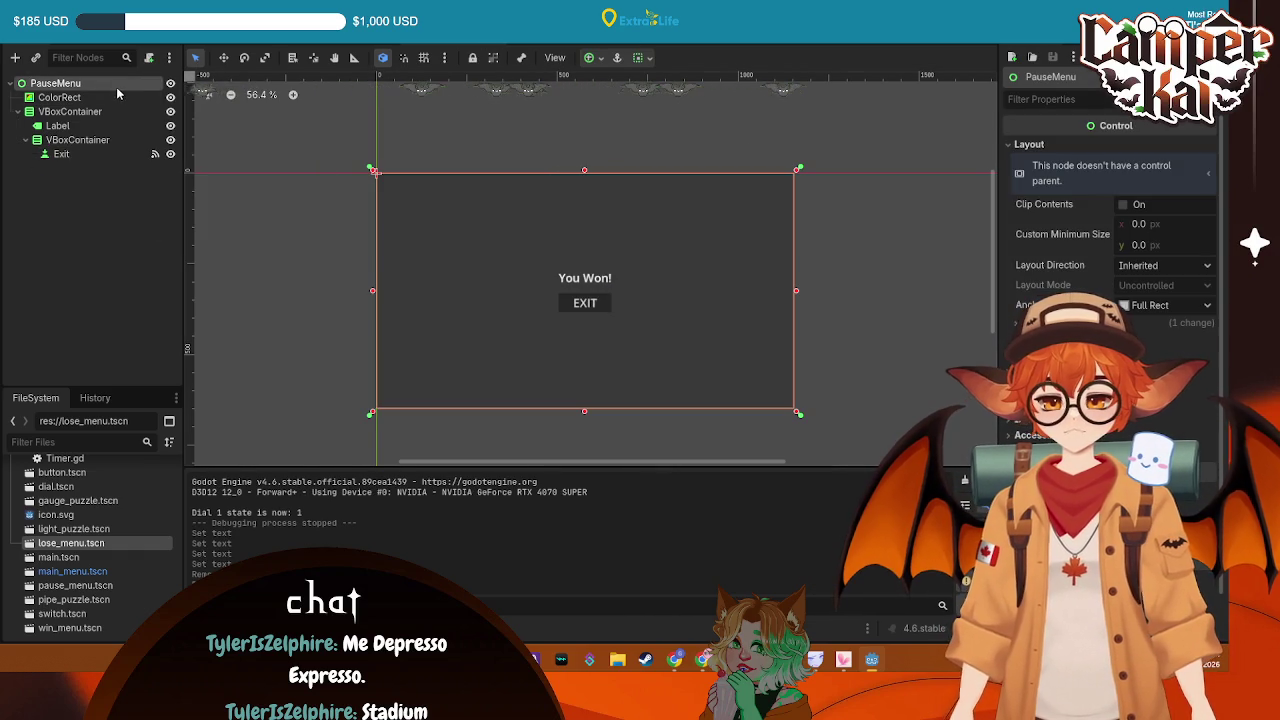
right_click(116, 87)
click(120, 150)
click(62, 153)
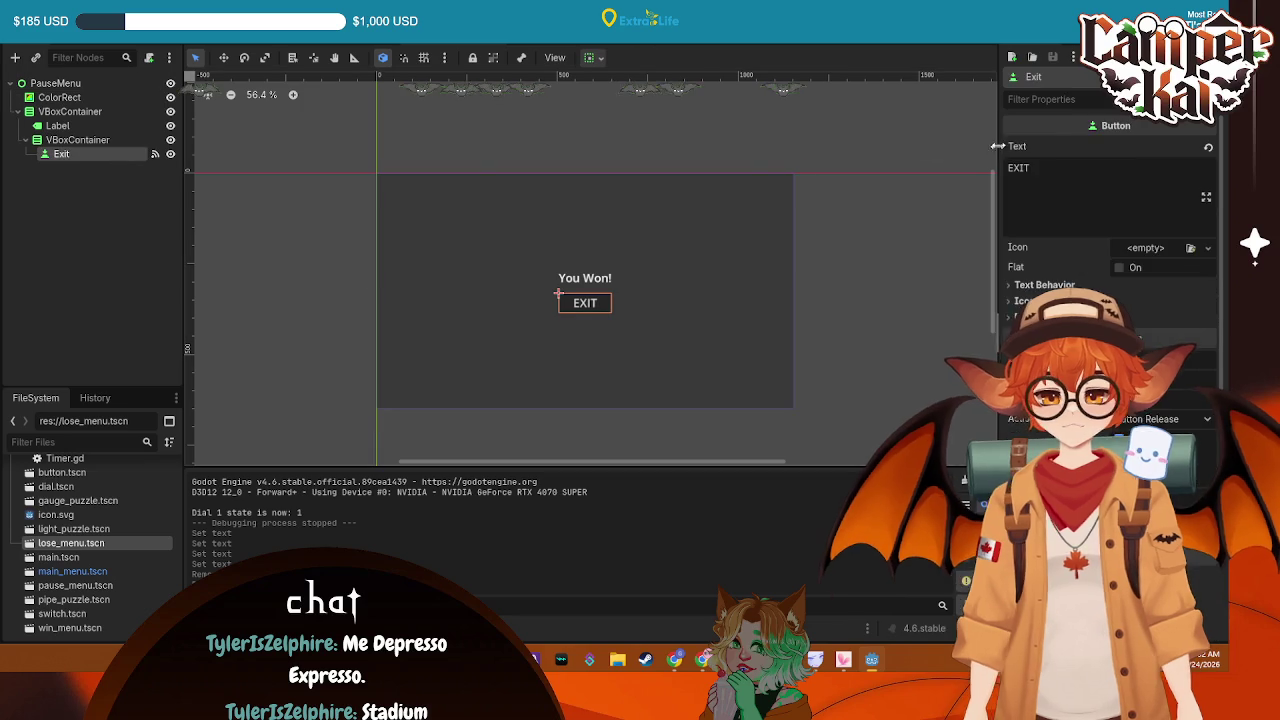
click(1075, 45)
right_click(1140, 155)
key(Escape)
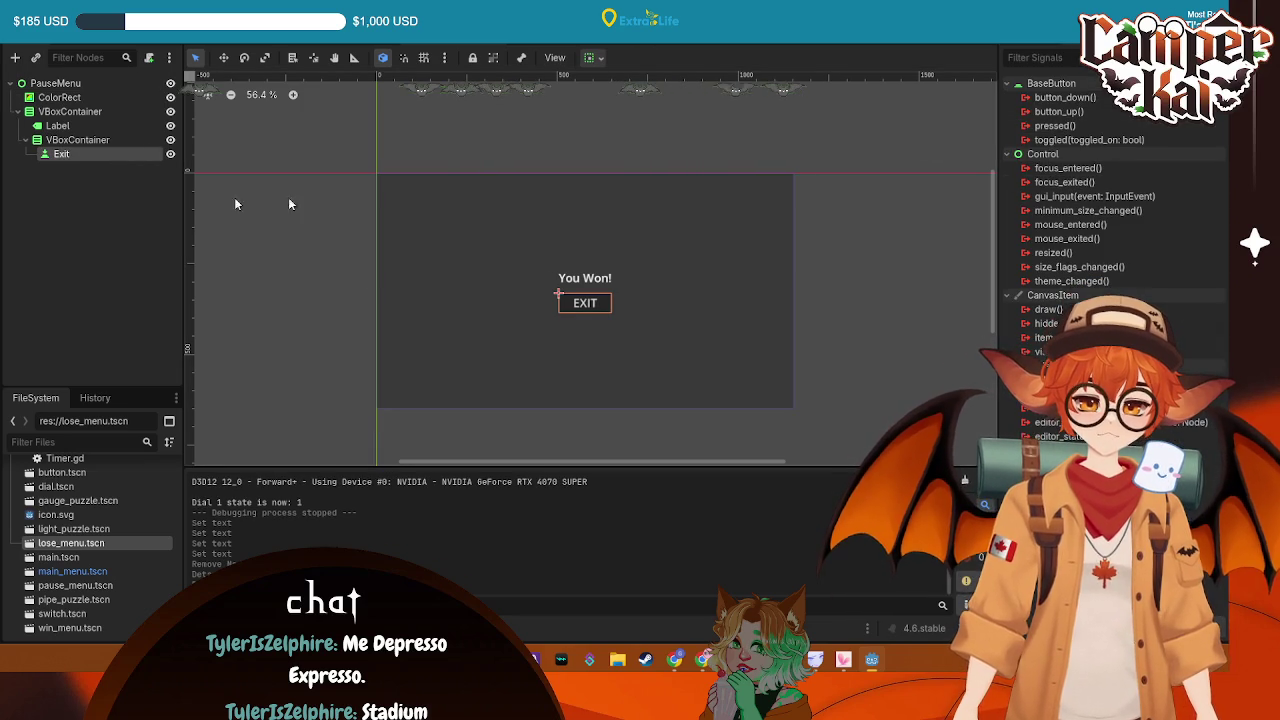
Rename the PauseMenu root node to WinMenu
click(56, 84)
right_click(58, 85)
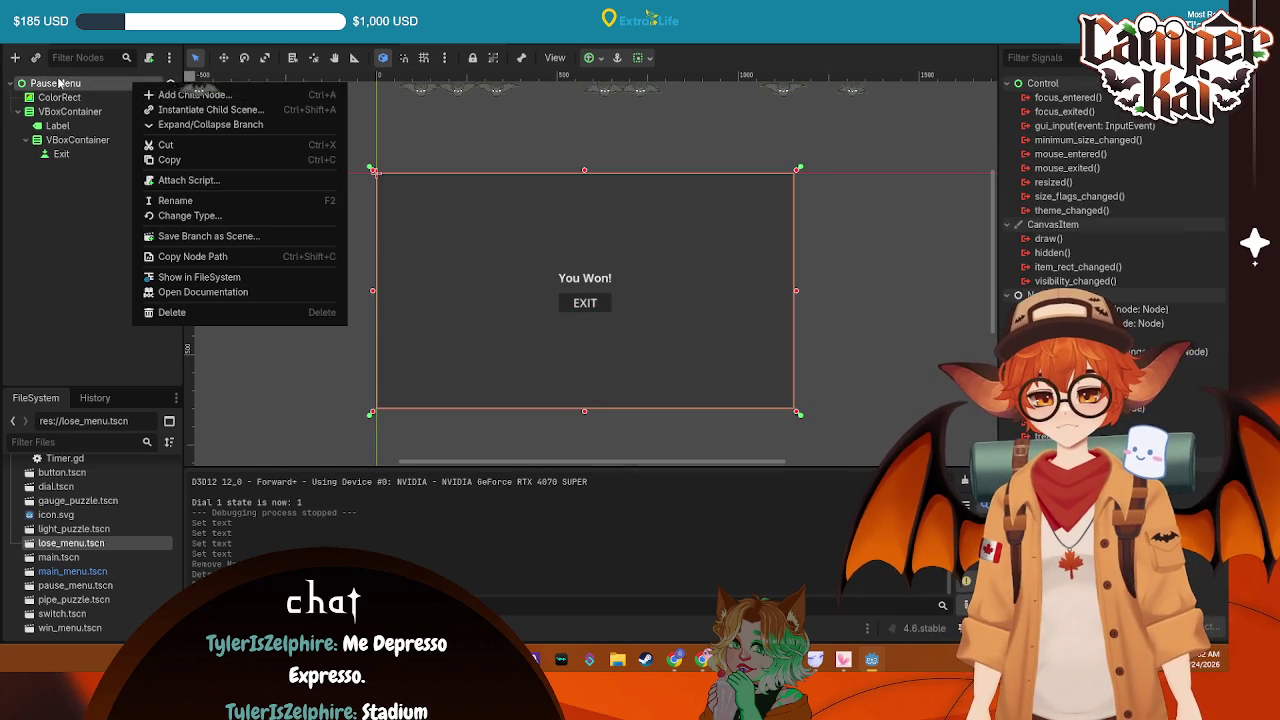
key(F2)
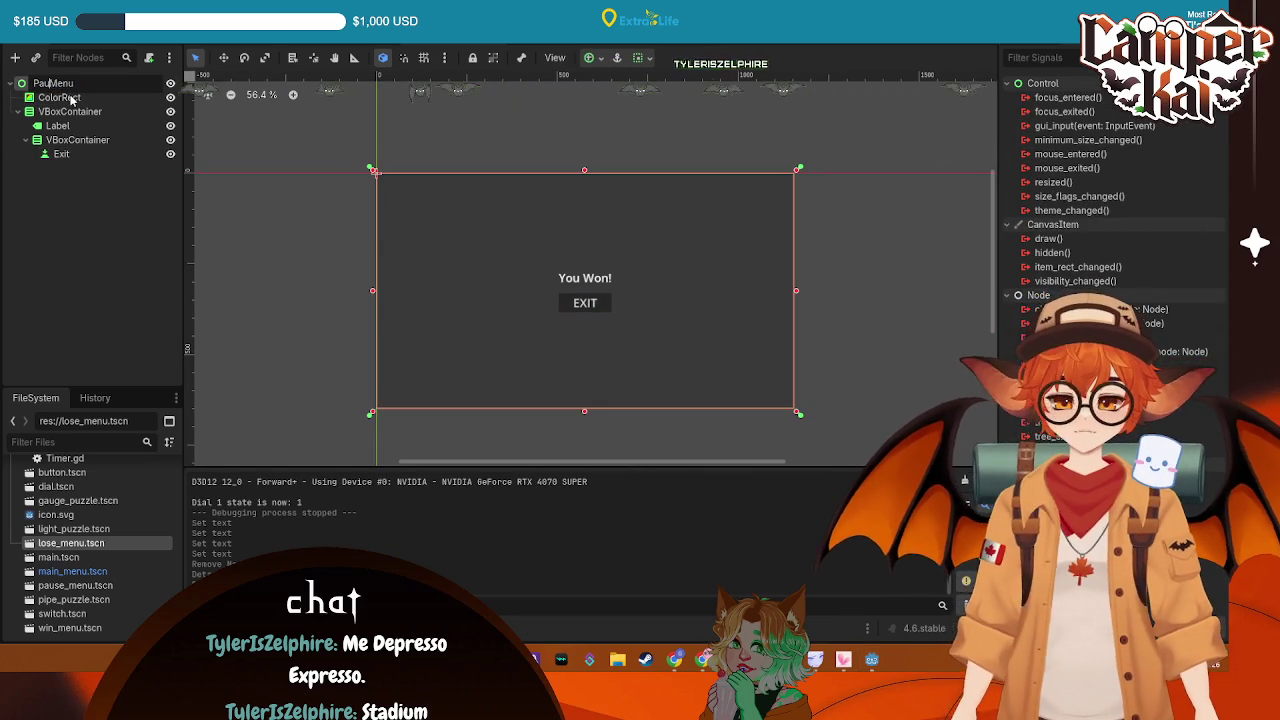
click(97, 83)
text(Win)
key(Return)
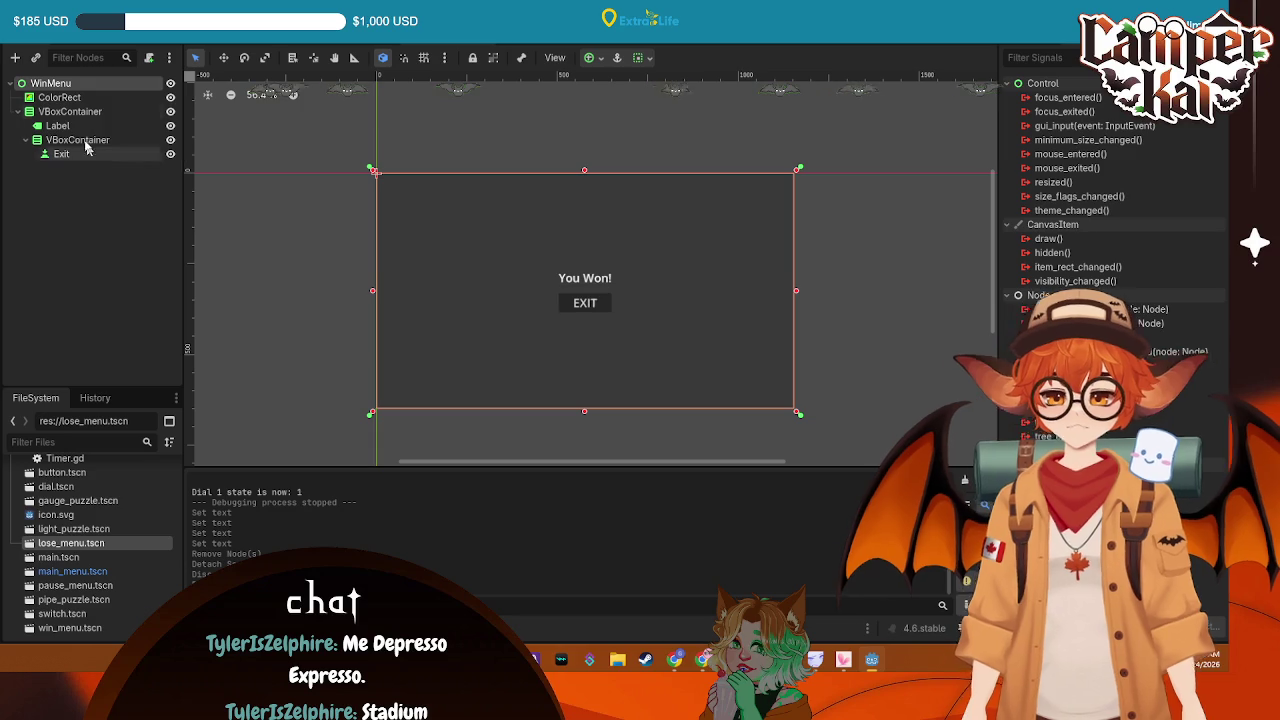
Attach a new script, win_menu.gd, to the WinMenu node
right_click(110, 85)
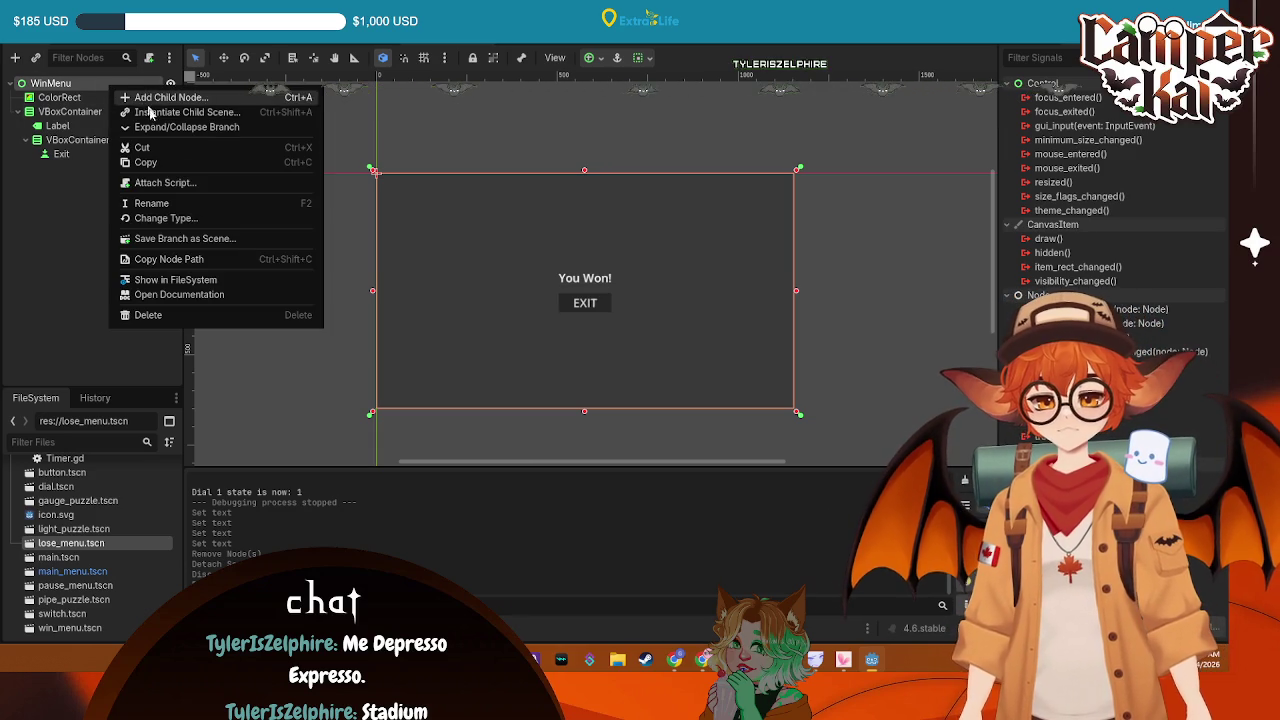
click(160, 182)
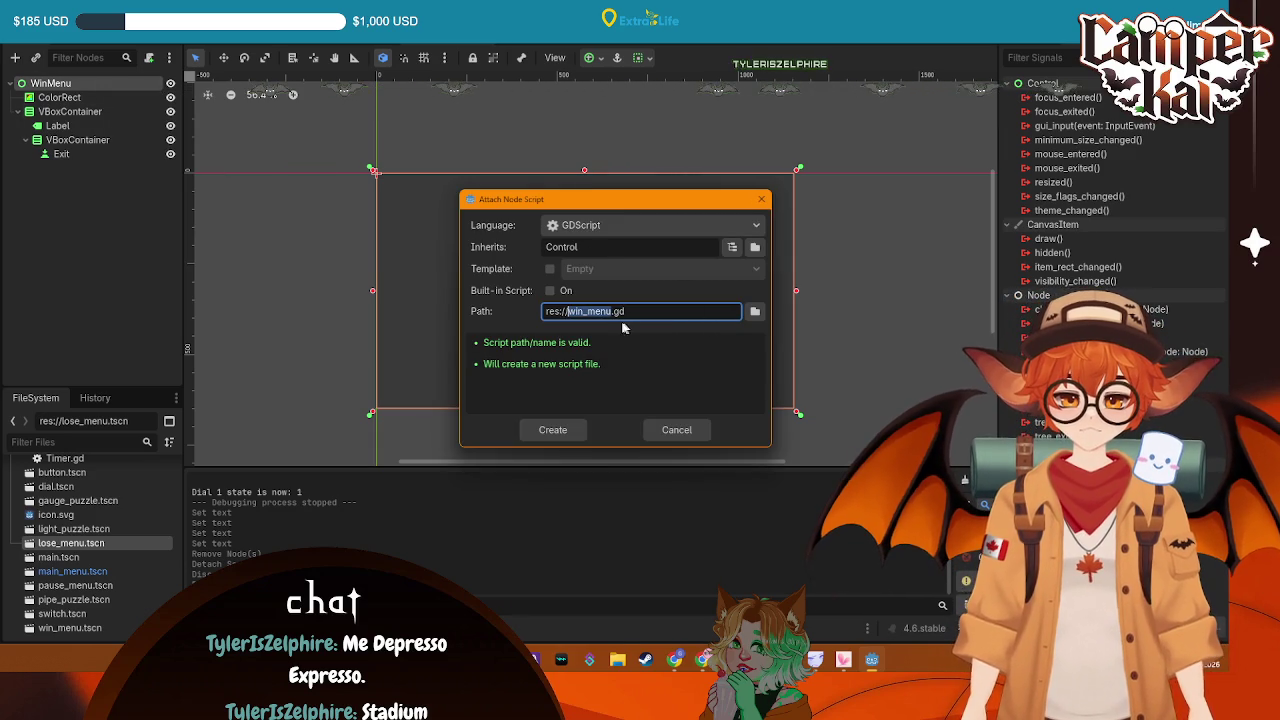
click(565, 432)
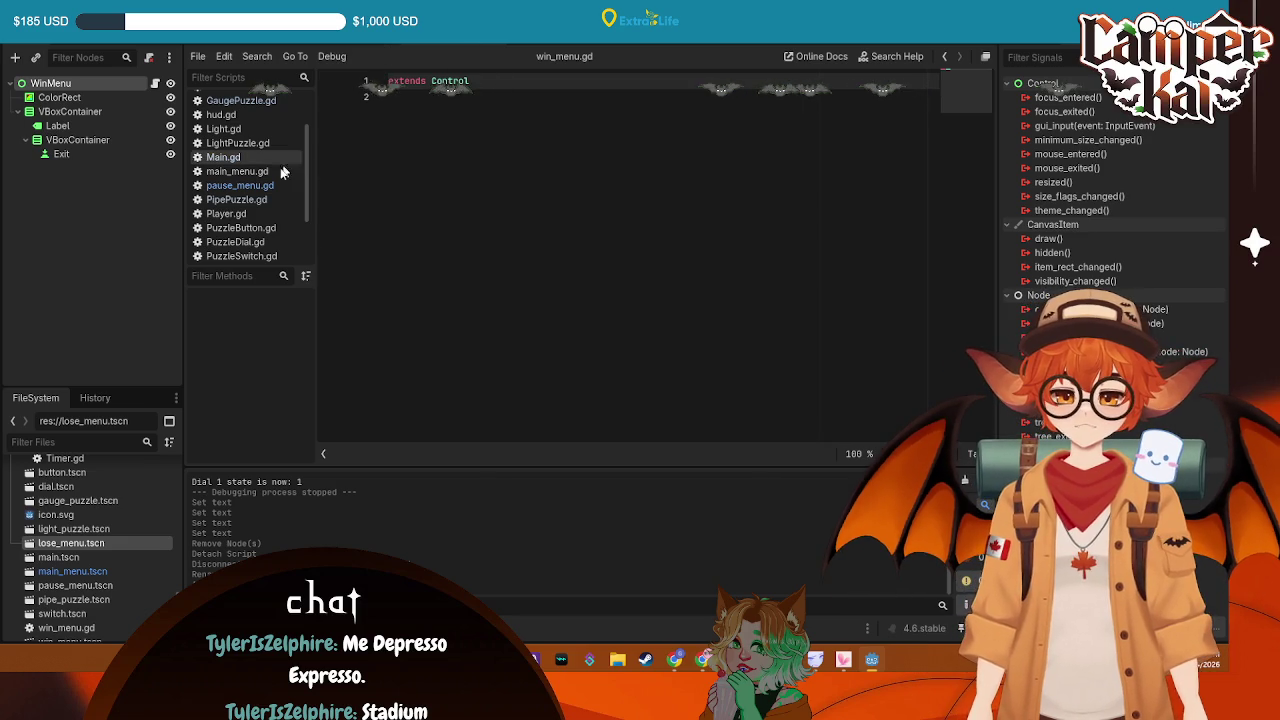
Connect the Exit button's pressed signal to _on_exit_pressed in win_menu.gd
click(70, 154)
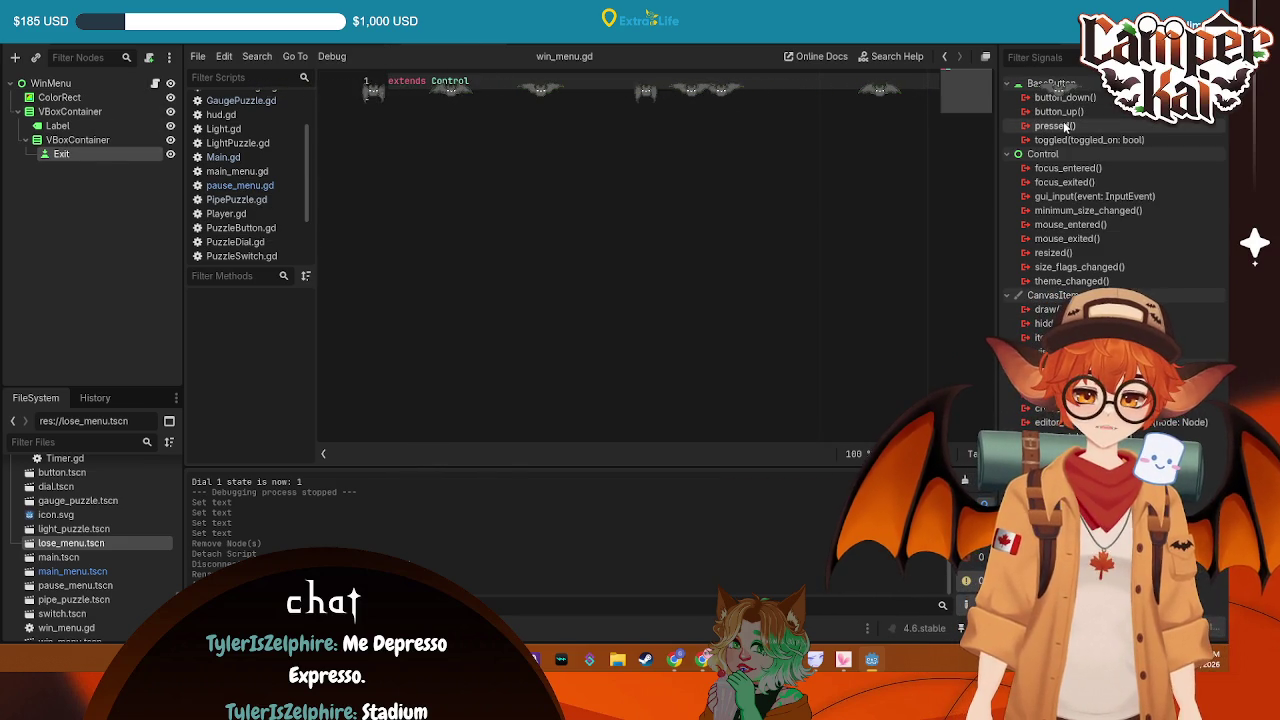
double_click(1055, 126)
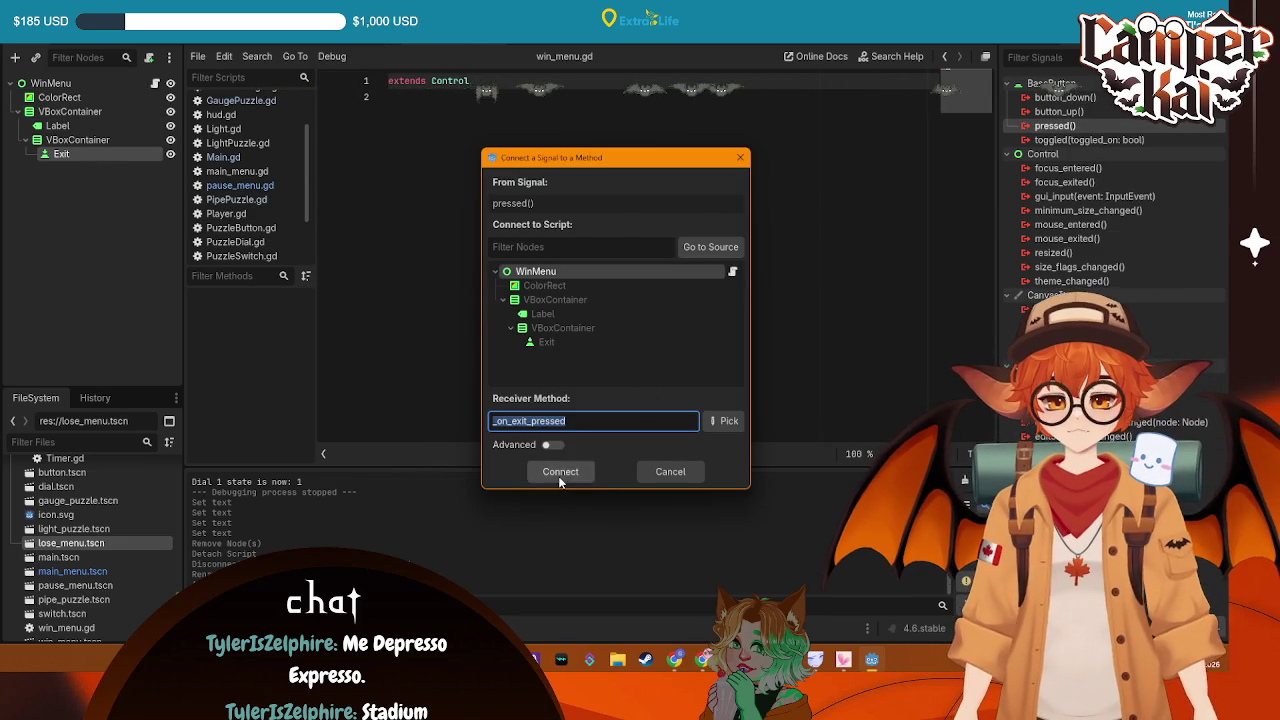
click(560, 472)
Copy _on_exit_pressed from pause_menu.gd over the stub in win_menu.gd and save
scroll(241, 252, down, 2)
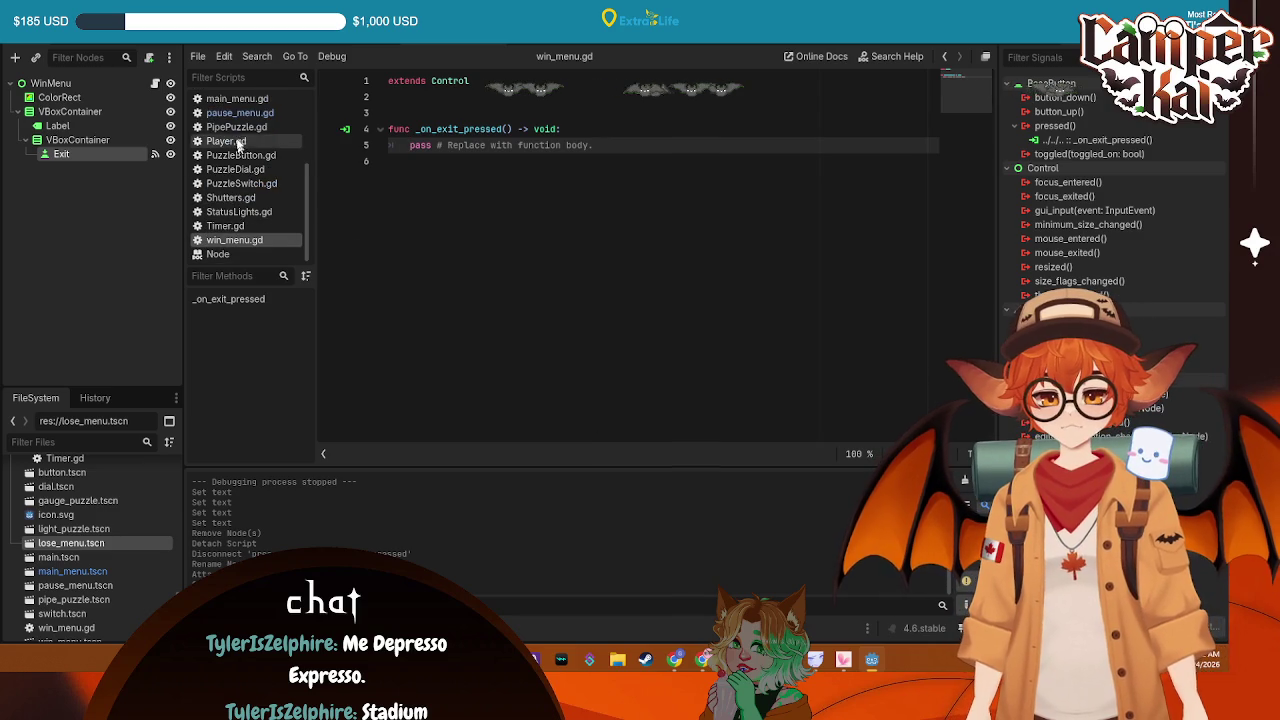
click(231, 116)
drag(703, 281, 299, 241)
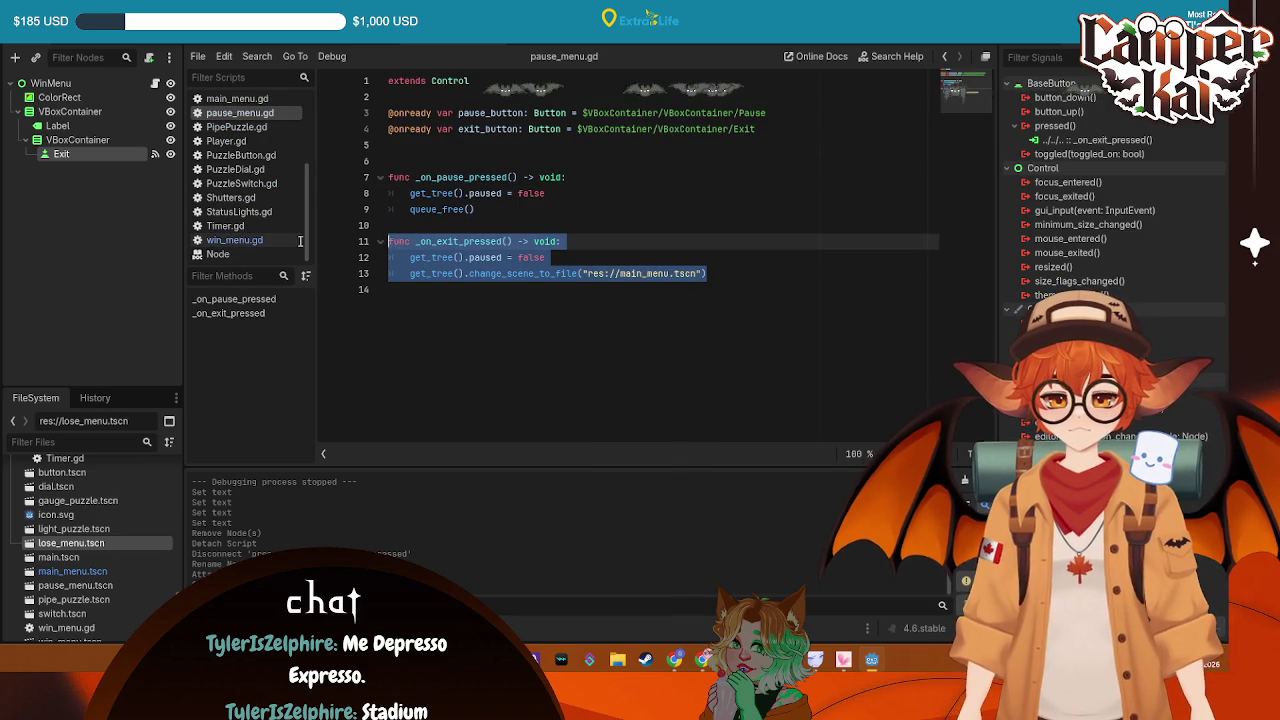
key(ctrl+c)
click(234, 240)
drag(640, 150, 388, 113)
key(ctrl+v)
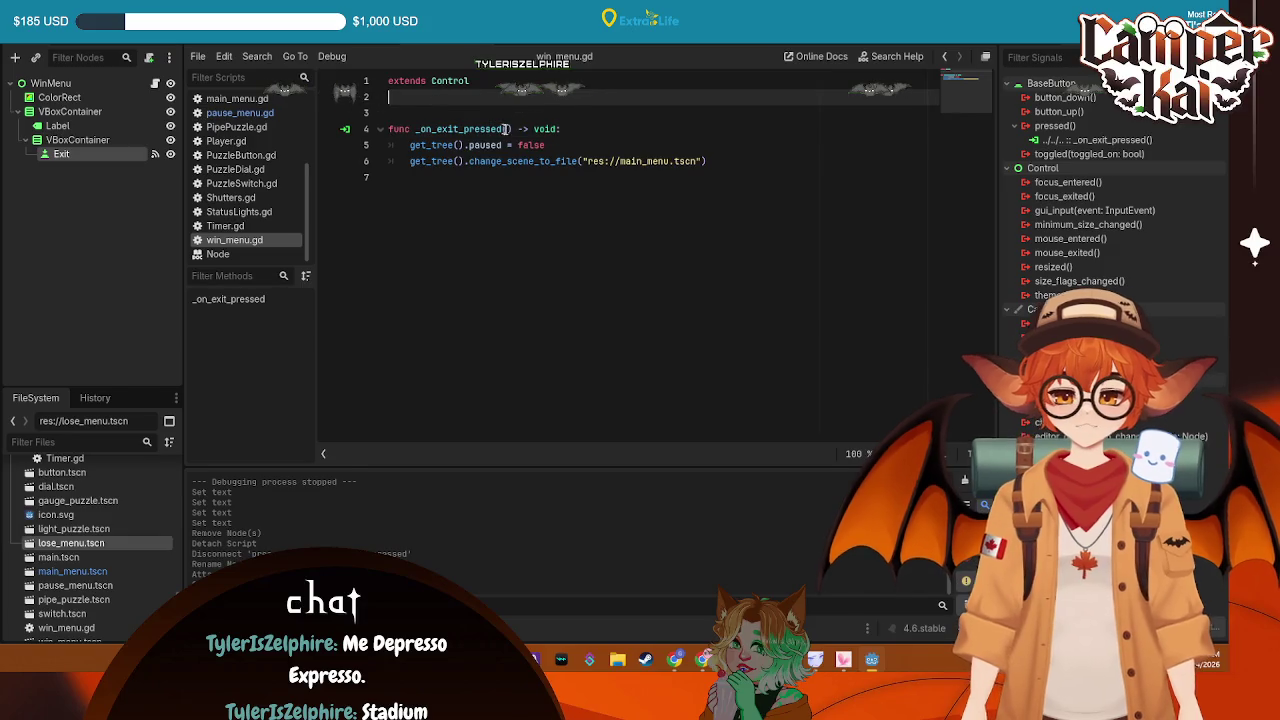
click(705, 221)
key(ctrl+s)
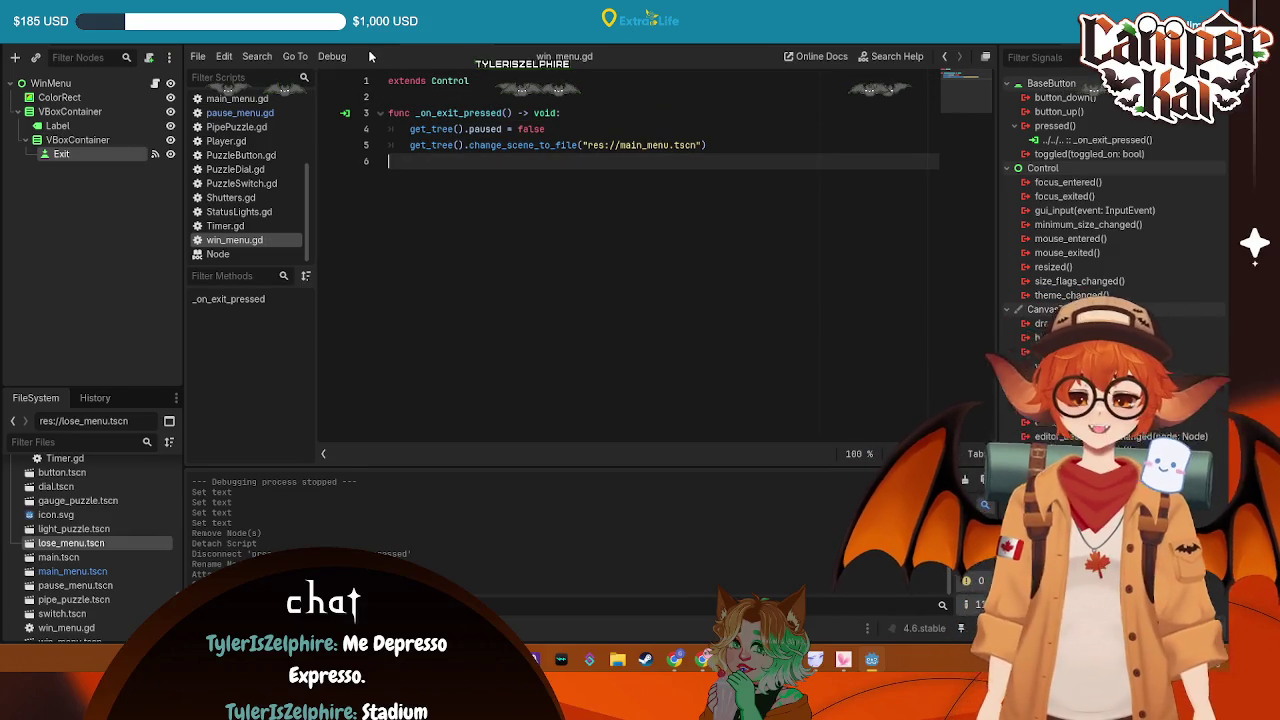
click(239, 112)
click(57, 83)
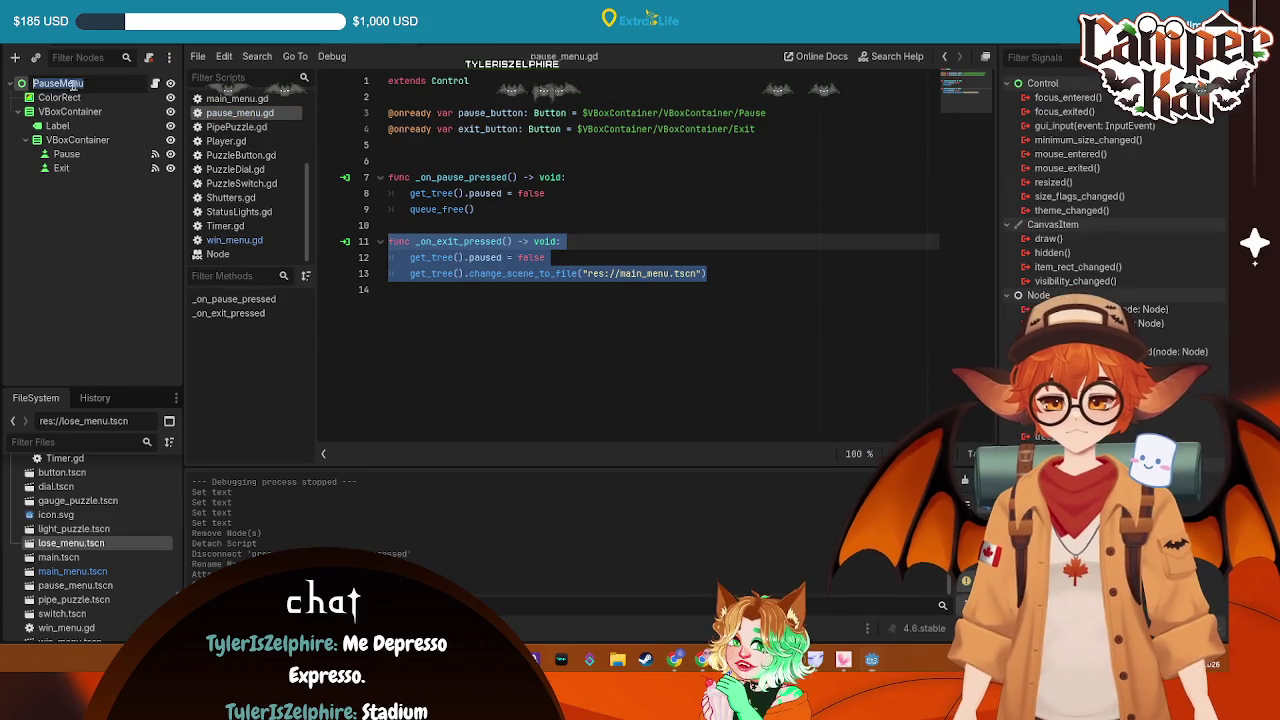
Rename the root node to LoseMenu and delete its Pause button
text(LoseMenu)
key(Return)
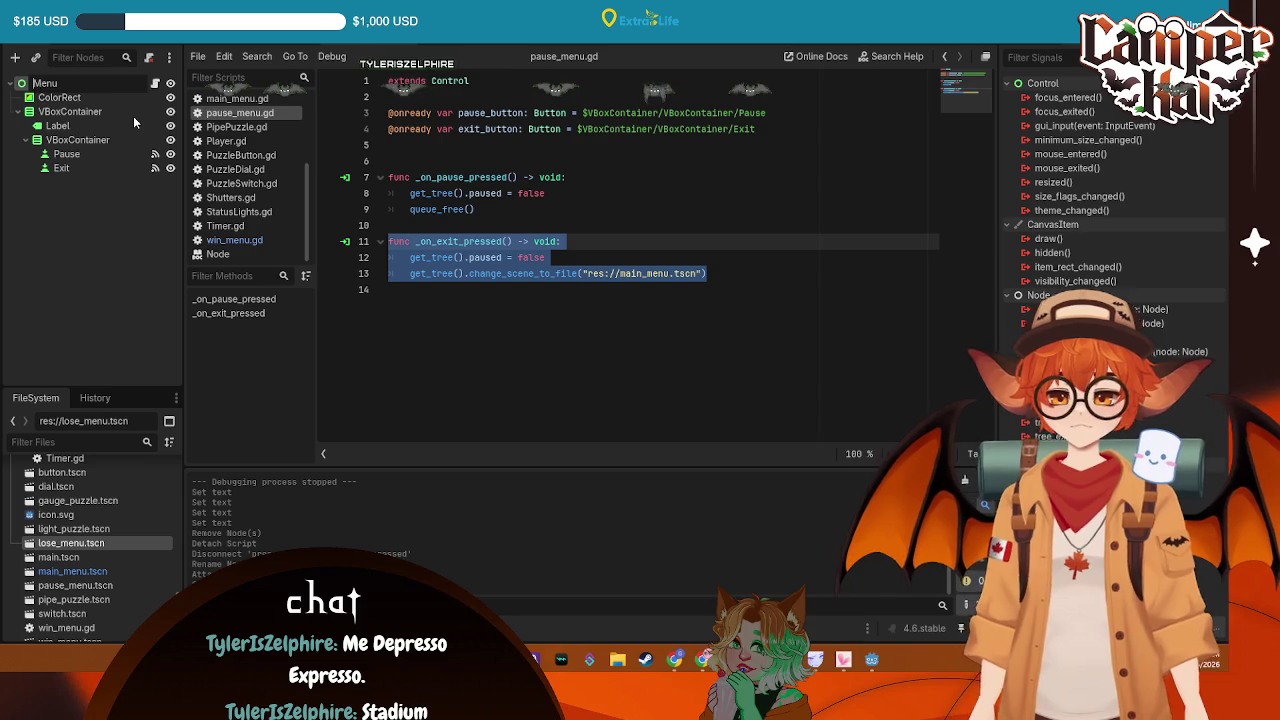
click(96, 155)
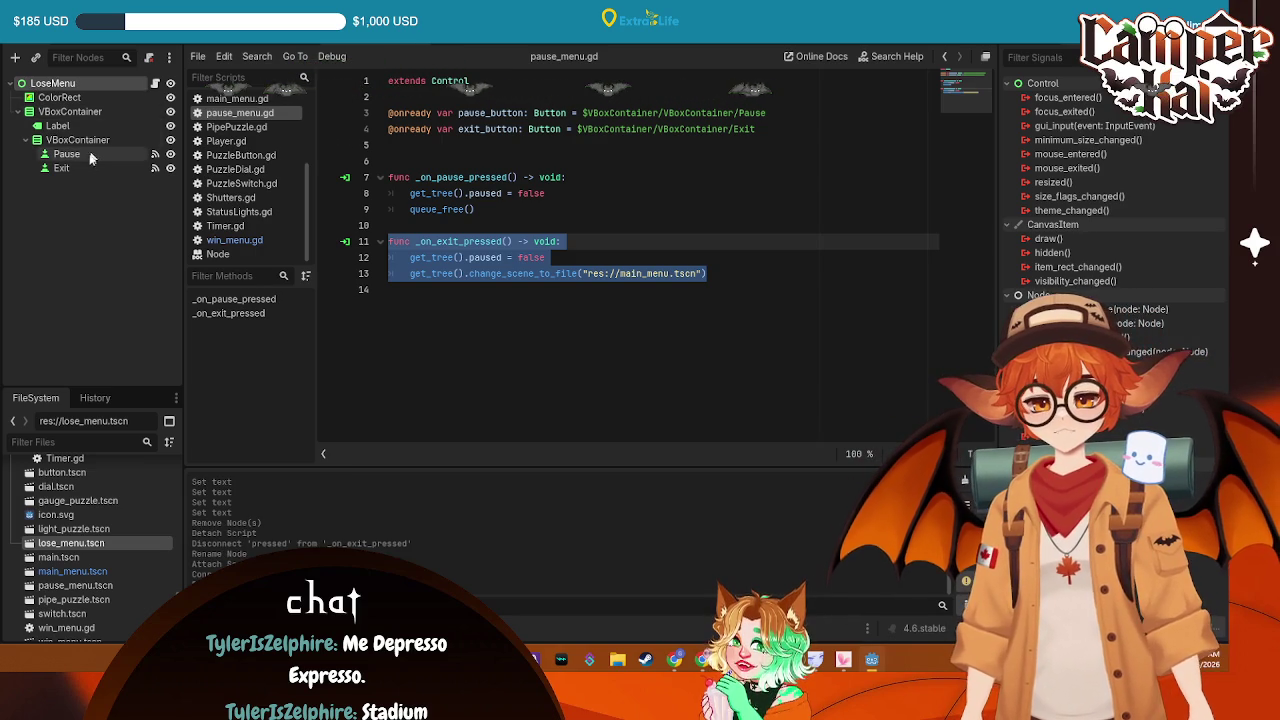
key(Delete)
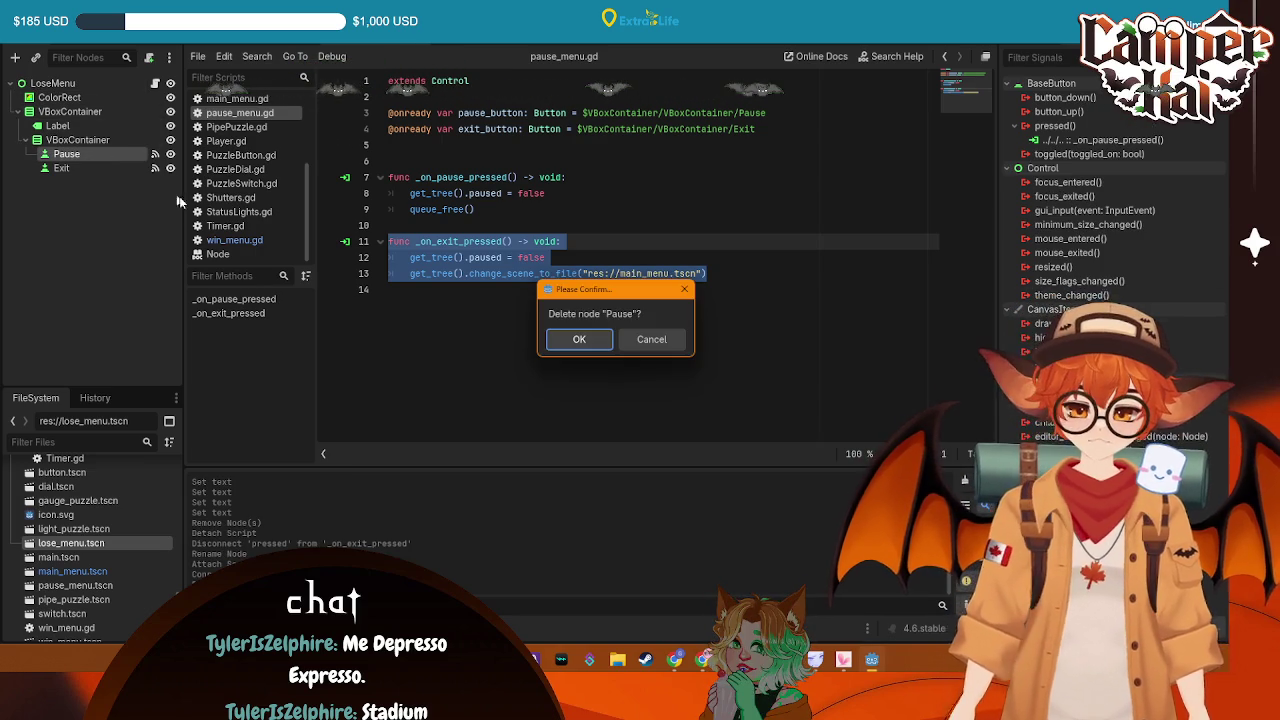
click(580, 339)
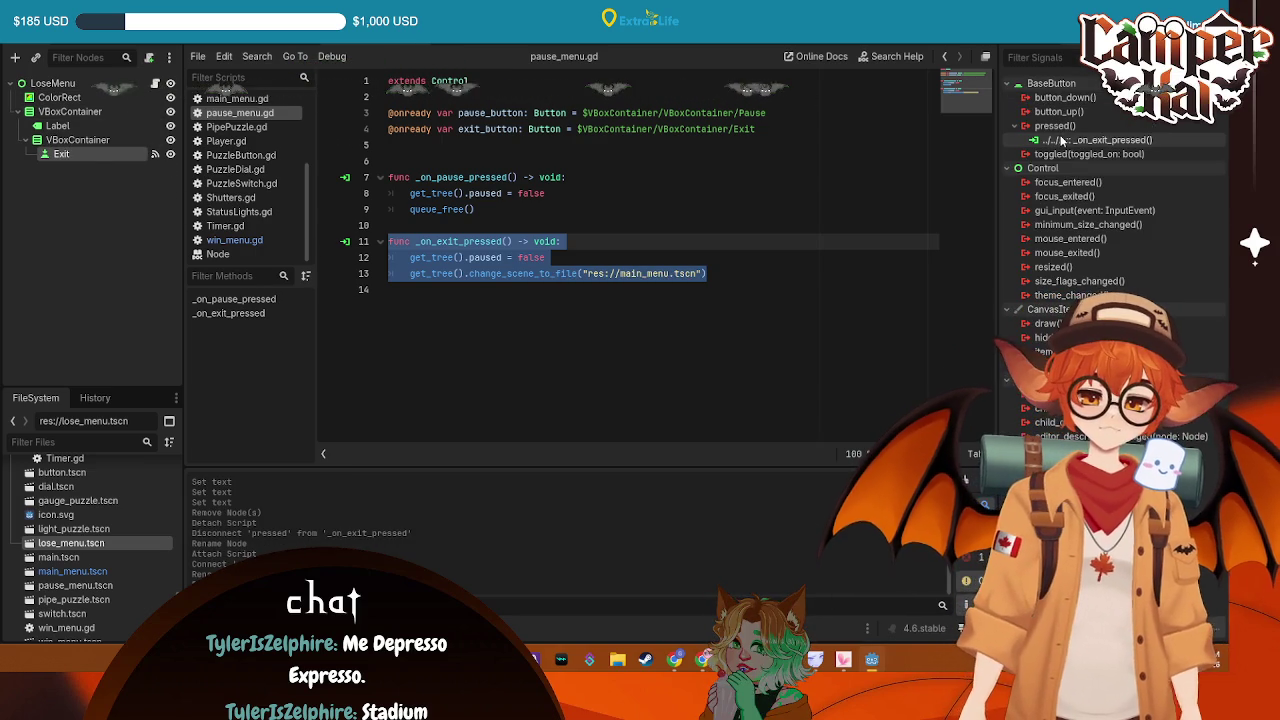
Remove the Exit button's old pressed connection from the pause script
right_click(1088, 141)
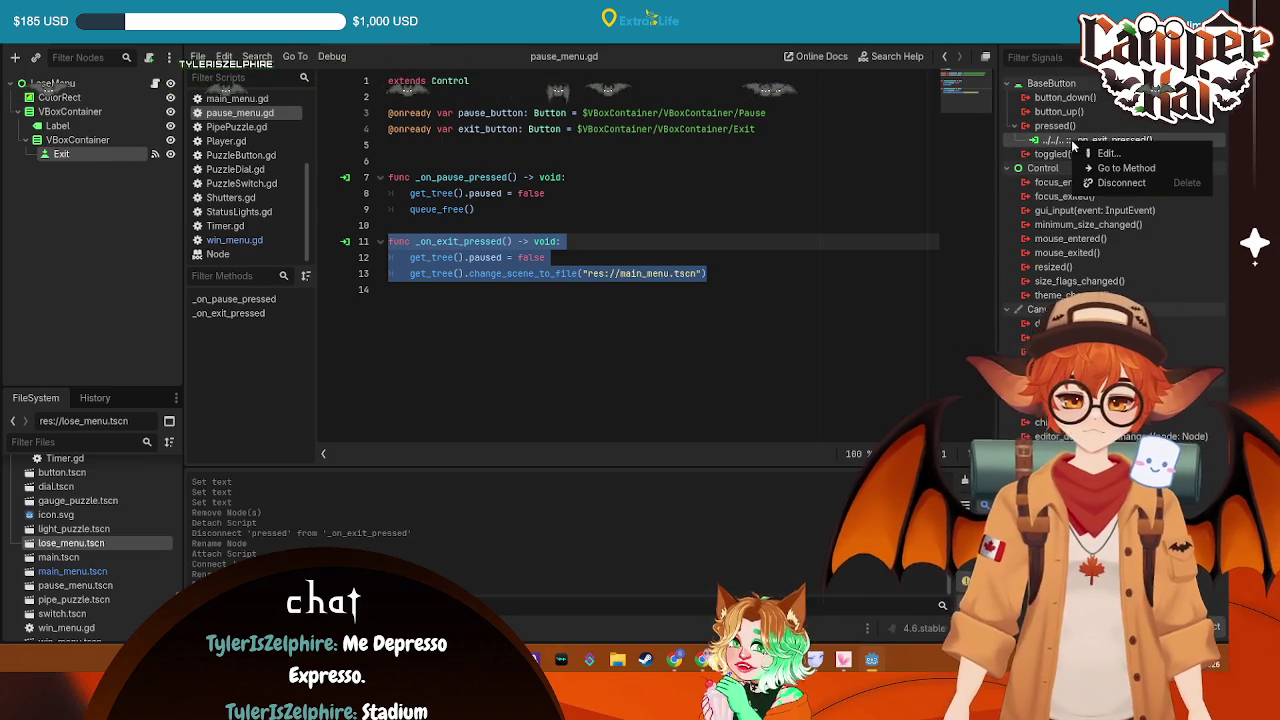
click(1120, 183)
double_click(1055, 126)
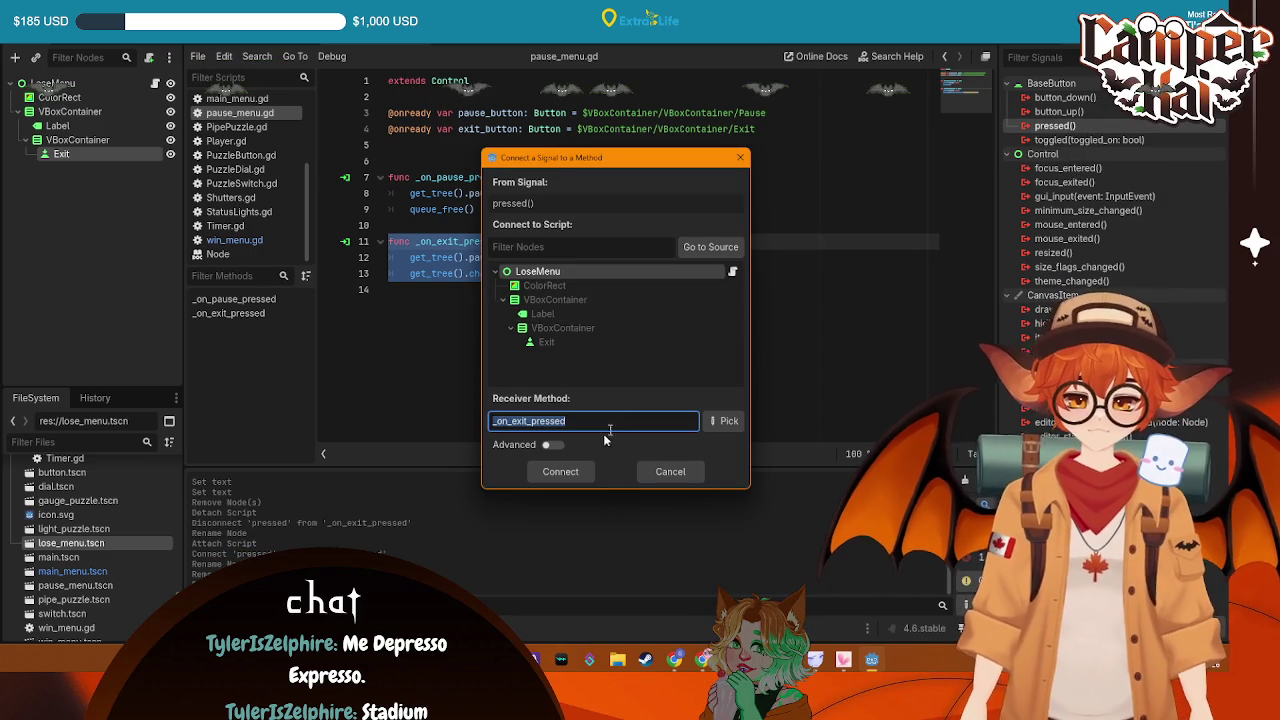
click(568, 472)
drag(476, 210, 355, 190)
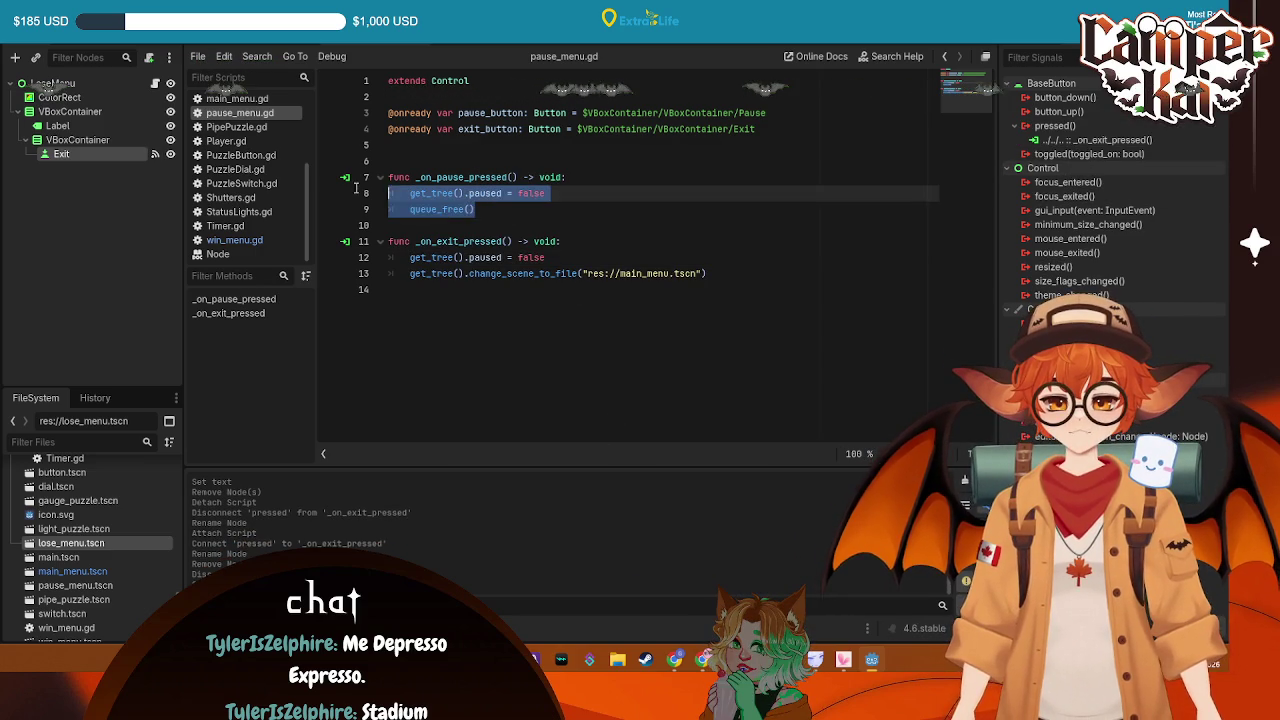
click(853, 221)
right_click(84, 85)
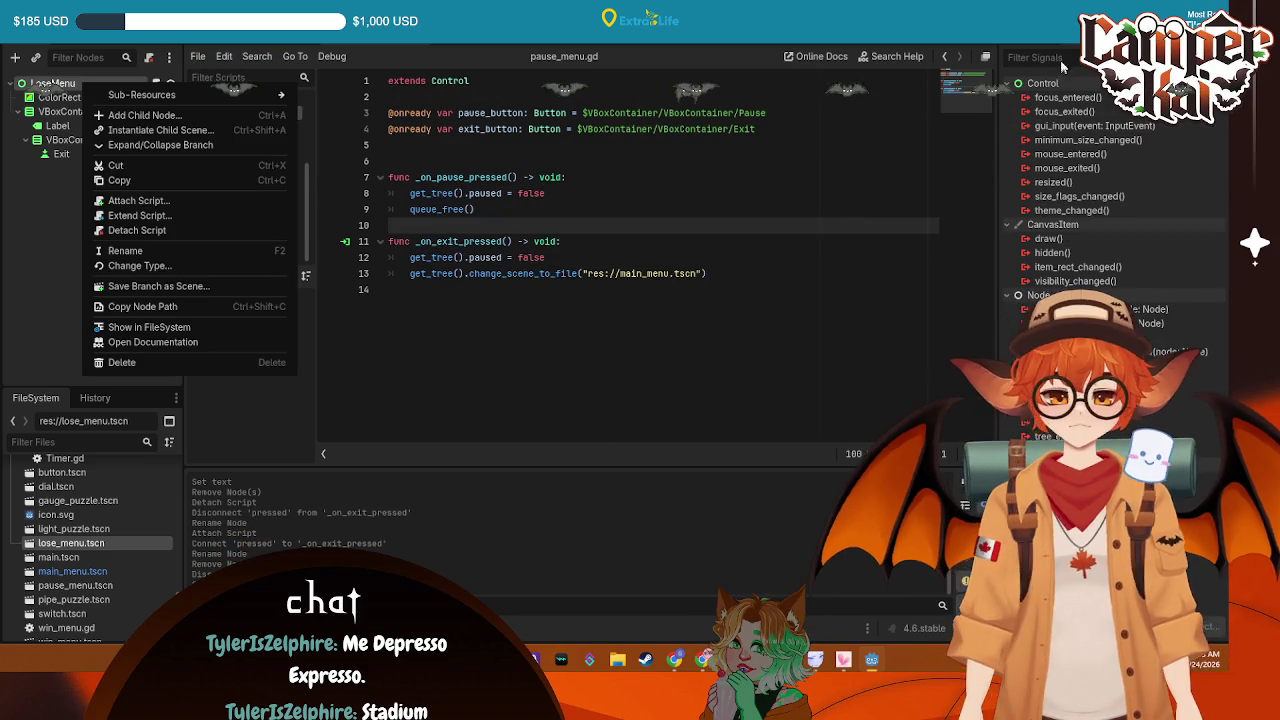
key(Escape)
click(112, 155)
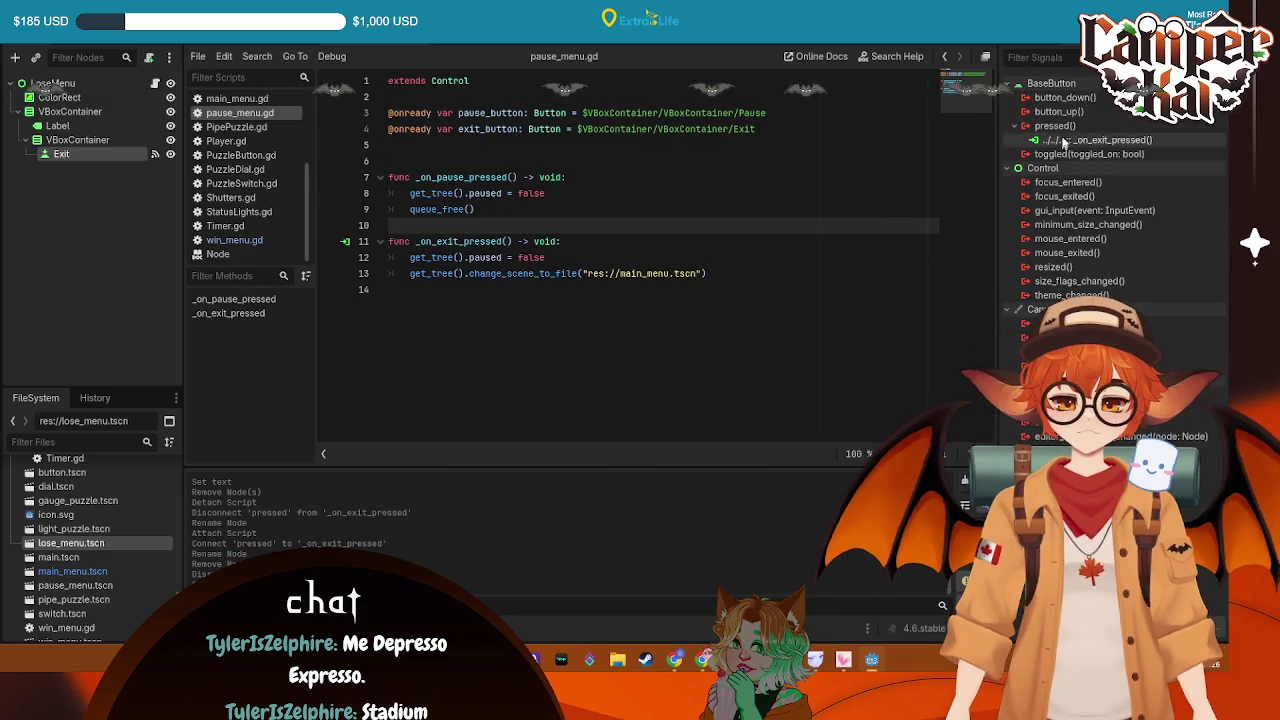
right_click(1075, 142)
click(1070, 178)
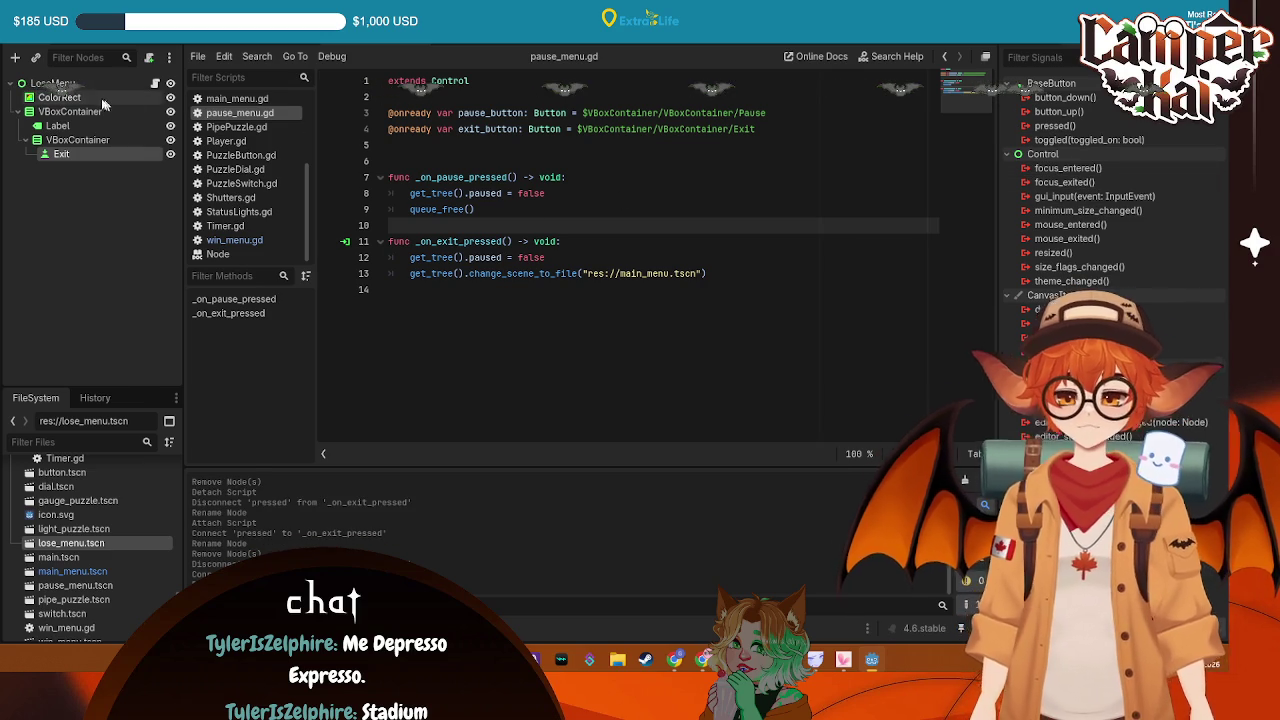
Detach the old script from LoseMenu and attach a new lose_menu.gd
right_click(97, 90)
click(150, 238)
right_click(157, 88)
click(885, 92)
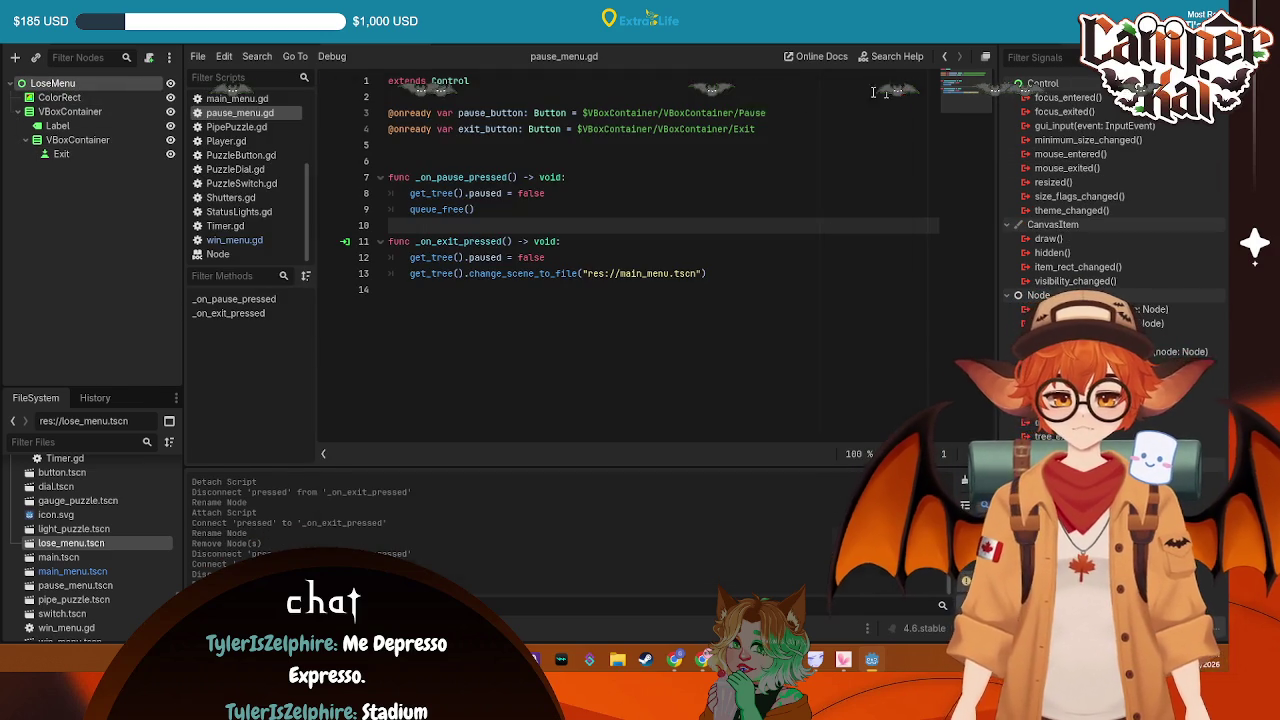
click(151, 57)
click(552, 429)
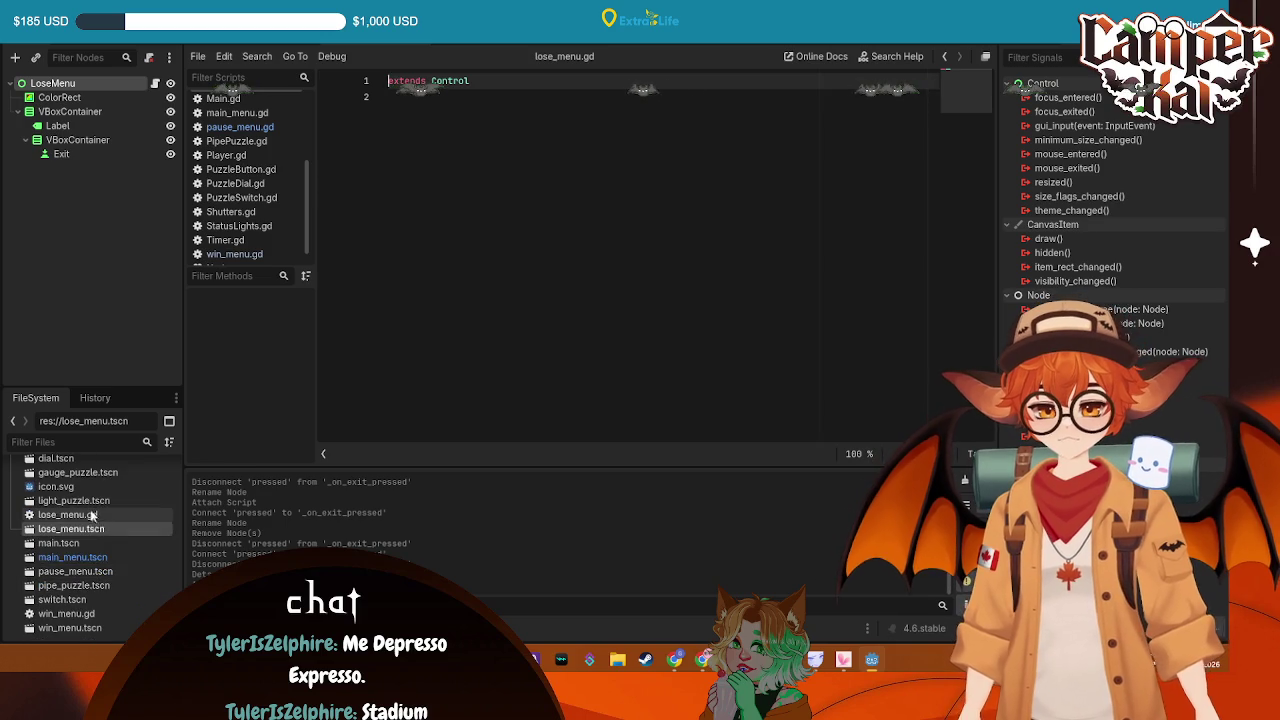
Move lose_menu.gd and win_menu.gd into the Scripts folder
scroll(90, 540, up, 2)
click(68, 580)
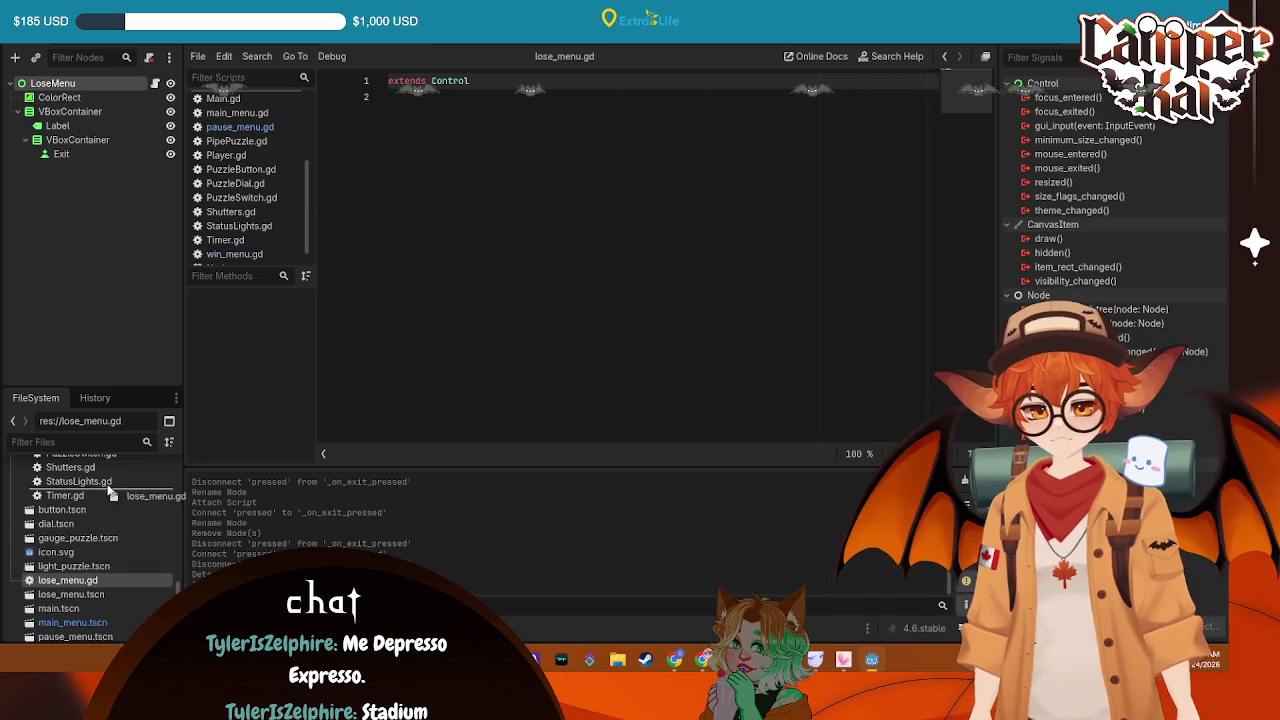
drag(123, 494, 121, 494)
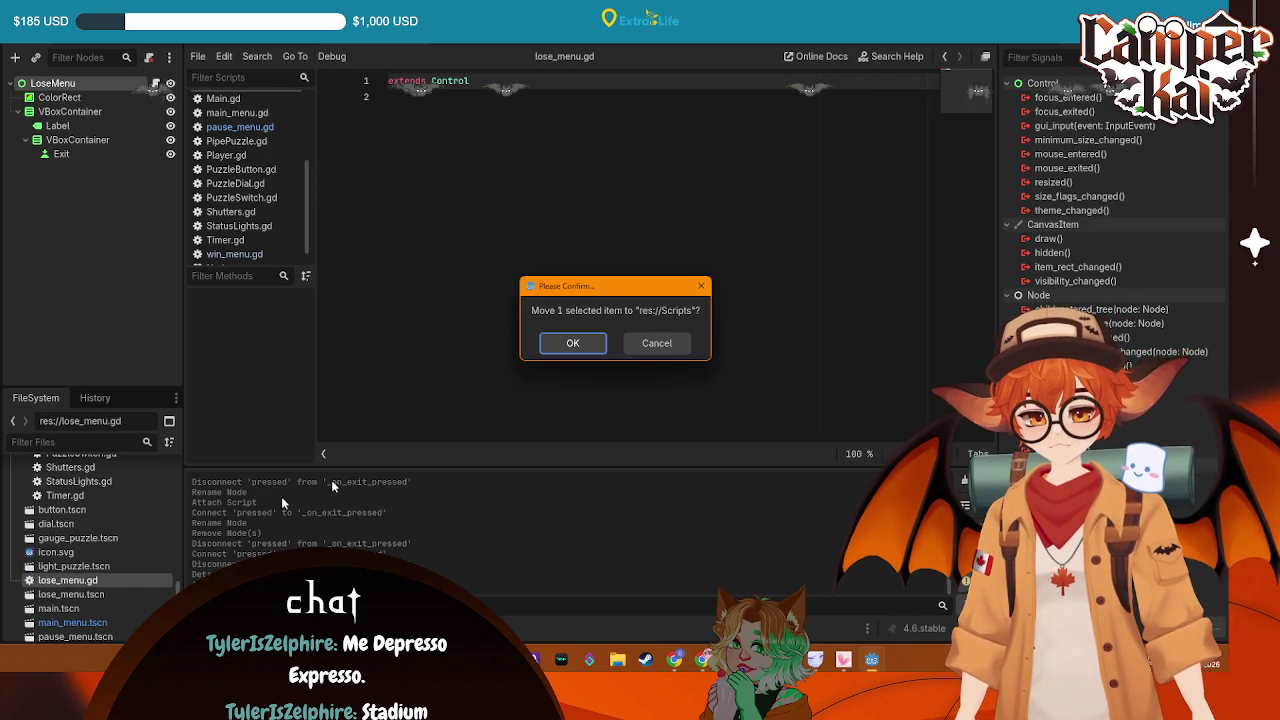
click(568, 340)
mouse_move(71, 608)
mouse_down()
mouse_move(132, 530)
mouse_move(70, 462)
mouse_move(93, 534)
mouse_up()
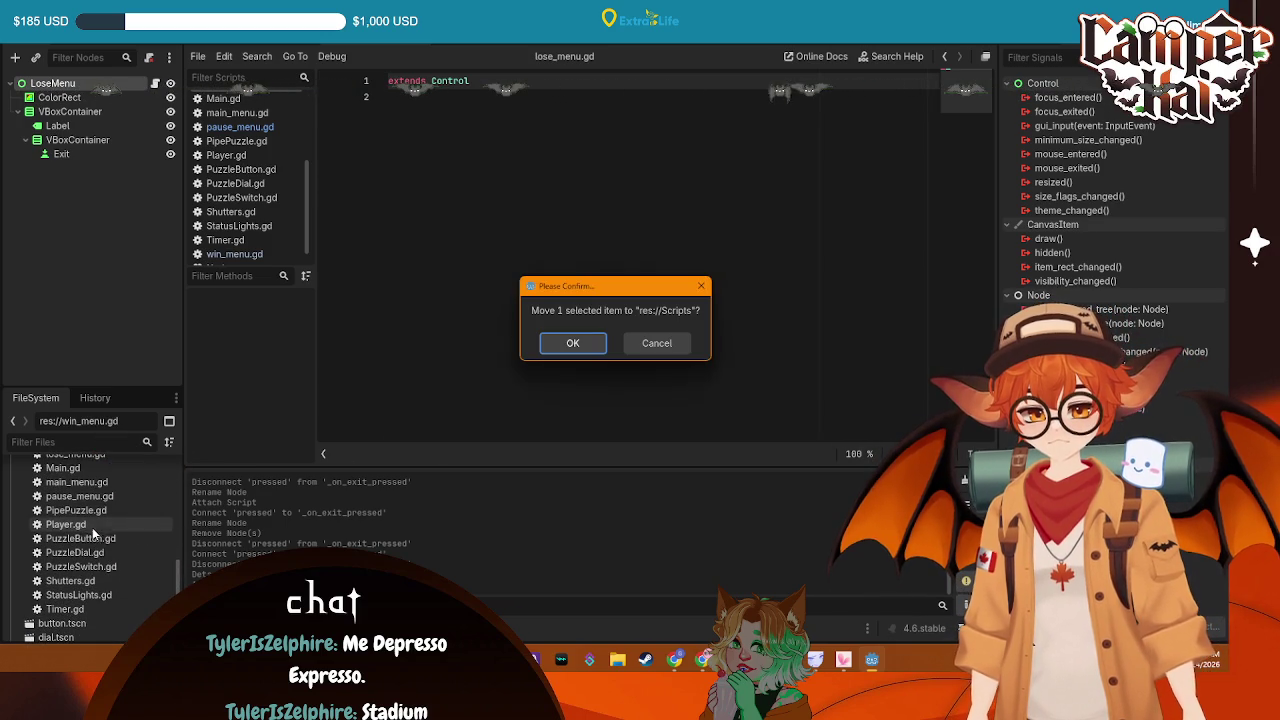
click(571, 350)
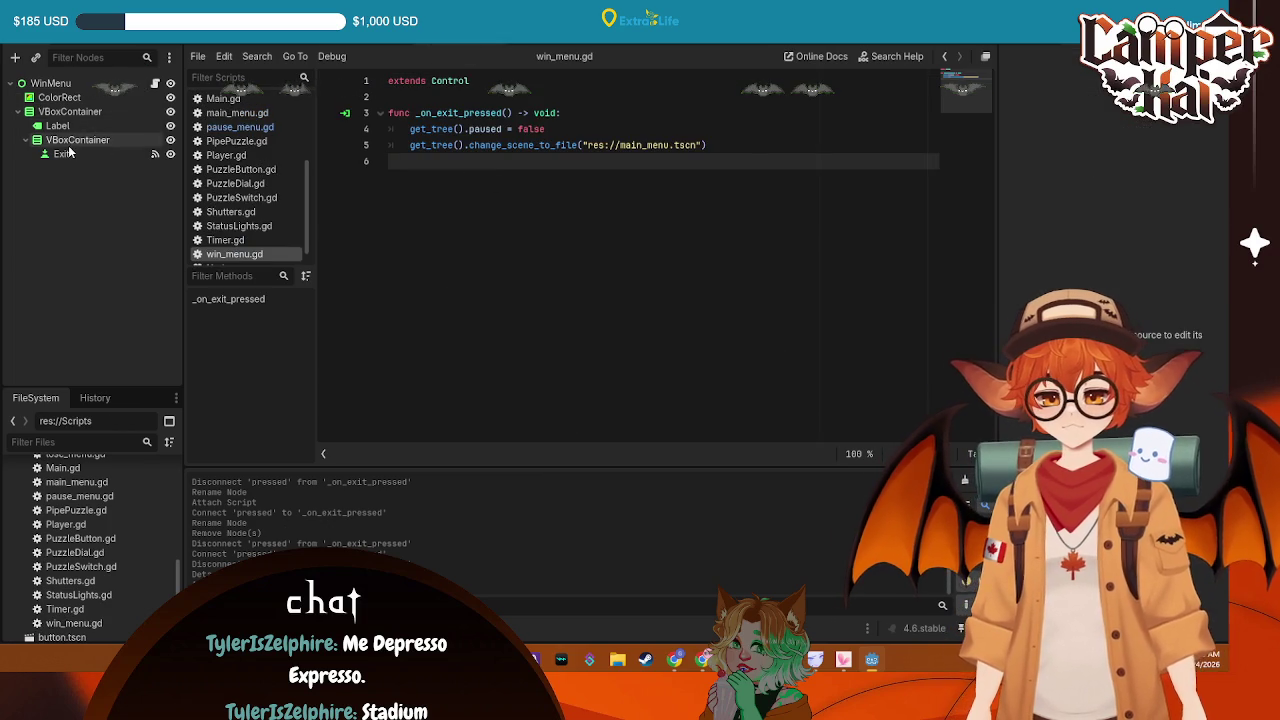
Connect the Exit button's pressed signal to a new _on_exit_pressed in lose_menu.gd
key(ctrl+Tab)
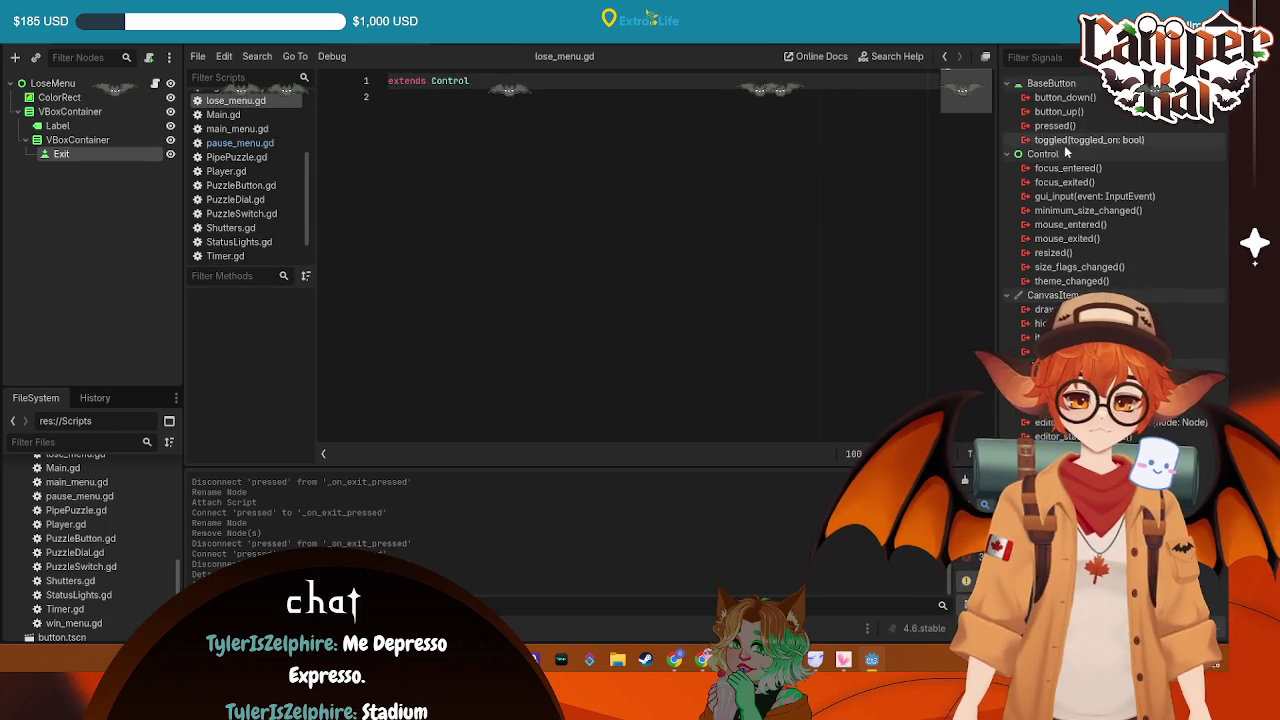
double_click(1060, 126)
click(574, 466)
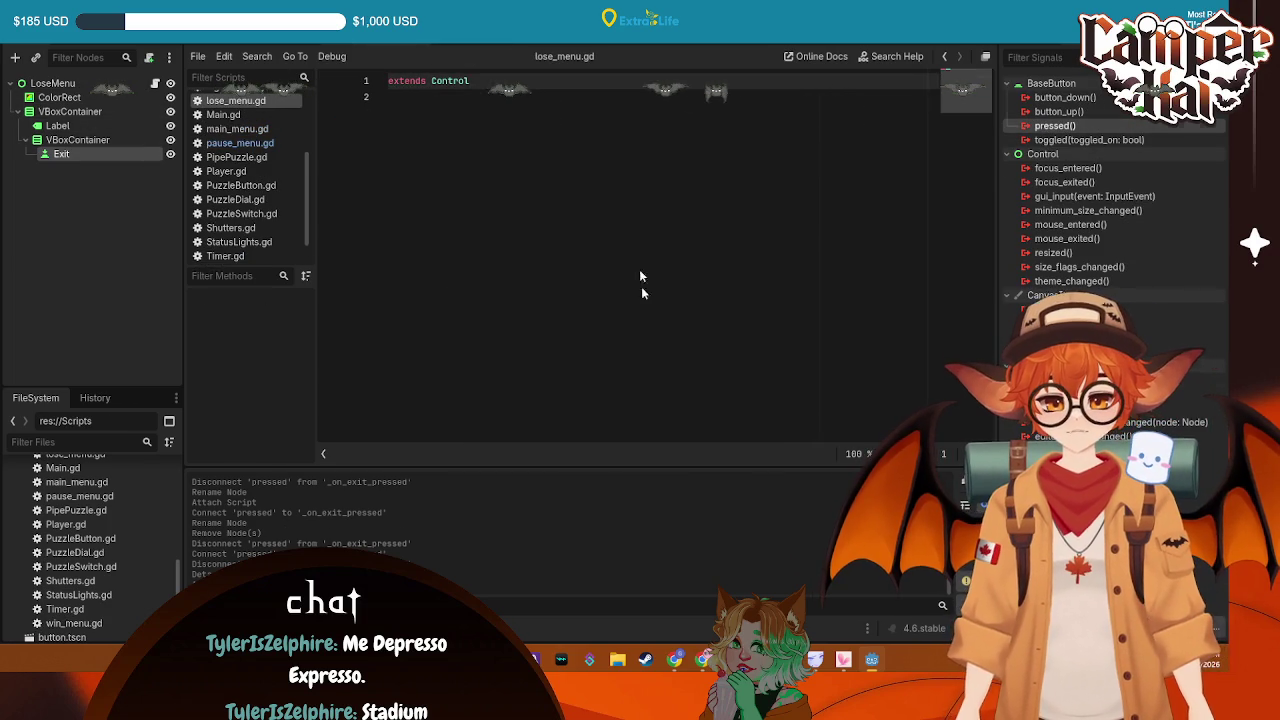
Paste win_menu.gd's unpause and main_menu.tscn lines into lose_menu.gd's handler and save
click(433, 108)
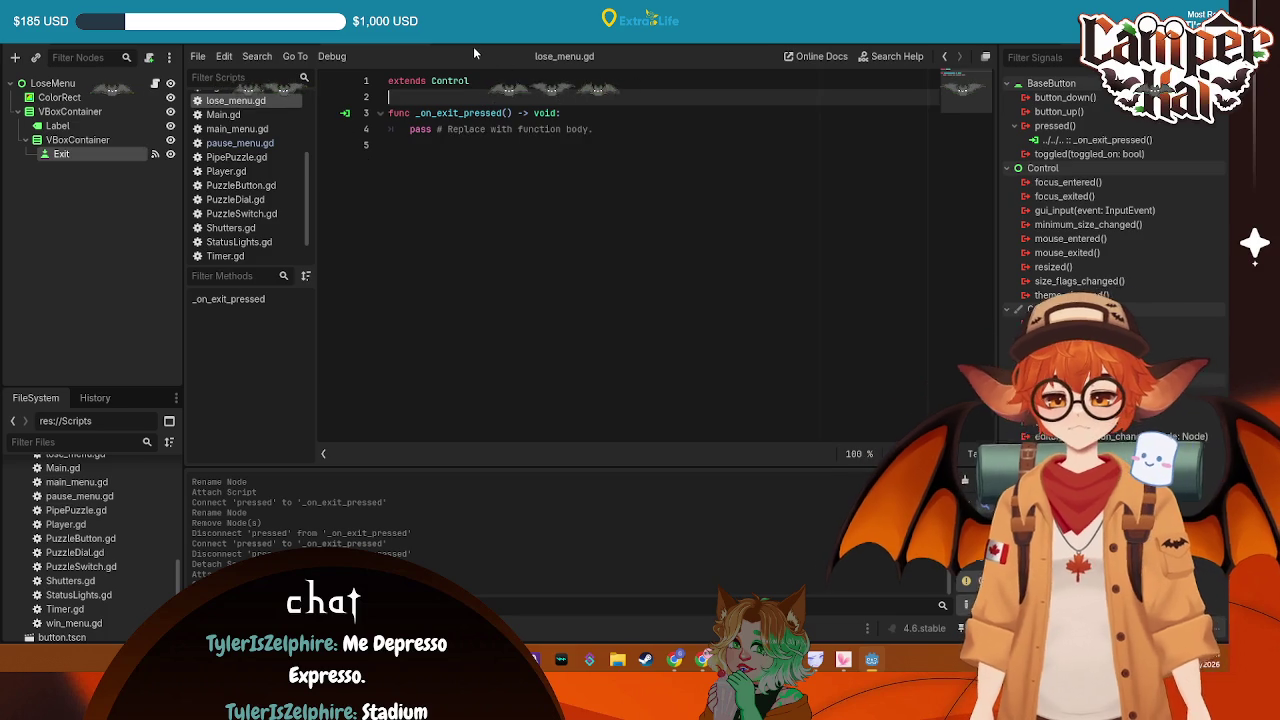
key(ctrl+Tab)
drag(728, 145, 344, 127)
key(ctrl+c)
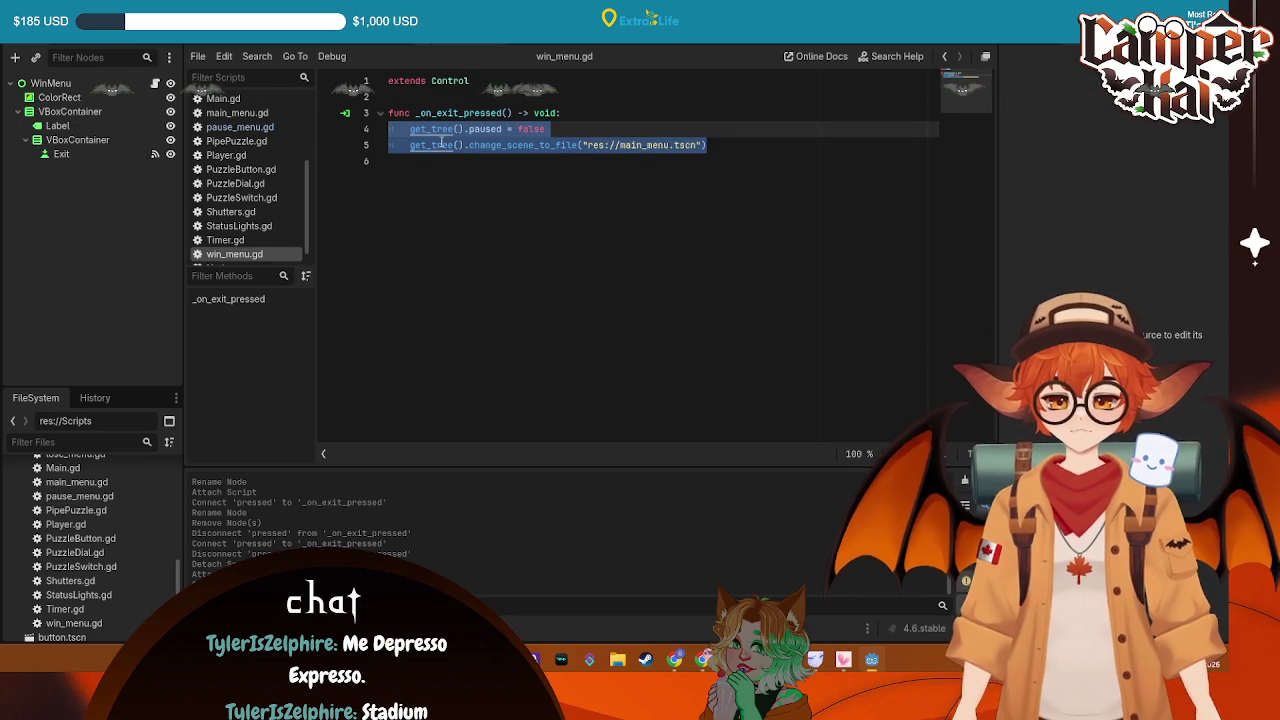
key(ctrl+Tab)
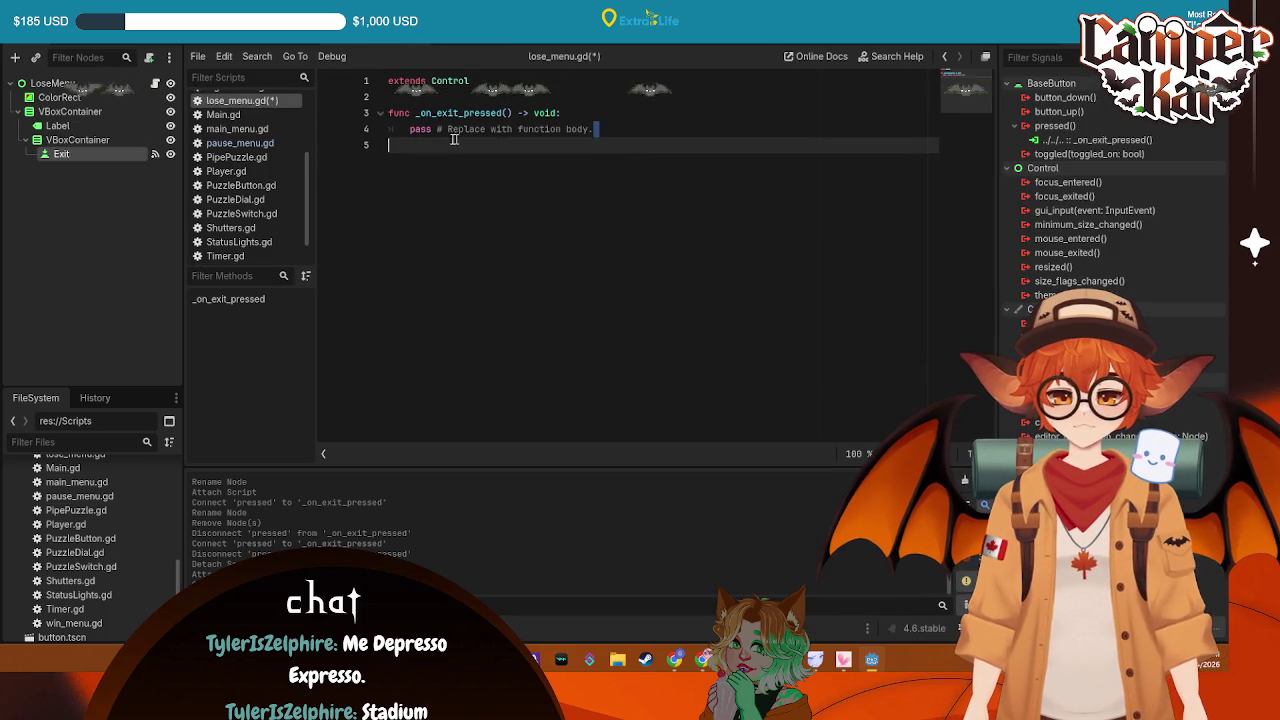
drag(592, 129, 405, 130)
key(ctrl+v)
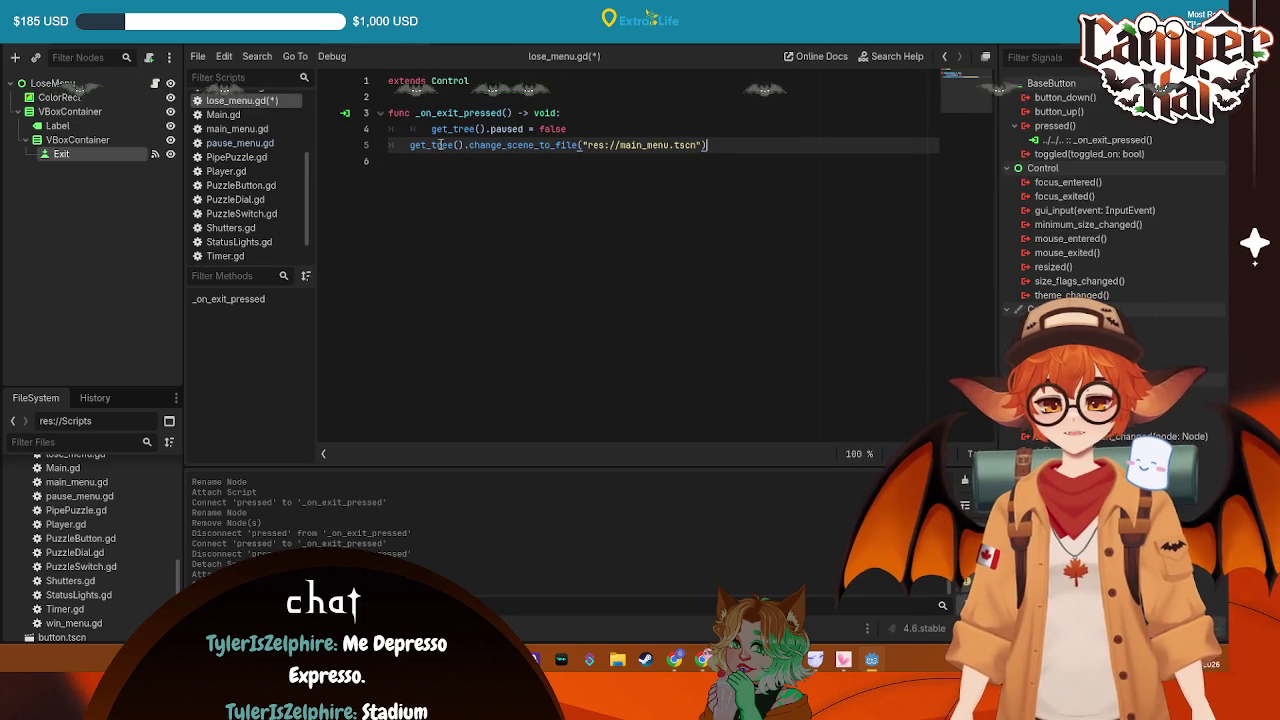
key(BackSpace)
key(ctrl+s)
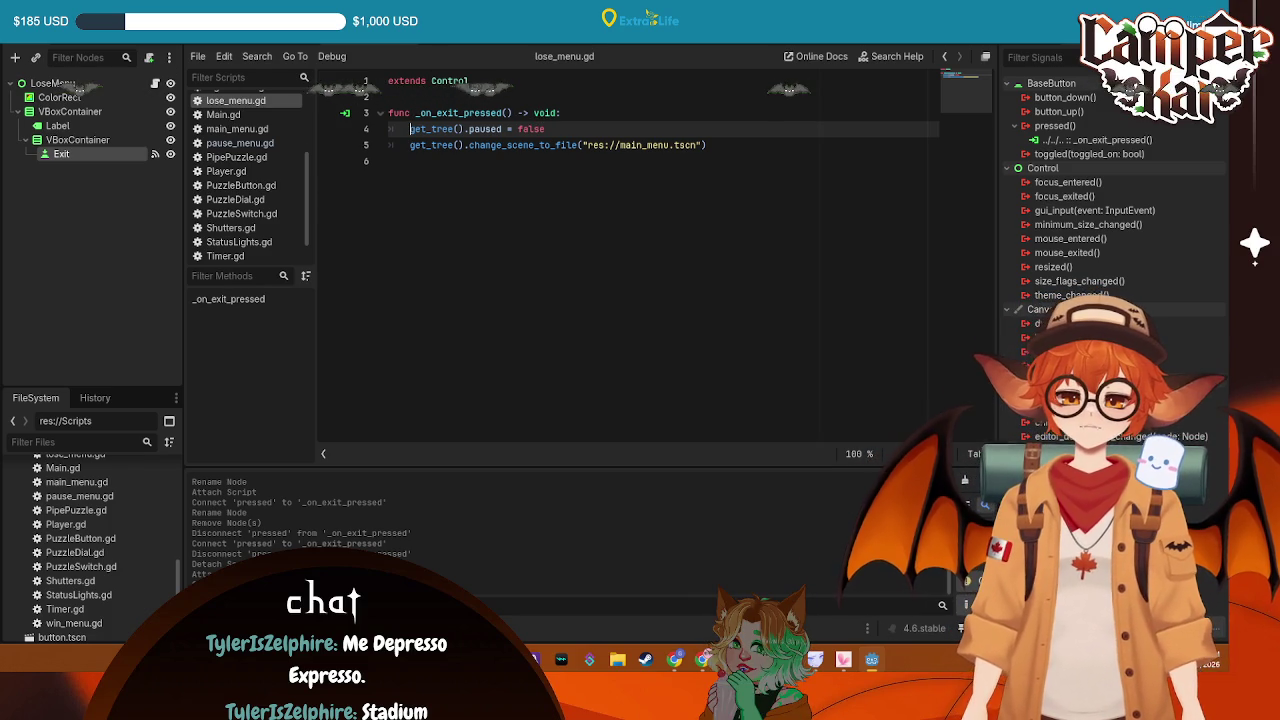
key(ctrl+F1)
click(48, 83)
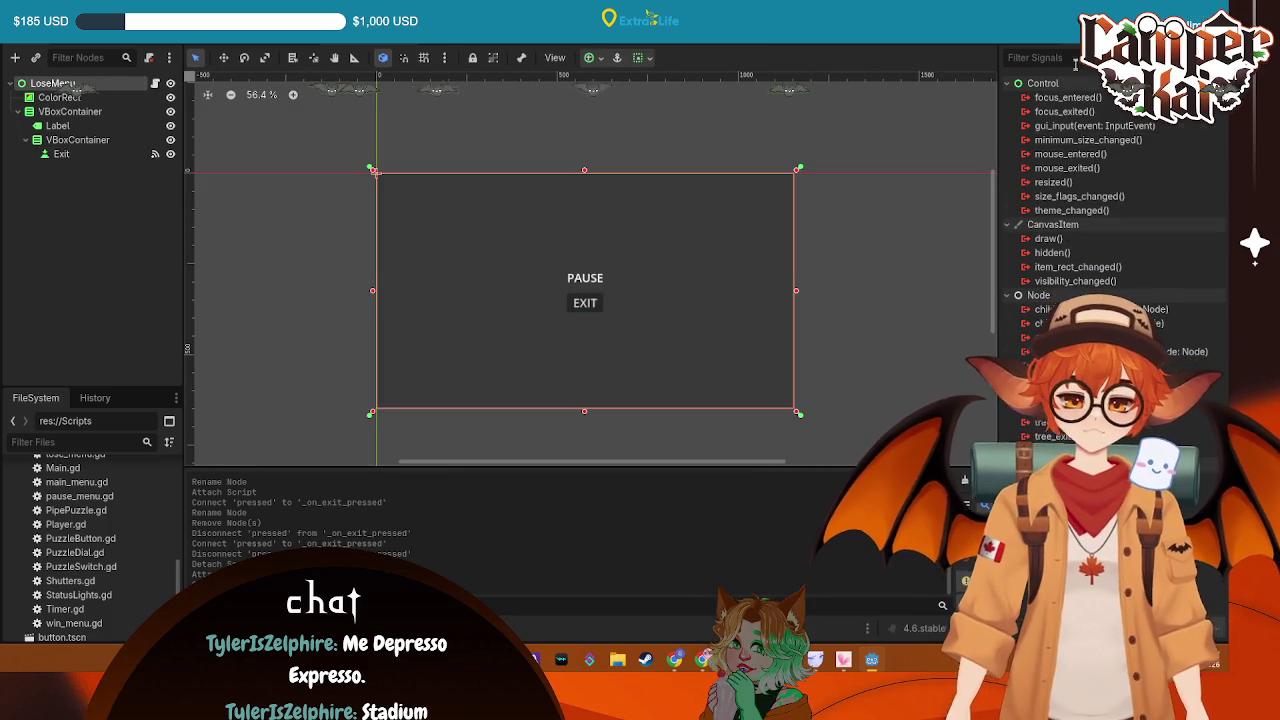
Set the Label node's Text to 'You Lose!' and save the LoseMenu scene
click(1075, 65)
click(1028, 145)
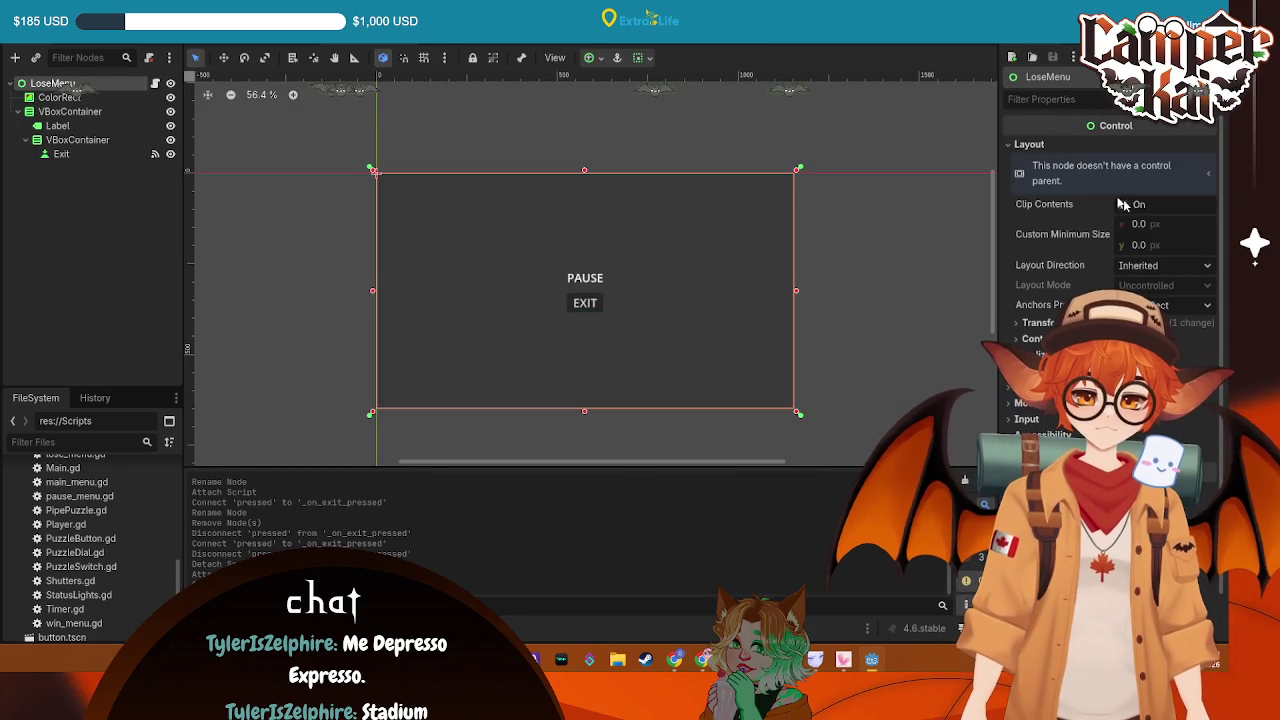
click(1030, 144)
click(57, 125)
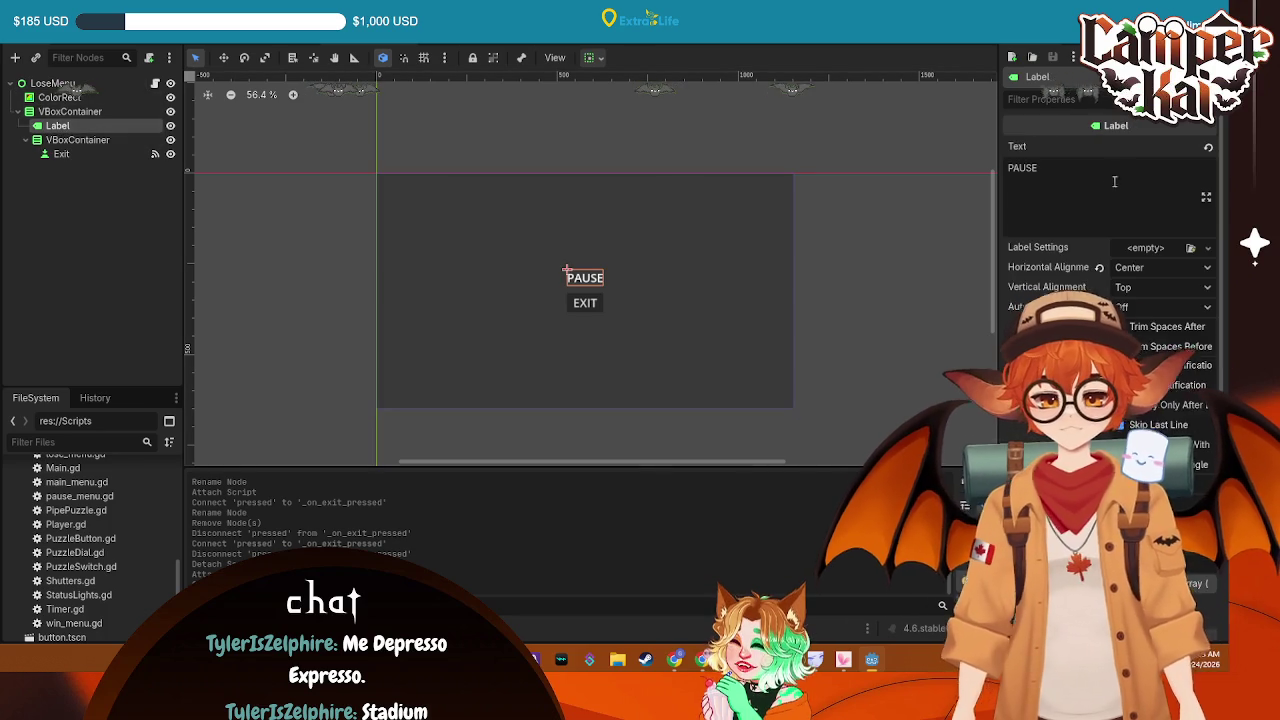
double_click(1114, 181)
text(You L)
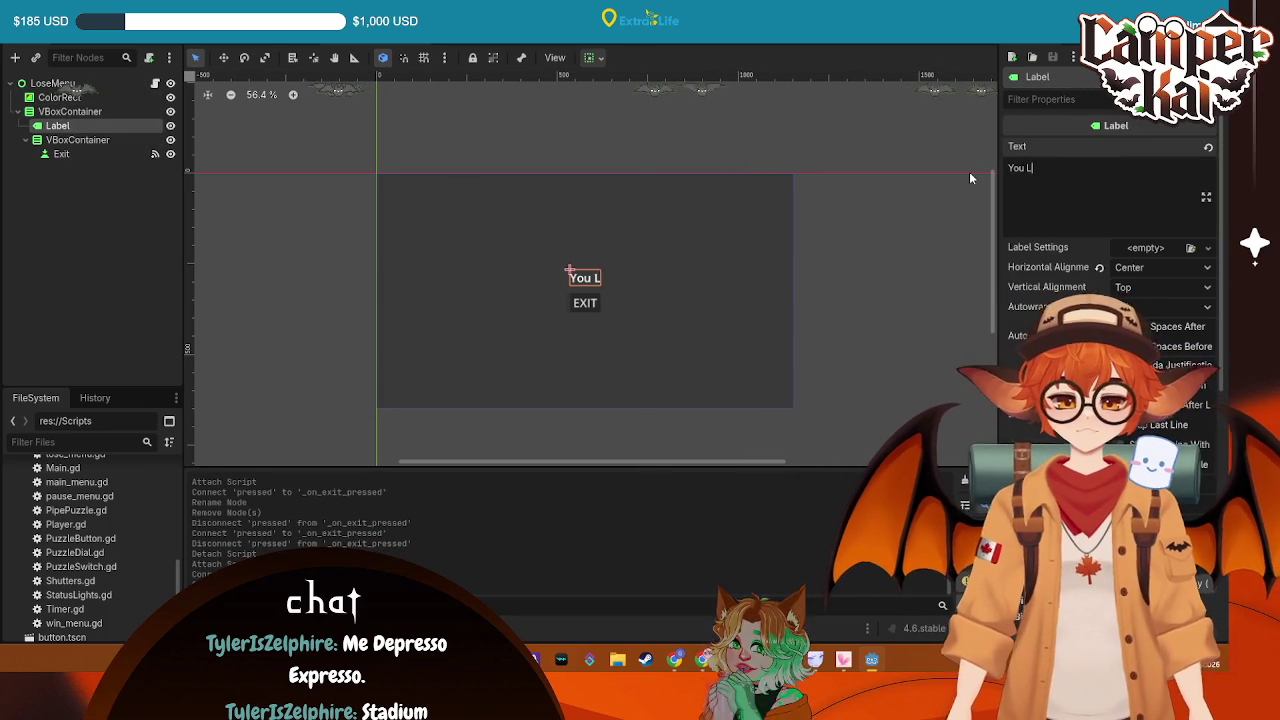
text(ose)
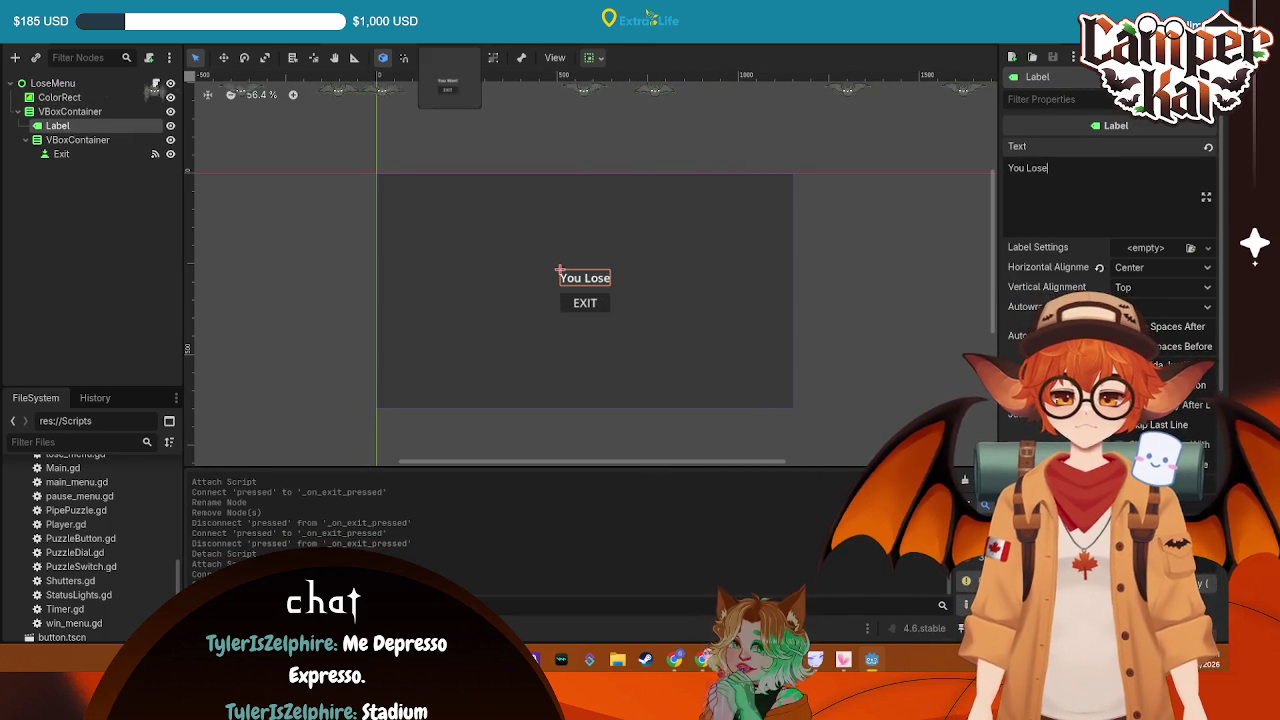
text(!)
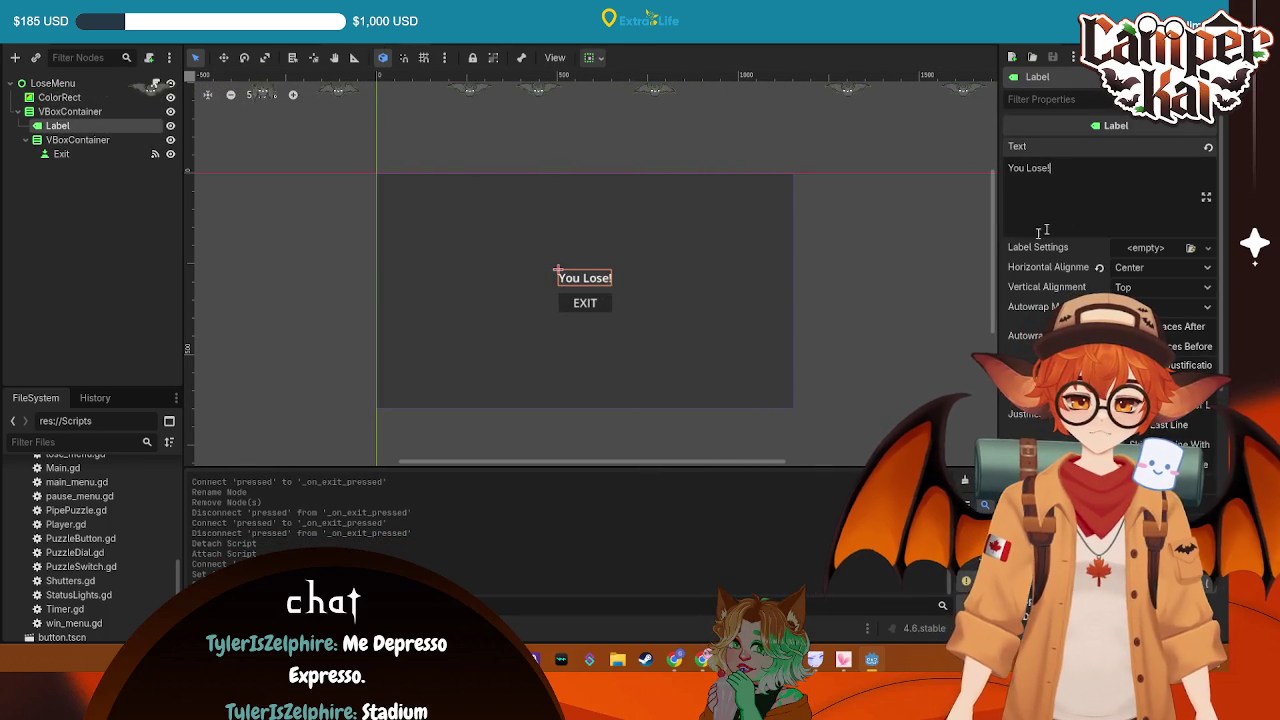
key(ctrl+s)
click(854, 244)
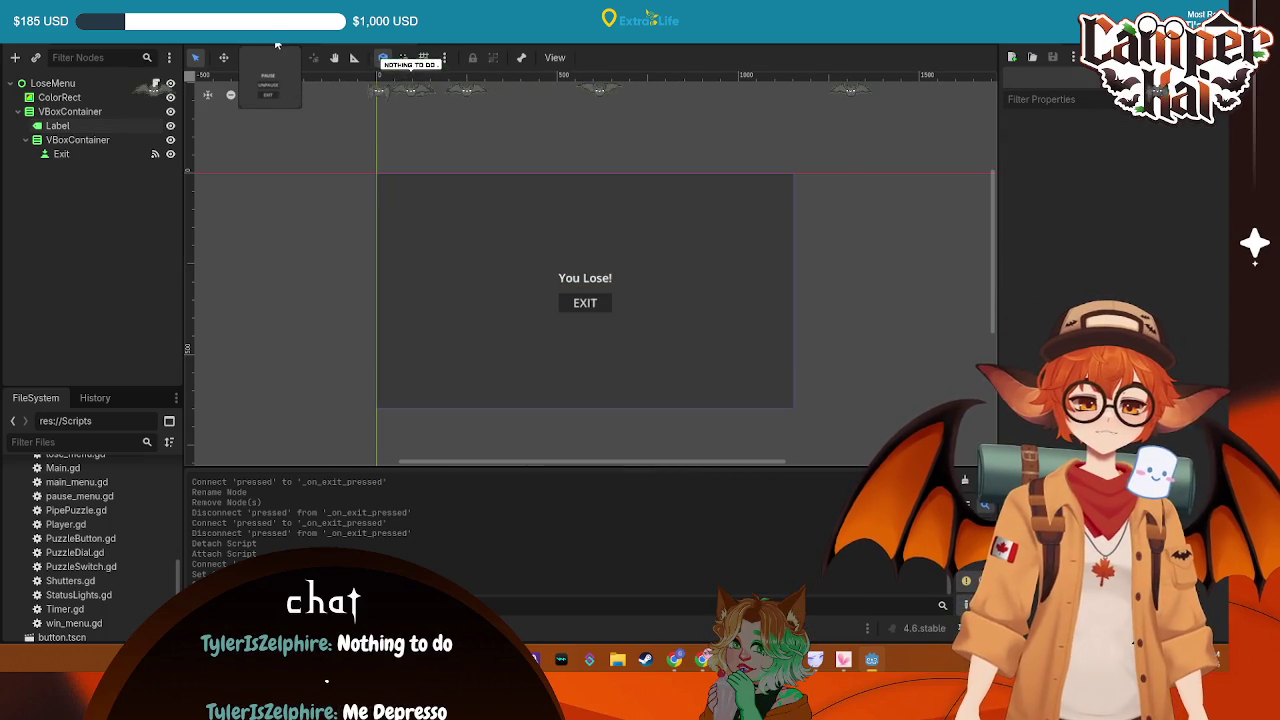
click(277, 45)
Open Main.gd and delete the '## YOU LOST' and pass placeholder lines under on_timer_expired
click(310, 45)
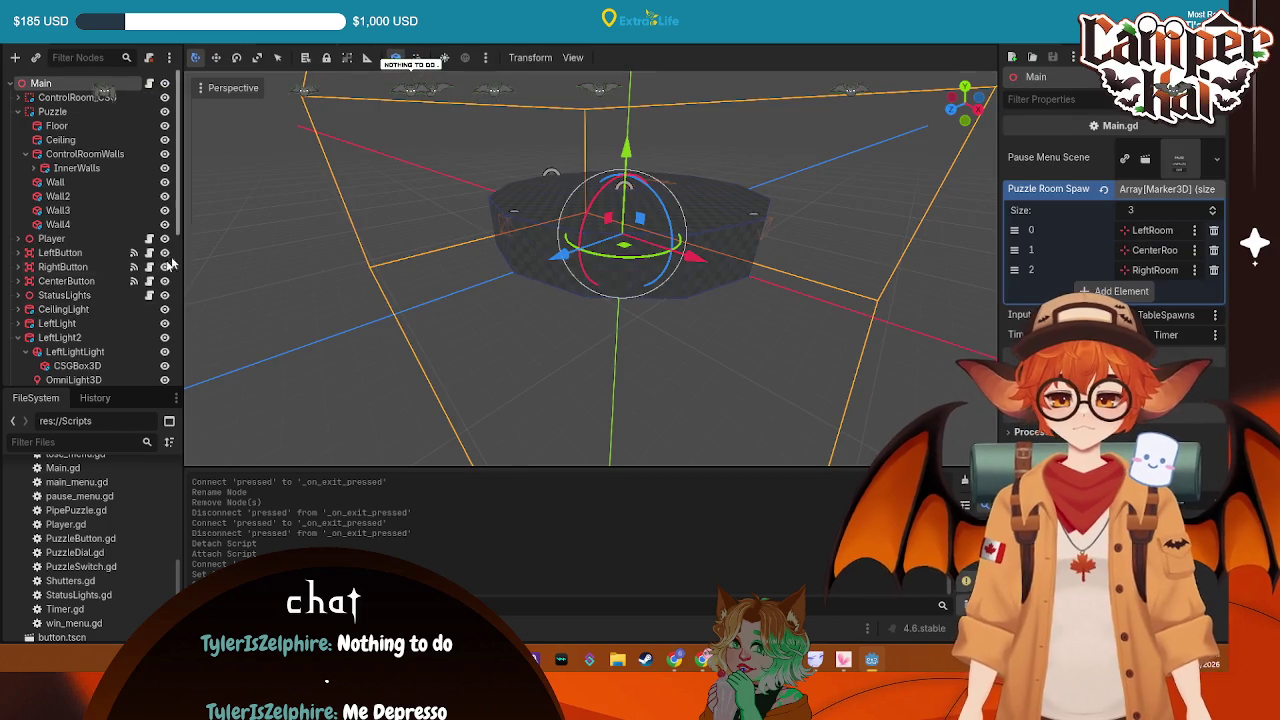
key(ctrl+F3)
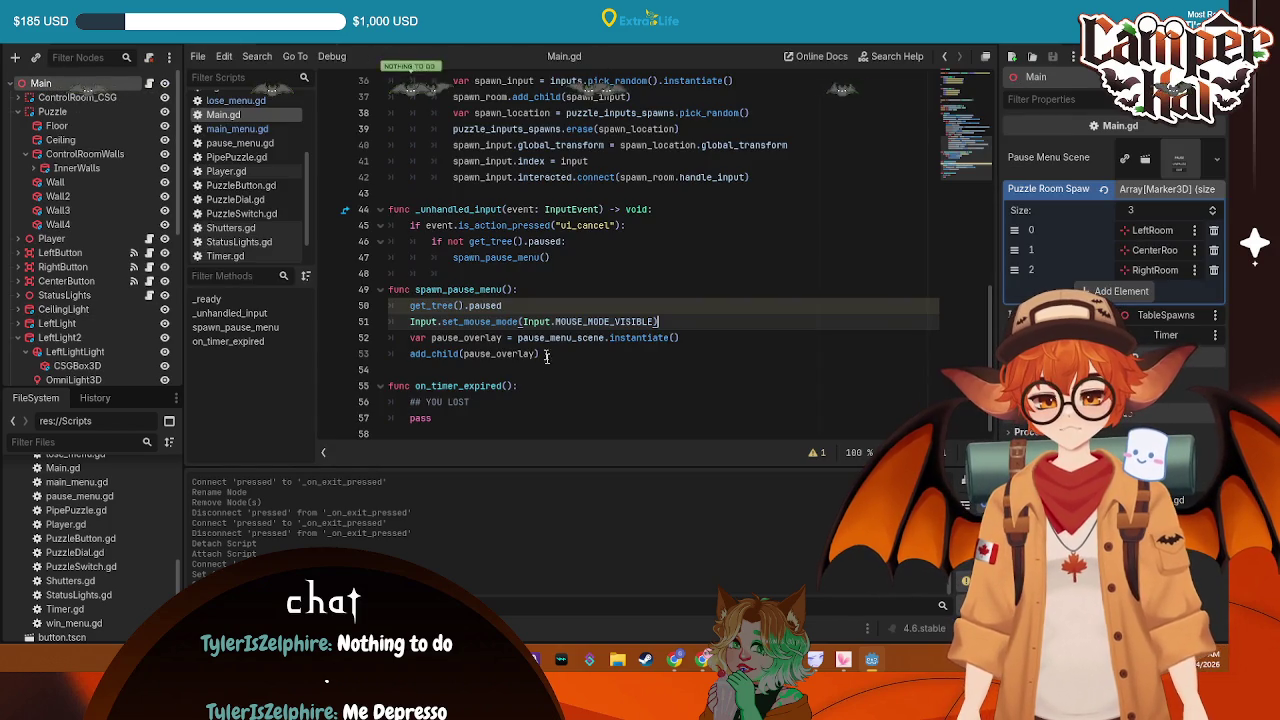
drag(432, 418, 358, 405)
key(BackSpace)
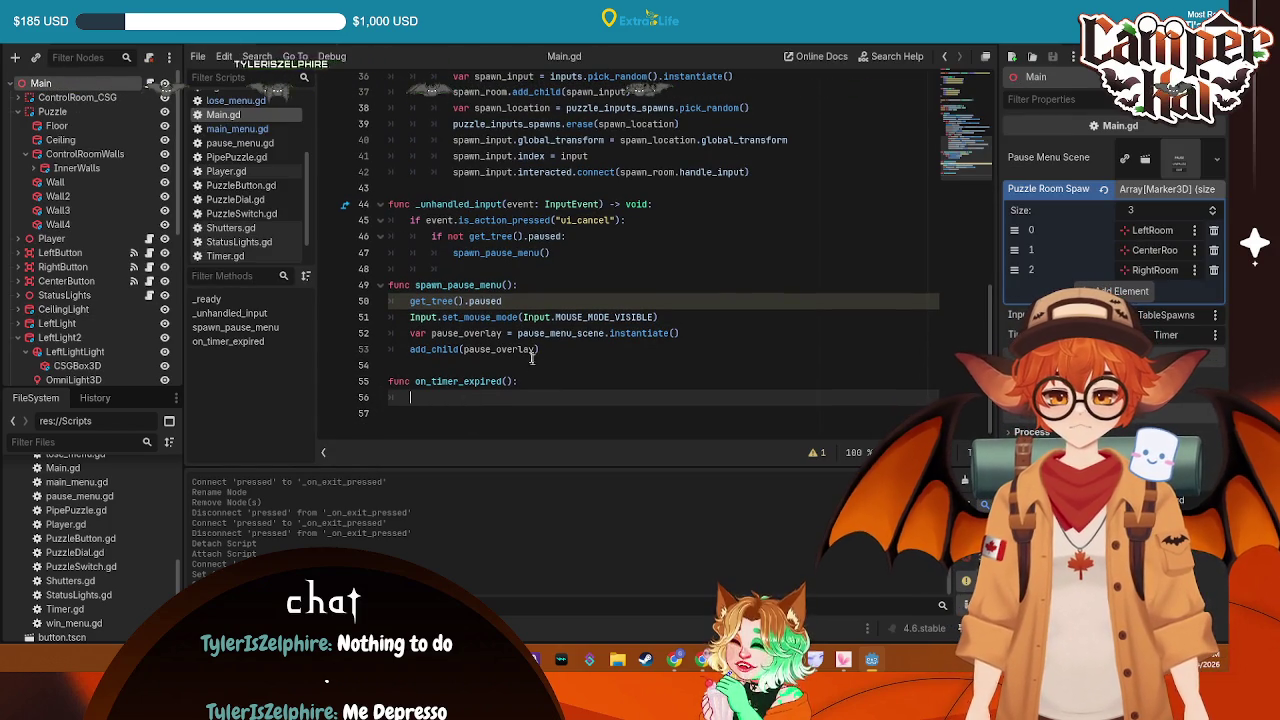
Copy spawn_pause_menu's four lines into on_timer_expired and fix their indentation
drag(502, 301, 407, 302)
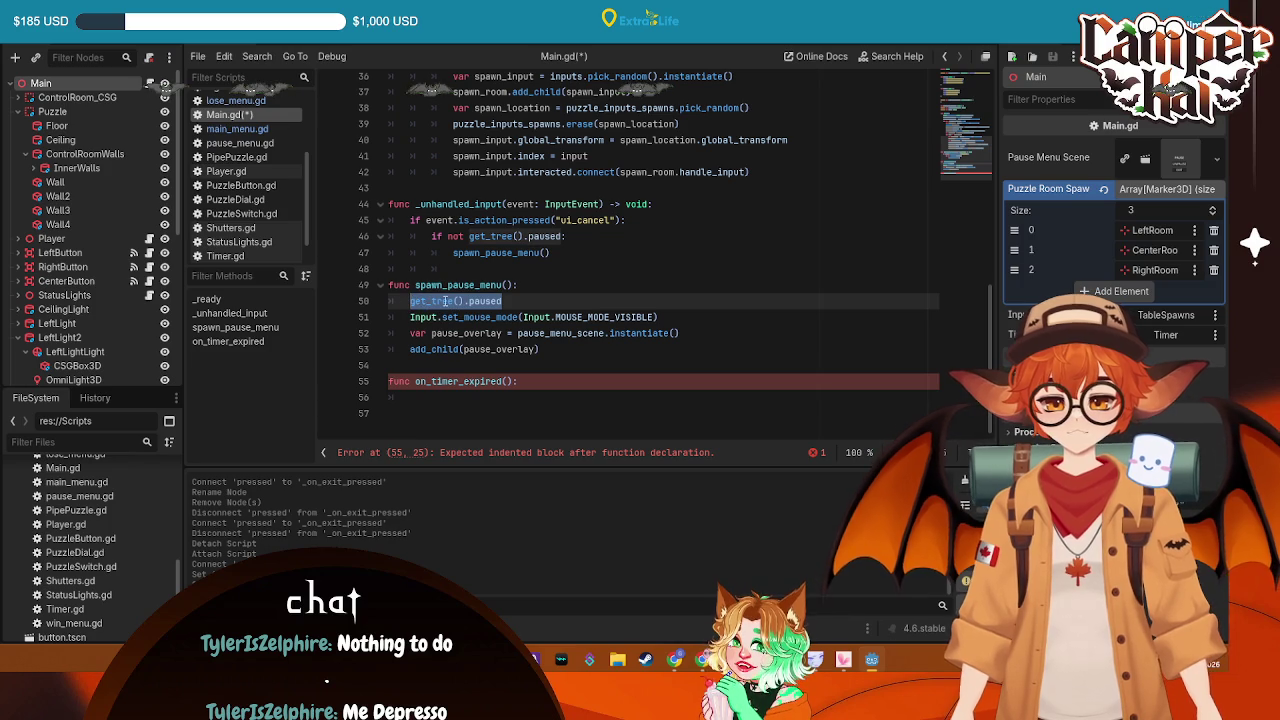
drag(542, 349, 341, 298)
key(ctrl+c)
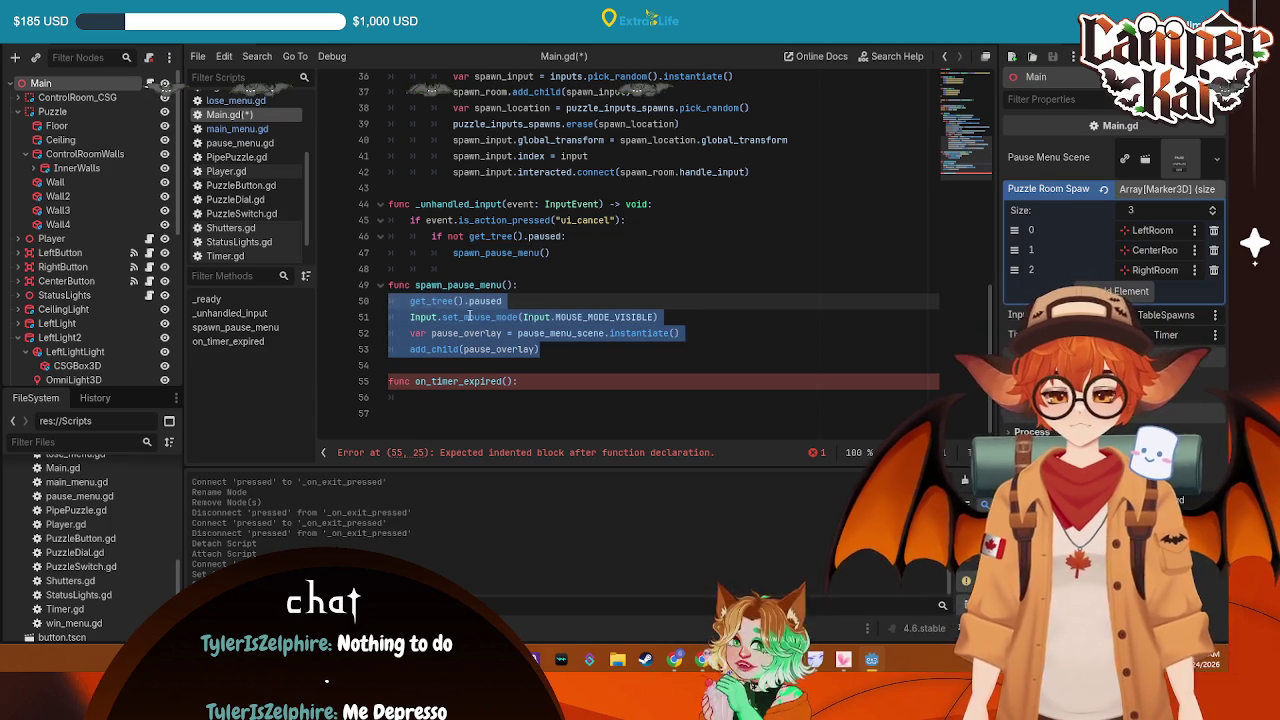
click(443, 396)
key(ctrl+v)
key(Up)
key(Up)
key(Up)
key(Home)
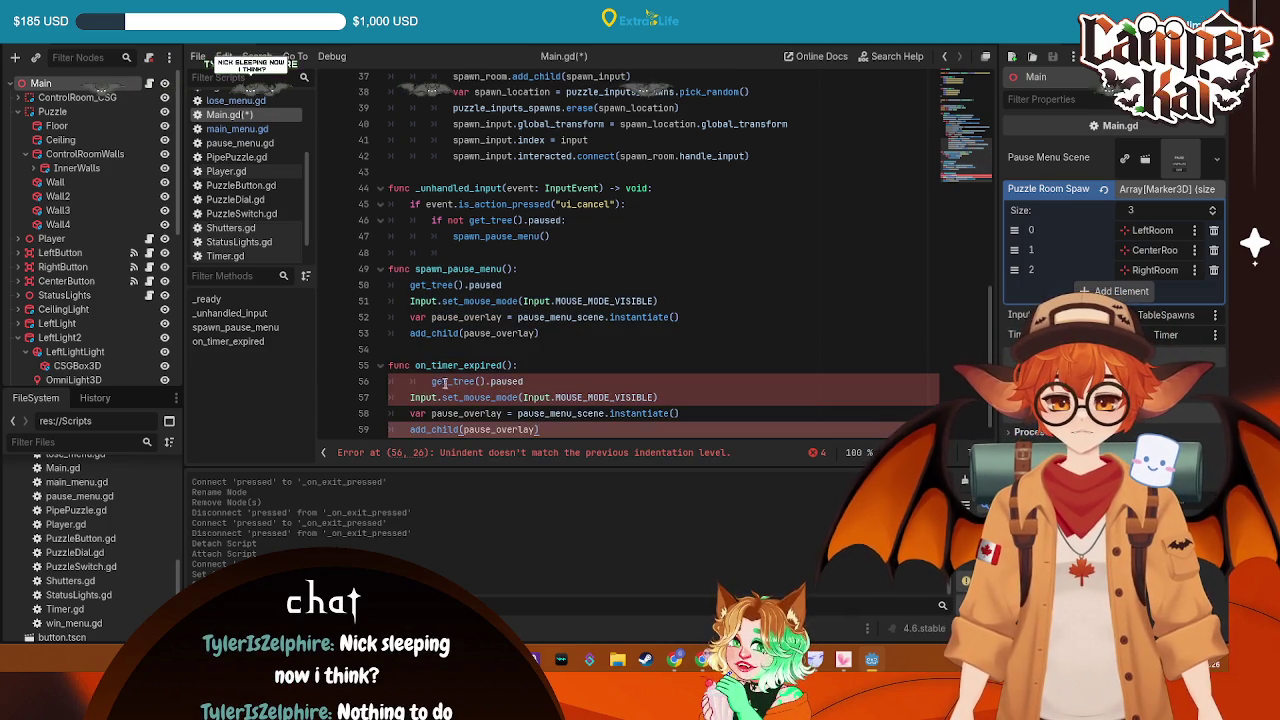
key(BackSpace)
key(Up)
key(End)
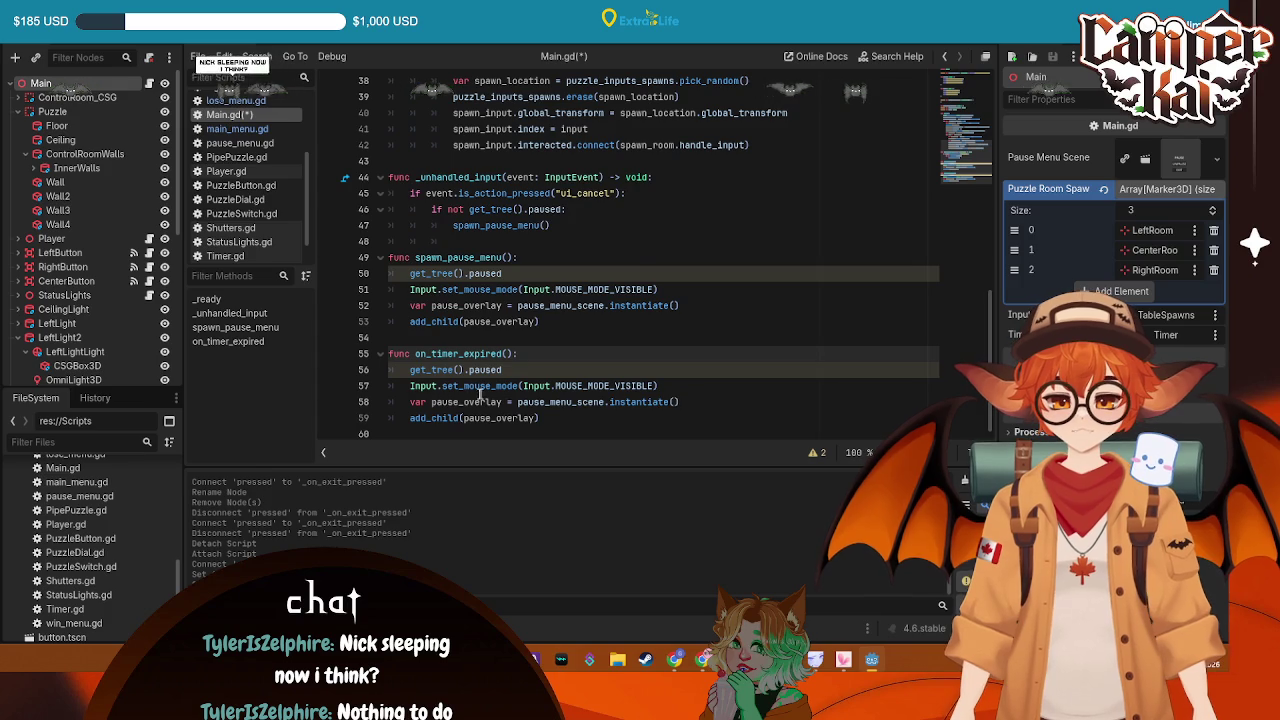
scroll(480, 395, up, 10)
click(829, 108)
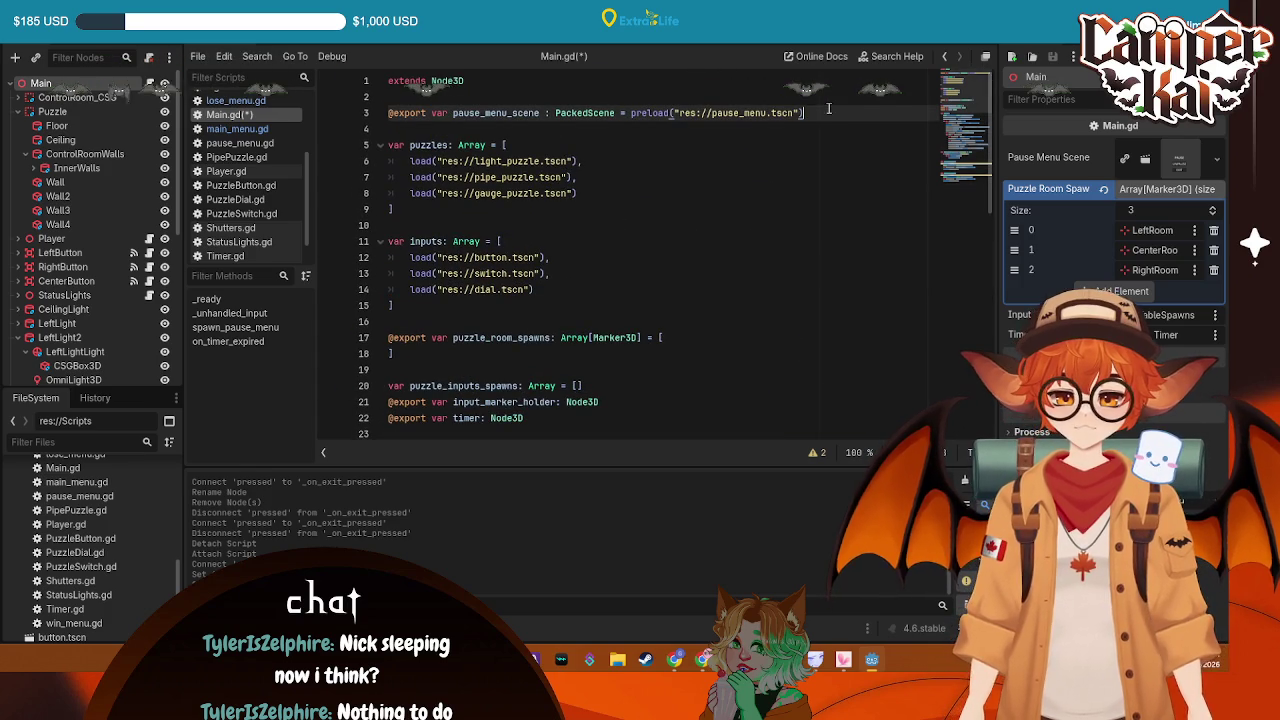
Duplicate the pause_menu_scene export as win_menu_scene preloading res://win_menu.tscn
drag(828, 112, 376, 117)
key(ctrl+c)
click(810, 112)
key(Return)
key(ctrl+v)
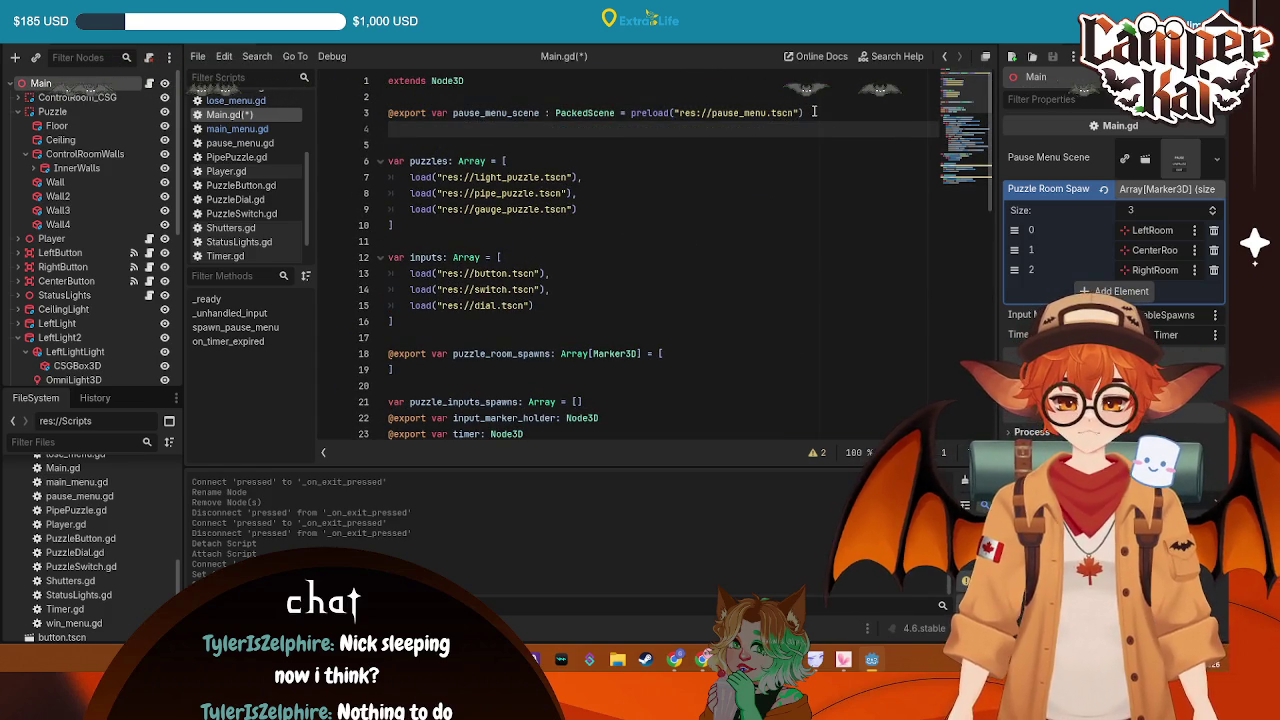
drag(739, 128, 716, 128)
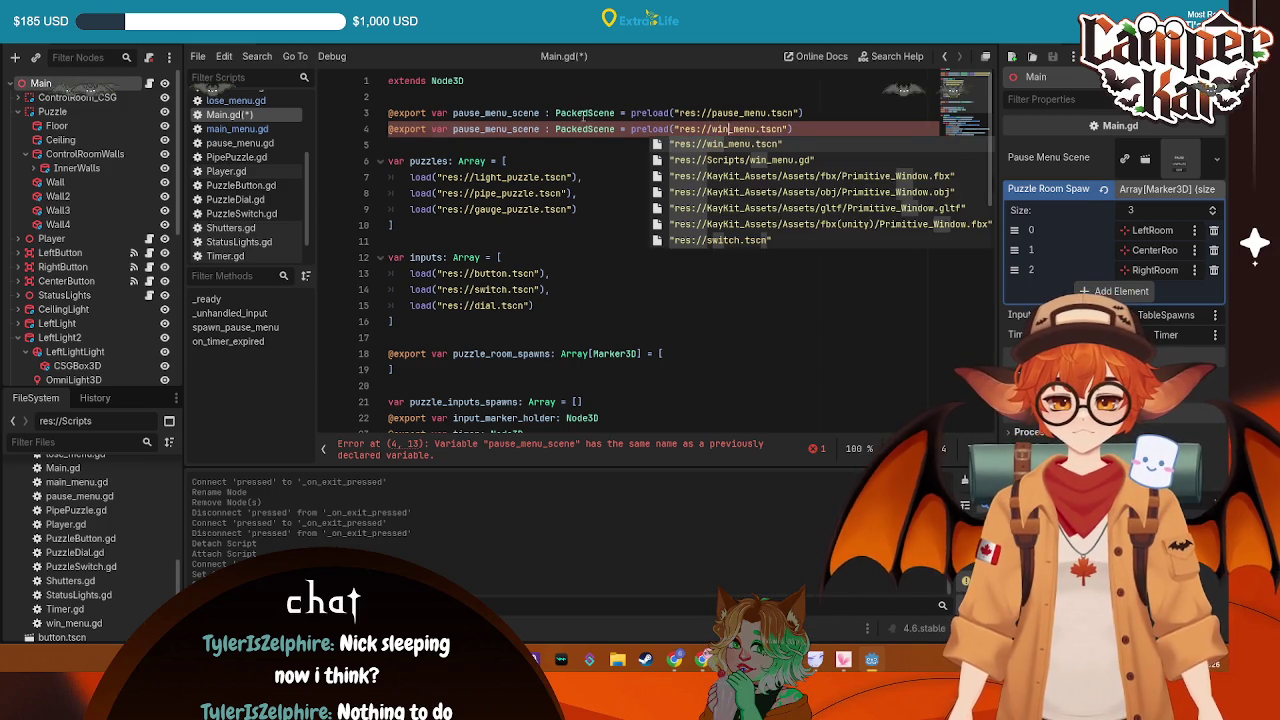
click(484, 128)
drag(508, 128, 453, 128)
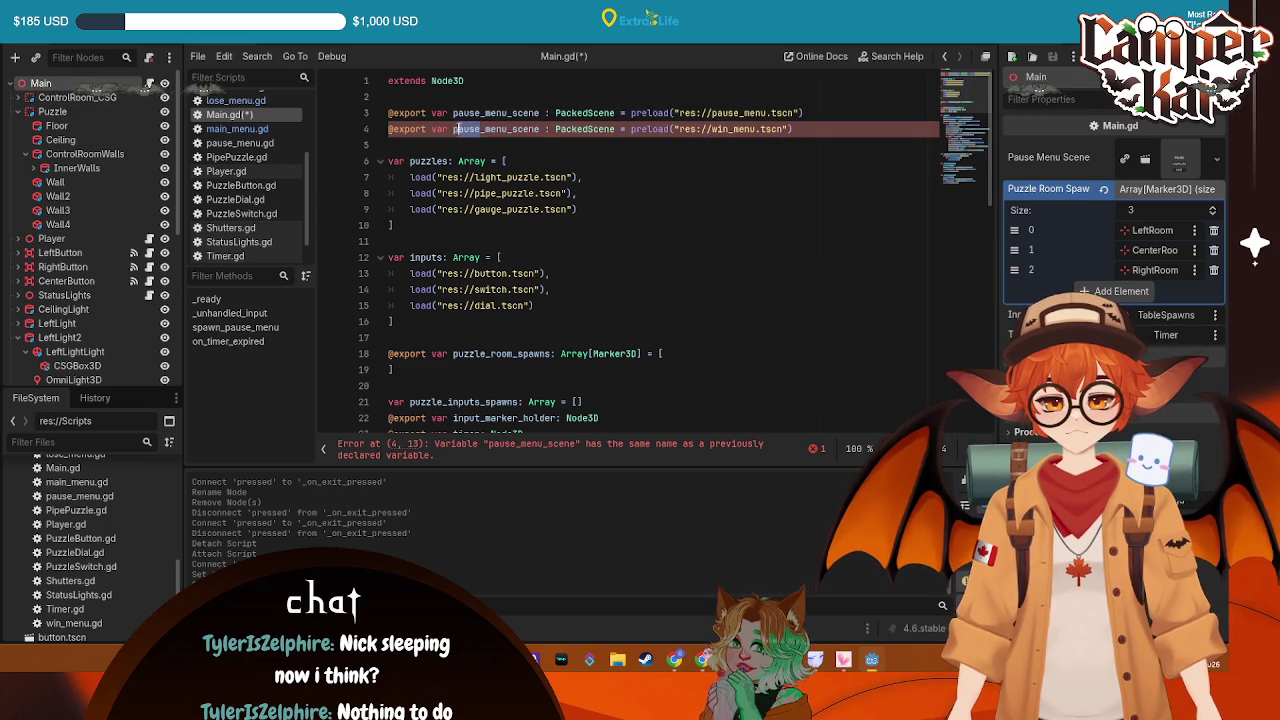
text(win)
click(770, 161)
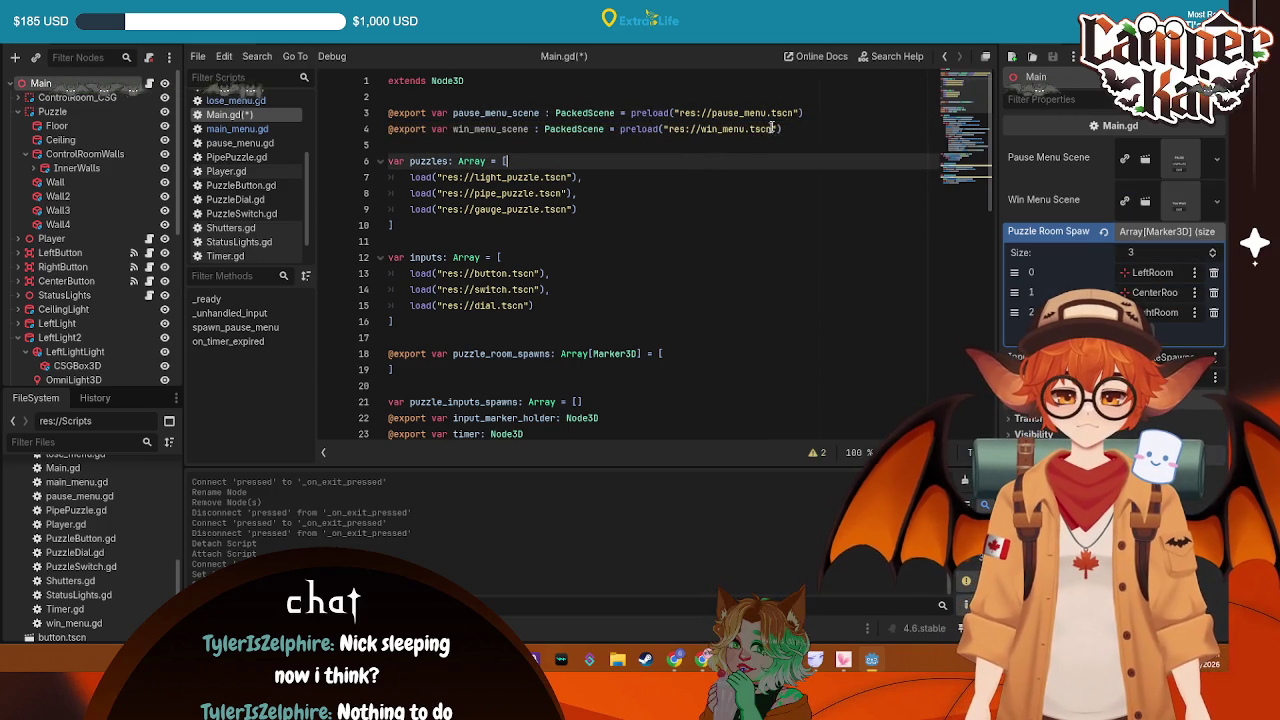
Duplicate the win_menu_scene export as lose_menu_scene preloading lose_menu.tscn, and save
triple_click(786, 128)
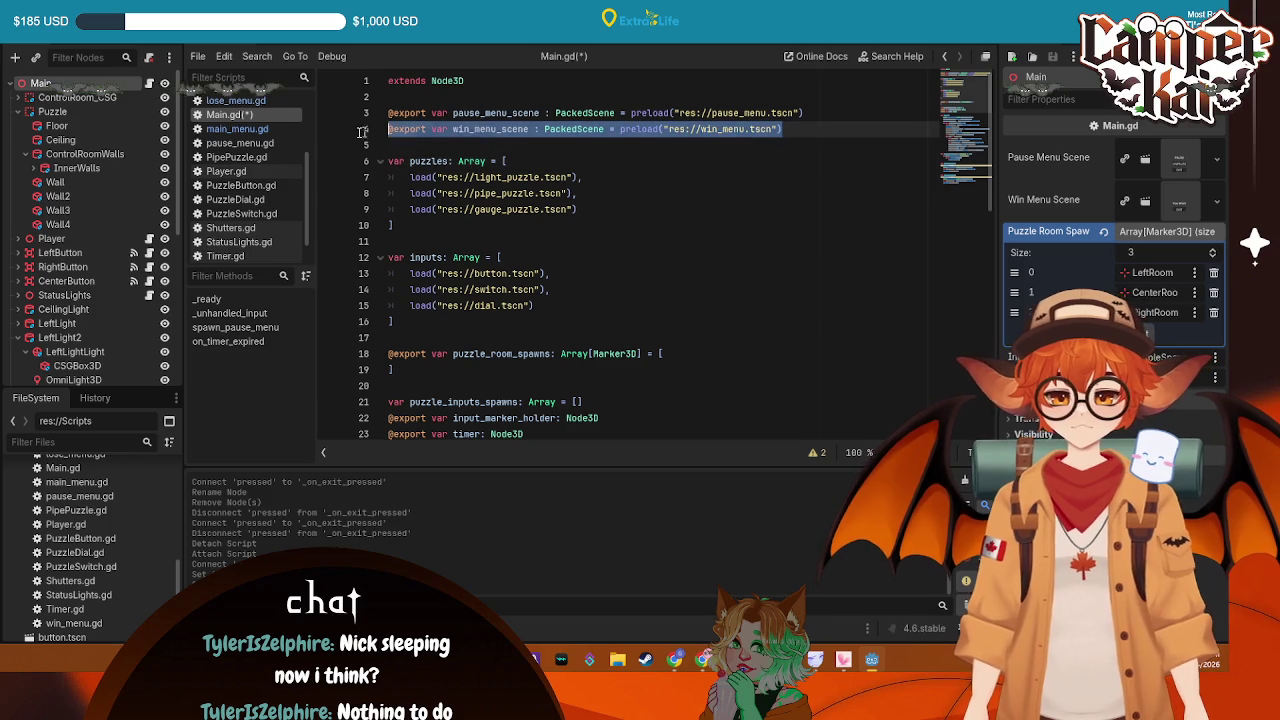
click(803, 128)
key(Return)
key(ctrl+v)
drag(470, 145, 453, 145)
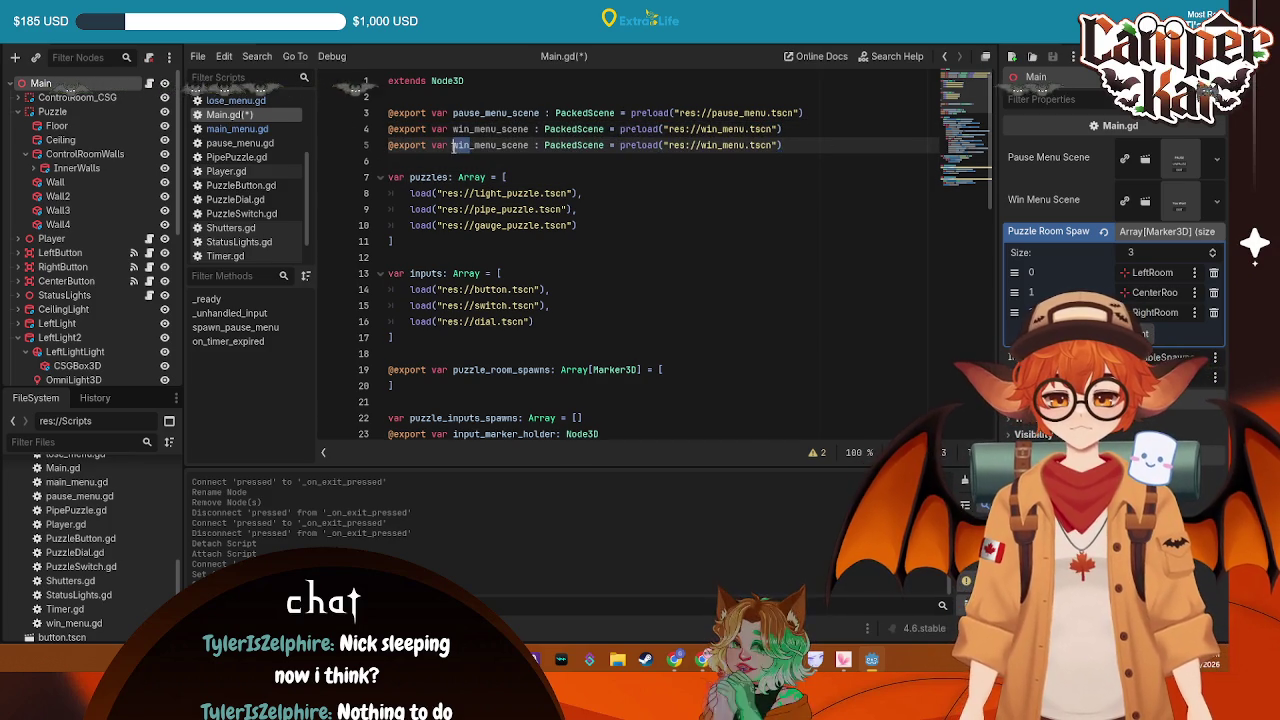
text(lose)
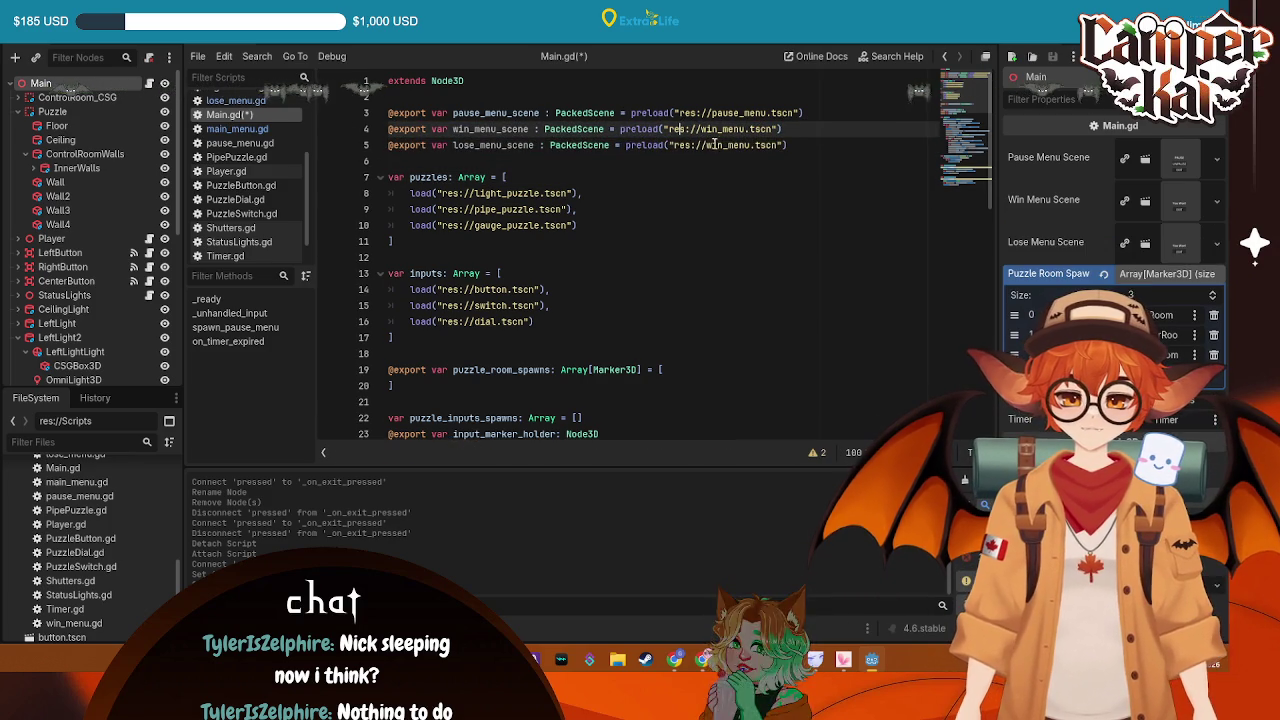
double_click(721, 145)
text(lose)
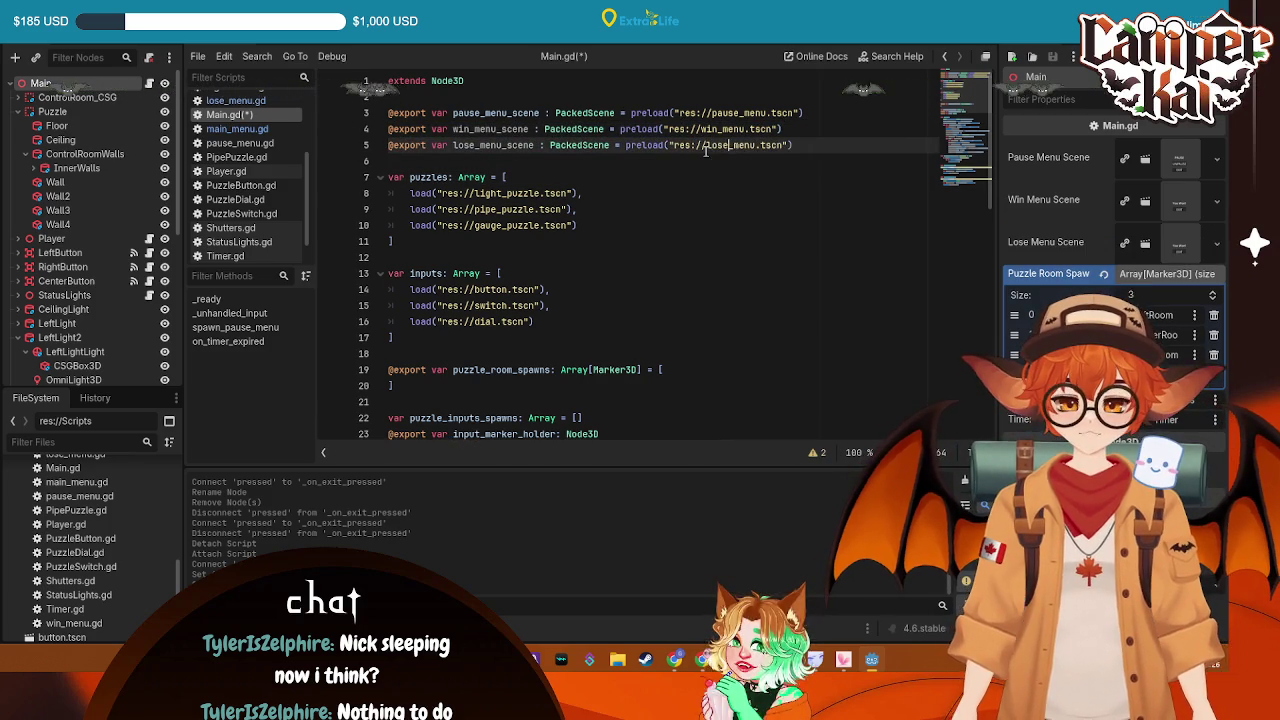
key(ctrl+s)
Make on_timer_expired instantiate lose_menu_scene instead of the pause menu and save Main.gd
scroll(592, 287, down, 12)
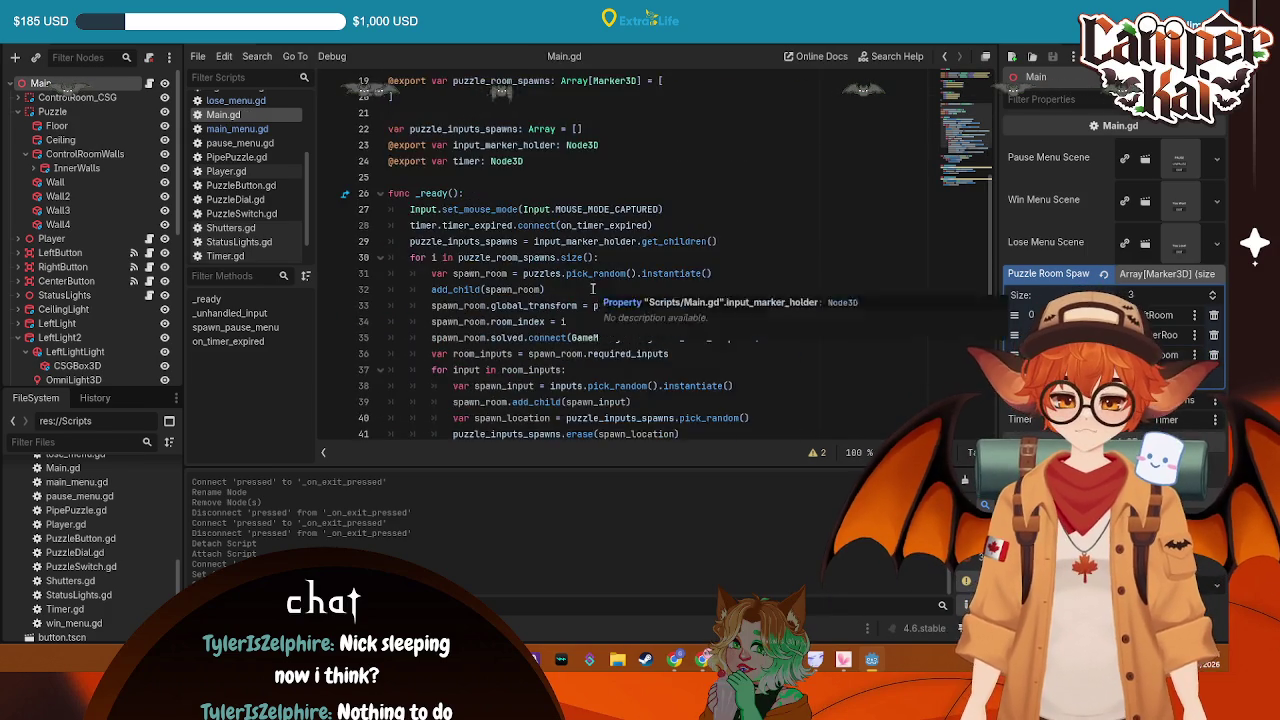
scroll(592, 287, down, 1)
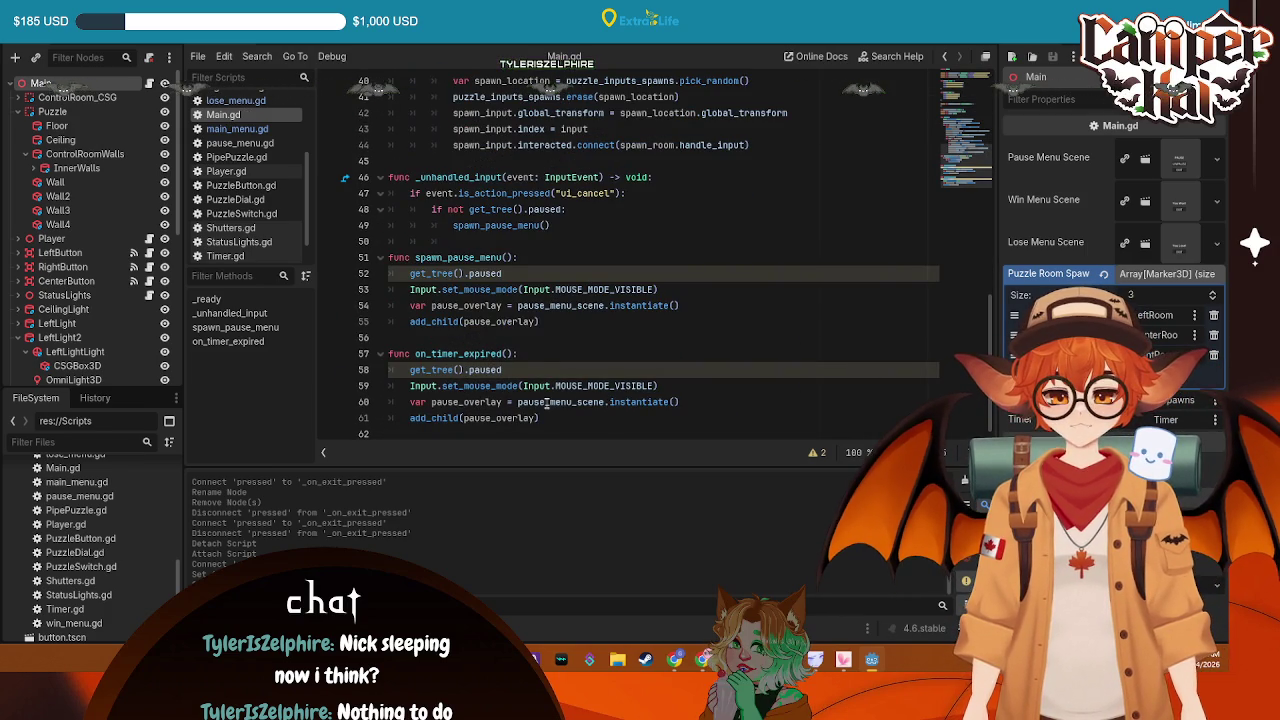
drag(546, 402, 528, 402)
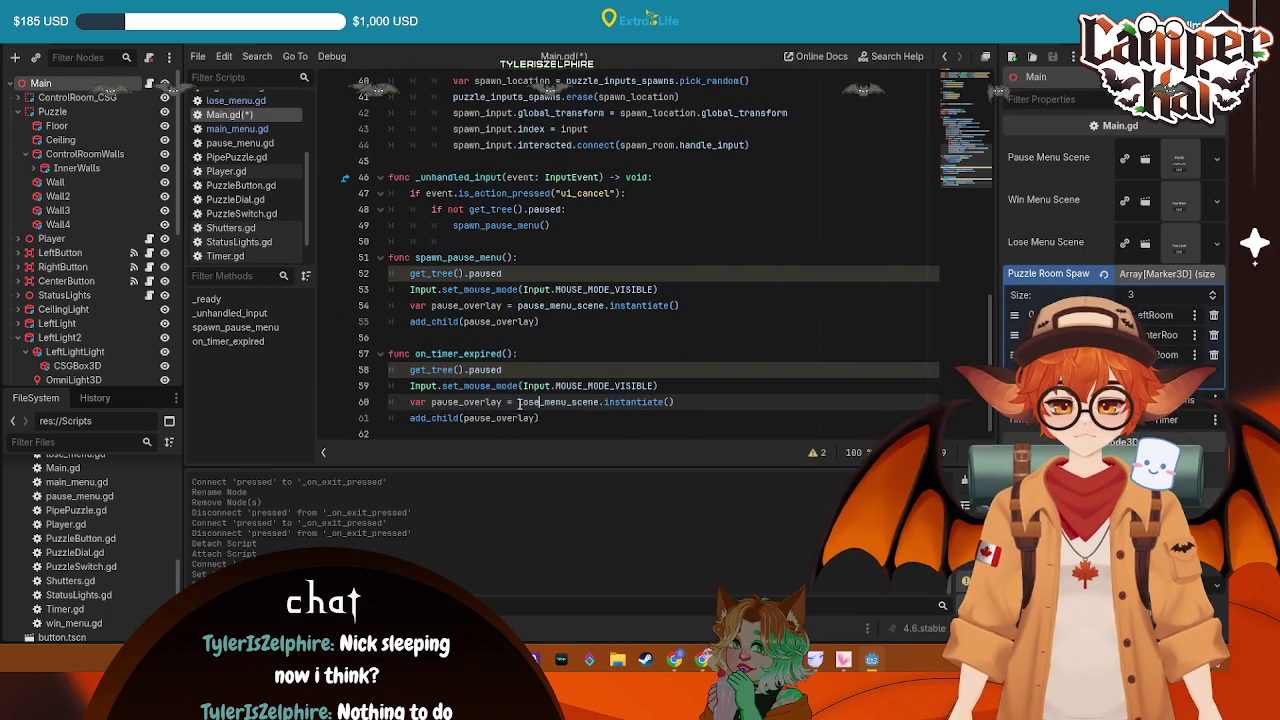
key(ctrl+s)
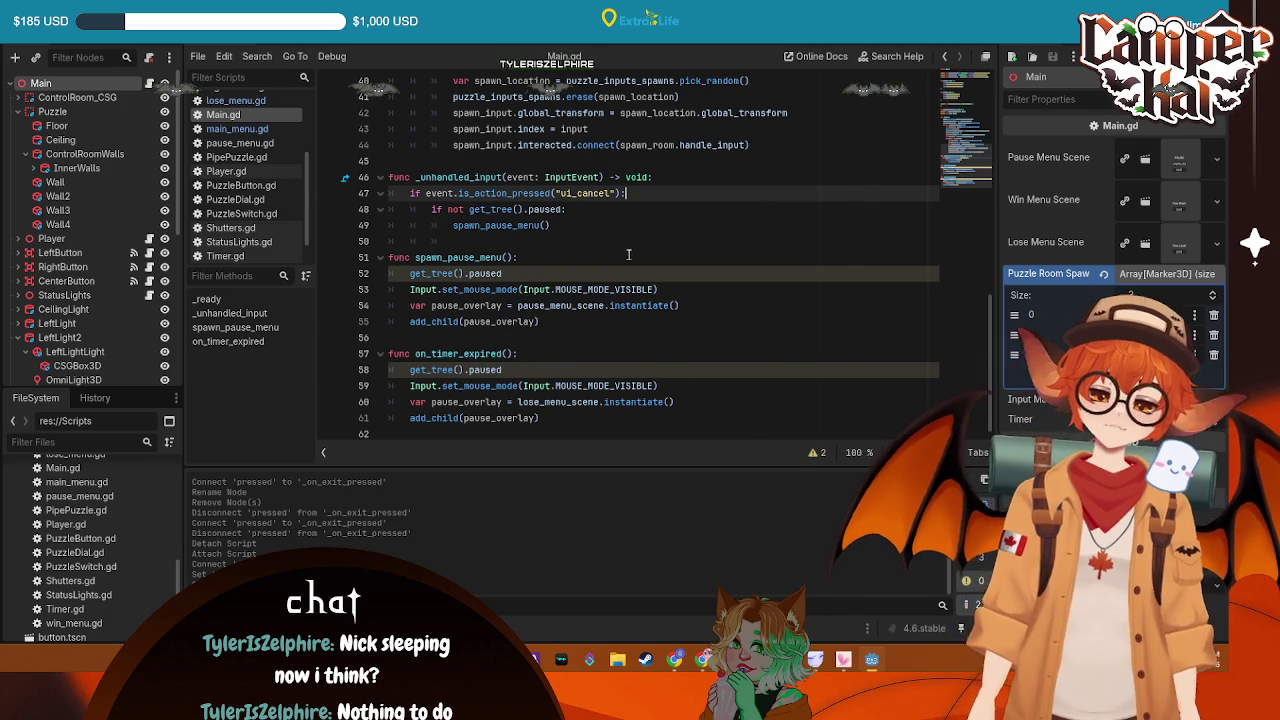
scroll(628, 254, up, 3)
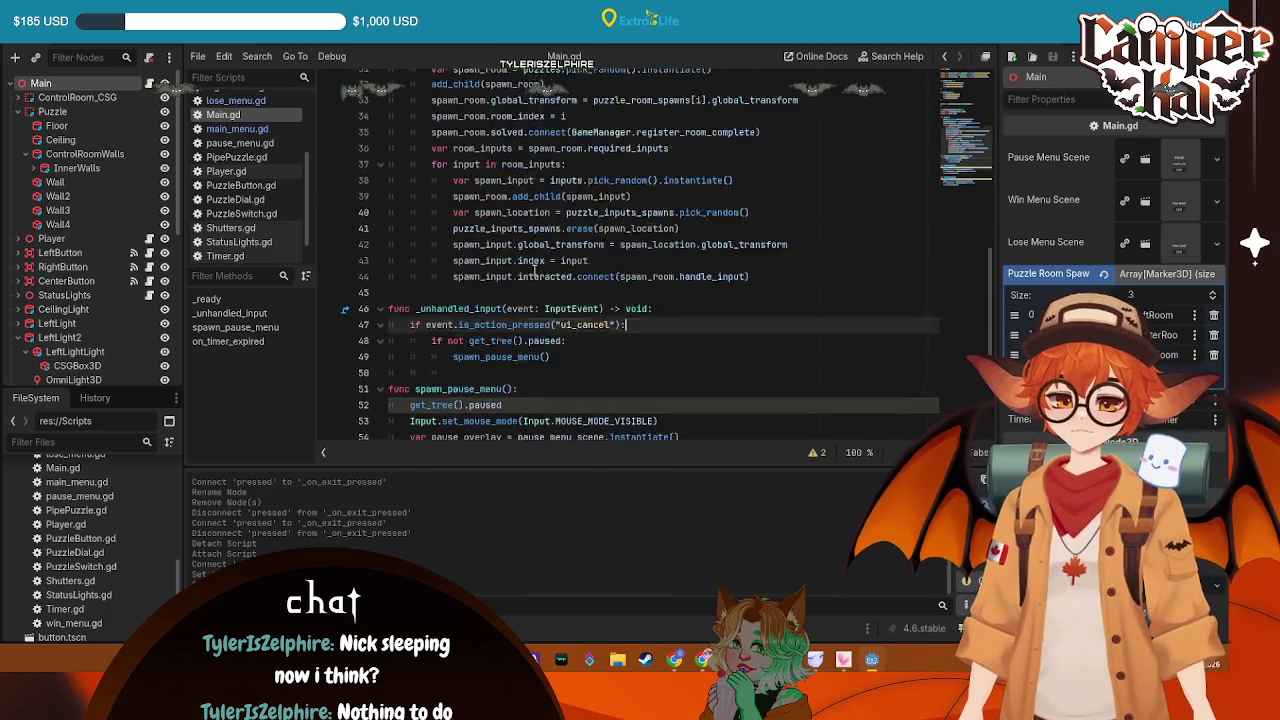
scroll(536, 270, up, 5)
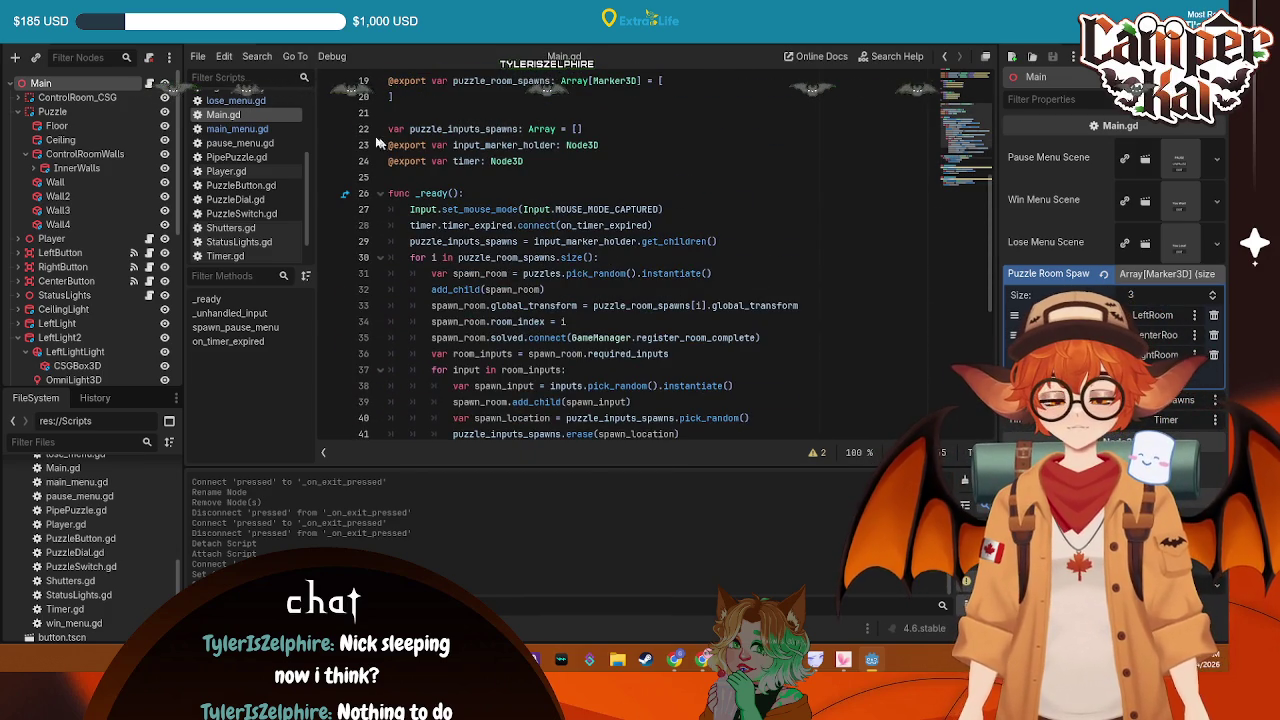
scroll(250, 170, up, 4)
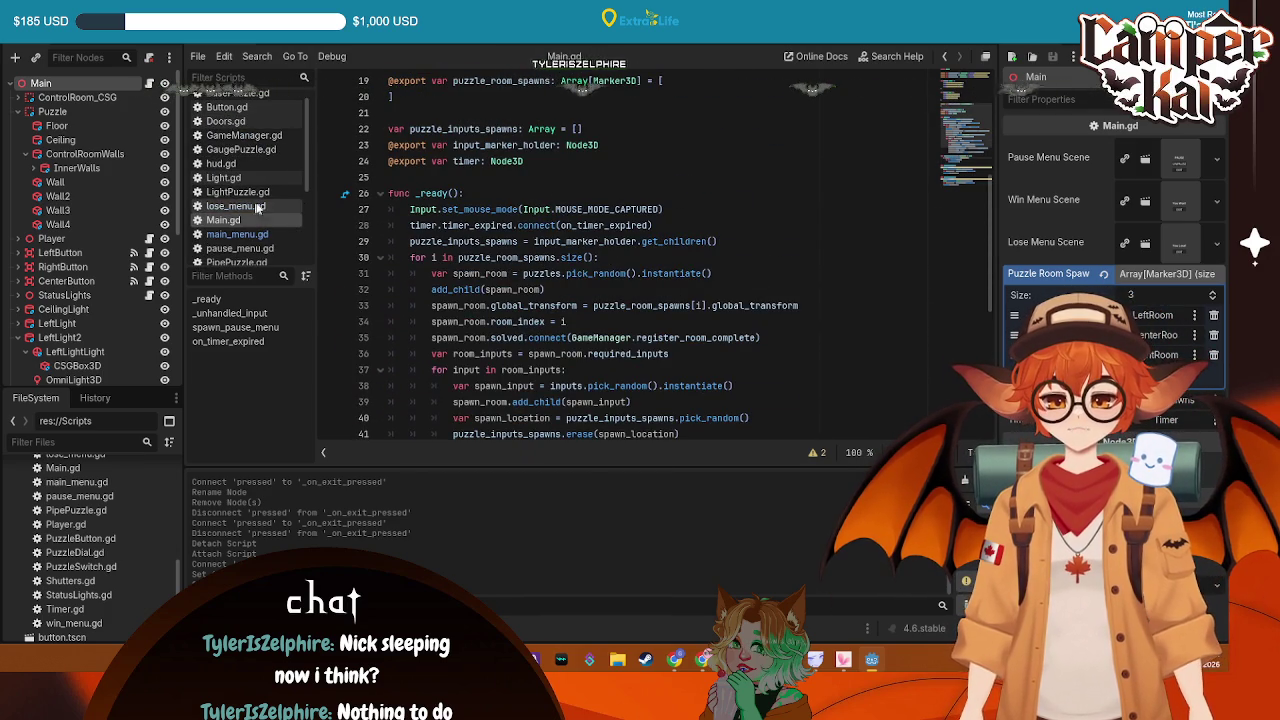
scroll(255, 160, up, 1)
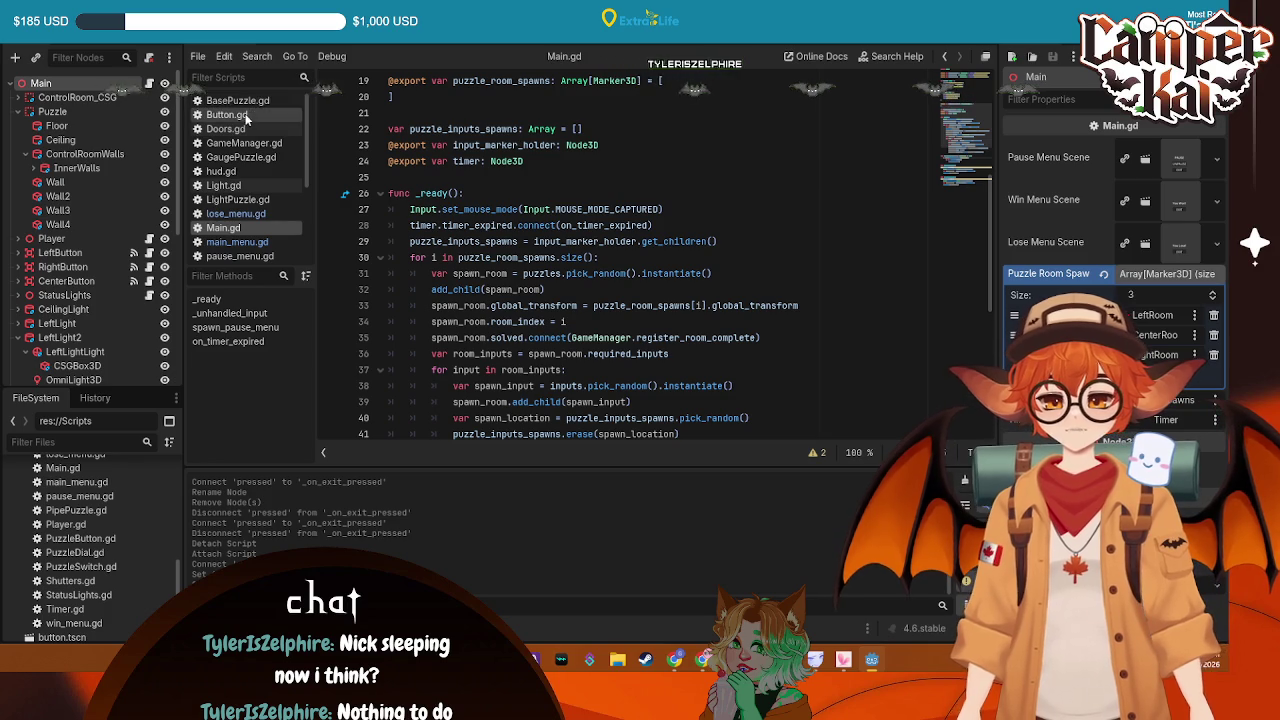
scroll(250, 170, down, 5)
click(239, 211)
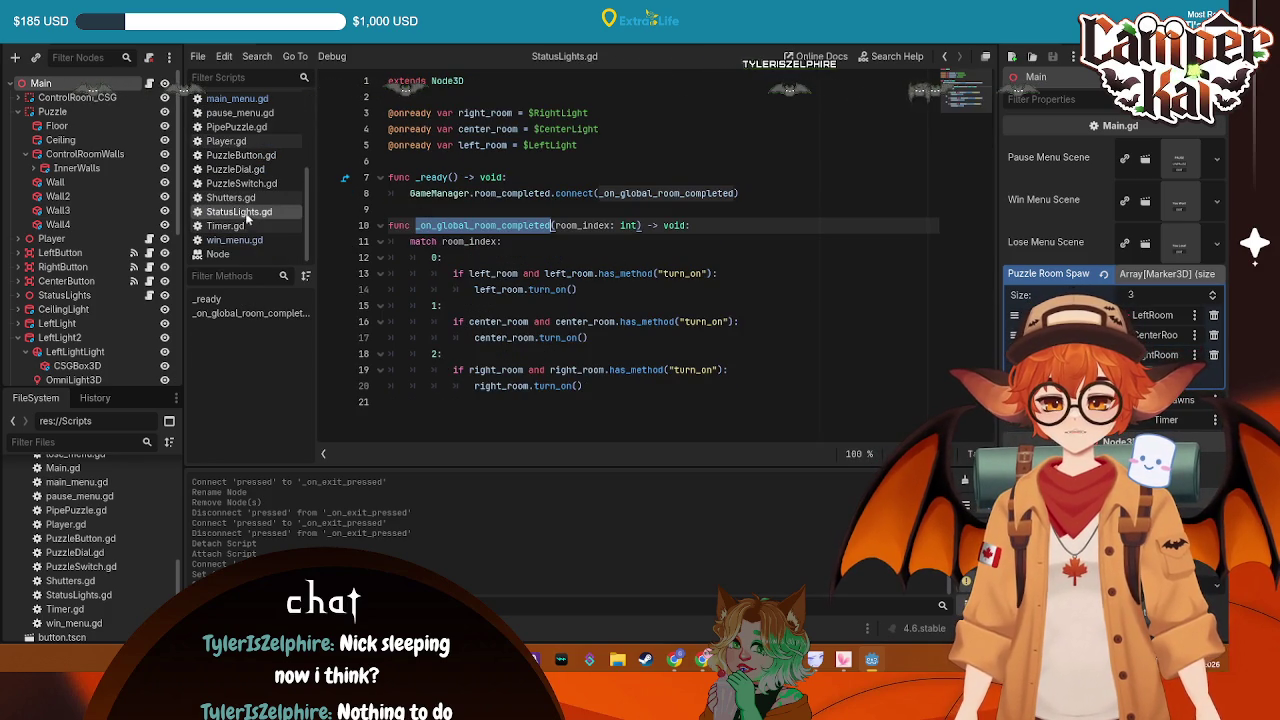
Browse the scripts and select StatusLights.gd's room_completed connect line
click(243, 199)
click(245, 211)
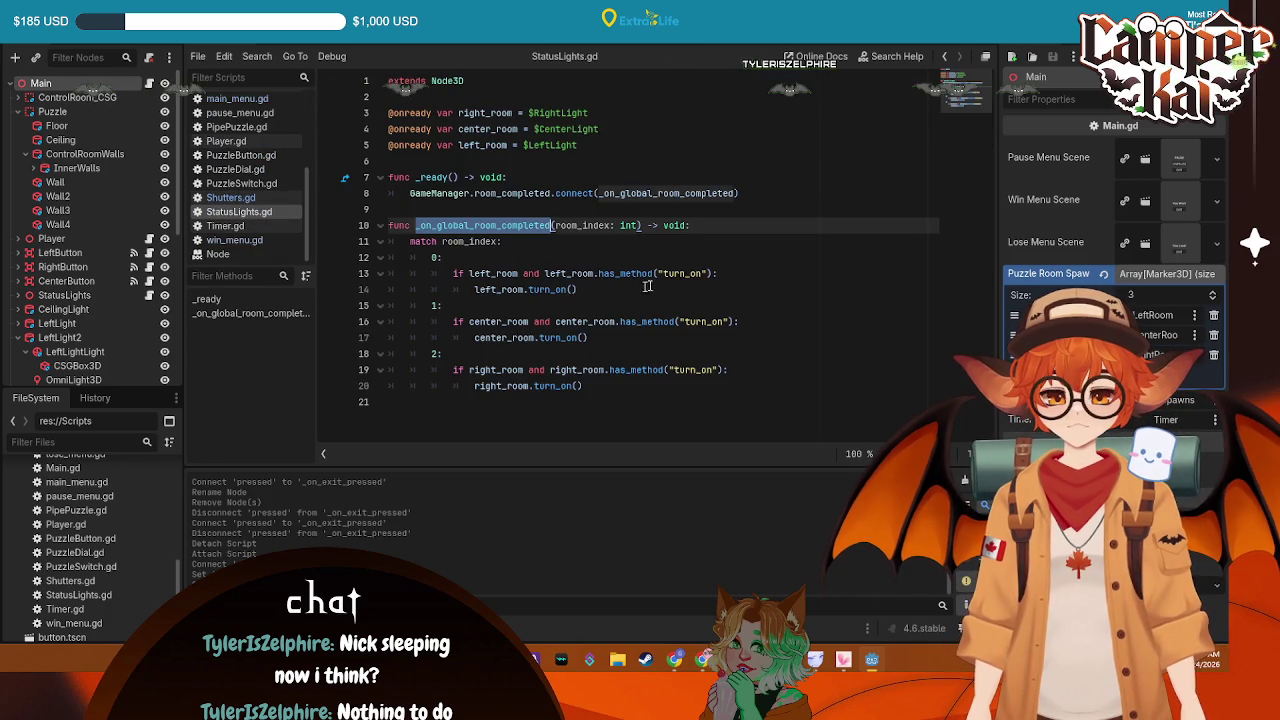
key(Down)
key(Down)
scroll(250, 150, up, 3)
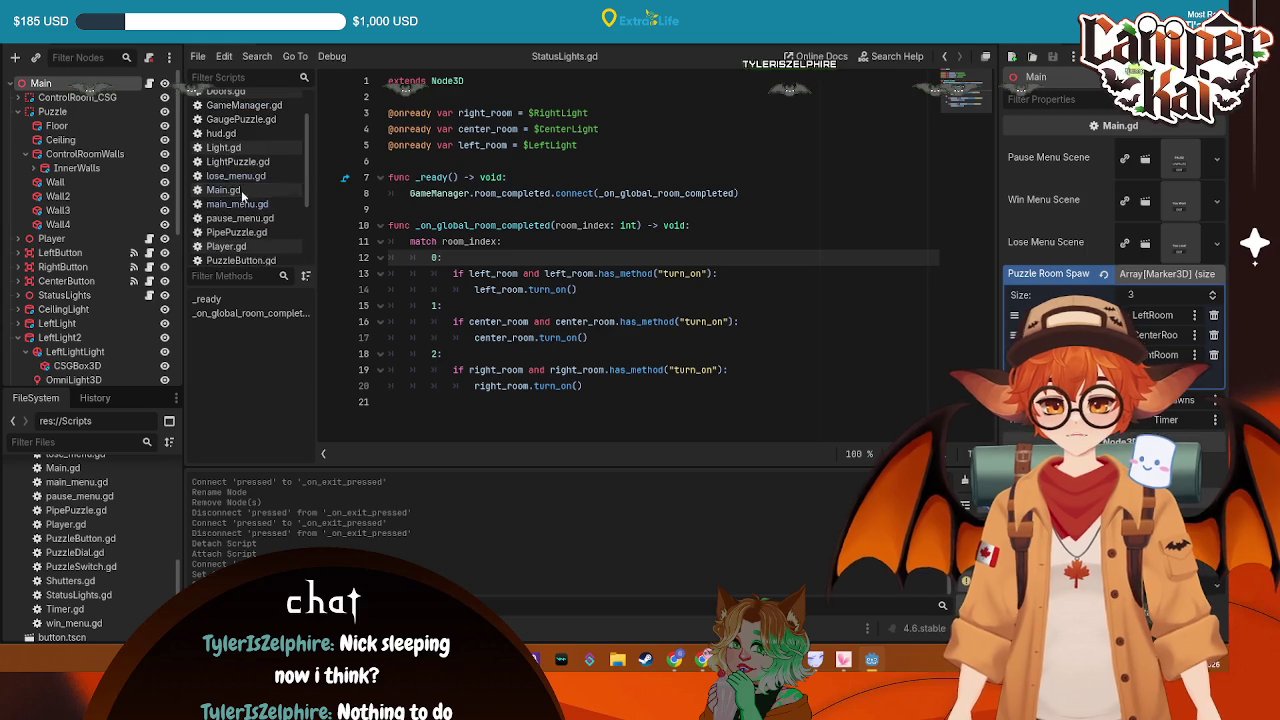
click(243, 106)
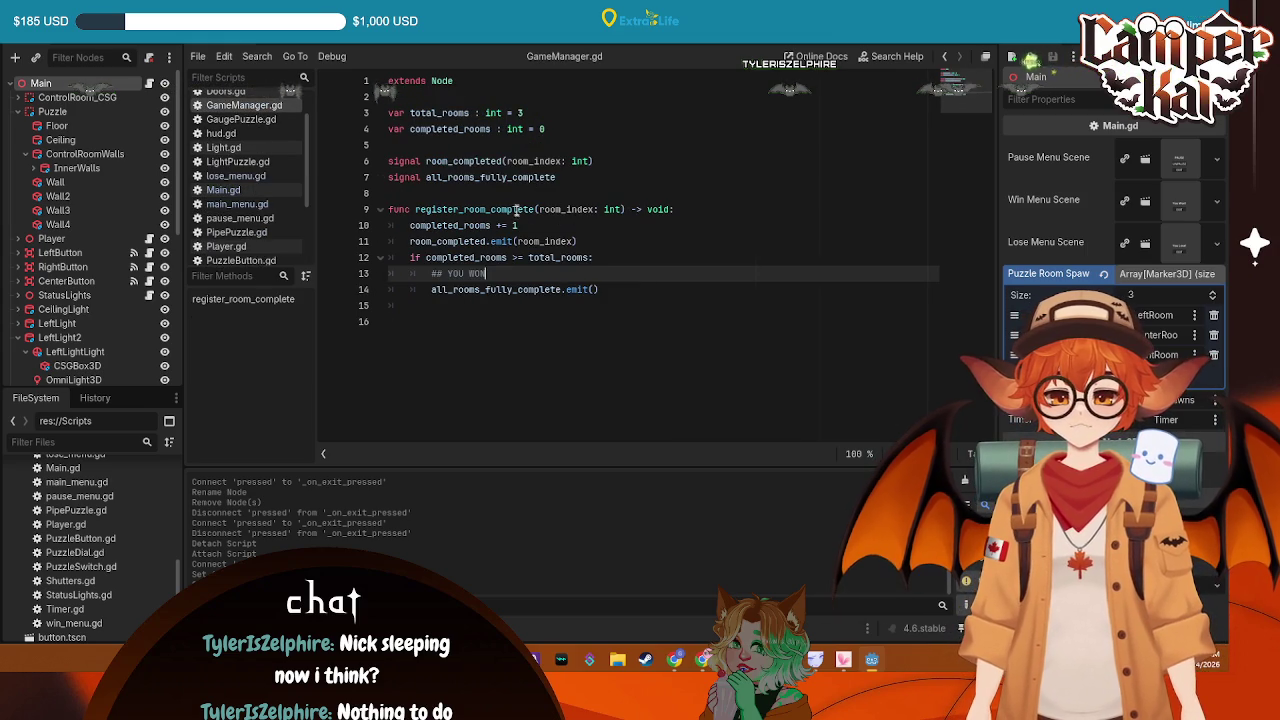
scroll(245, 200, down, 3)
click(239, 232)
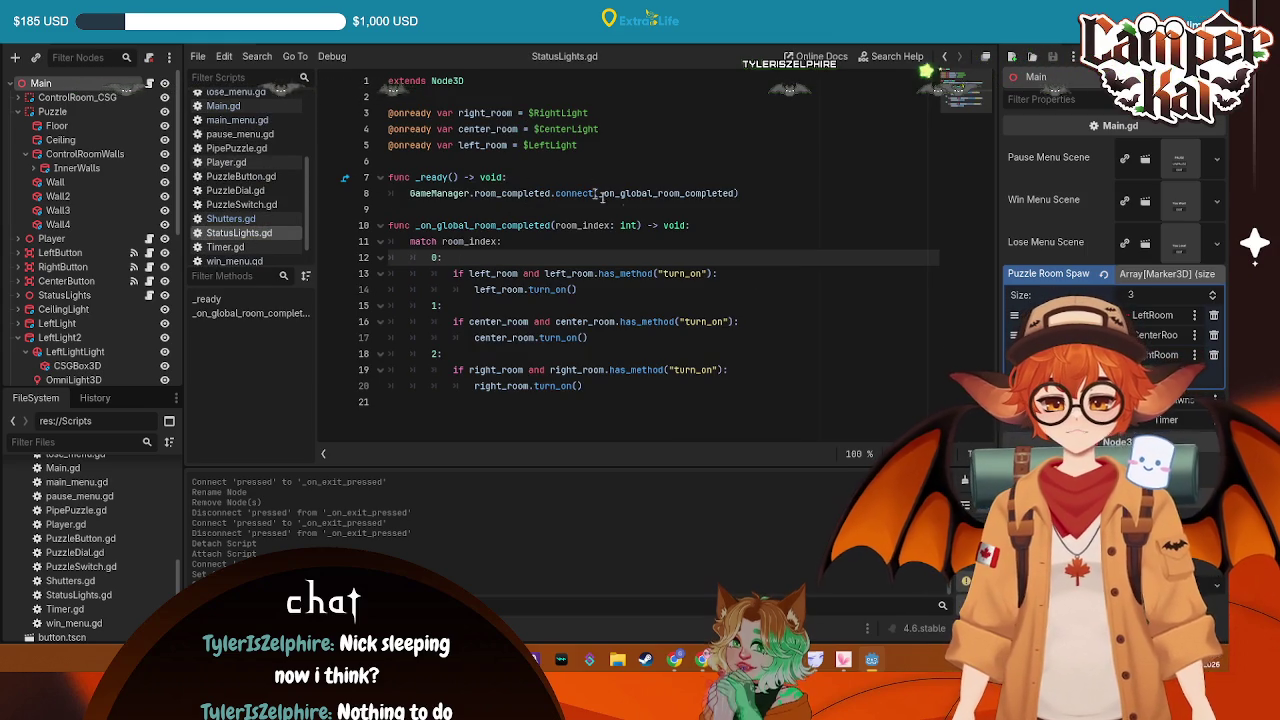
drag(739, 193, 410, 193)
key(ctrl+c)
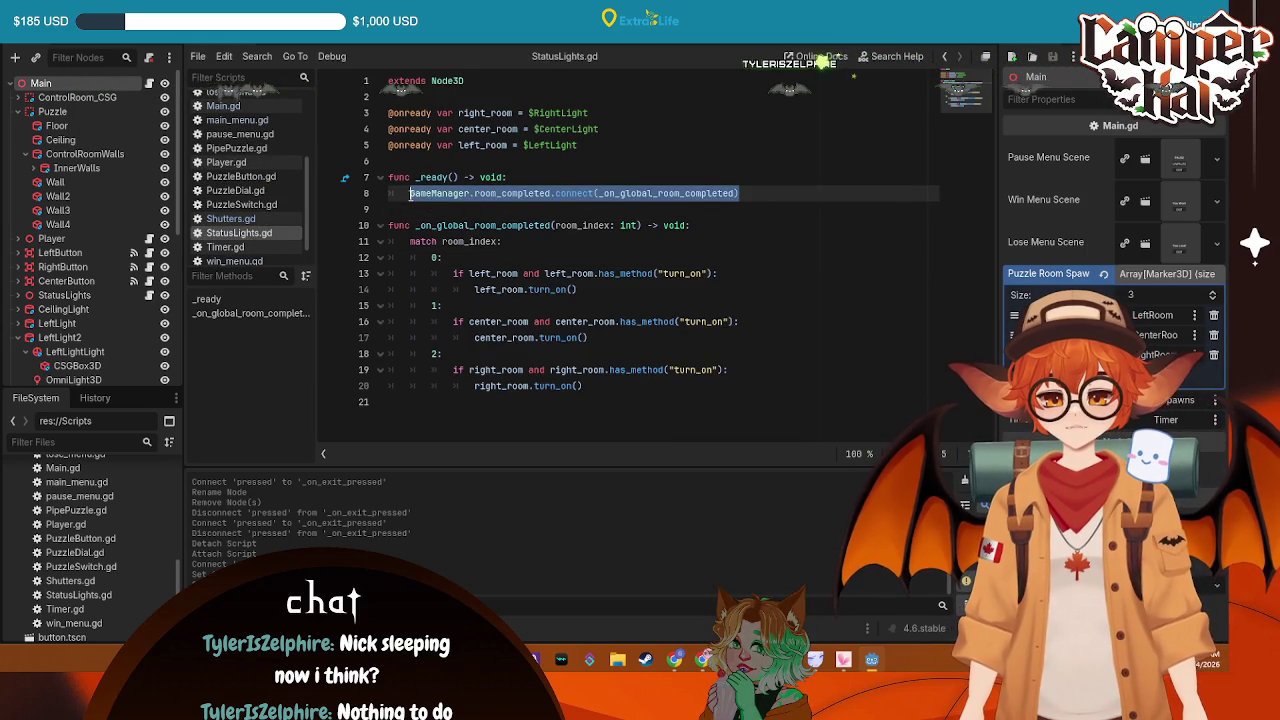
Delete the '## YOU WON' comment from GameManager.gd's register_room_complete and save
scroll(230, 120, up, 3)
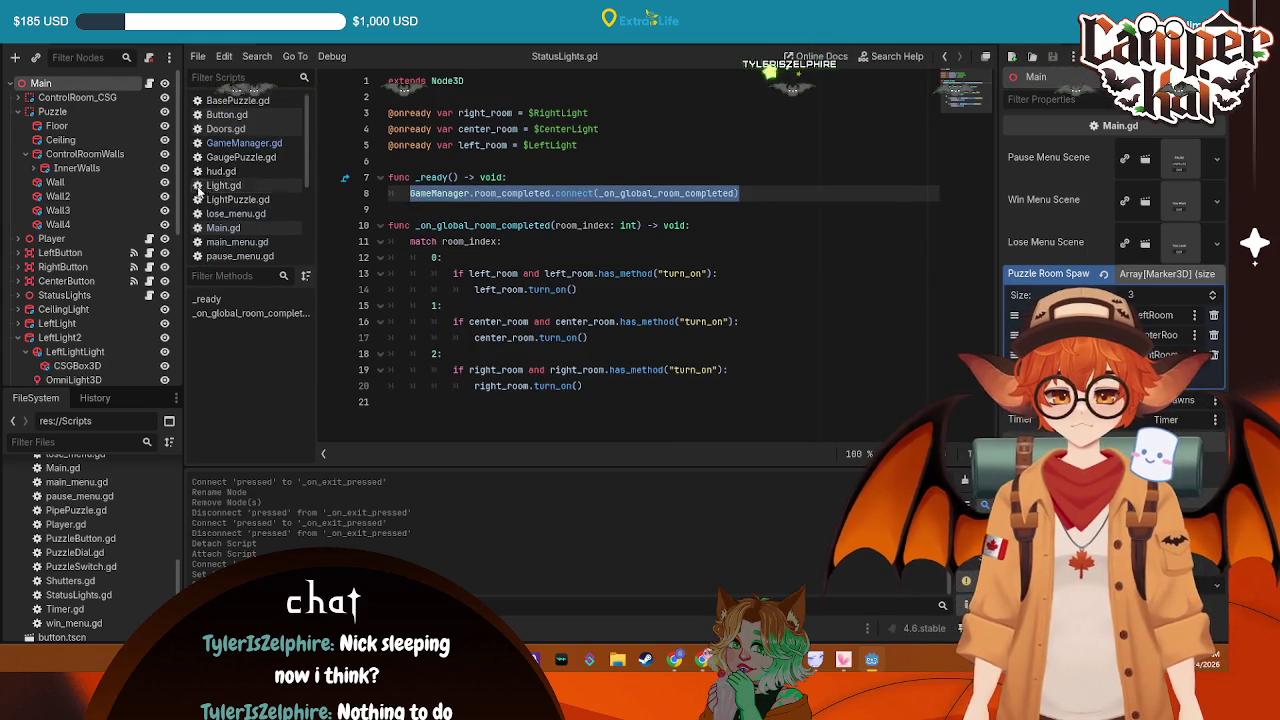
click(229, 103)
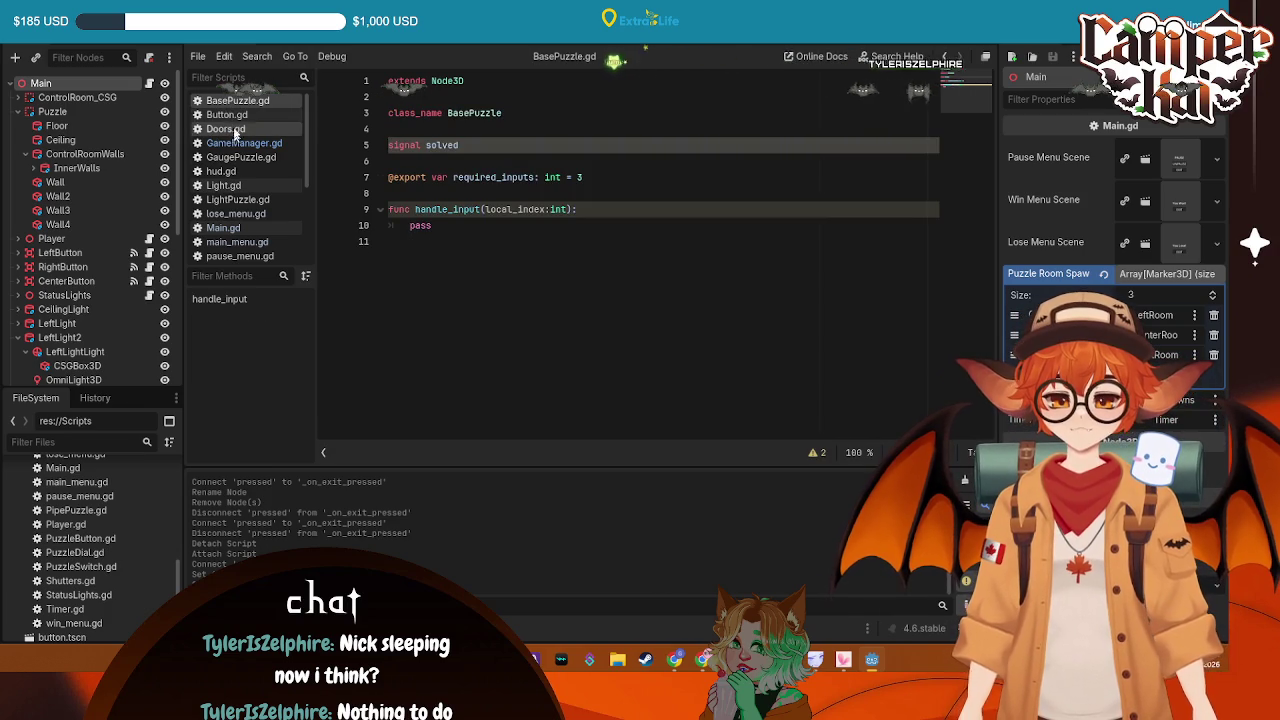
click(249, 145)
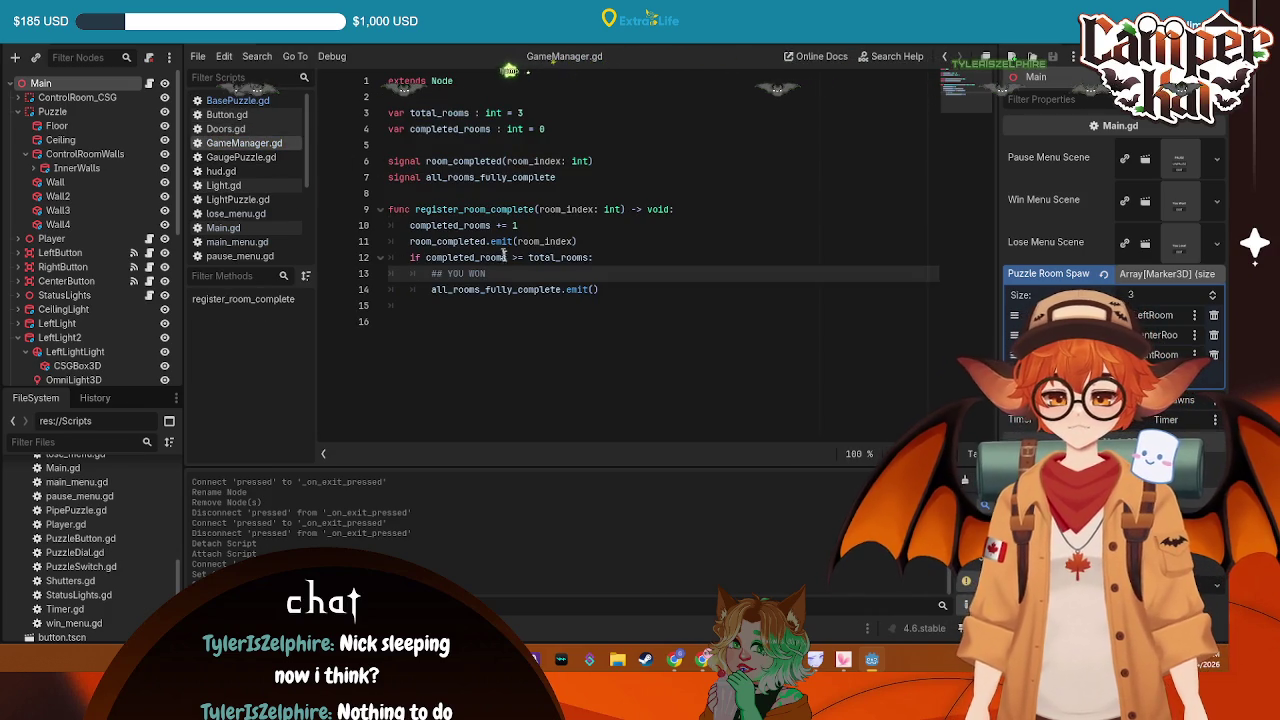
drag(502, 272, 377, 276)
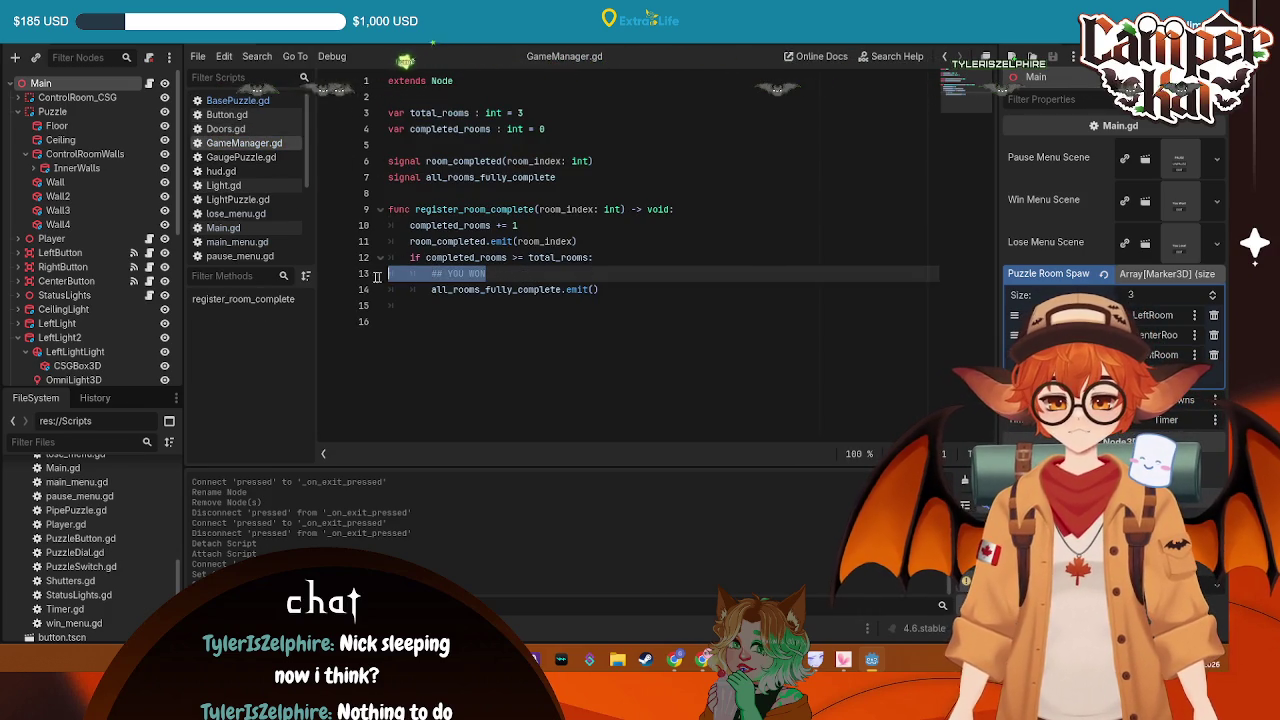
key(BackSpace)
key(BackSpace)
key(ctrl+s)
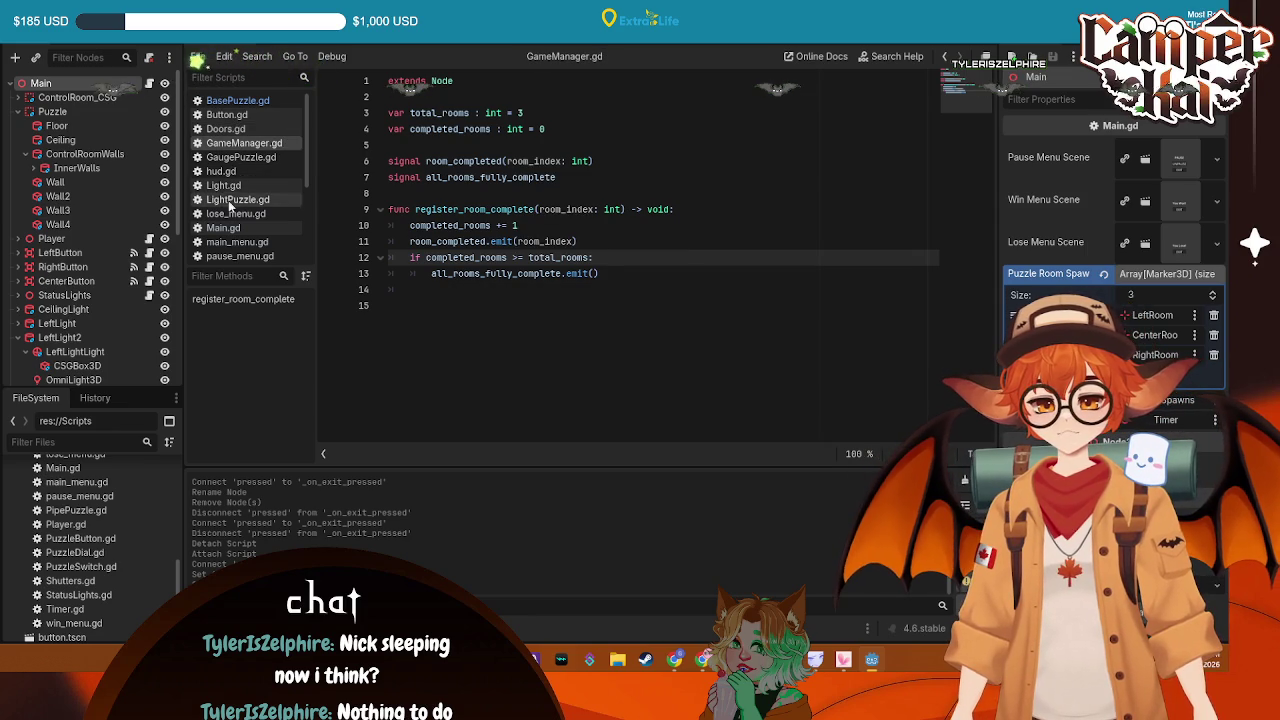
click(223, 227)
scroll(544, 311, down, 5)
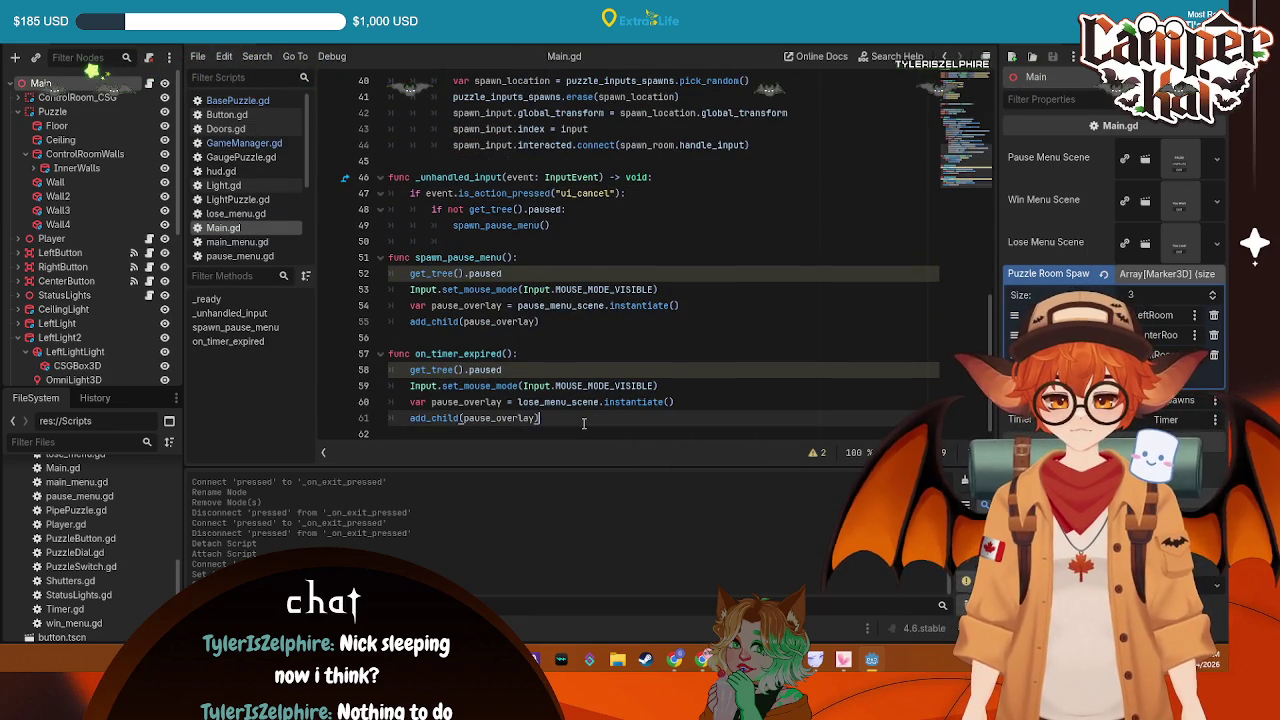
Paste the room_completed connect line into Main.gd's _ready and save
scroll(590, 410, up, 3)
scroll(603, 403, up, 6)
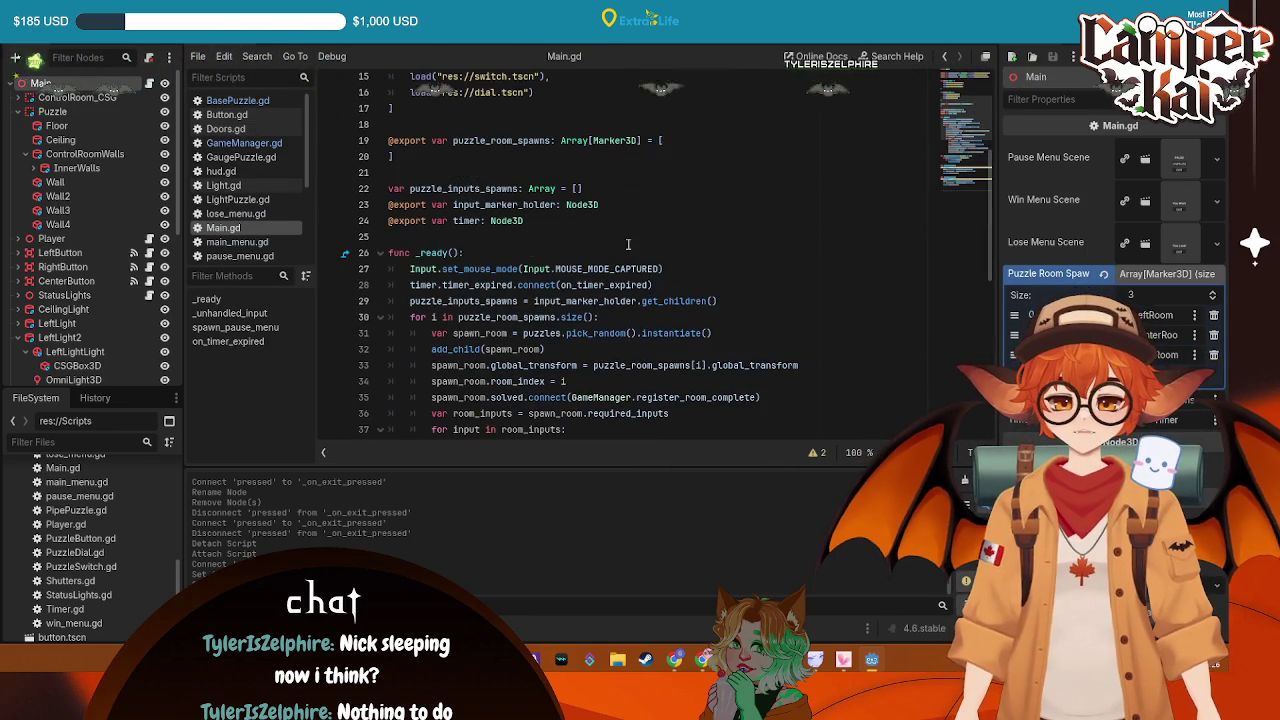
click(536, 254)
key(Return)
key(ctrl+v)
key(ctrl+s)
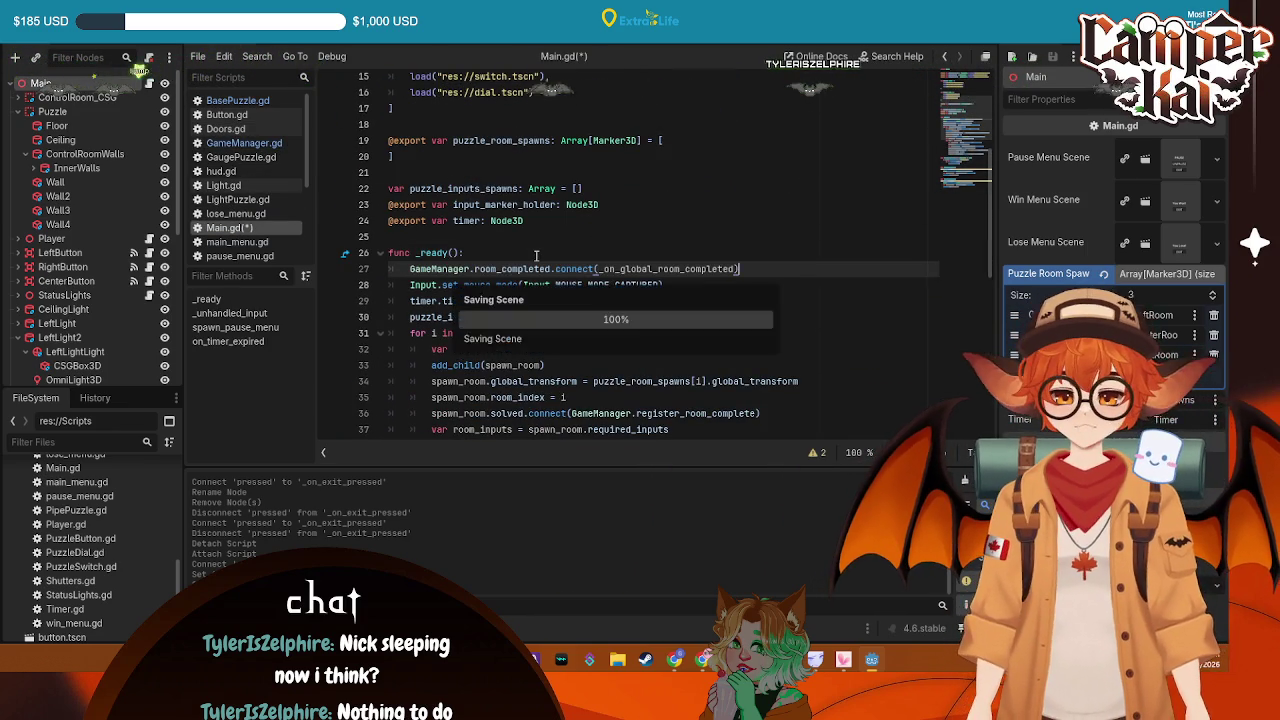
Start a new function header on line 64 at the end of Main.gd
scroll(717, 287, down, 5)
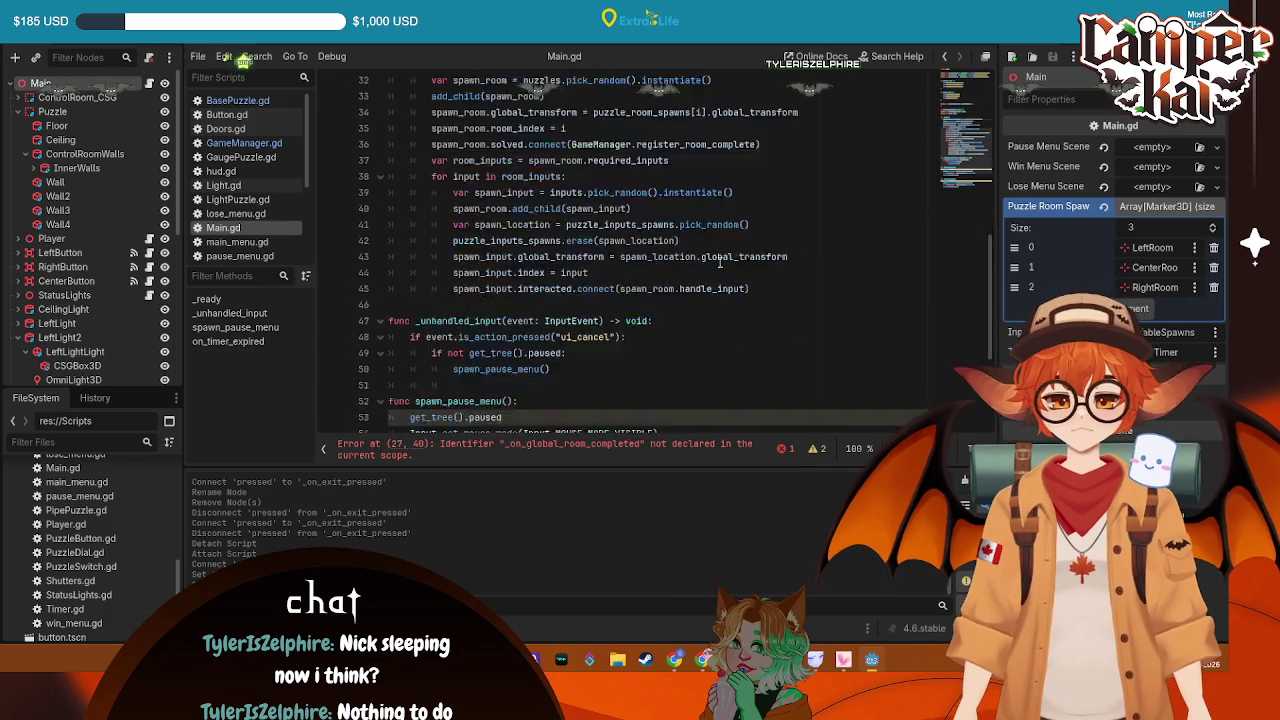
scroll(670, 288, up, 5)
scroll(686, 302, down, 10)
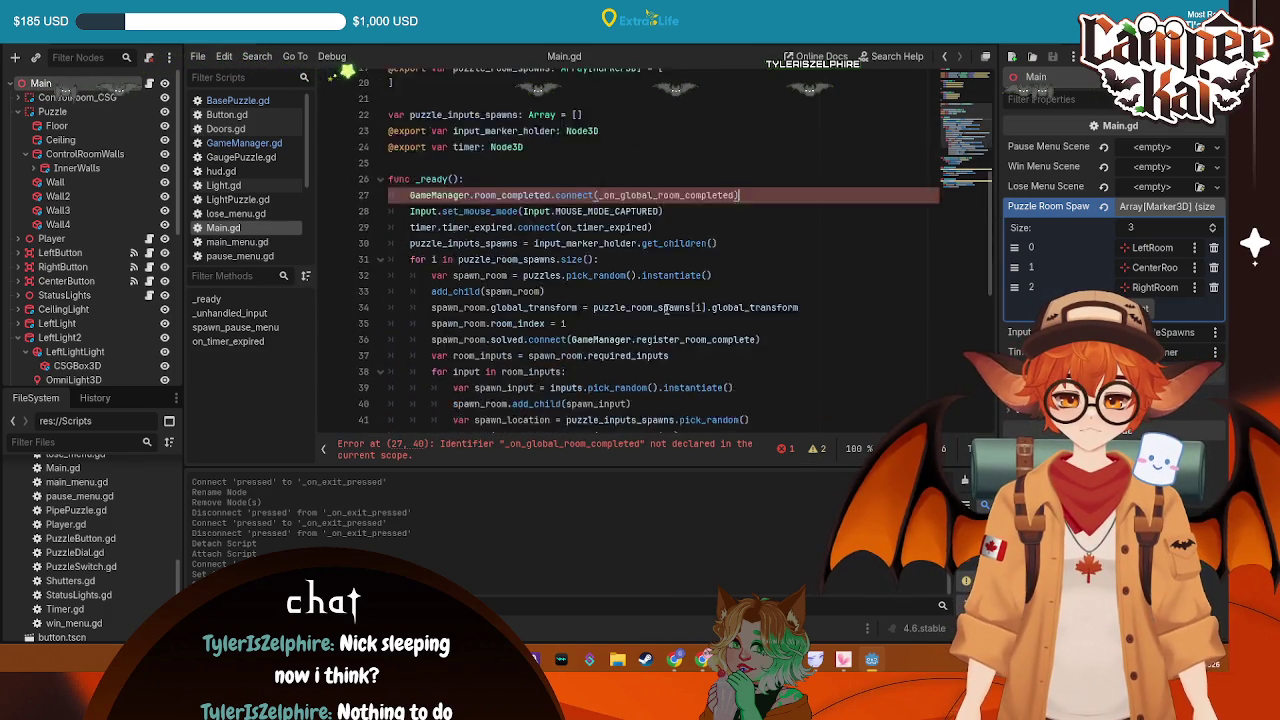
scroll(778, 267, up, 9)
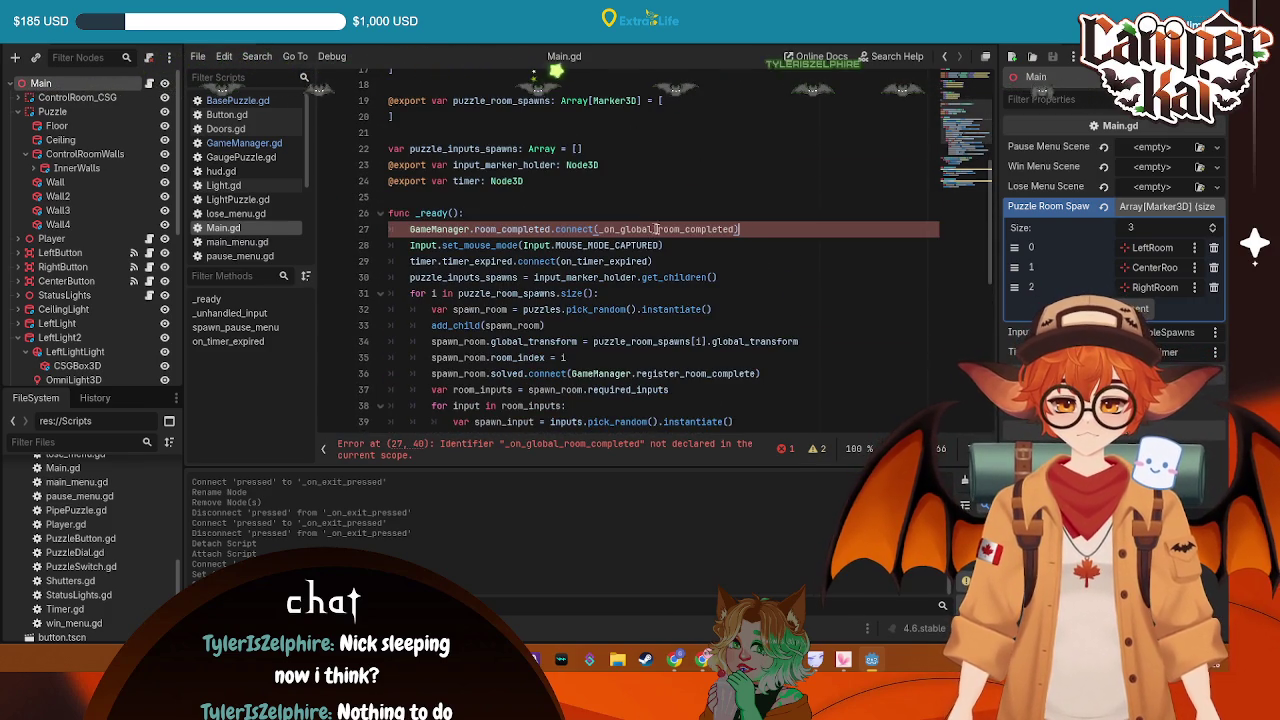
scroll(707, 229, down, 9)
click(600, 358)
key(Down)
key(Down)
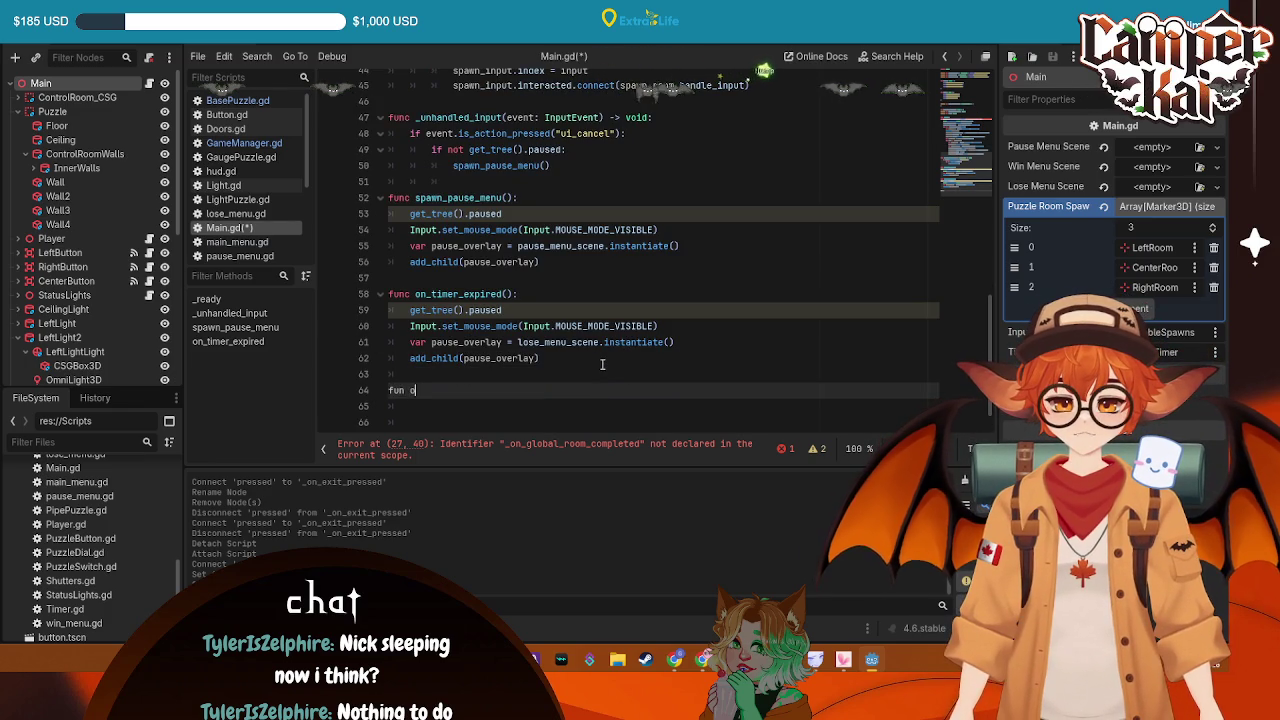
text(c on)
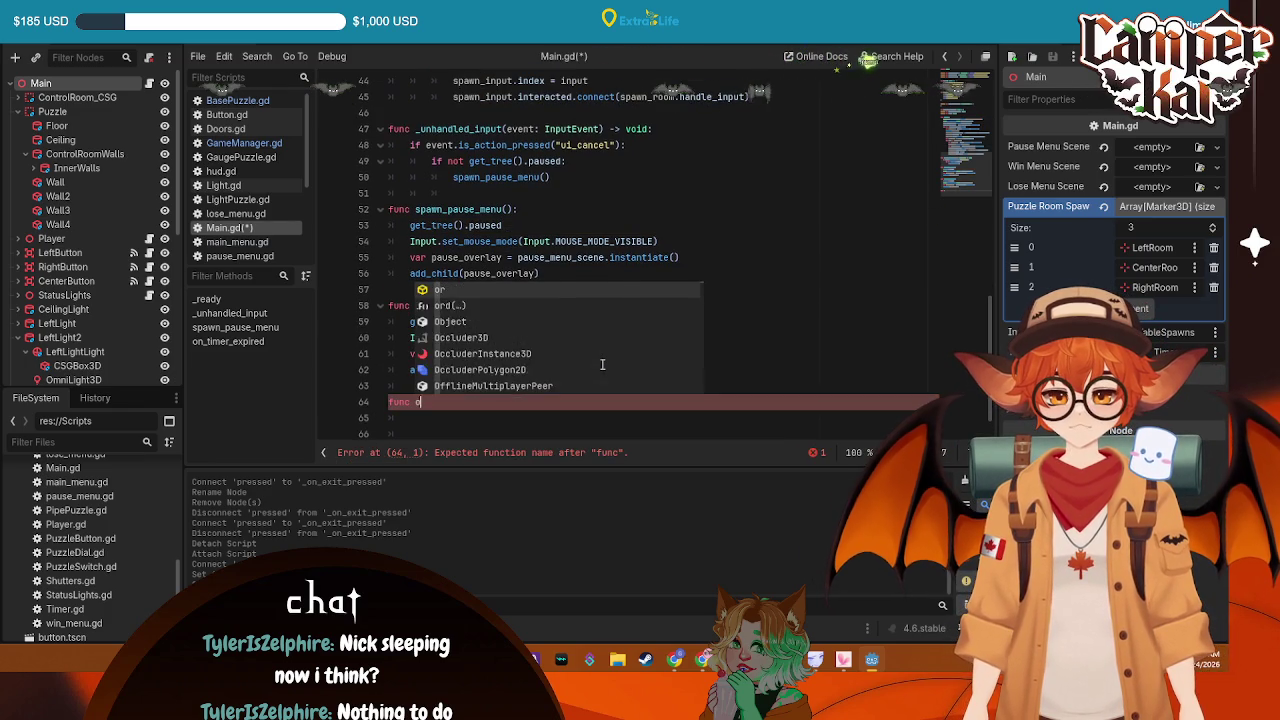
Complete the header as _on_global_room_completed(): using the handler name from line 27
scroll(744, 183, up, 9)
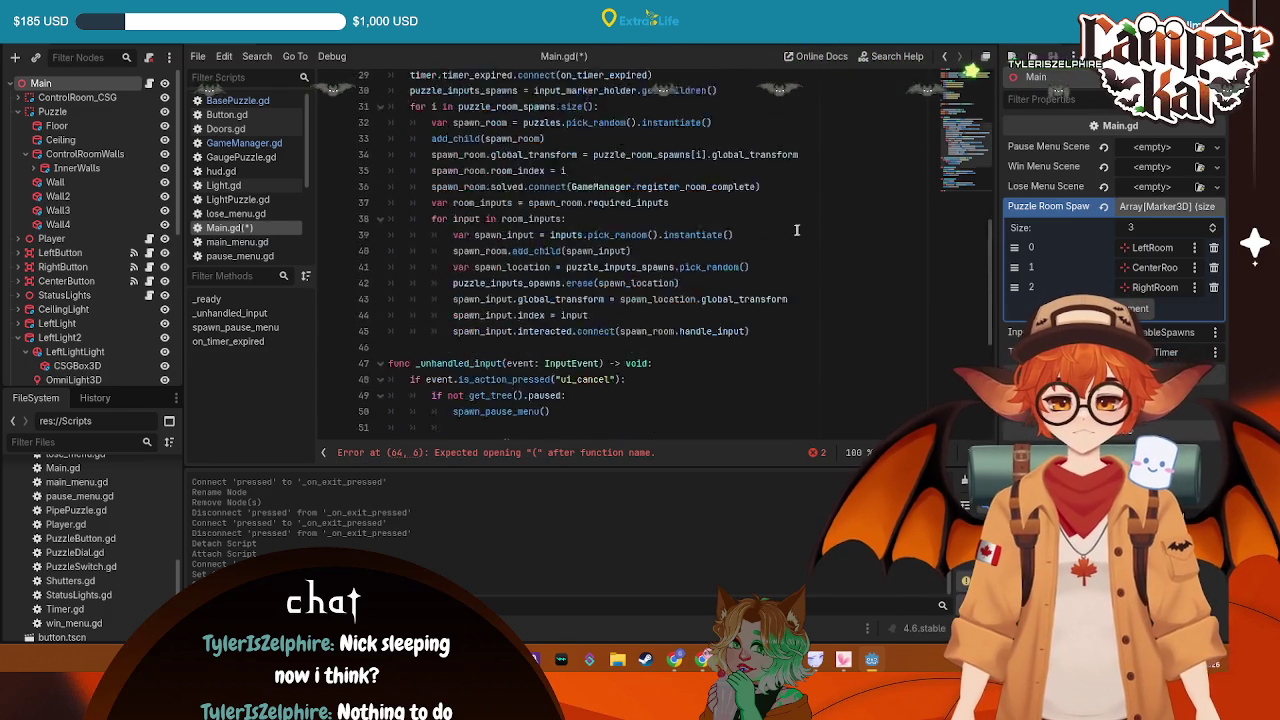
drag(599, 241, 621, 241)
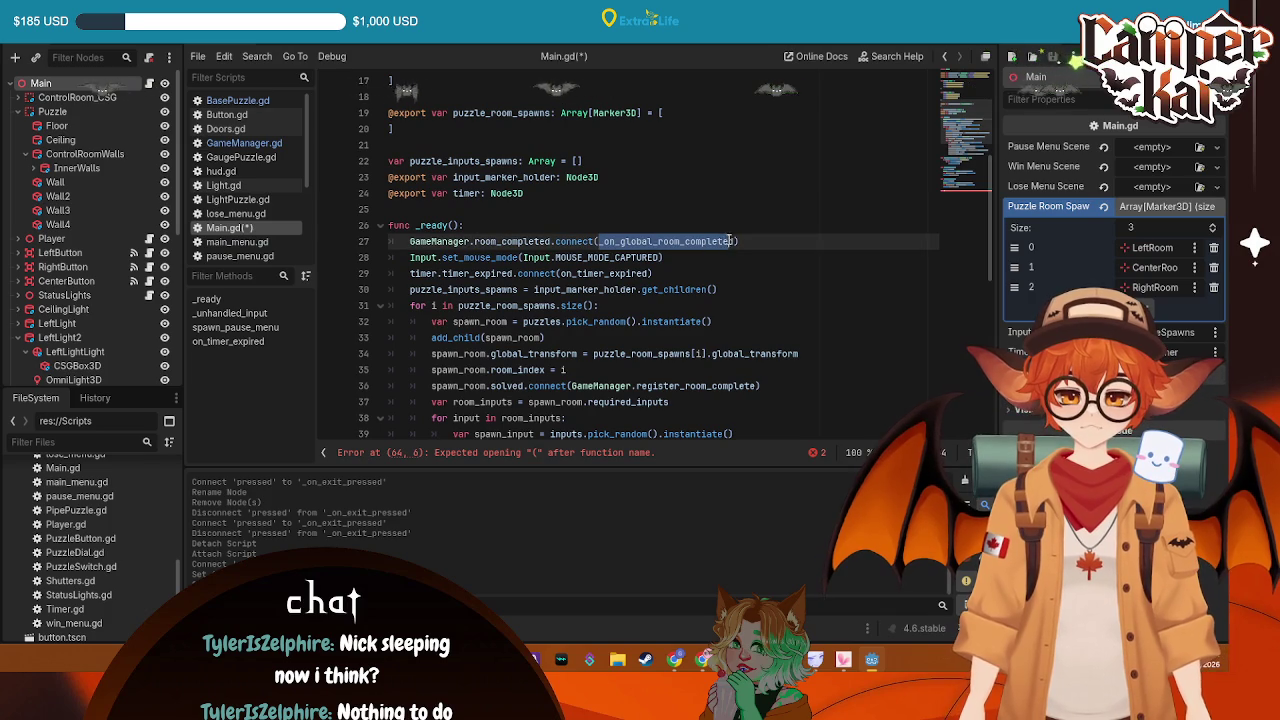
scroll(600, 300, down, 10)
click(477, 365)
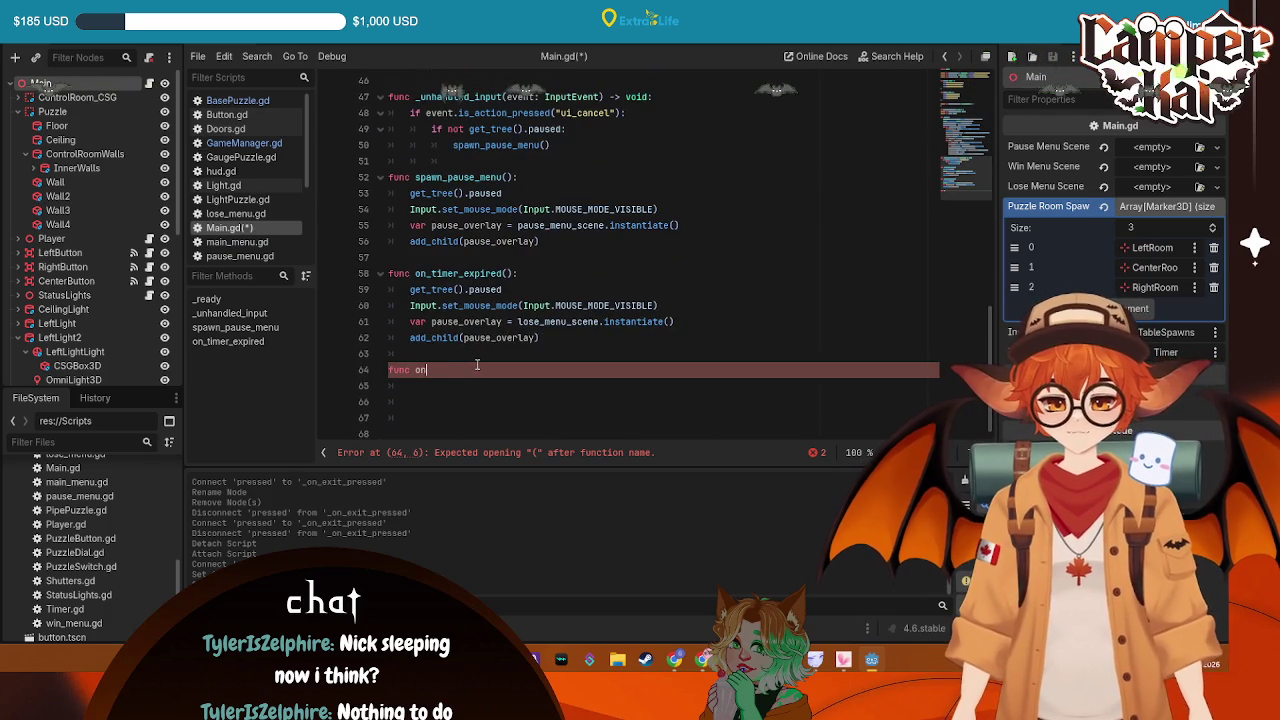
text(_on_global_room_completed)
key(ctrl+s)
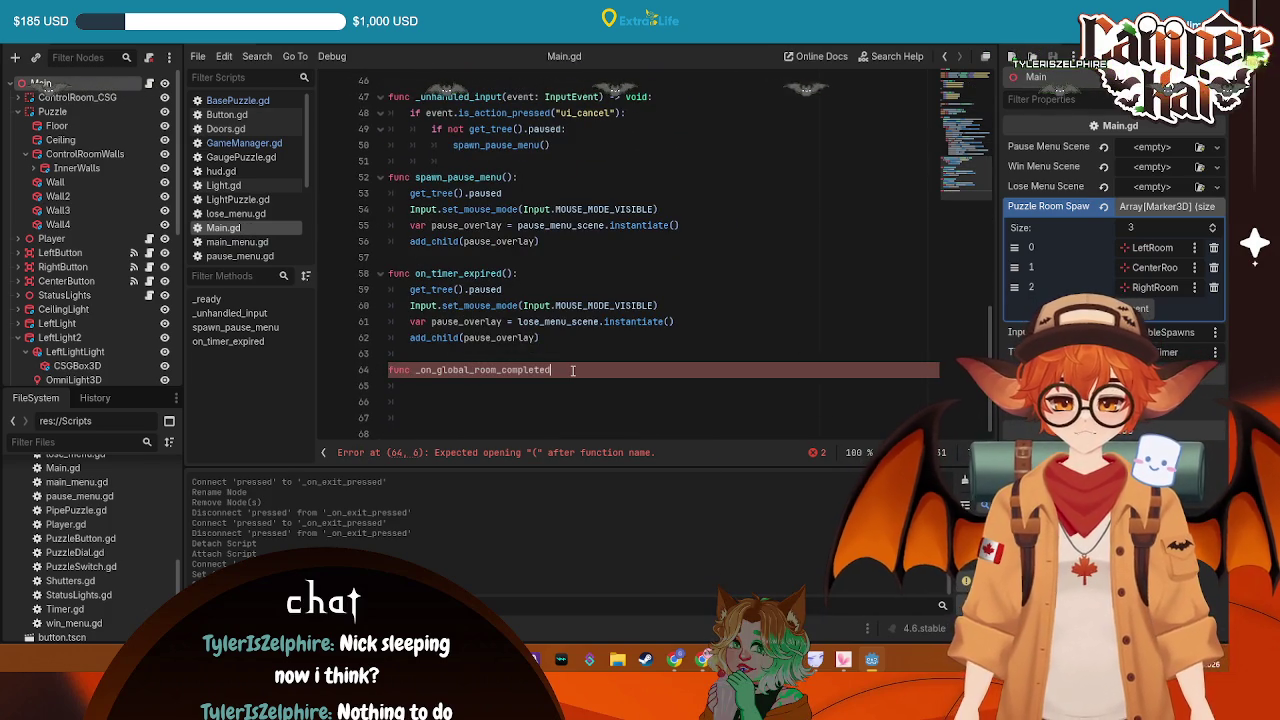
text(:)
key(Return)
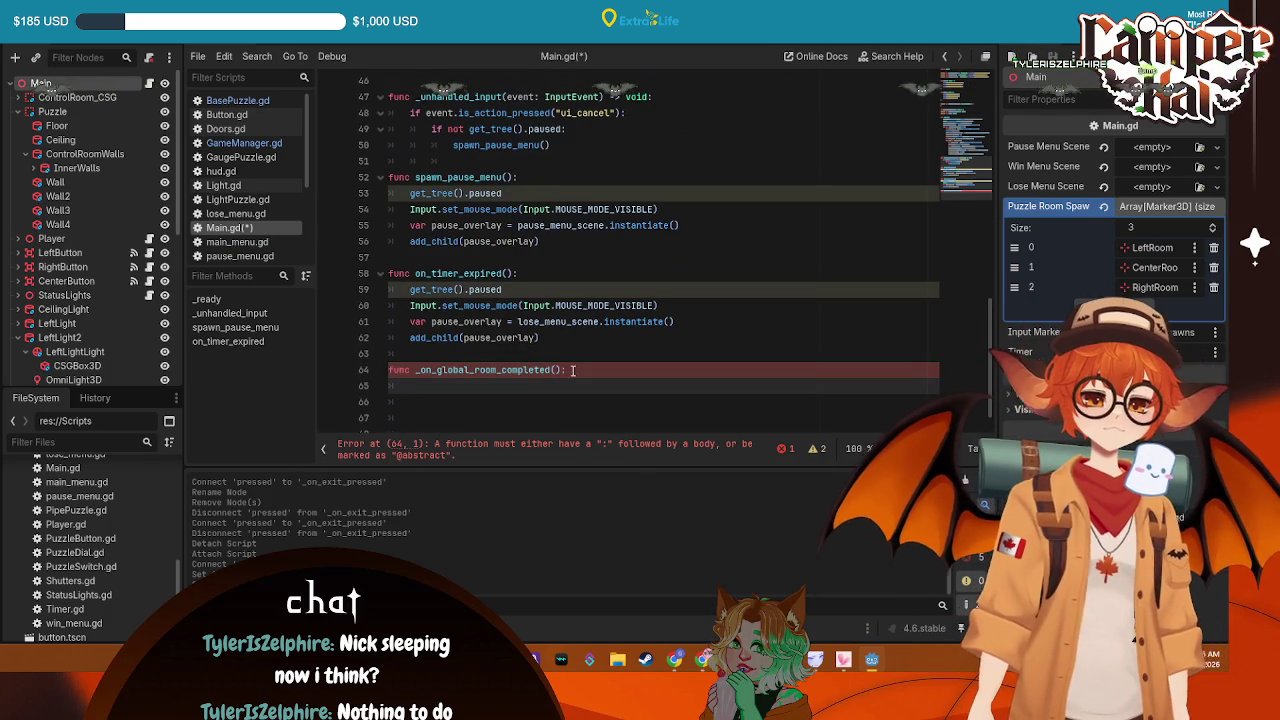
Delete the stray blank line 6 in pause_menu.gd
click(237, 242)
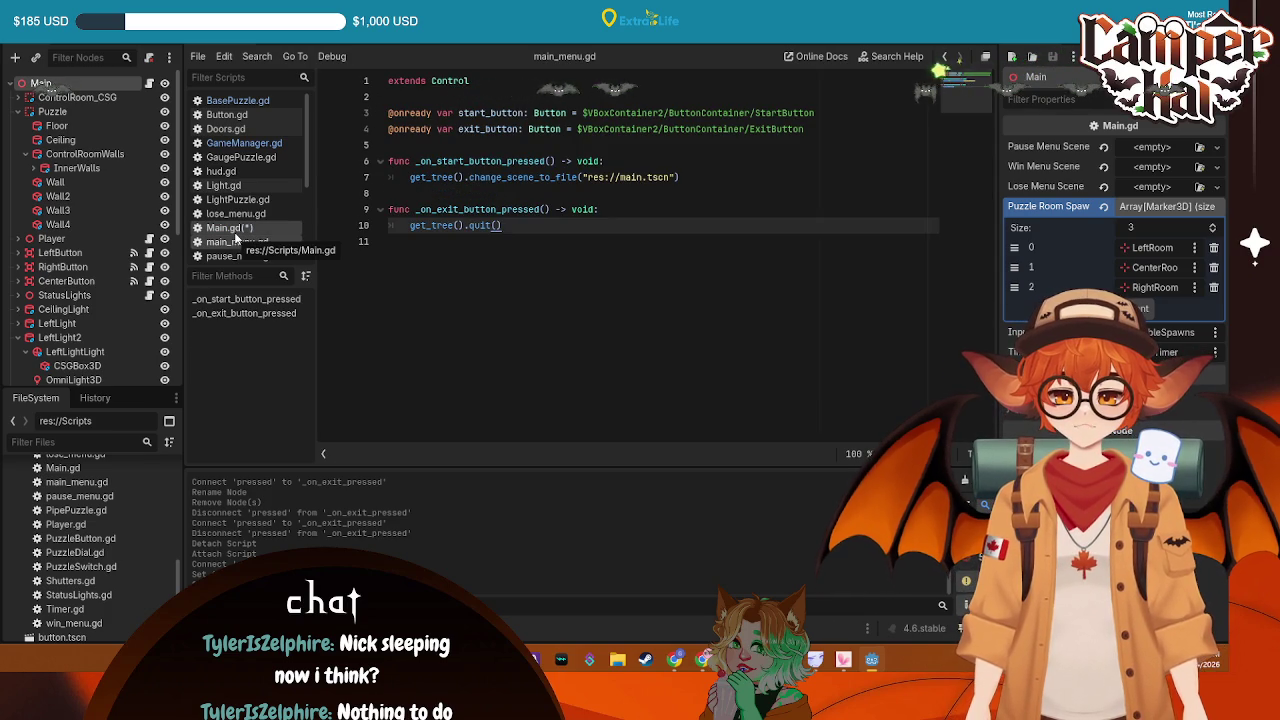
click(240, 256)
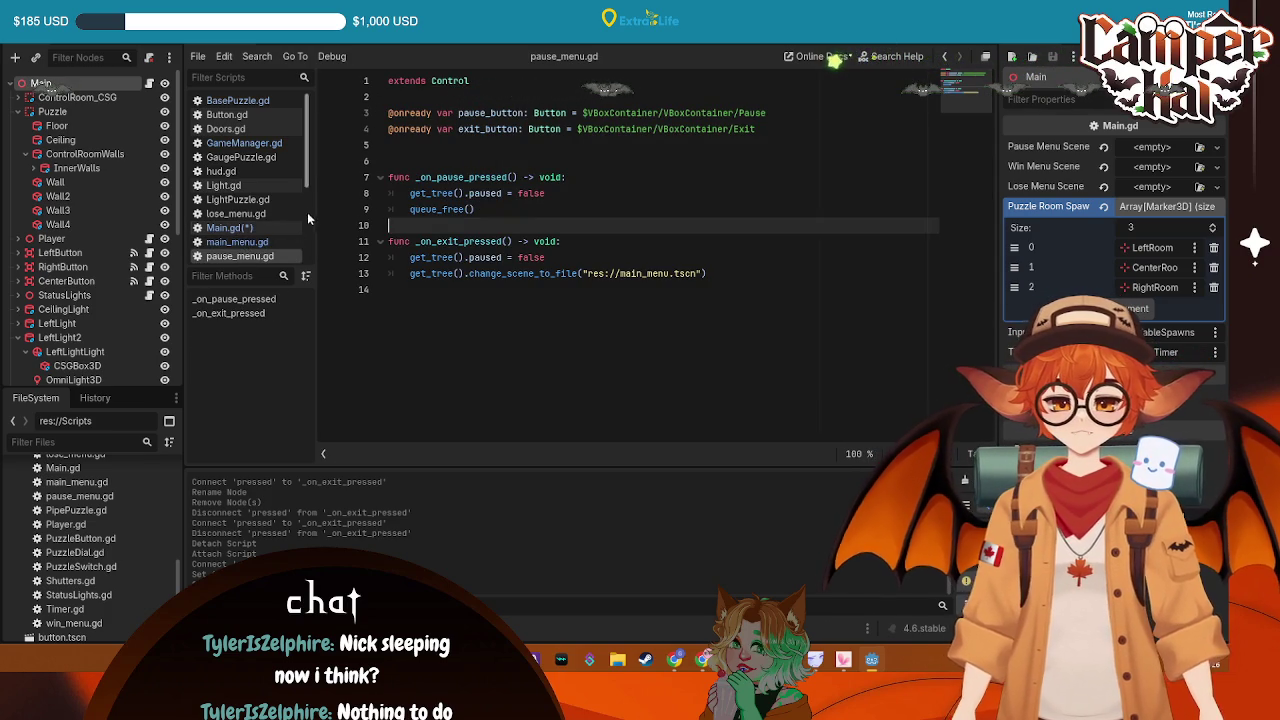
click(394, 161)
key(BackSpace)
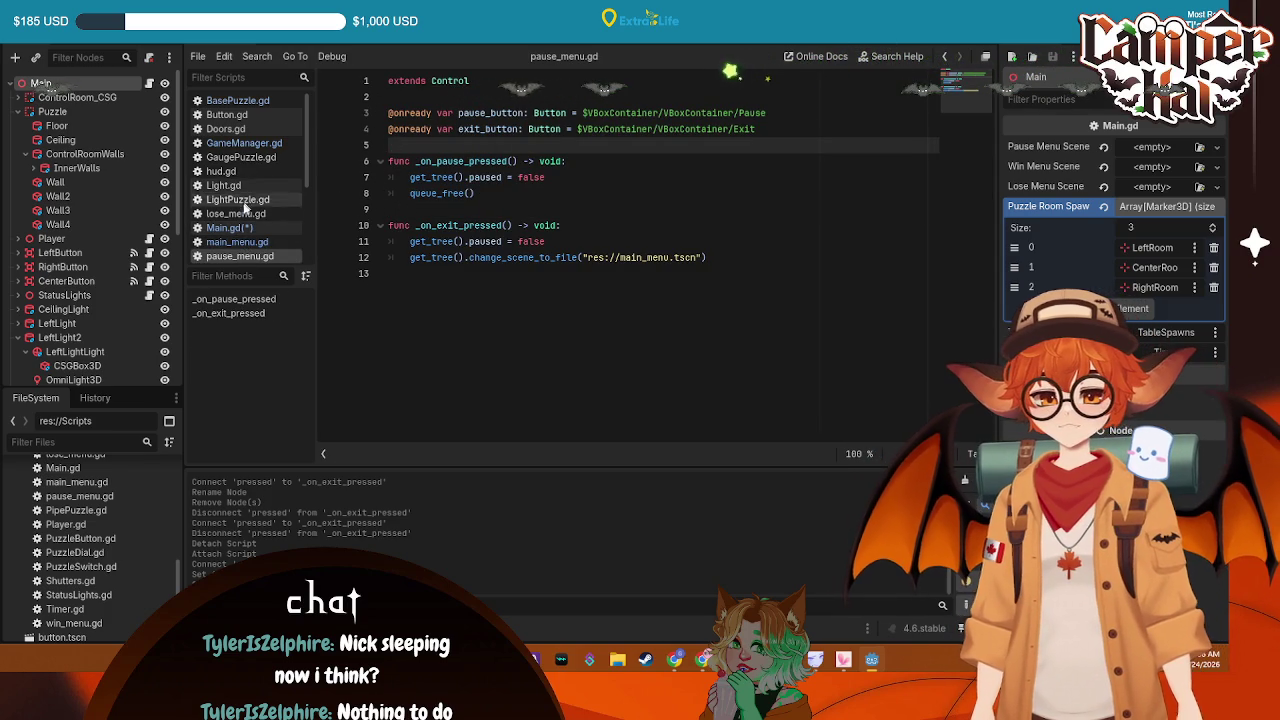
scroll(244, 207, down, 3)
Review the animator code in StatusLights.gd and Shutters.gd, ending on GameManager.gd
click(249, 251)
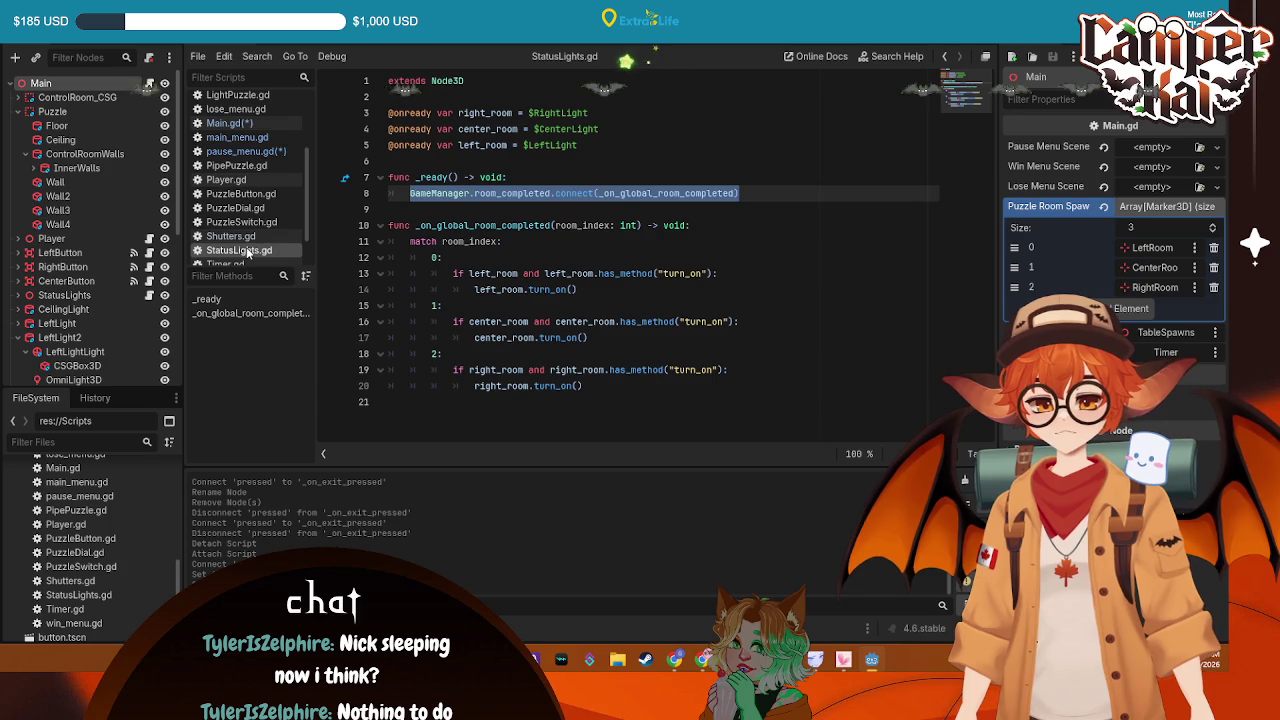
click(726, 230)
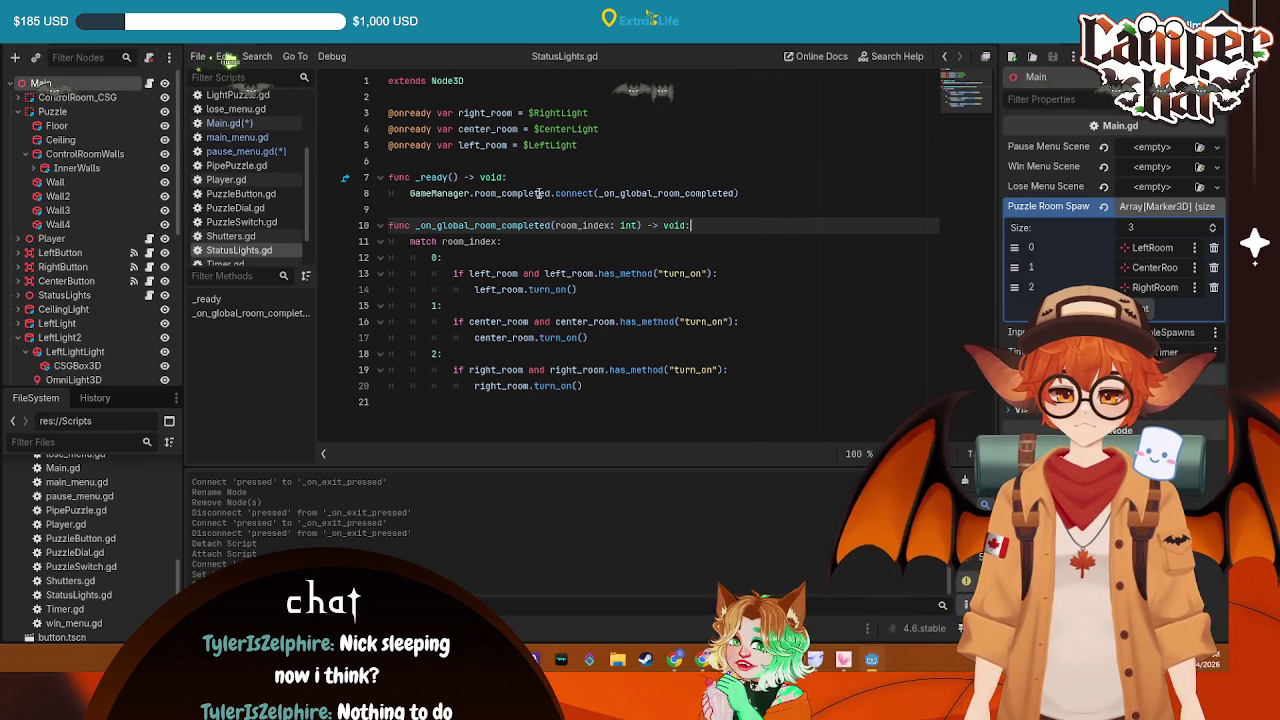
click(255, 236)
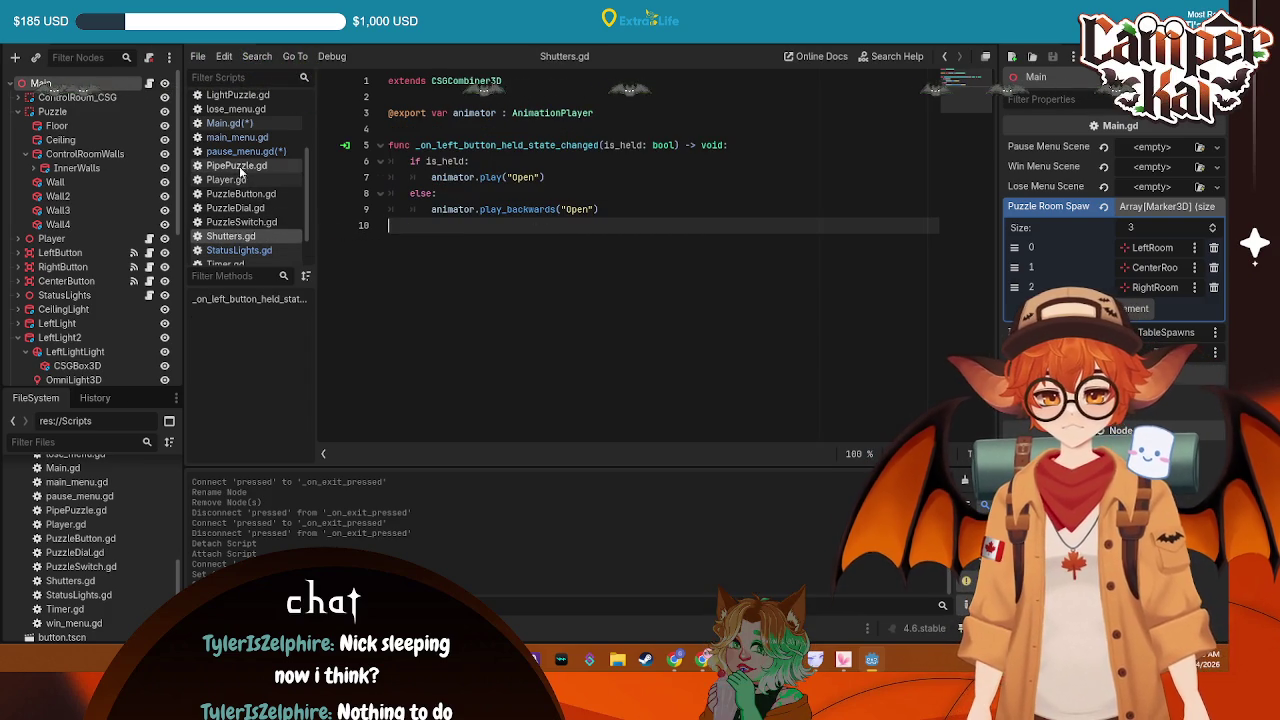
scroll(256, 220, up, 3)
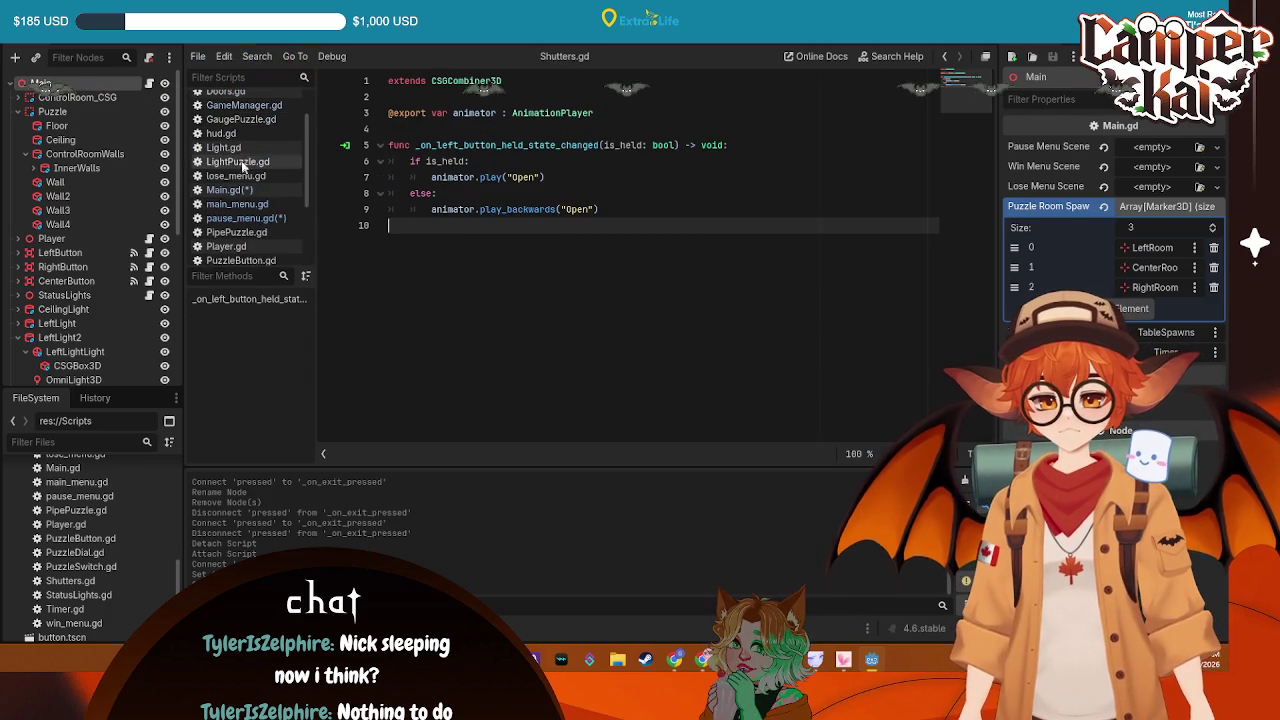
click(244, 105)
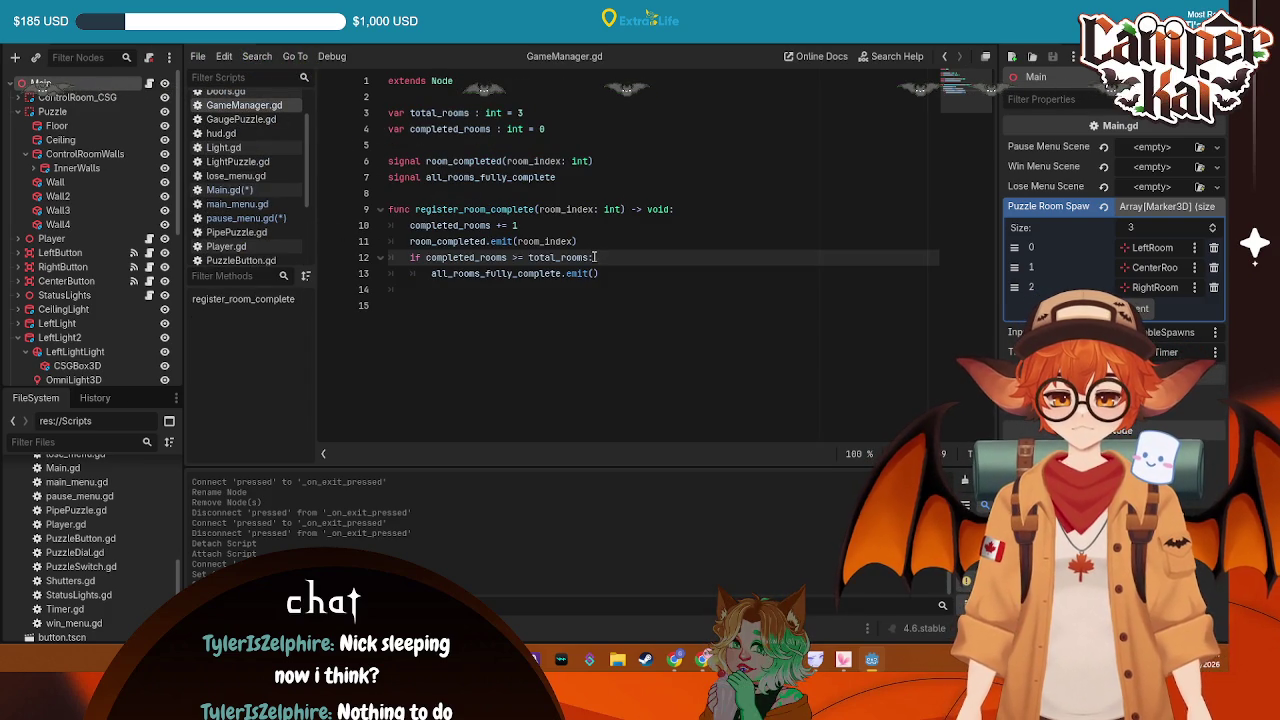
Replace room_completed with all_rooms_fully_complete in Main.gd's line 27 connect call and save
drag(558, 177, 427, 177)
key(ctrl+c)
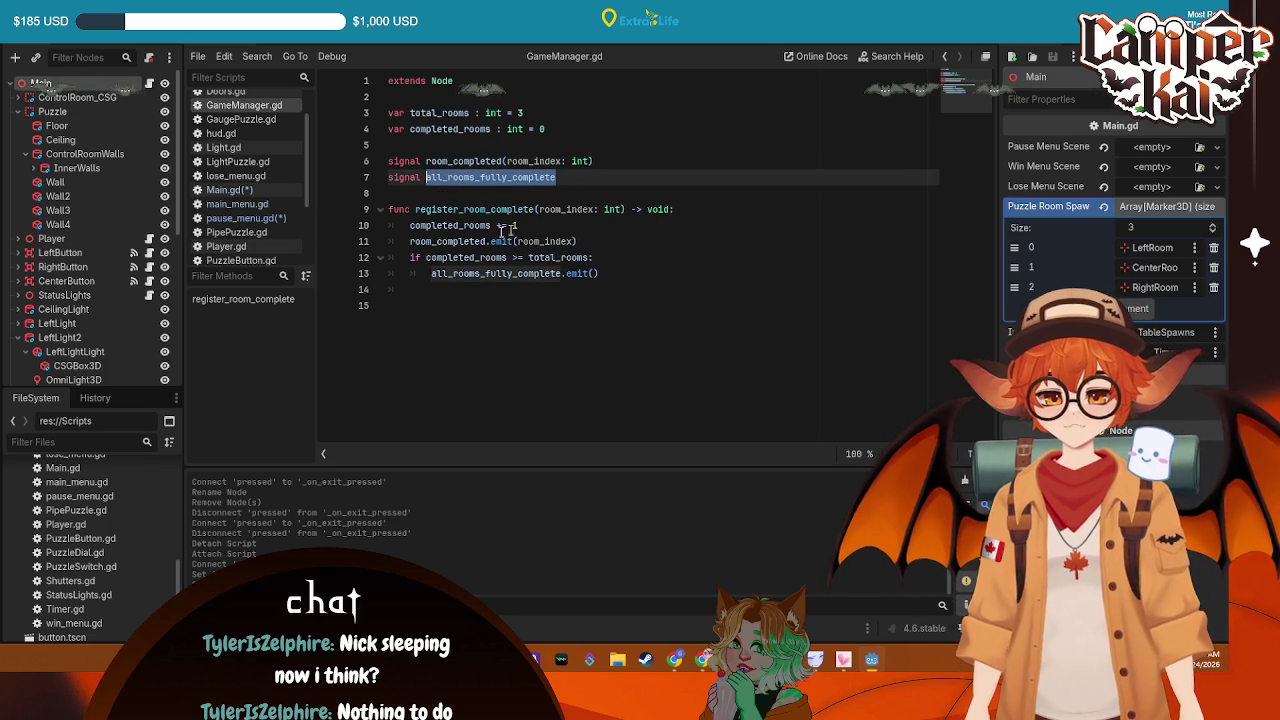
click(229, 190)
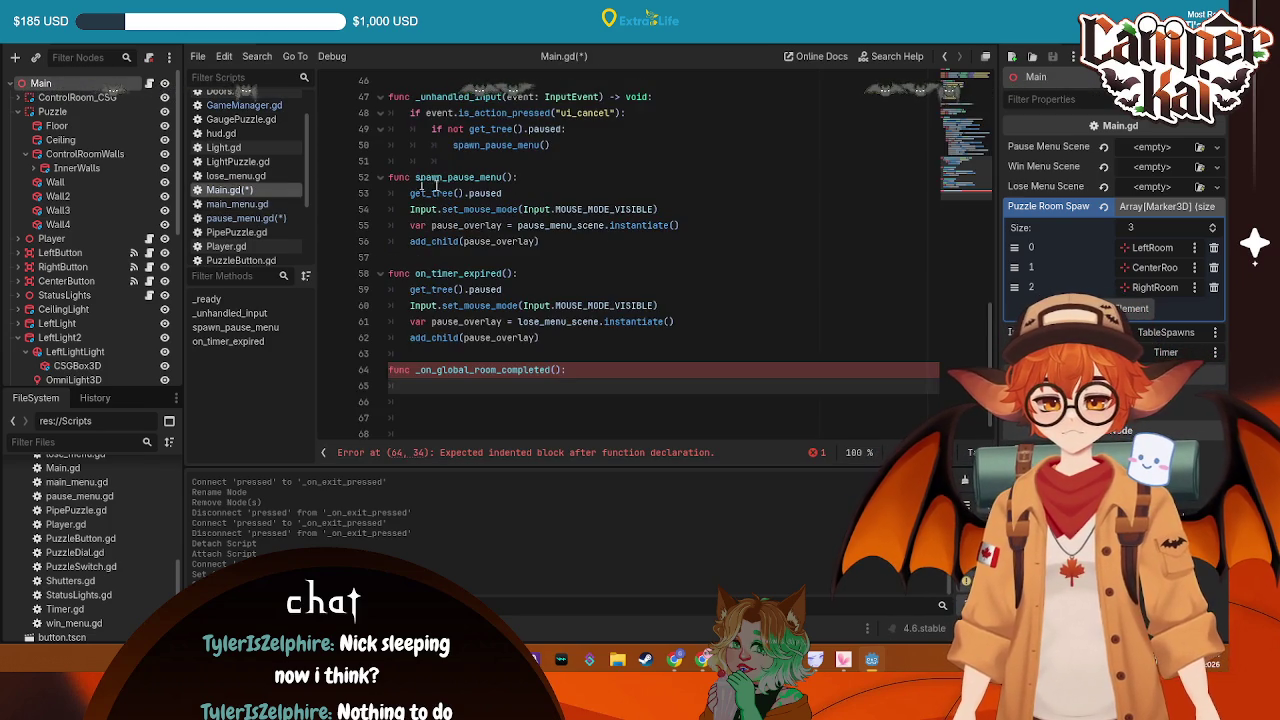
scroll(435, 185, up, 10)
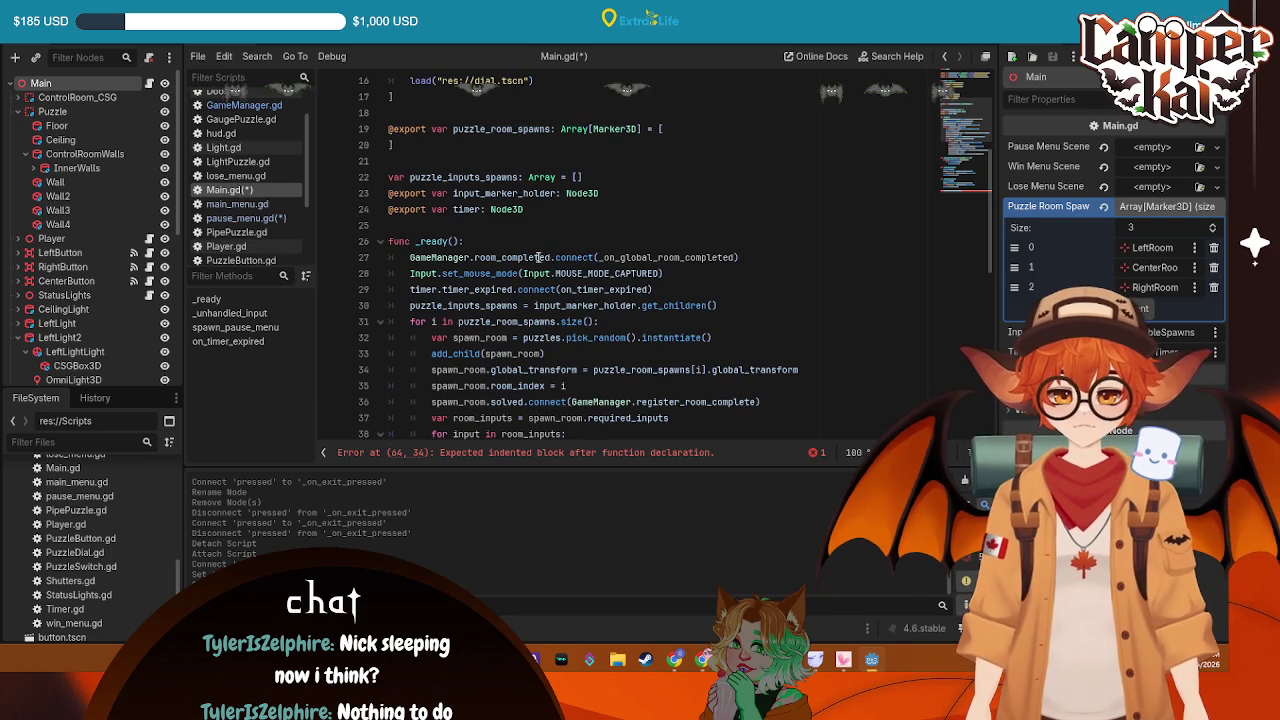
double_click(538, 257)
key(ctrl+v)
key(ctrl+s)
Review GameManager.gd and main_menu.gd, then return to Main.gd's line 64 header
scroll(720, 280, down, 6)
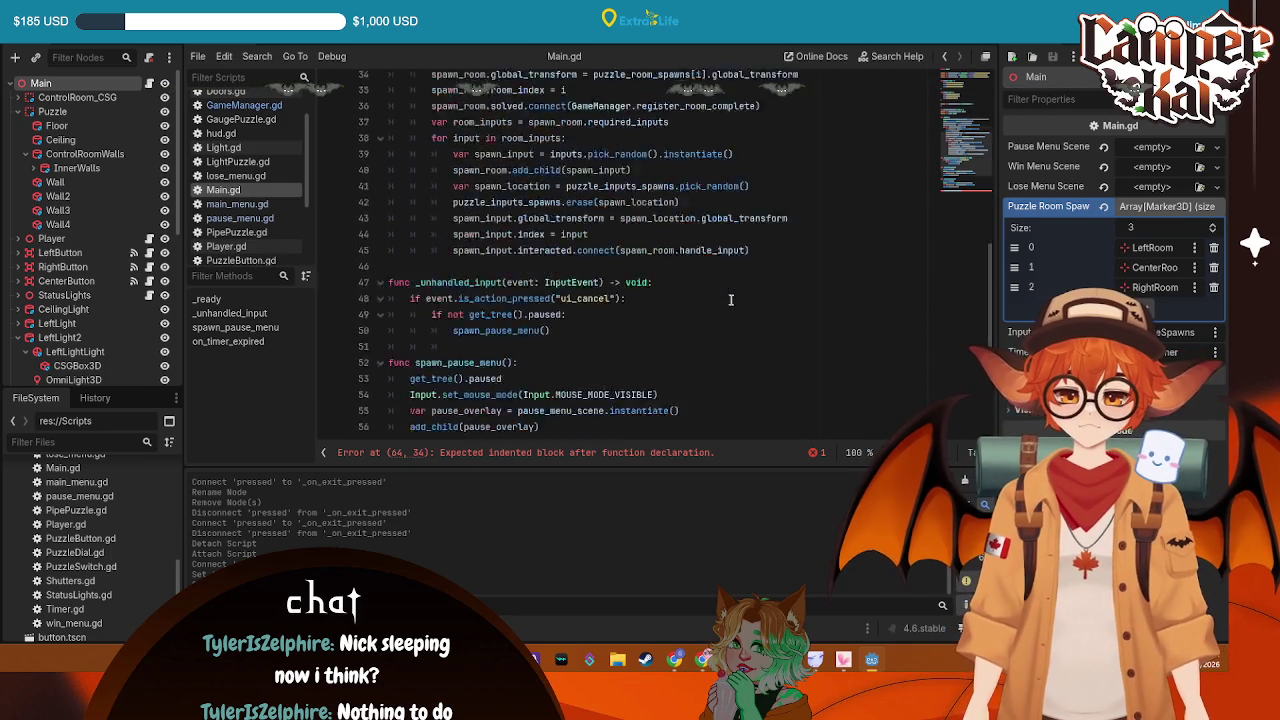
scroll(731, 300, up, 5)
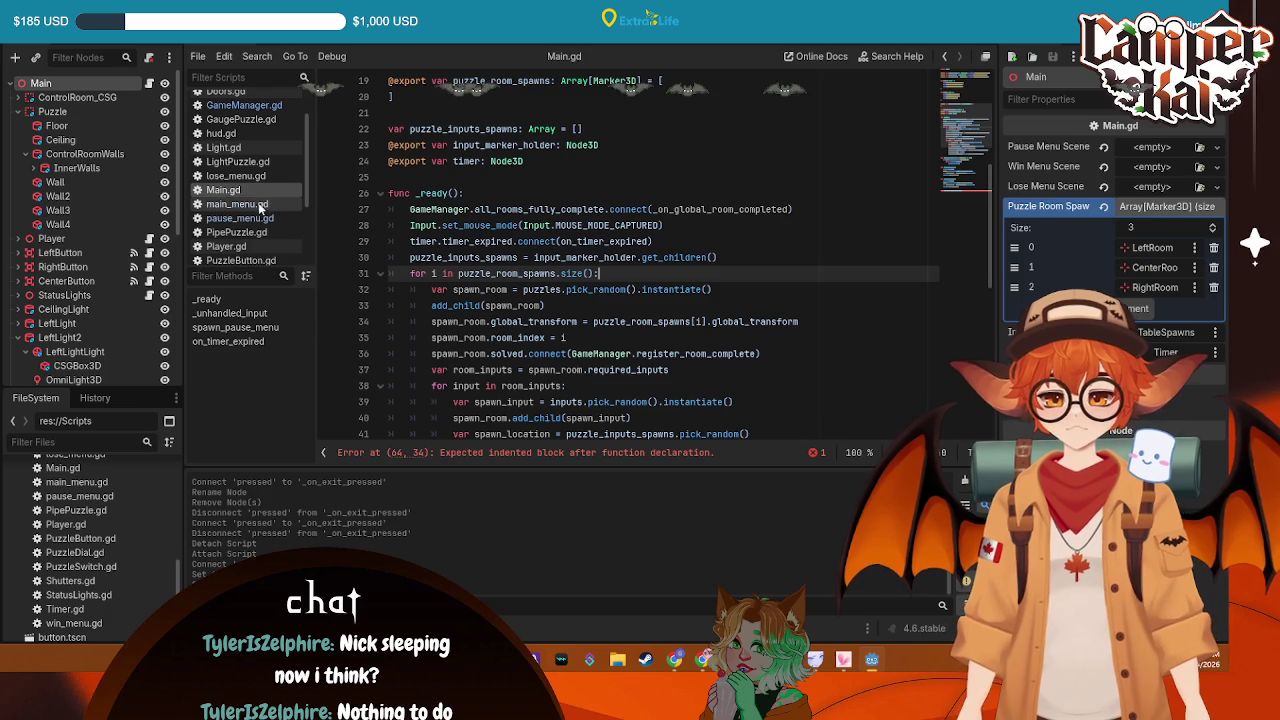
click(244, 105)
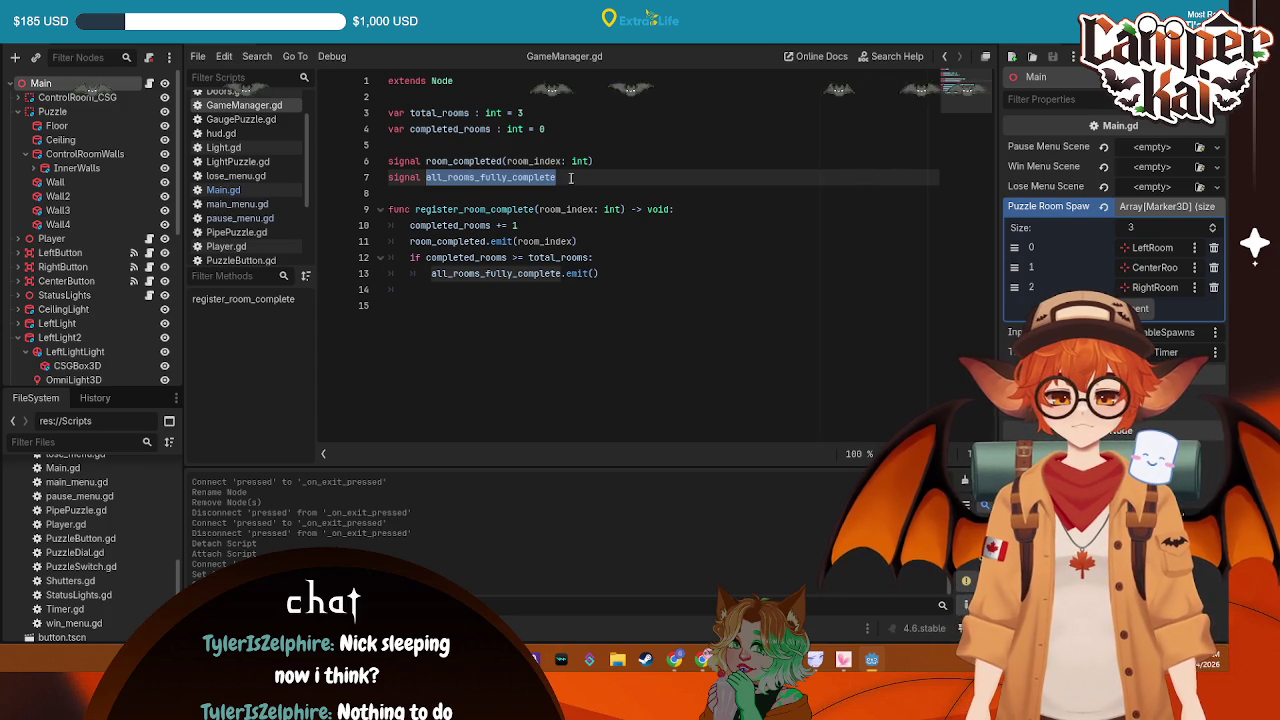
scroll(257, 216, down, 4)
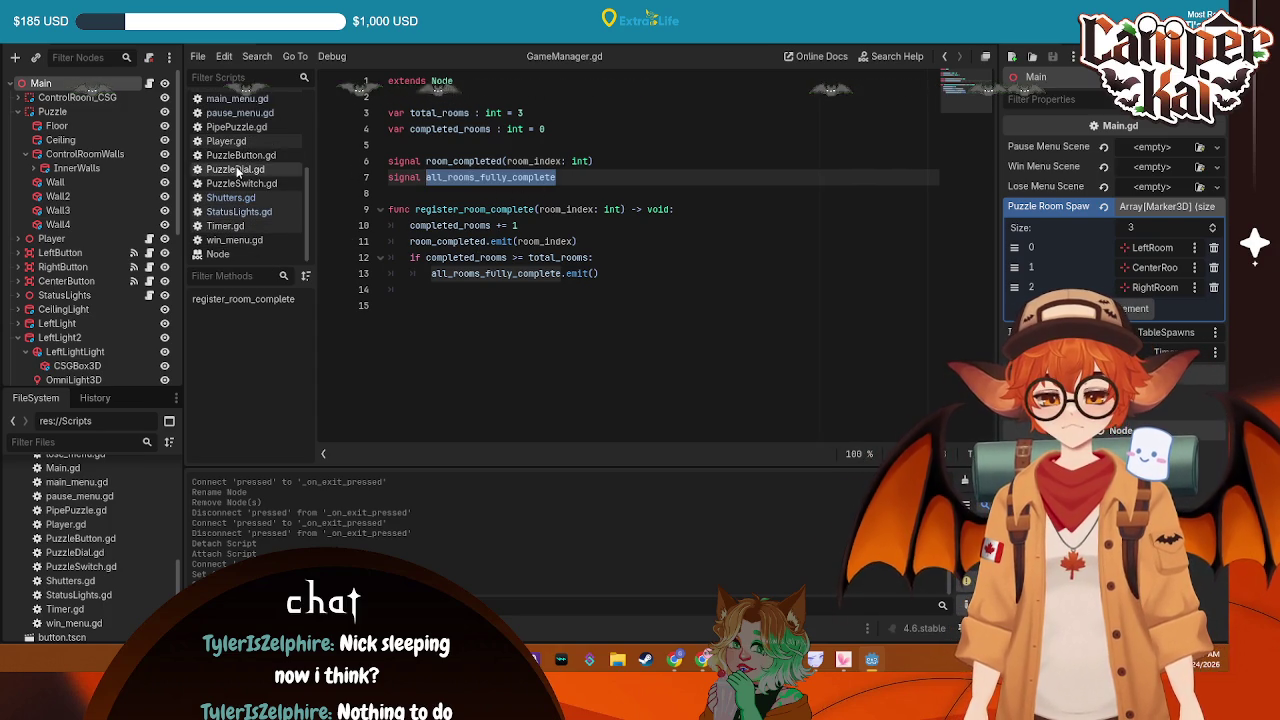
click(246, 100)
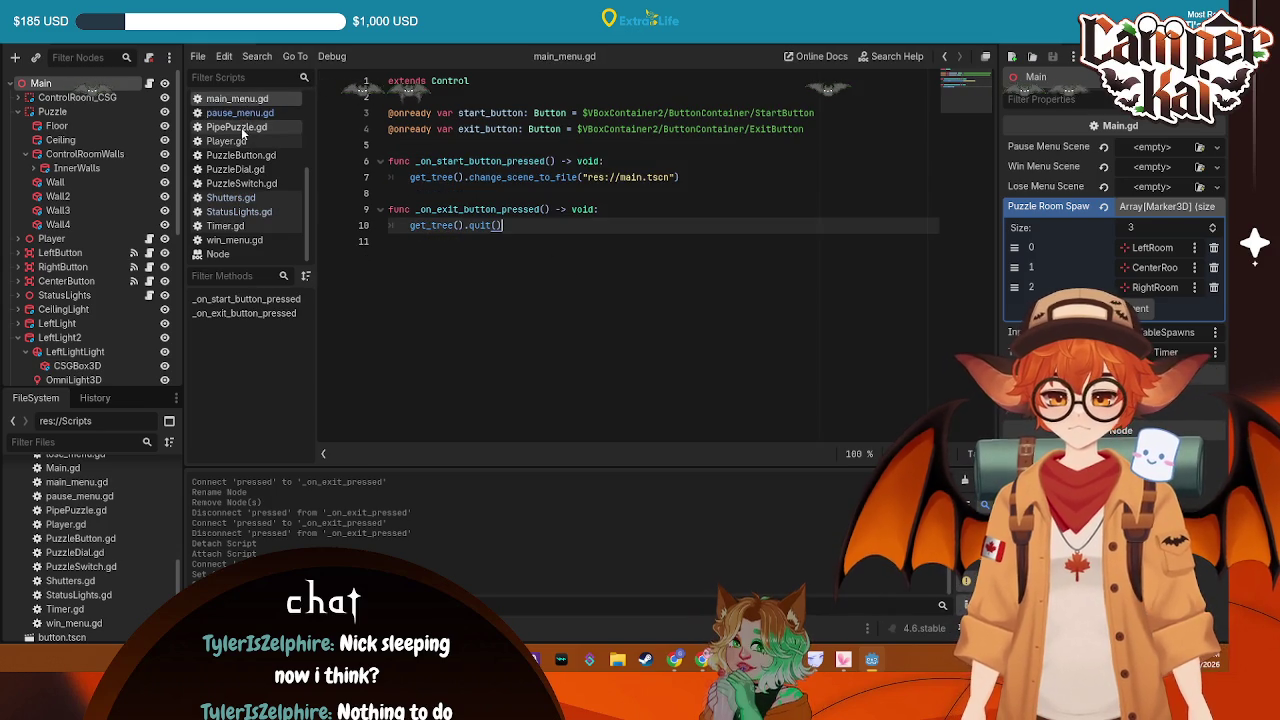
scroll(240, 155, up, 2)
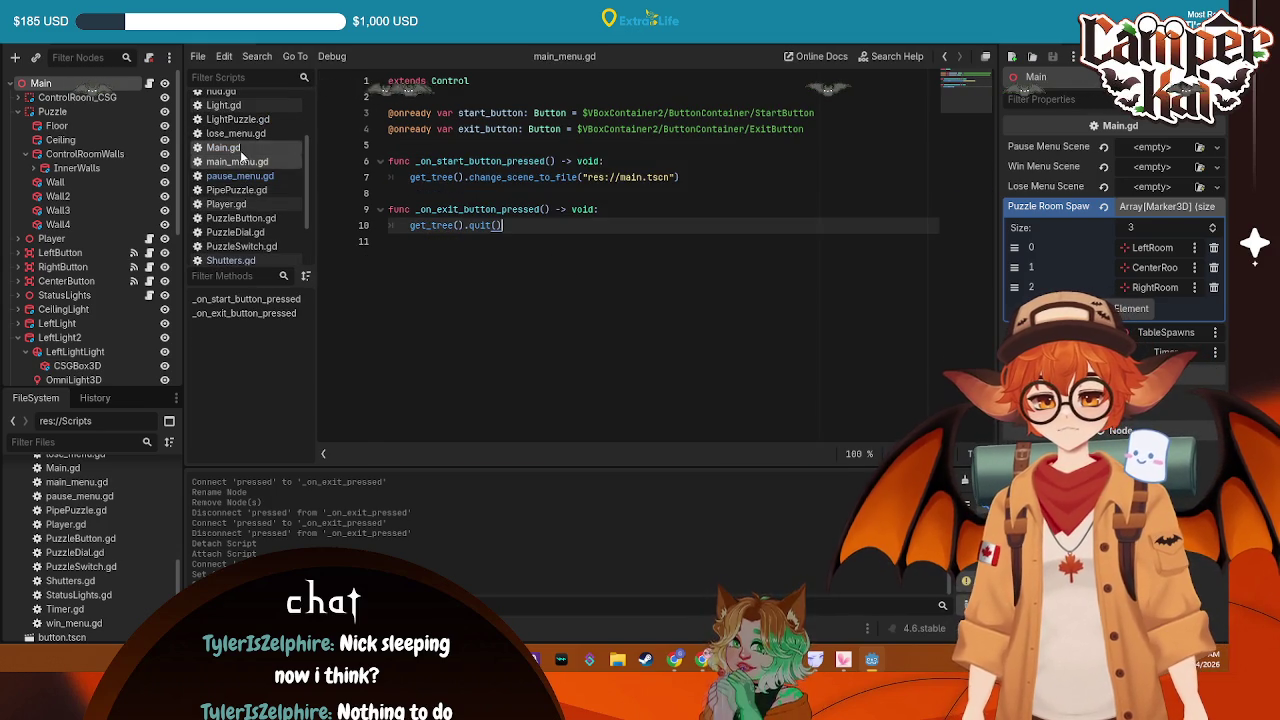
click(240, 148)
scroll(669, 271, down, 5)
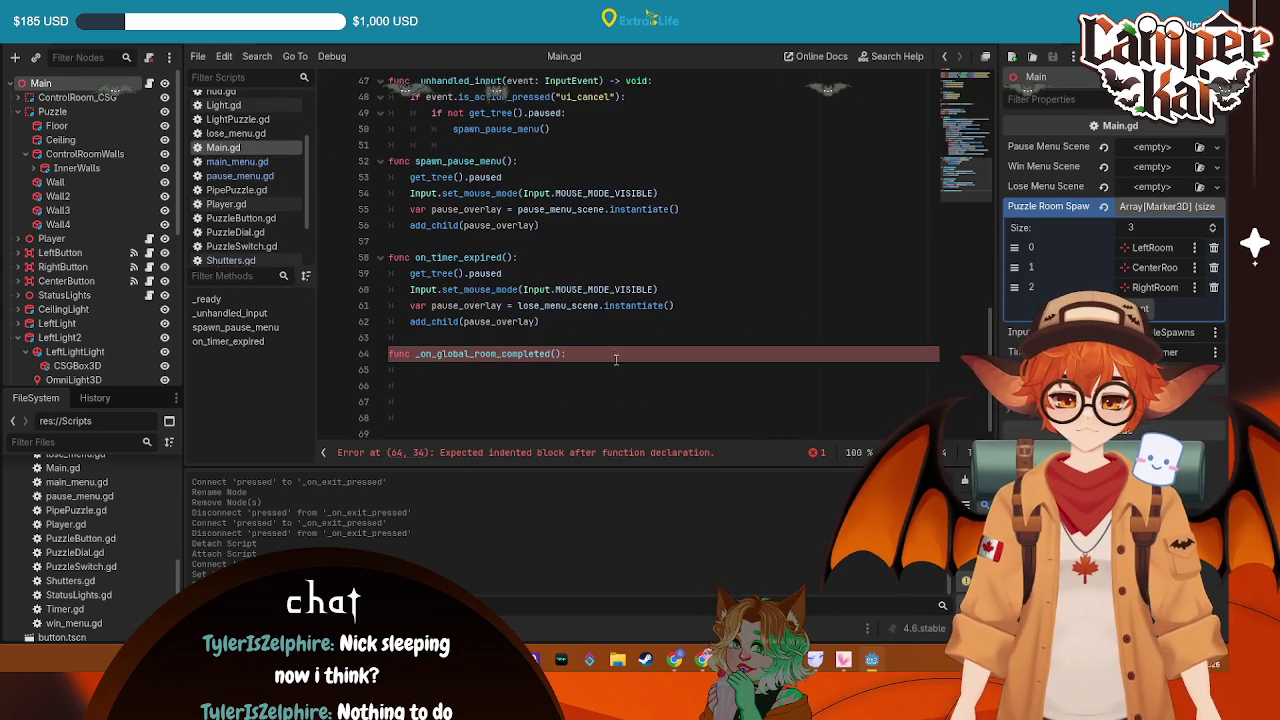
Paste the four pause-menu spawning lines into _on_global_room_completed and fix their indentation
key(Return)
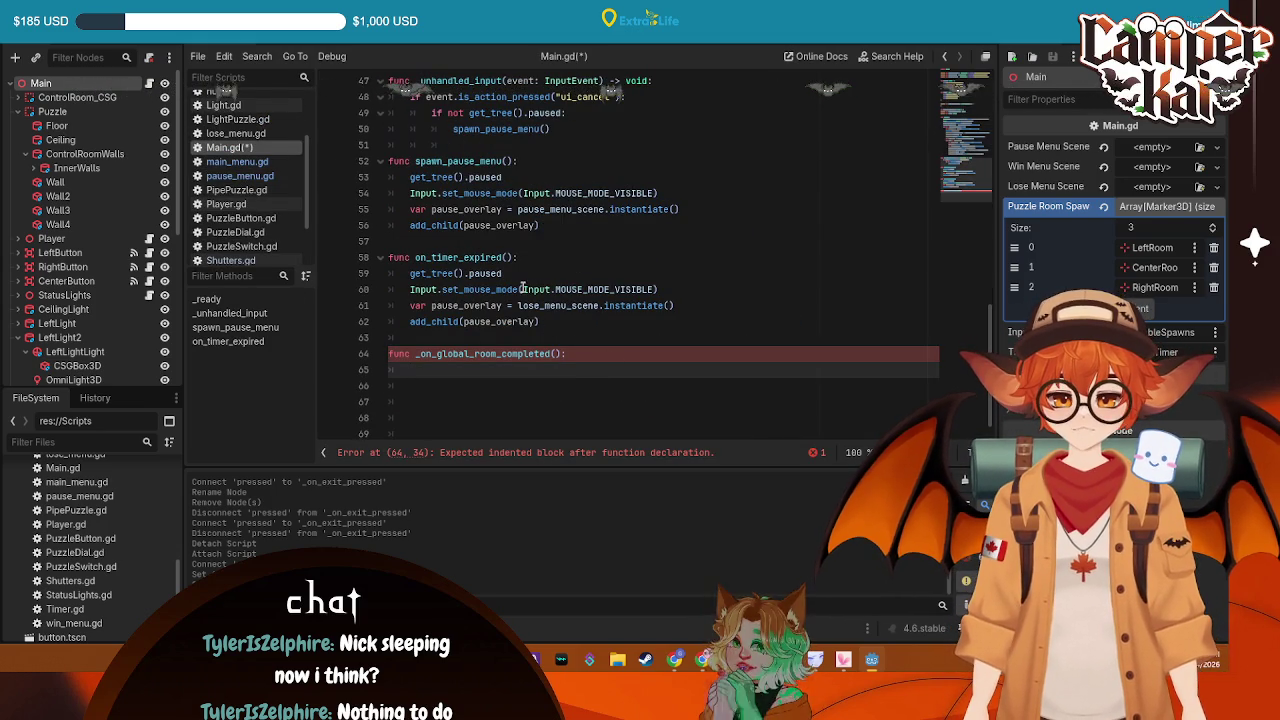
mouse_move(548, 321)
mouse_down()
mouse_move(400, 275)
mouse_move(390, 260)
mouse_up()
key(ctrl+c)
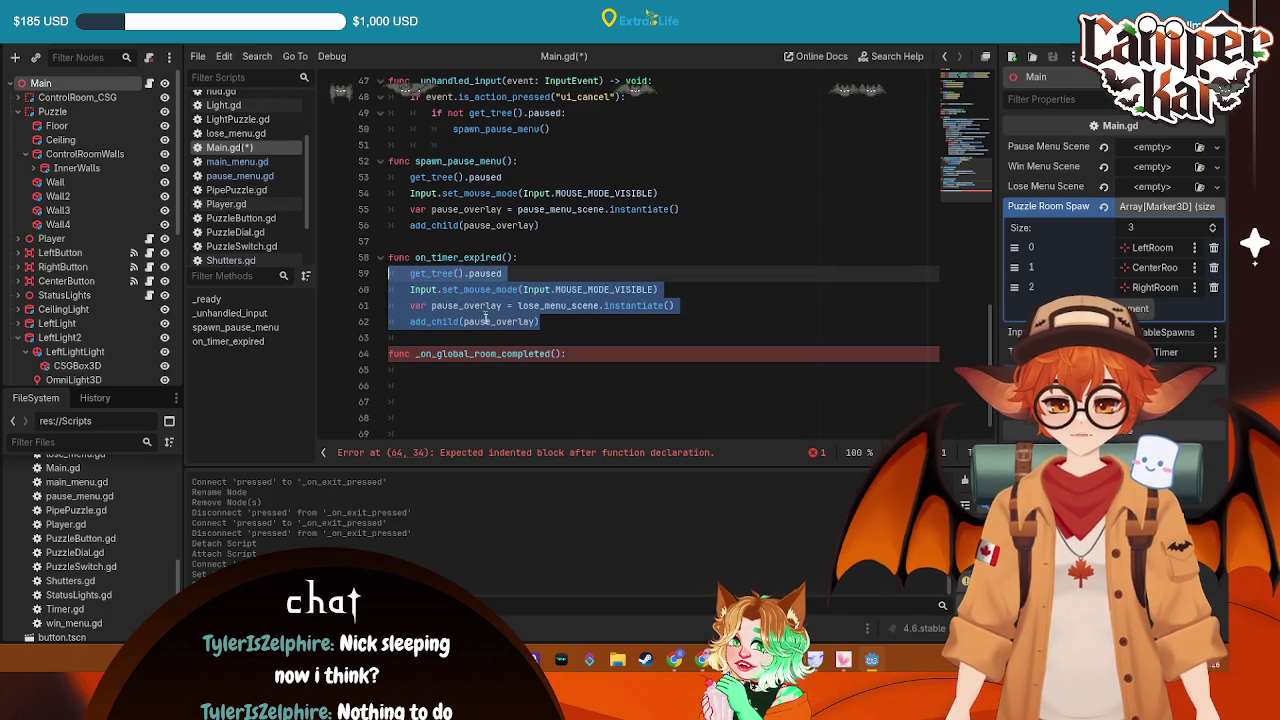
click(483, 385)
key(ctrl+v)
key(Up)
key(Up)
key(Up)
key(Home)
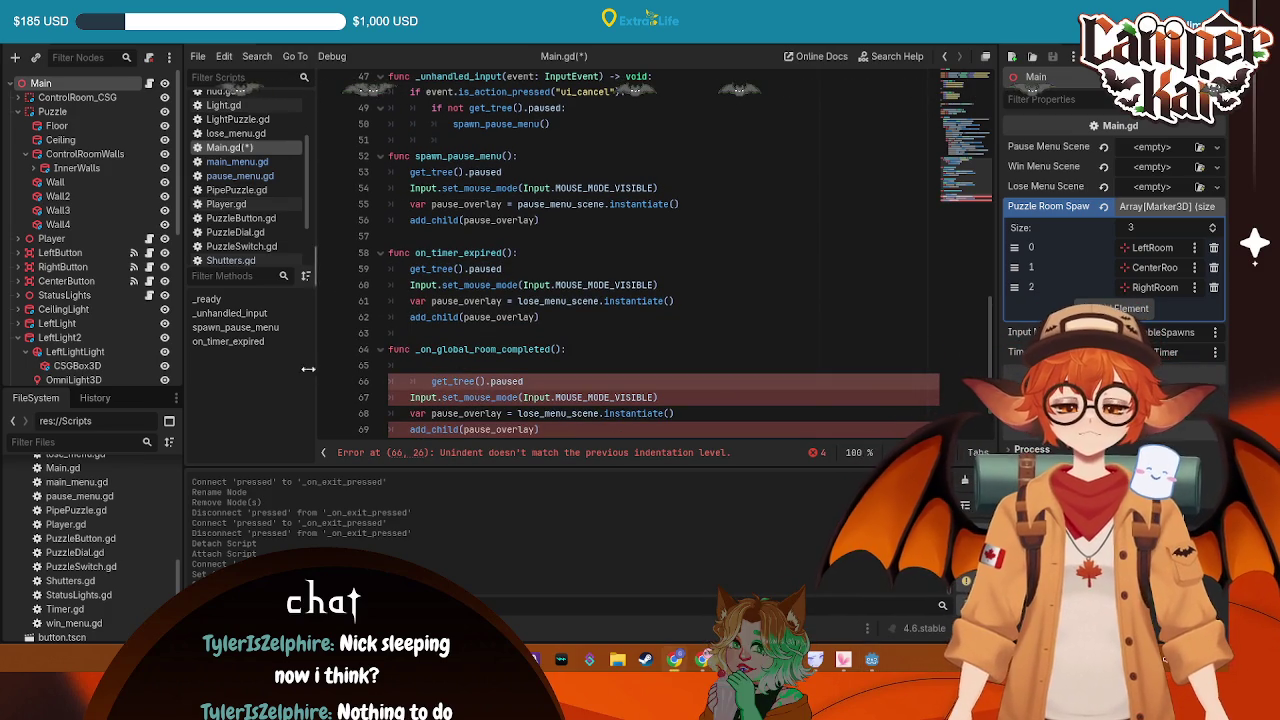
key(BackSpace)
key(Up)
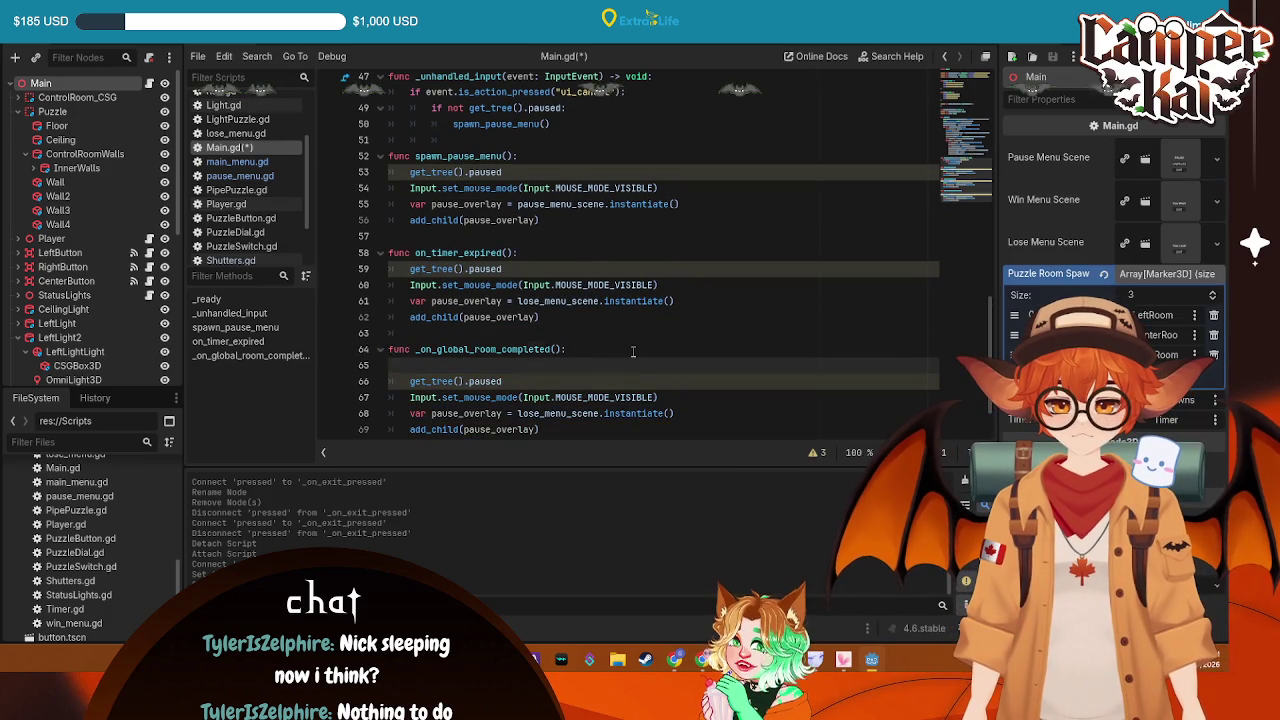
key(BackSpace)
scroll(633, 347, down, 1)
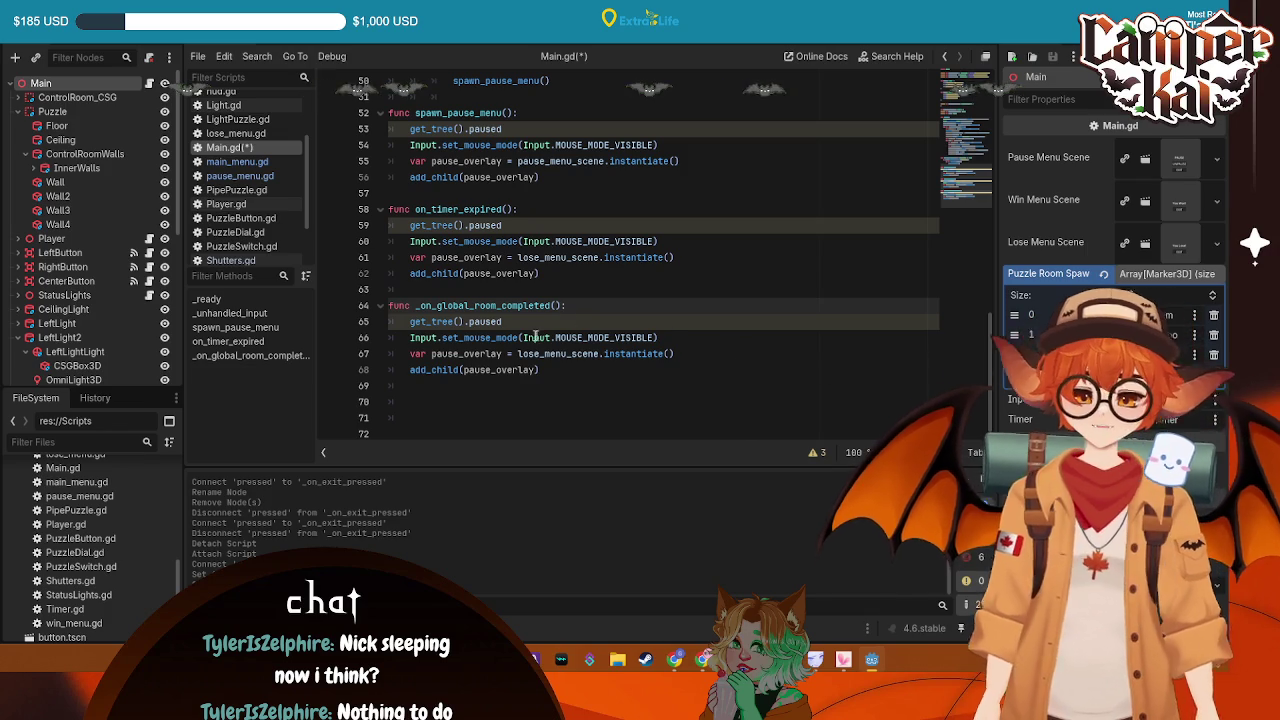
key(Down)
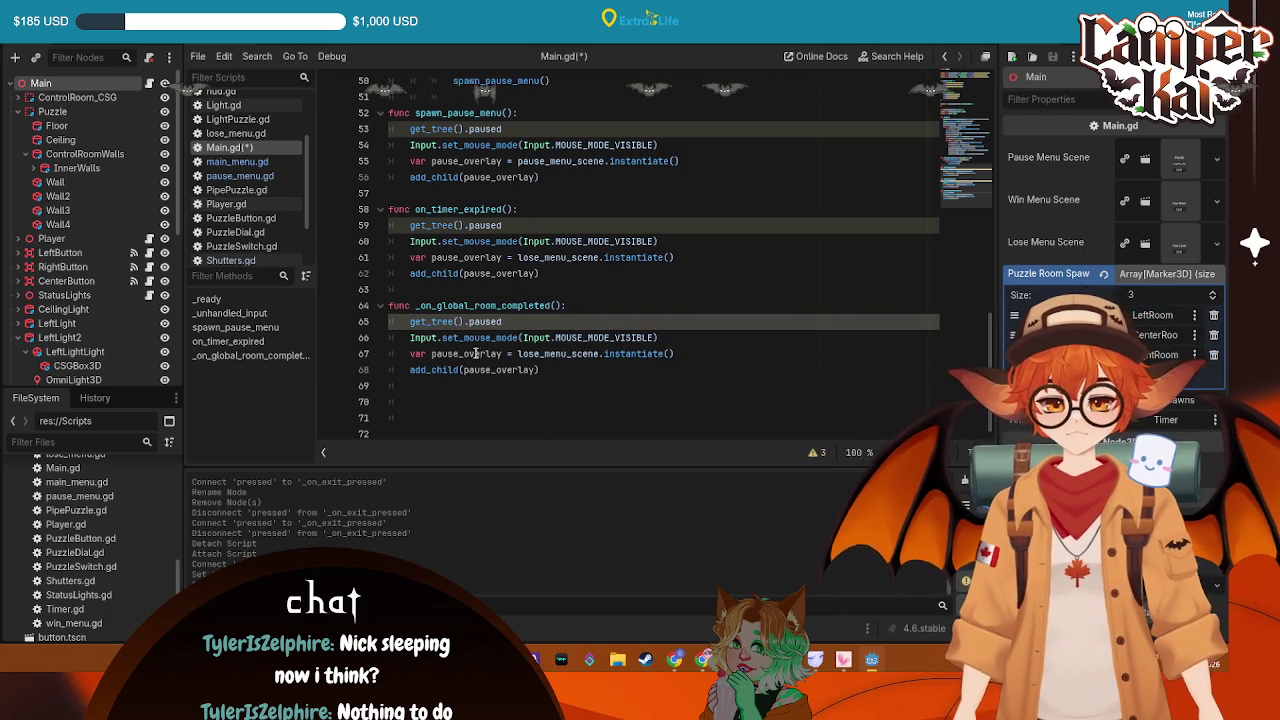
Rename pause_overlay to lose_overlay on lines 61–62
click(455, 257)
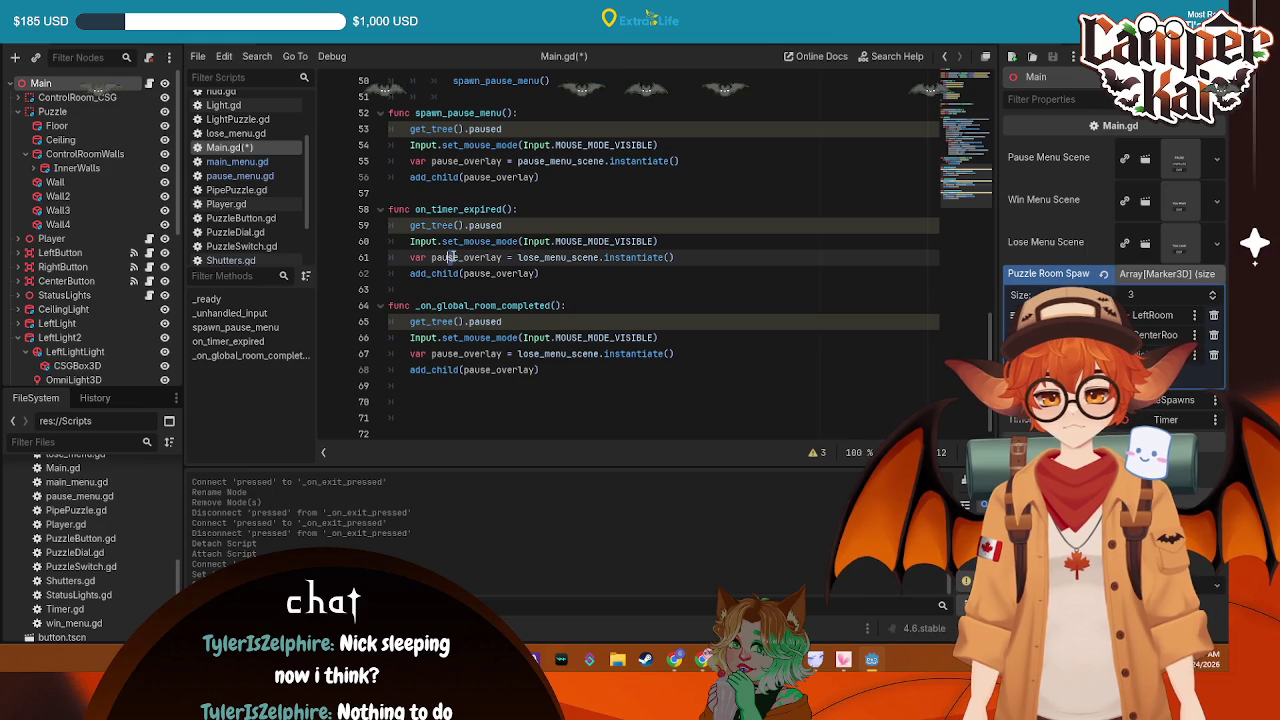
key(ctrl+shift+Left)
text(lose)
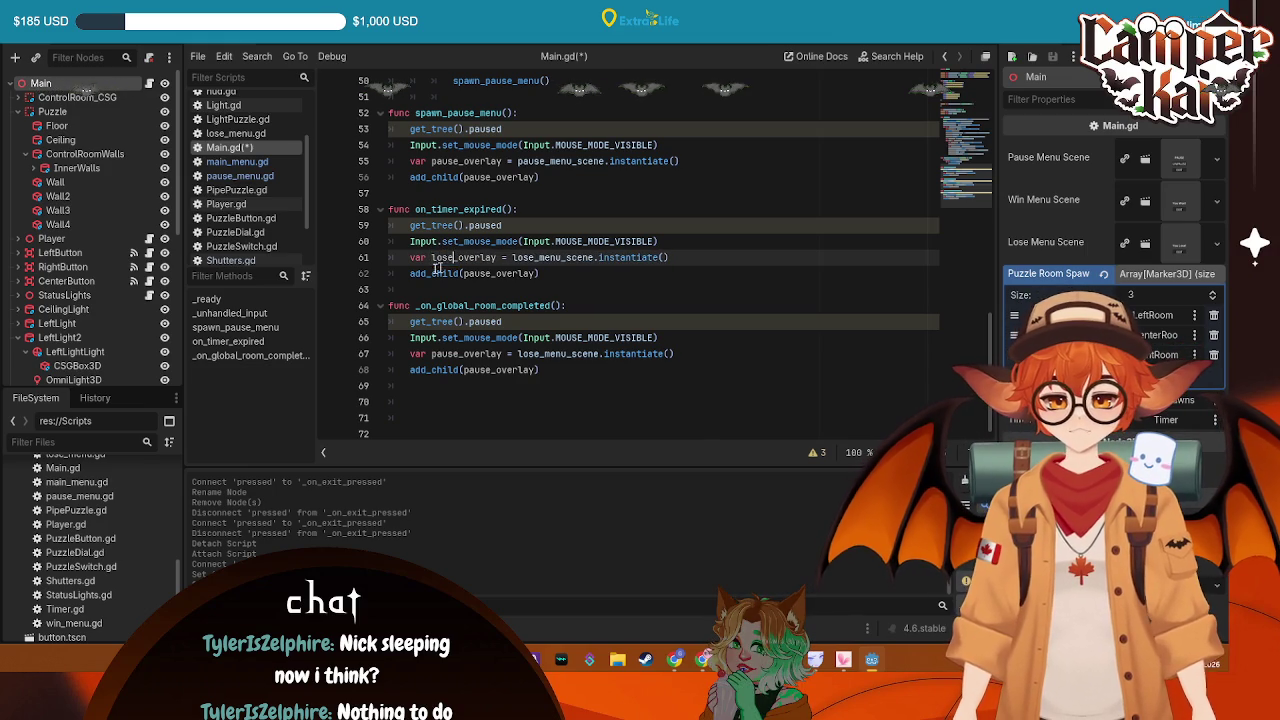
drag(490, 273, 462, 273)
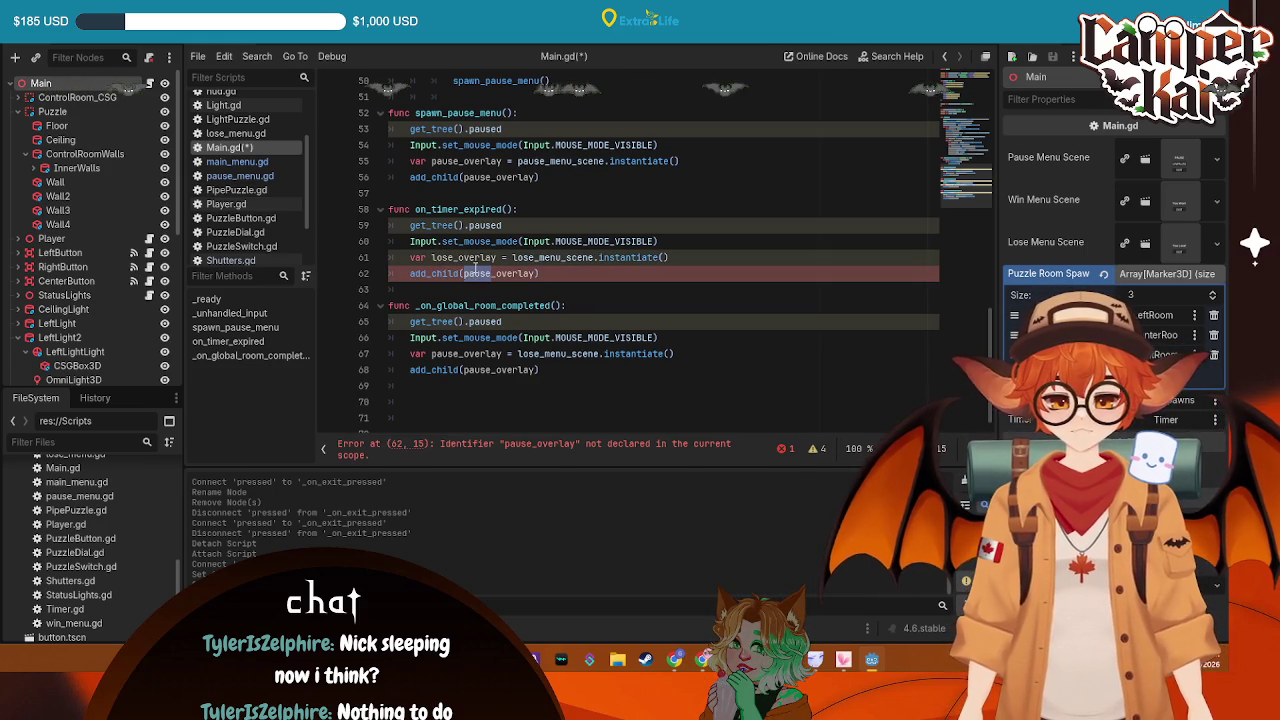
text(lose)
Rename the overlay on lines 67–68 to win_overlay and save Main.gd
click(455, 353)
mouse_move(455, 353)
mouse_down()
mouse_move(431, 353)
mouse_move(527, 354)
mouse_move(465, 370)
mouse_up()
text(win)
text(win)
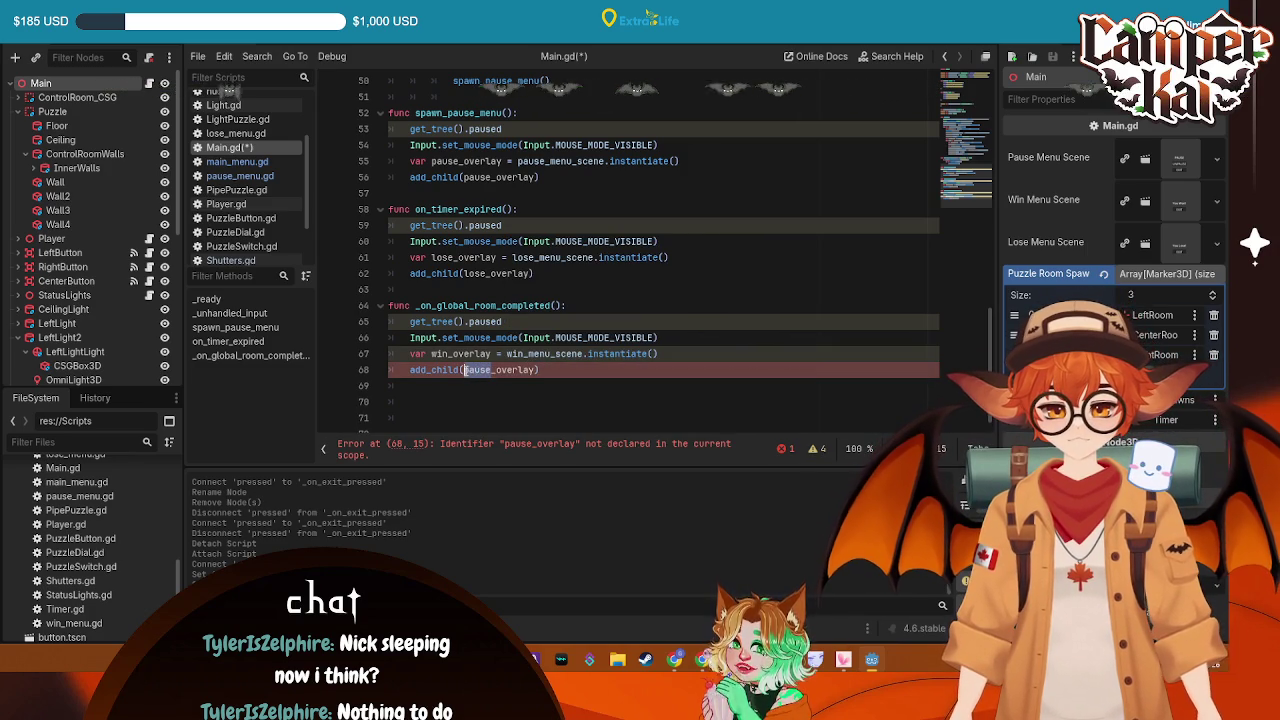
text(win)
click(458, 370)
text(()
key(ctrl+s)
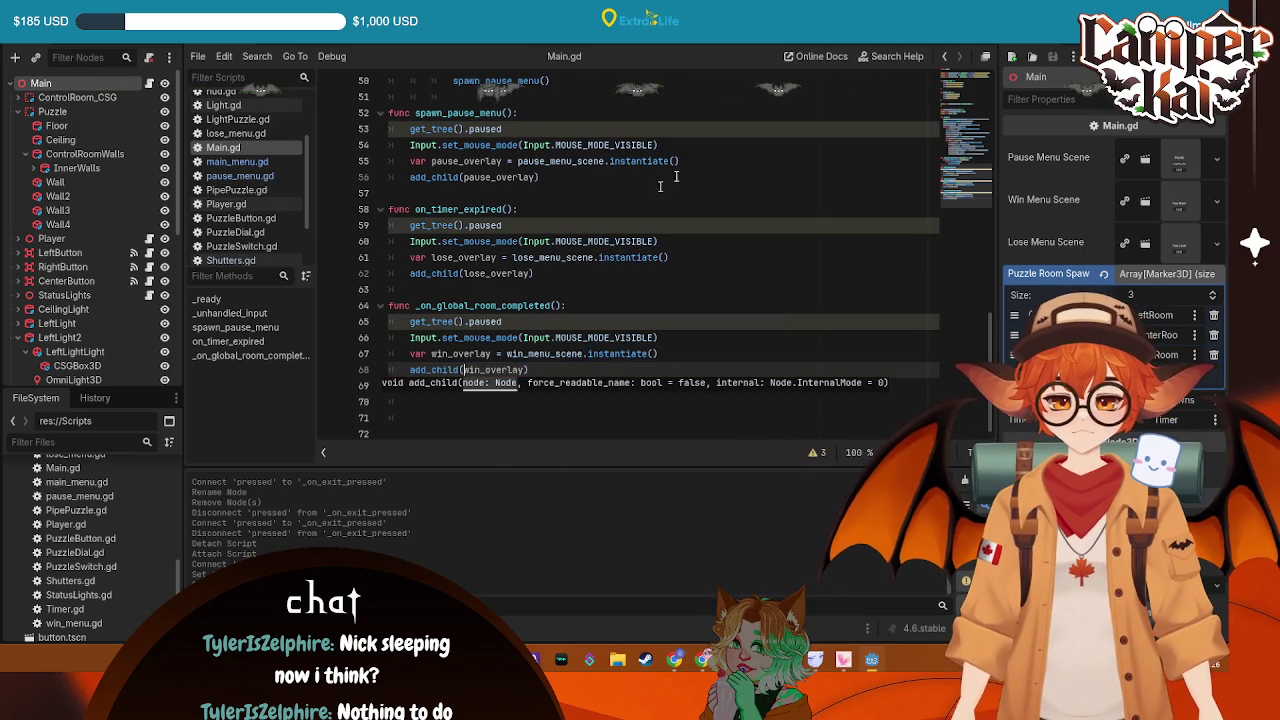
scroll(708, 205, up, 2)
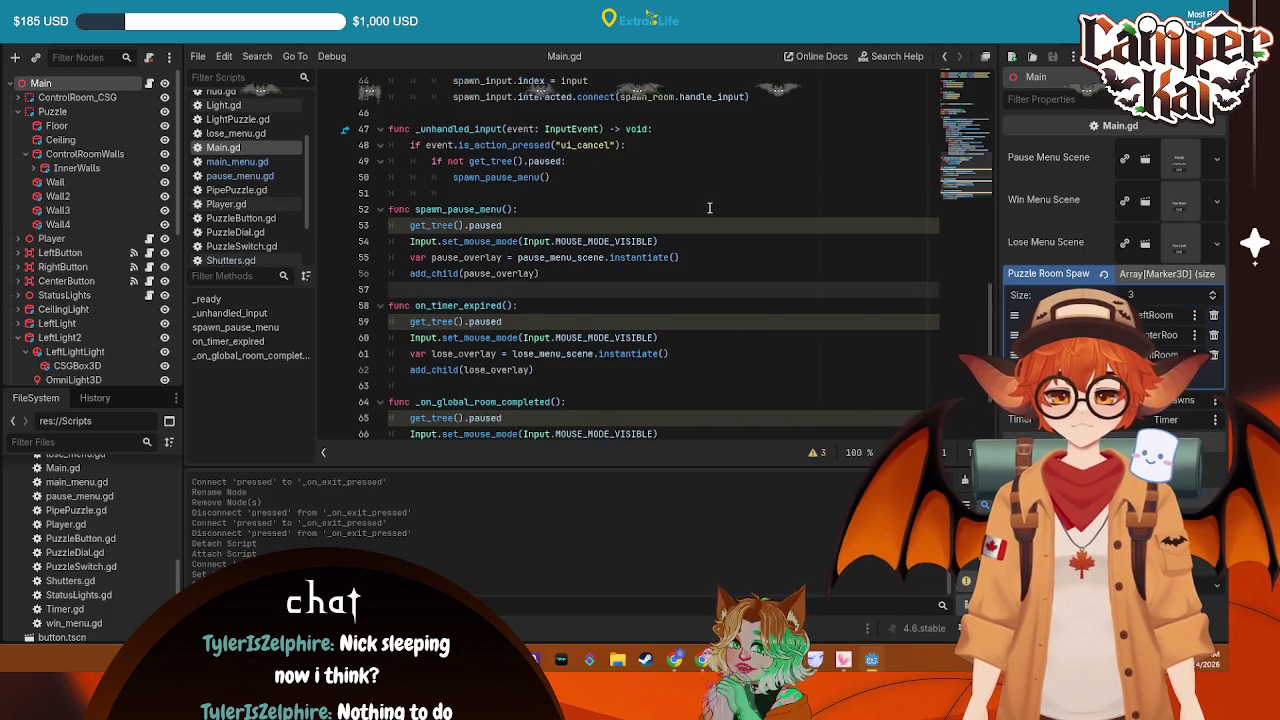
scroll(704, 203, down, 2)
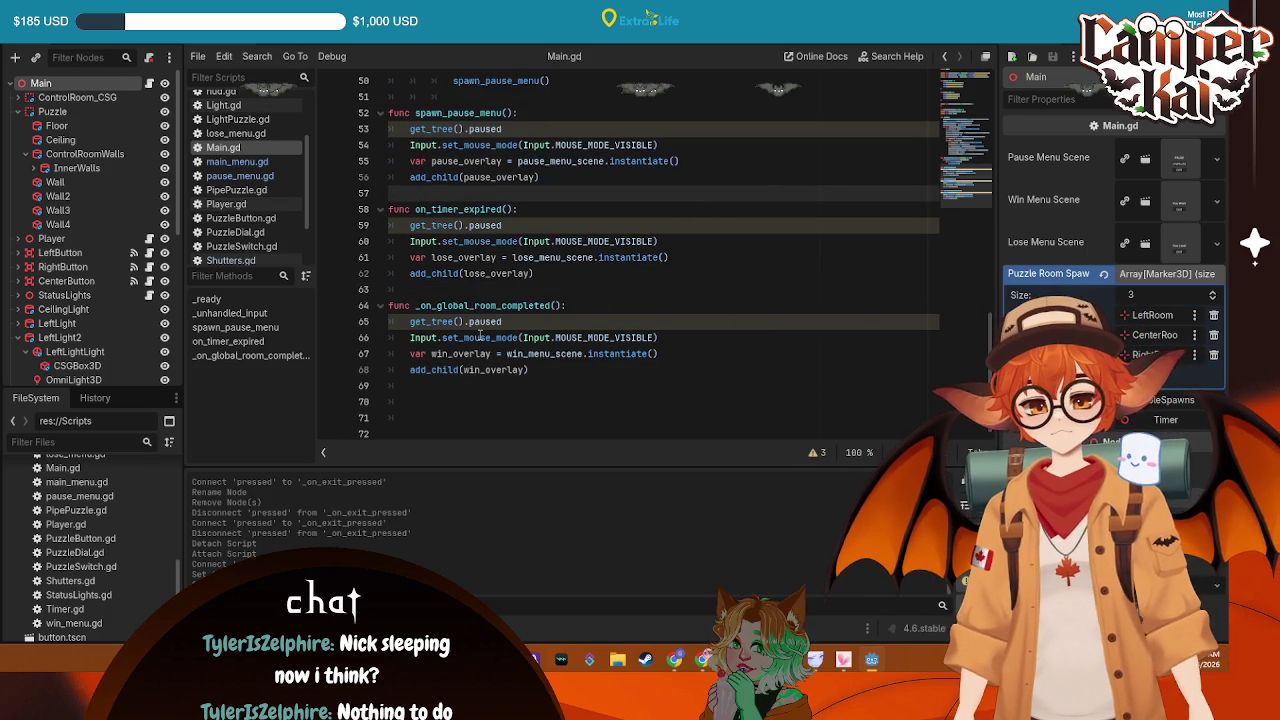
scroll(580, 285, up, 12)
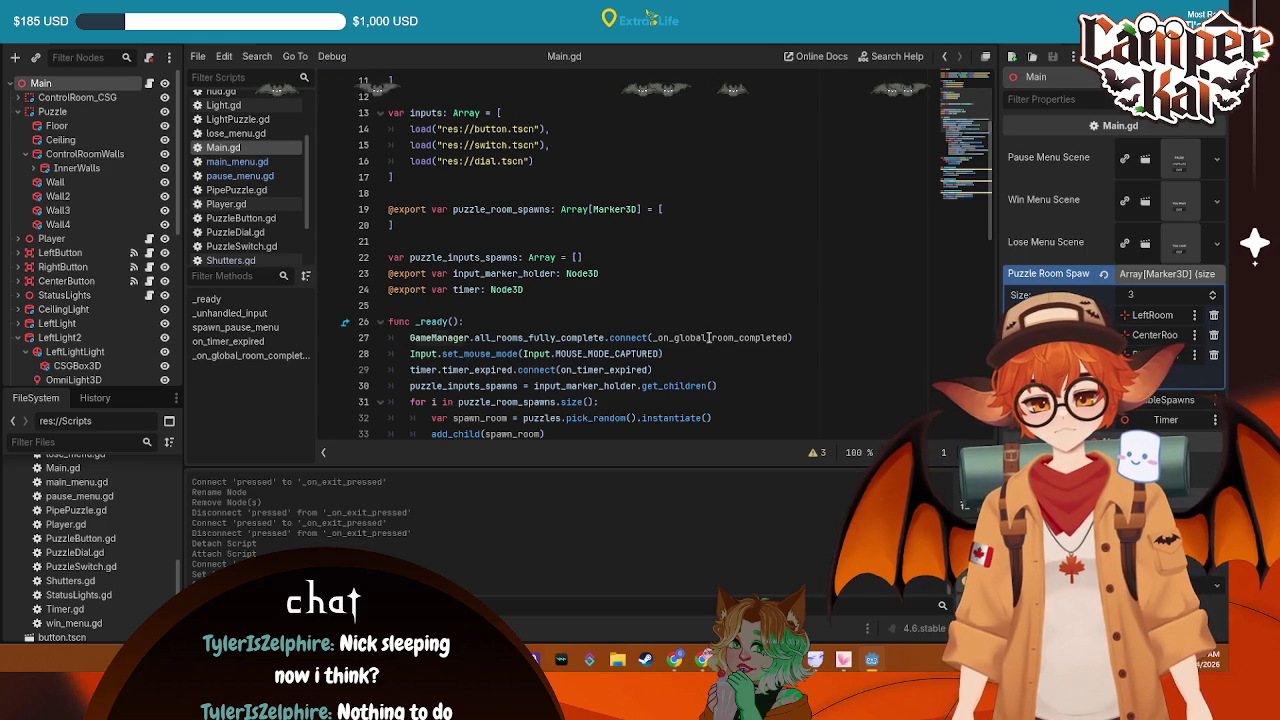
Point the line 27 all_rooms_fully_complete connection to player_wins and save the script
drag(706, 338, 662, 342)
text(all)
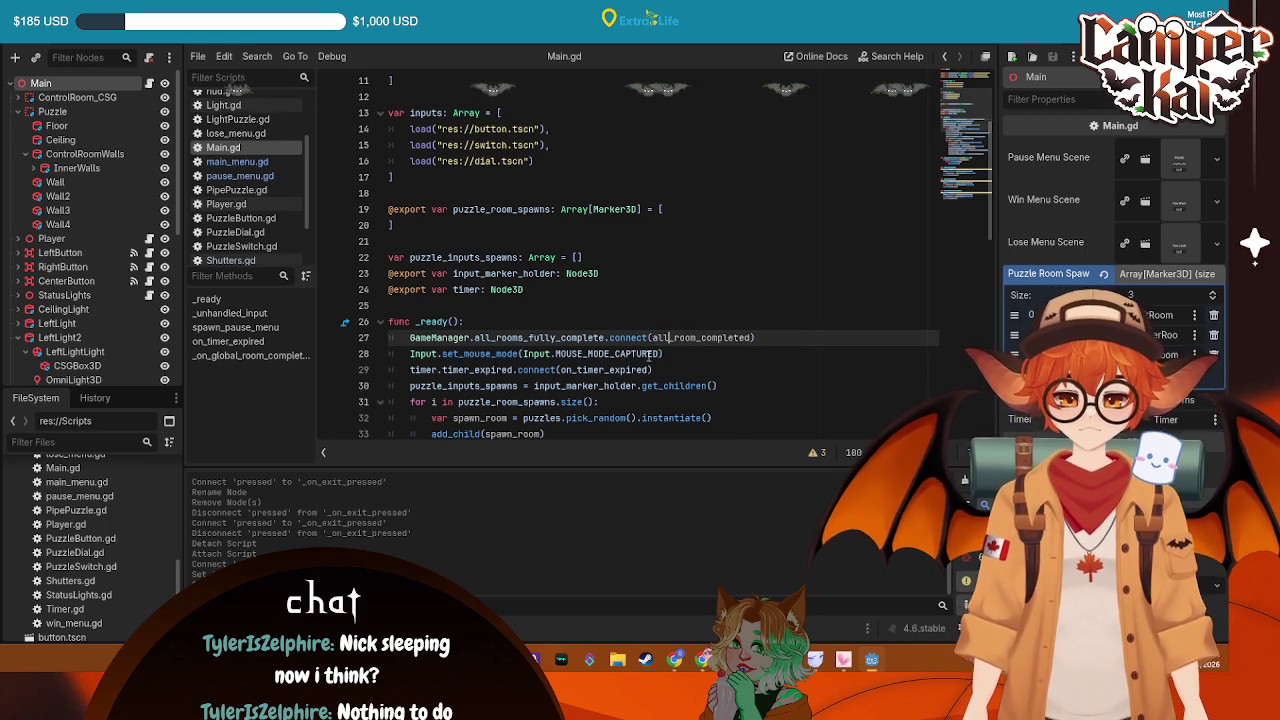
click(692, 342)
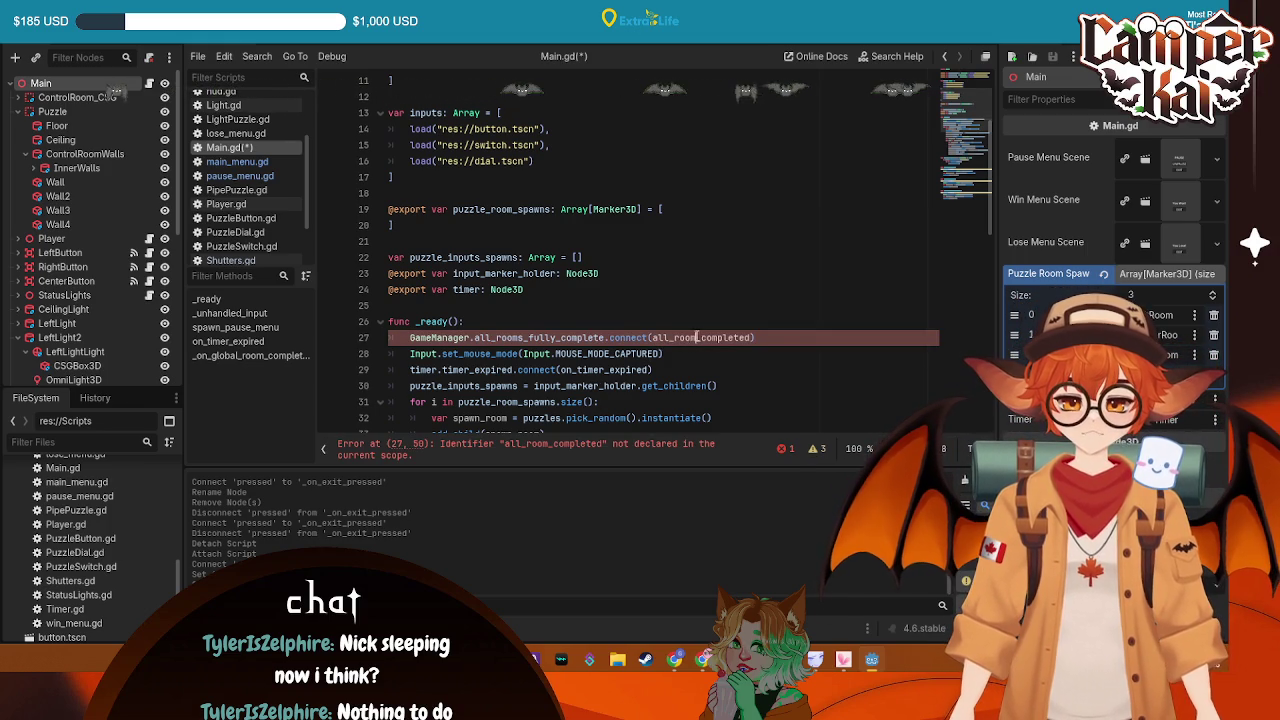
text(s)
drag(725, 337, 648, 337)
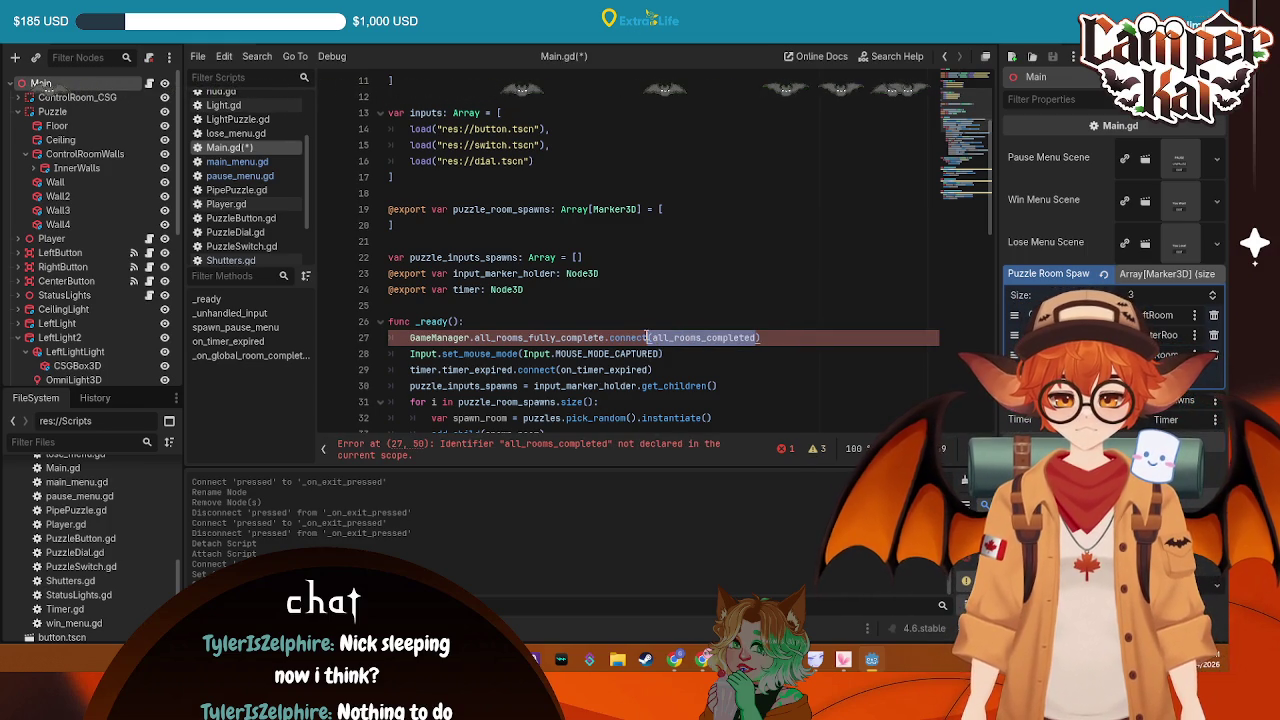
key(BackSpace)
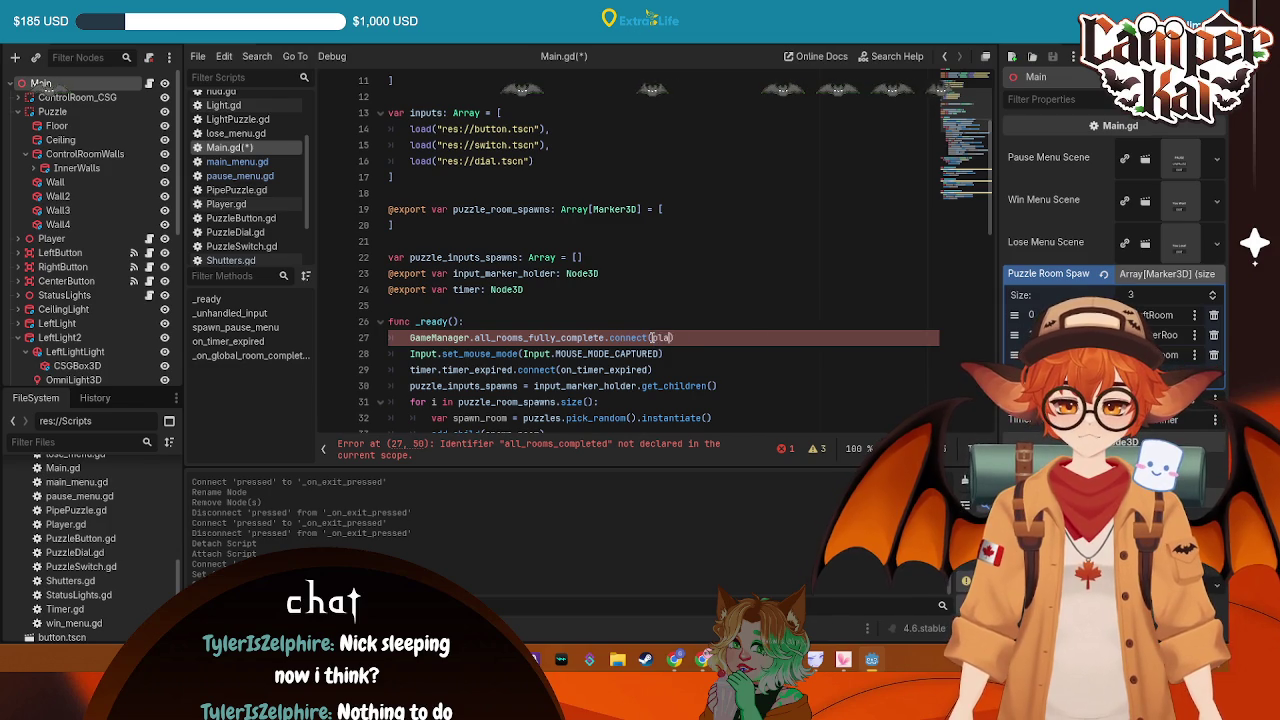
text(player)
text(_wins)
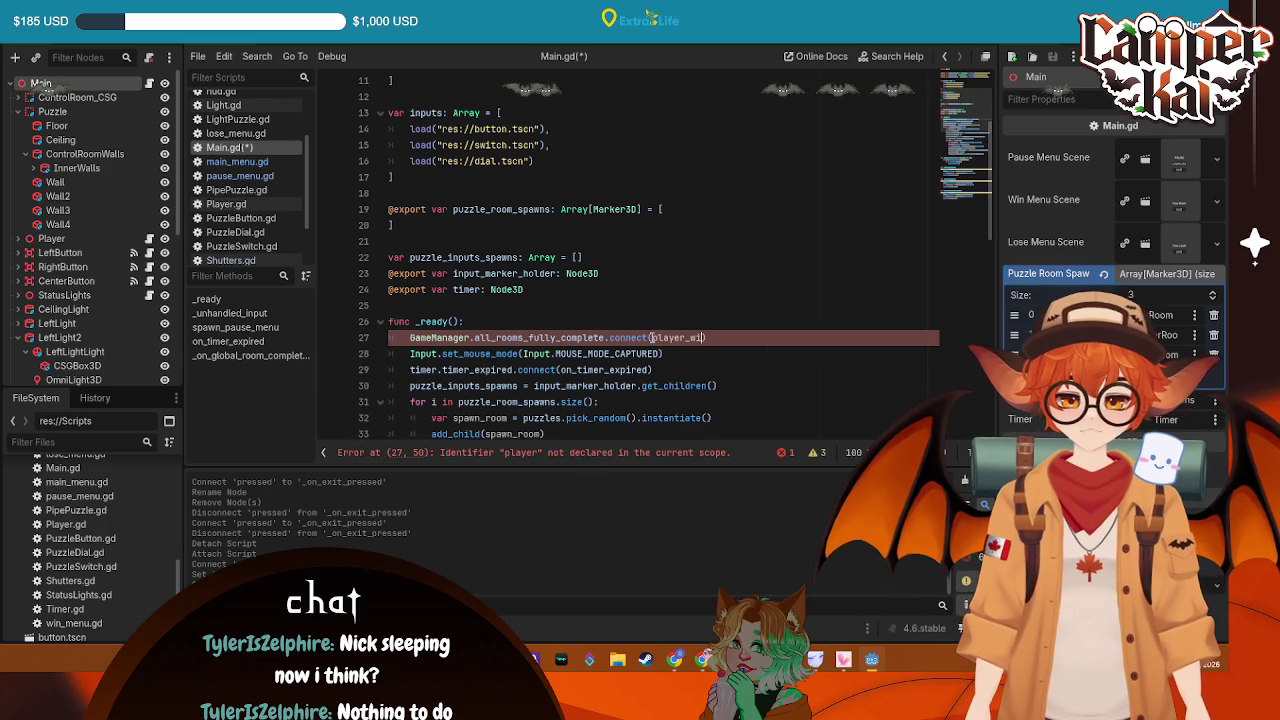
key(ctrl+s)
Rename the room-completed function on line 64 to player_wins, then switch to the LoseMenu scene
scroll(565, 314, down, 10)
scroll(565, 314, down, 3)
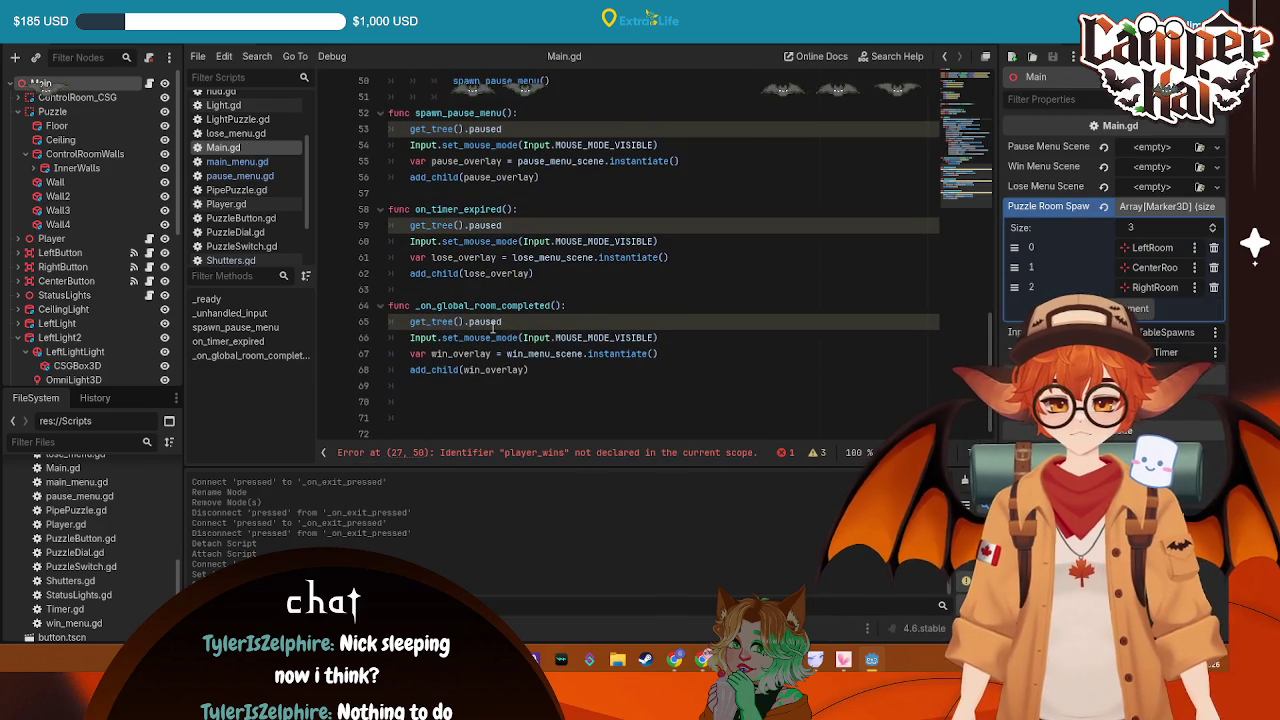
drag(550, 305, 418, 305)
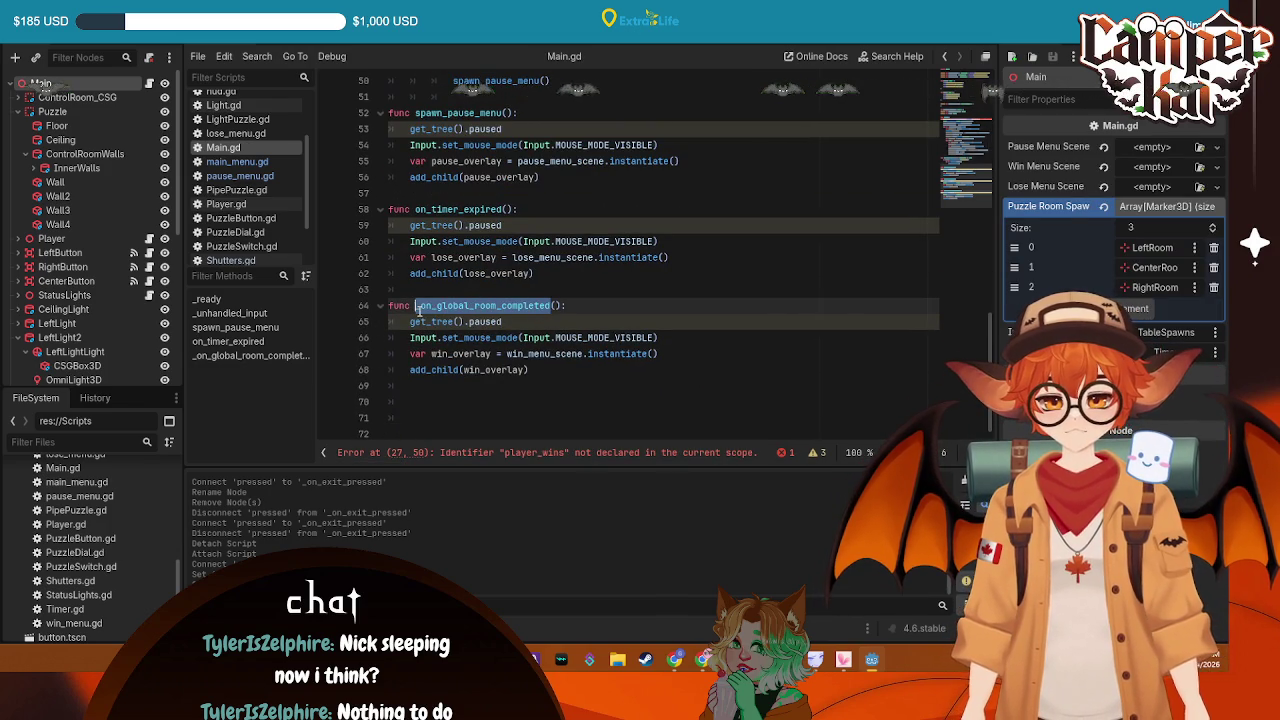
text(player_wins)
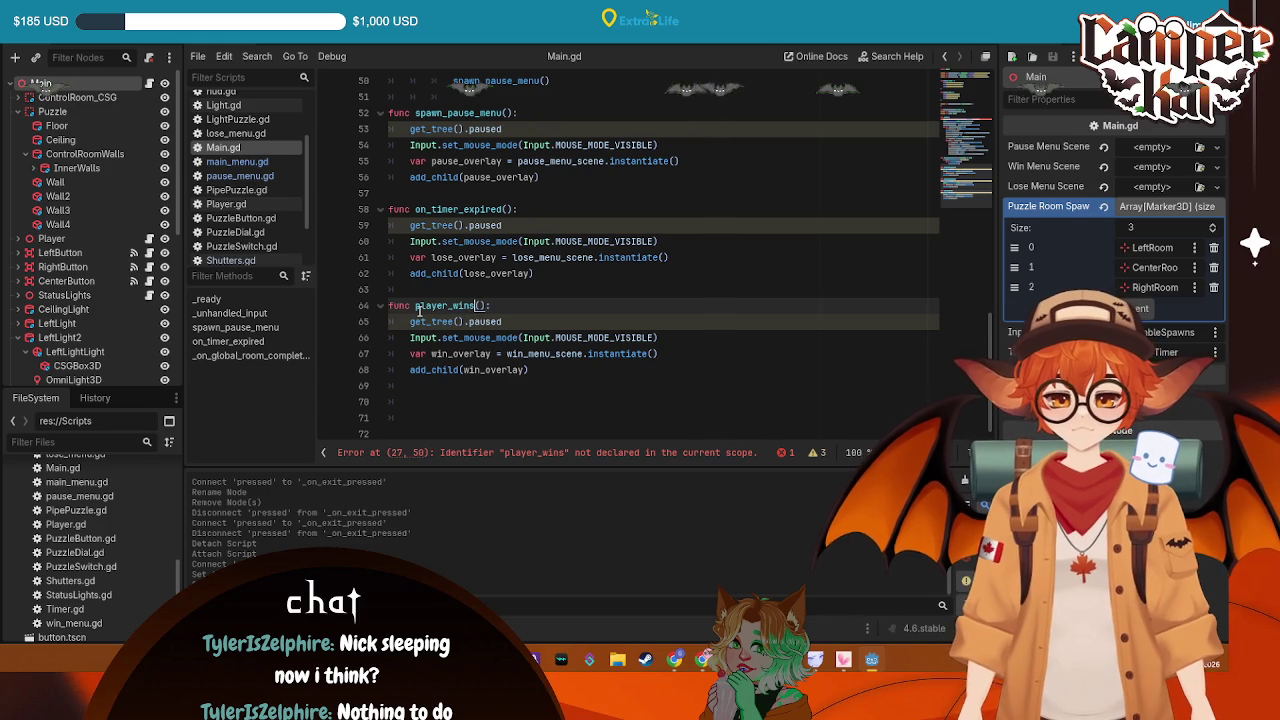
click(698, 172)
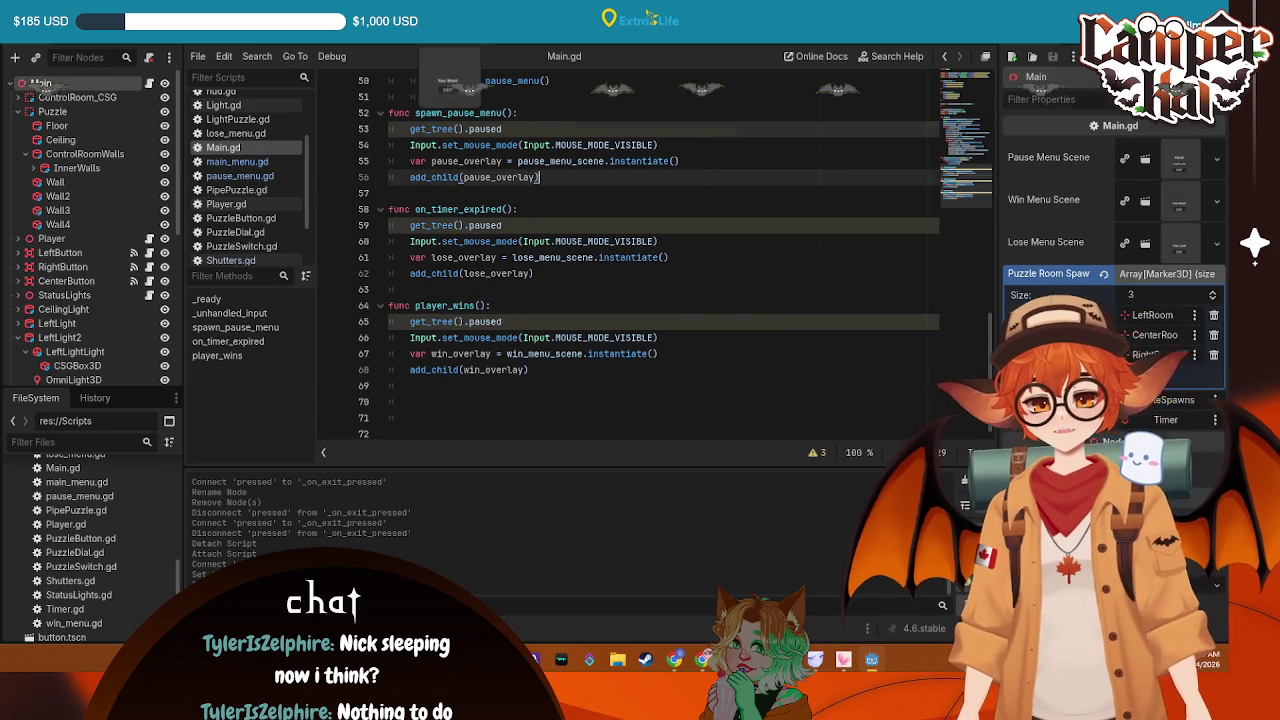
click(449, 42)
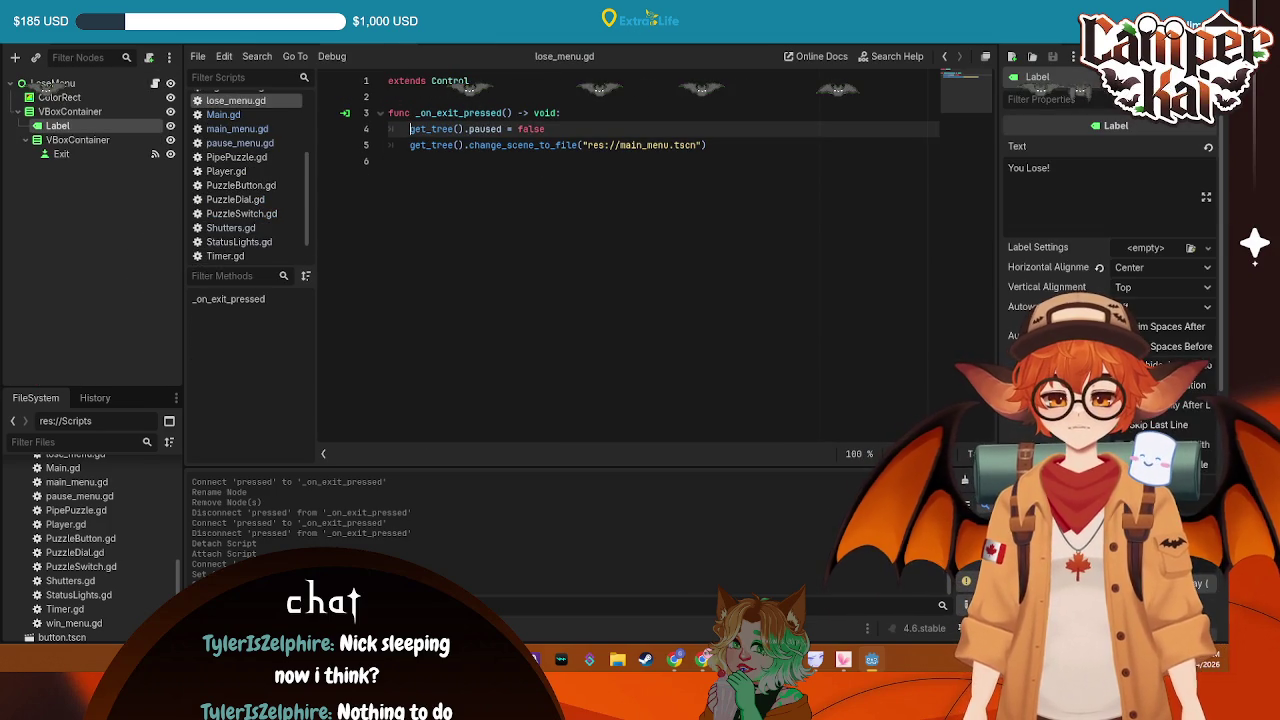
Switch back to the Main scene's Main.gd, put the caret on line 62, and save
click(280, 42)
click(214, 42)
click(799, 276)
key(ctrl+s)
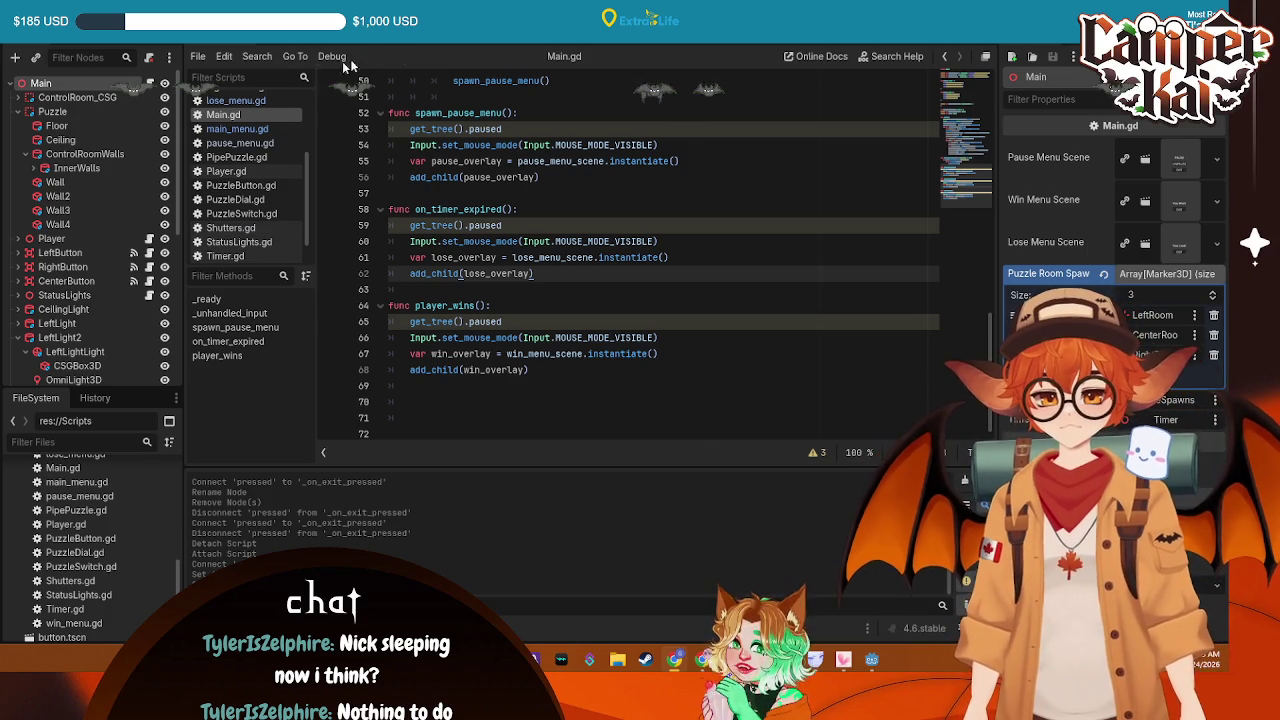
Collapse the Puzzle and light nodes, then add a ColorRect child under HUD
key(ctrl+F2)
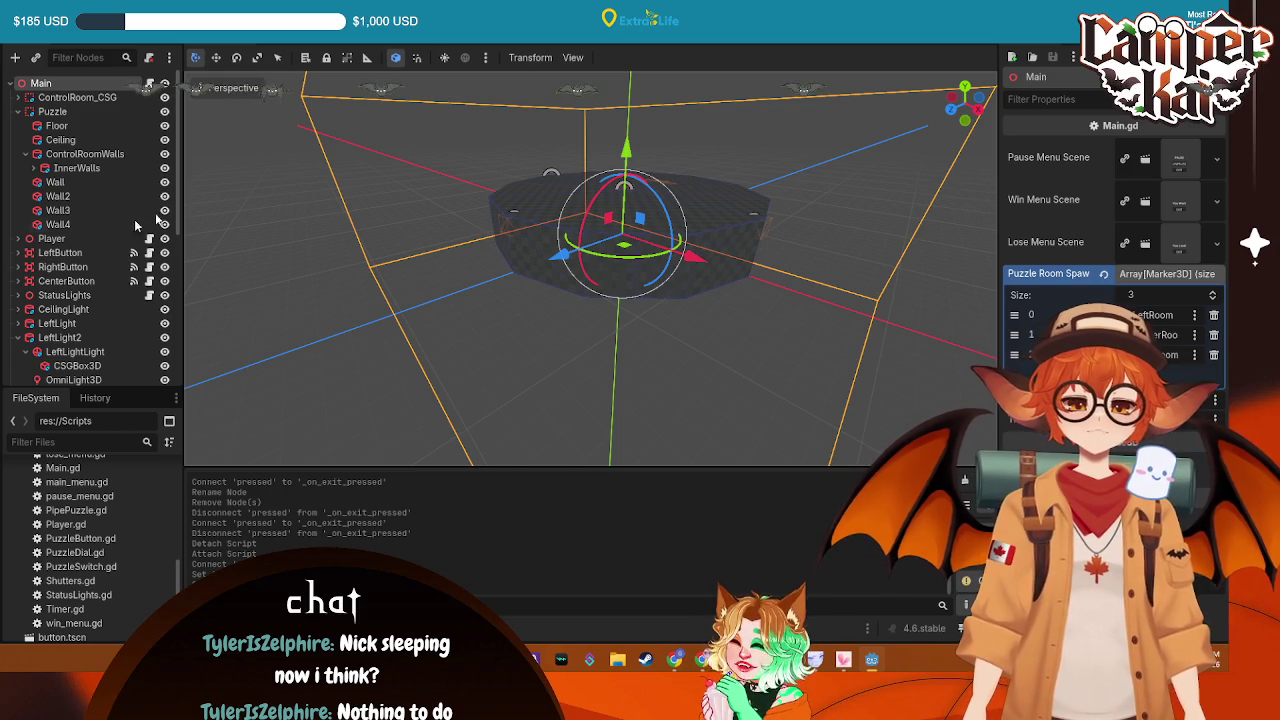
click(17, 112)
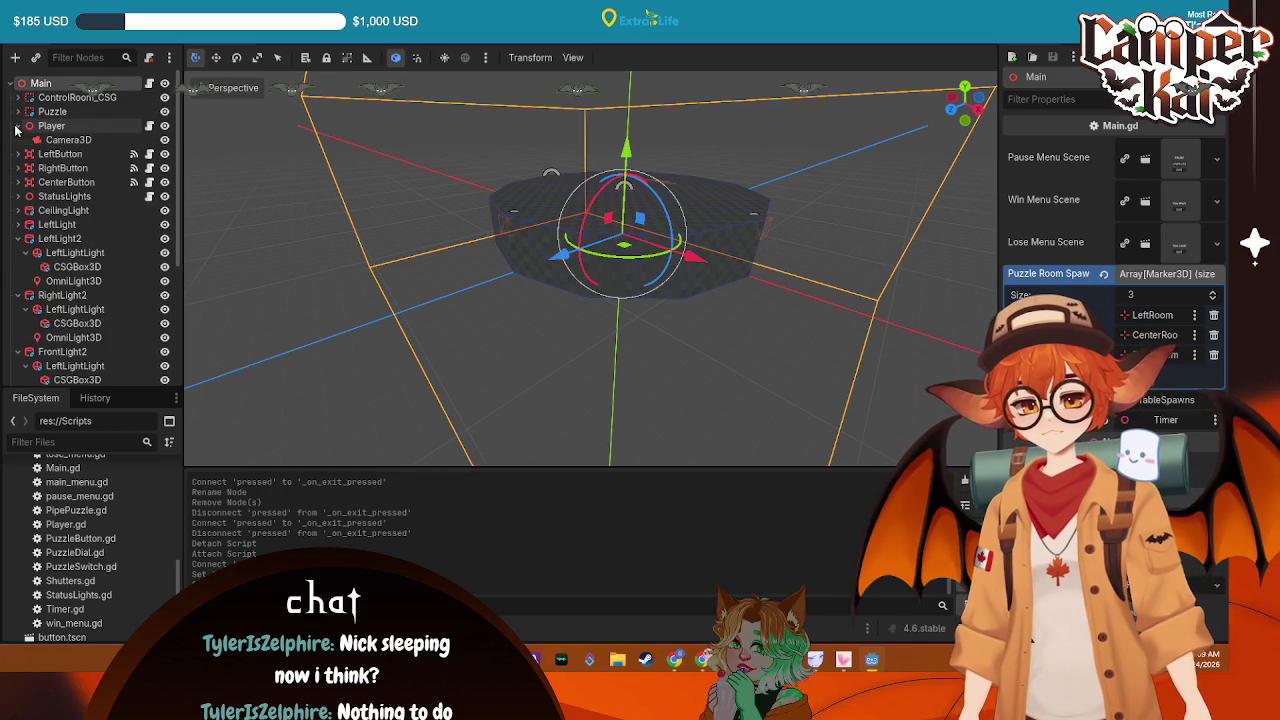
click(17, 225)
click(17, 239)
click(17, 253)
scroll(23, 324, down, 2)
click(17, 358)
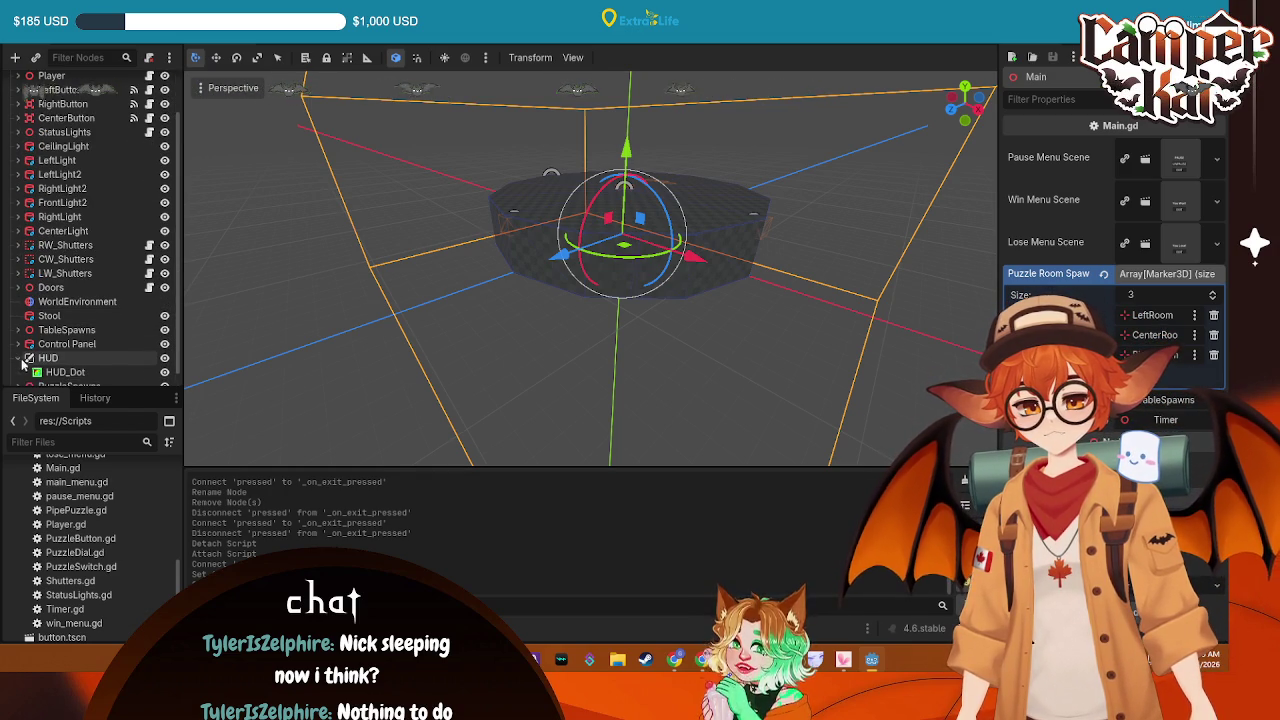
right_click(60, 358)
click(120, 318)
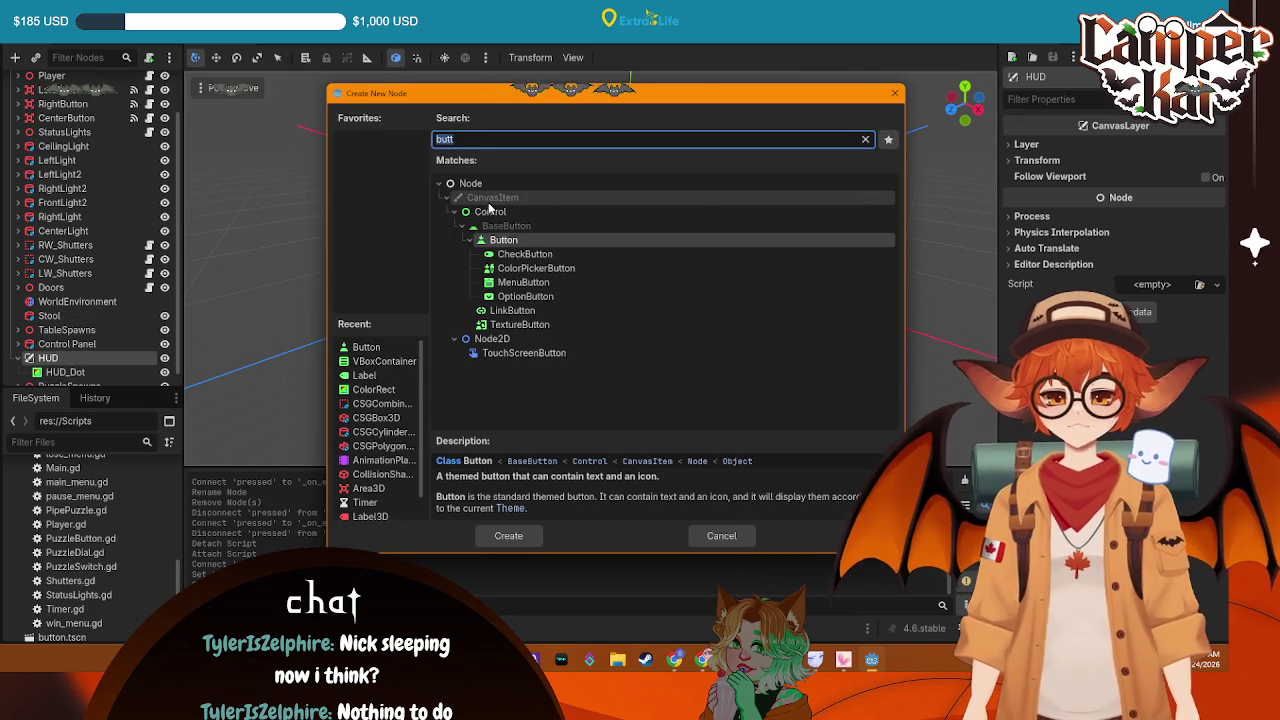
text(color)
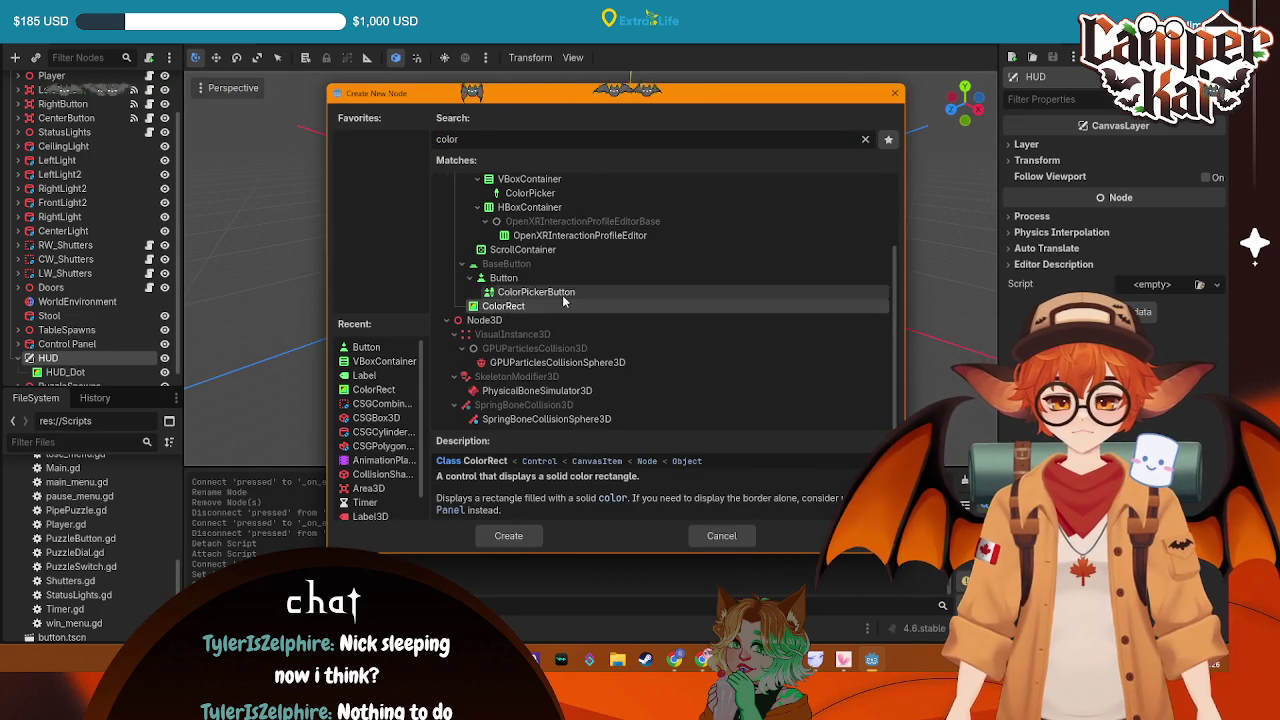
double_click(503, 306)
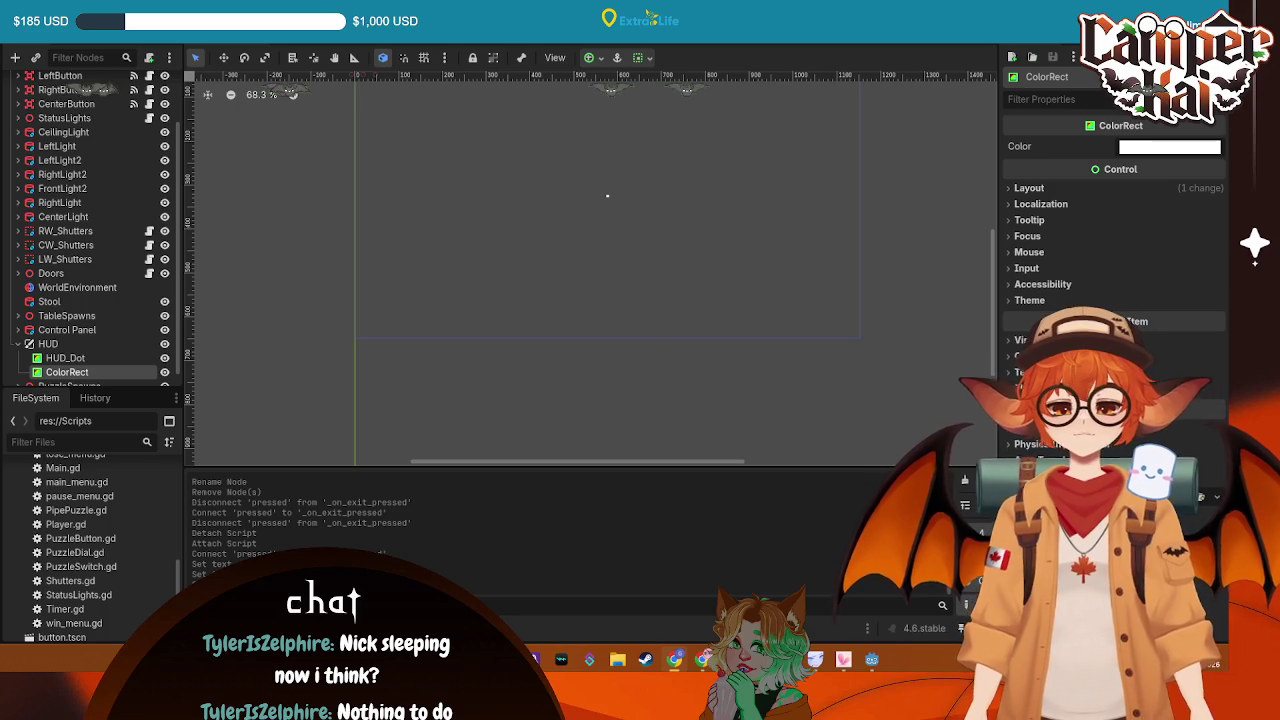
Anchor the ColorRect to fill the whole screen and colour it black
click(590, 58)
click(667, 176)
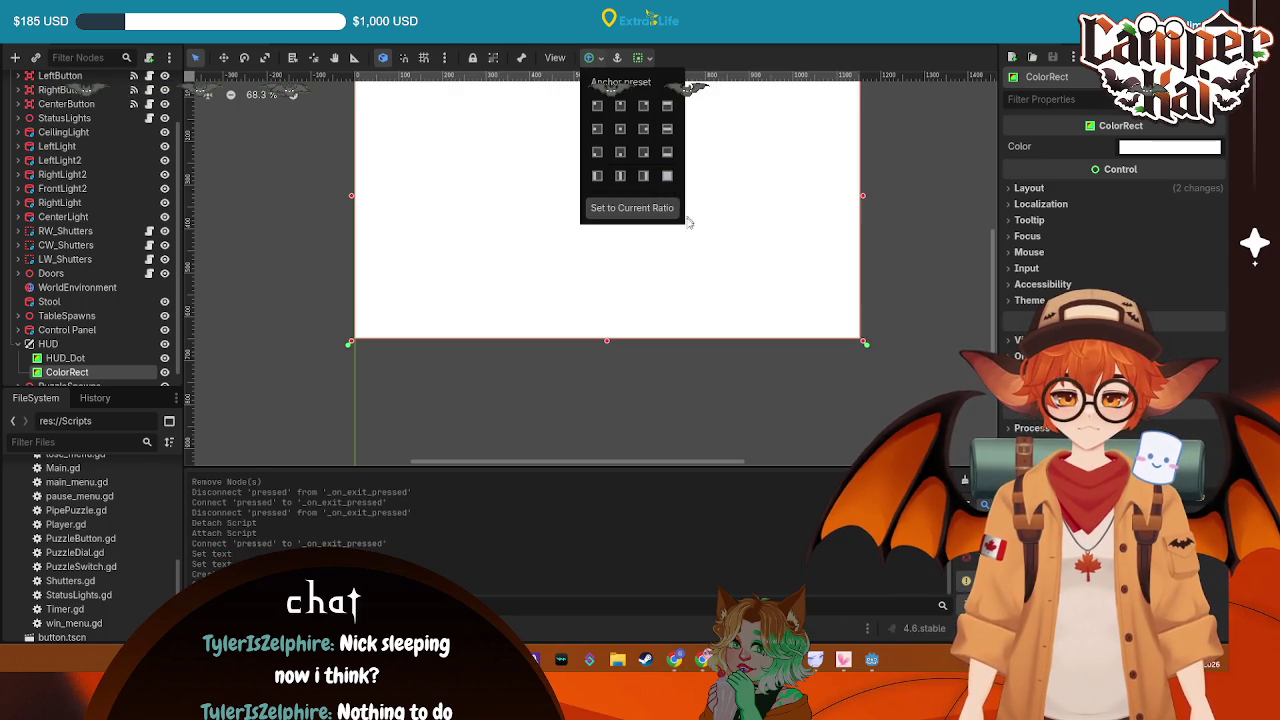
click(1121, 172)
click(1142, 150)
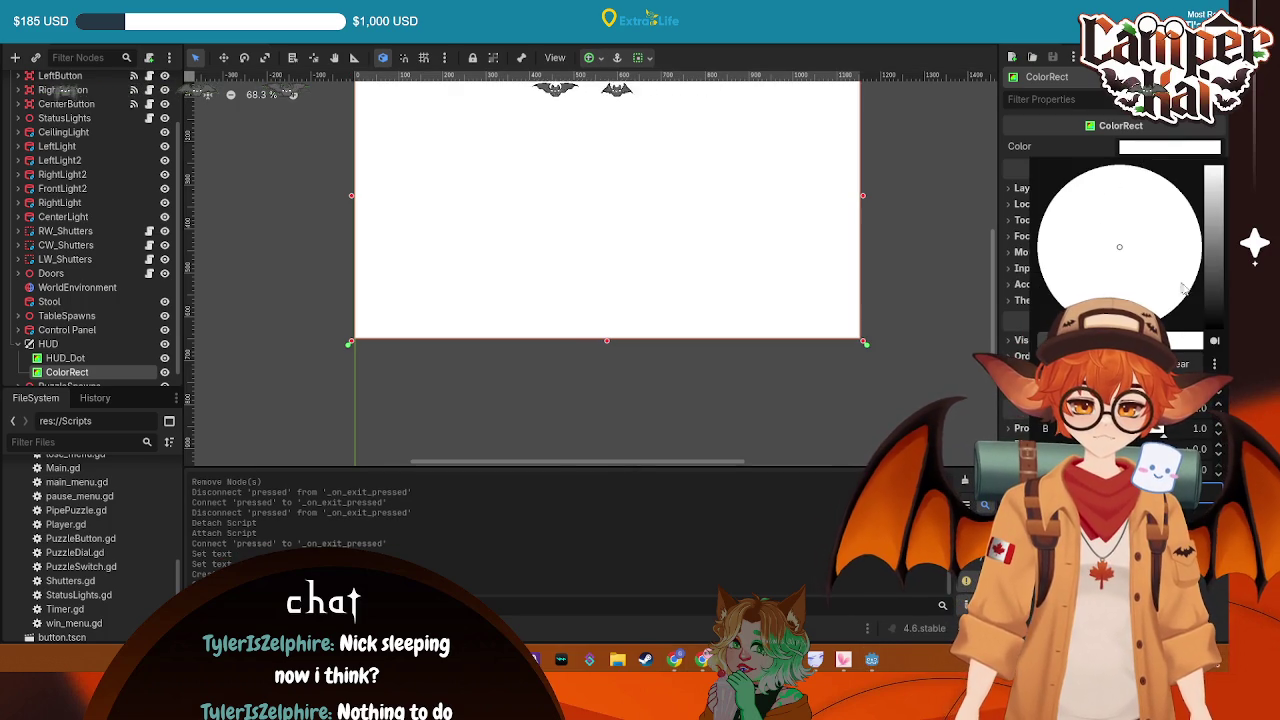
drag(1213, 226, 1213, 320)
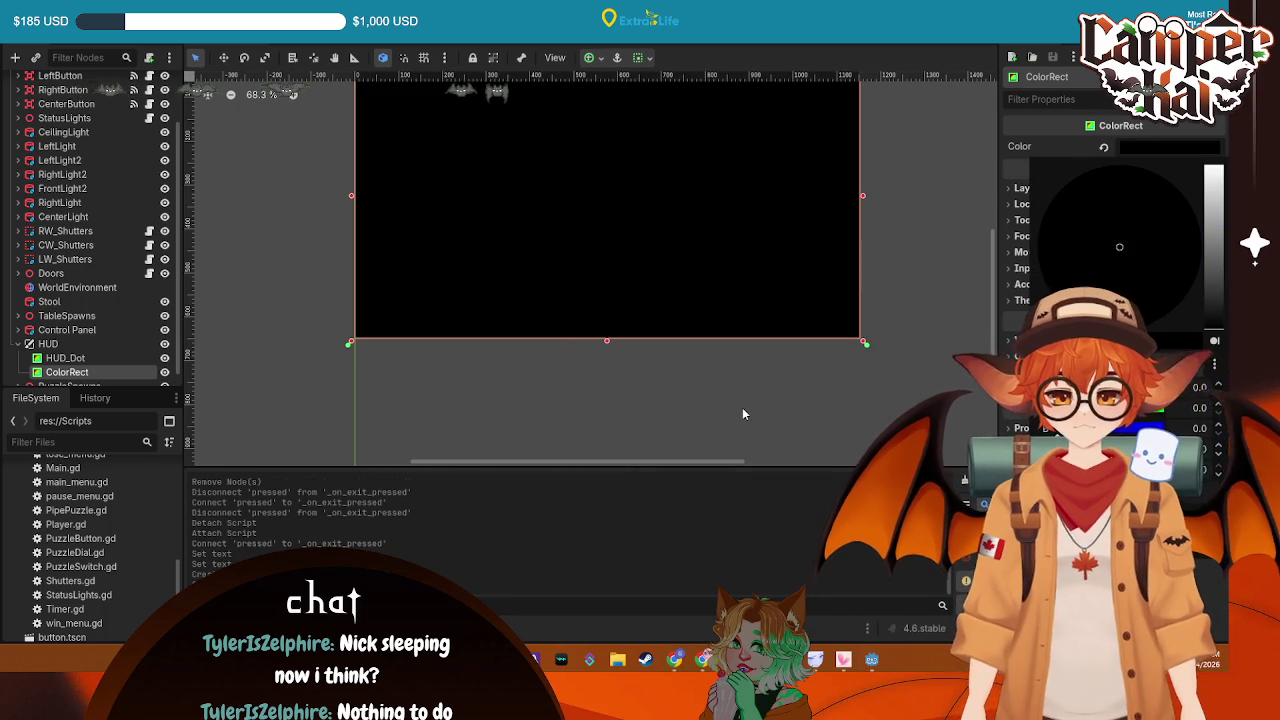
click(742, 414)
Rename the ColorRect to BlackCurtain and make it accessible as a unique name
right_click(75, 372)
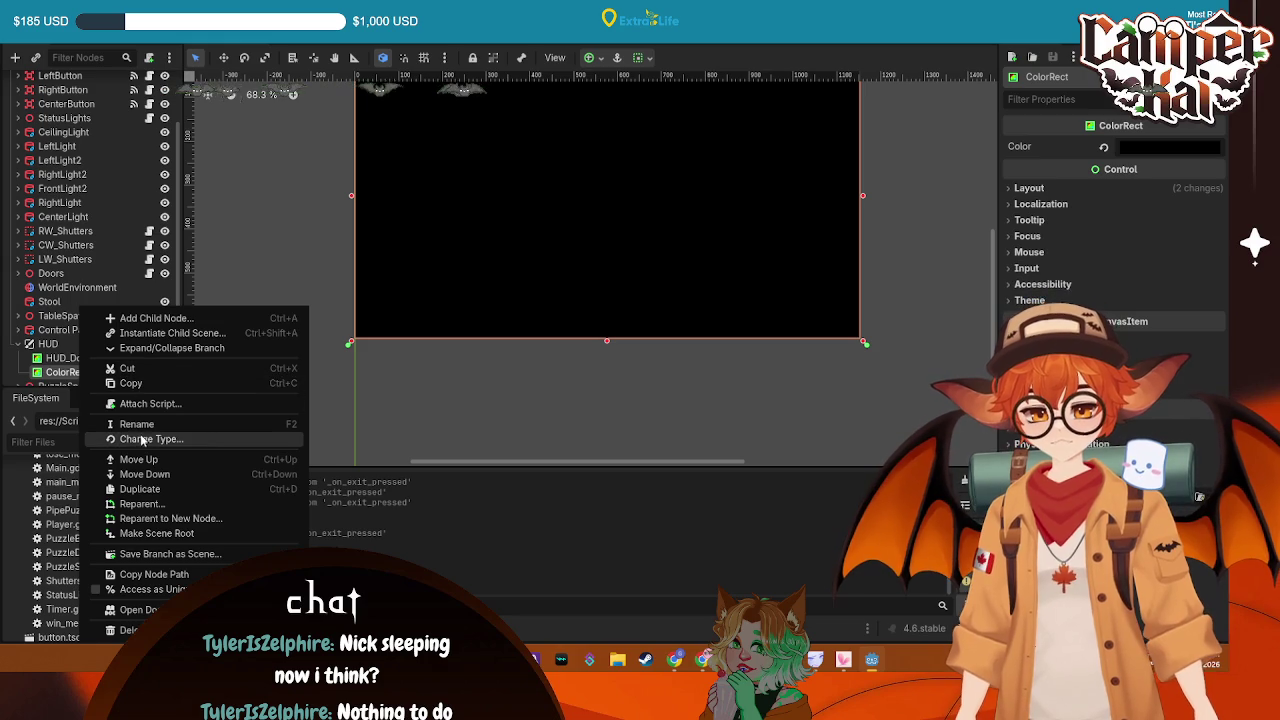
click(148, 424)
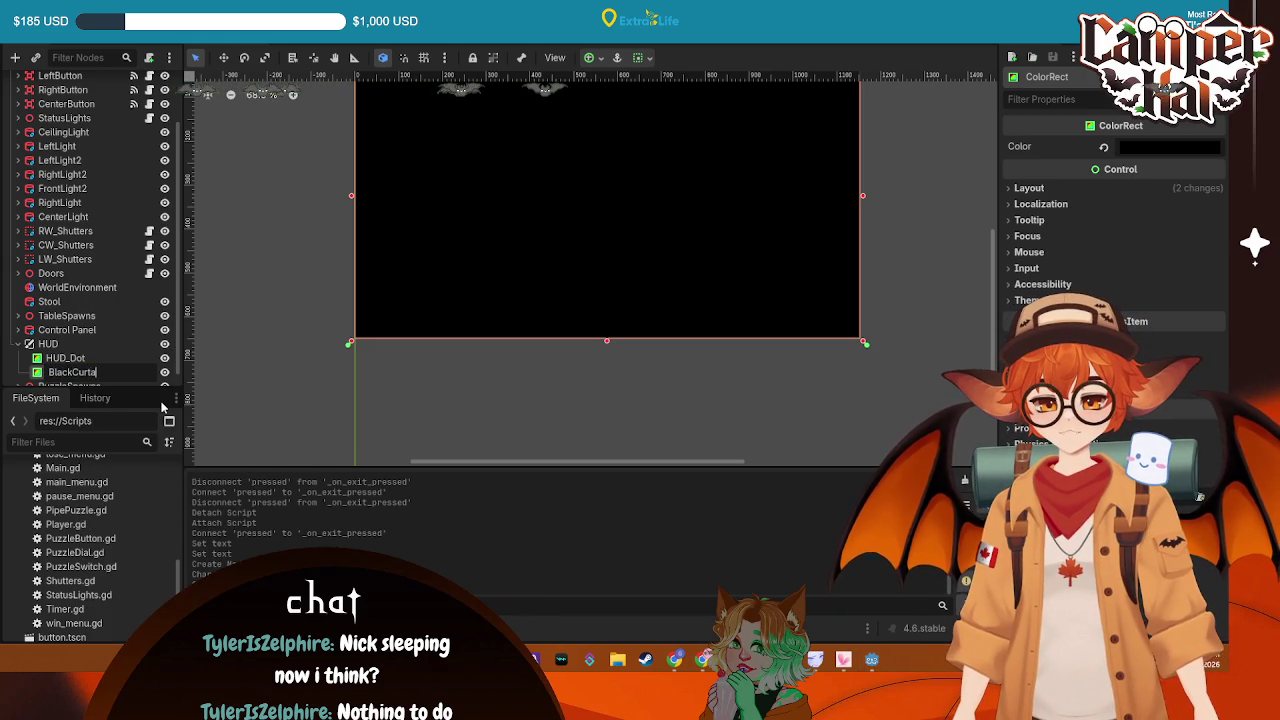
text(in)
key(Return)
right_click(99, 378)
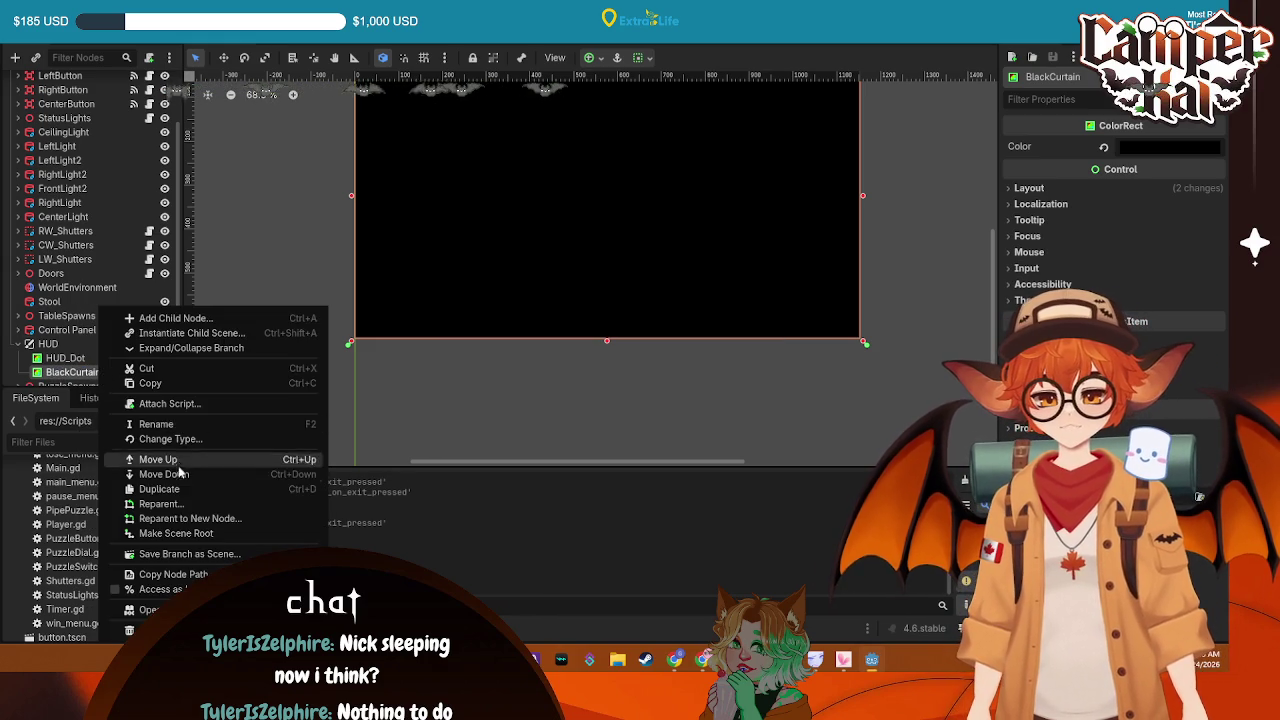
click(165, 589)
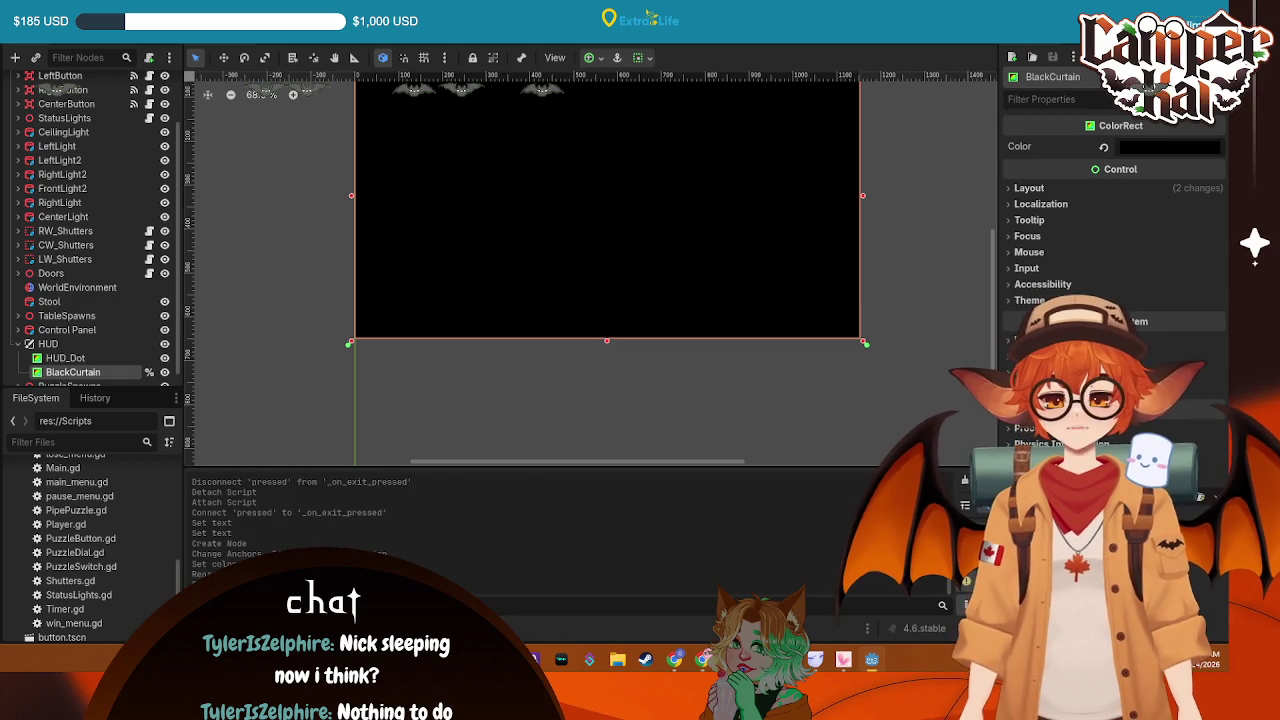
key(ctrl+F3)
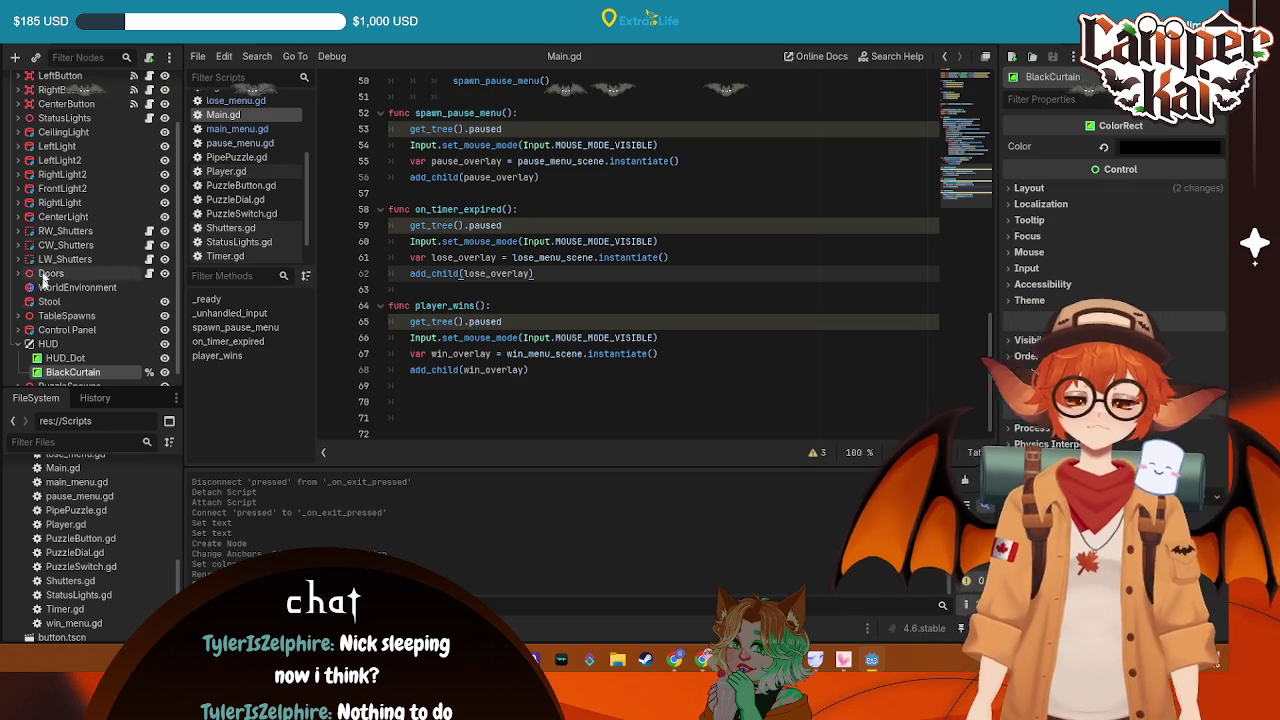
Add an AnimationPlayer under HUD and name it BlackCurtainAP
right_click(66, 343)
click(107, 320)
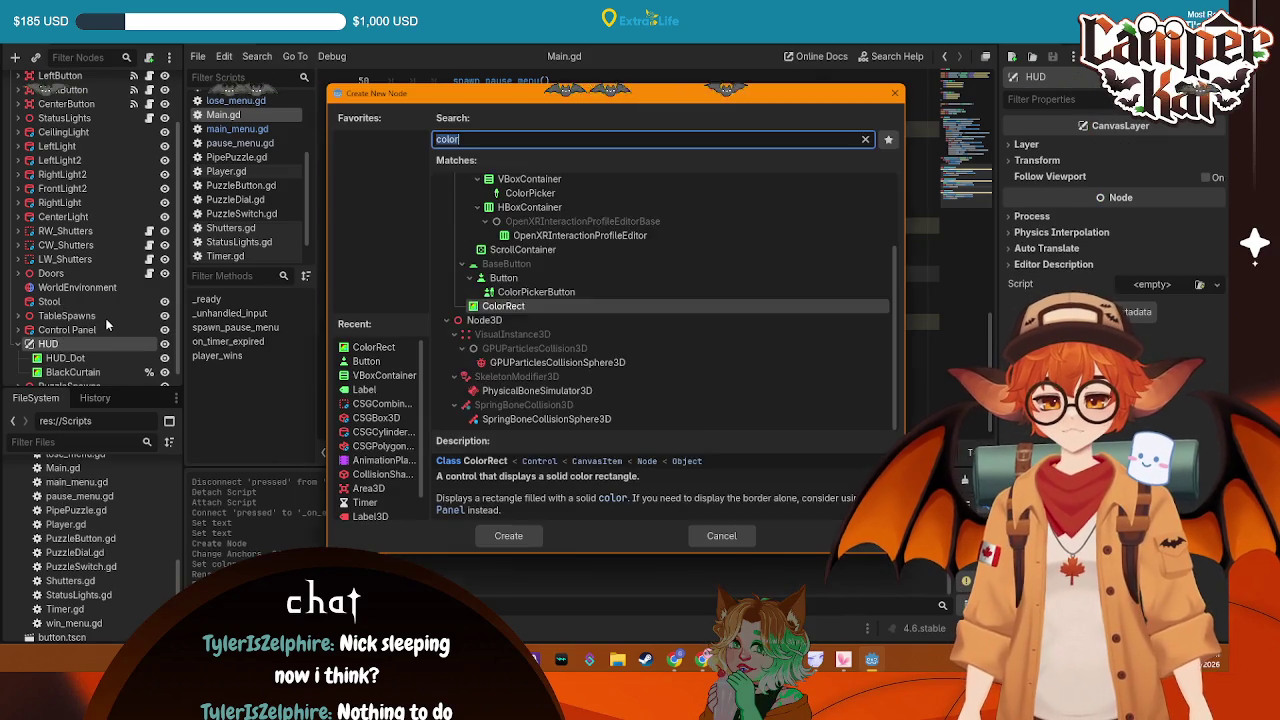
text(animatin)
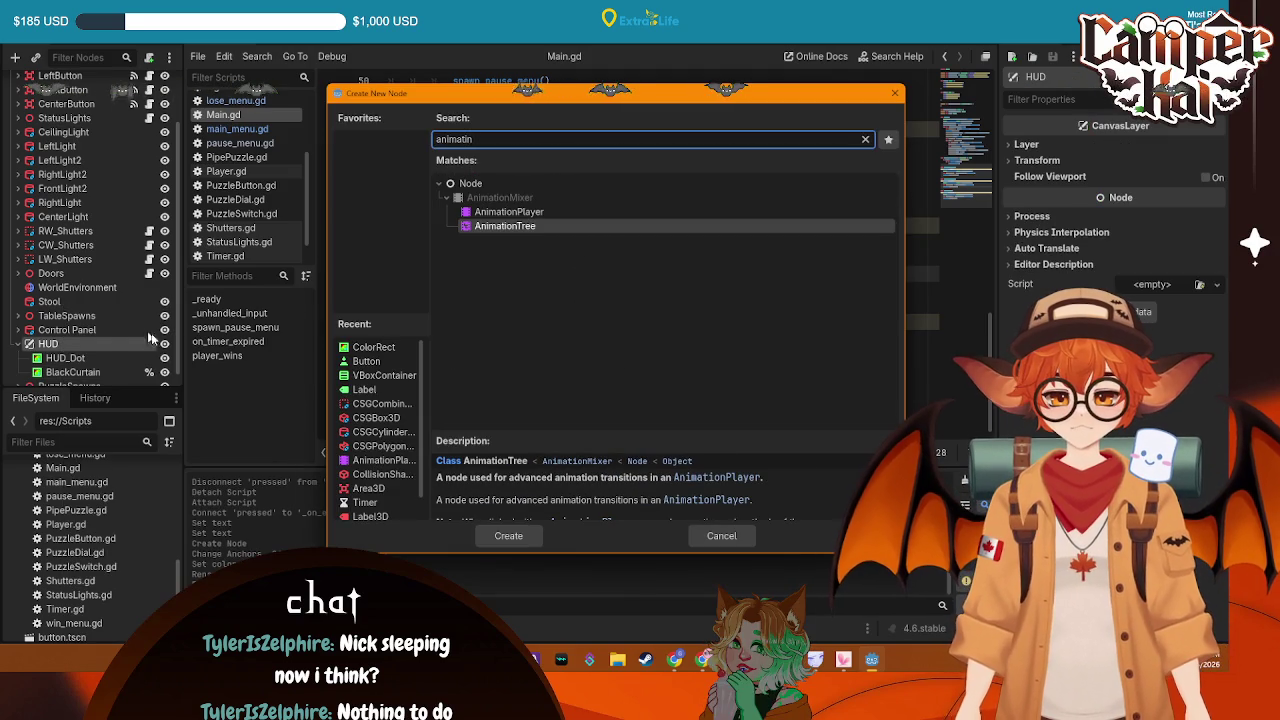
key(Up)
key(Return)
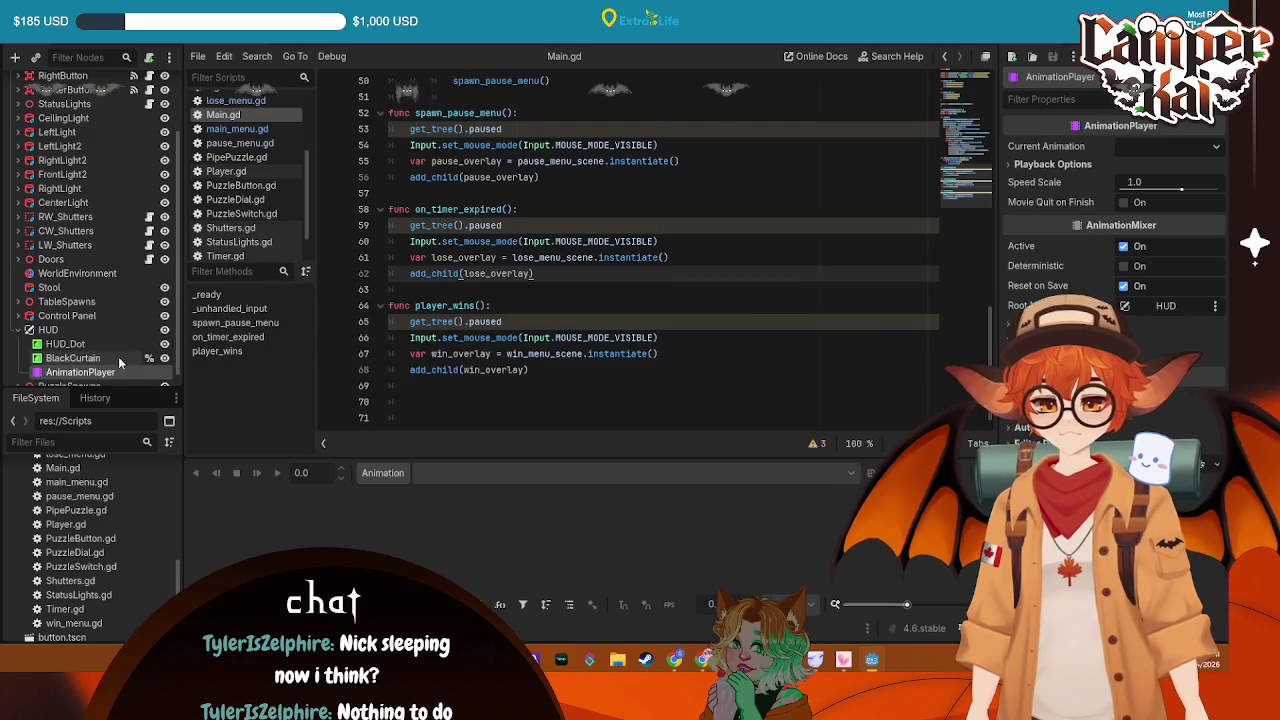
double_click(117, 373)
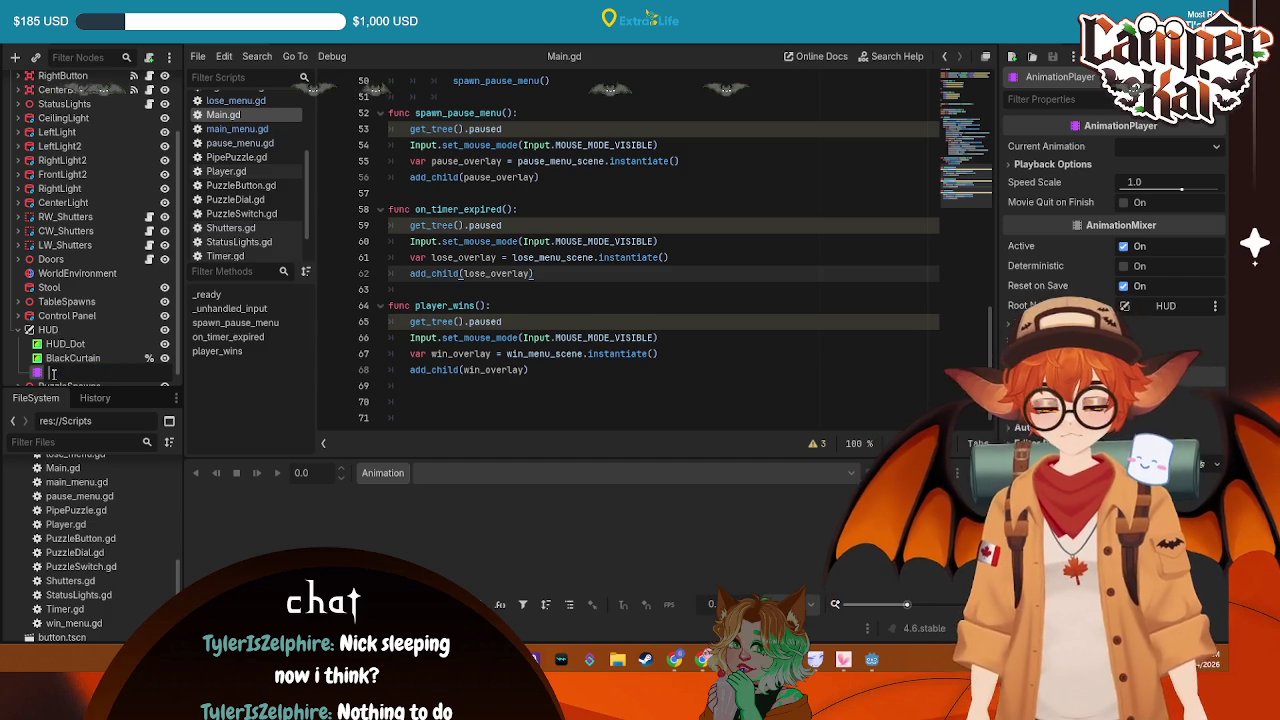
text(BlackCur)
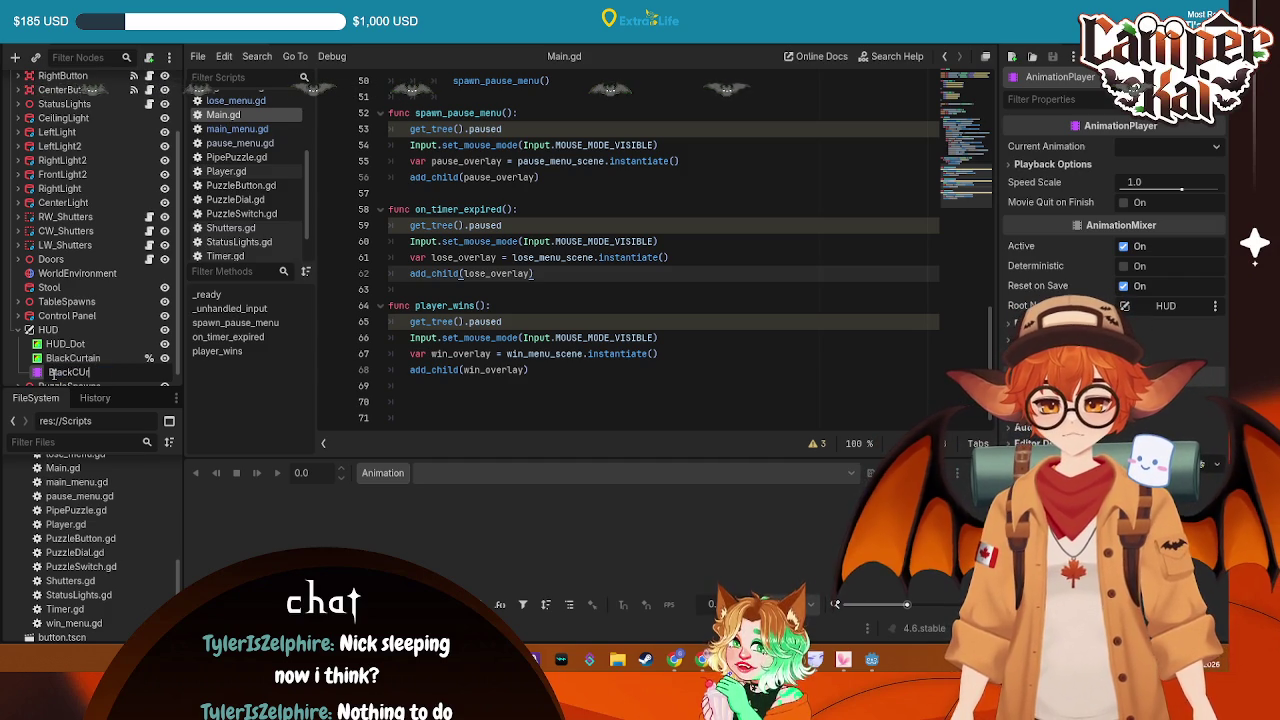
key(Return)
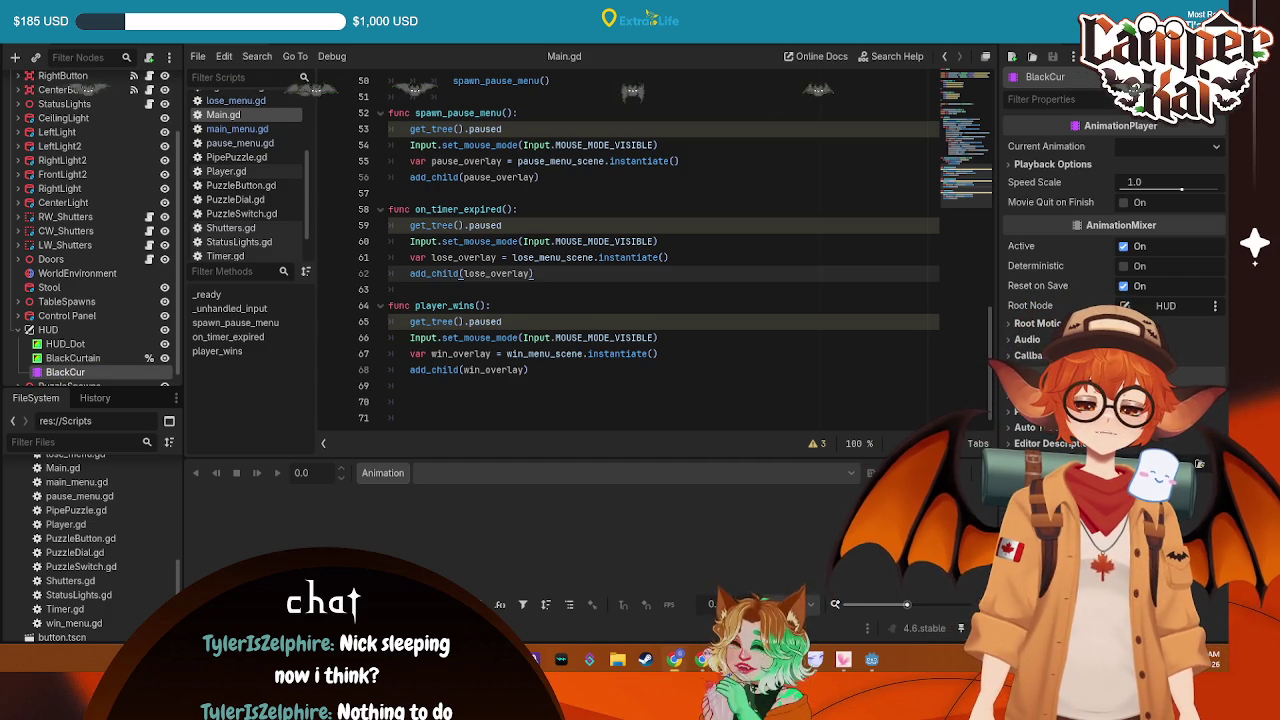
double_click(89, 371)
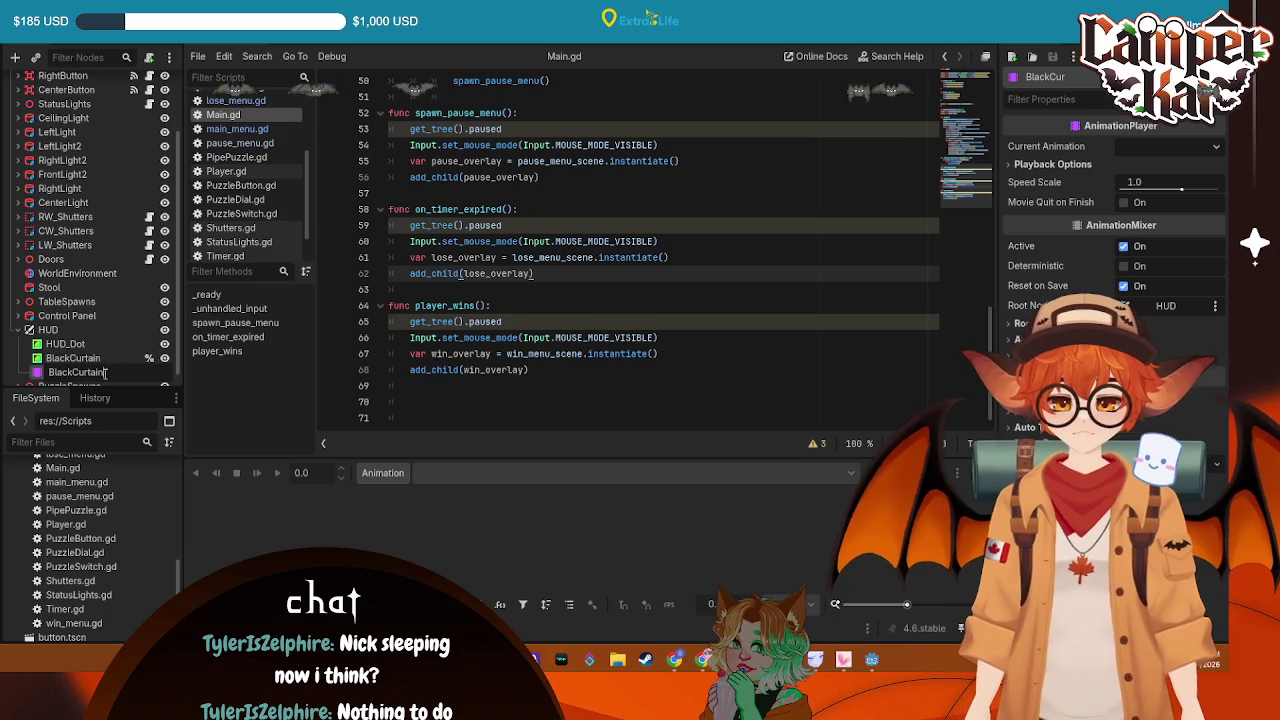
key(Return)
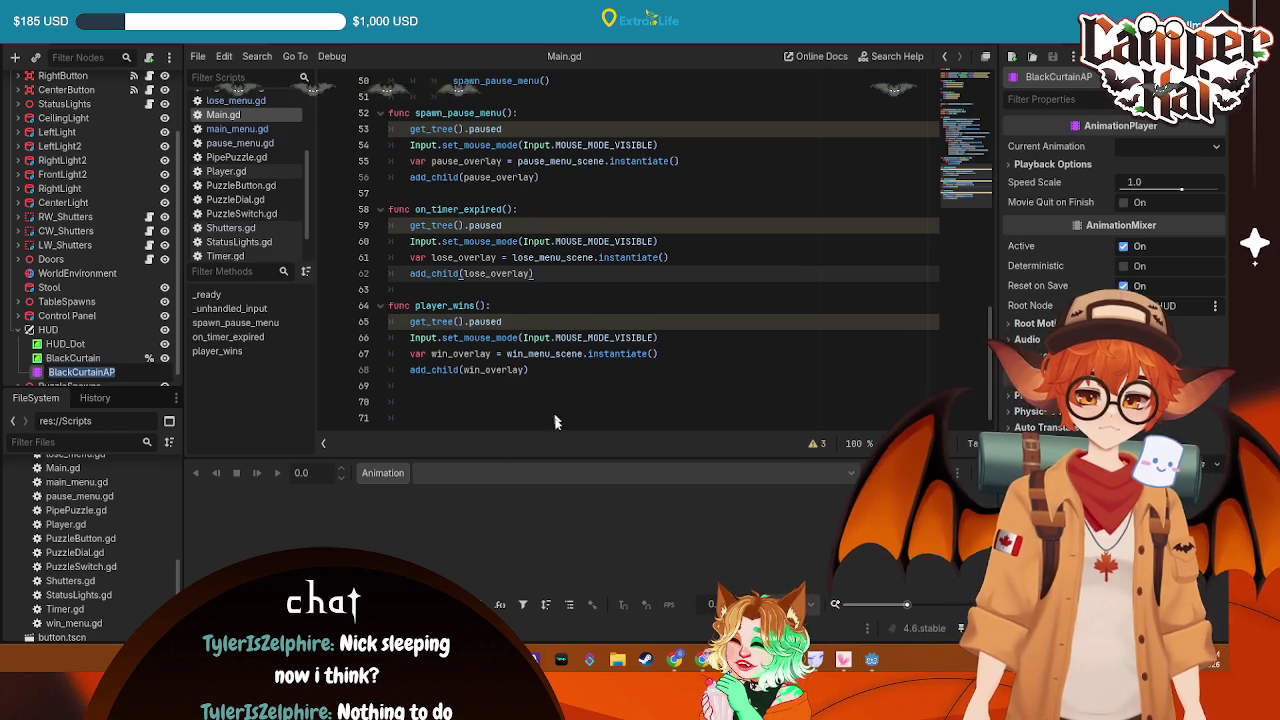
Create a new empty animation called Fade In in BlackCurtainAP
click(383, 473)
click(395, 498)
text(Fade IN)
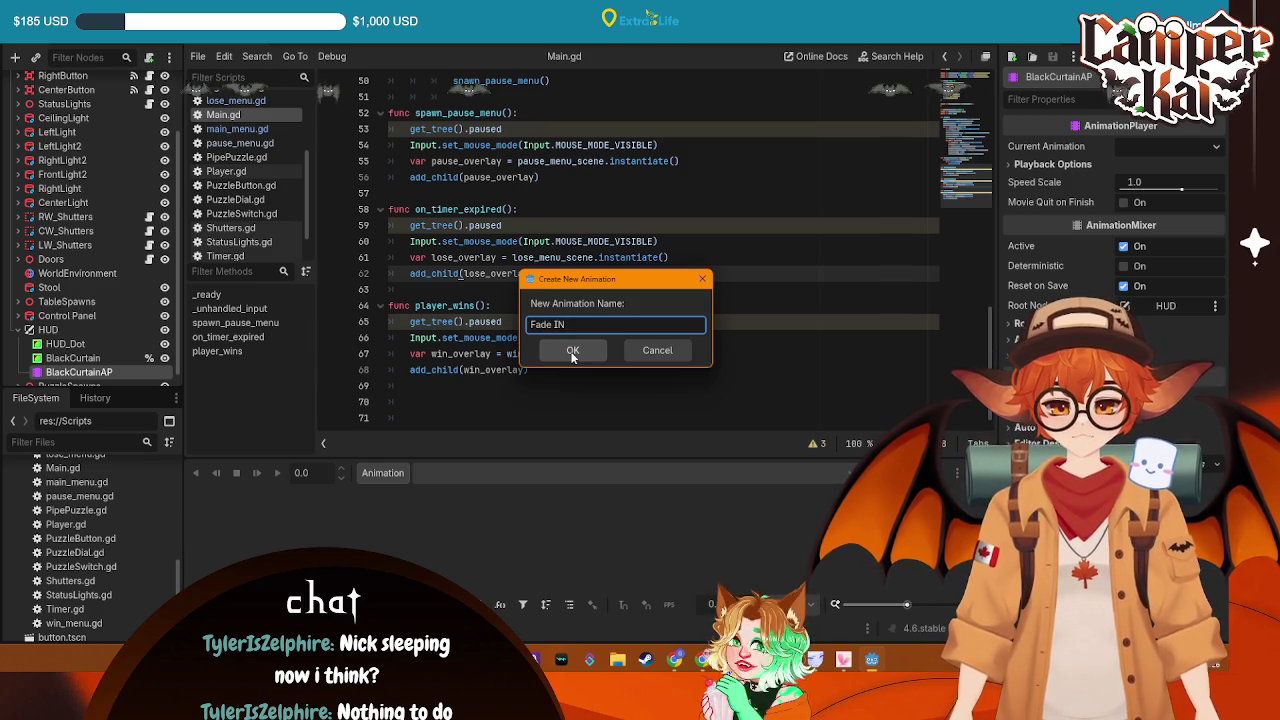
key(BackSpace)
text(n)
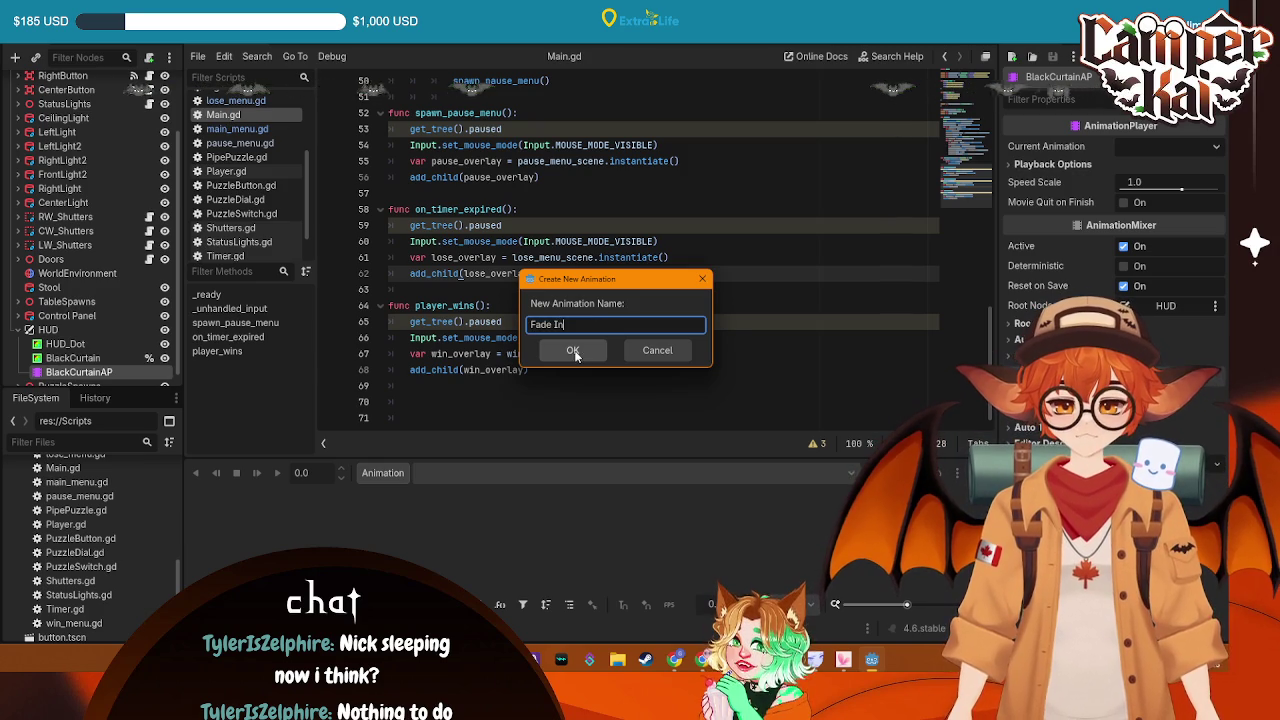
click(572, 351)
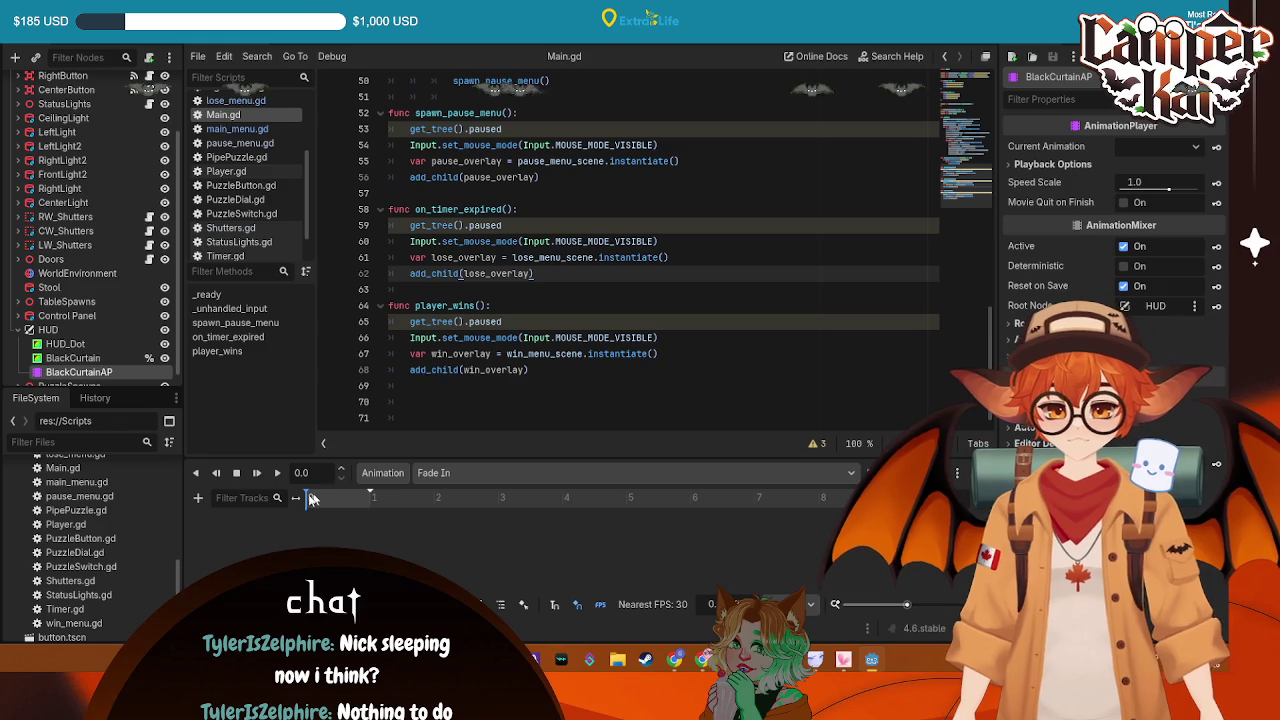
click(199, 498)
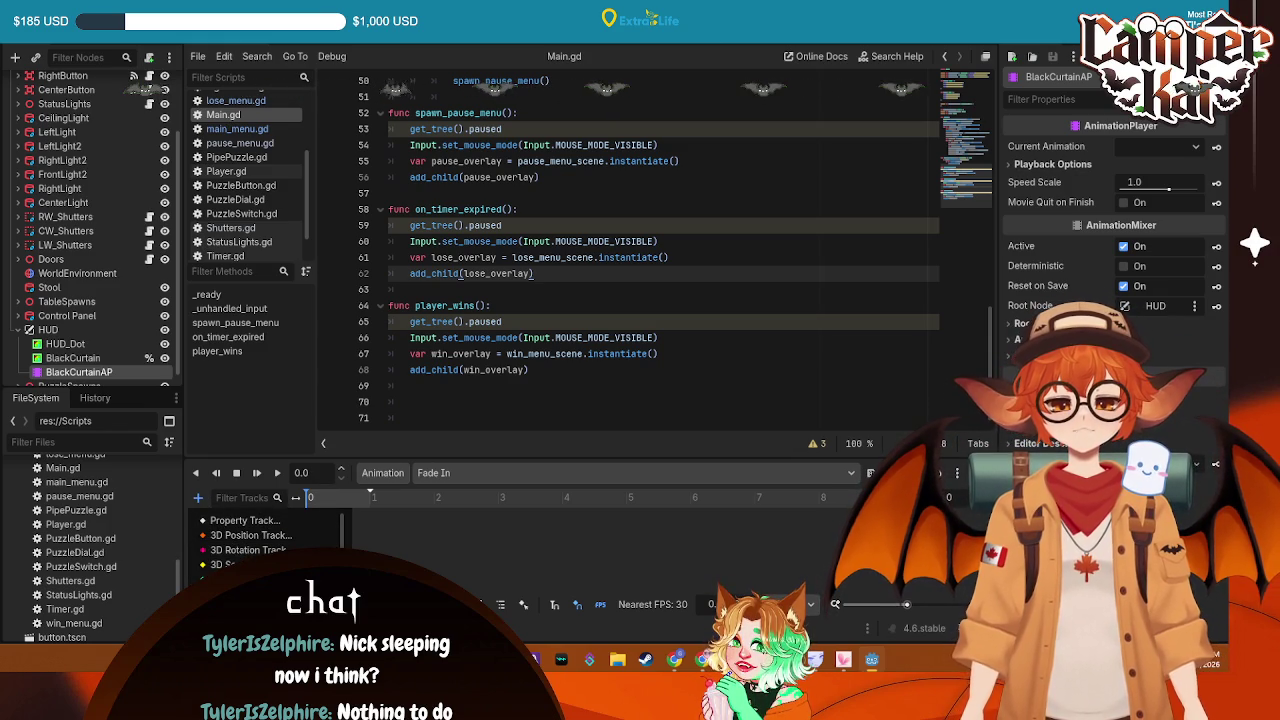
key(Escape)
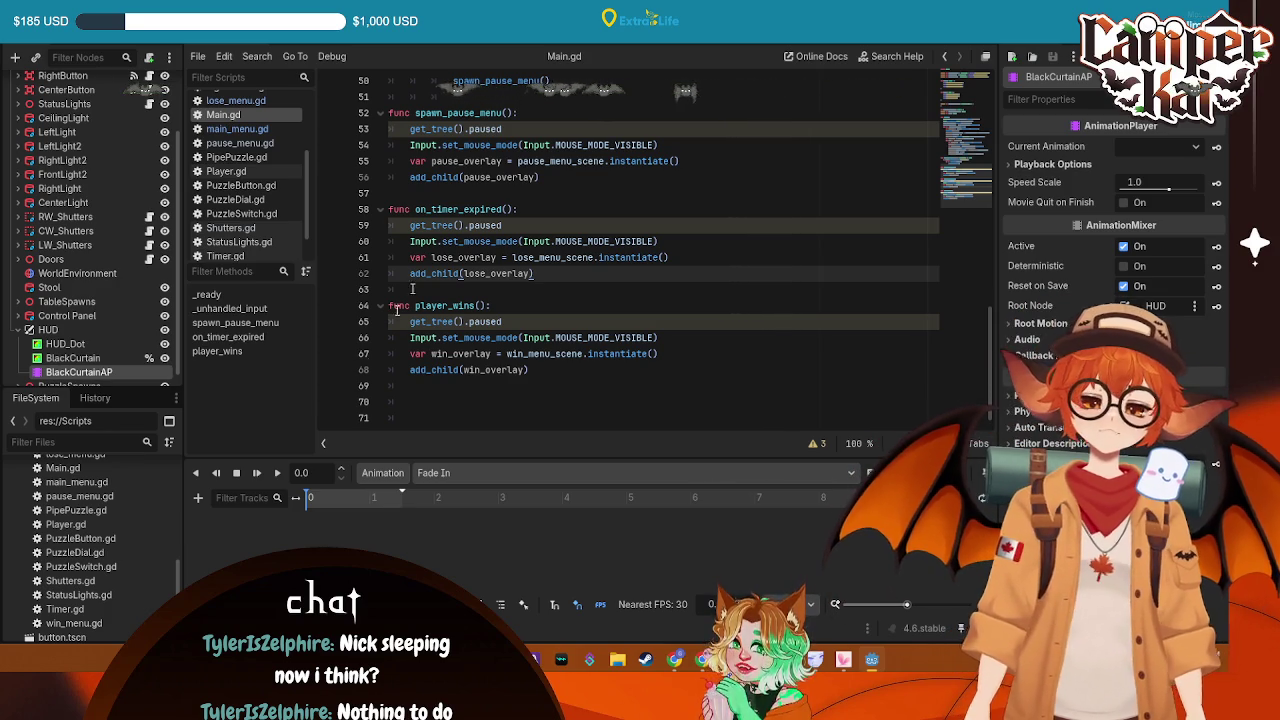
Key BlackCurtain's black colour at 0 s on a new color track and move the playhead to 1.5 s
click(72, 358)
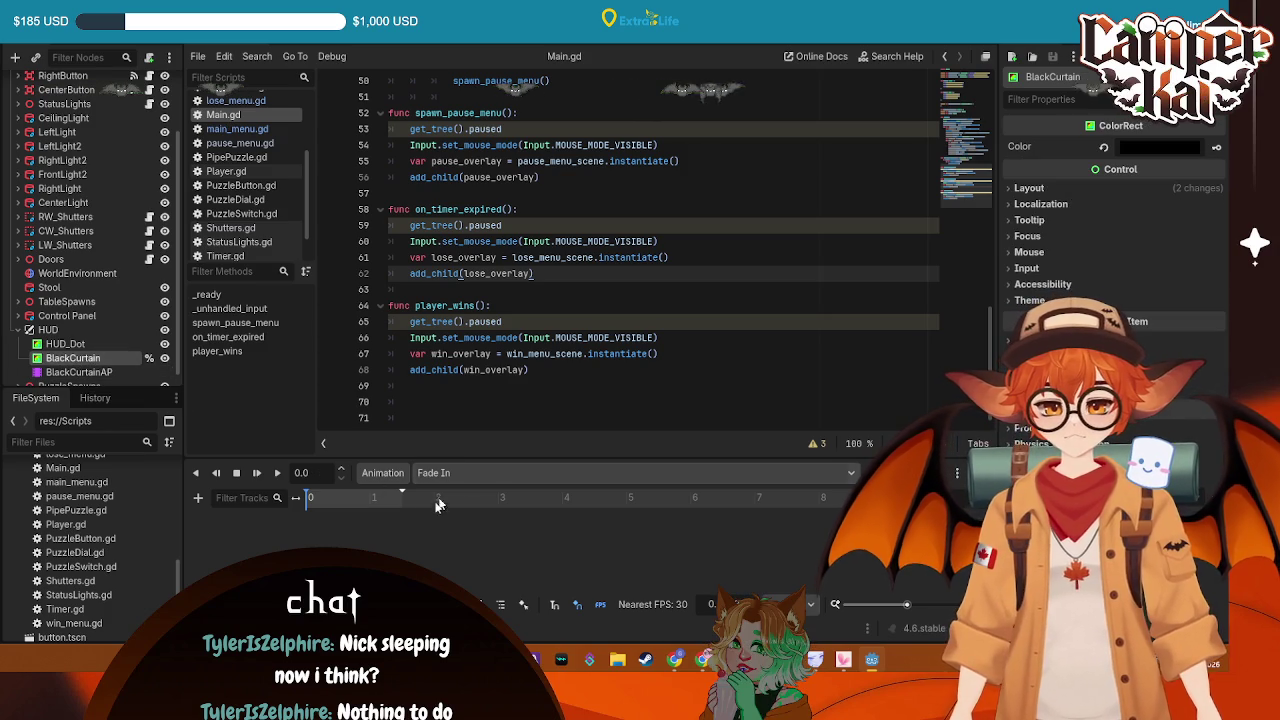
click(1216, 147)
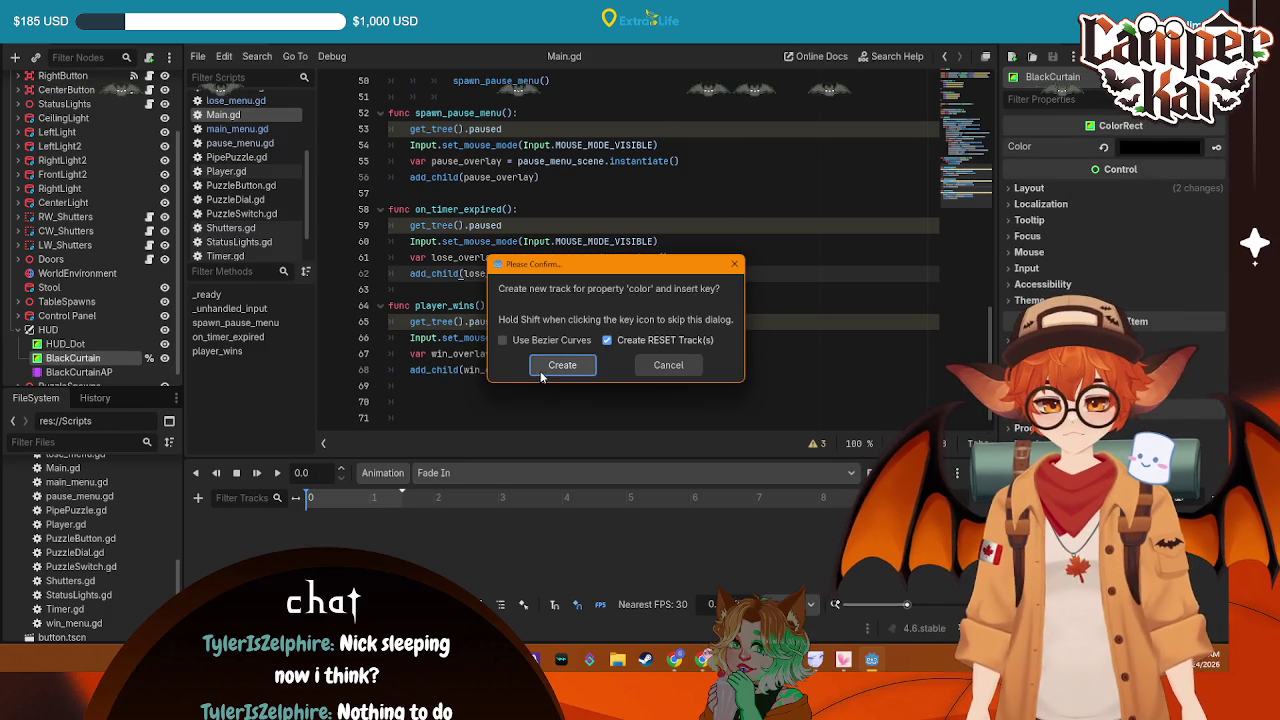
click(558, 366)
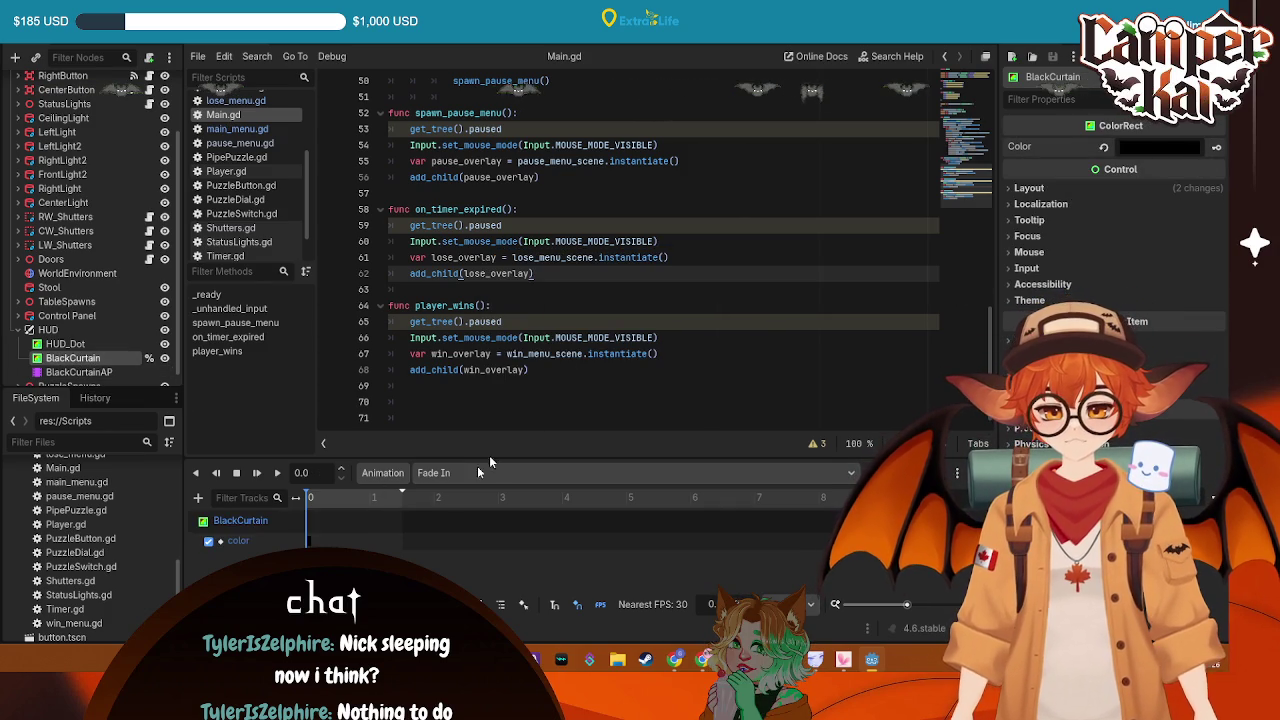
click(401, 498)
click(402, 496)
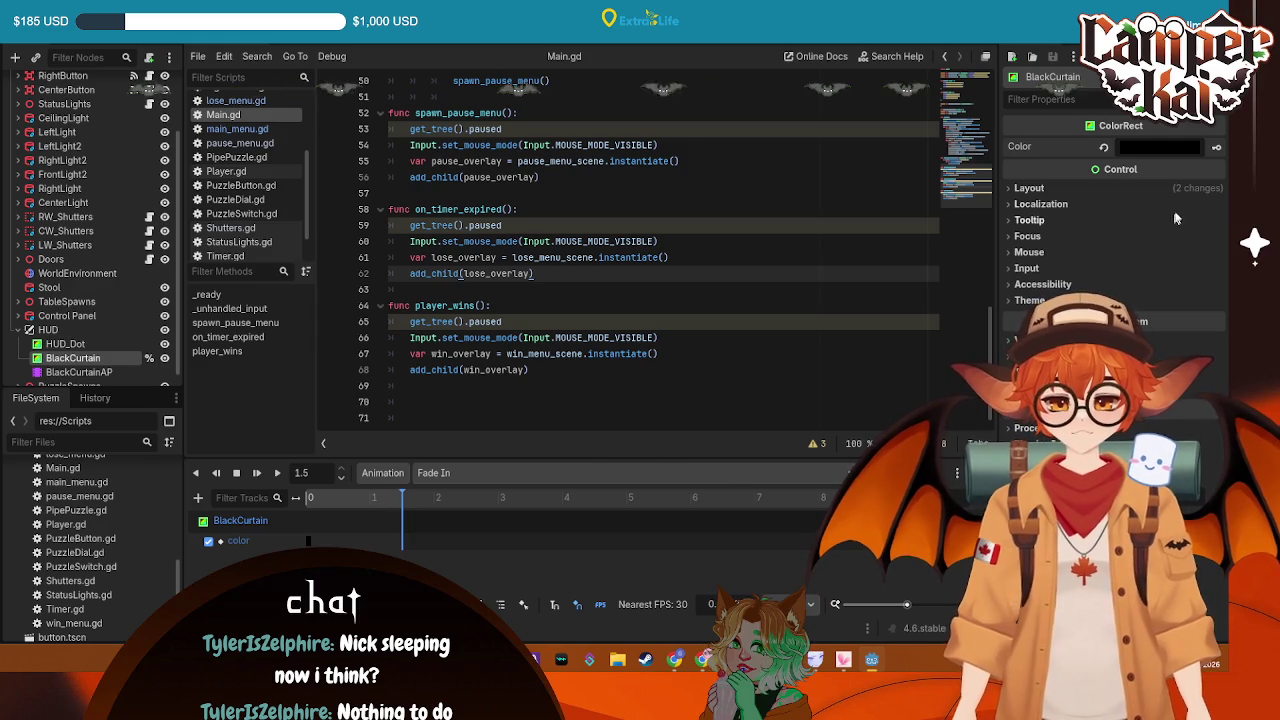
Key a fully transparent curtain colour at 1.5 s, preview Fade In, and save the scene
click(1160, 147)
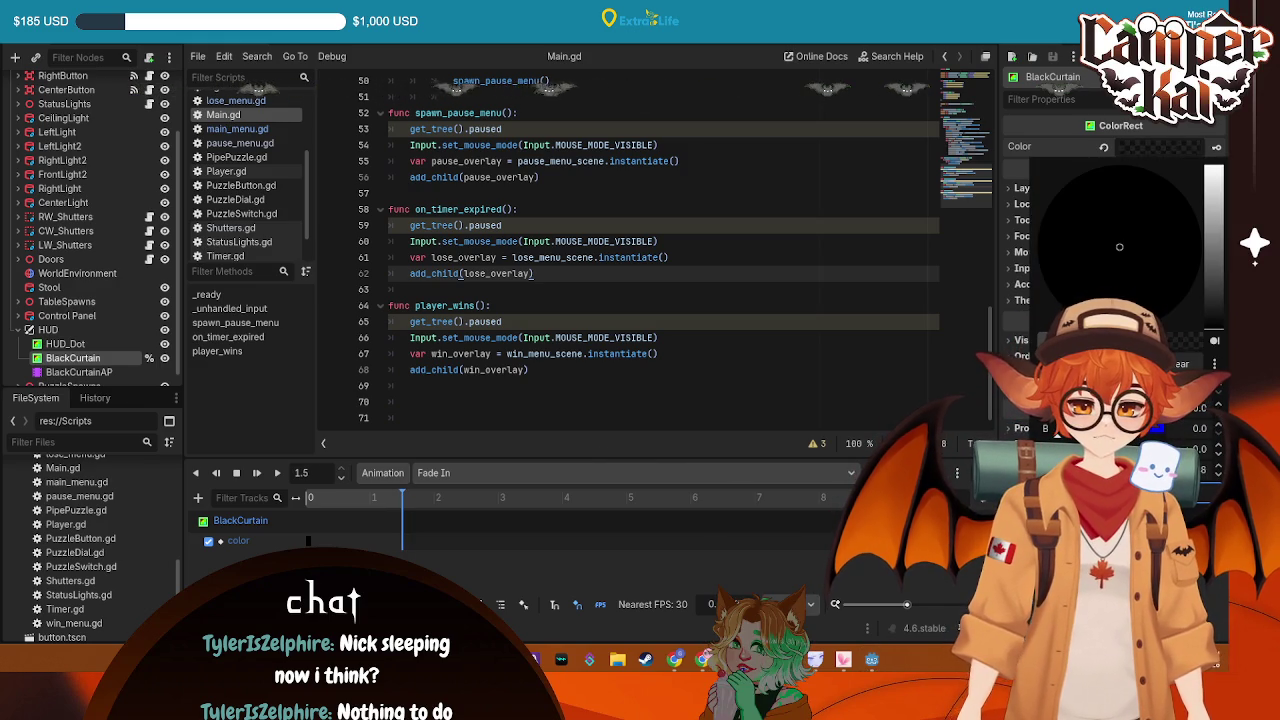
key(Escape)
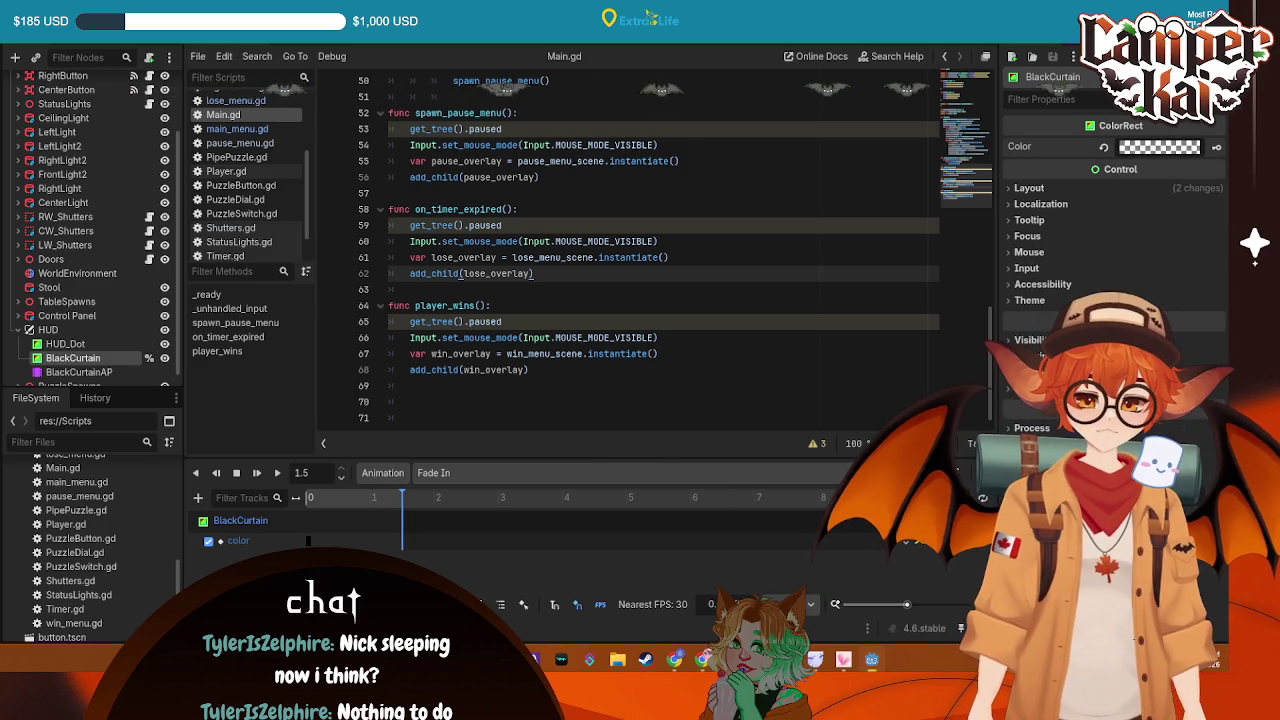
click(1214, 149)
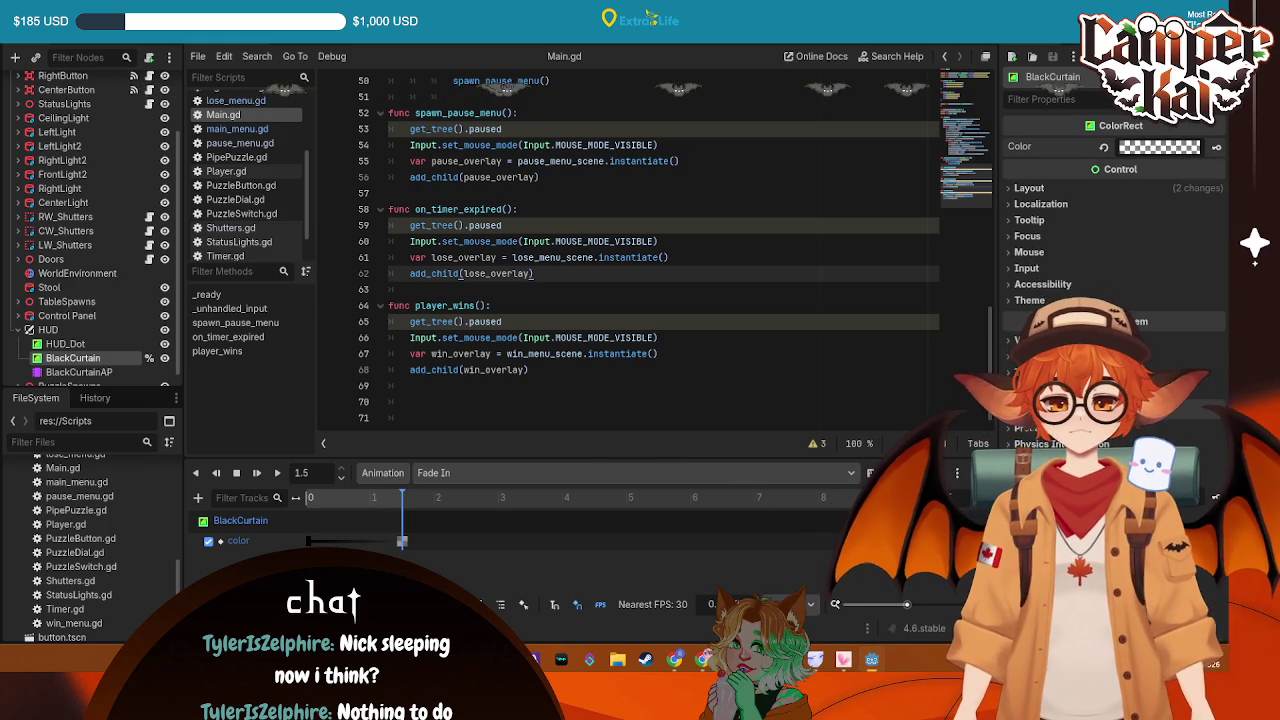
key(ctrl+F1)
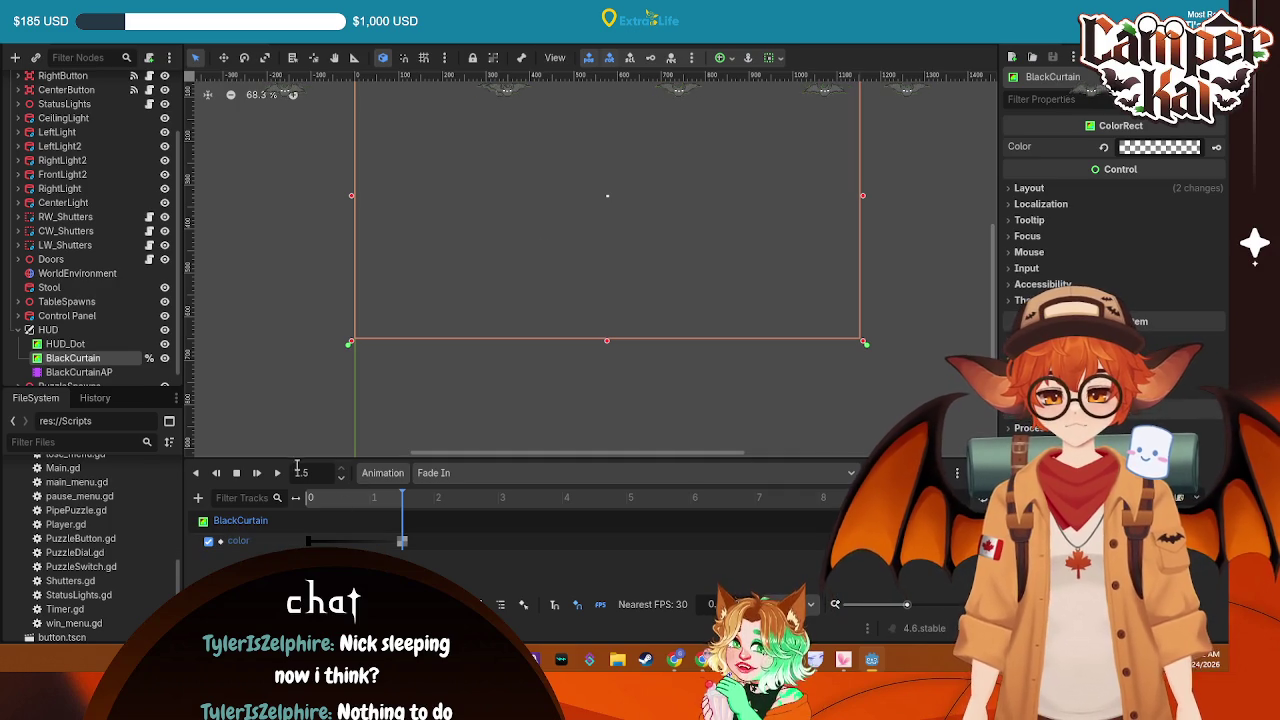
click(280, 473)
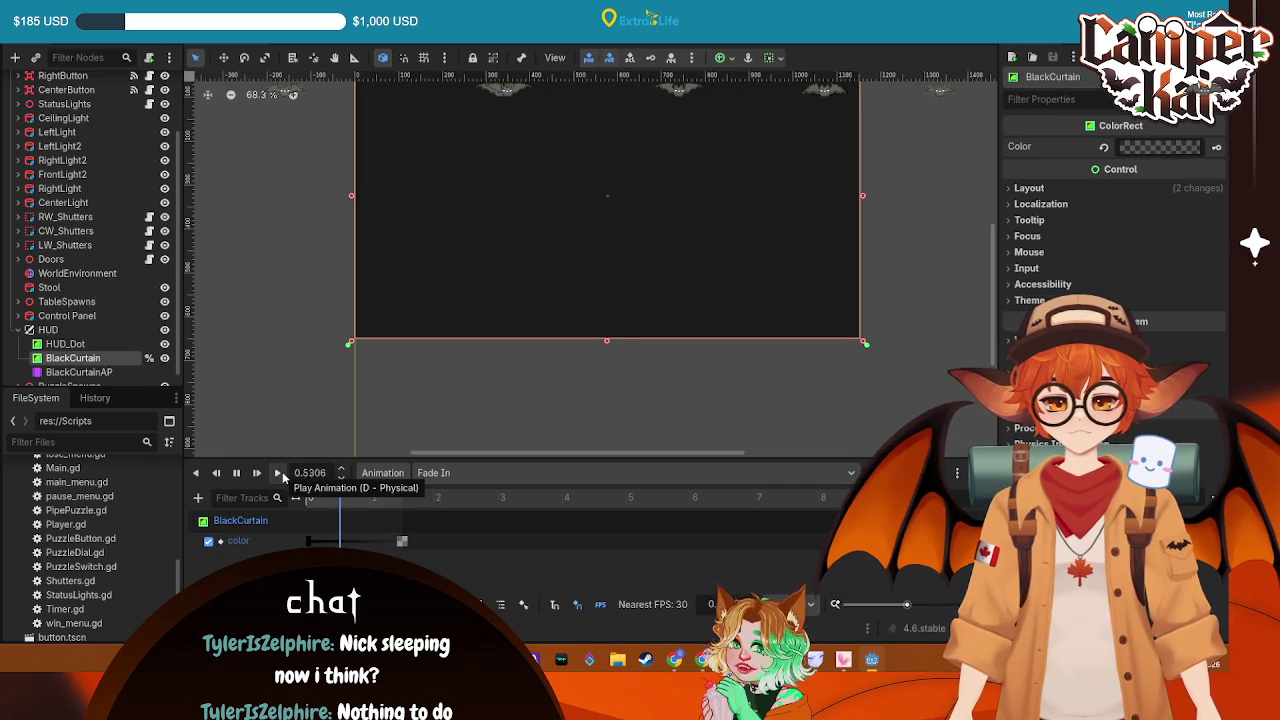
key(ctrl+s)
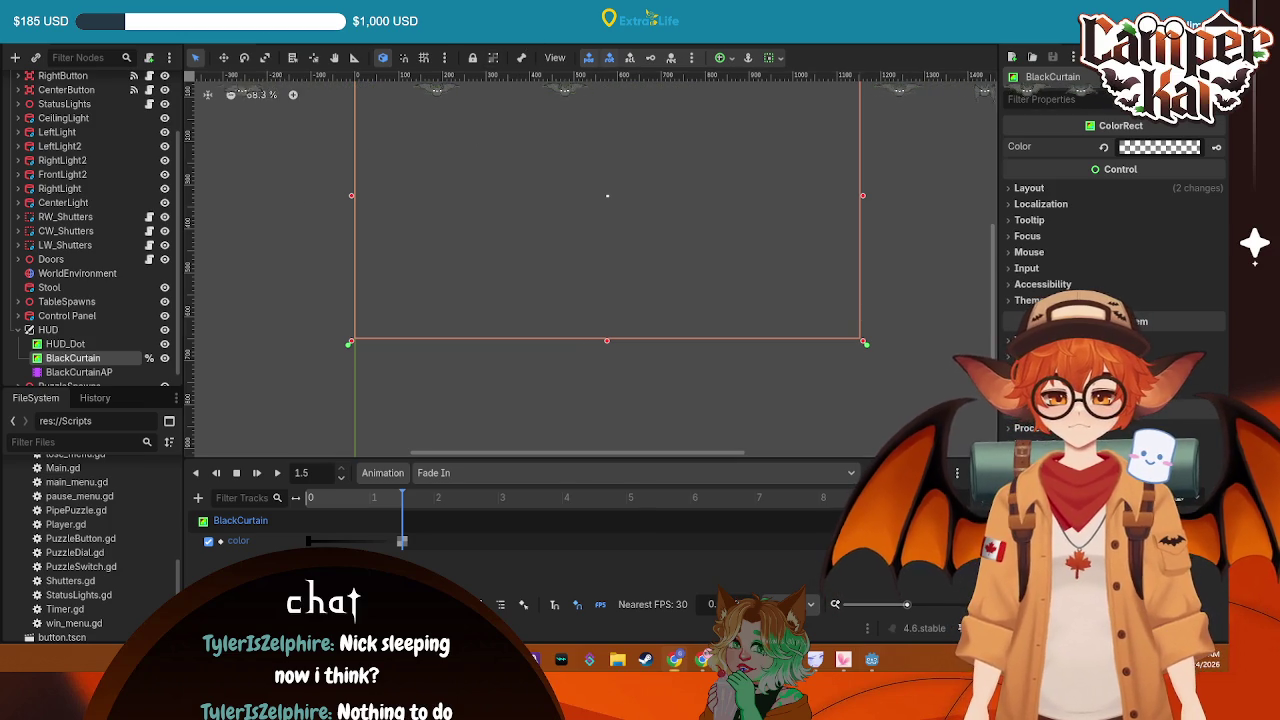
key(ctrl+F3)
scroll(590, 245, up, 10)
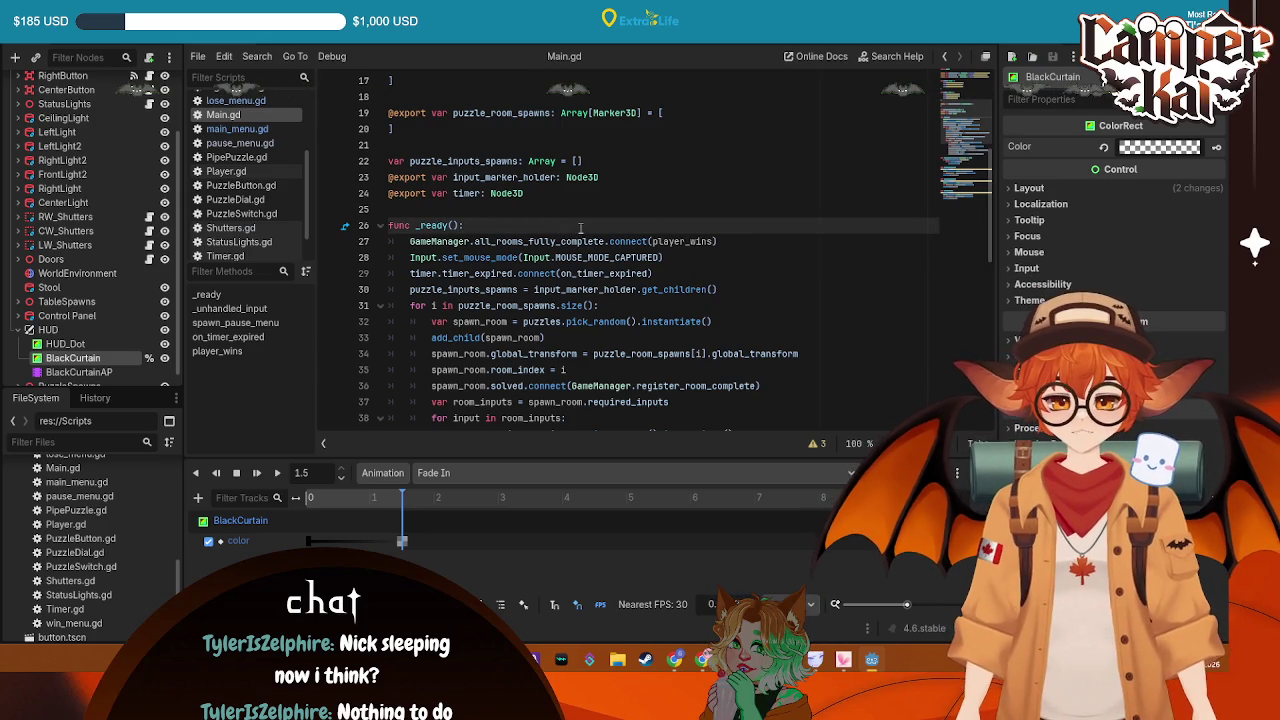
key(Return)
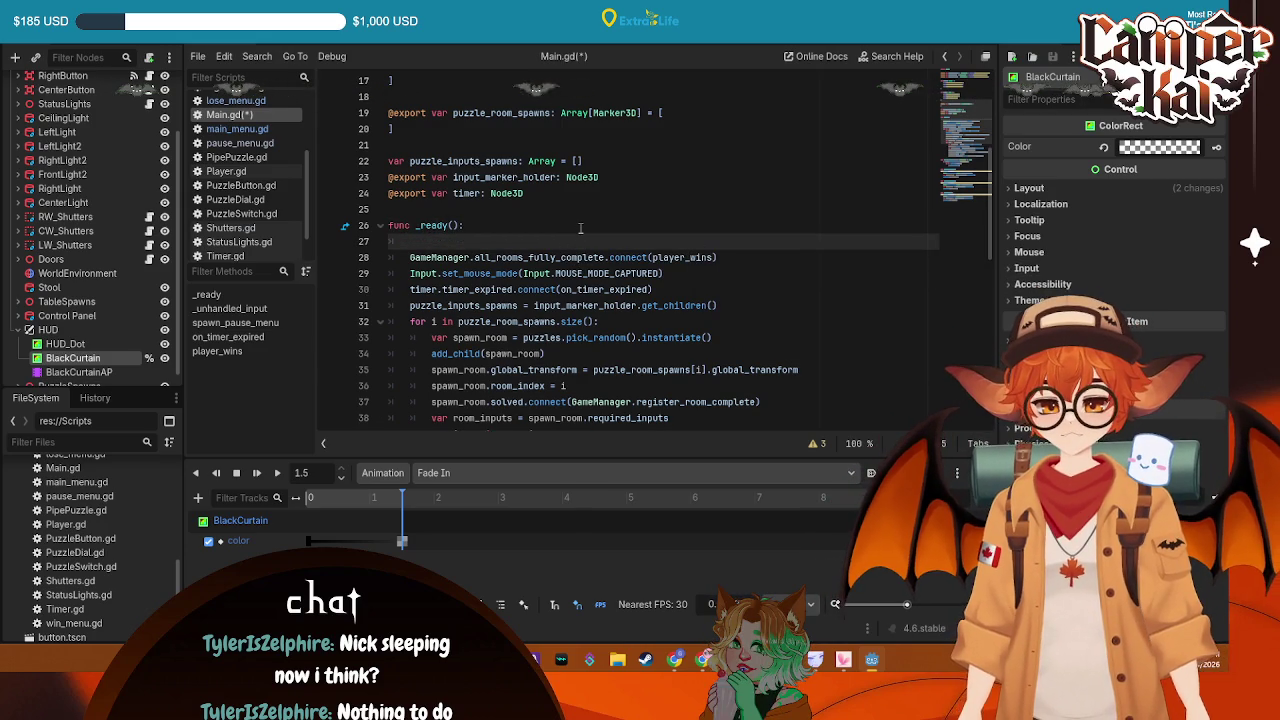
scroll(529, 199, up, 5)
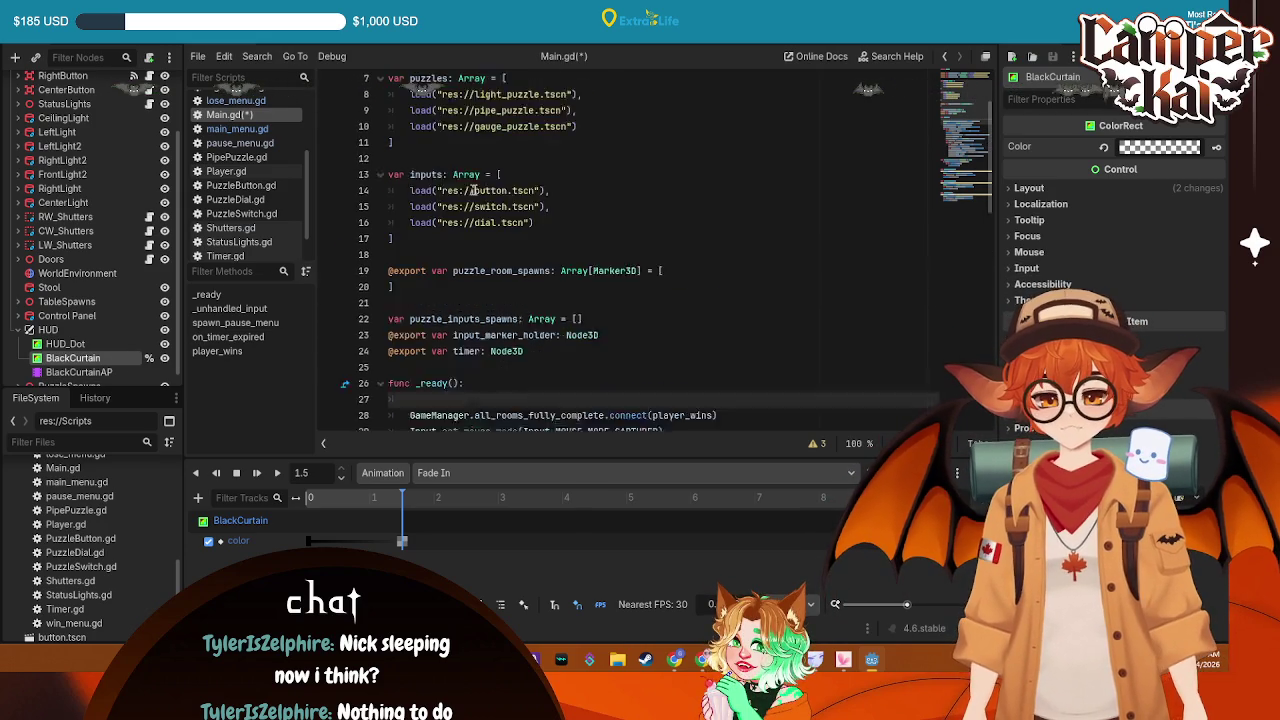
click(808, 148)
key(Return)
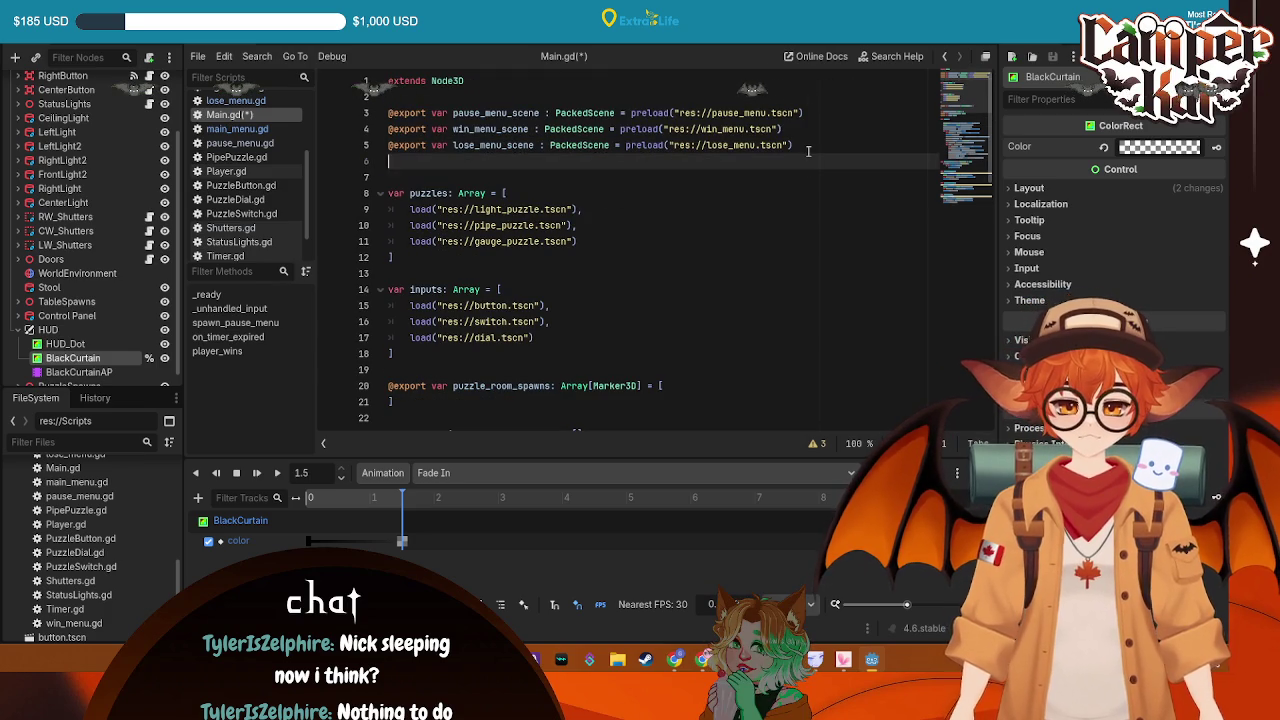
text(@export var)
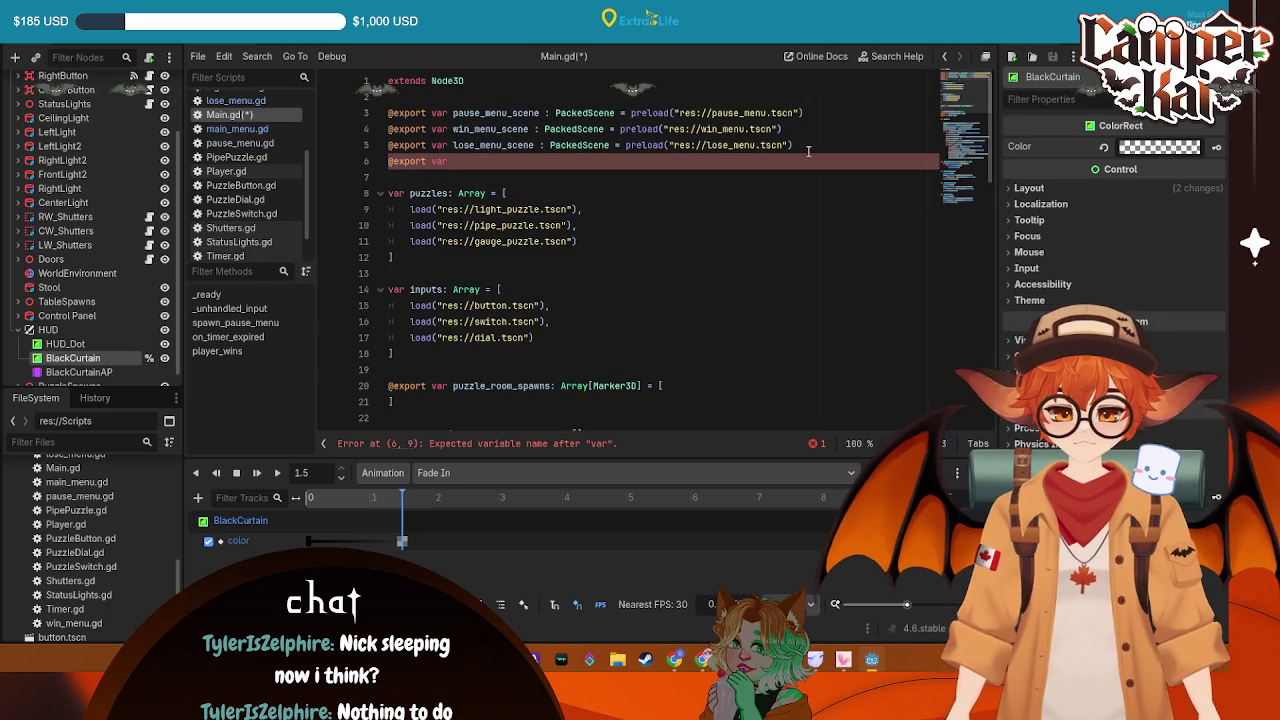
right_click(112, 358)
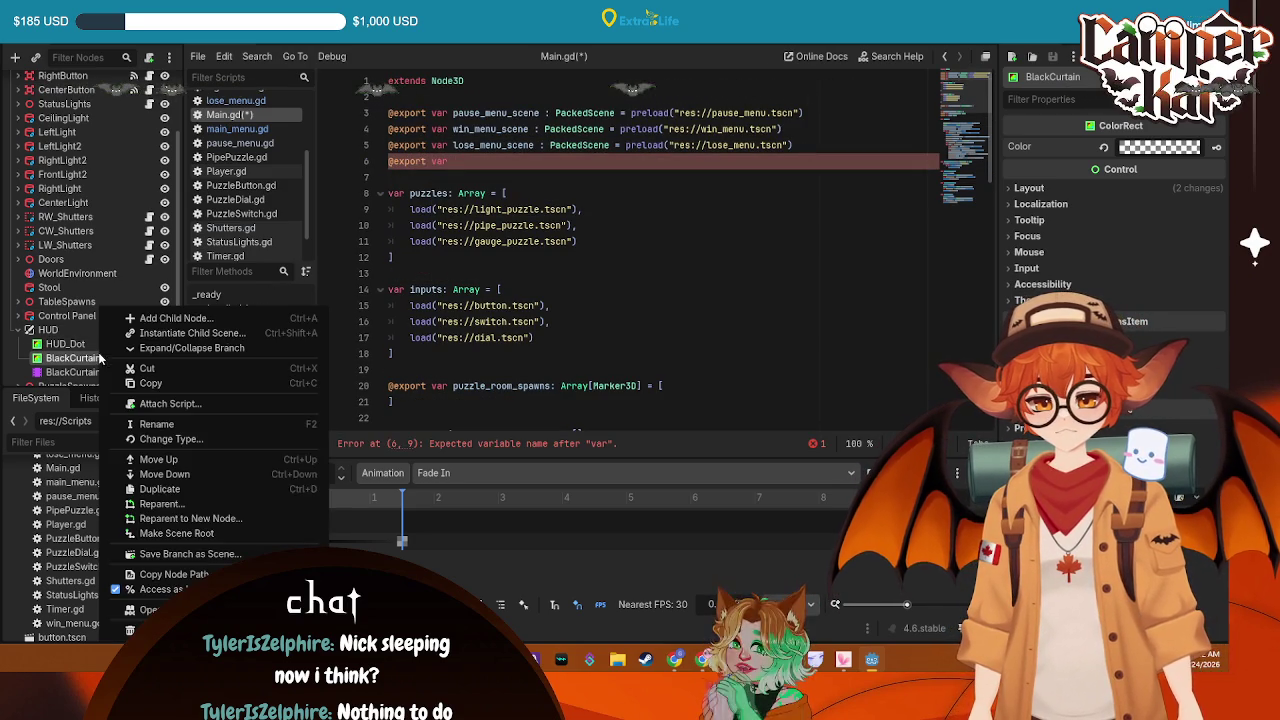
click(160, 590)
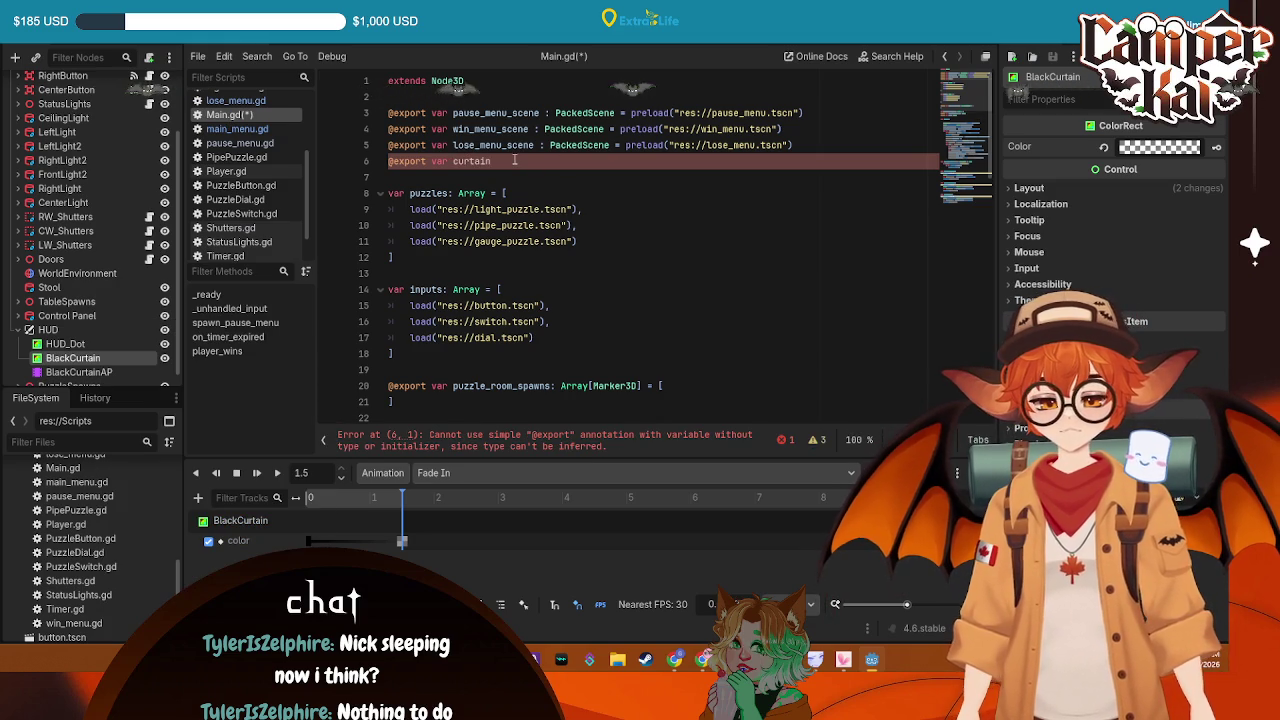
text(_AP)
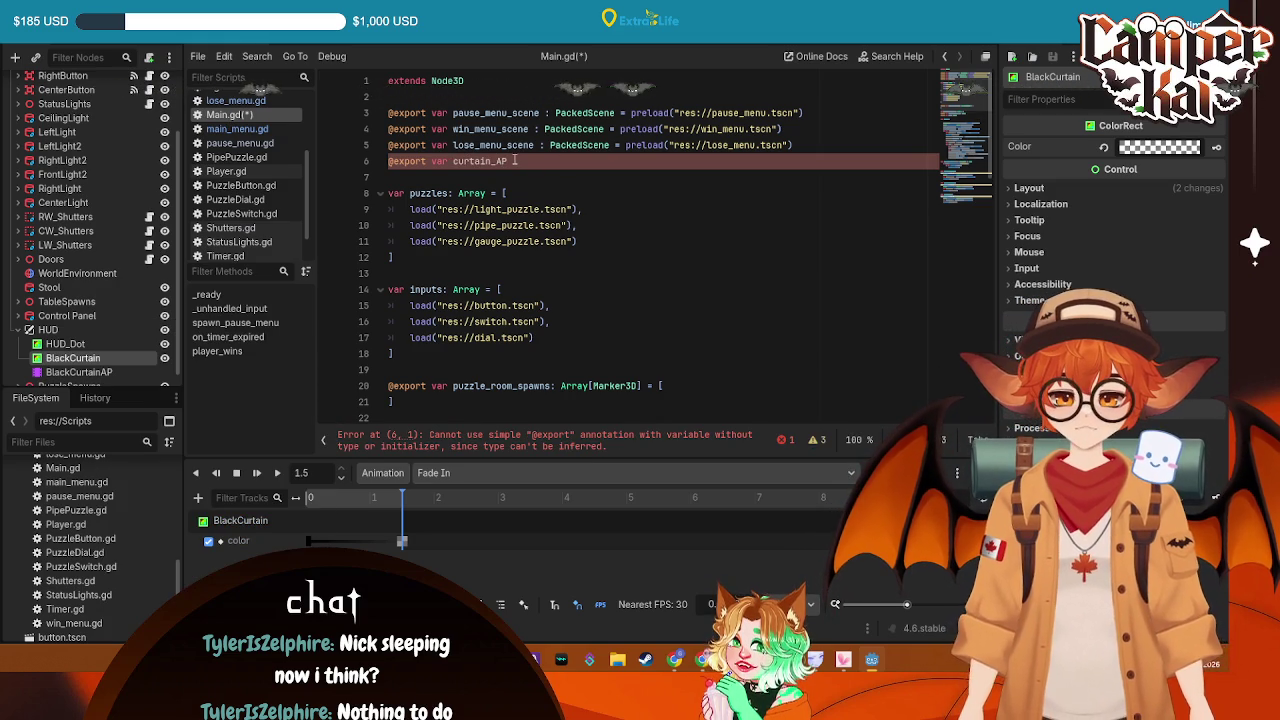
text( : Animation)
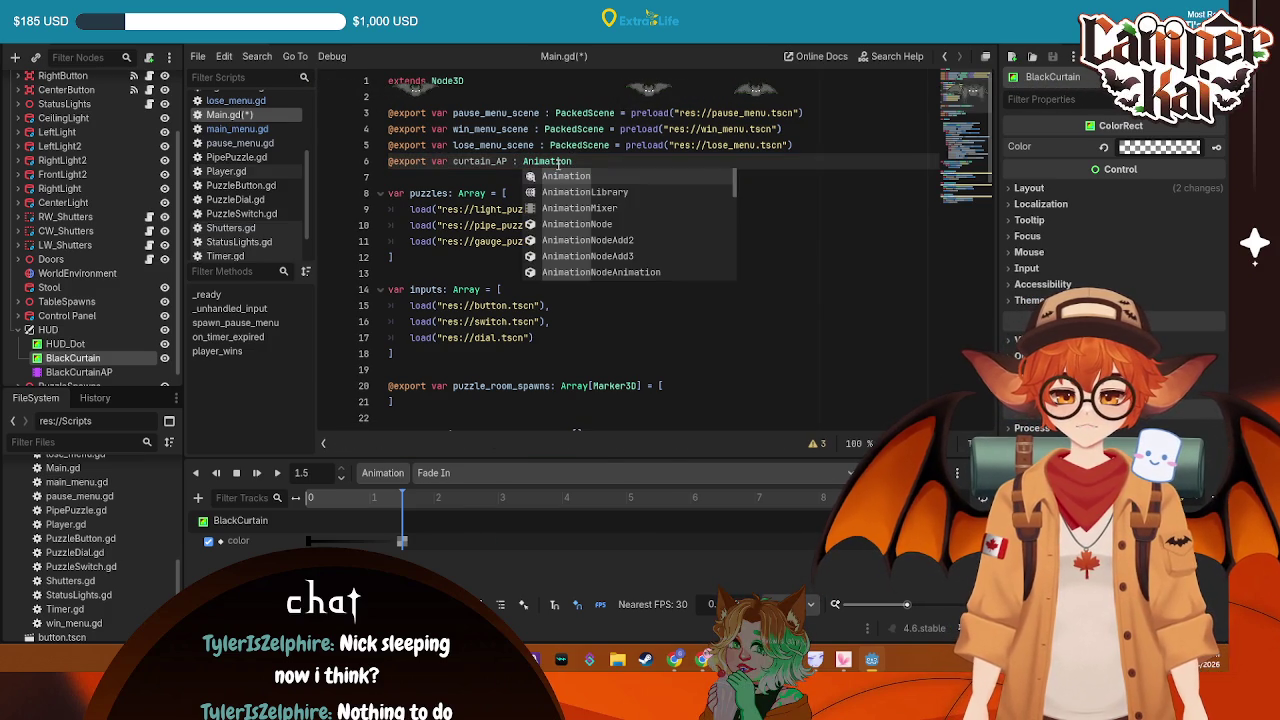
text(Pla)
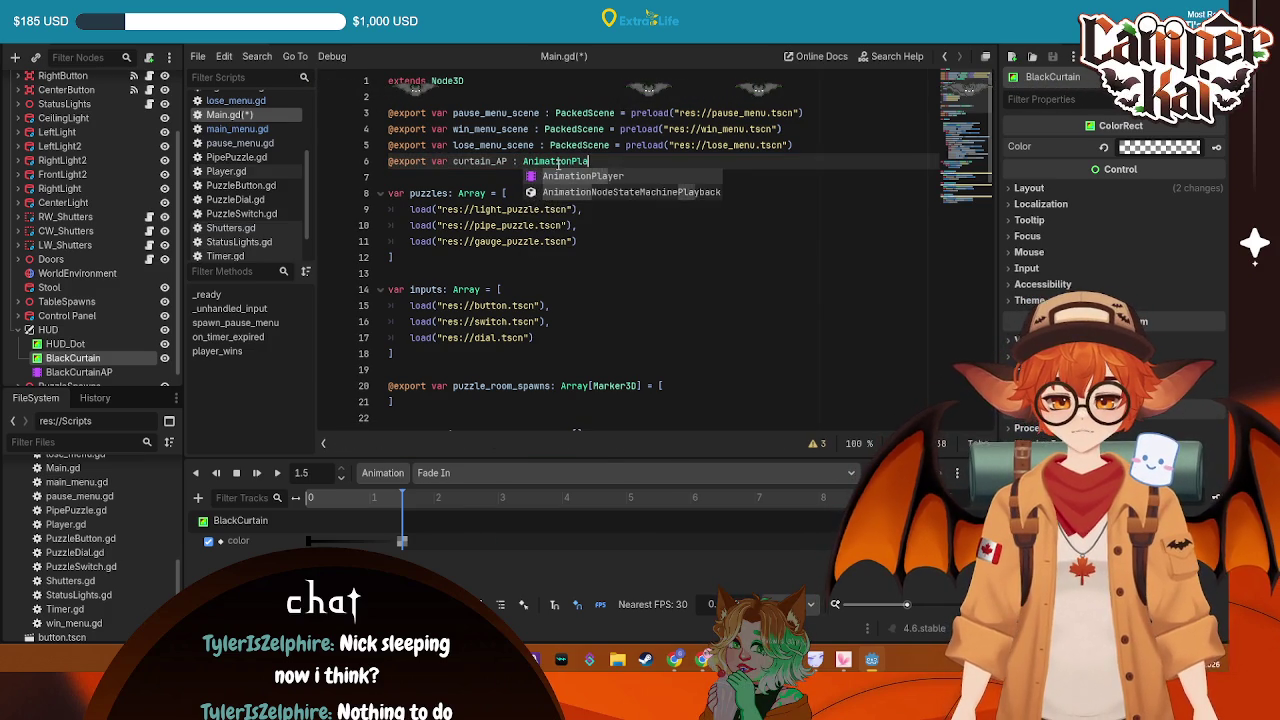
key(Return)
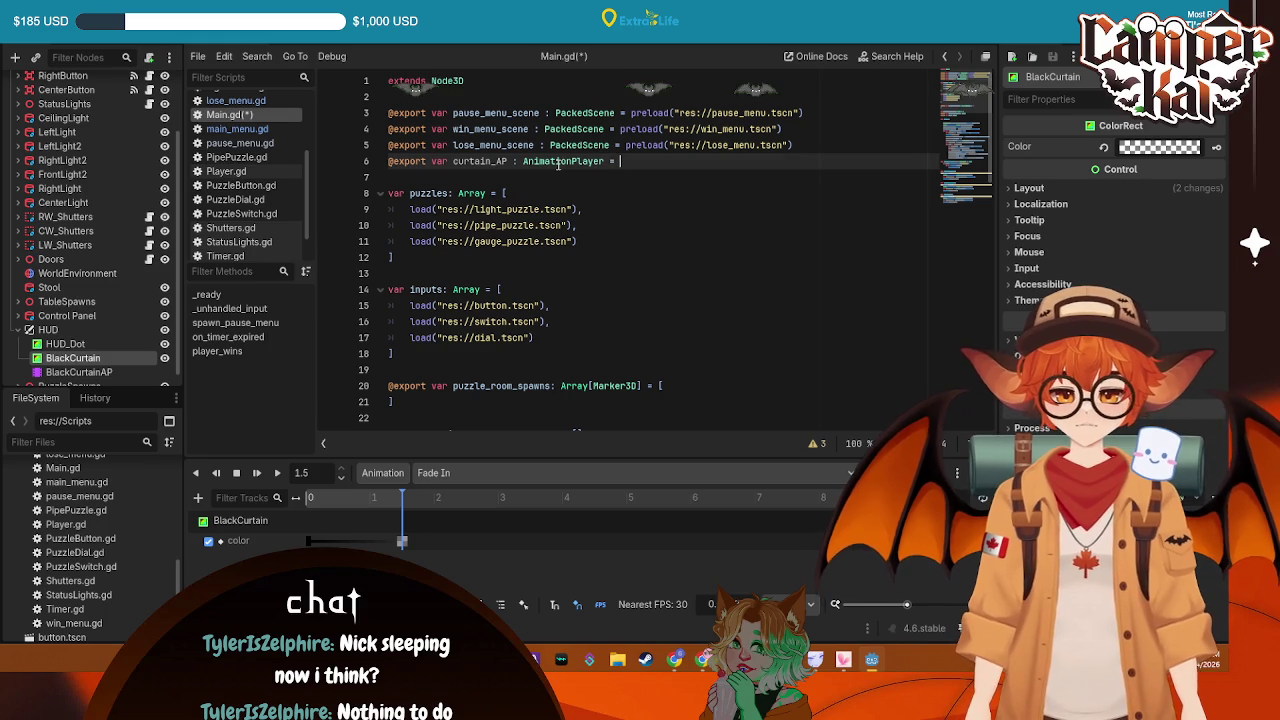
Try assigning the BlackCurtainAP node path to curtain_AP, then delete the assignment and save
text(=)
mouse_move(79, 372)
mouse_down()
mouse_move(500, 268)
mouse_move(610, 163)
mouse_up()
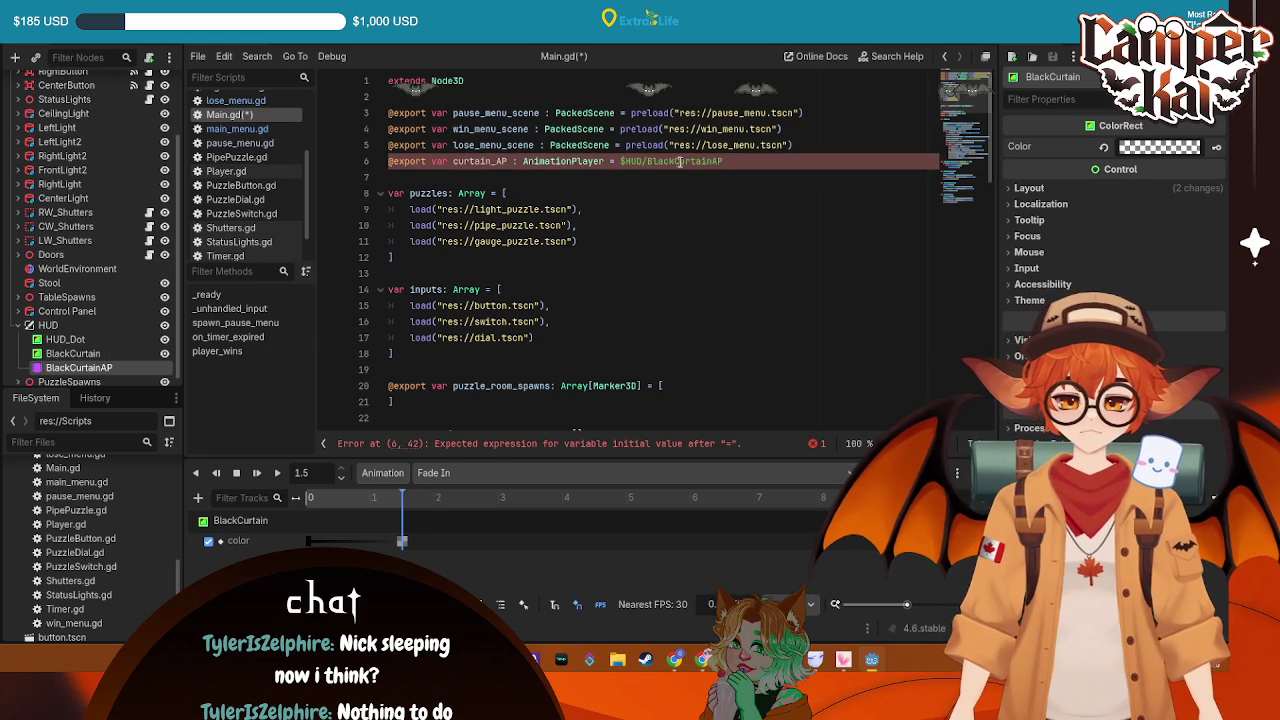
key(ctrl+s)
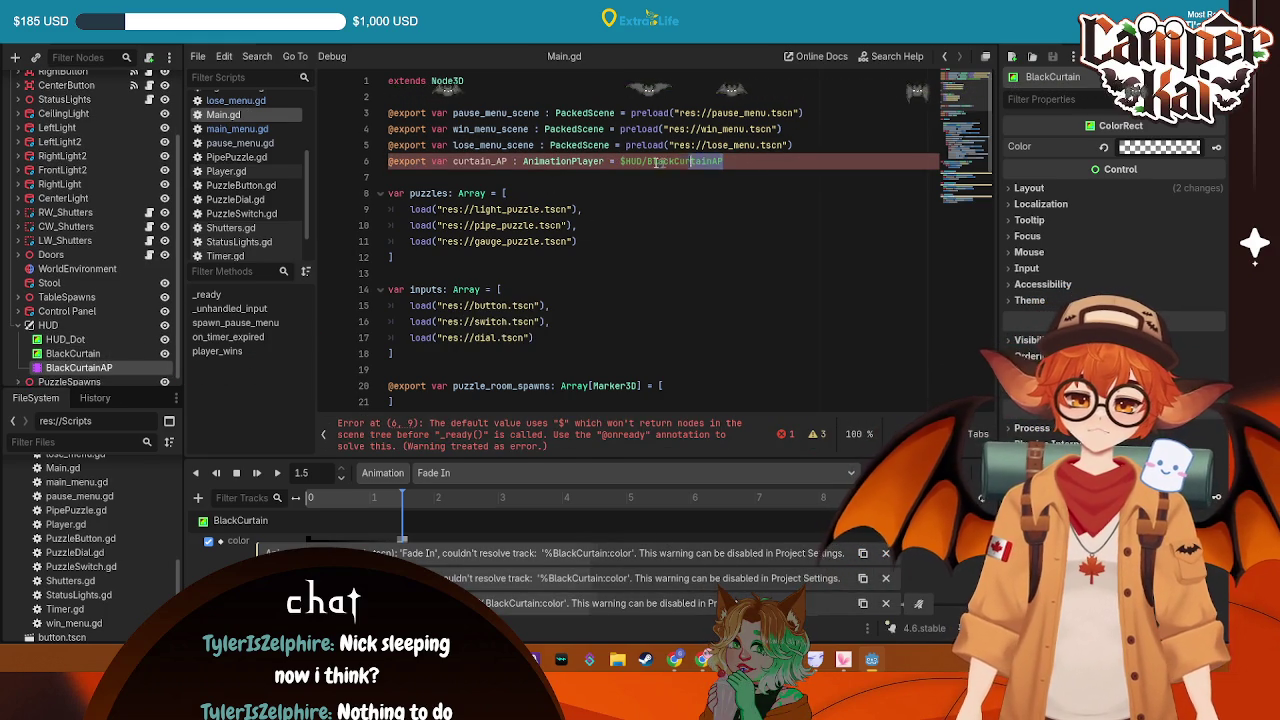
drag(722, 161, 605, 161)
key(BackSpace)
key(ctrl+s)
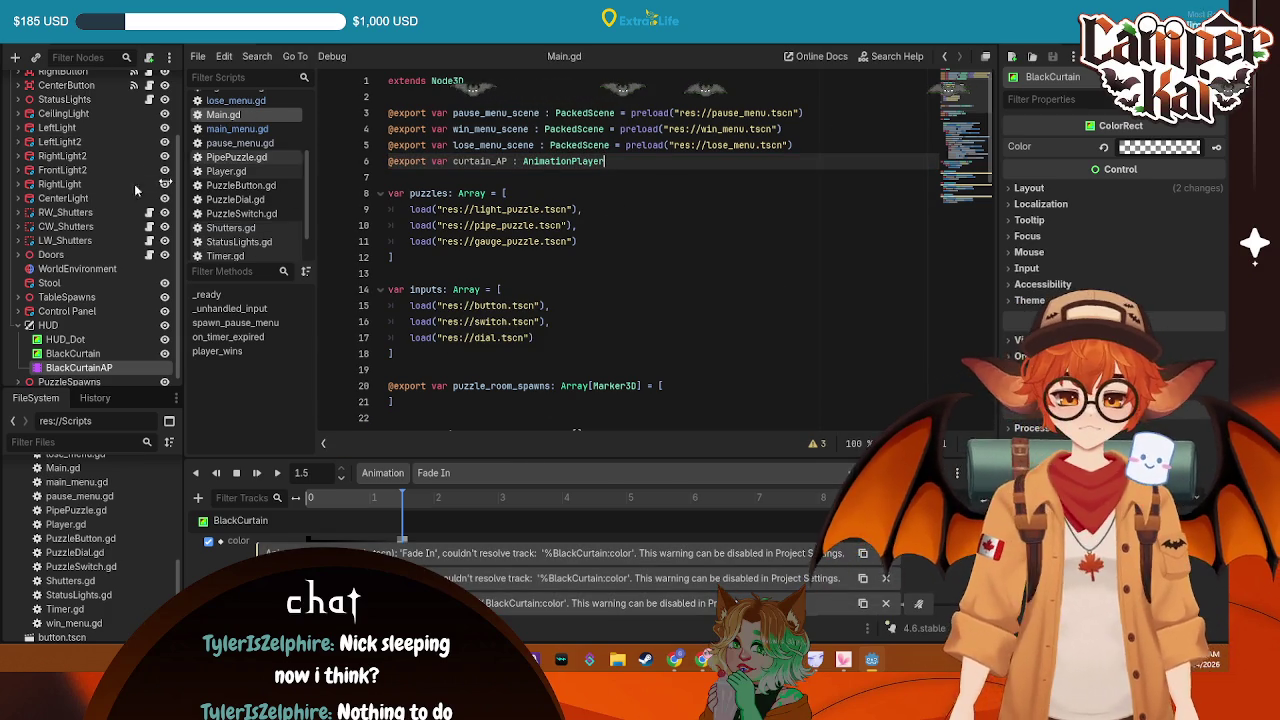
scroll(134, 184, up, 5)
click(86, 88)
Assign BlackCurtainAP to the Main node's Curtain Ap property and save the scene
scroll(85, 90, down, 3)
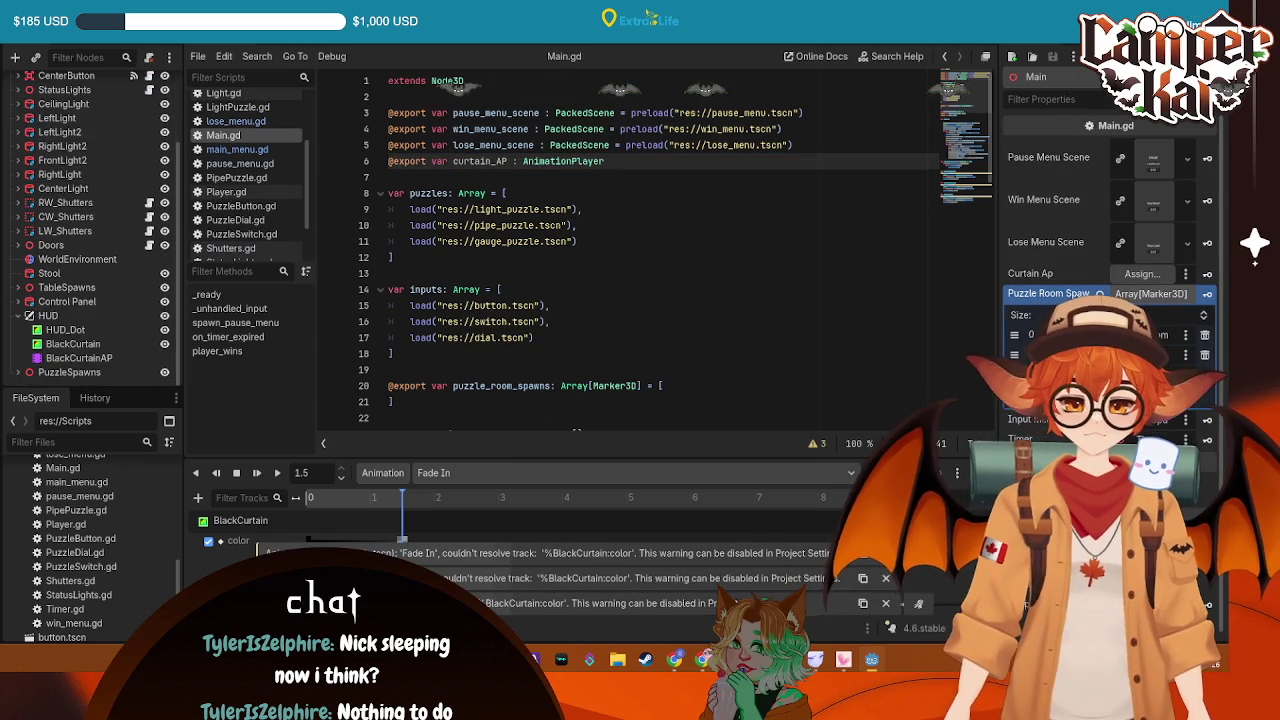
click(1140, 275)
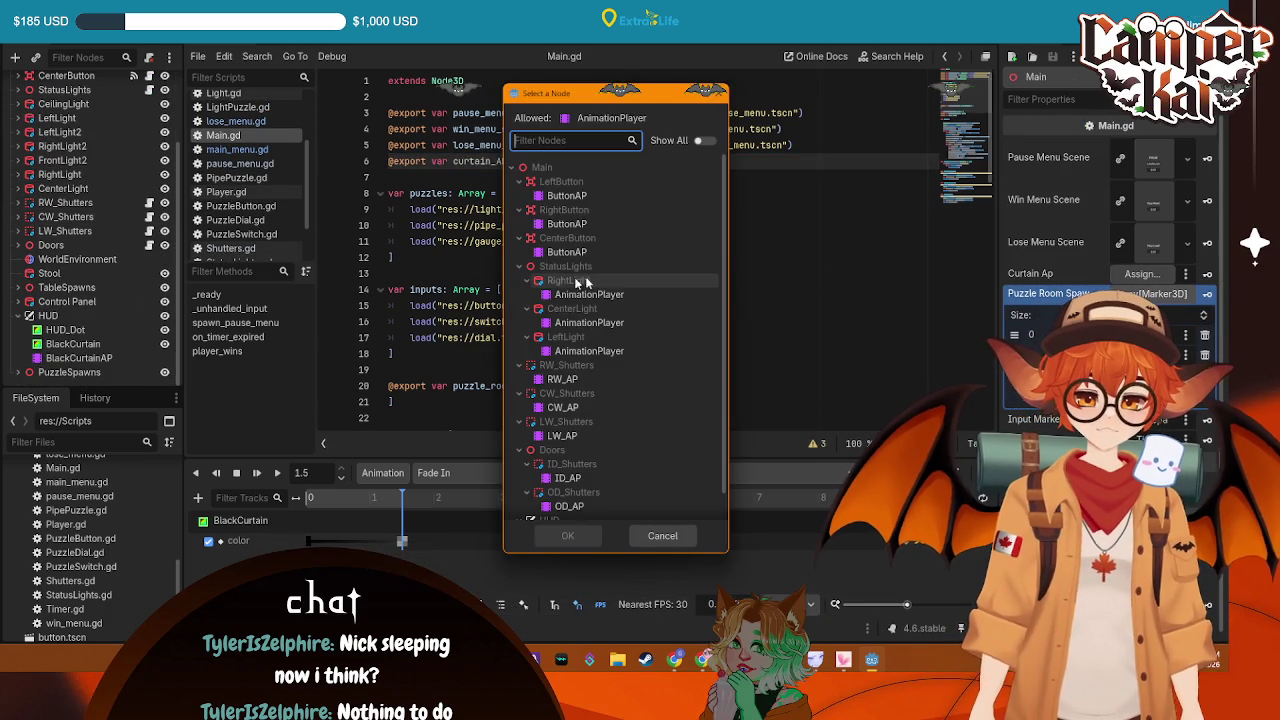
double_click(580, 506)
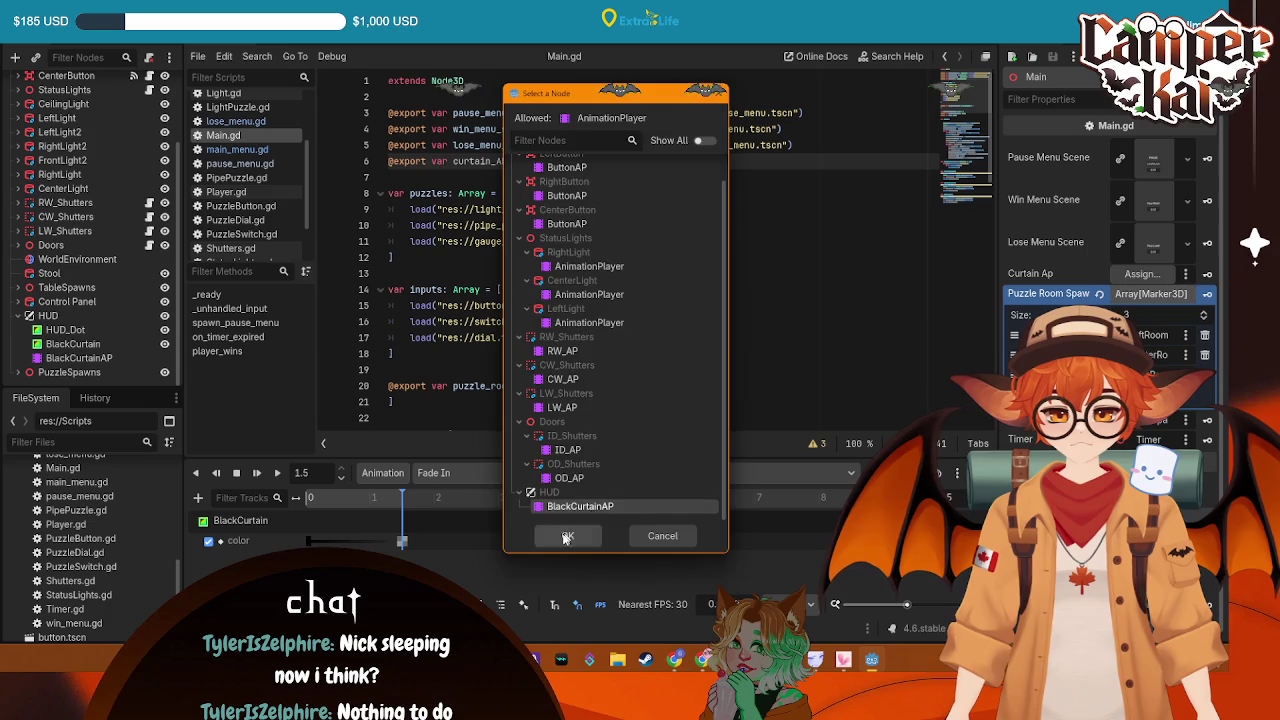
key(ctrl+s)
Begin a curtain_AP.play("Fa call on the empty first line of _ready
scroll(567, 265, down, 10)
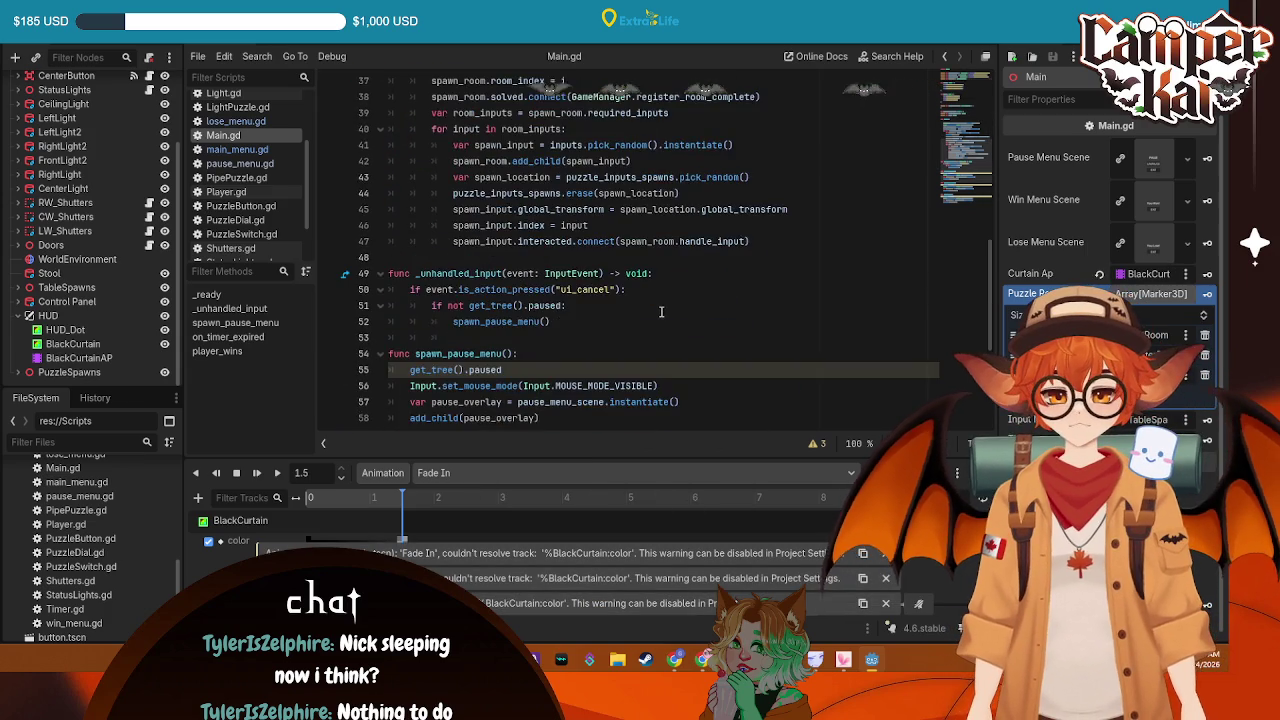
scroll(567, 265, up, 5)
click(554, 225)
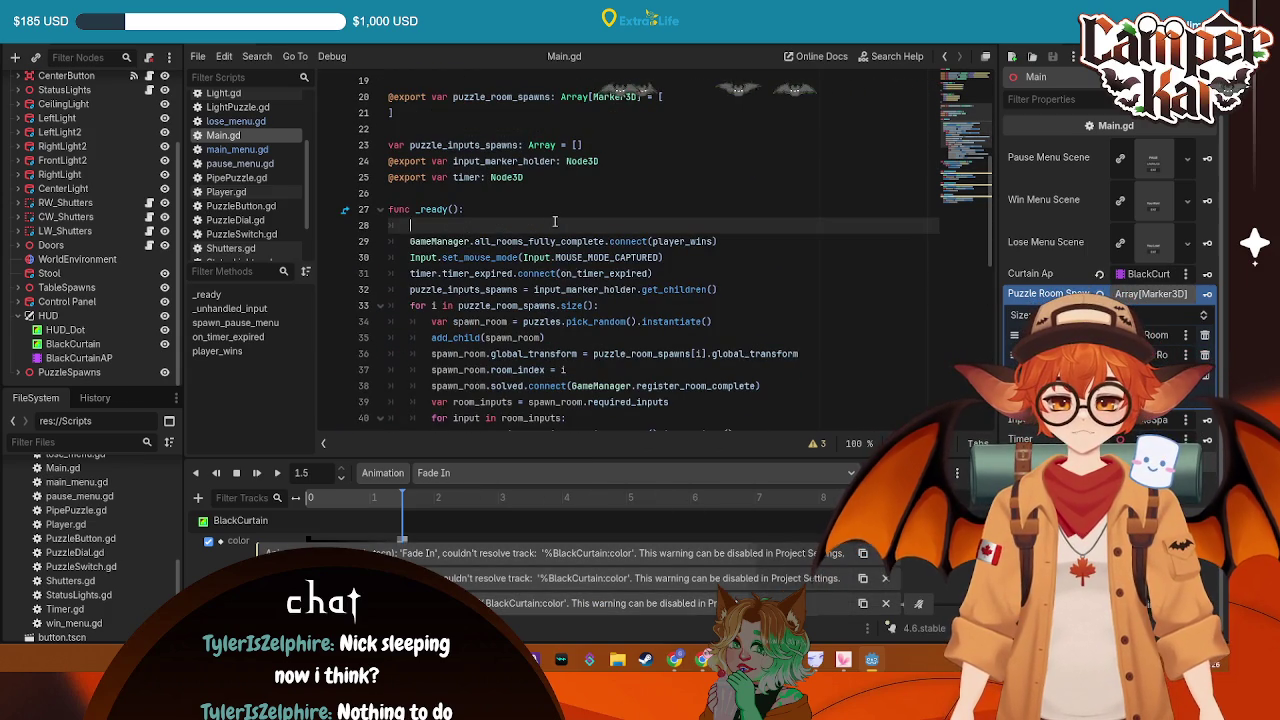
text(cur)
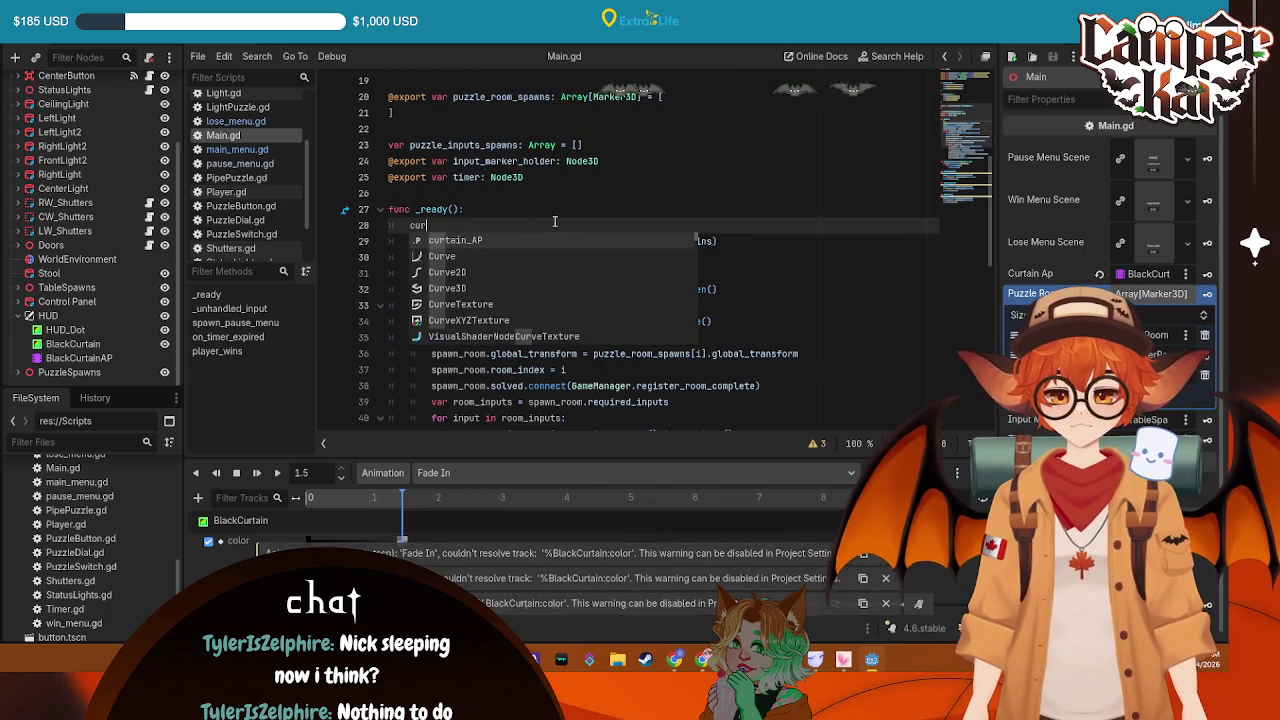
text(tain_AP.play()
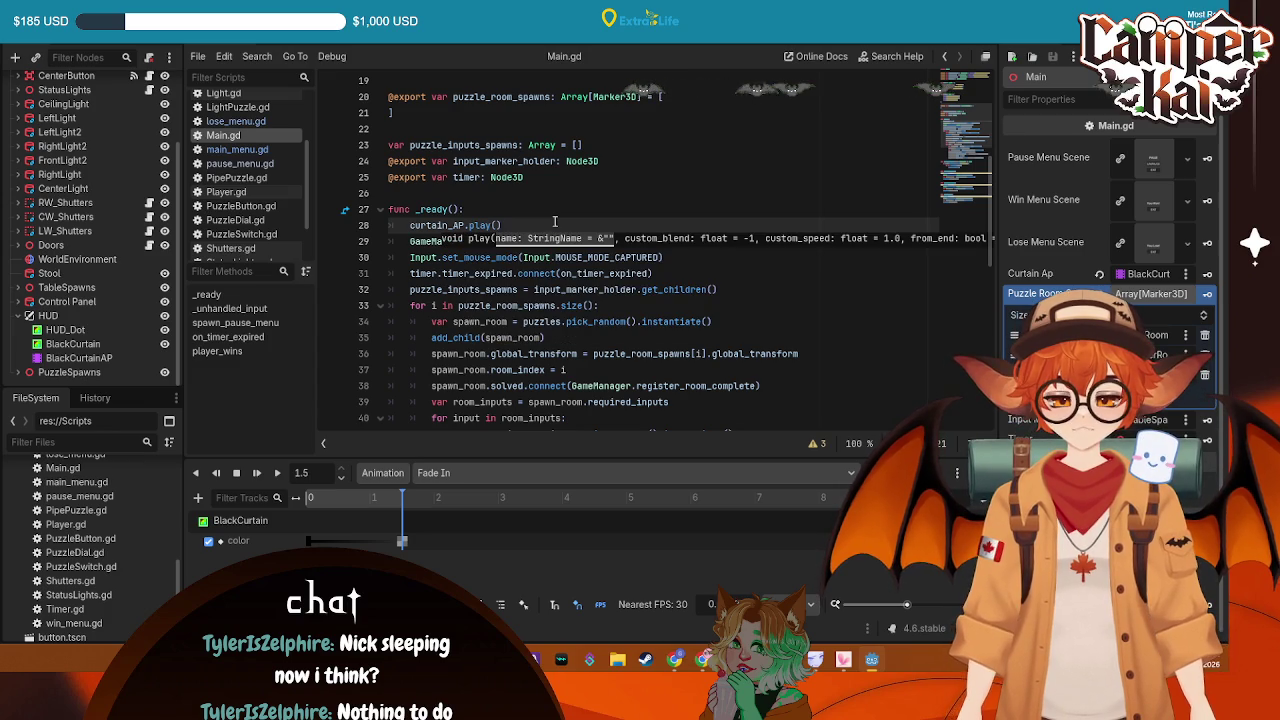
text(f)
key(BackSpace)
text(")
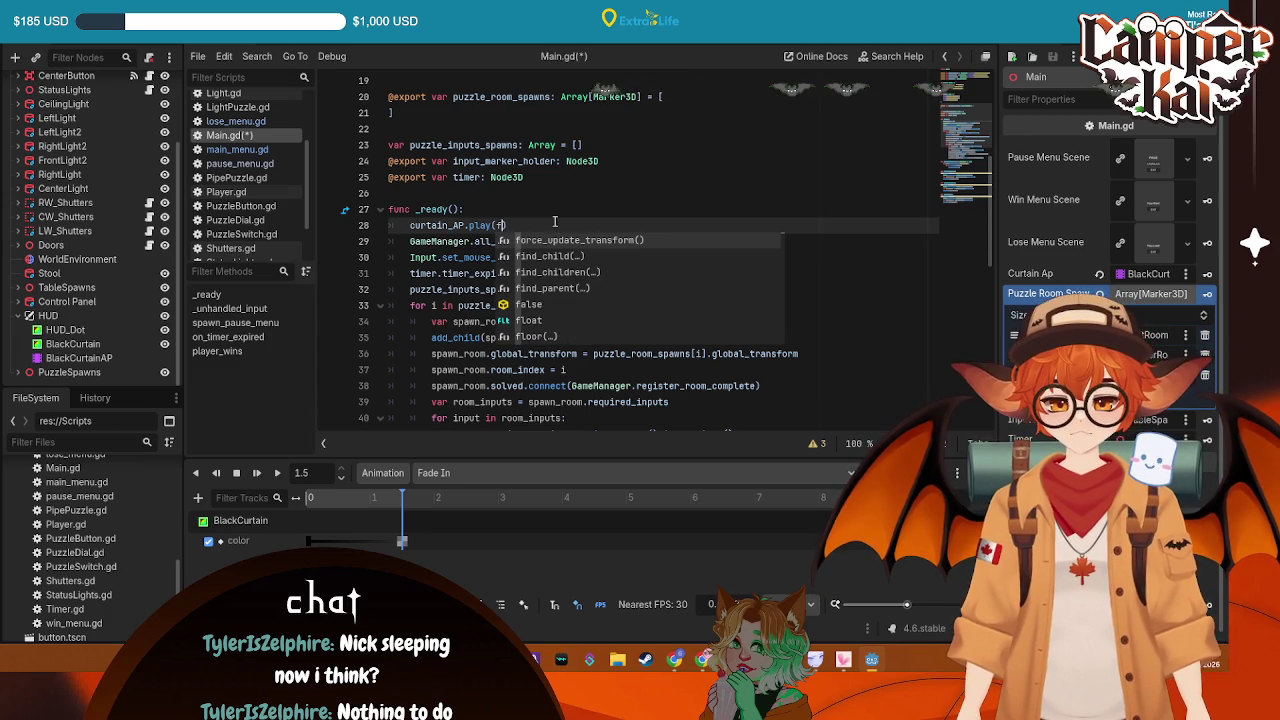
key(Escape)
text(fa)
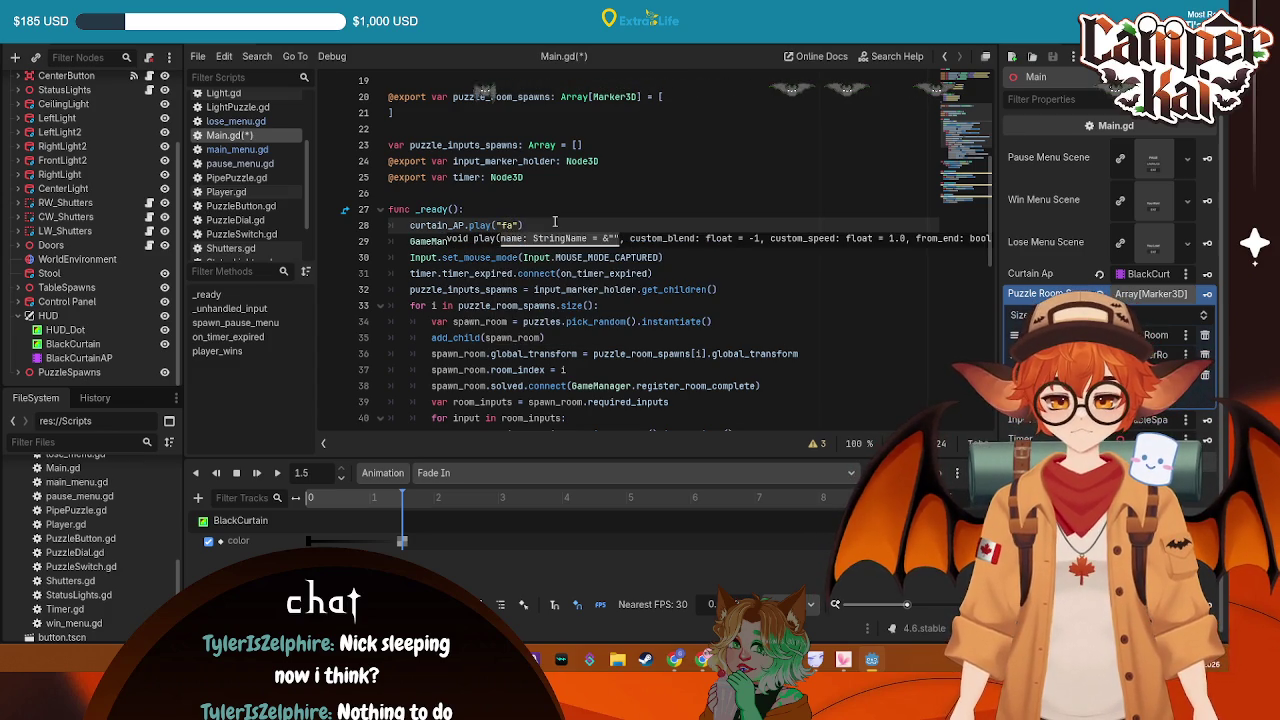
key(BackSpace)
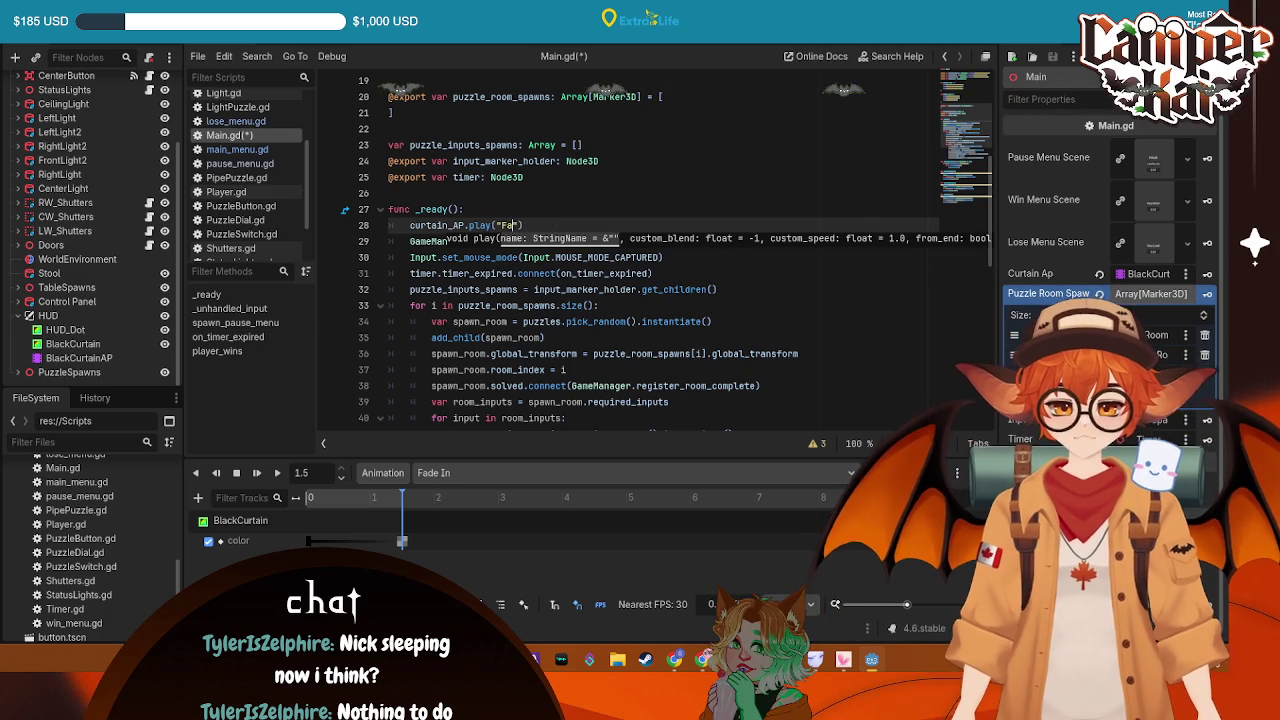
Rename the Fade In animation to fade_in
click(450, 473)
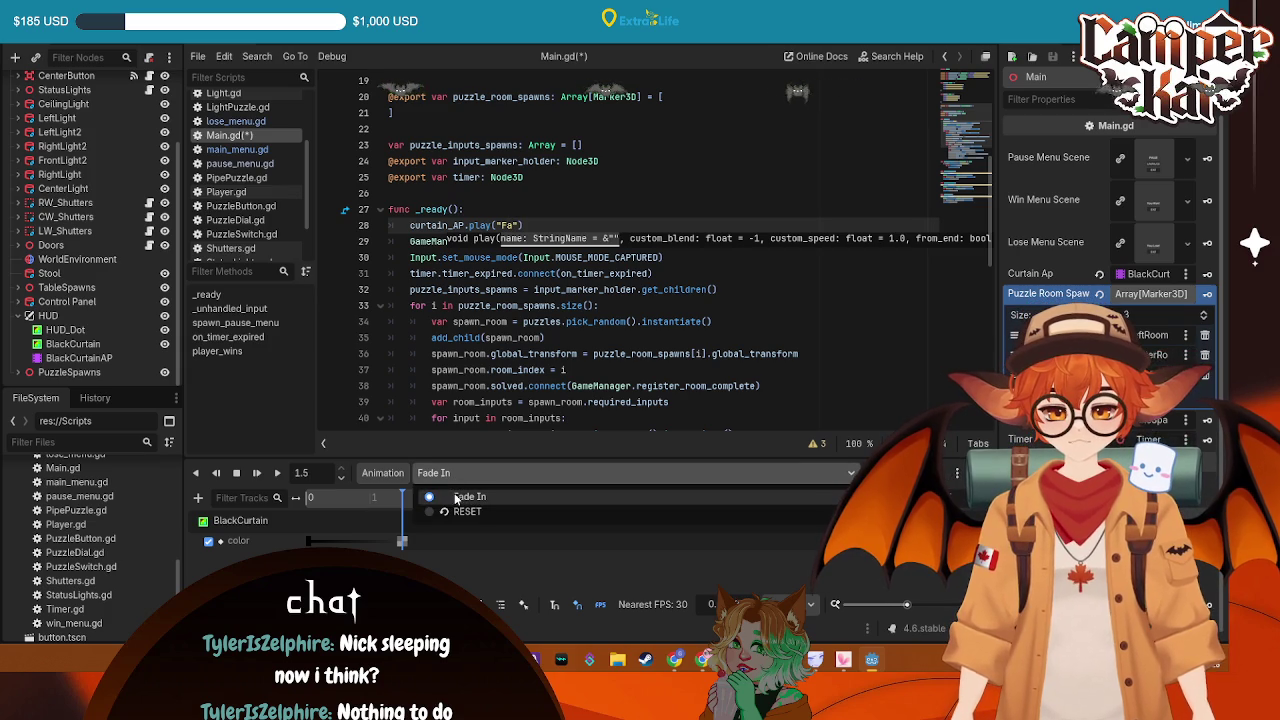
click(470, 497)
click(383, 473)
click(400, 558)
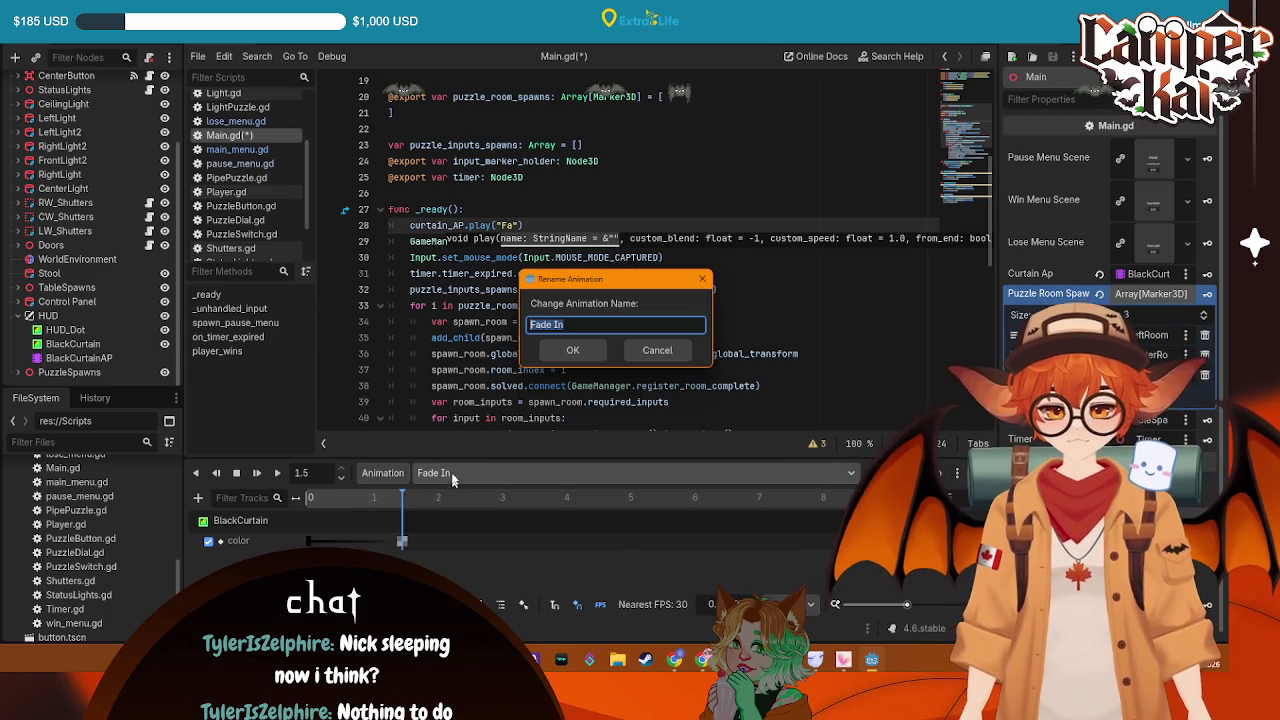
text(ade_i)
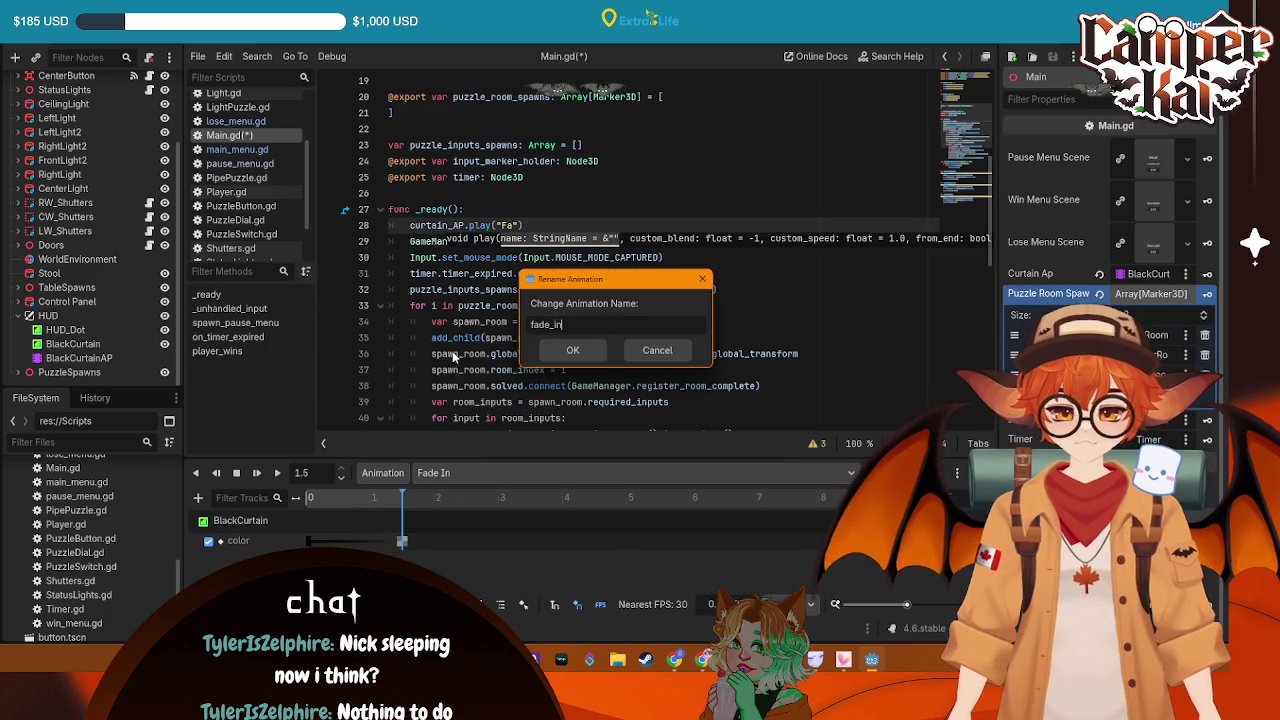
key(Return)
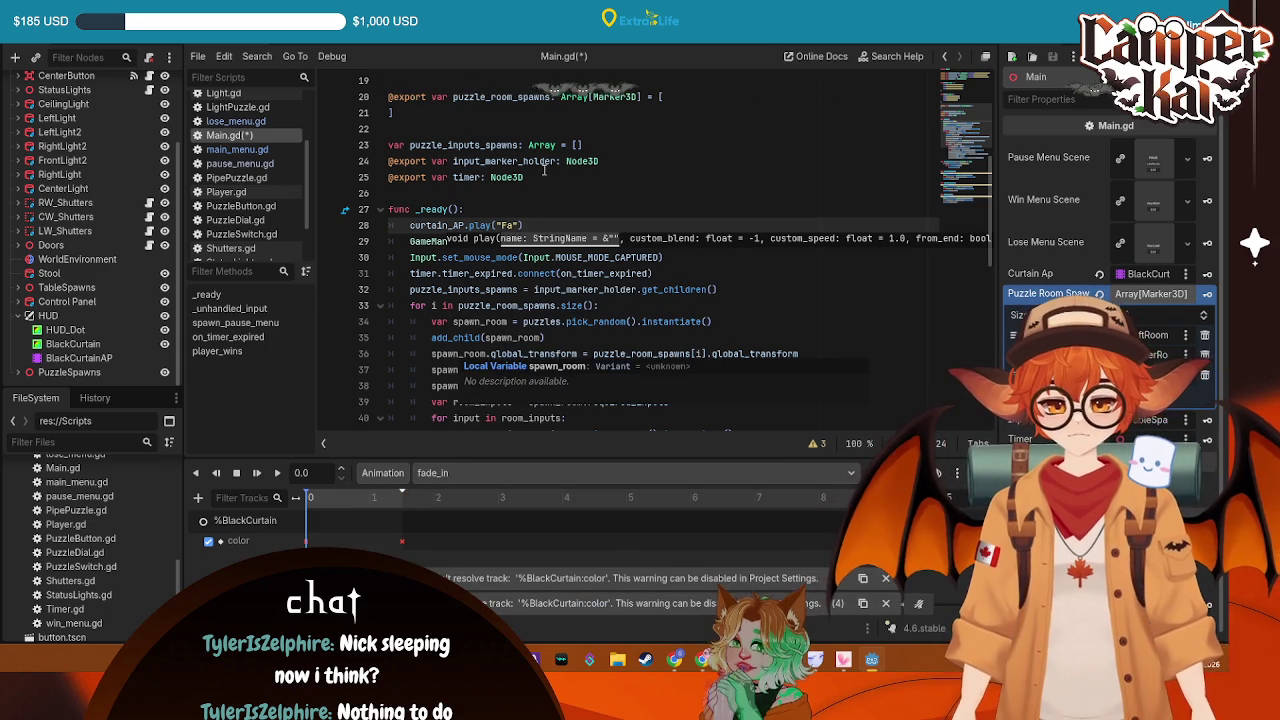
Complete line 28 as curtain_AP.play("fade_in") and save
text(fade_i)
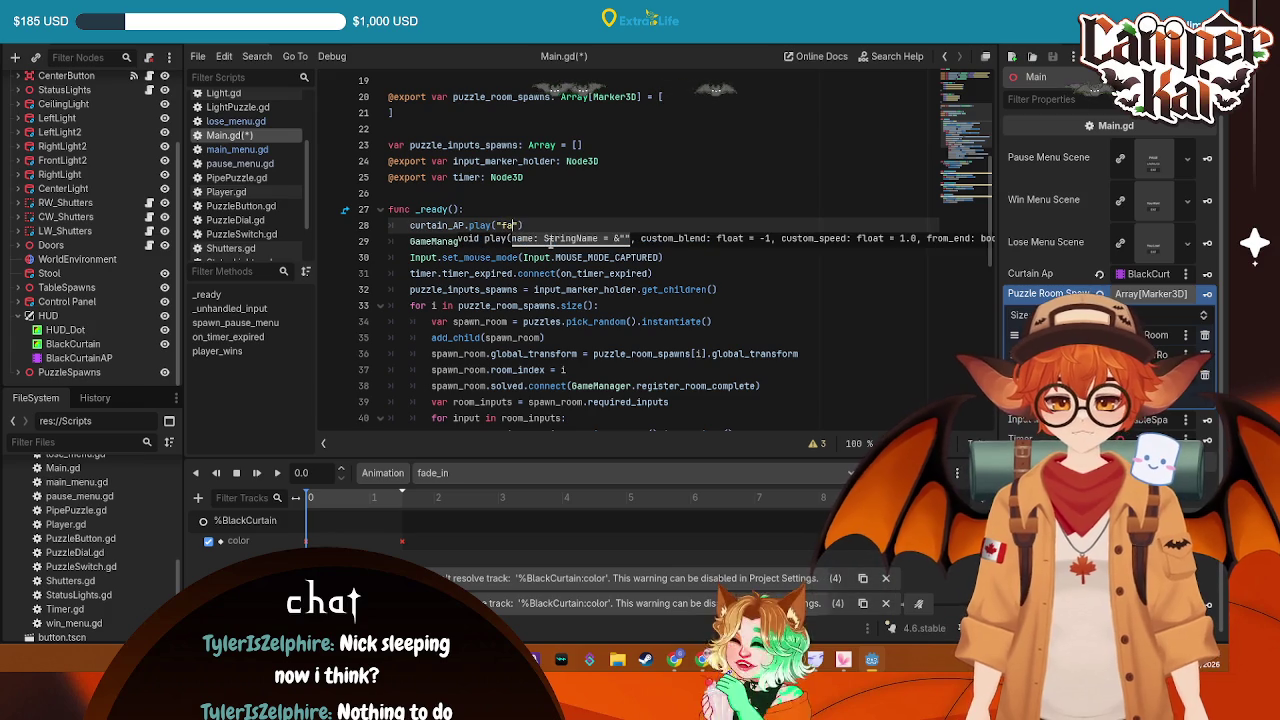
text(n)
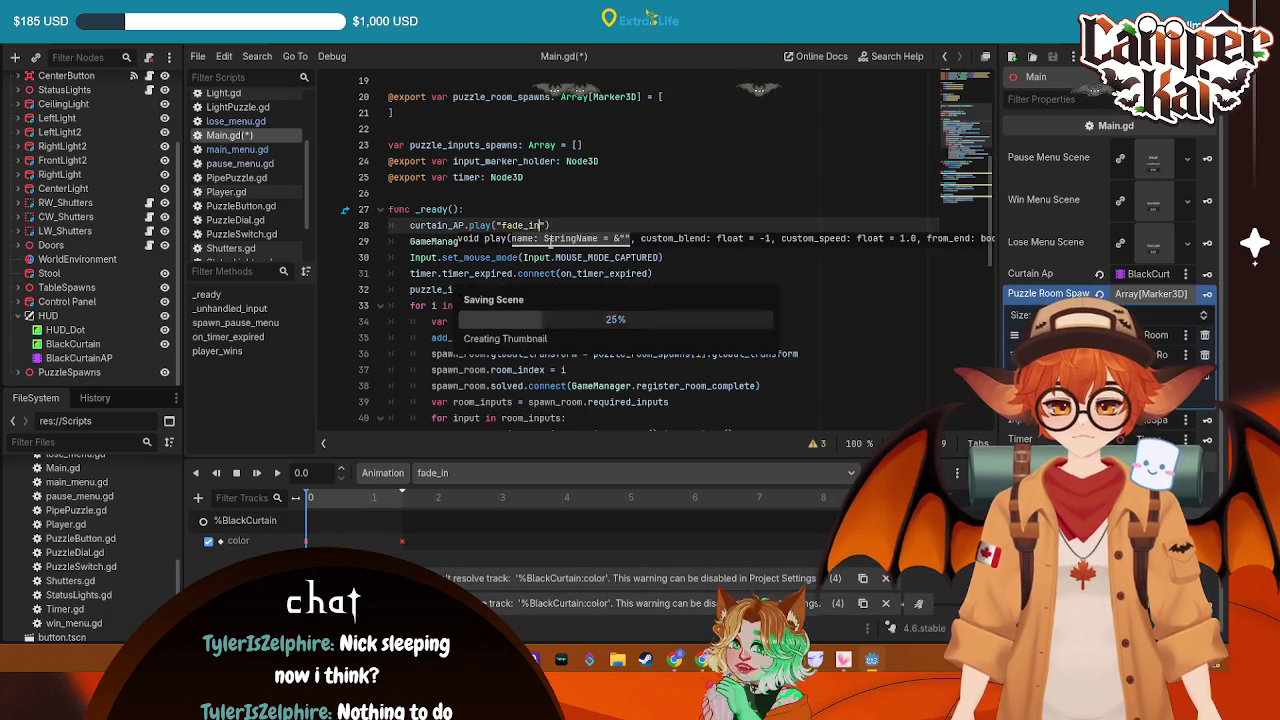
key(ctrl+s)
click(523, 177)
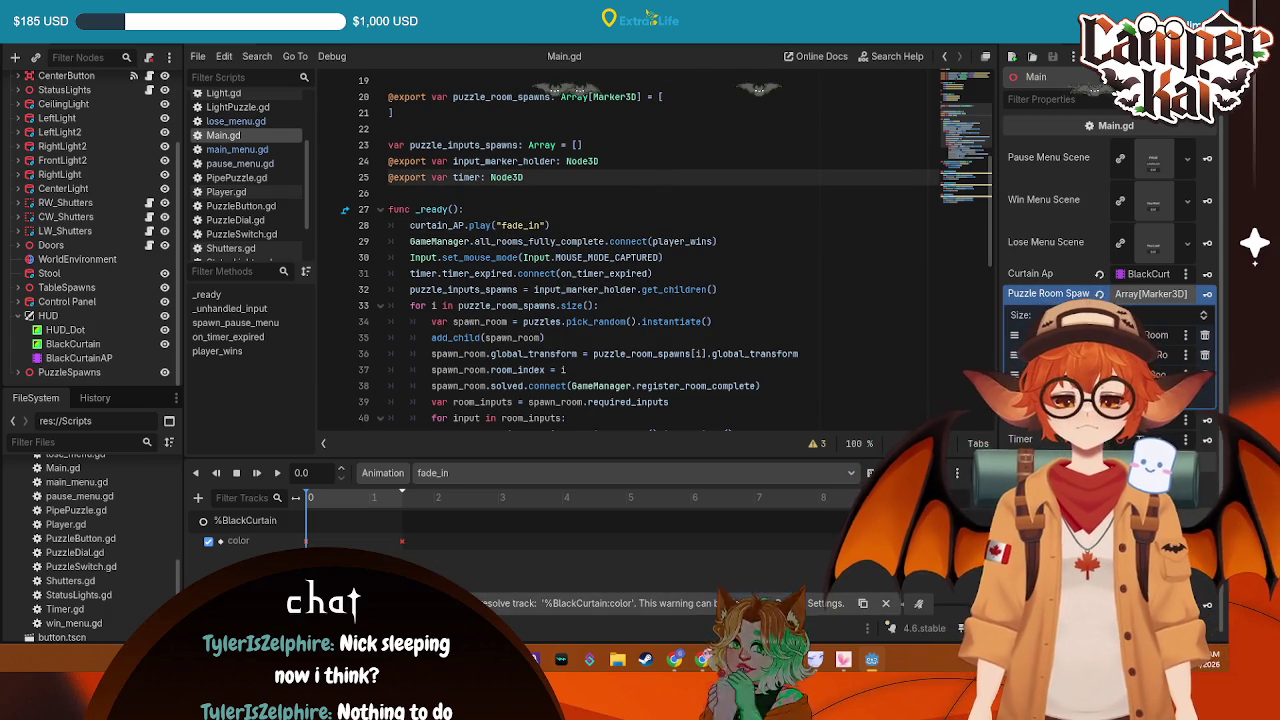
Copy the curtain_AP.play("fade_in") call from _ready onto a new line in on_timer_expired
scroll(703, 297, down, 10)
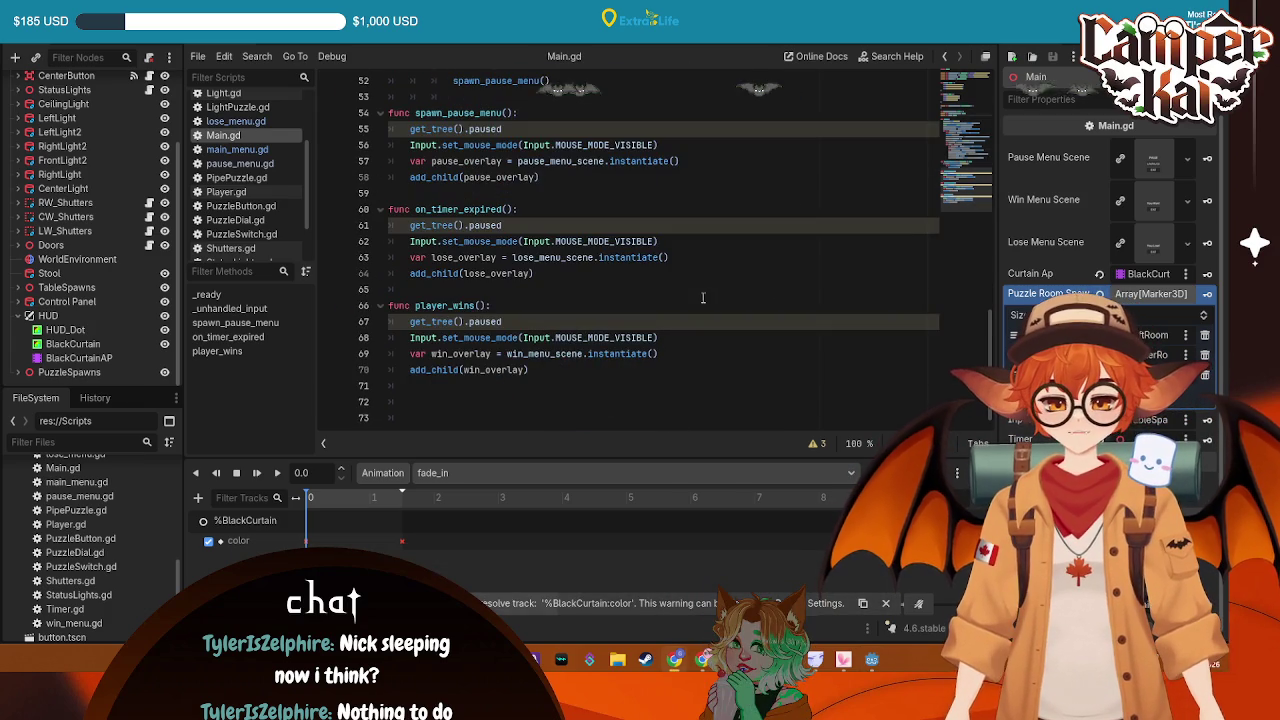
click(534, 210)
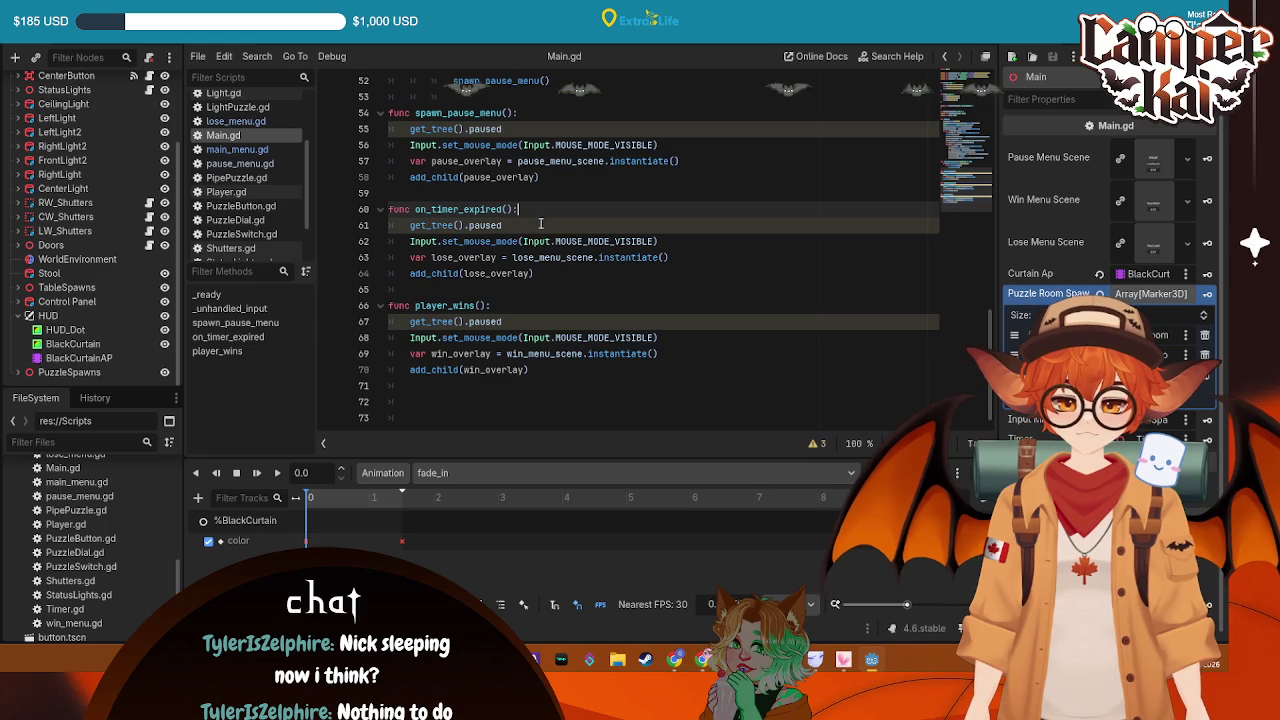
key(Return)
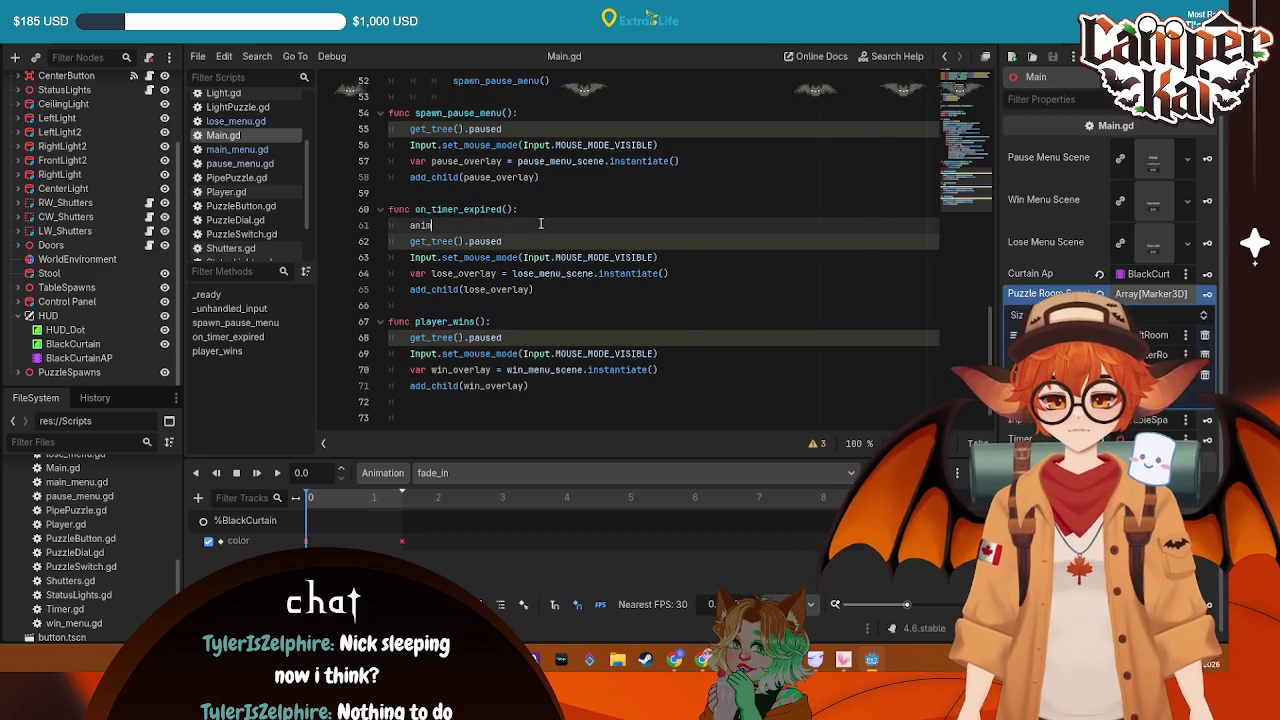
text(at)
key(BackSpace)
key(BackSpace)
key(BackSpace)
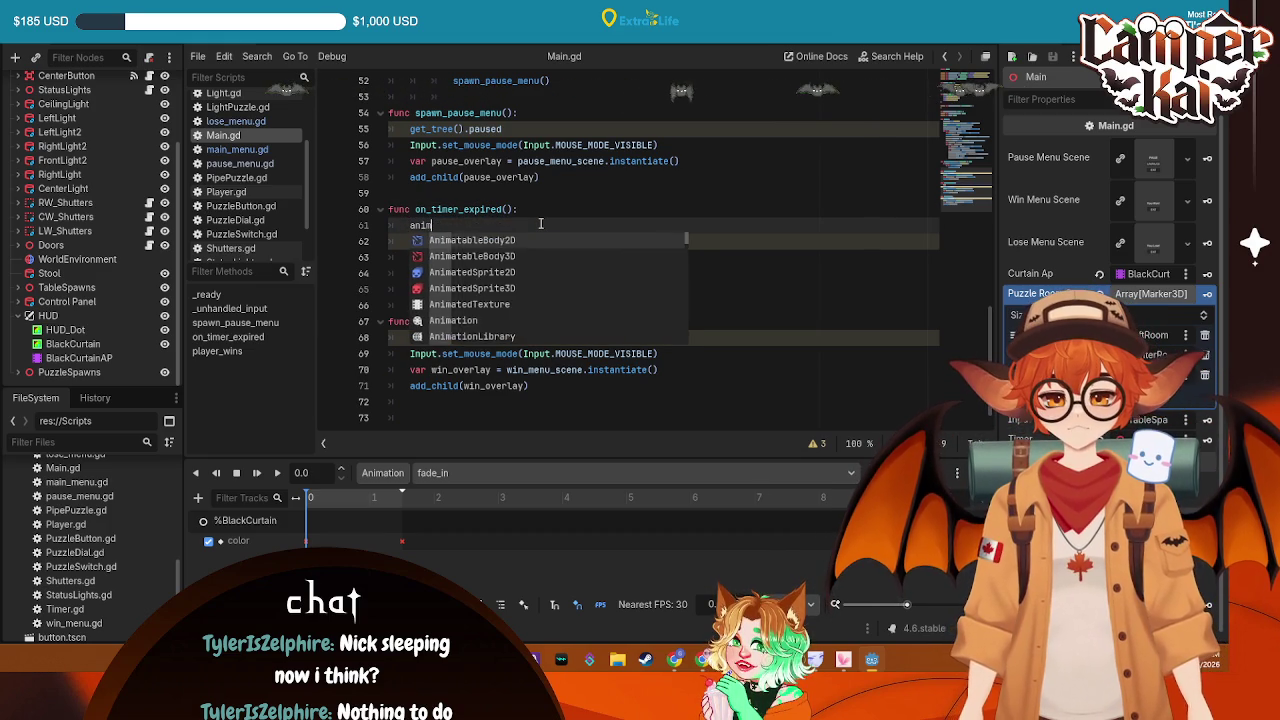
scroll(540, 224, up, 1)
scroll(540, 224, up, 10)
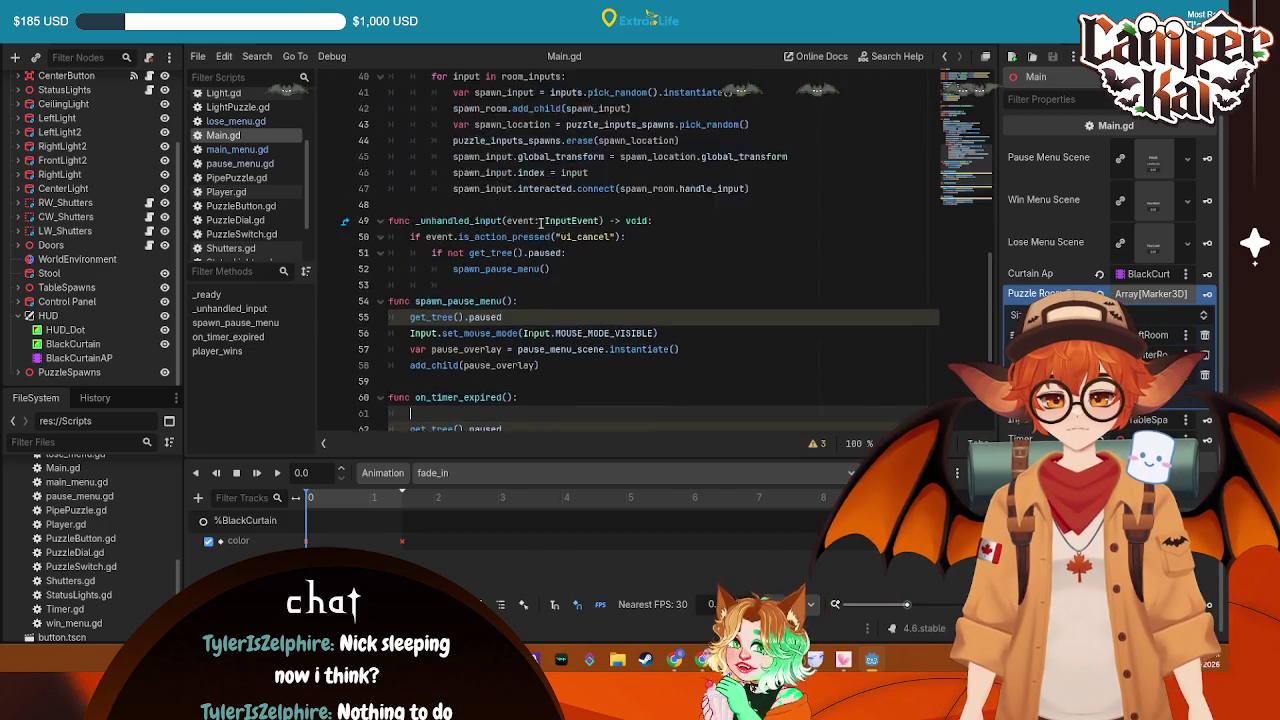
drag(551, 177, 411, 177)
key(ctrl+c)
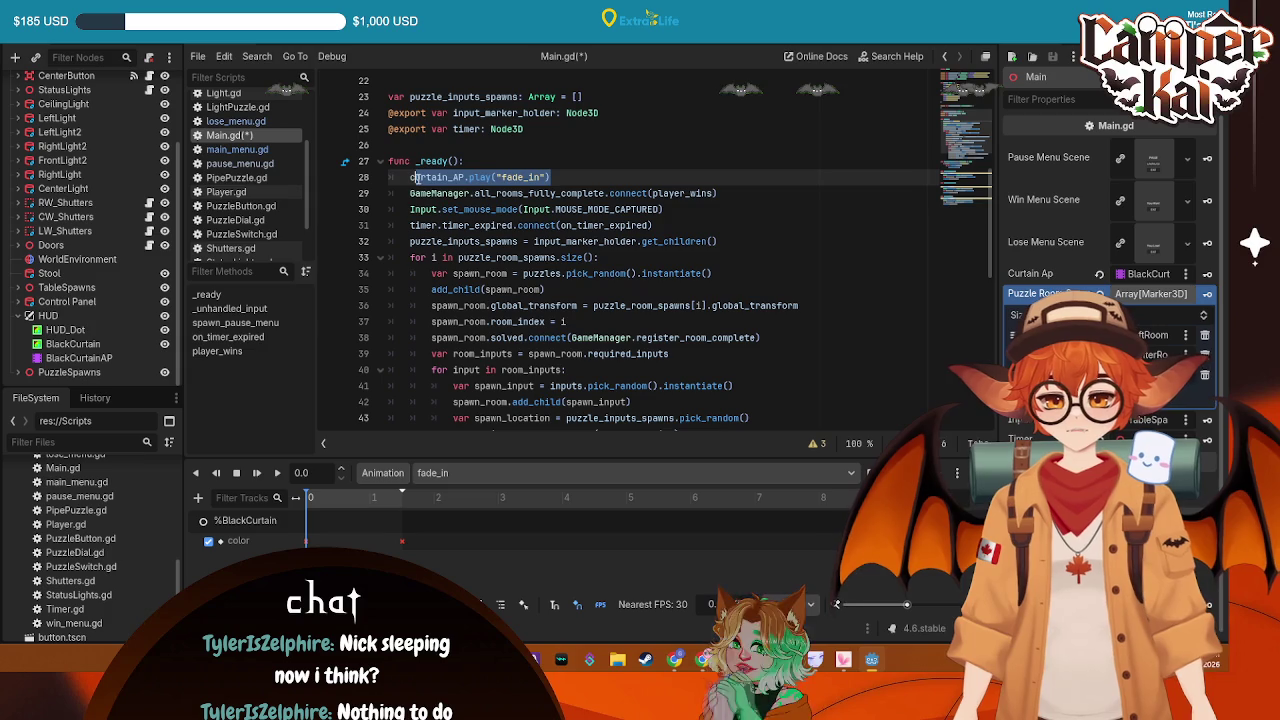
scroll(452, 185, down, 7)
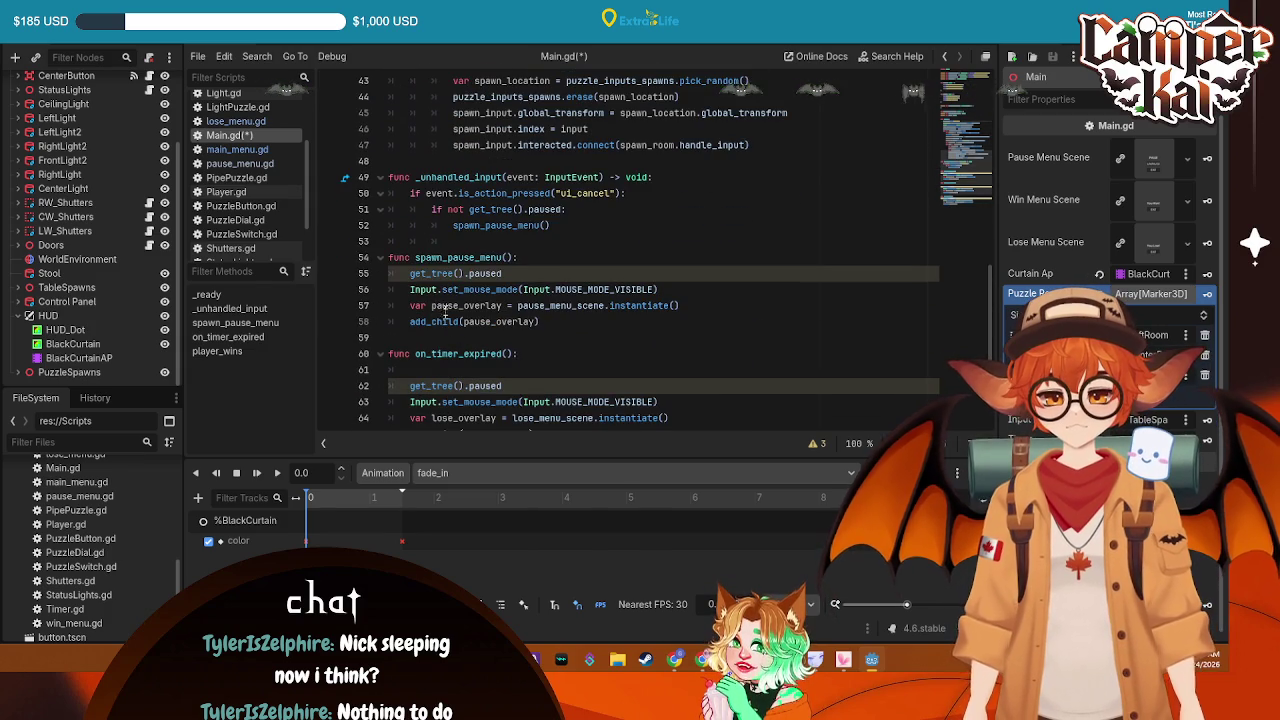
click(462, 369)
key(ctrl+v)
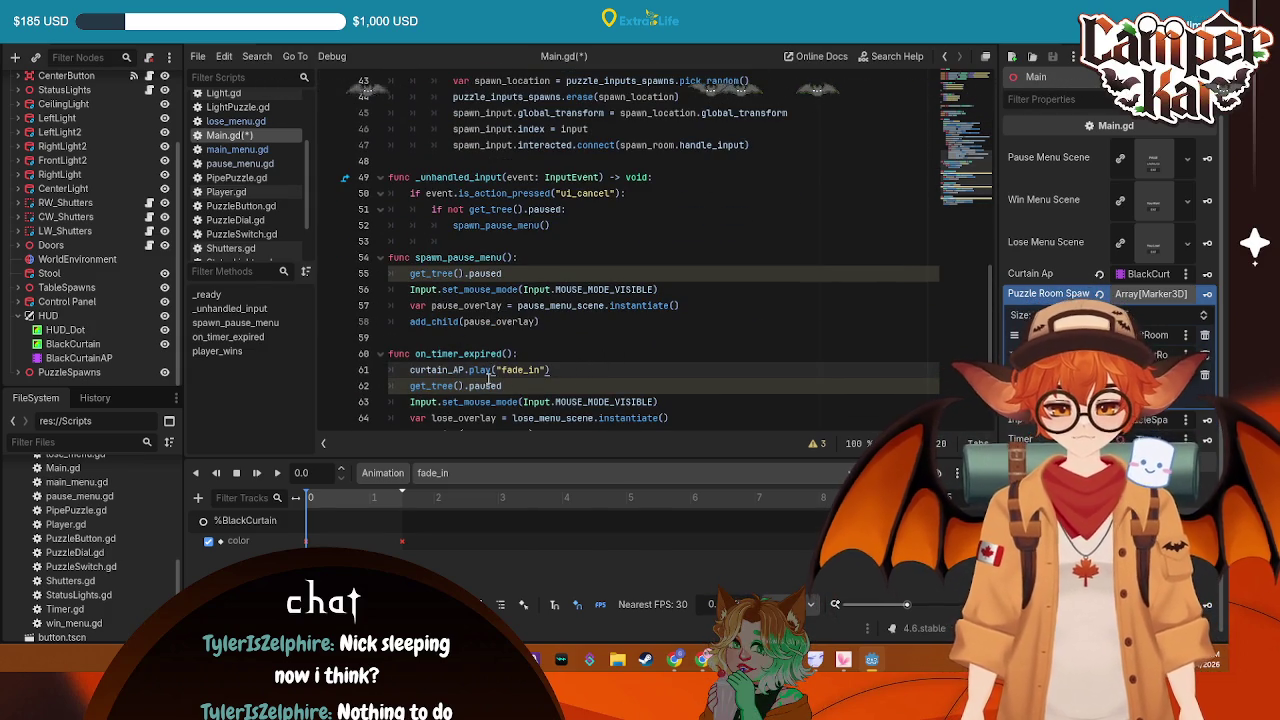
Change the pasted call to play_backwards, save Main.gd, and run the game with F5
text(_ba)
key(Return)
key(ctrl+s)
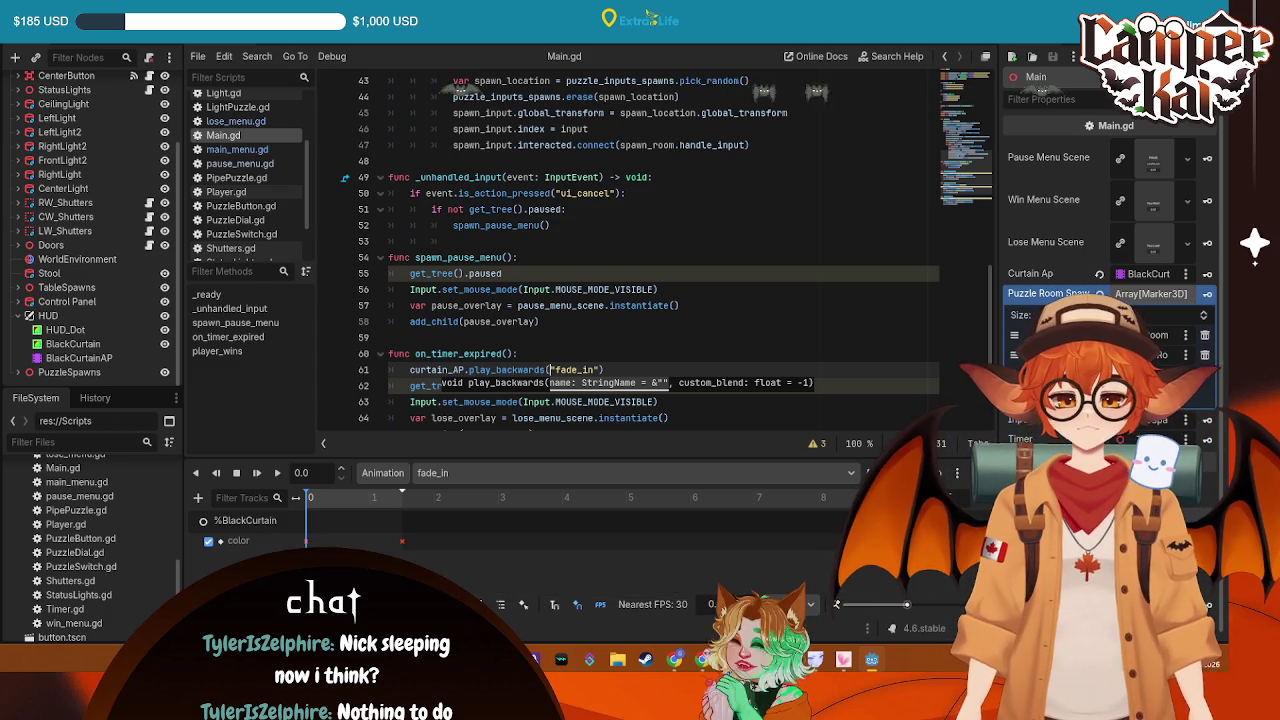
click(692, 209)
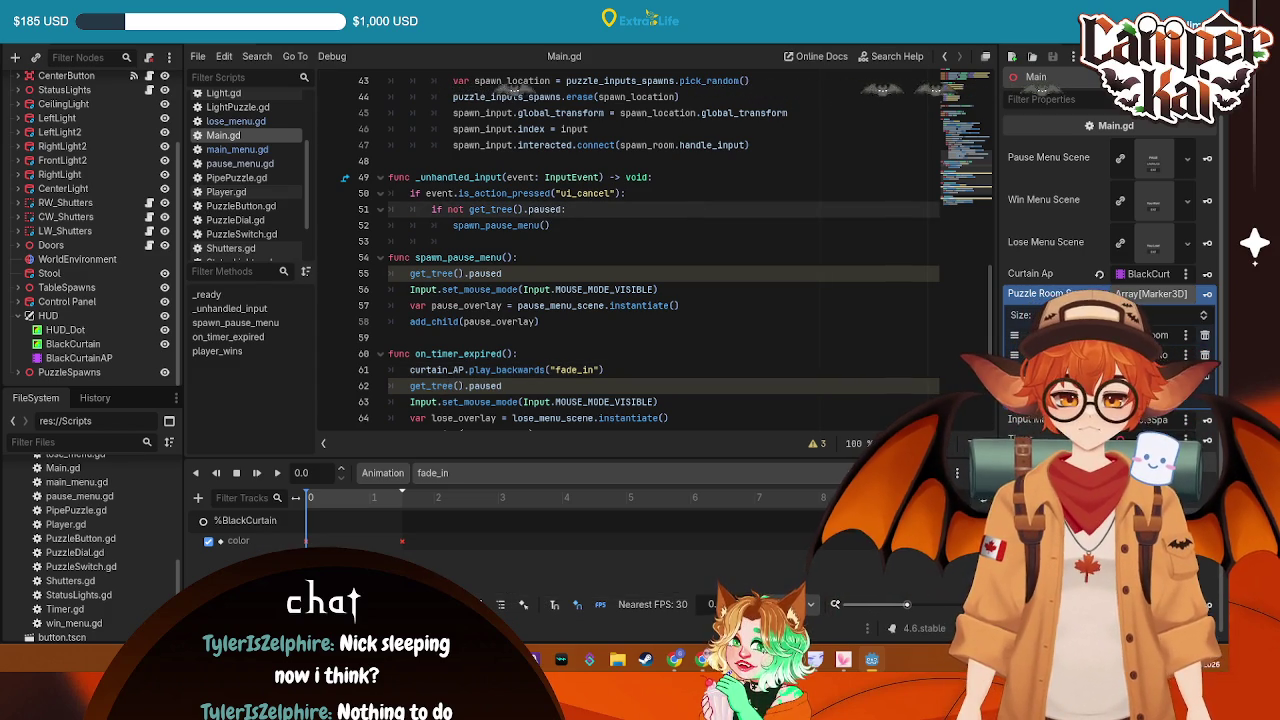
key(F5)
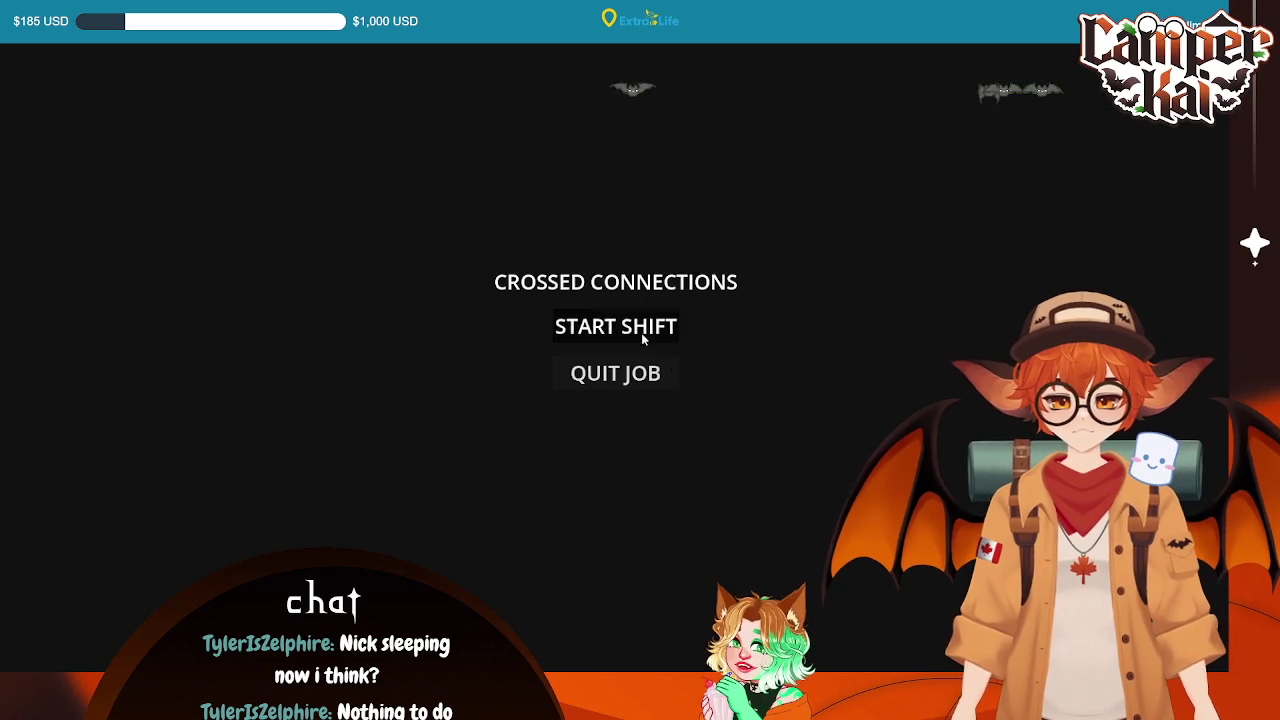
Start a shift in the running game, stop it, and inspect BlackCurtain's Color property
click(641, 332)
key(alt+F4)
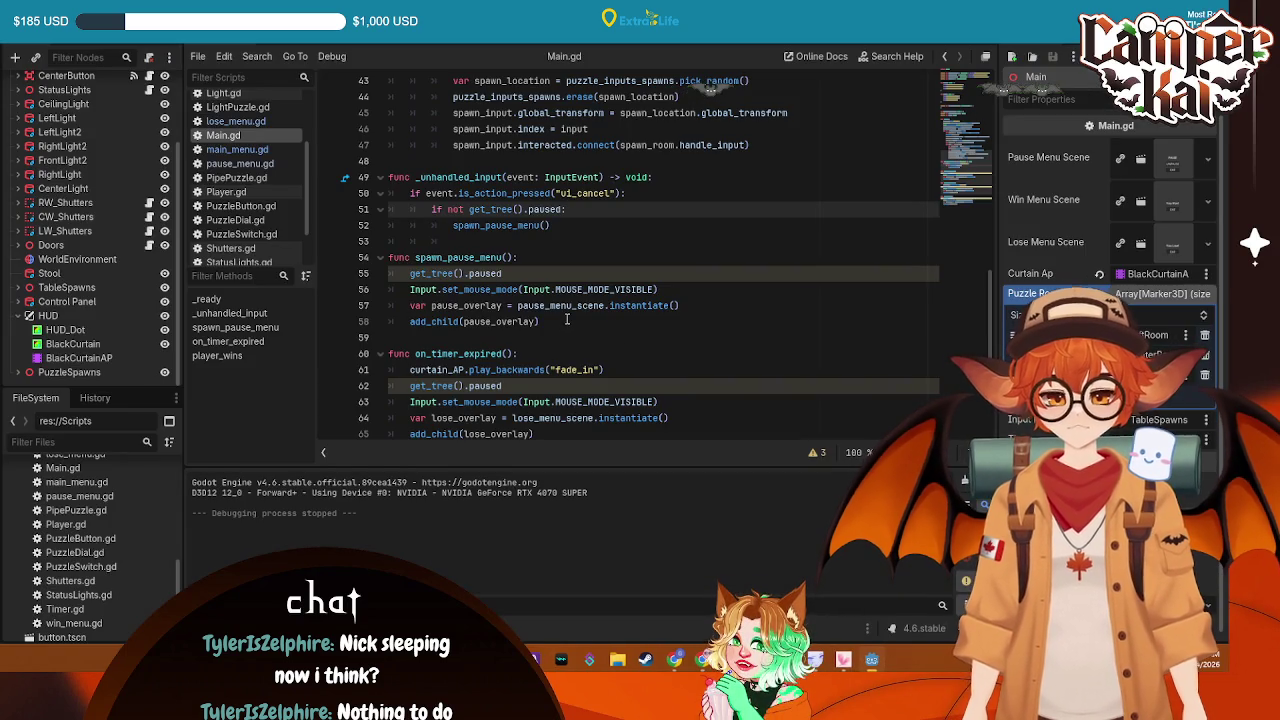
scroll(602, 237, up, 9)
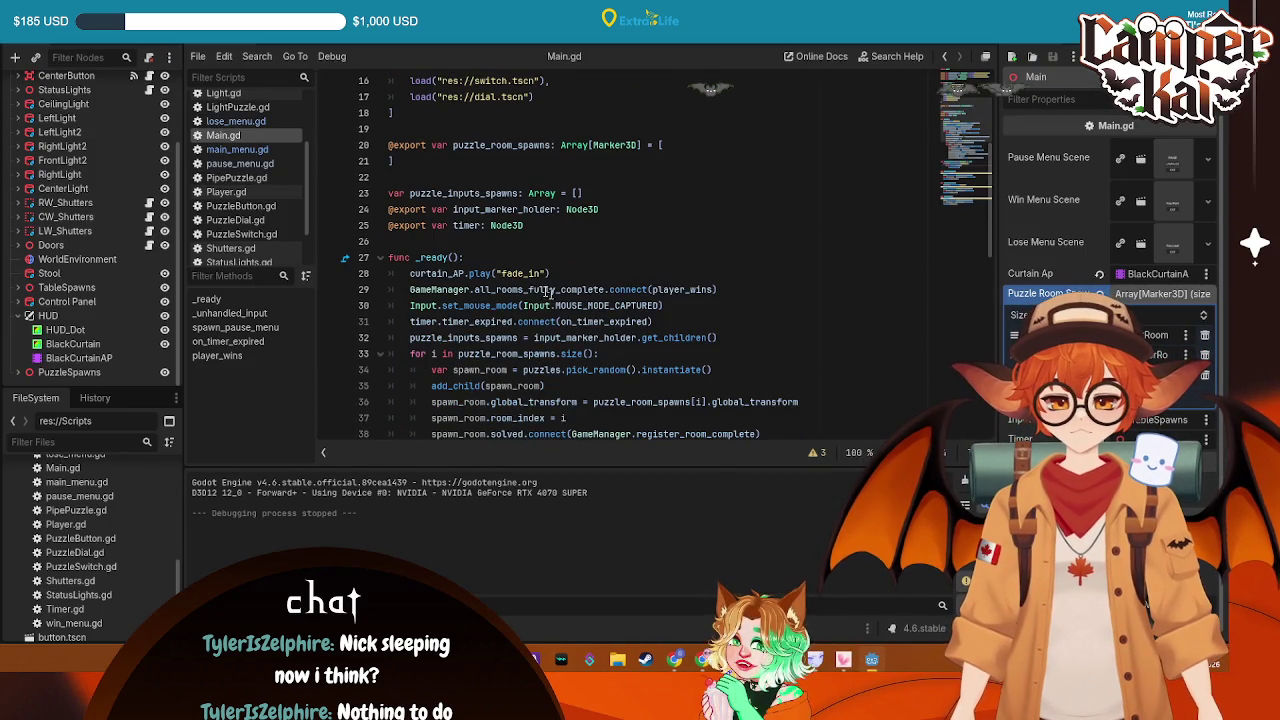
click(533, 272)
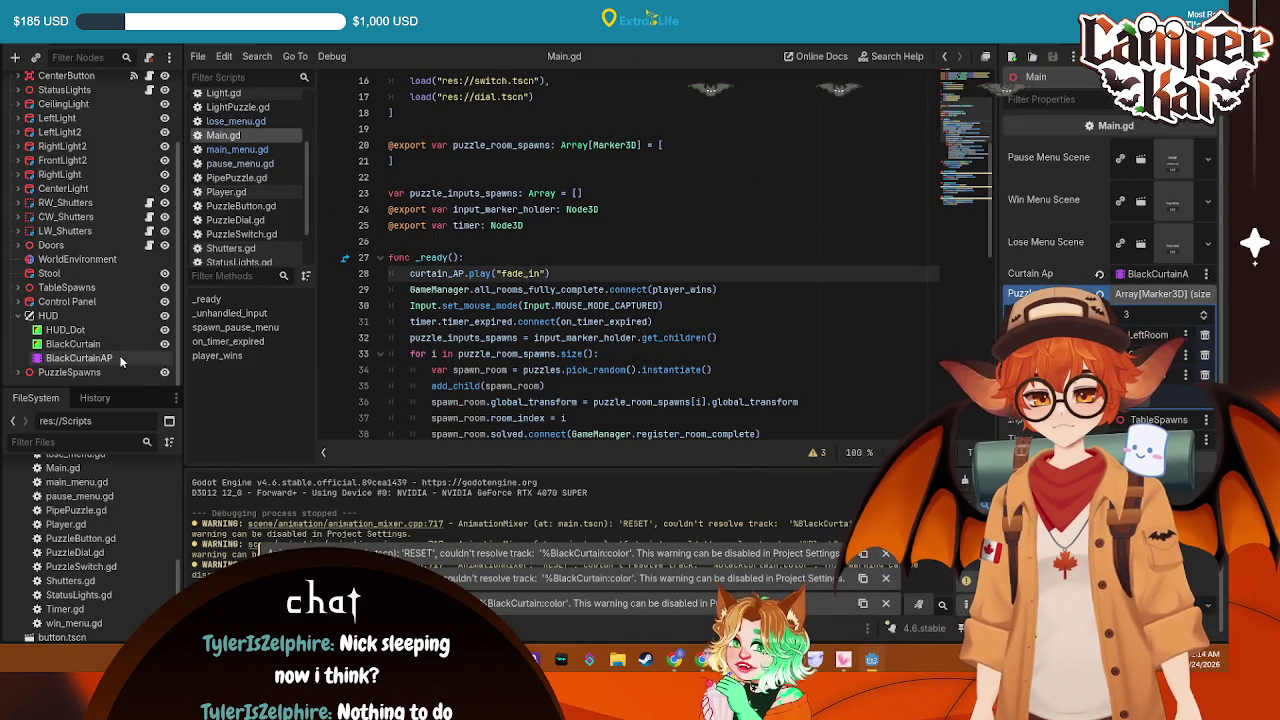
click(118, 345)
click(1168, 147)
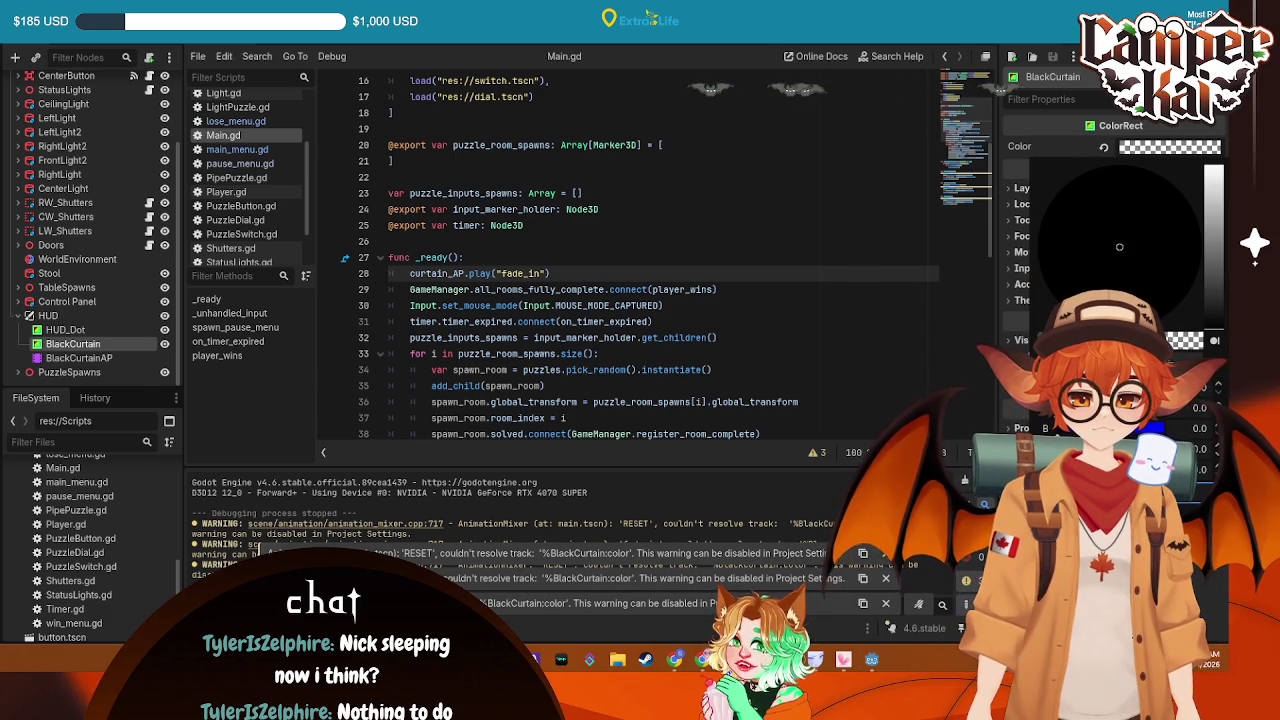
Make BlackCurtain's colour solid black and test-run the game briefly
click(824, 207)
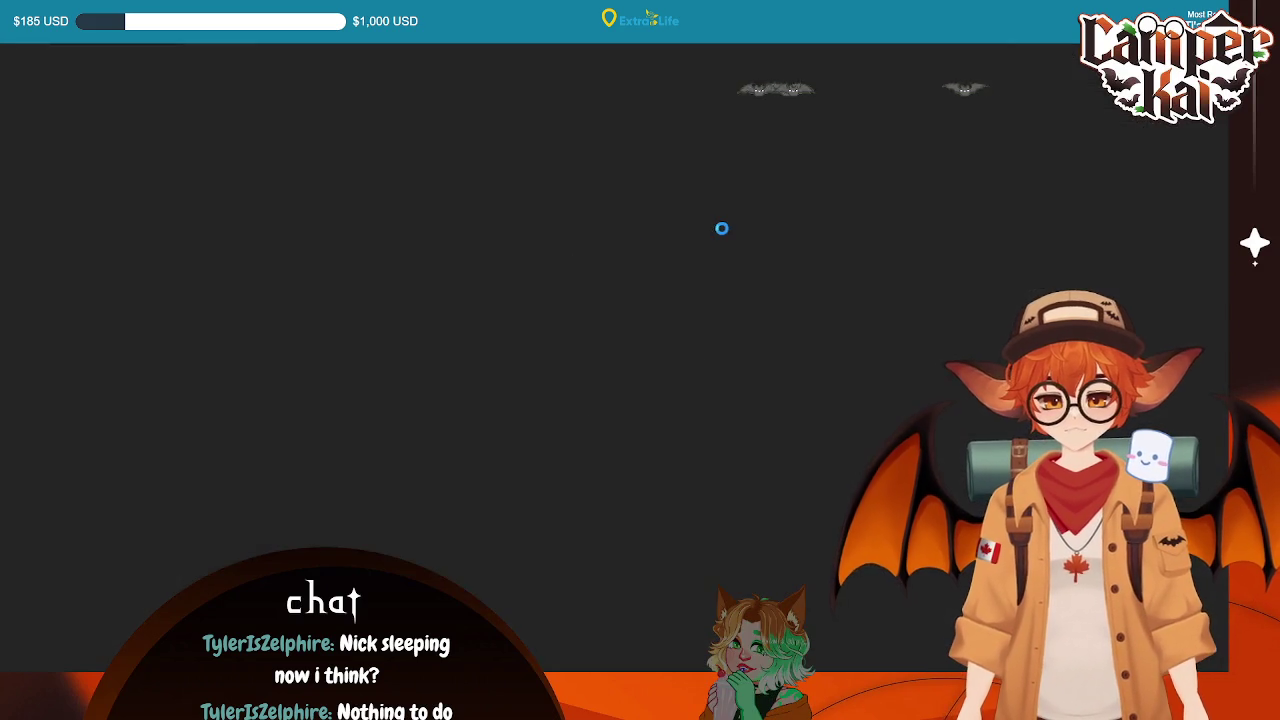
key(Return)
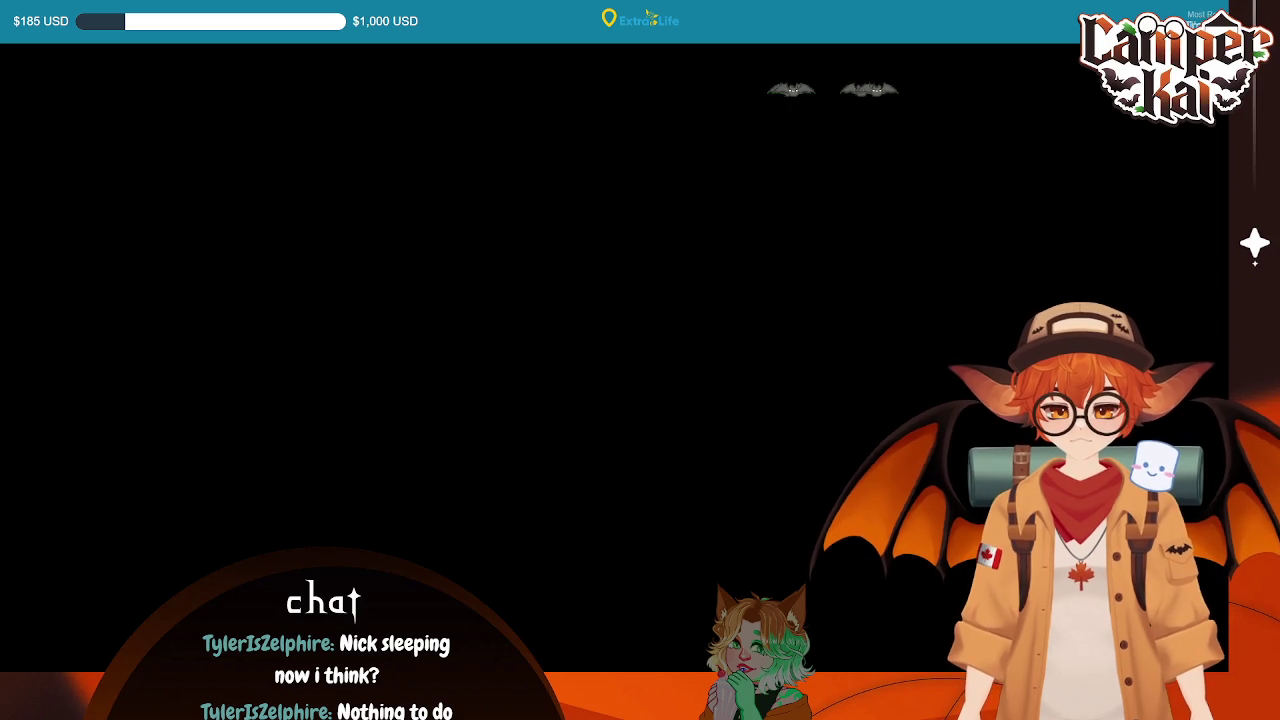
key(F8)
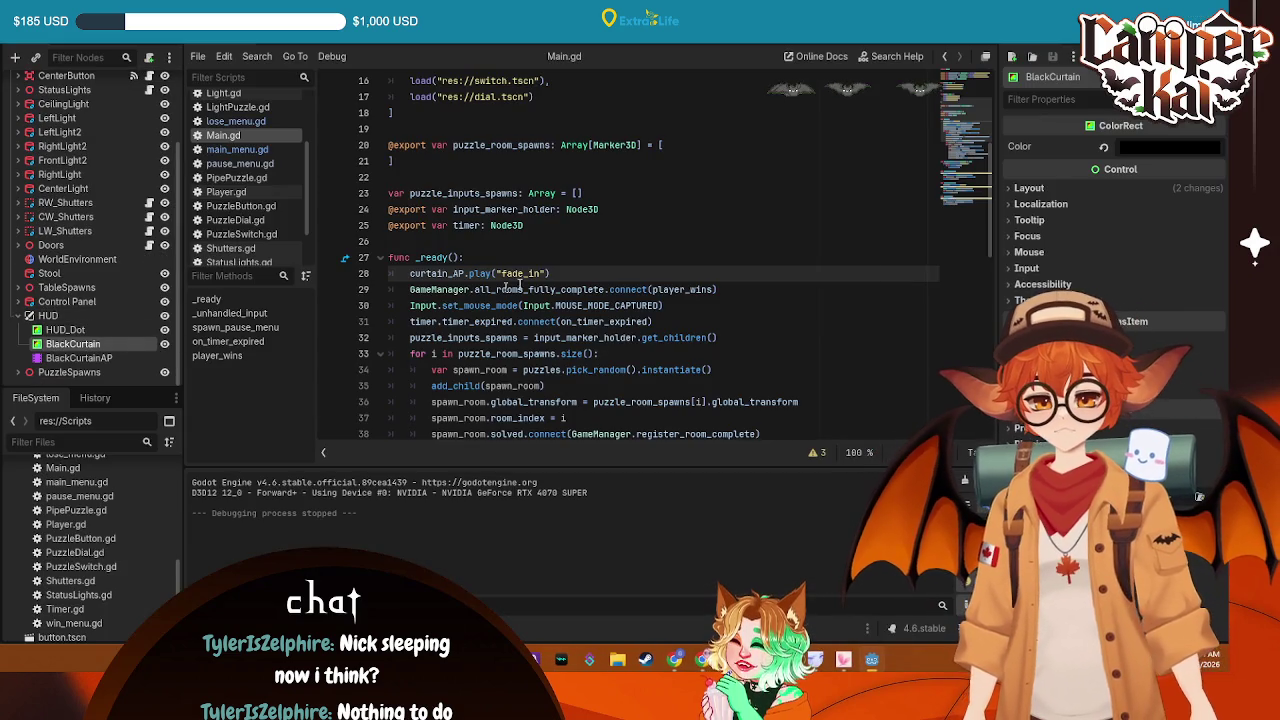
Rename the exported curtain_AP variable on line 6 of Main.gd to blackout_AP and save
scroll(479, 276, up, 5)
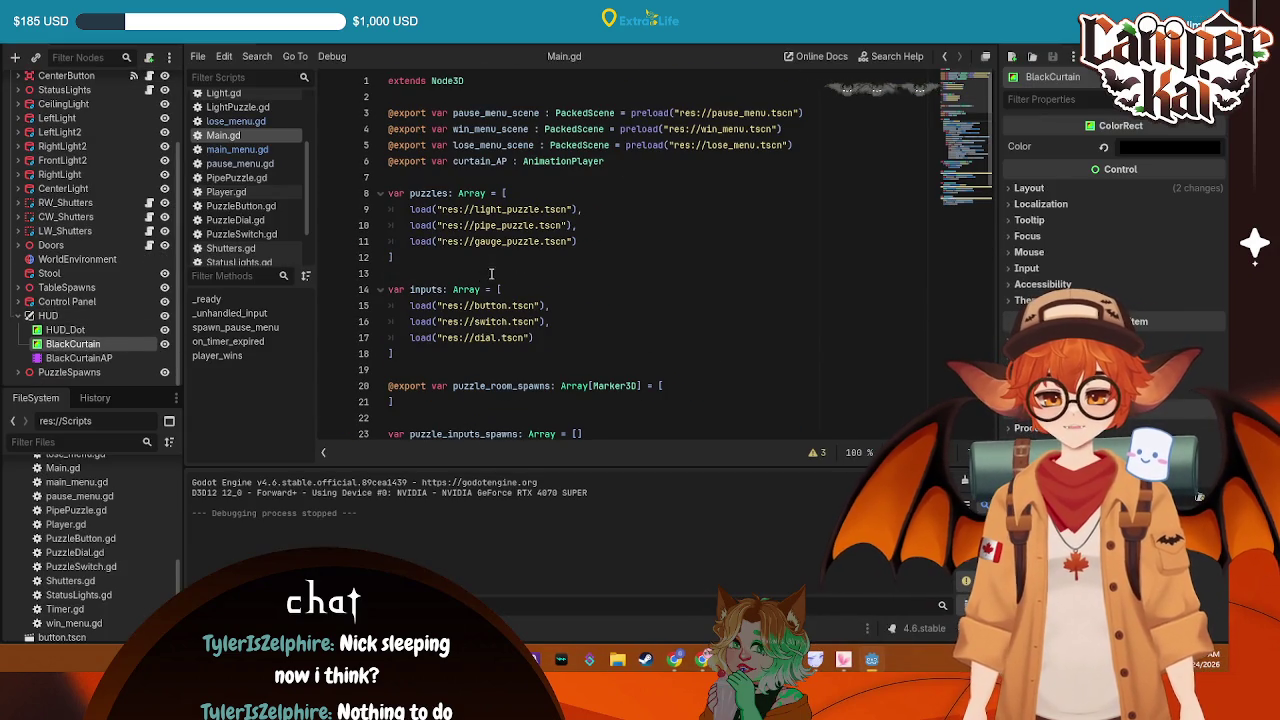
scroll(90, 200, up, 3)
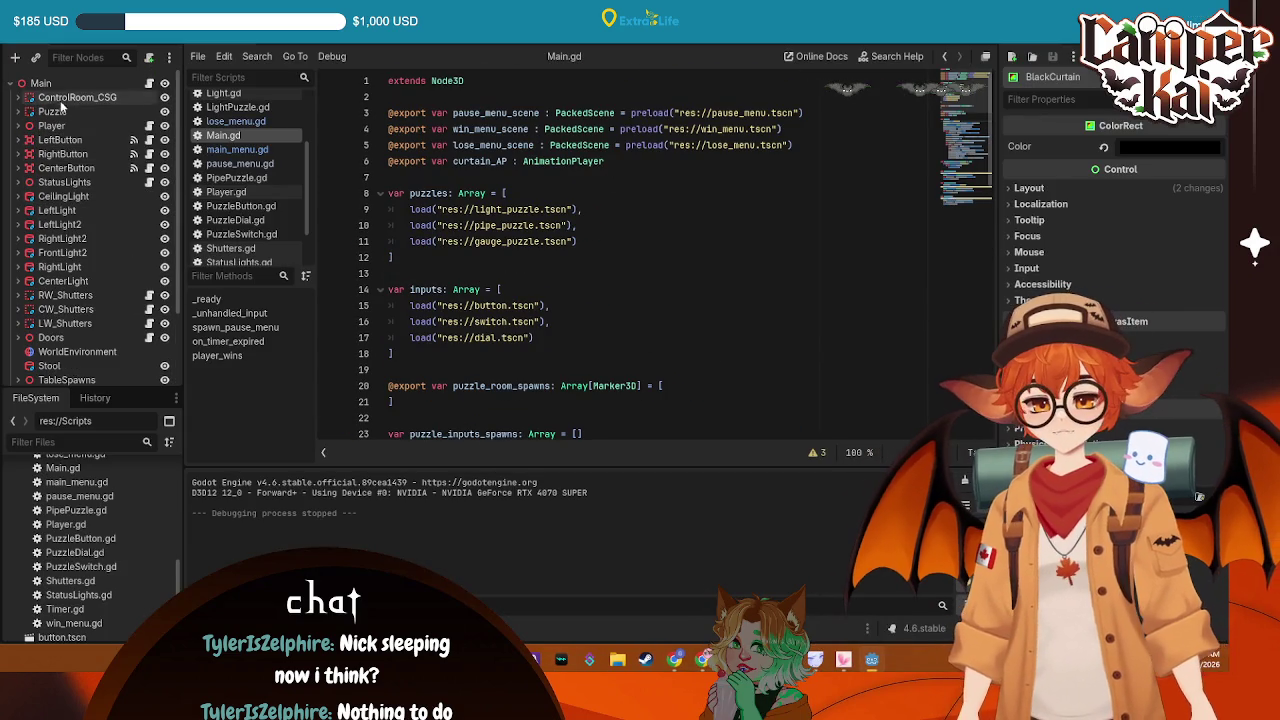
click(40, 83)
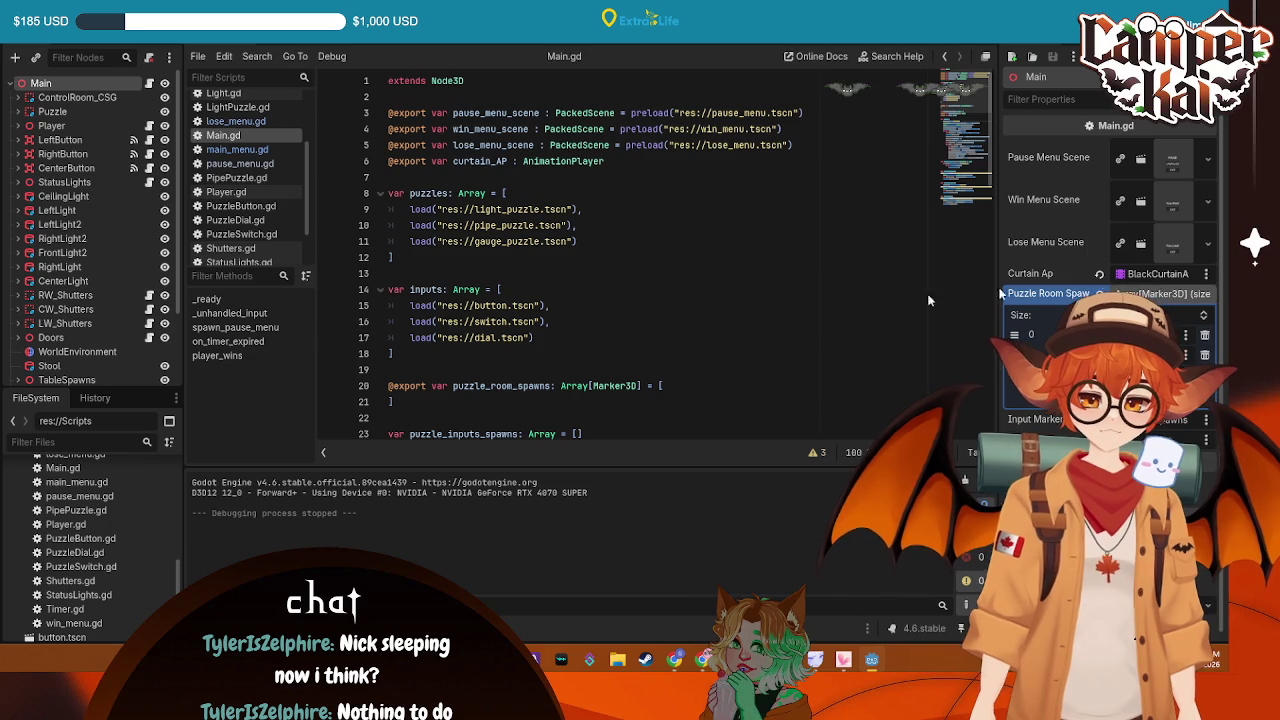
scroll(600, 220, down, 3)
scroll(560, 200, up, 3)
scroll(520, 170, down, 1)
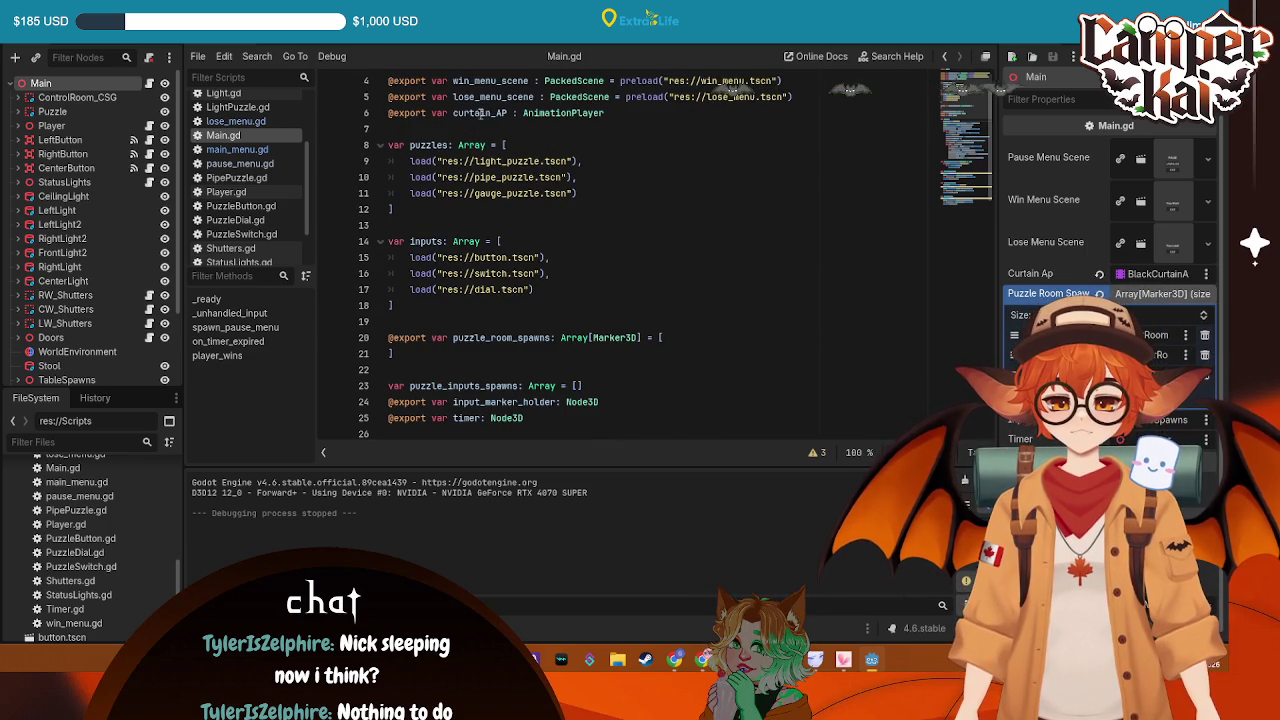
drag(492, 113, 453, 113)
text(blacko)
scroll(600, 250, down, 6)
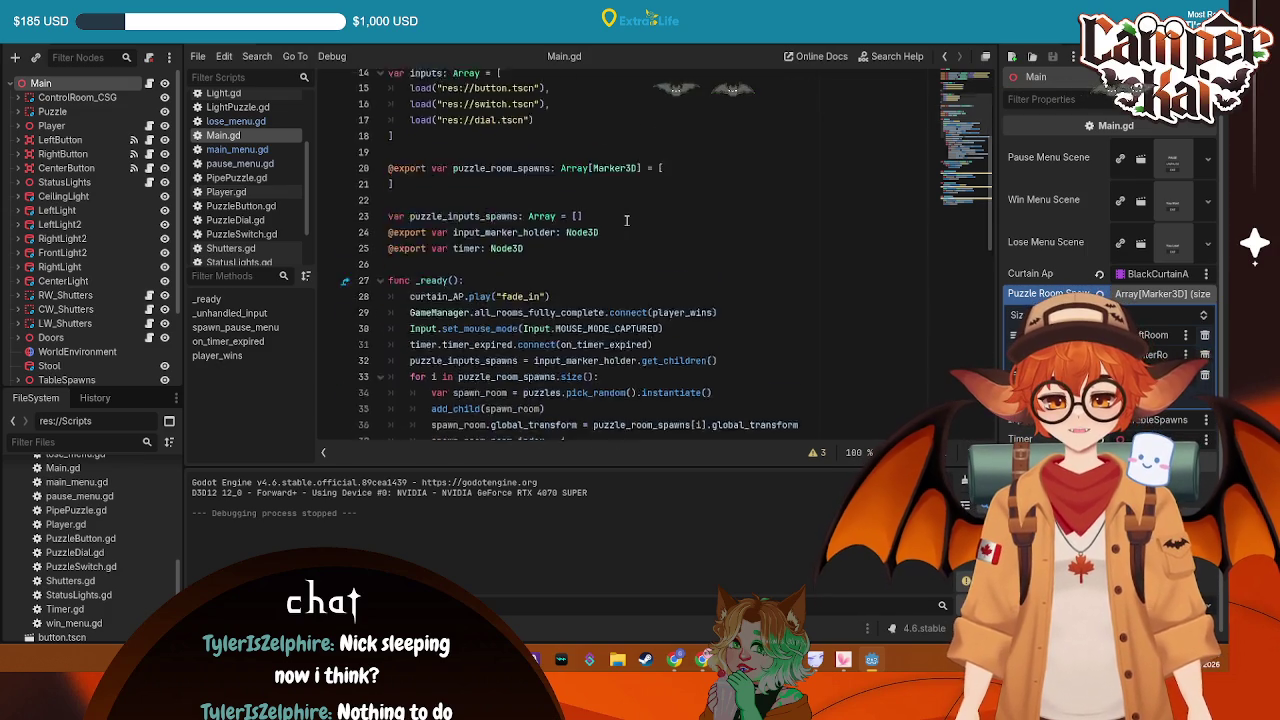
click(752, 147)
key(ctrl+s)
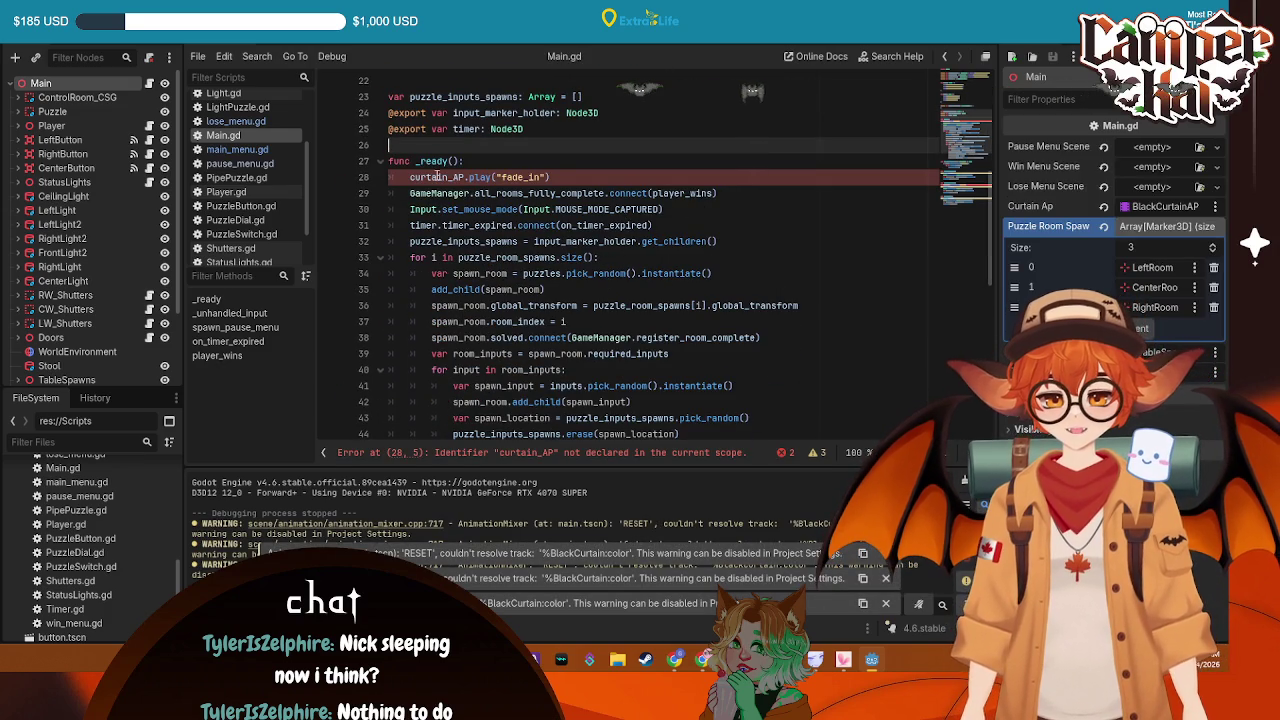
Change the curtain_AP references on lines 28 and 61 to blackout_AP, then test a shift
drag(448, 177, 410, 177)
text(black)
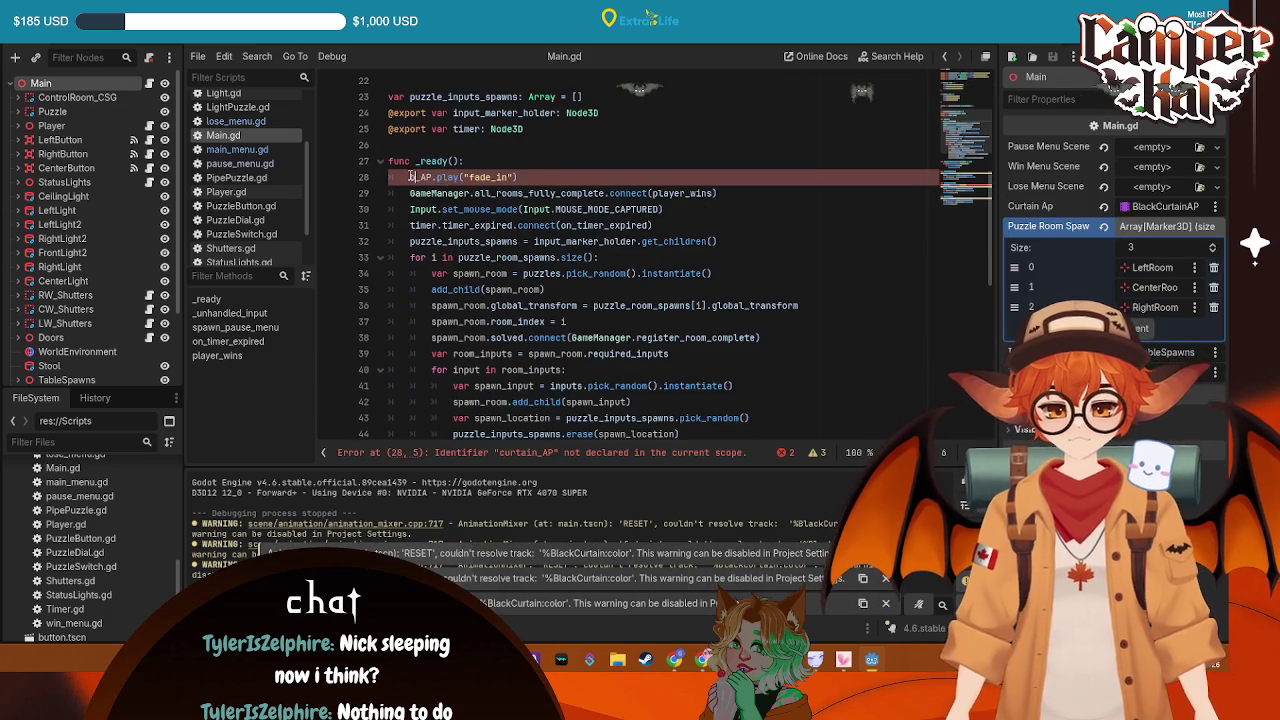
text(out)
key(ctrl+s)
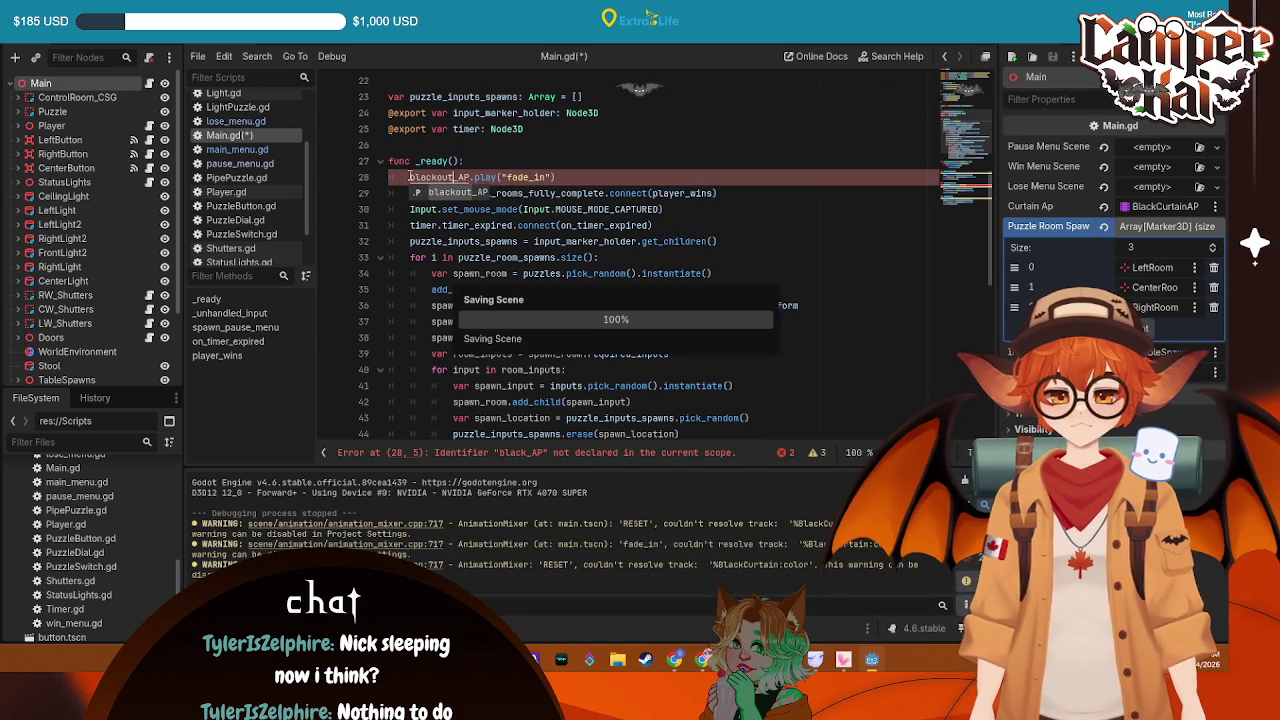
mouse_move(556, 177)
mouse_down()
mouse_move(410, 177)
mouse_move(410, 209)
mouse_up()
scroll(440, 209, down, 10)
text(blackwards("fade_in)
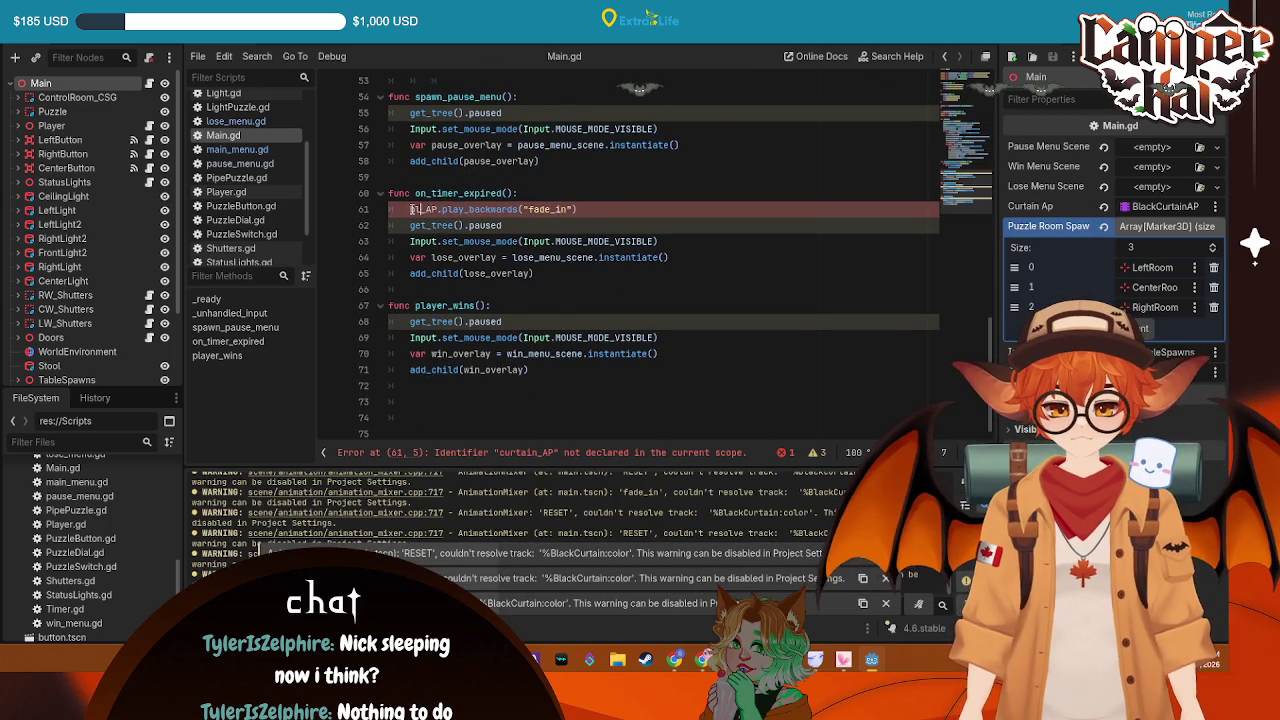
text(out)
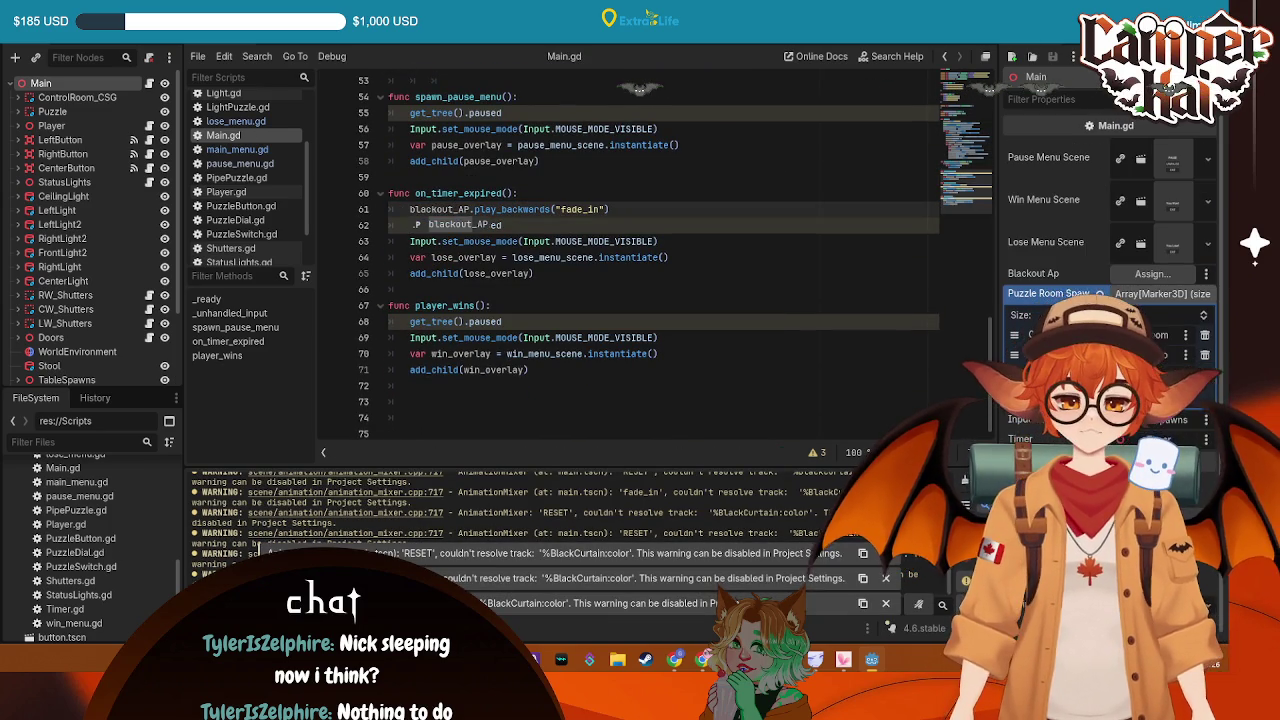
key(F5)
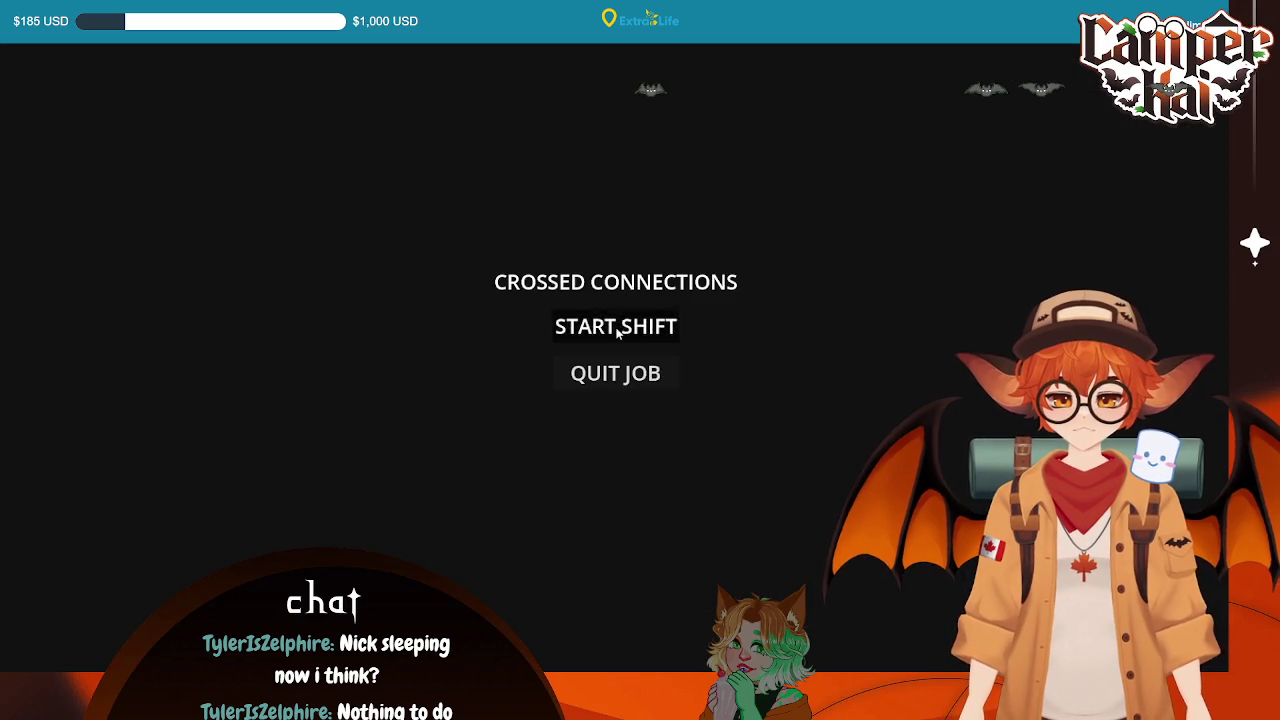
click(605, 325)
Assign the BlackCurtainAP animation player to the Main node's Blackout AP export
scroll(625, 270, up, 2)
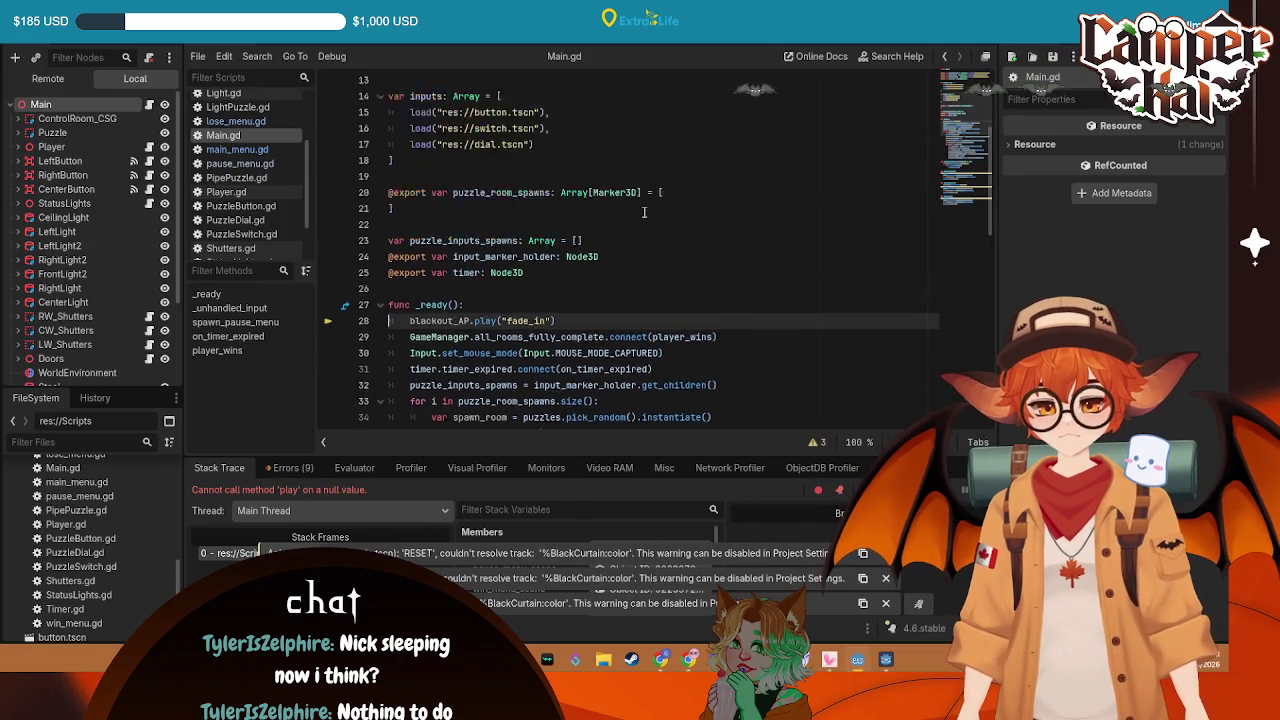
scroll(631, 219, down, 1)
scroll(70, 250, down, 3)
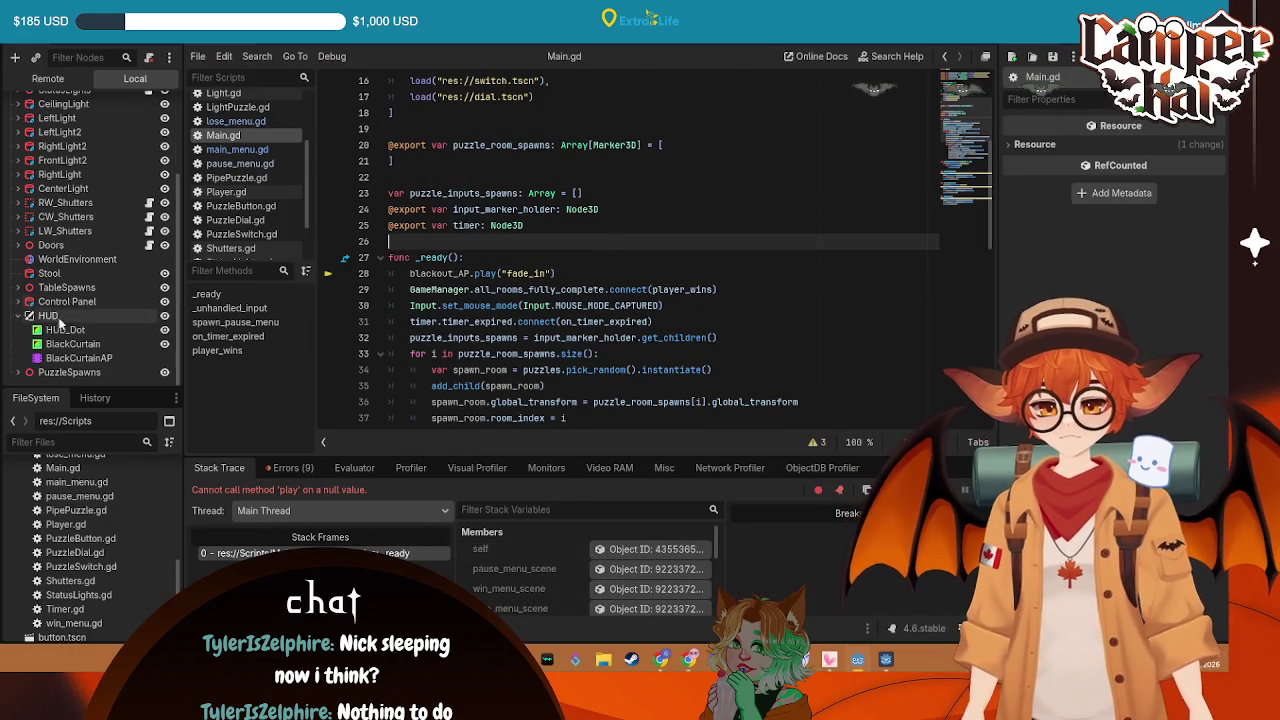
click(17, 315)
click(65, 357)
scroll(604, 153, up, 5)
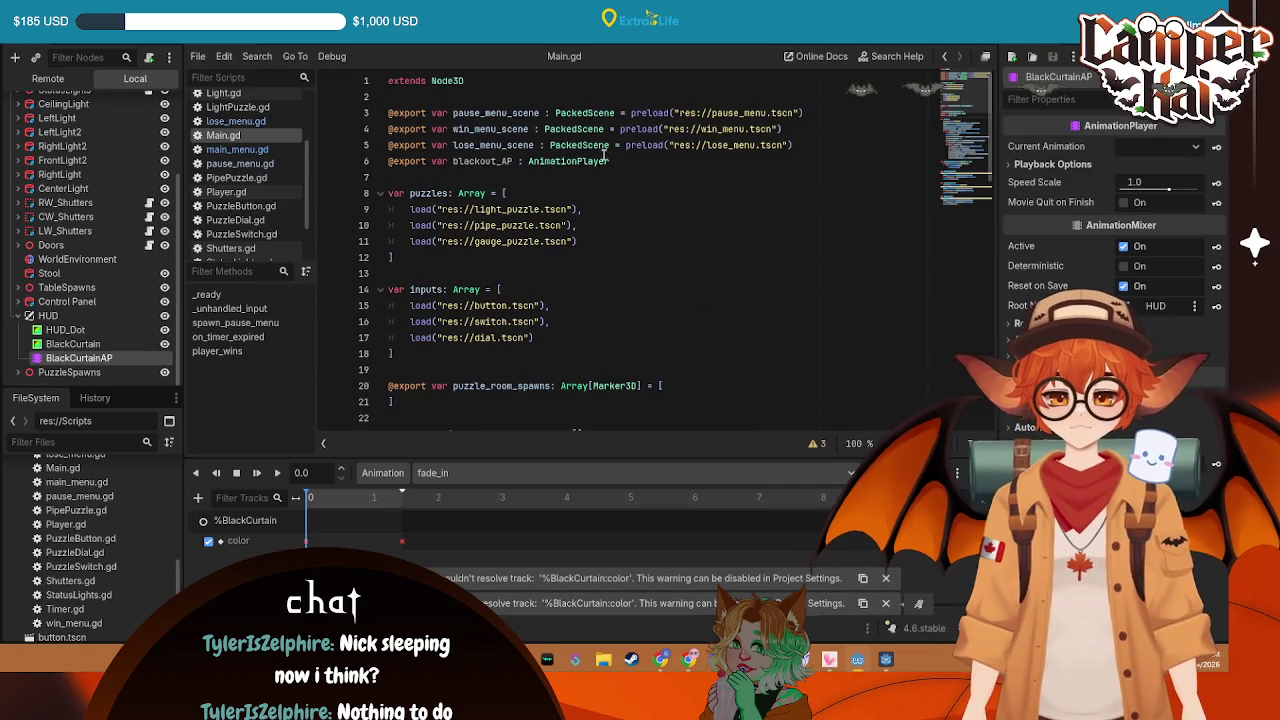
scroll(70, 250, up, 3)
click(55, 105)
scroll(67, 330, down, 3)
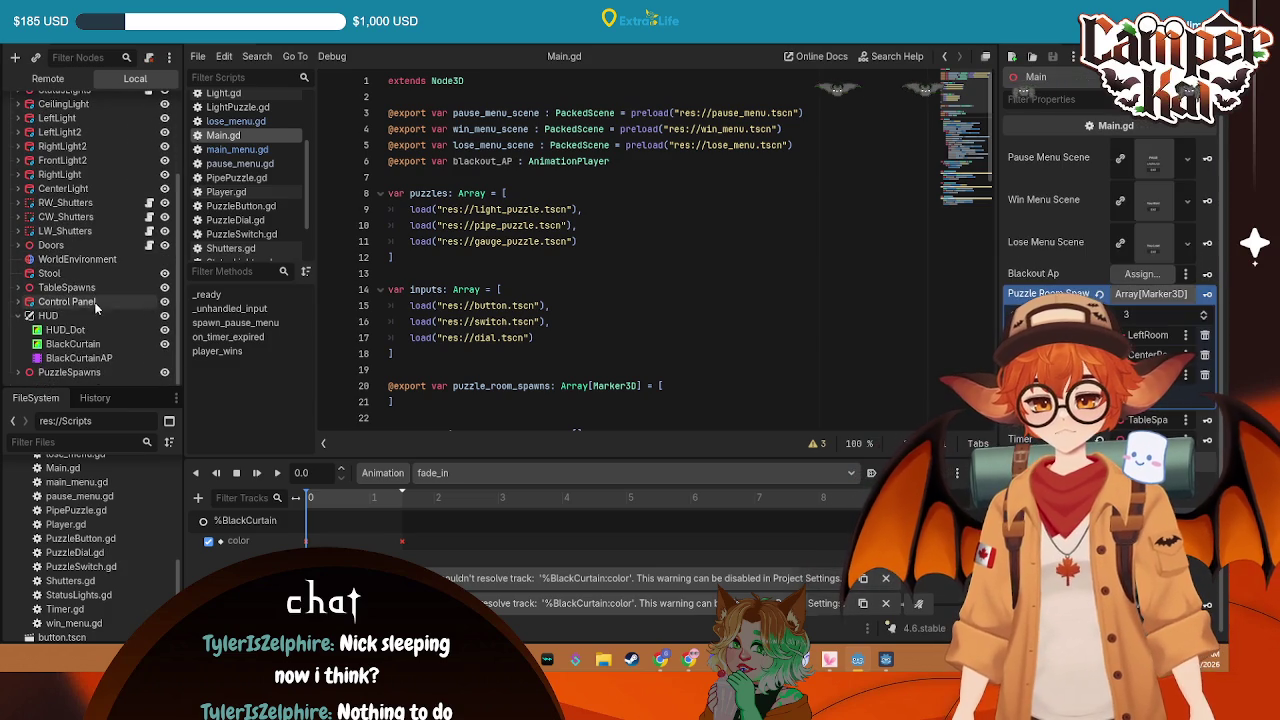
mouse_move(85, 360)
mouse_down()
mouse_move(1201, 292)
mouse_move(1145, 274)
mouse_up()
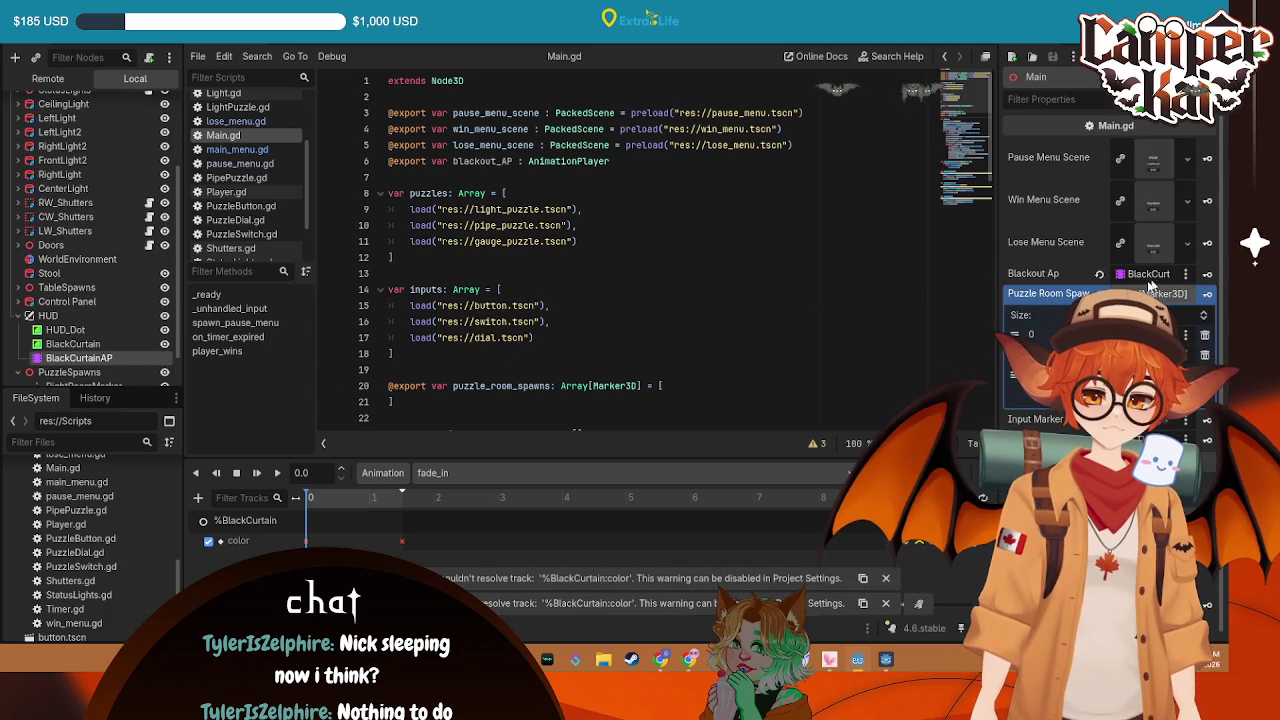
Run the game, start a shift, and close it after it shows only black
key(F5)
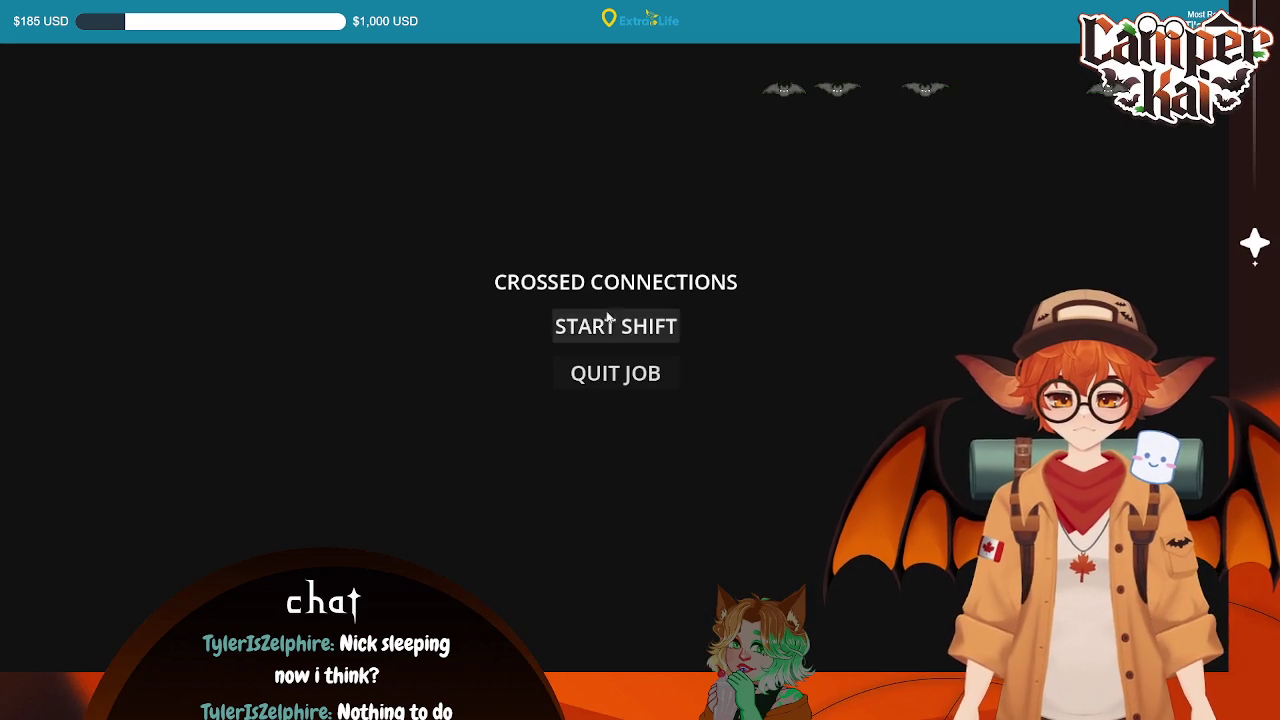
click(580, 326)
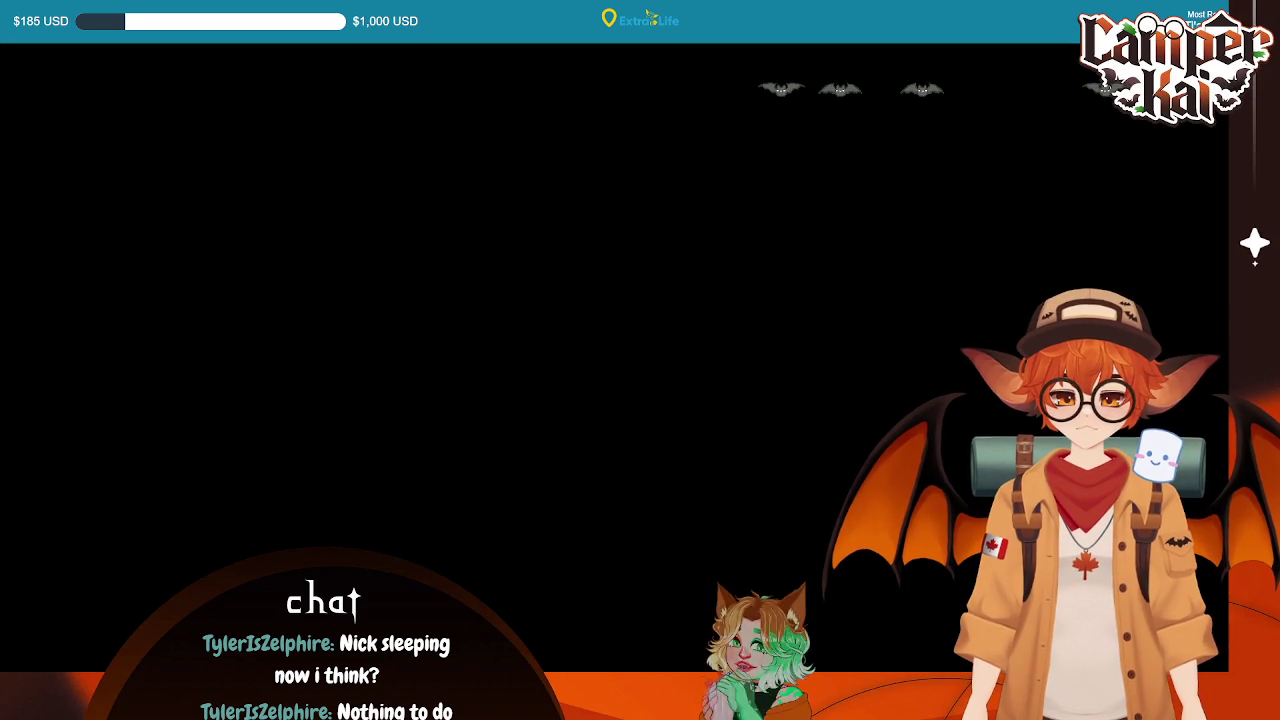
key(alt+F4)
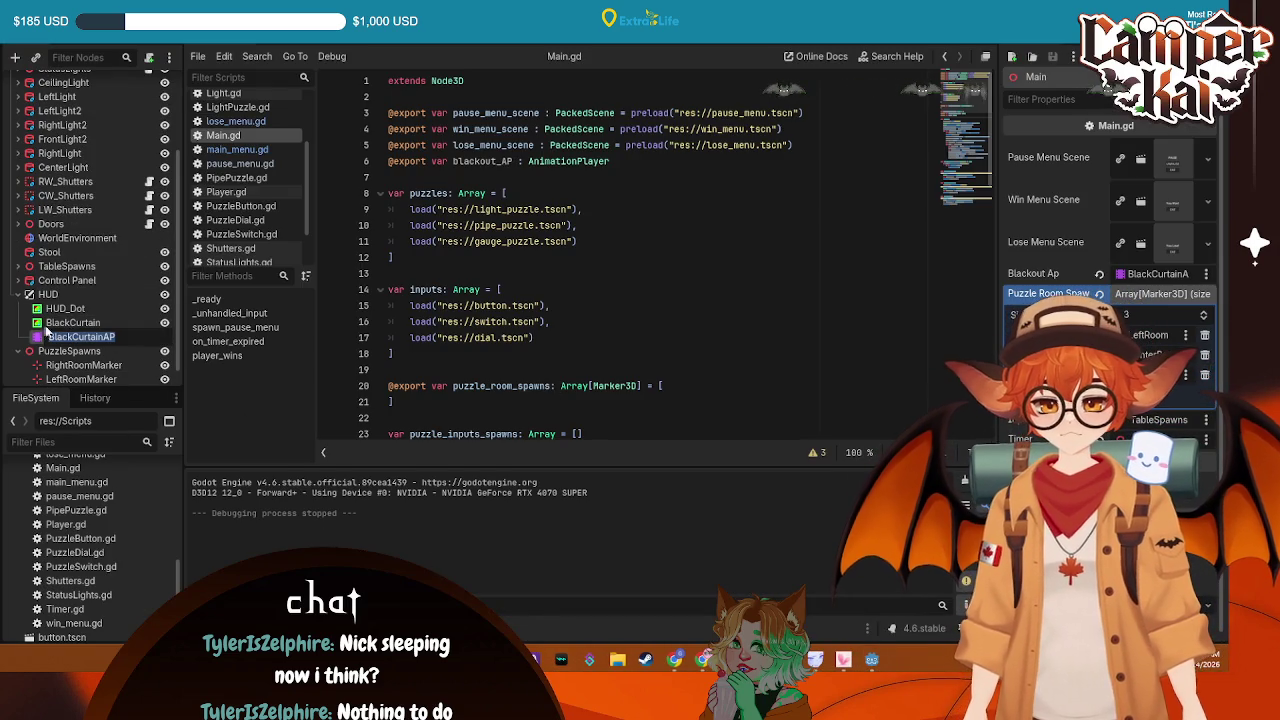
Preview BlackCurtainAP's fade_in animation and delete its broken %BlackCurtain color track
key(Return)
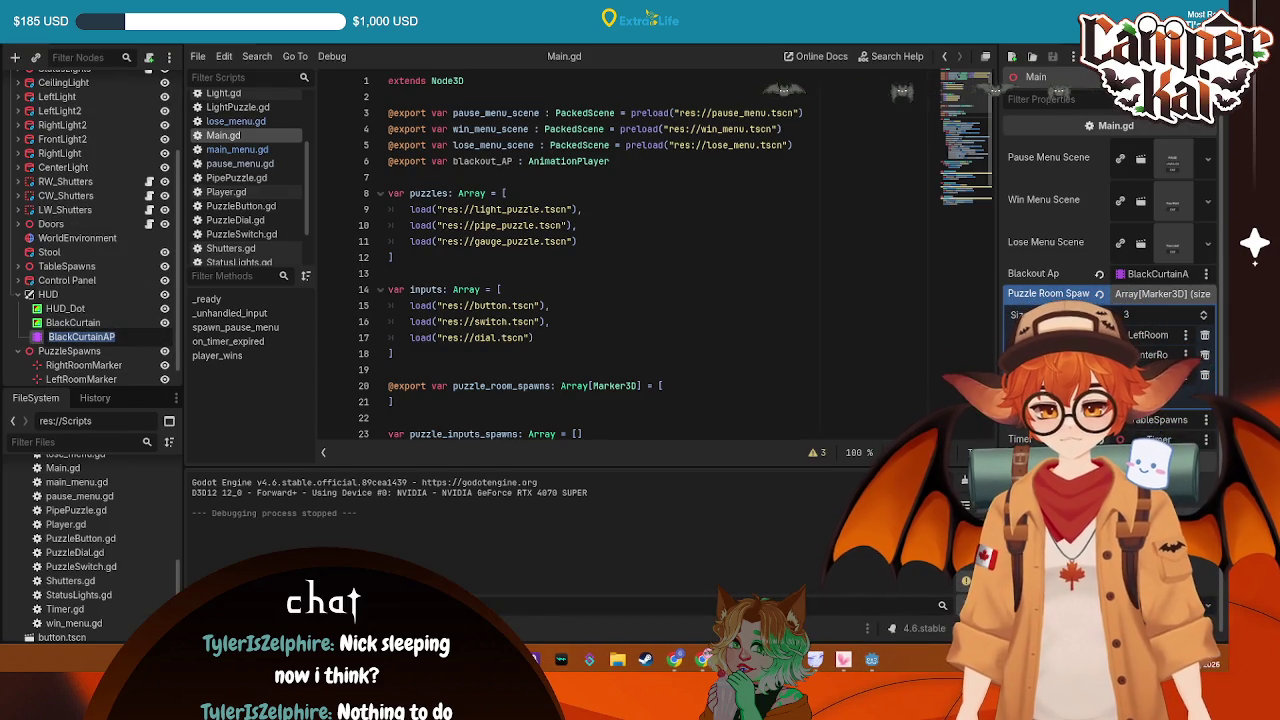
key(Return)
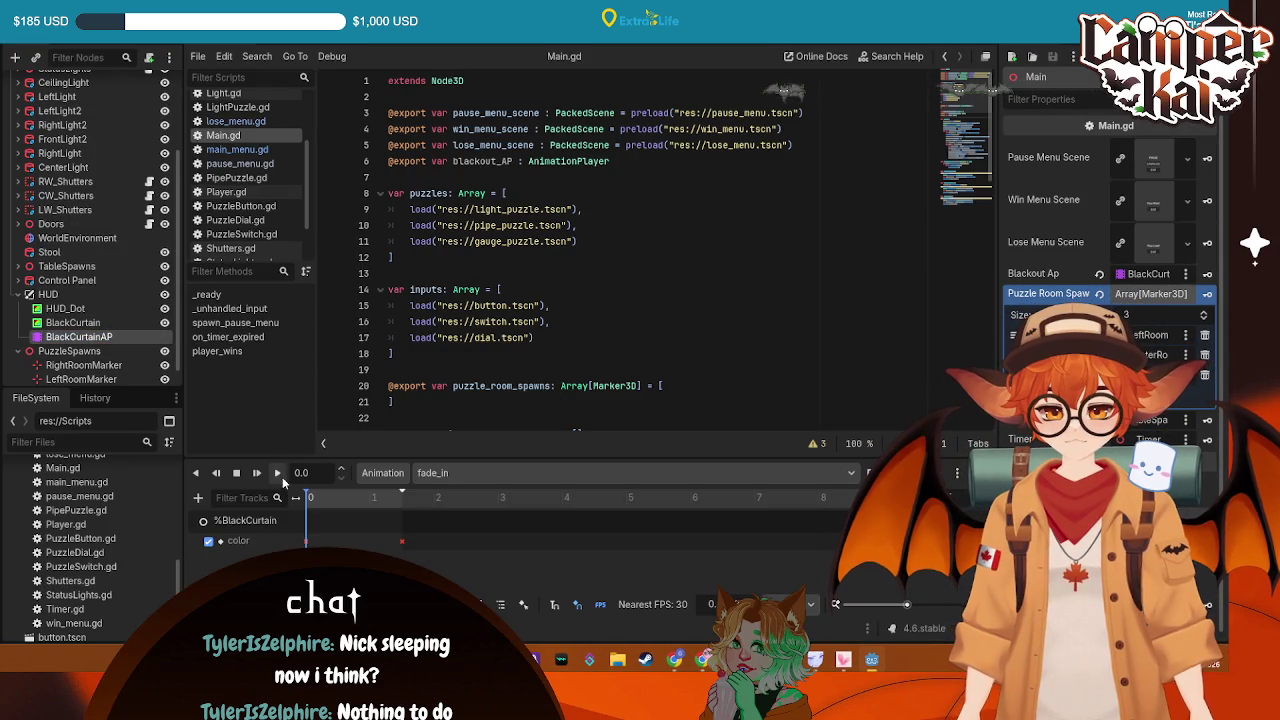
click(278, 474)
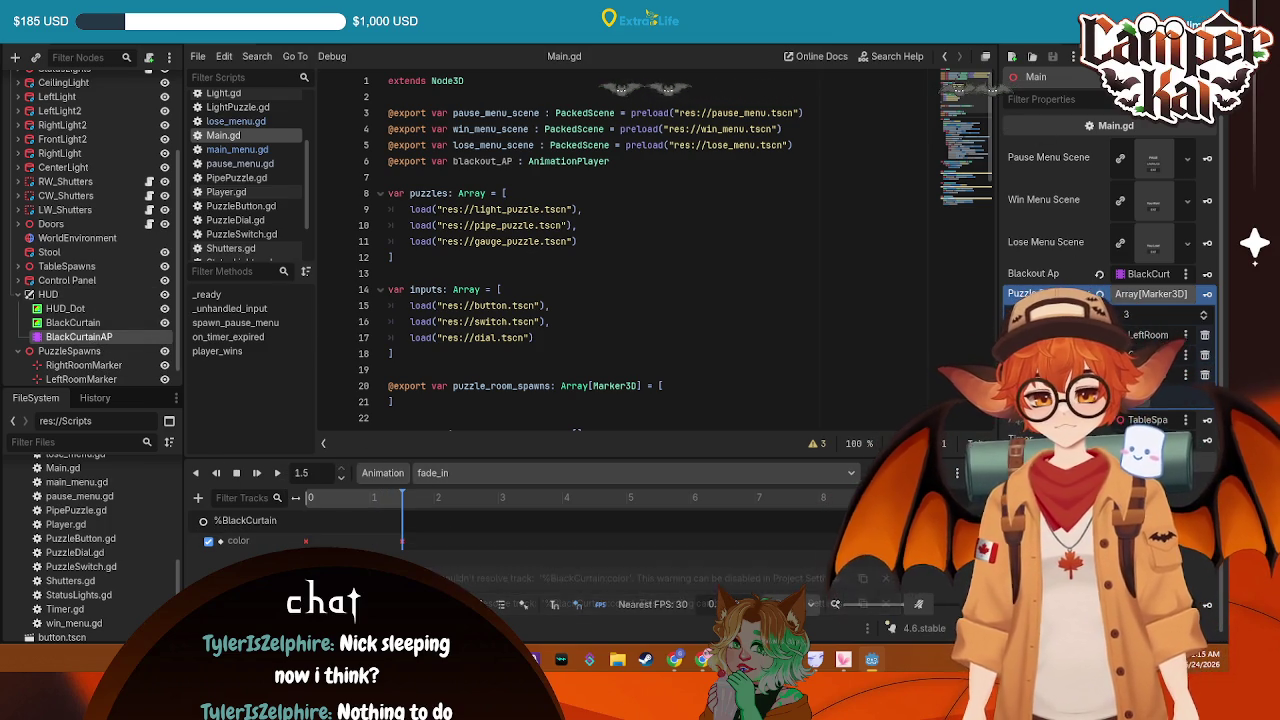
click(236, 473)
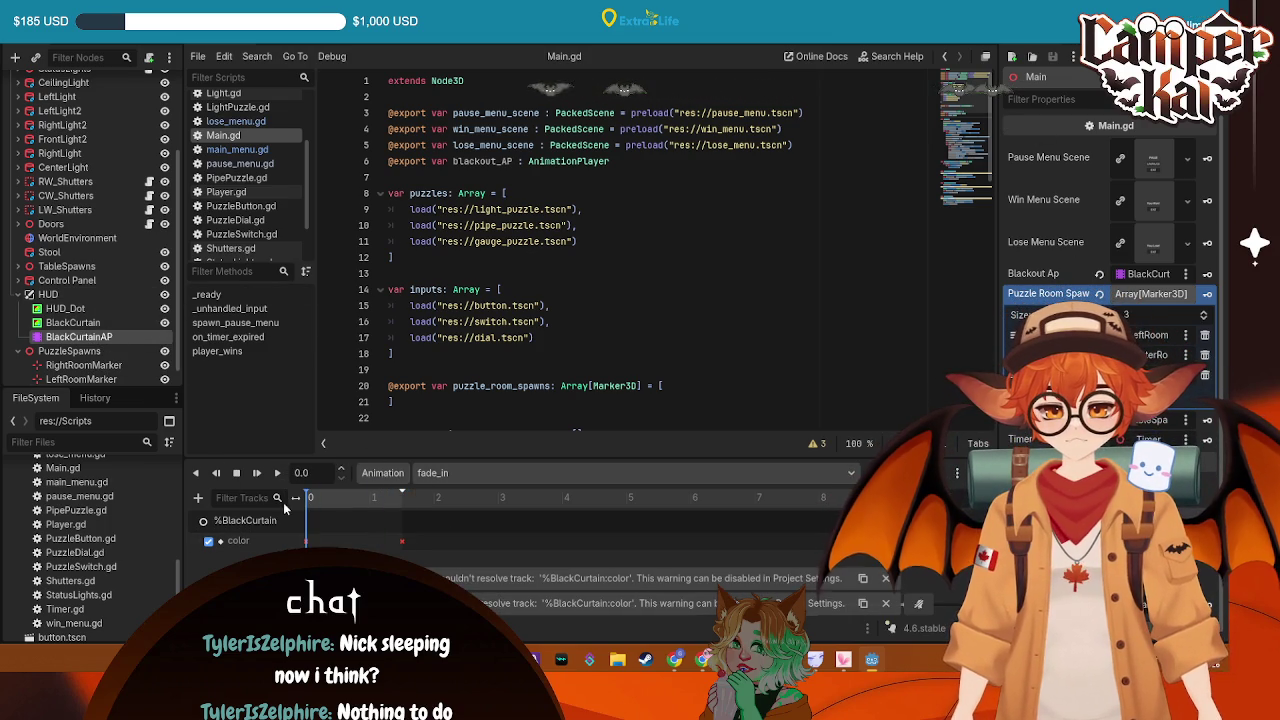
click(250, 521)
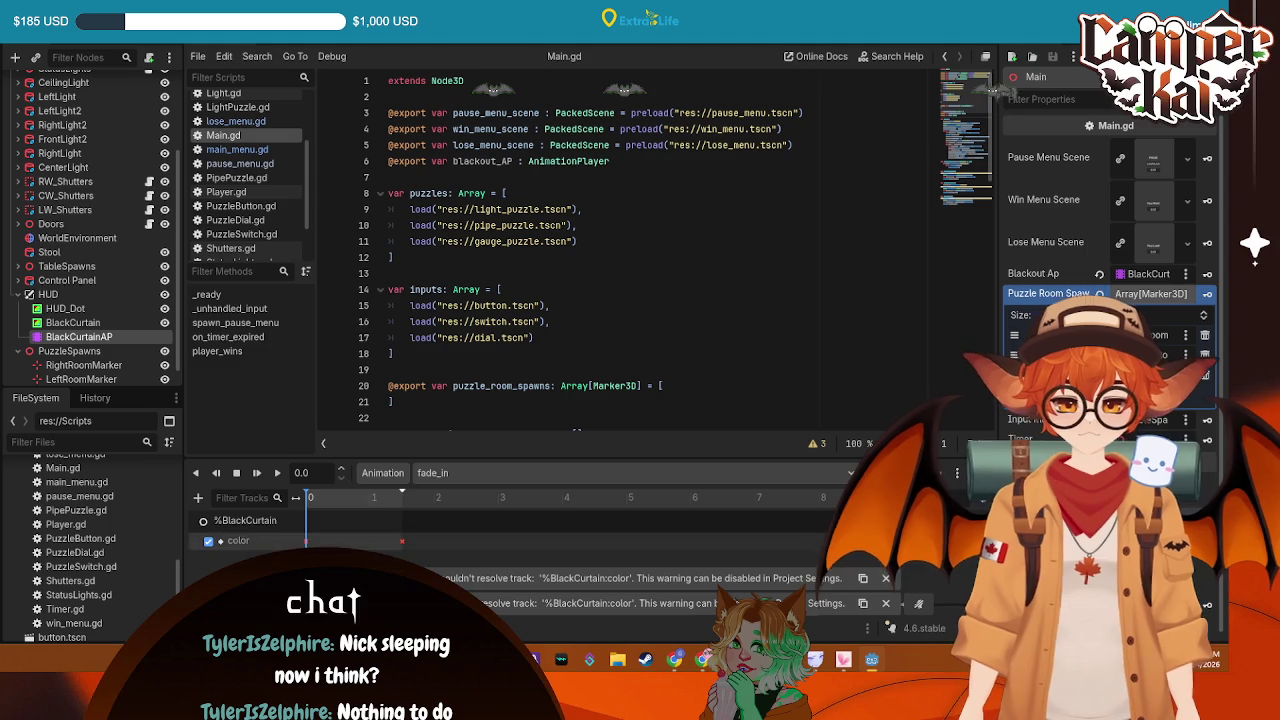
key(Delete)
Key BlackCurtain's Color black at 0 s and transparent at 1.5 s, then launch the game
click(74, 323)
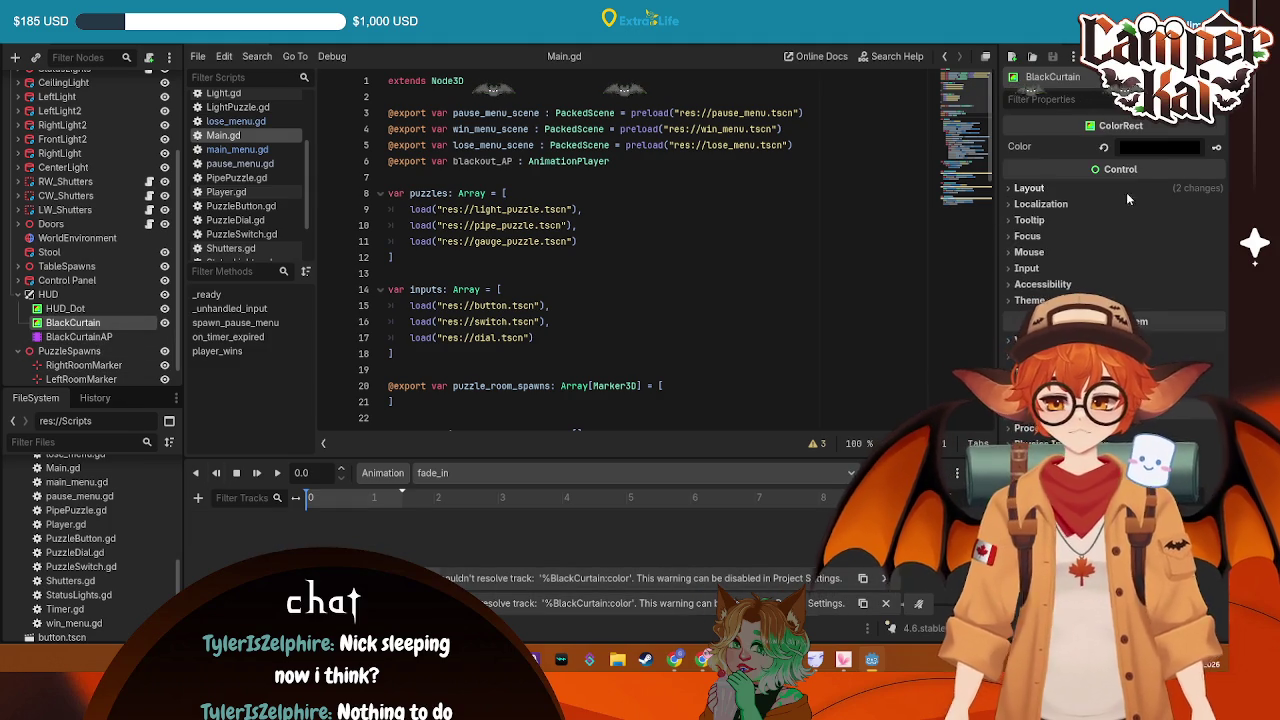
click(1216, 147)
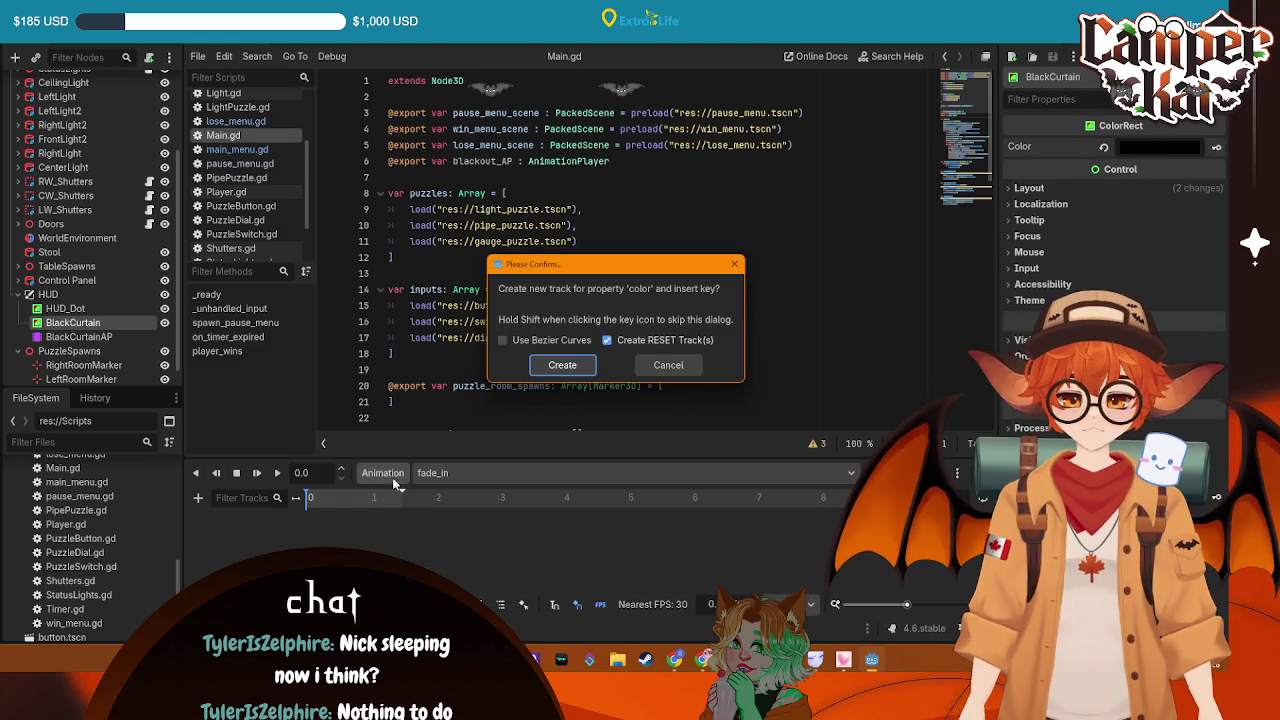
click(561, 366)
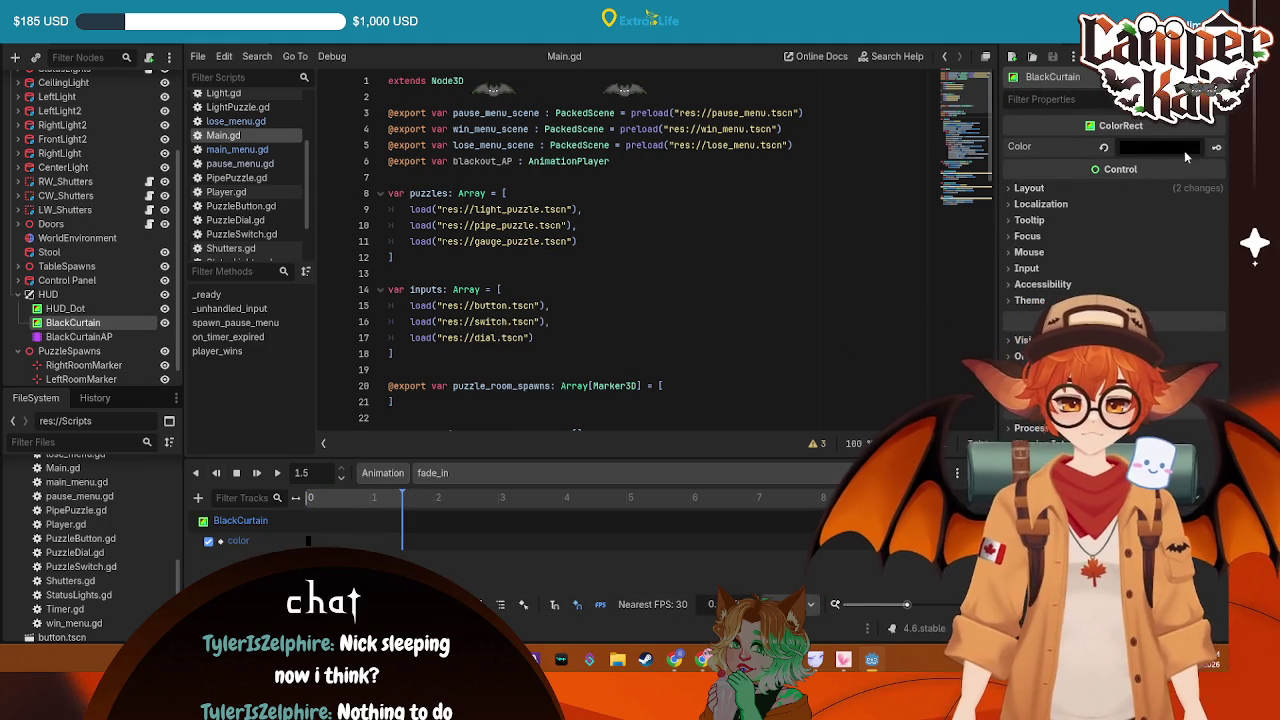
click(1185, 150)
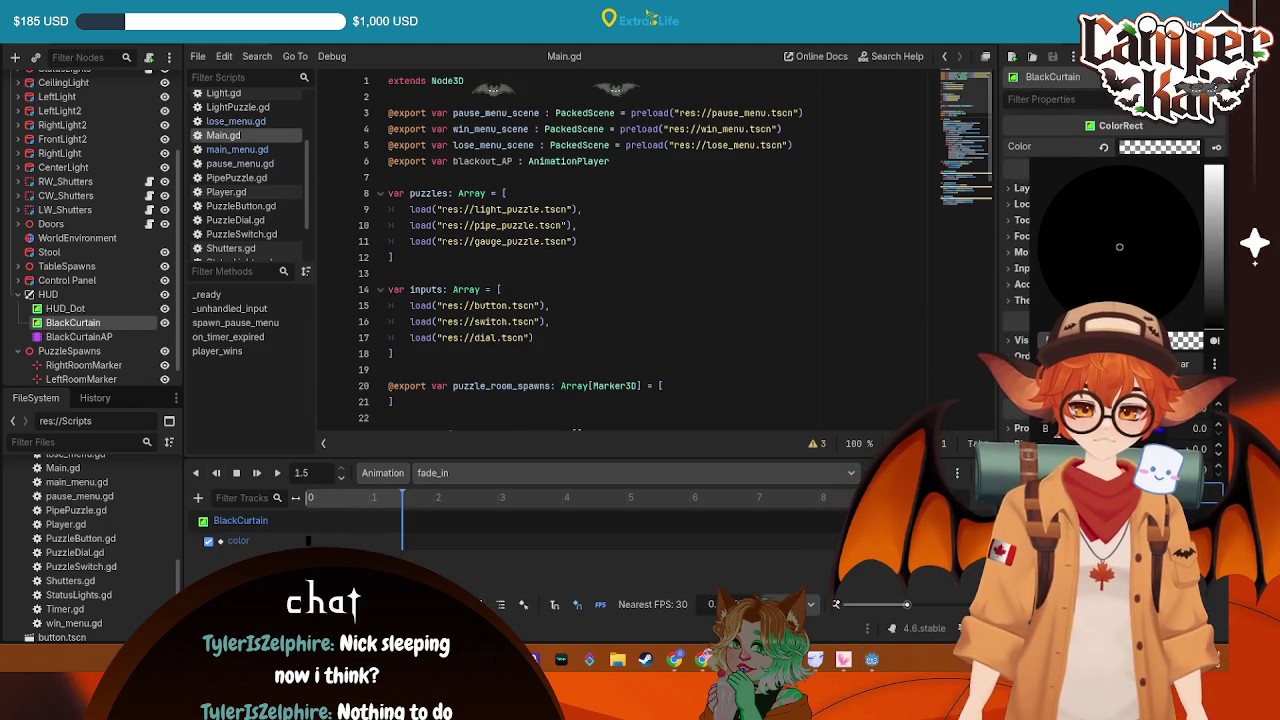
click(745, 190)
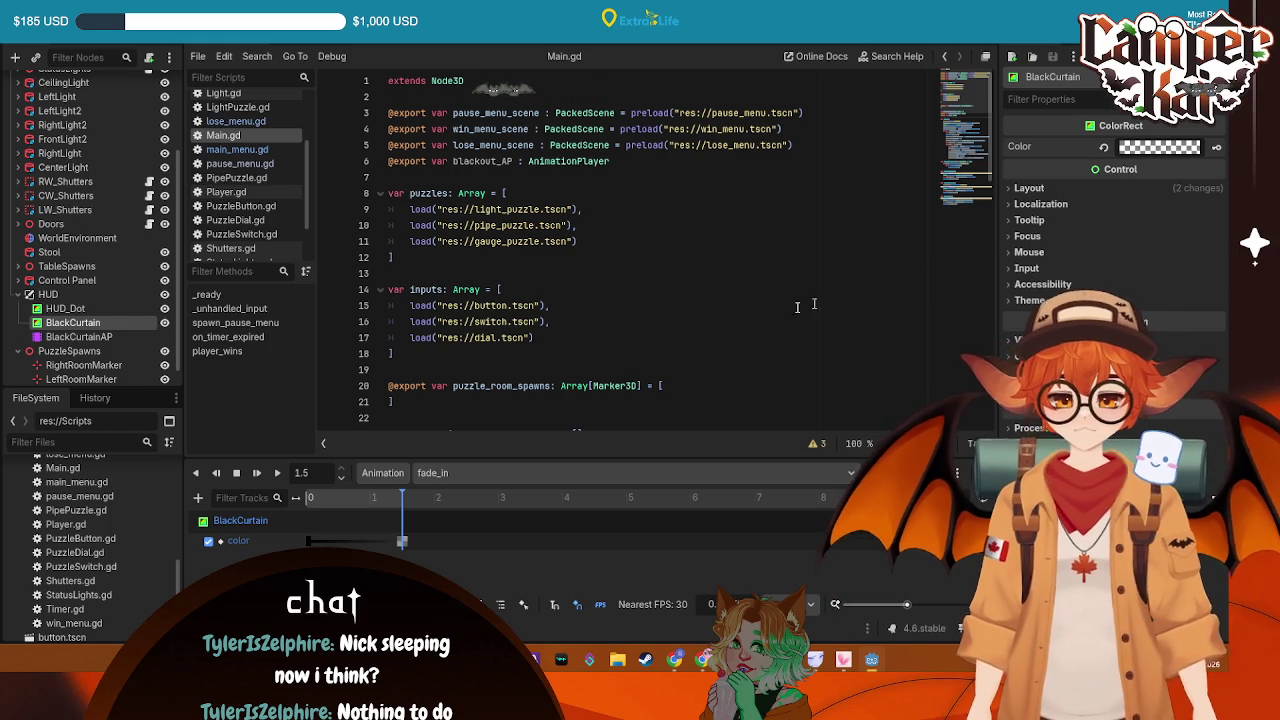
key(F5)
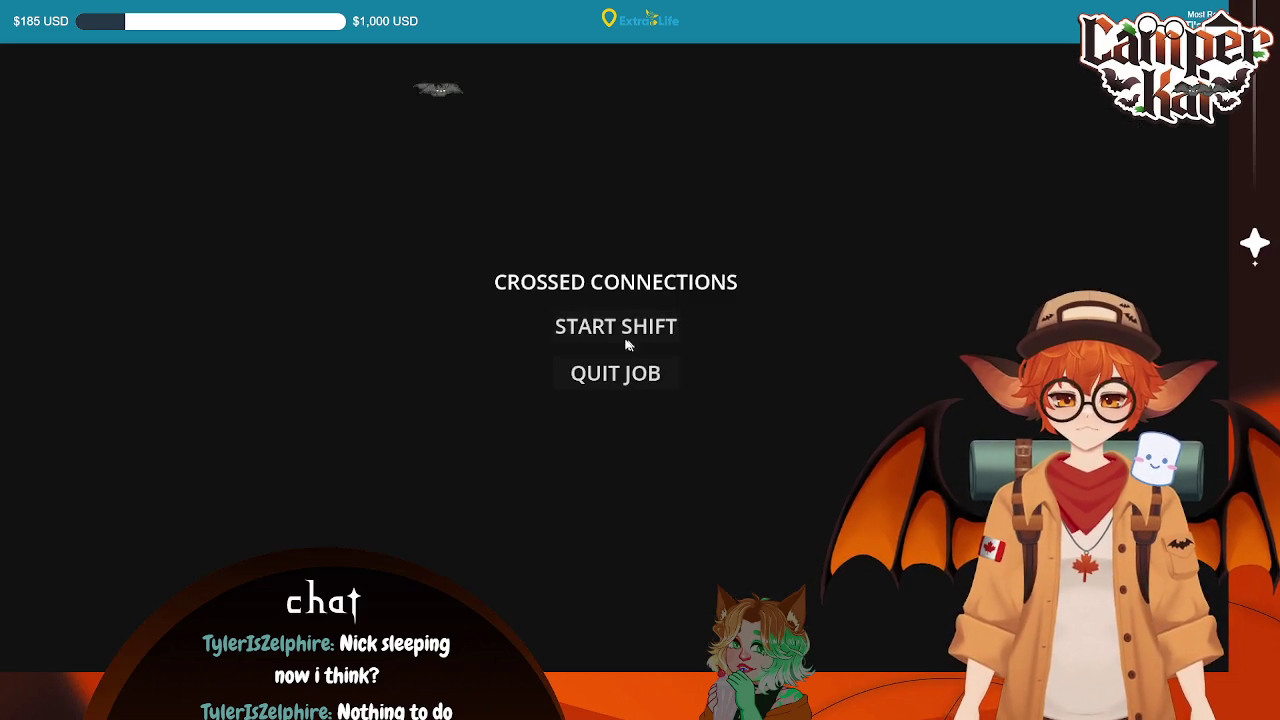
Start a shift to watch the curtain fade in, then close the game
click(627, 340)
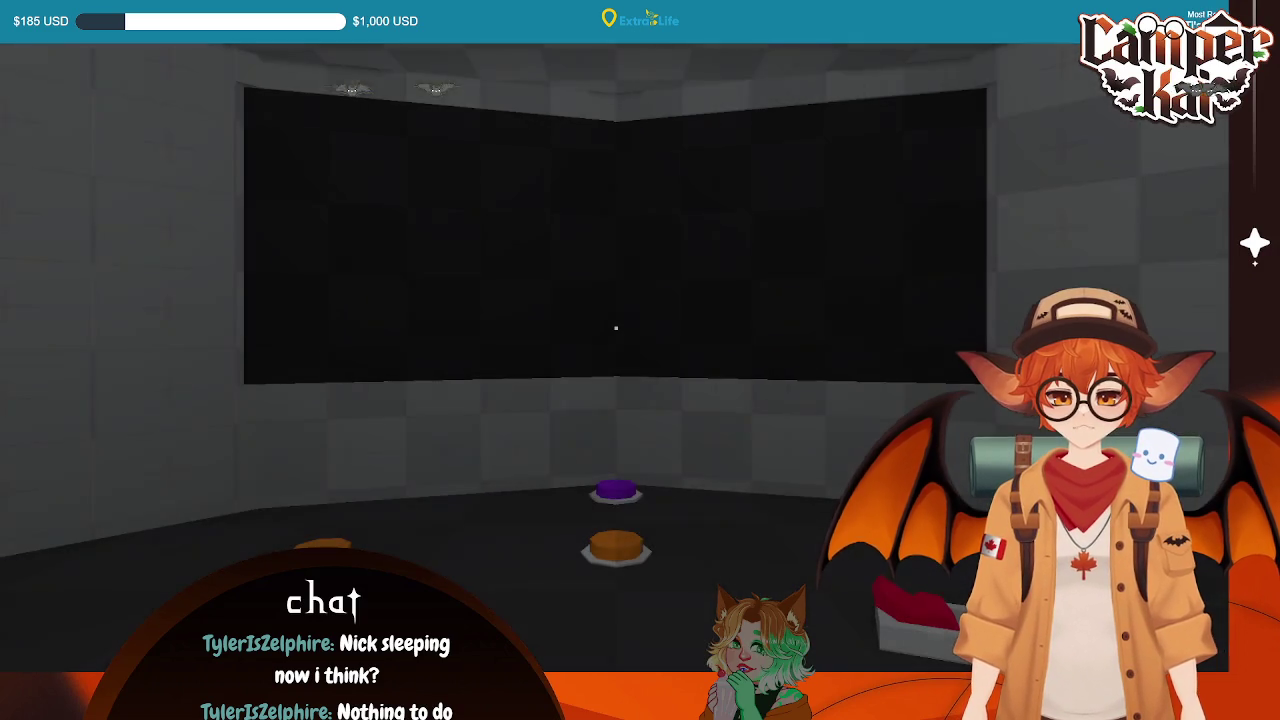
key(Escape)
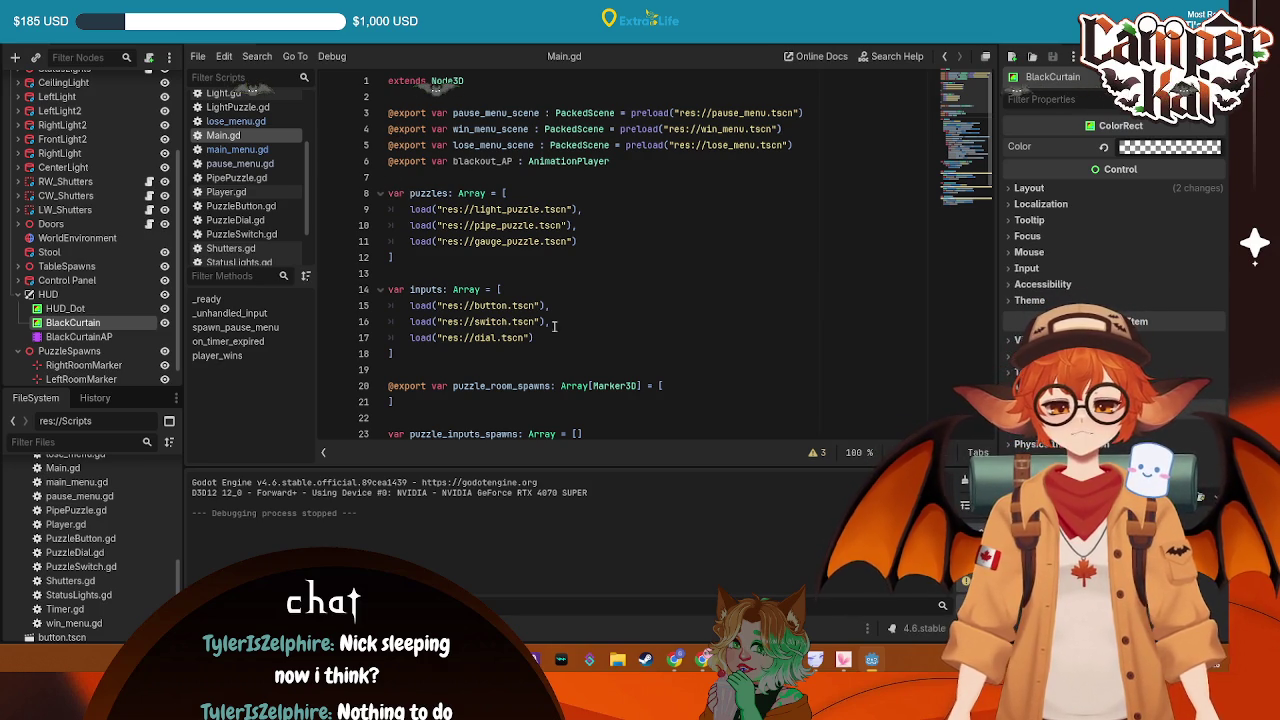
scroll(543, 346, down, 3)
scroll(543, 346, down, 15)
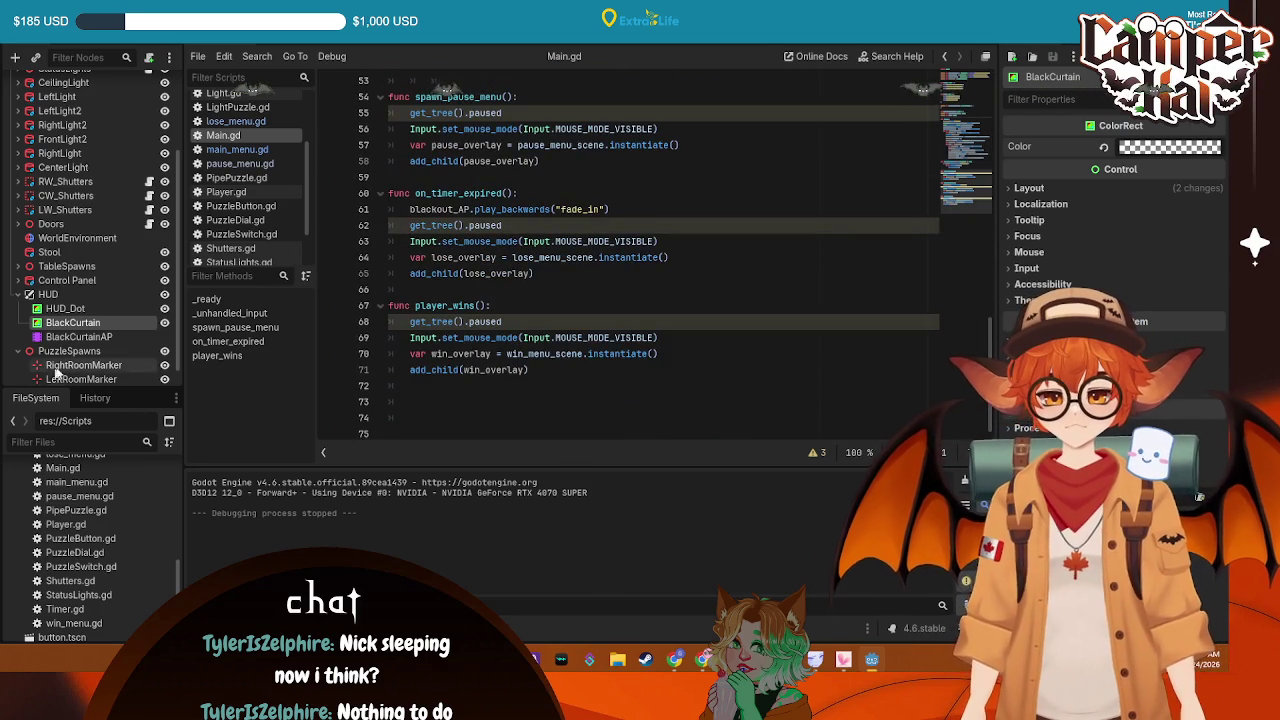
List BlackCurtainAP's signals in the Node dock and return to Main.gd's _ready function
click(130, 342)
click(1080, 56)
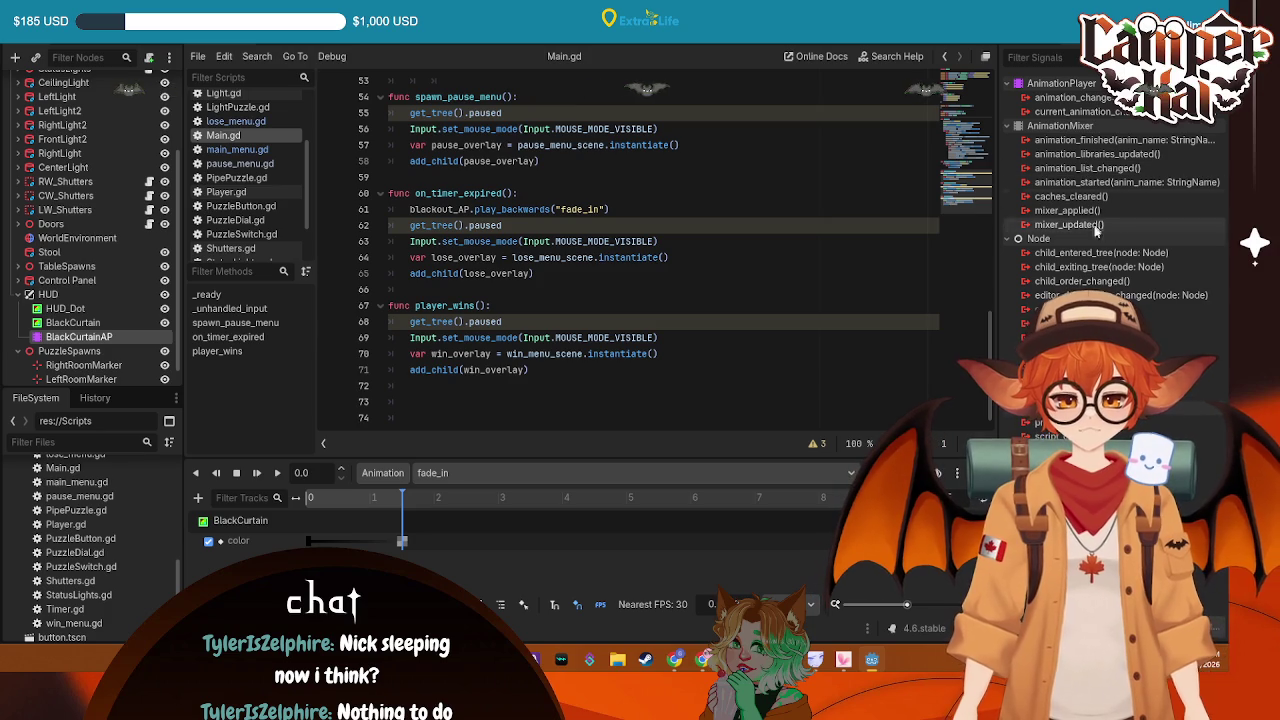
click(584, 367)
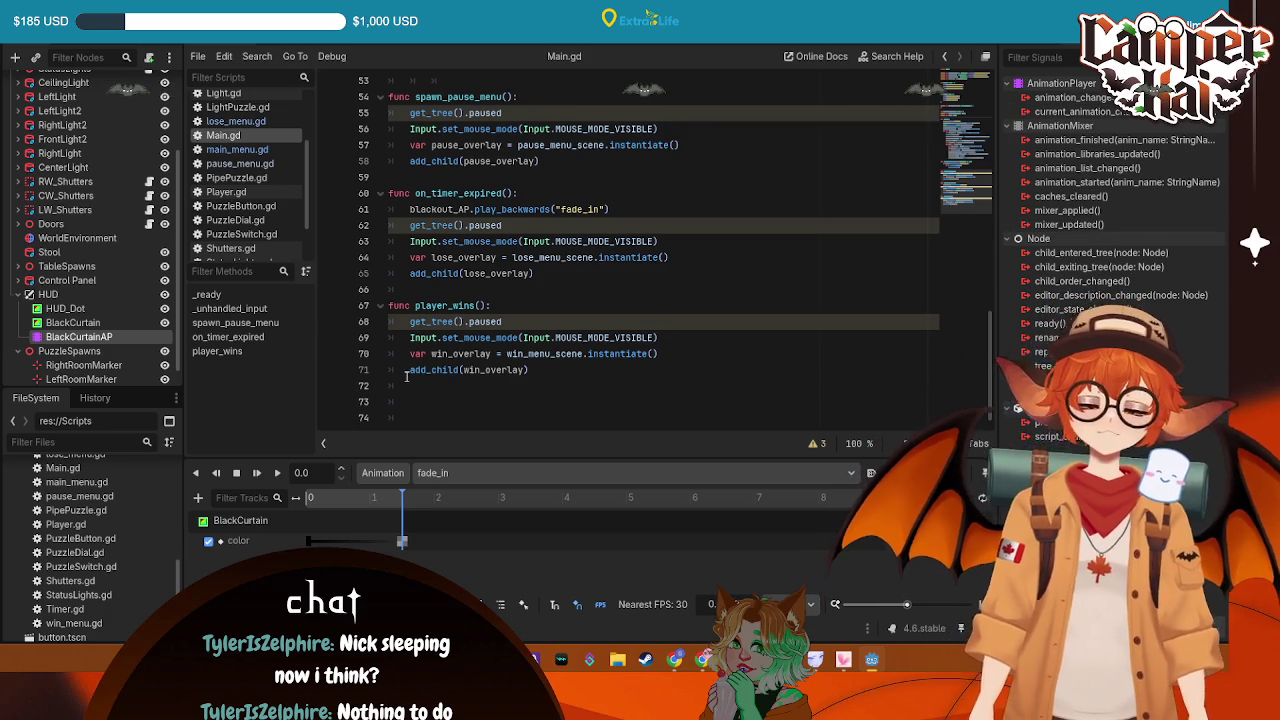
scroll(584, 367, up, 10)
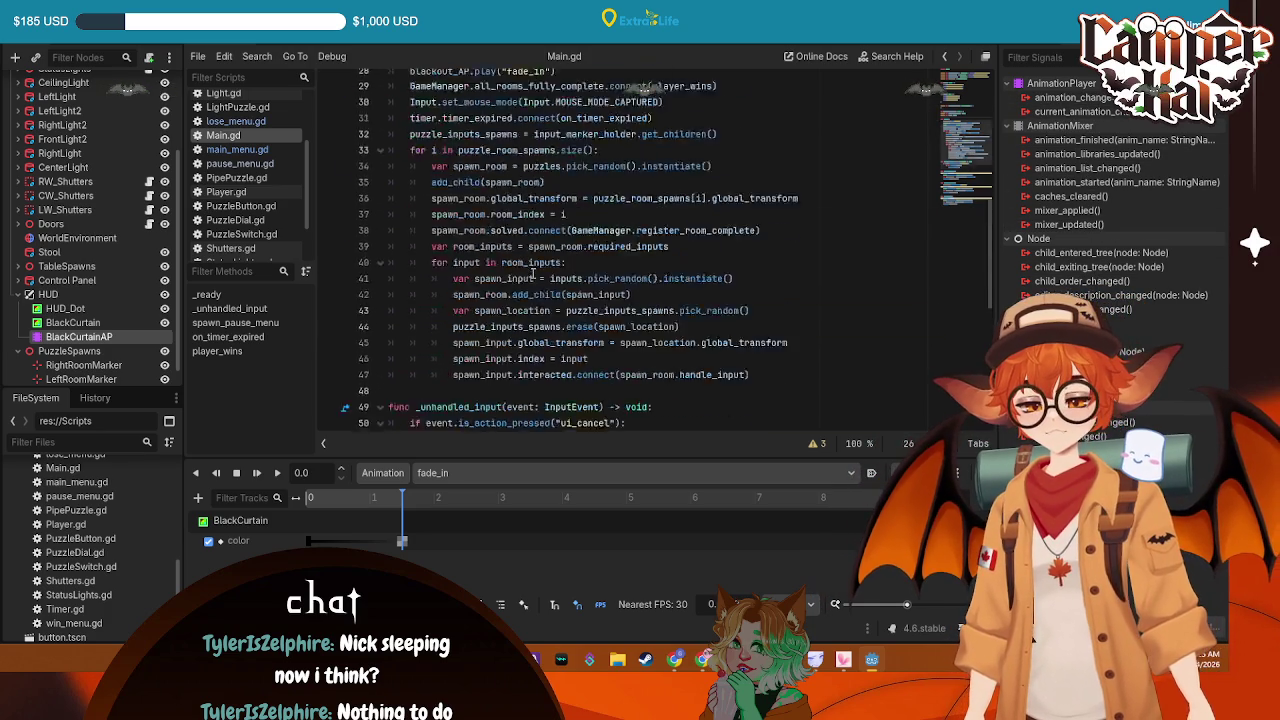
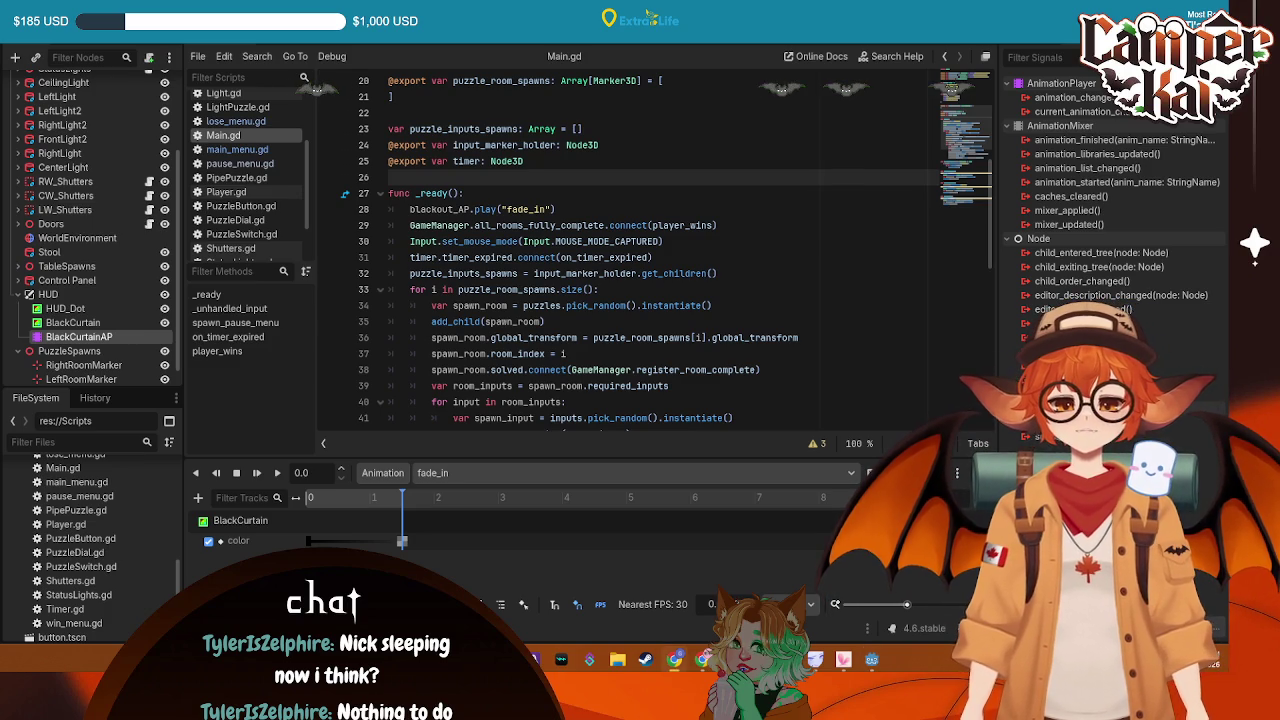
Place the cursor on lines 29–30 of Main.gd, then test-run a shift and stop the game
click(677, 241)
click(520, 209)
click(556, 225)
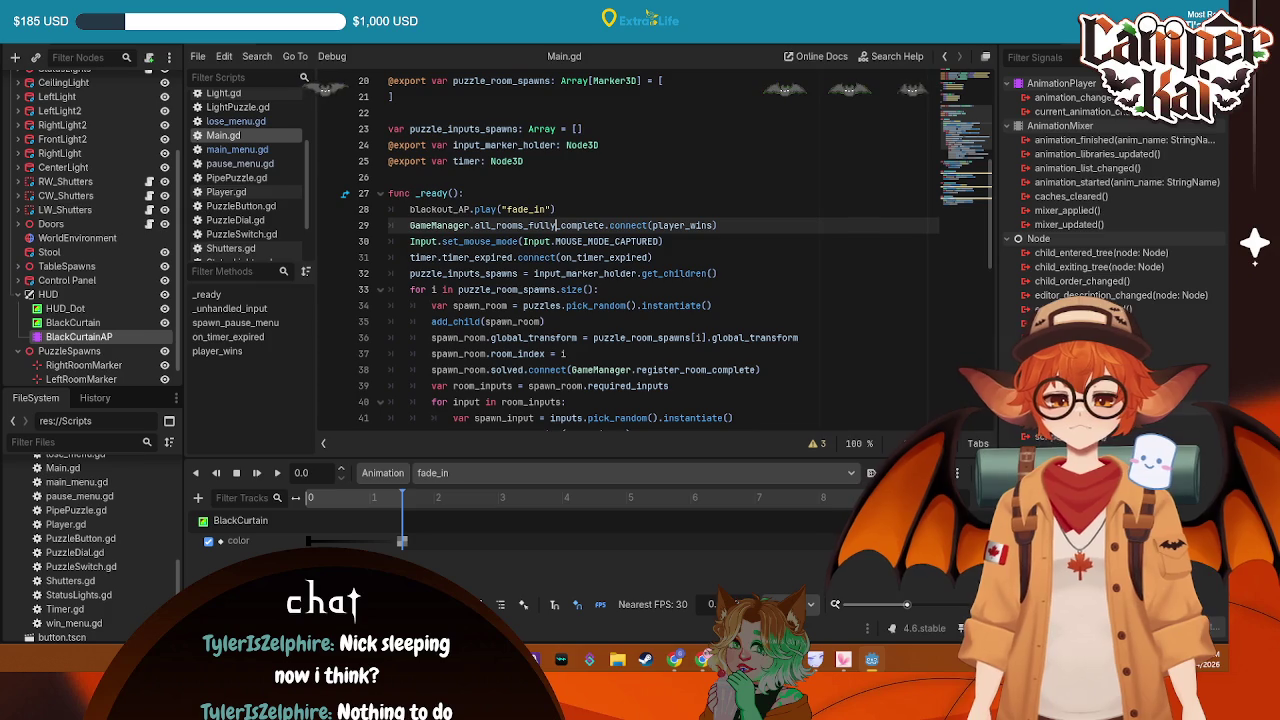
key(F5)
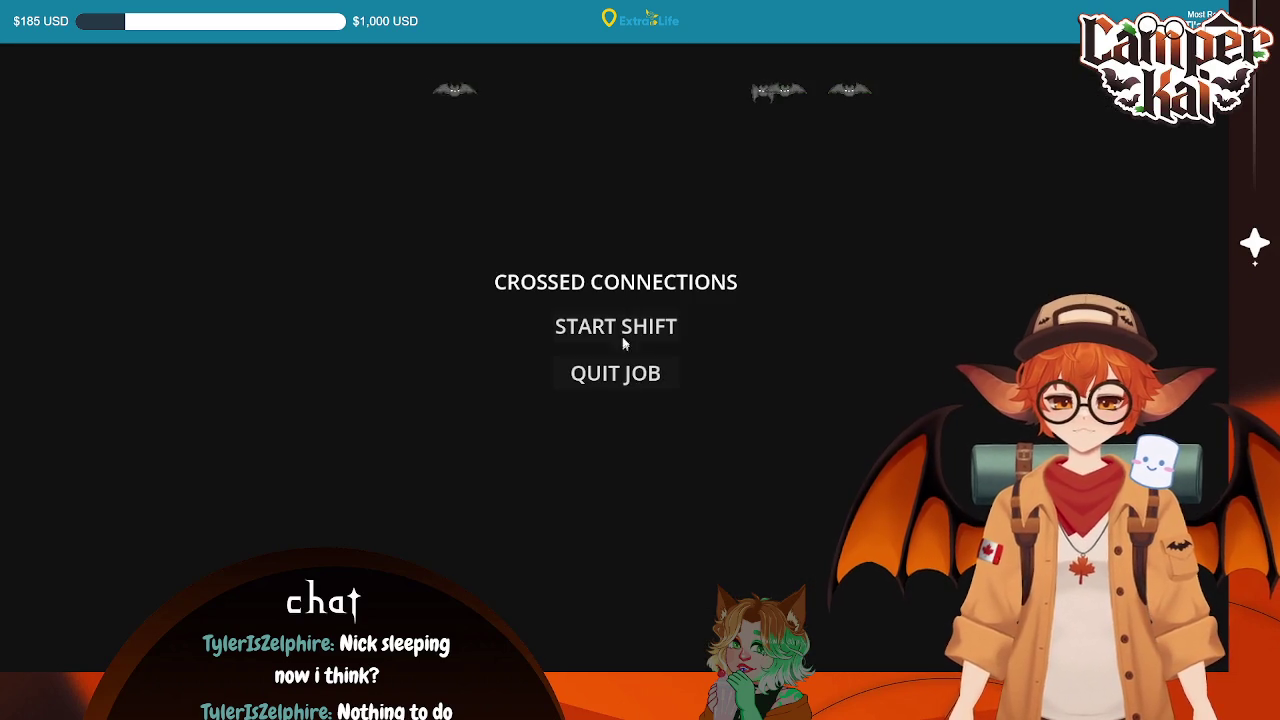
click(620, 334)
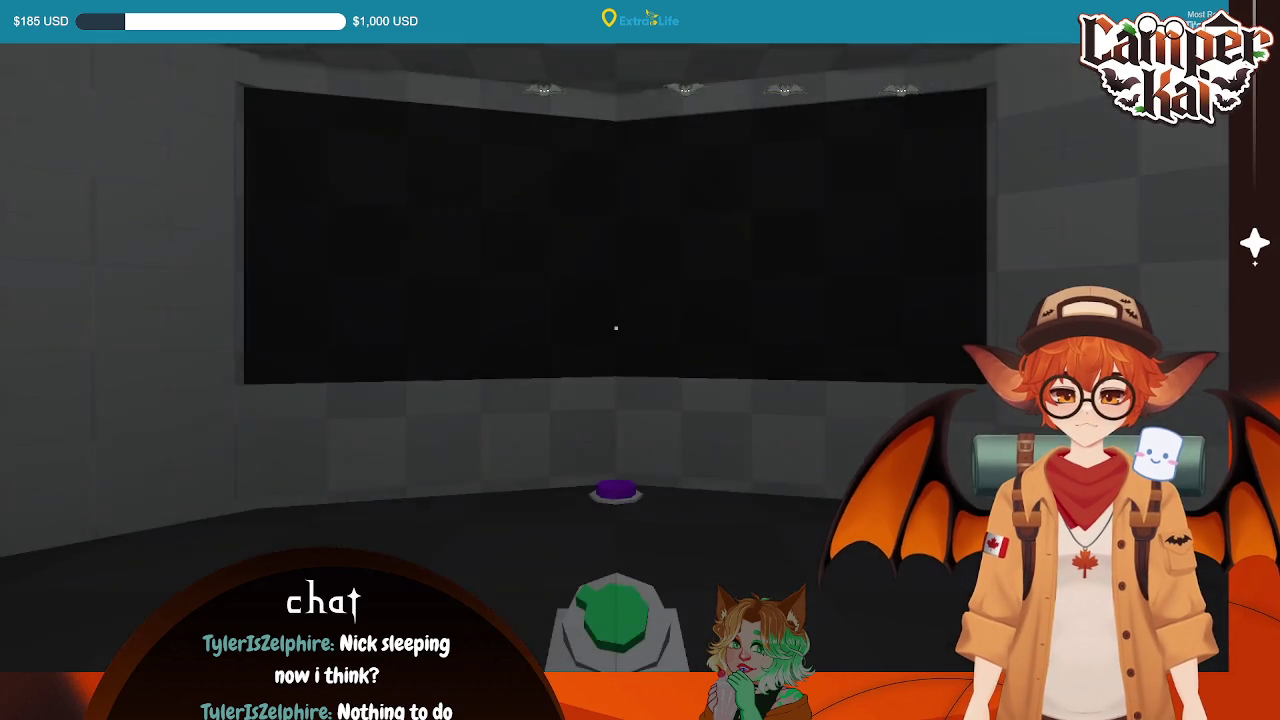
key(F8)
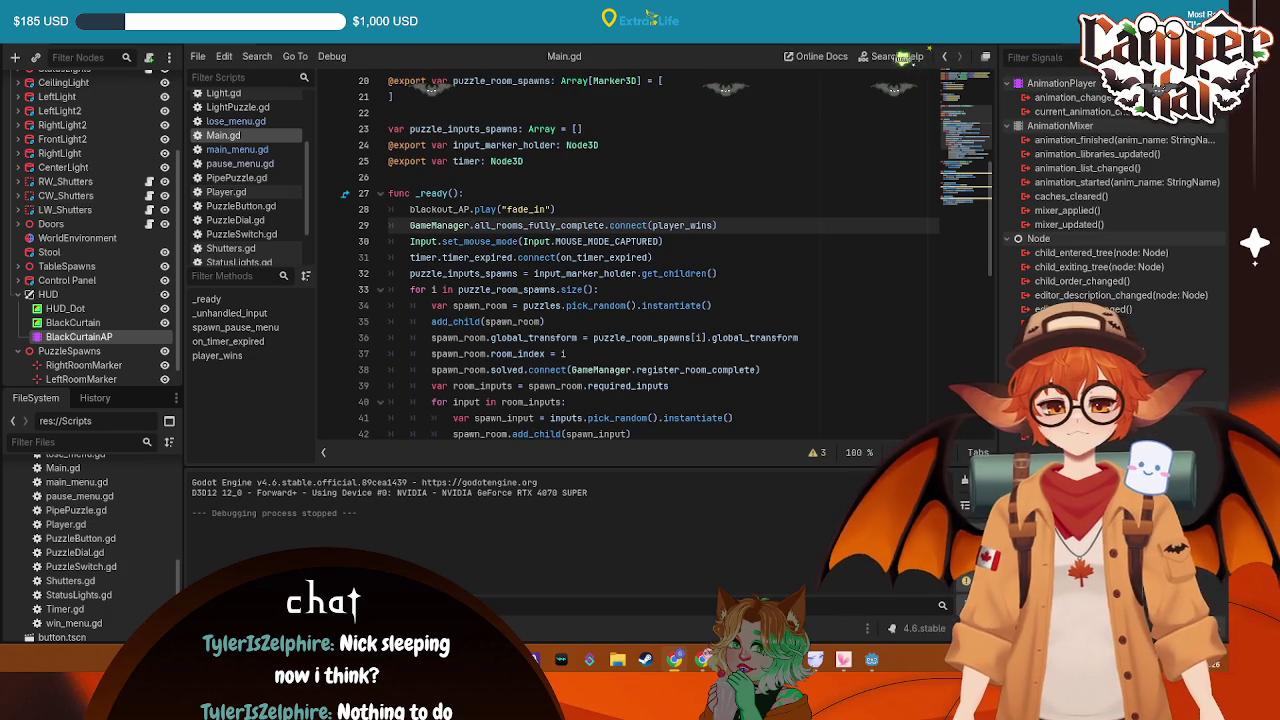
Select the BlackCurtain node to view its properties, then test-run a shift again
click(73, 323)
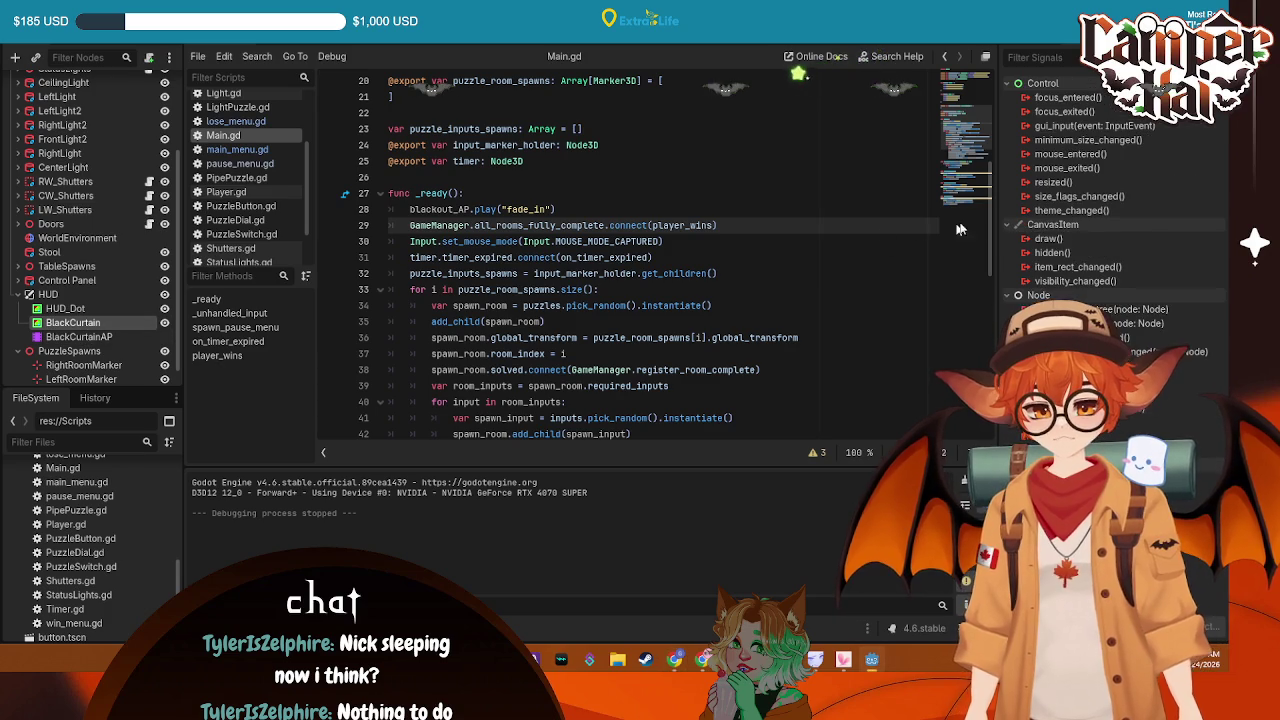
click(1044, 57)
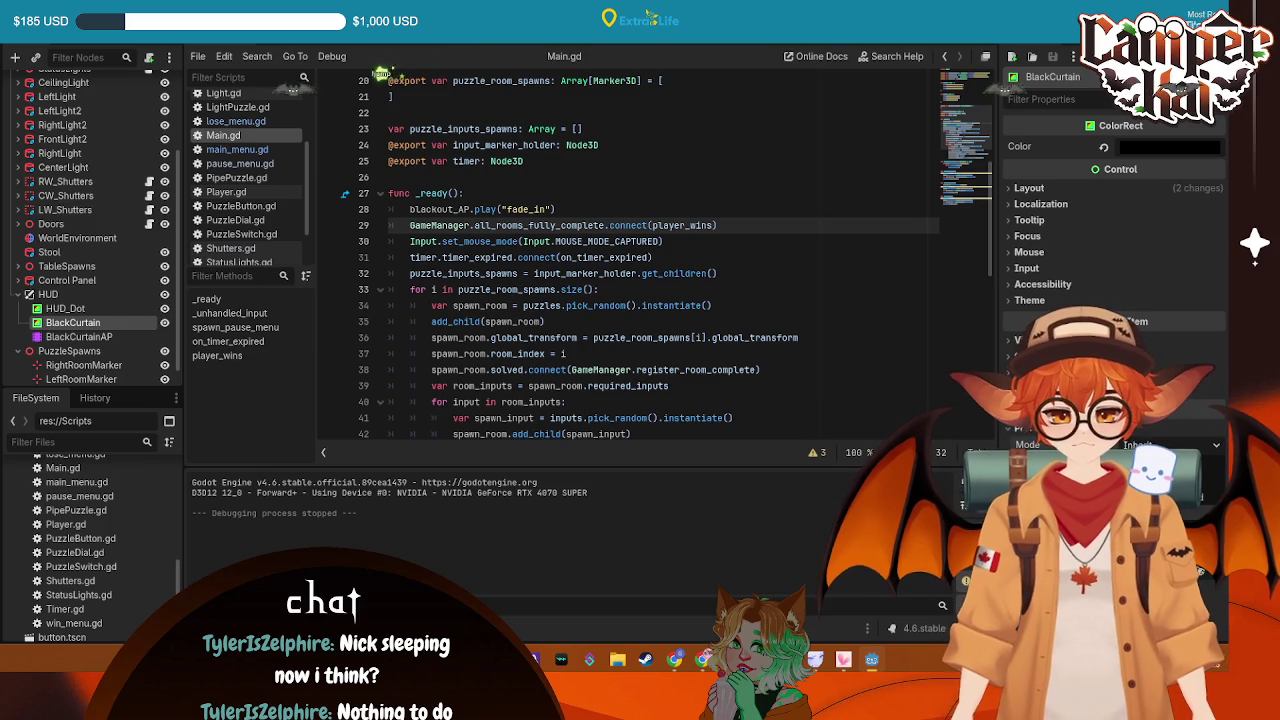
key(F5)
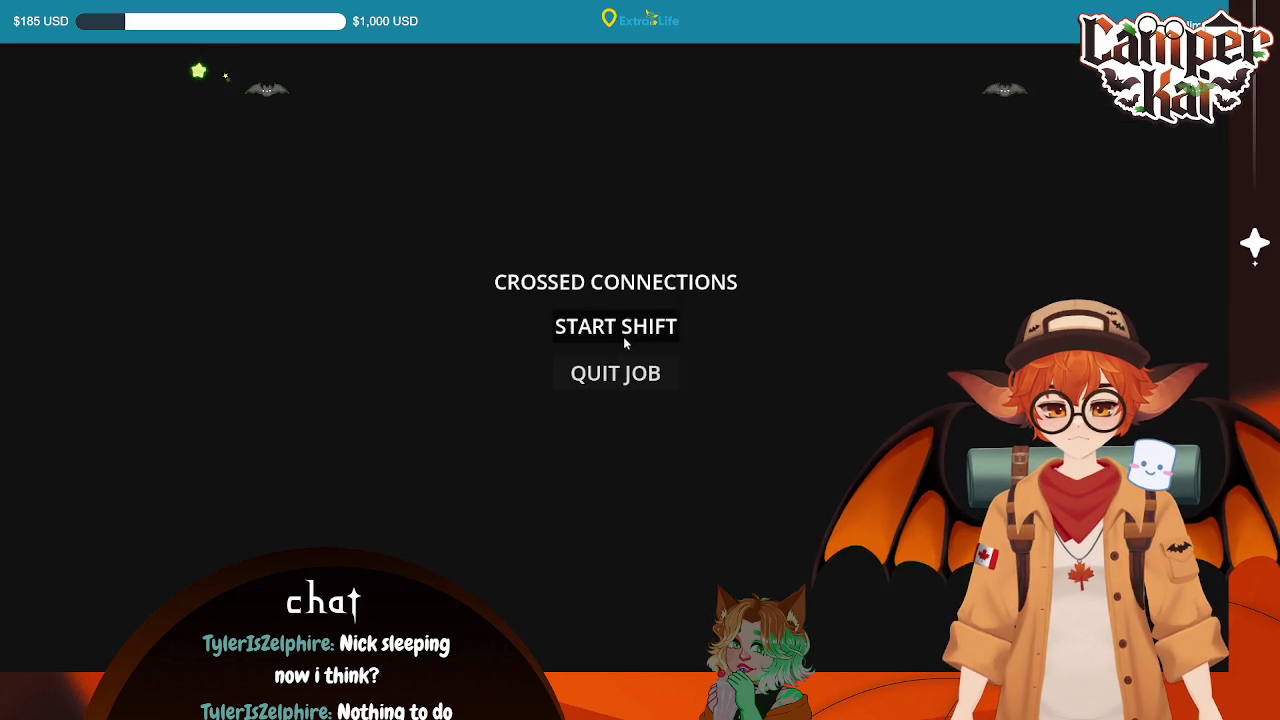
click(624, 340)
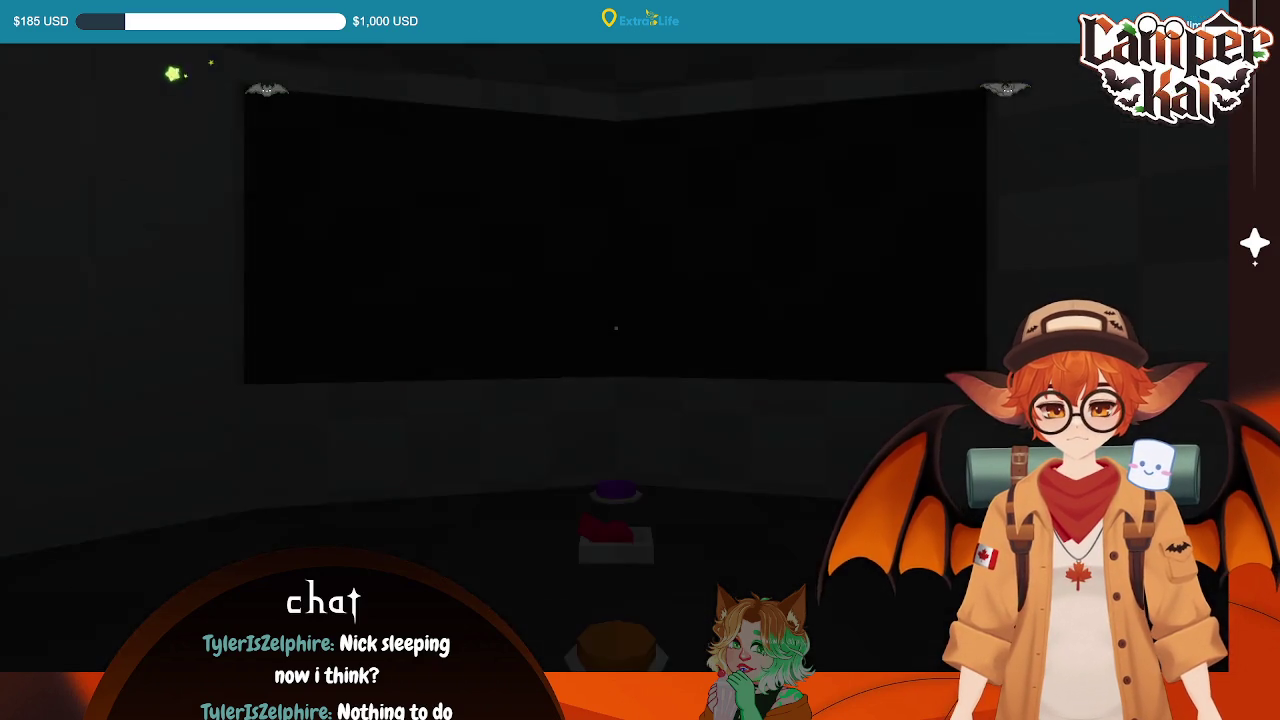
key(F8)
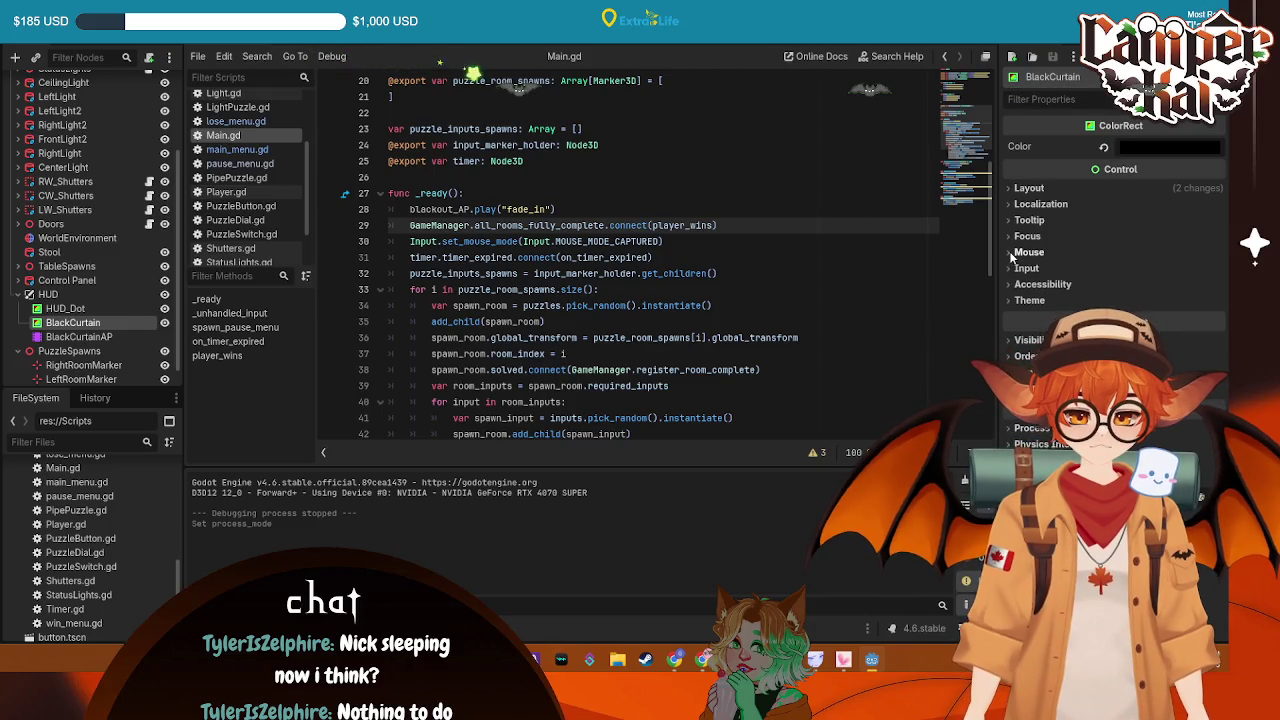
Change BlackCurtain's mouse filter from Stop to Ignore and save and run the game
click(1178, 266)
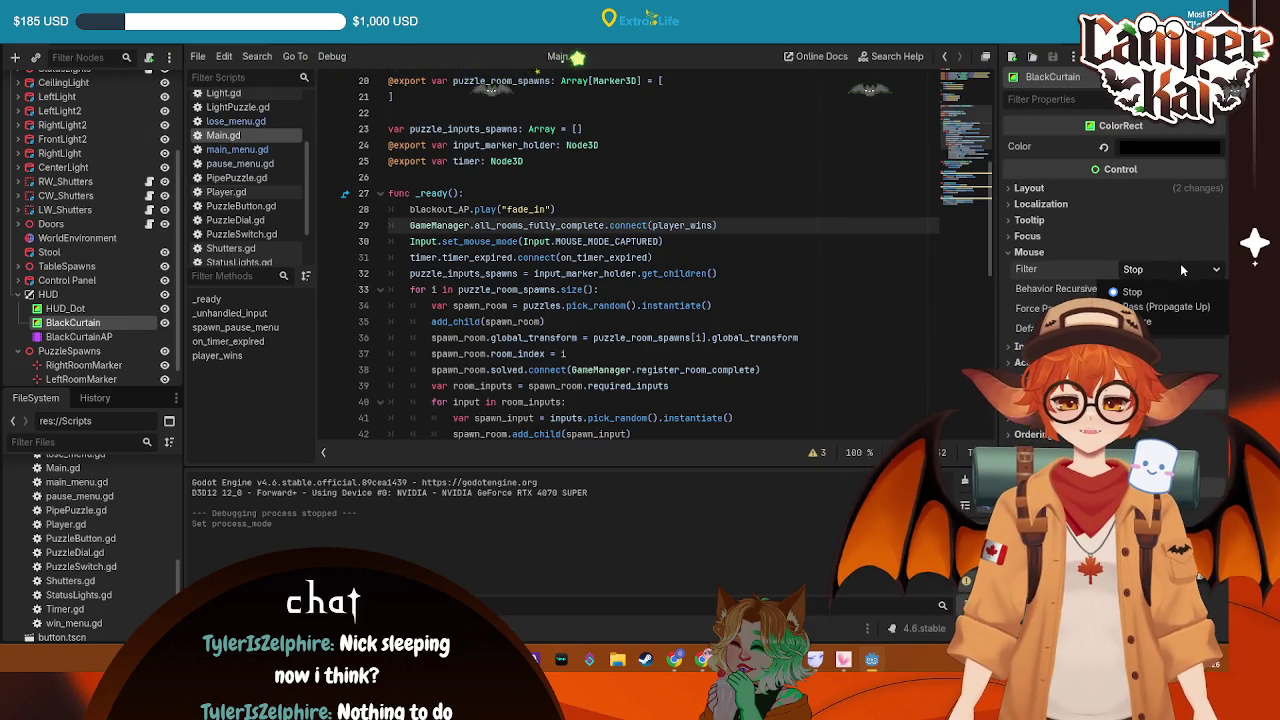
click(1165, 323)
key(F5)
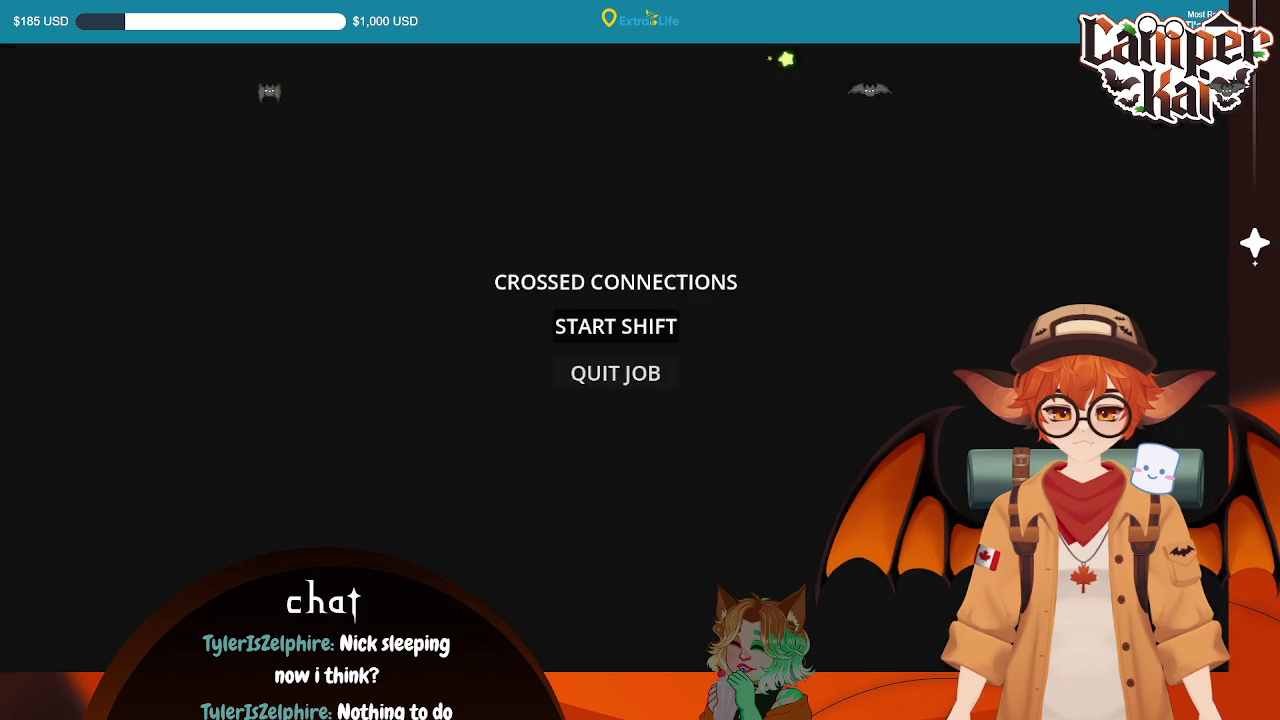
Play a test shift, stop the game, then relaunch it and close it with Alt+F4
click(615, 326)
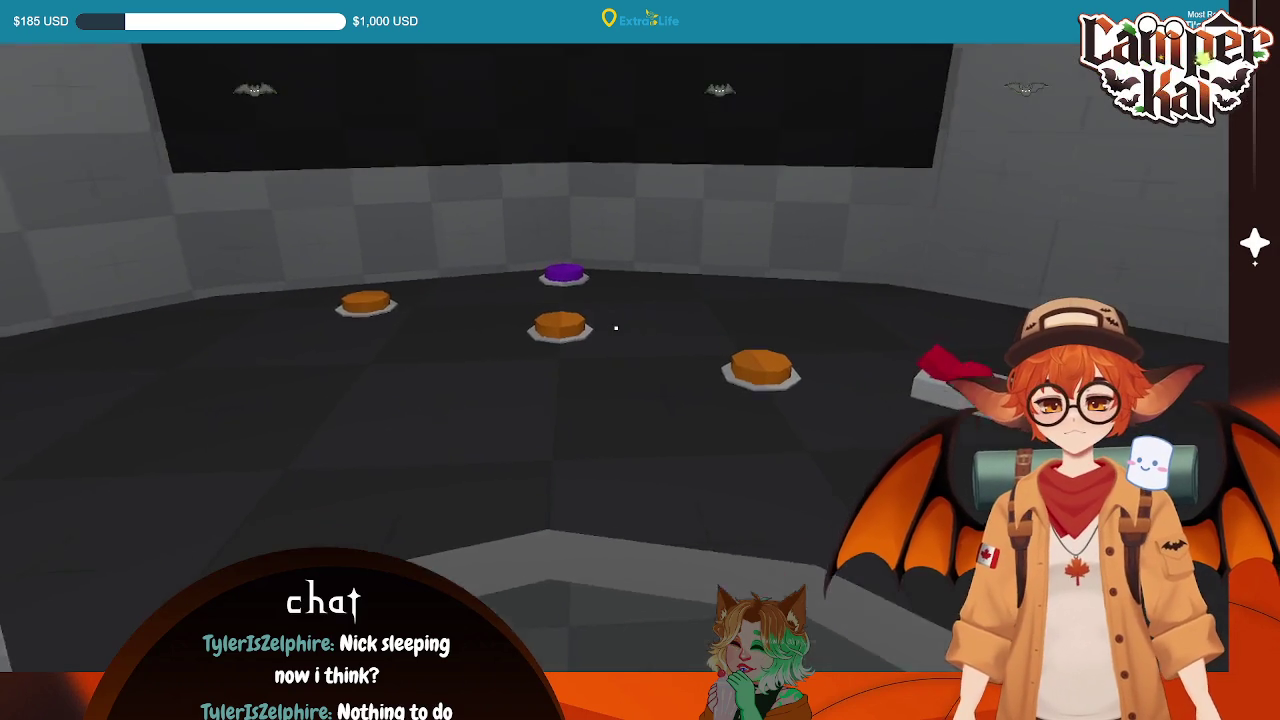
key(F8)
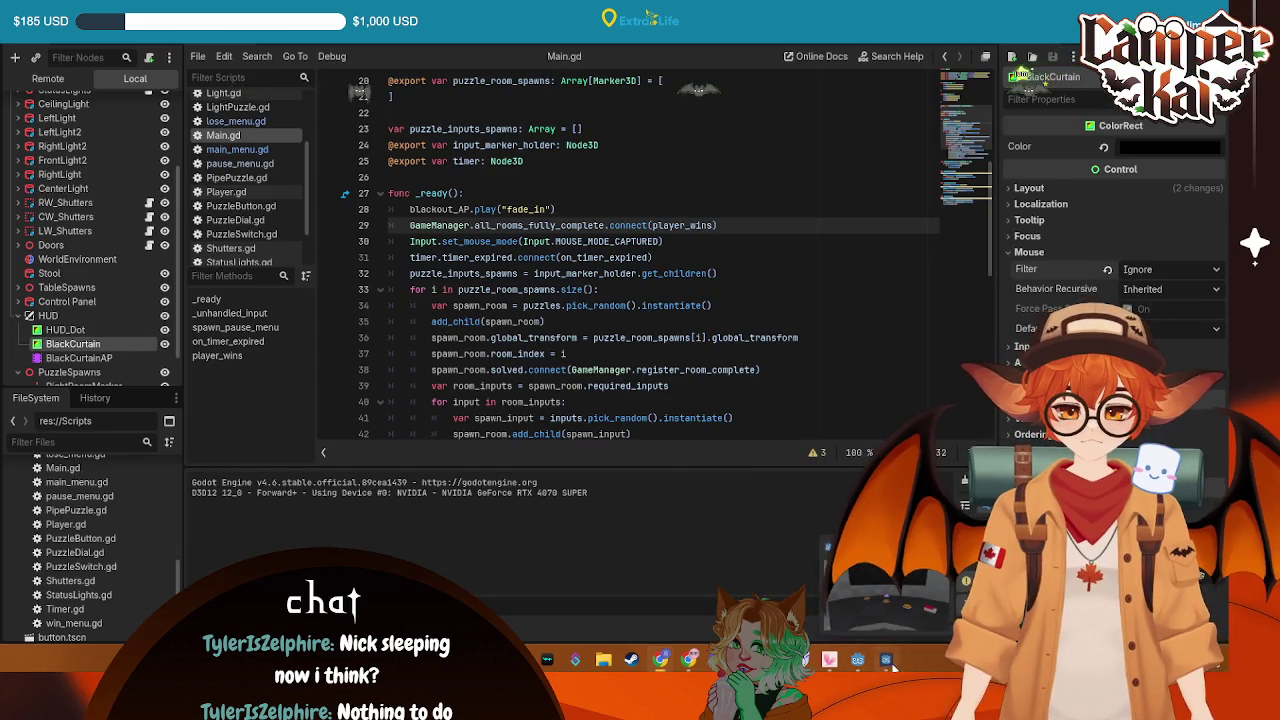
key(F5)
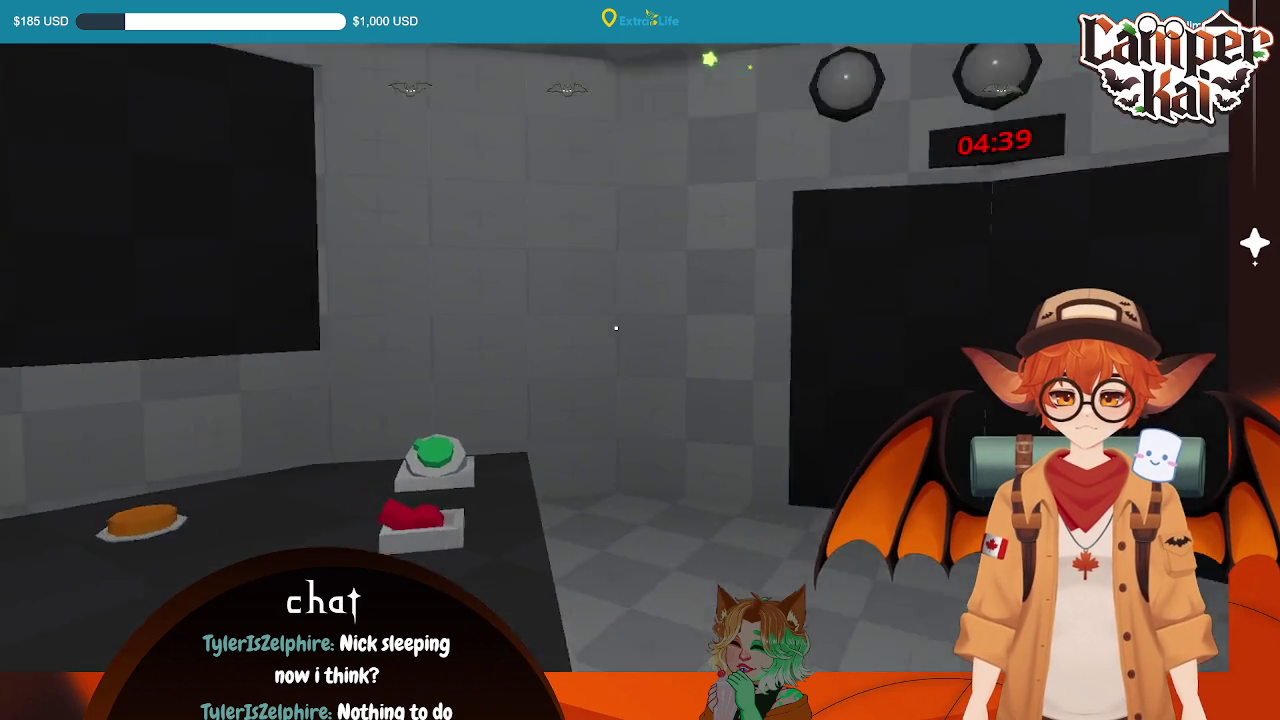
key(alt+F4)
Go to on_timer_expired on line 60 of Main.gd and run the game again
scroll(560, 252, down, 10)
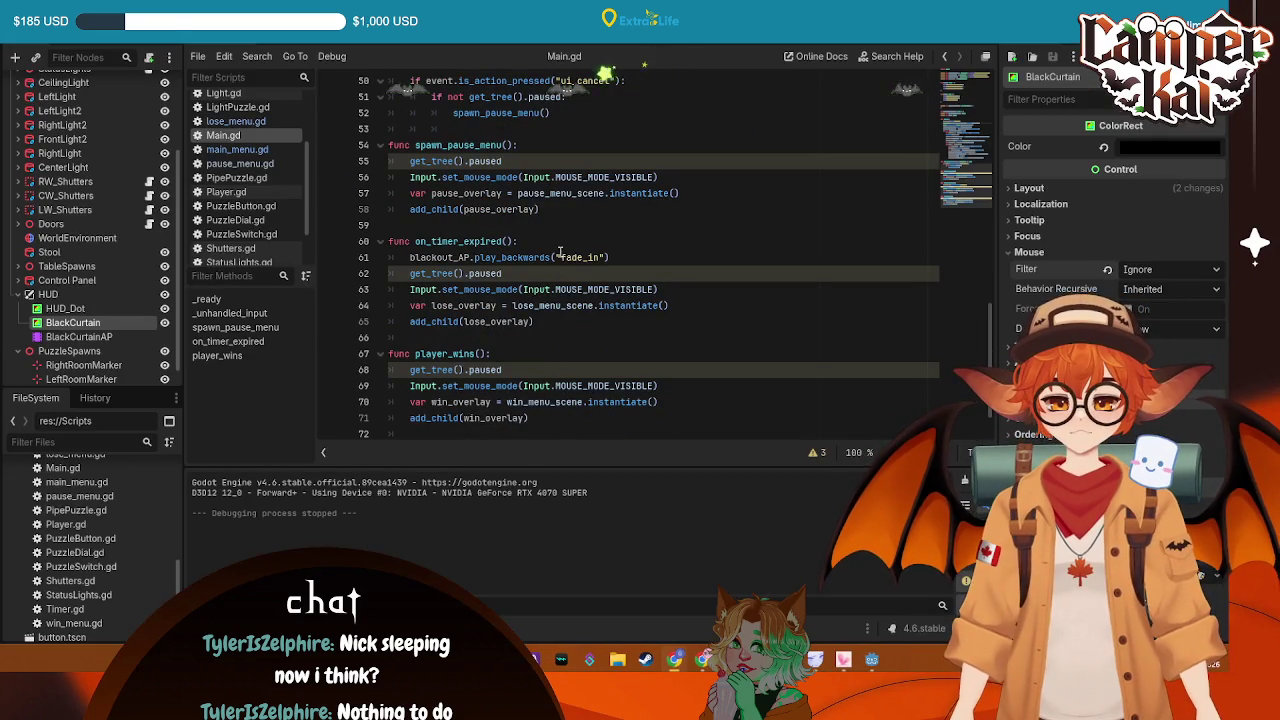
click(577, 247)
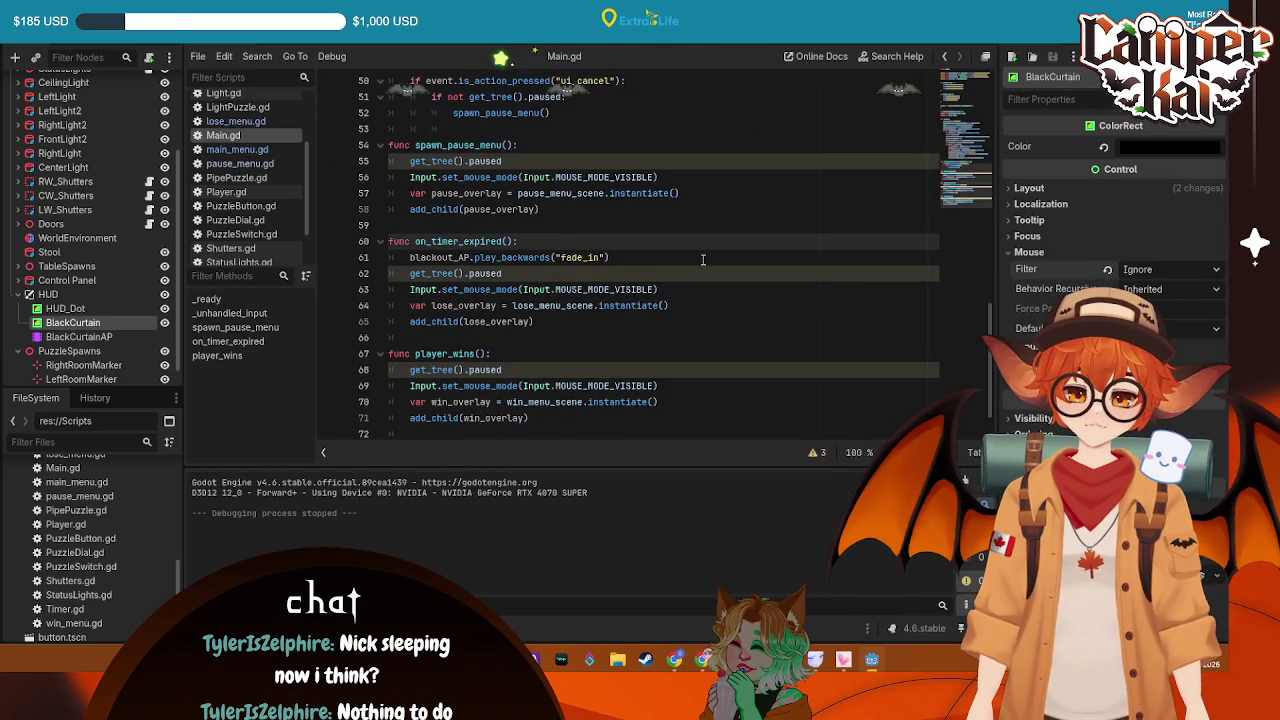
key(F5)
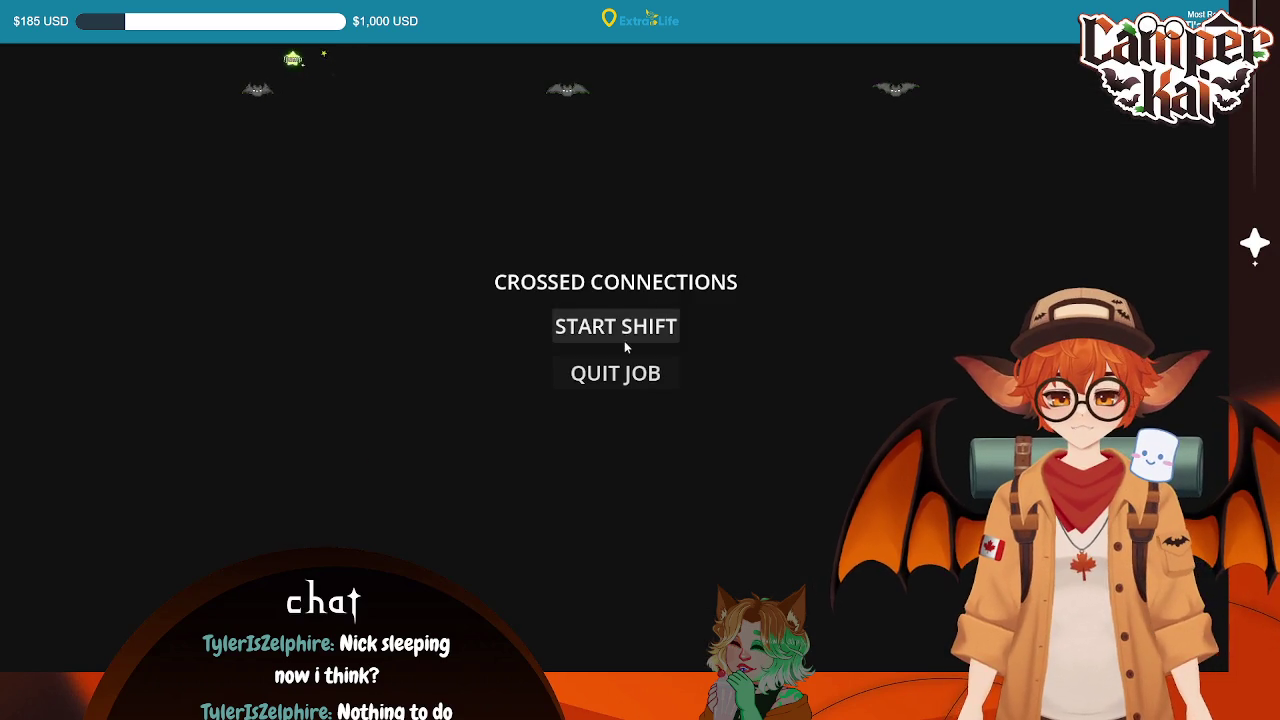
Start a shift and walk around the puzzle room with the S and A keys
click(624, 340)
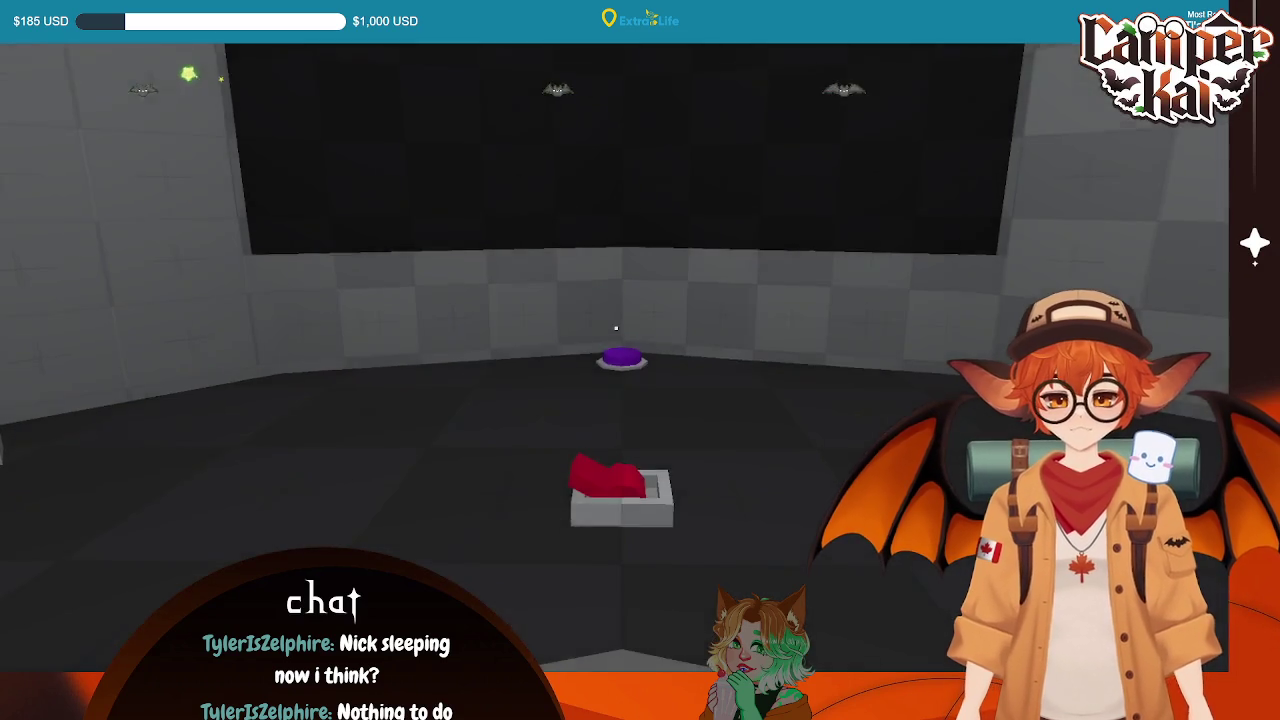
key(s)
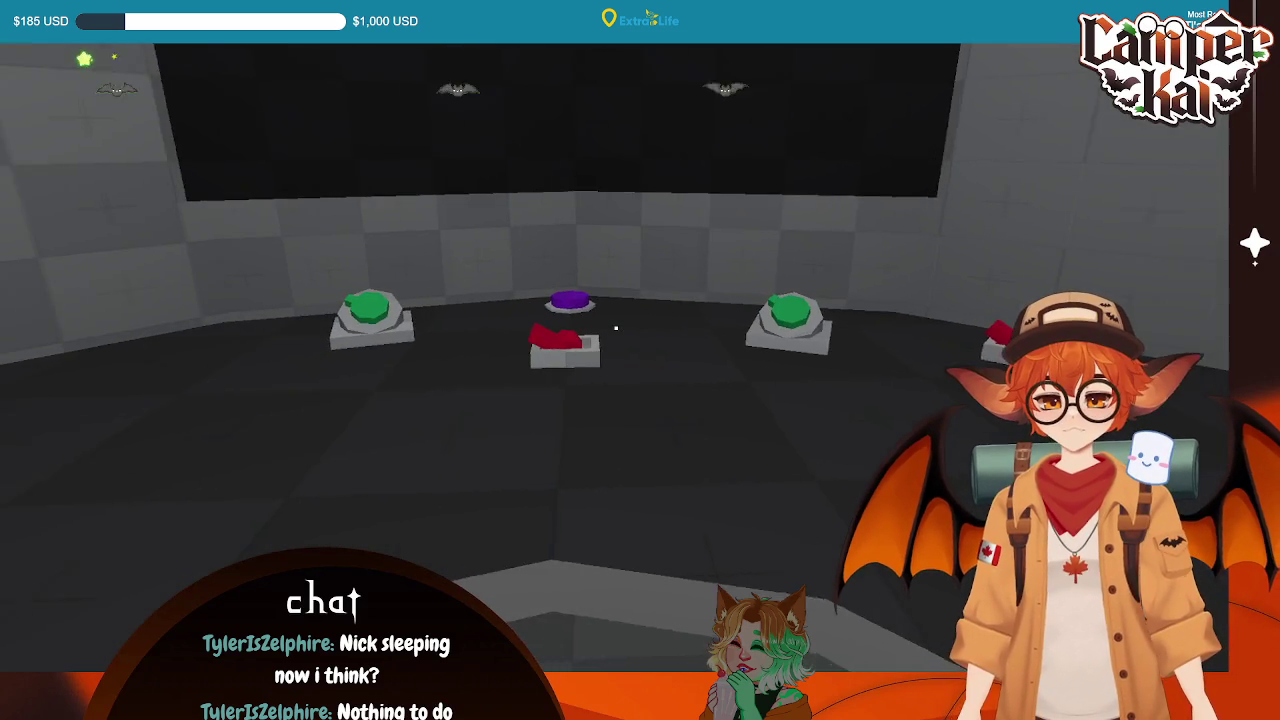
key(a)
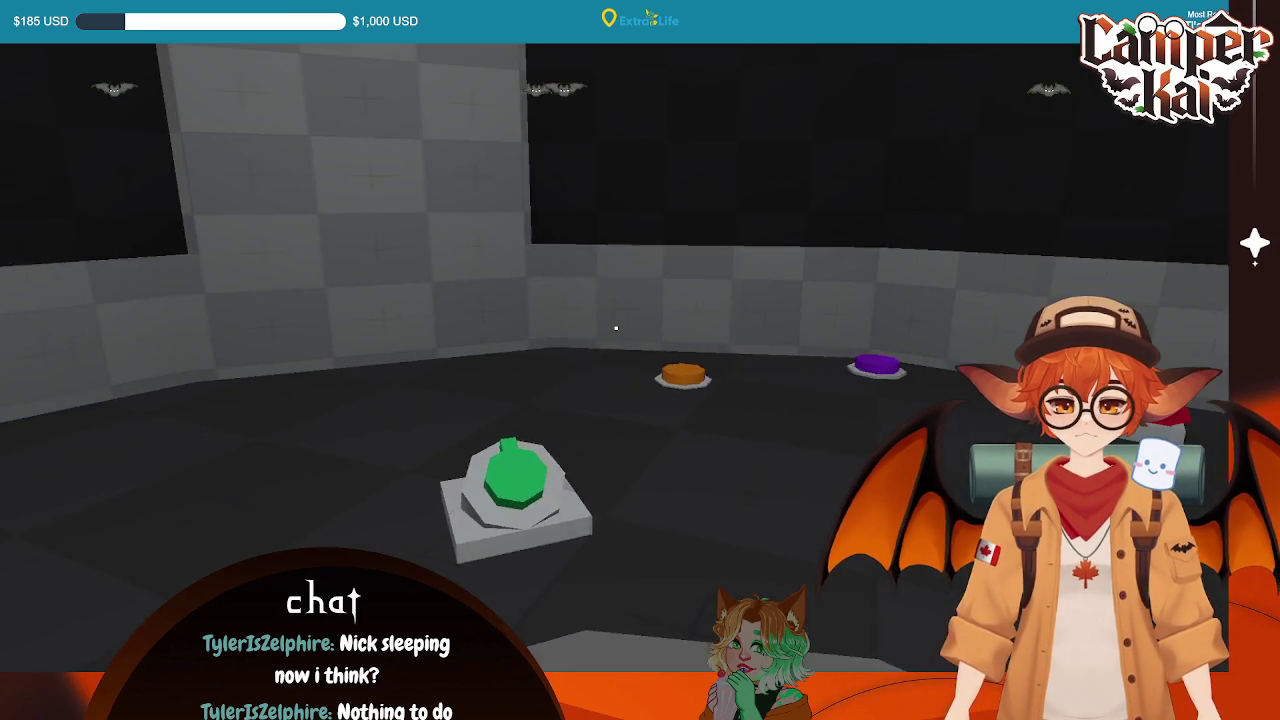
Press the purple button five times to lower the wall panel and reveal the green bars
click(616, 328)
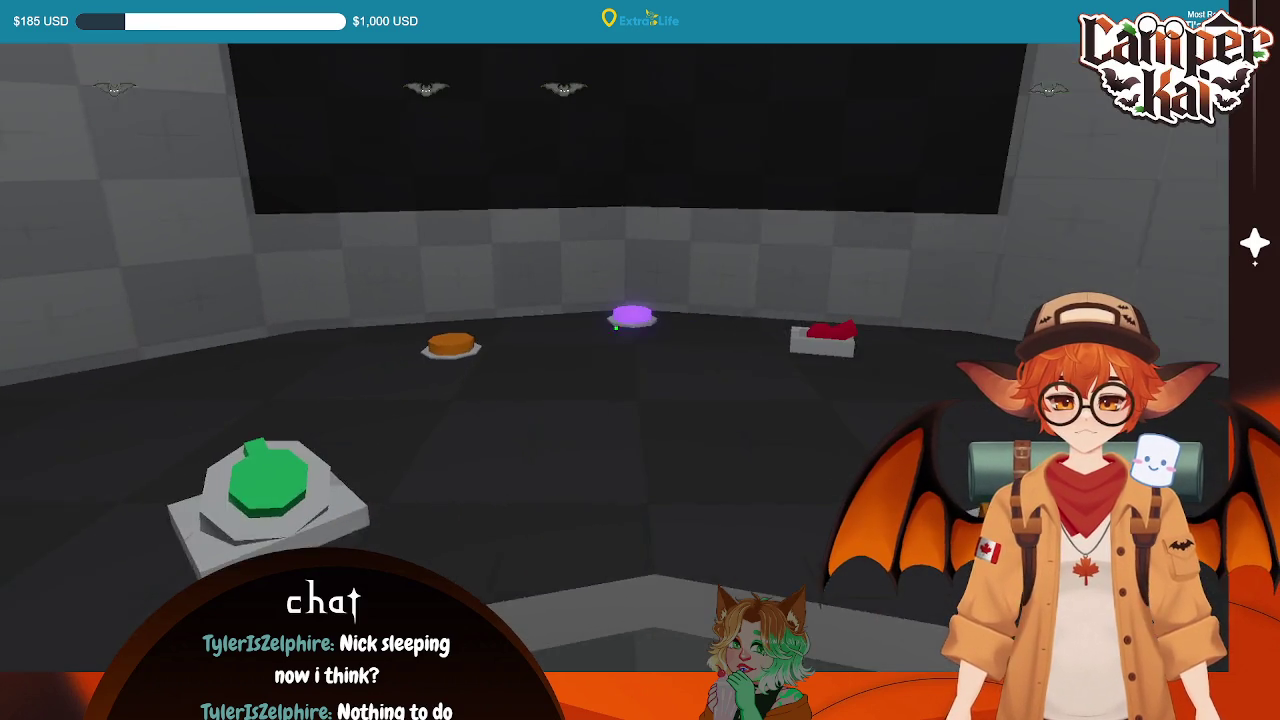
click(616, 328)
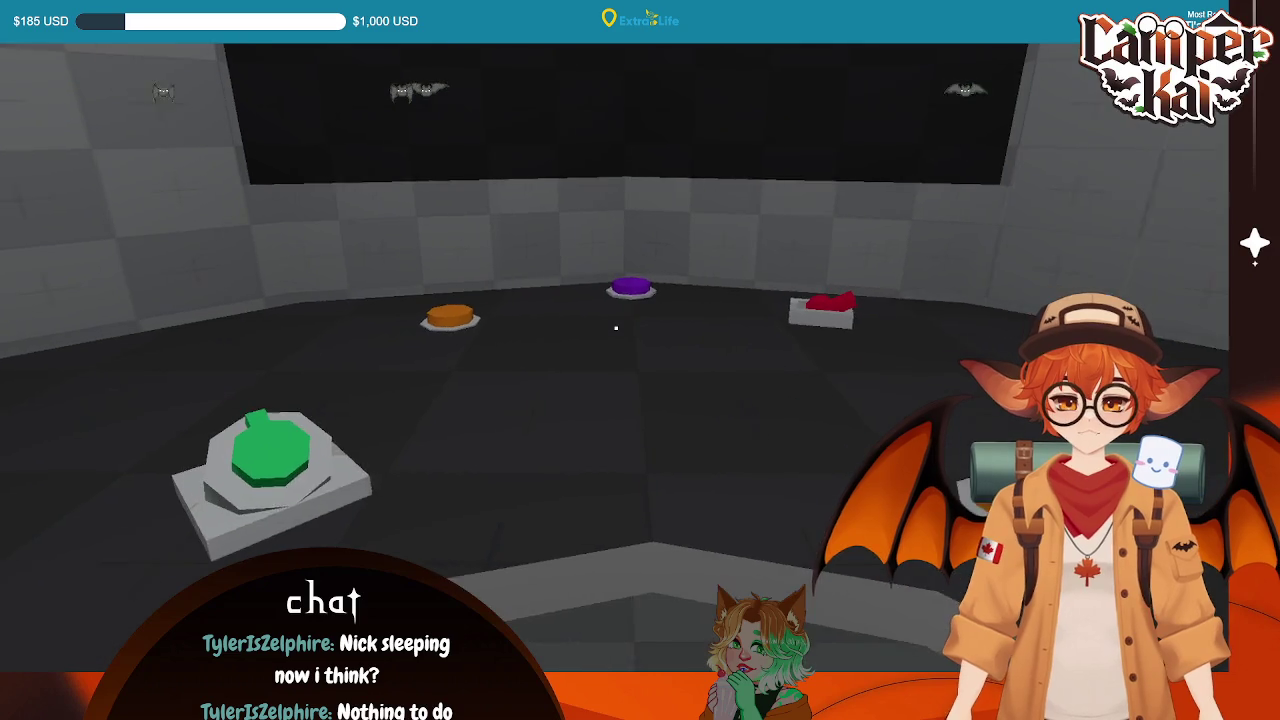
click(616, 328)
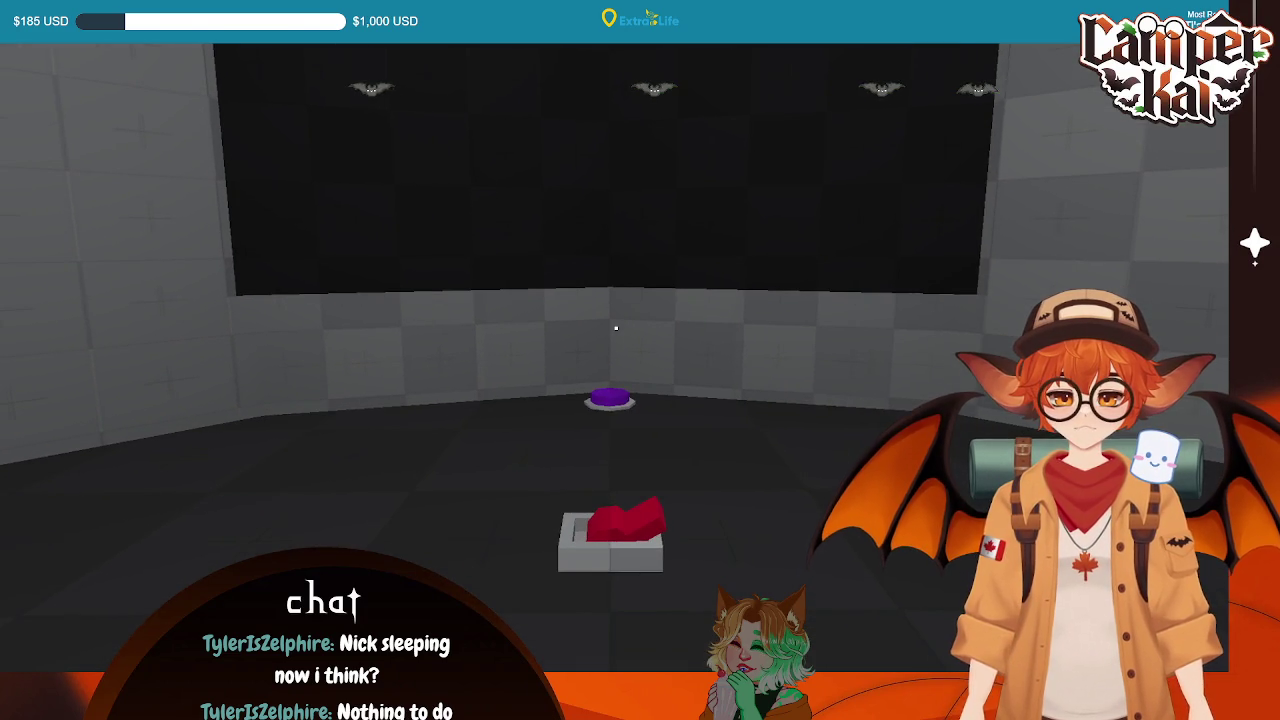
click(616, 328)
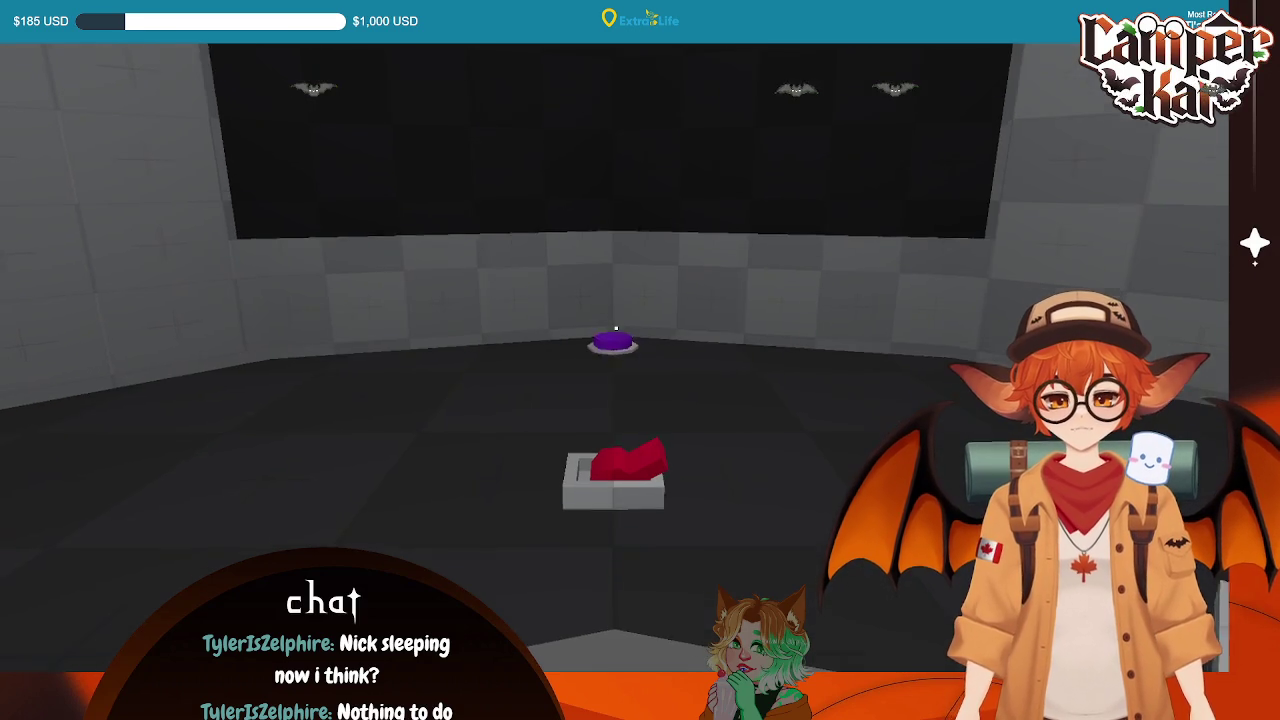
click(616, 328)
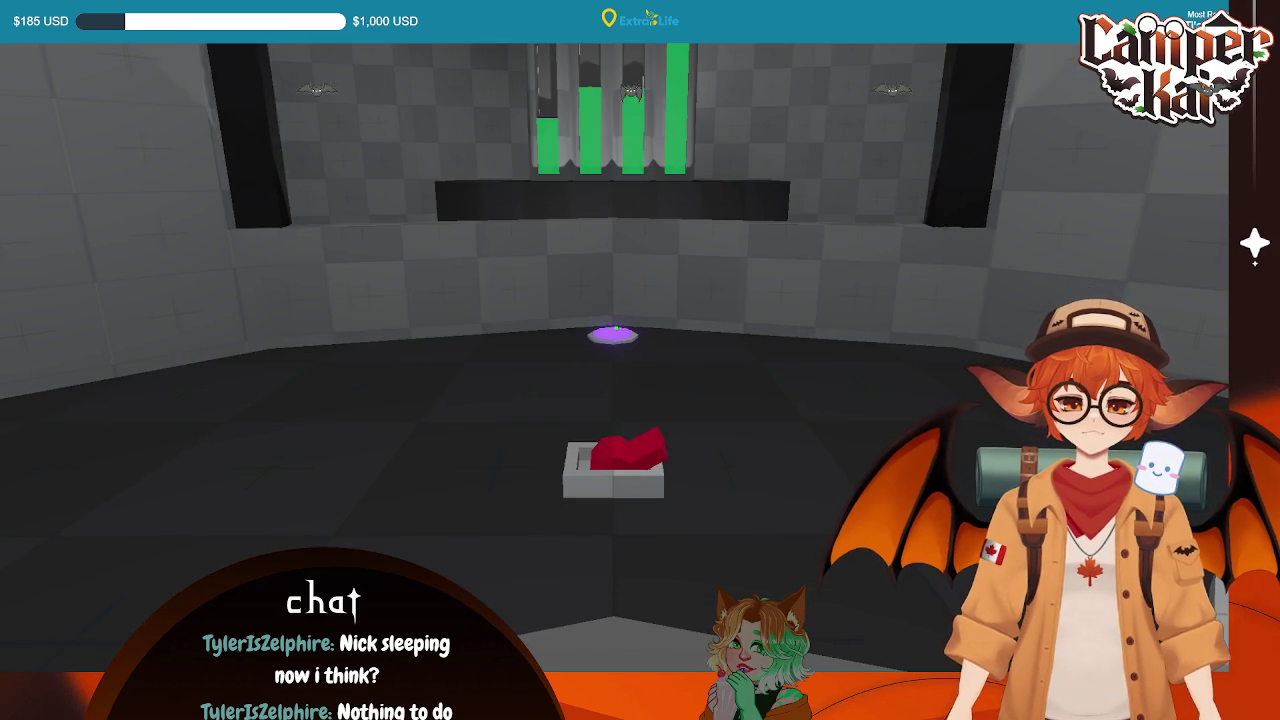
Flip the red lever left and back right, then press the green button to win
click(616, 328)
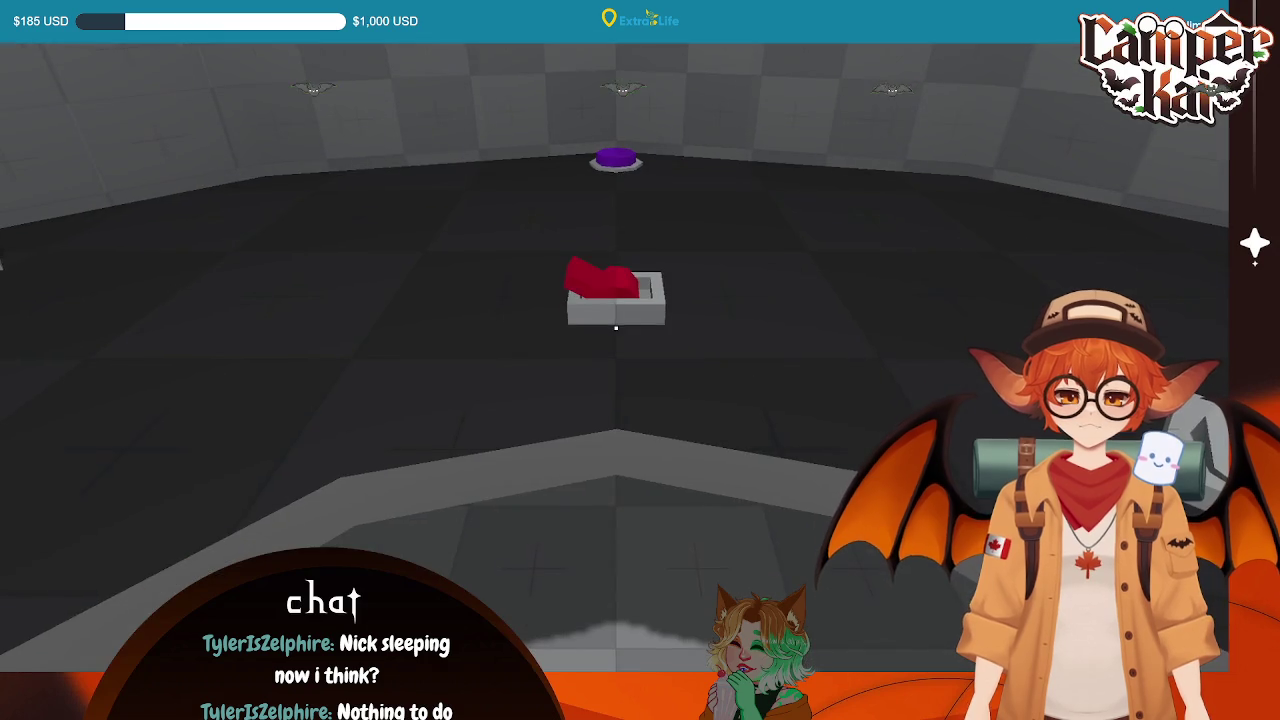
click(616, 328)
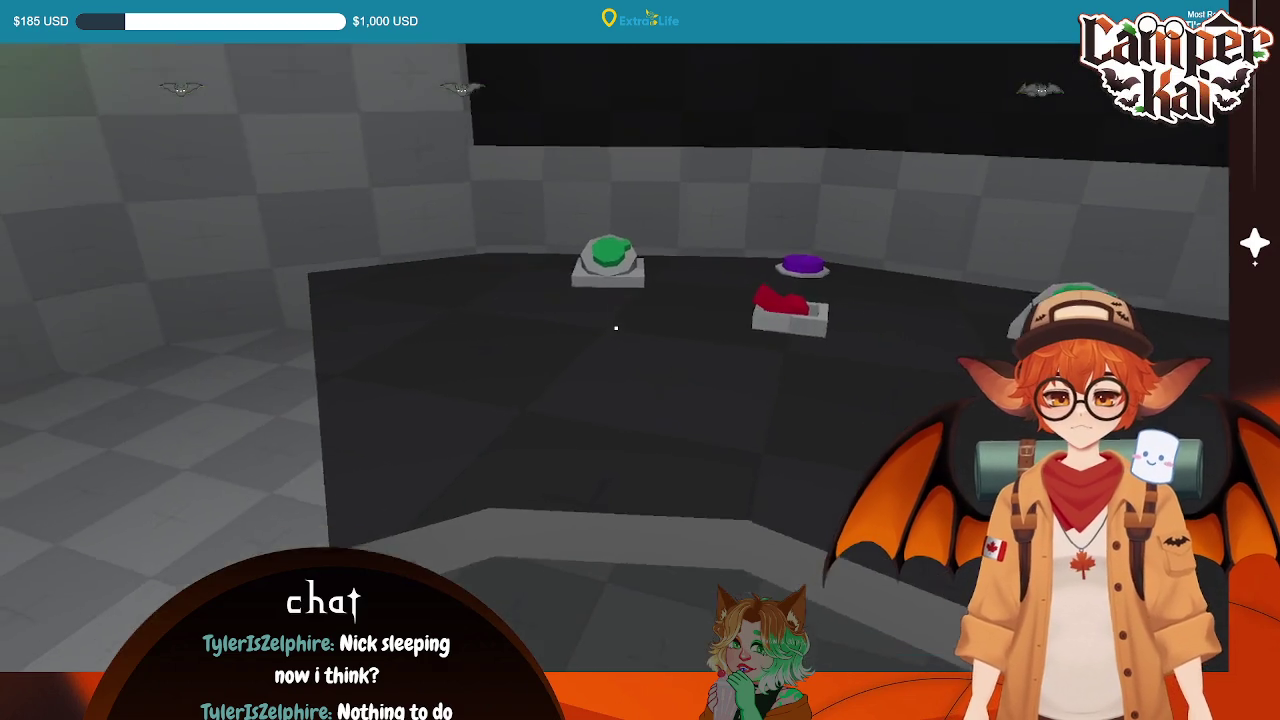
click(616, 327)
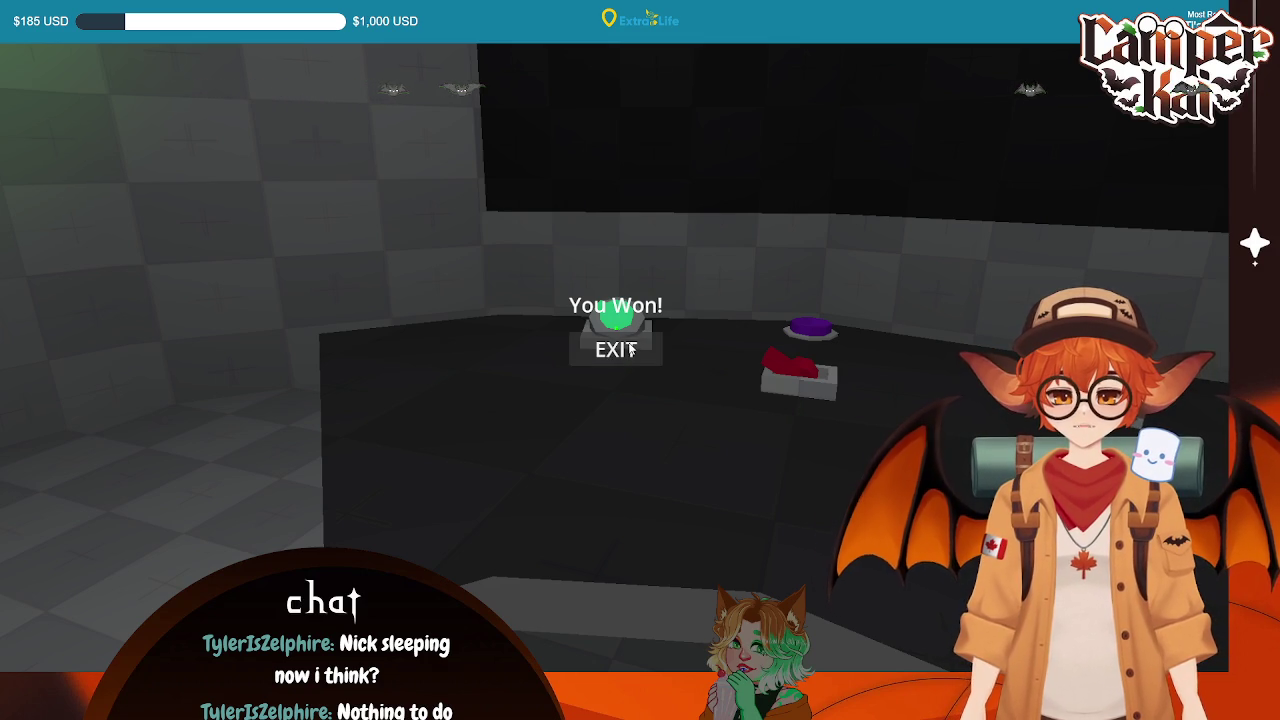
Exit the You Won! screen, start a new shift, and stop the game
click(616, 349)
click(616, 326)
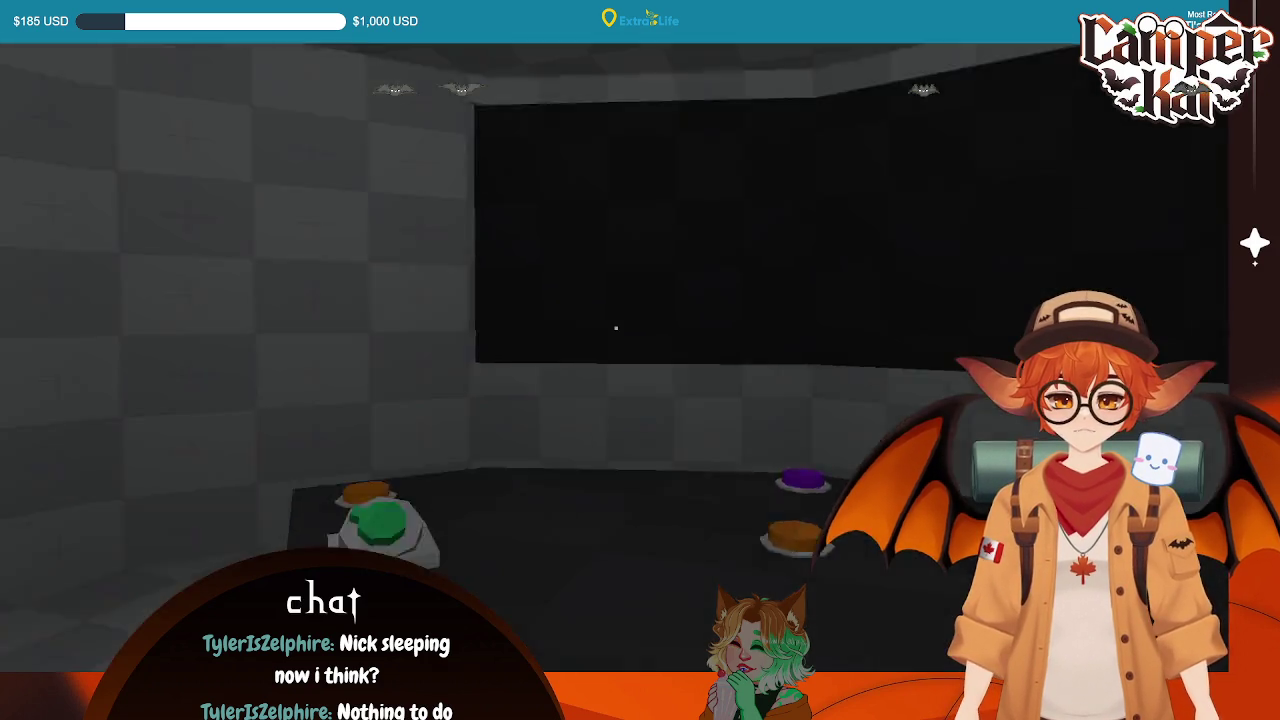
key(F8)
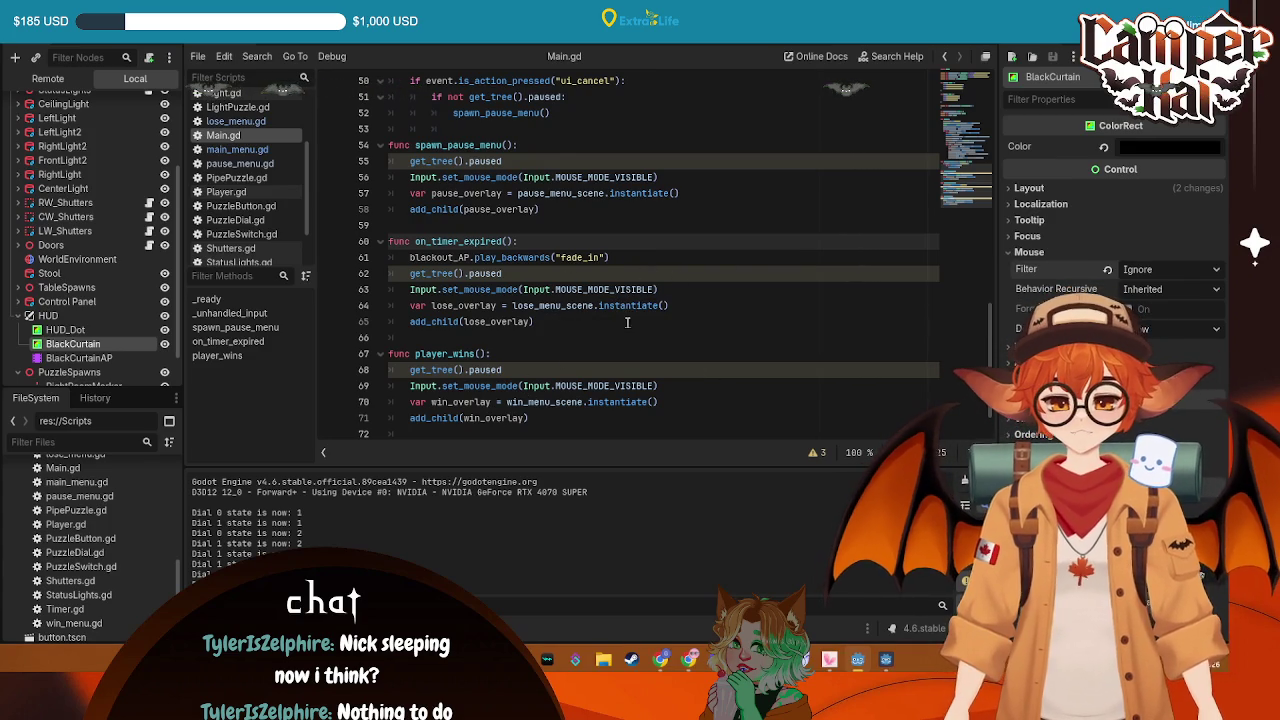
Cycle through the open scenes with Ctrl+Tab, scroll the script down, and relaunch the game
key(ctrl+Tab)
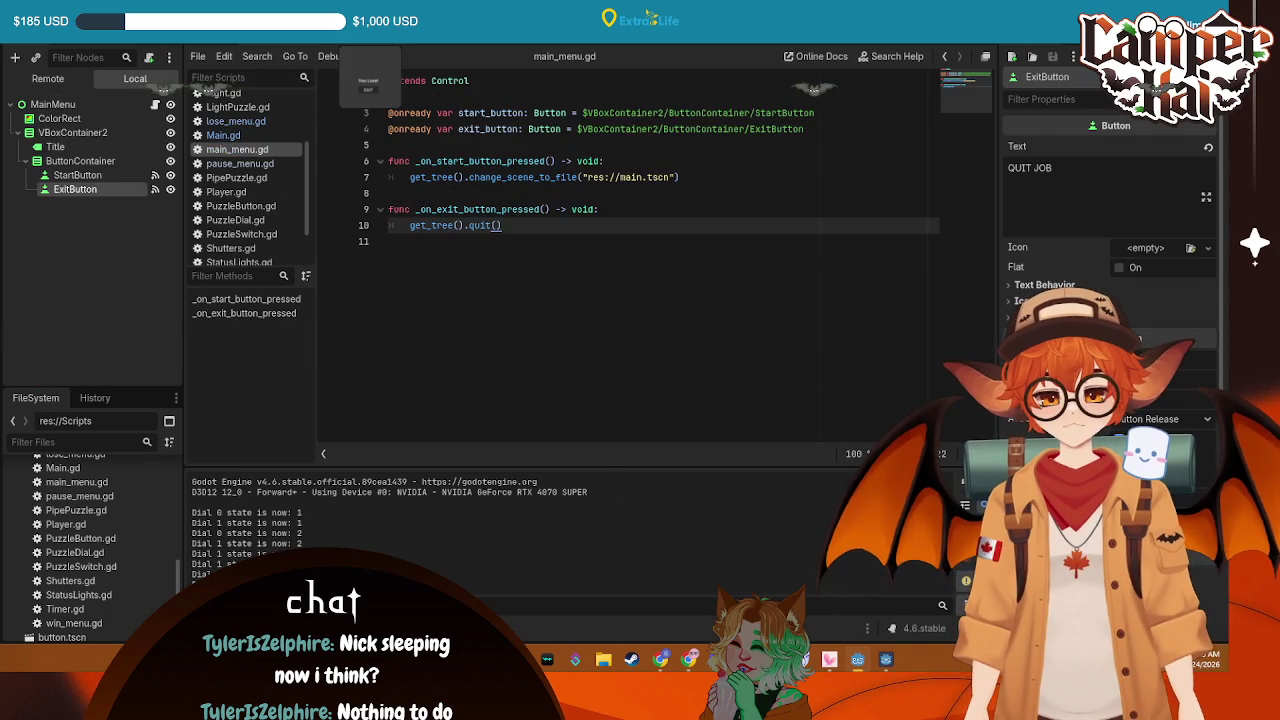
key(ctrl+Tab)
key(ctrl+Tab)
key(ctrl+Tab)
key(ctrl+Tab)
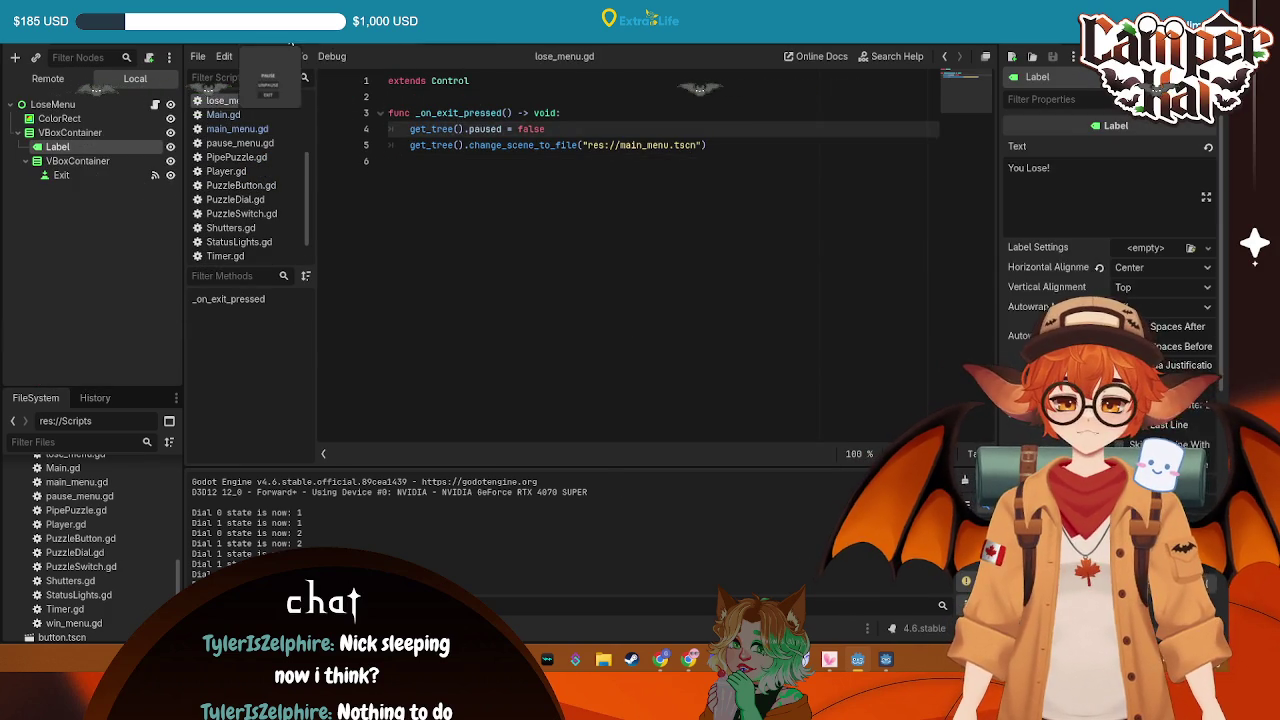
scroll(505, 152, down, 1)
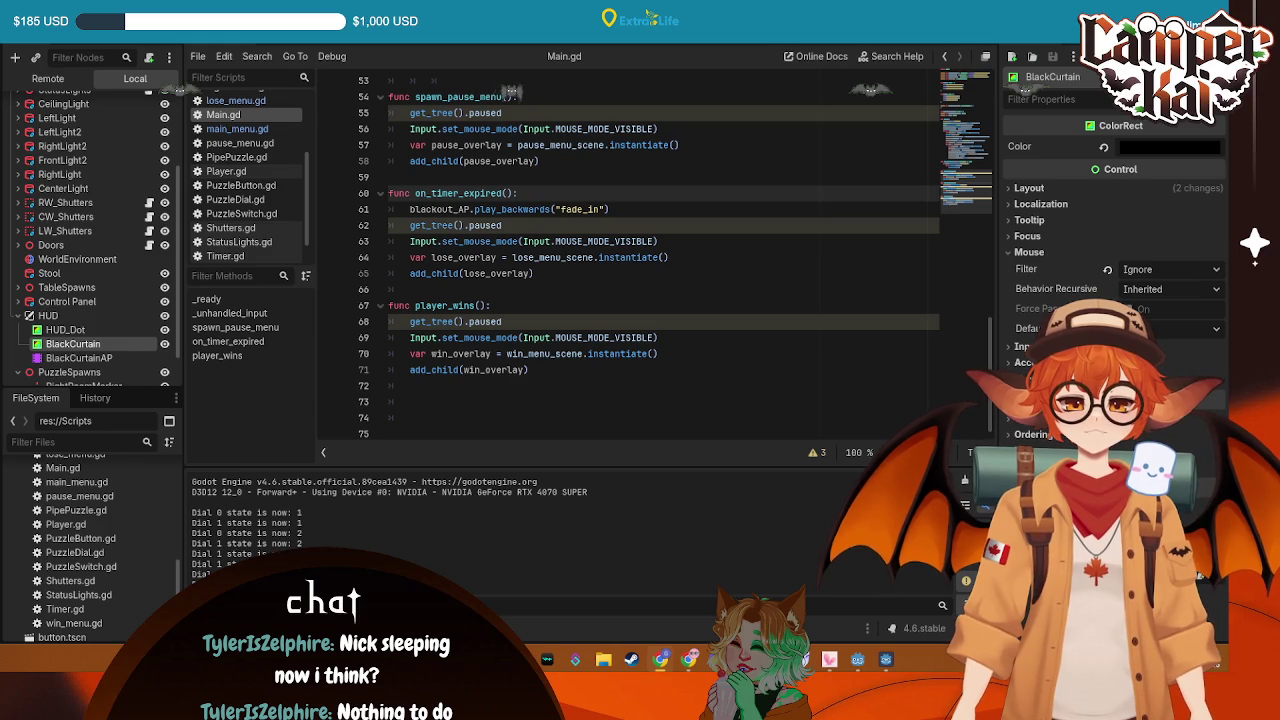
key(F5)
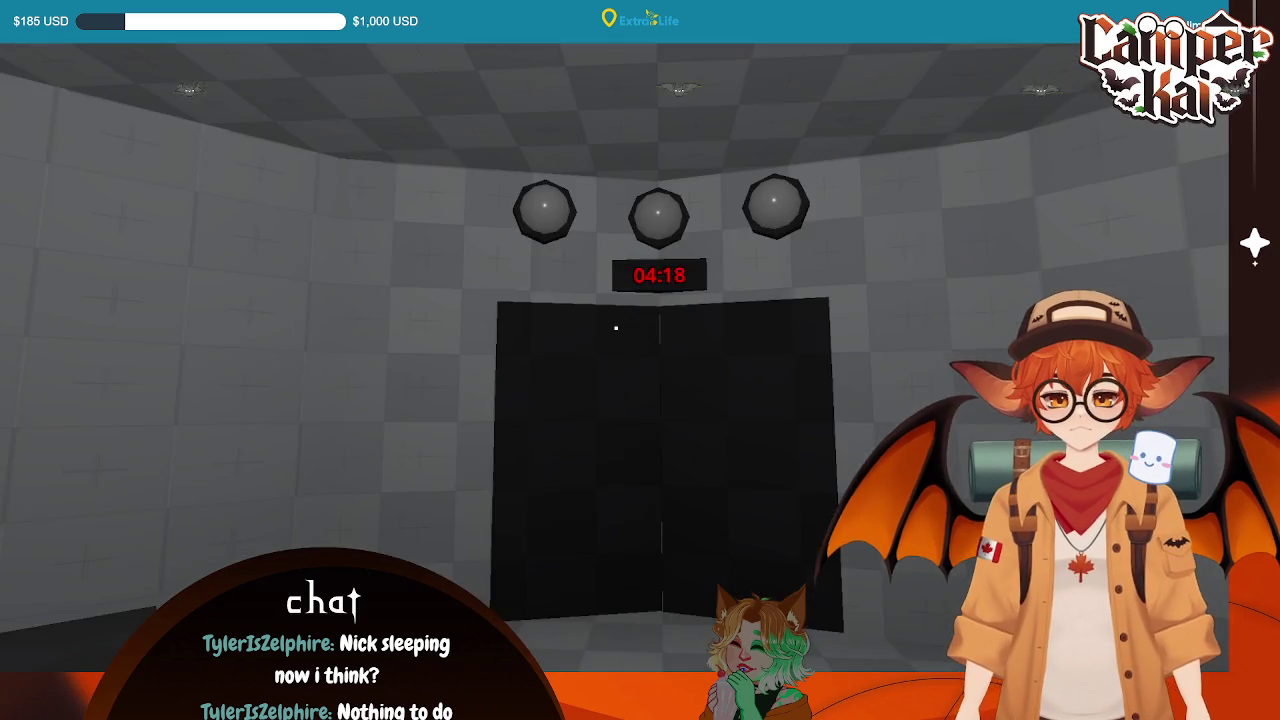
key(F8)
key(F5)
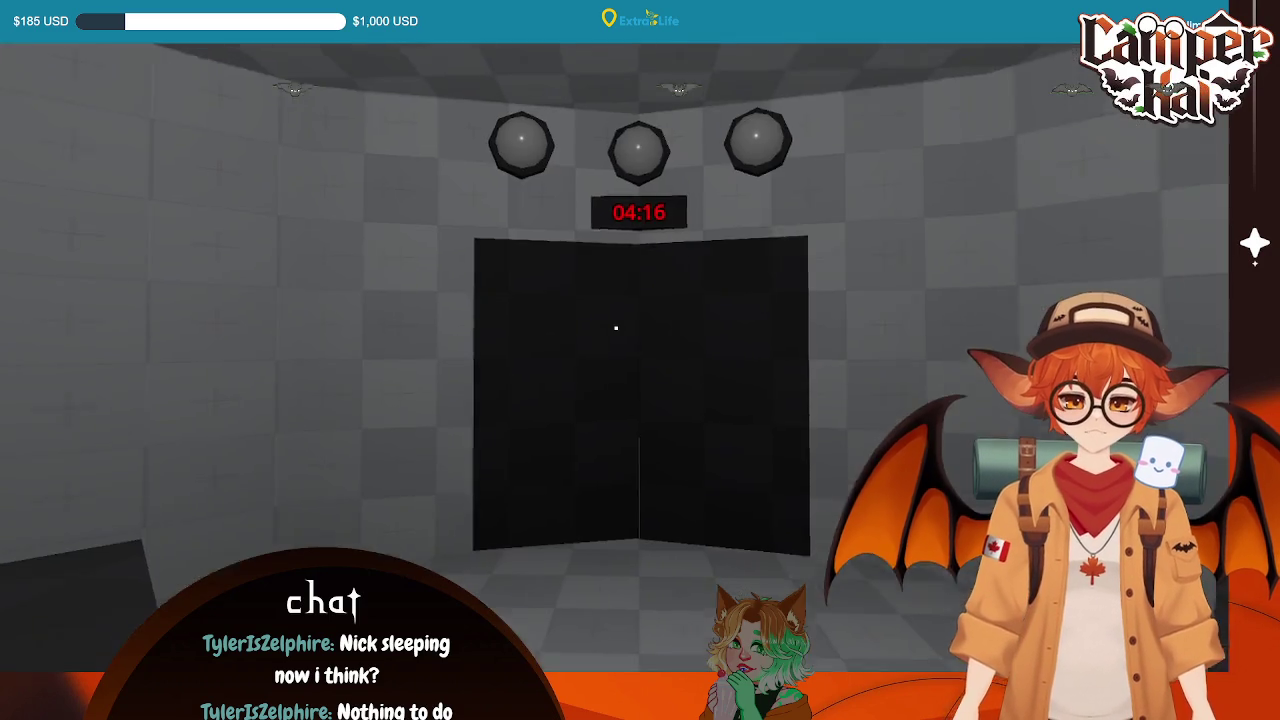
key(F8)
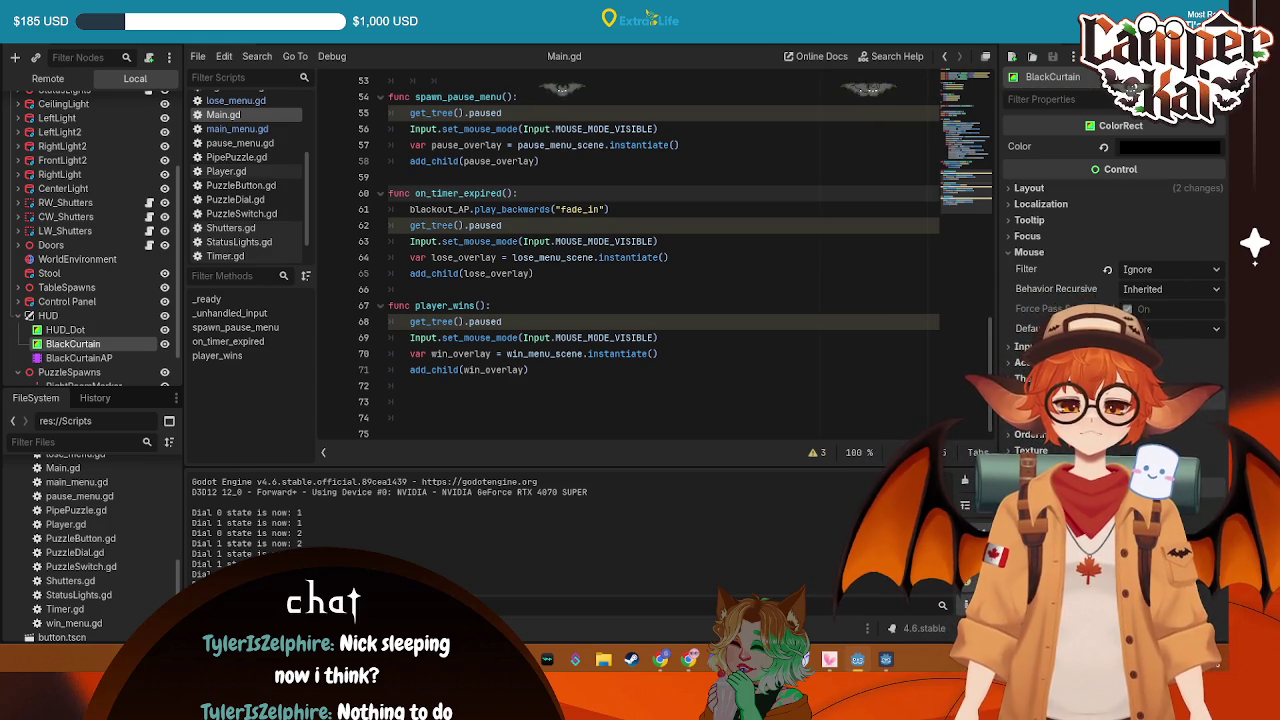
Open Player.gd from the Scripts list and scroll to its top
click(237, 128)
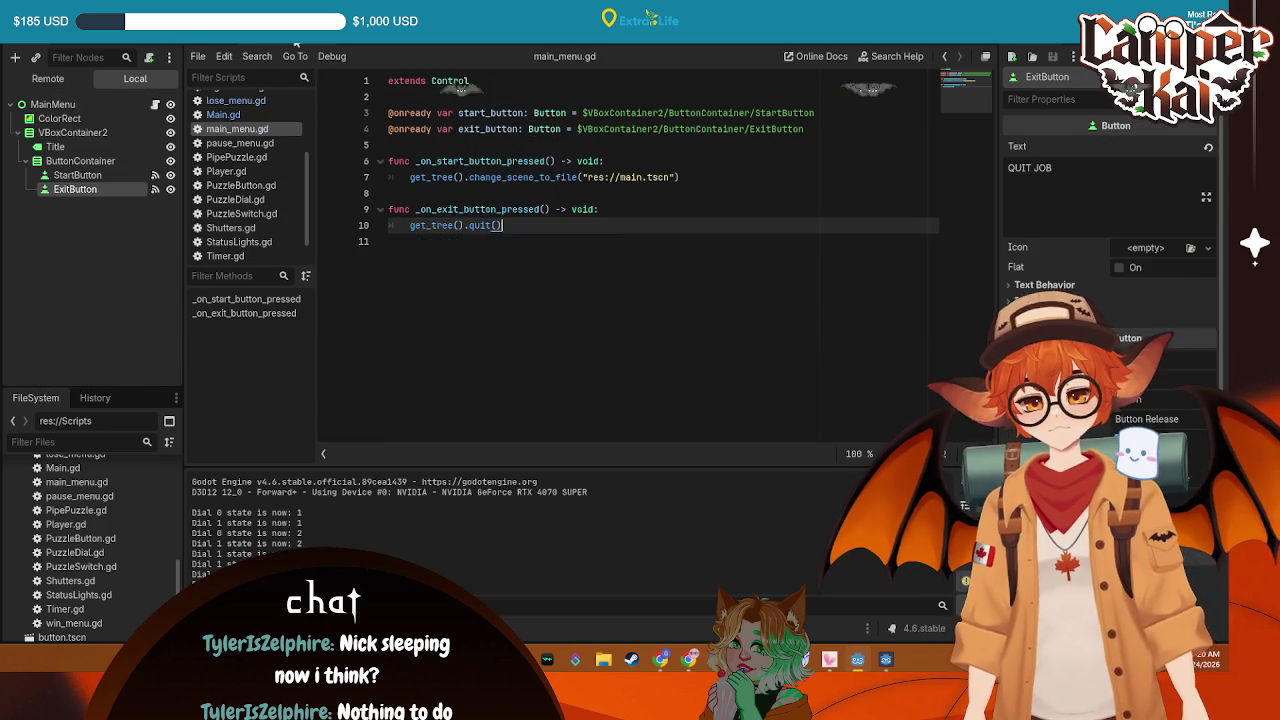
click(223, 114)
click(228, 171)
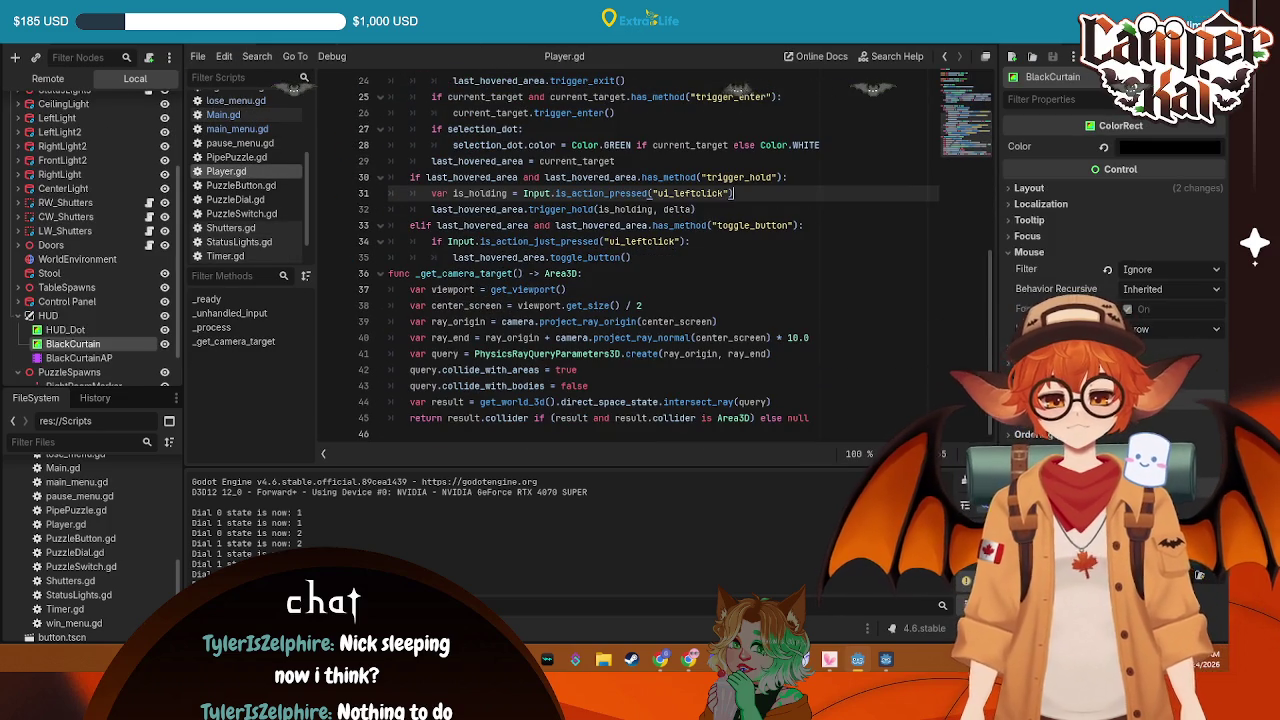
scroll(545, 150, up, 5)
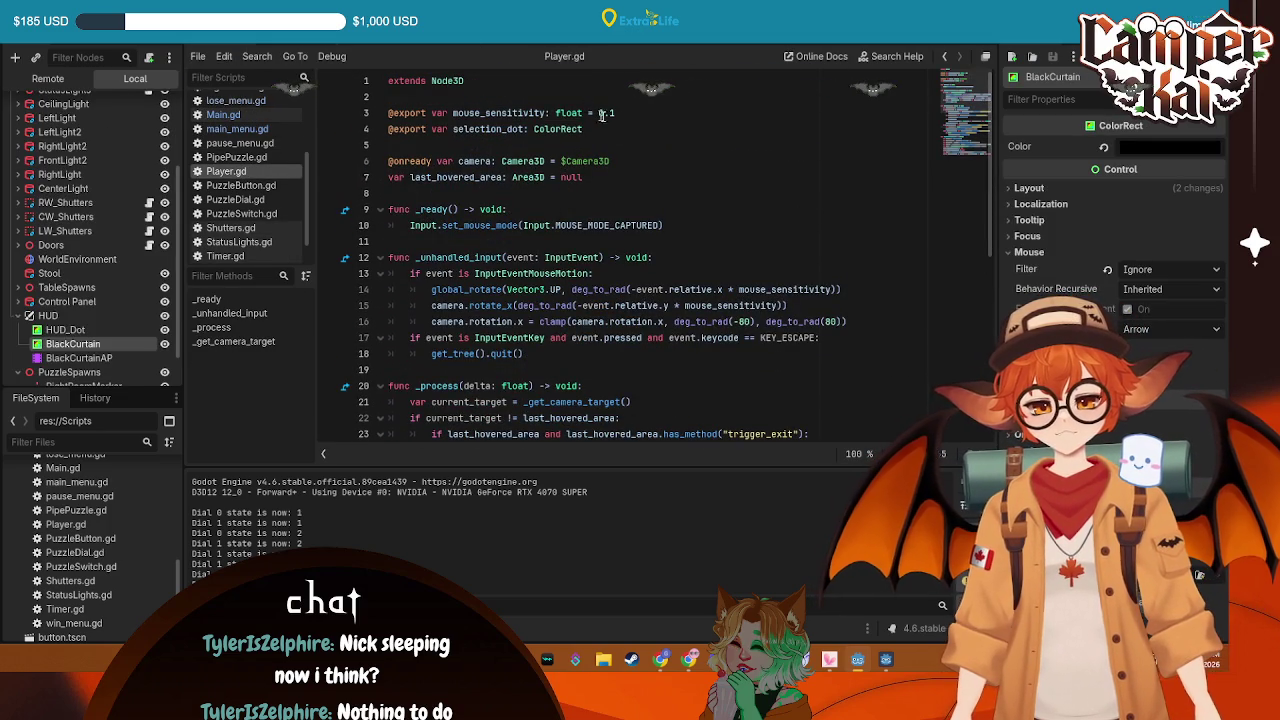
Add 'var is_cutscene: bool = false' below the selection_dot declaration
click(618, 127)
key(Return)
text(var is_)
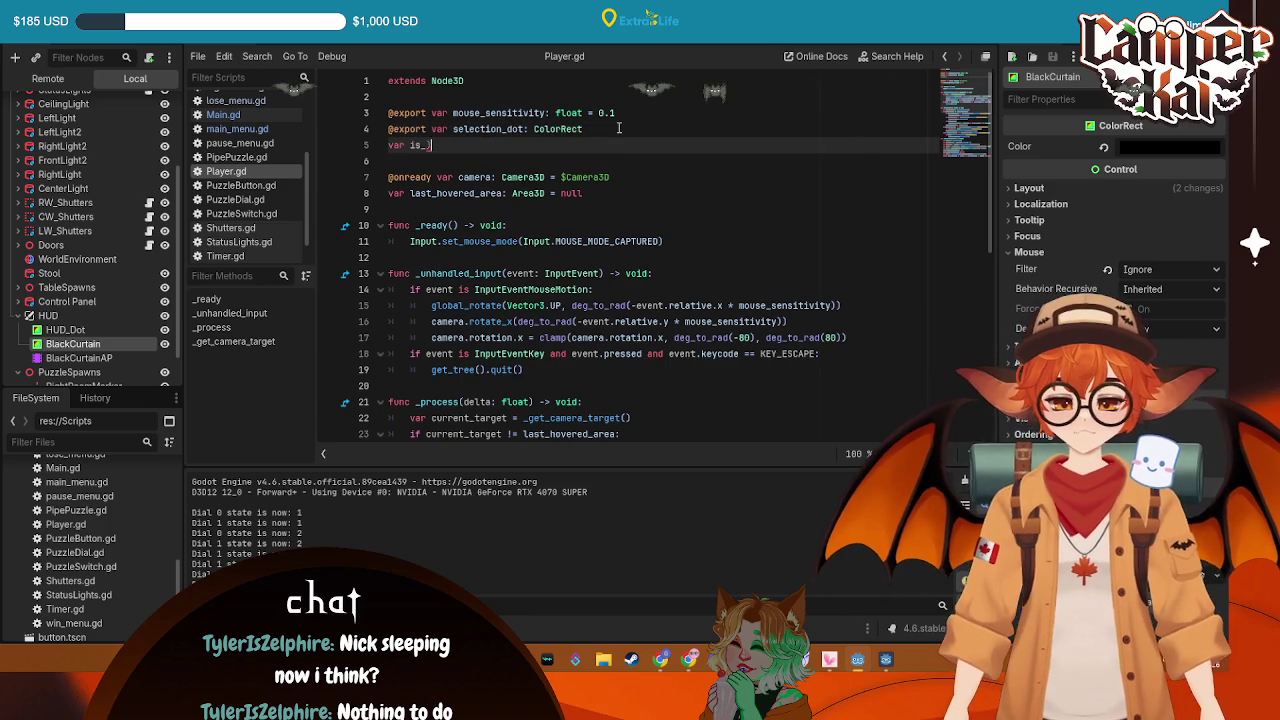
text(cutsce)
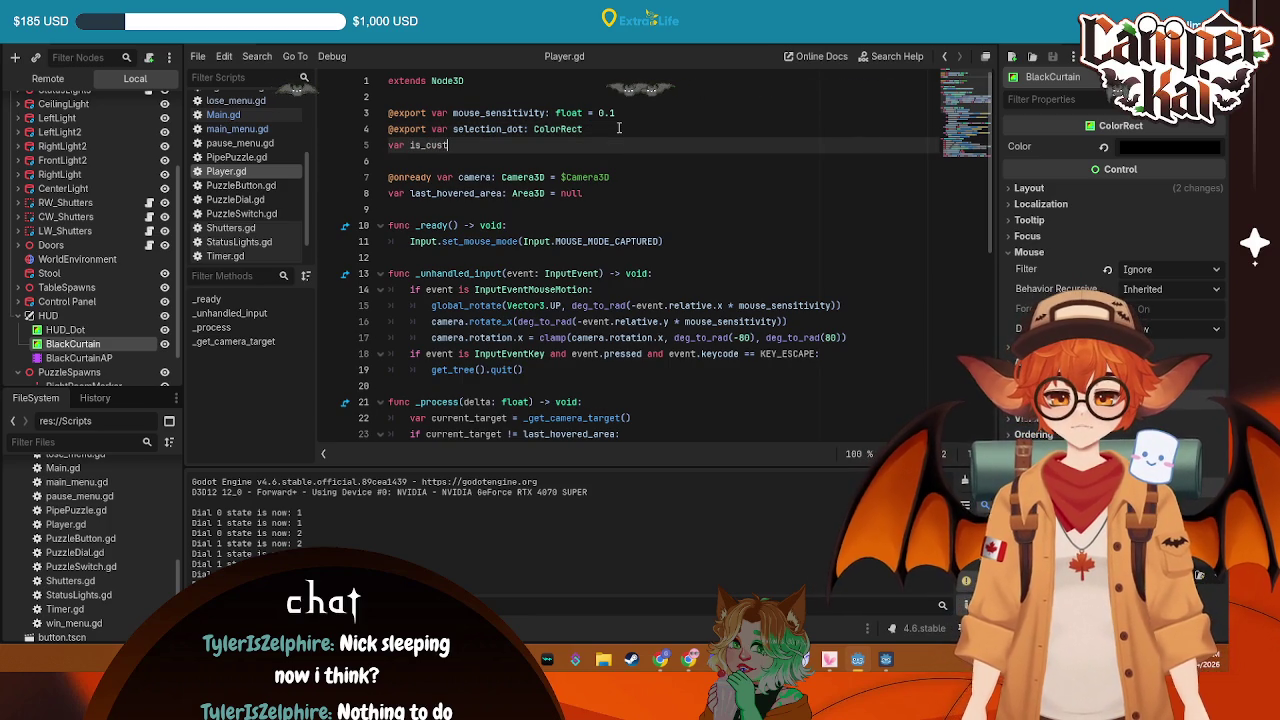
text(ne:)
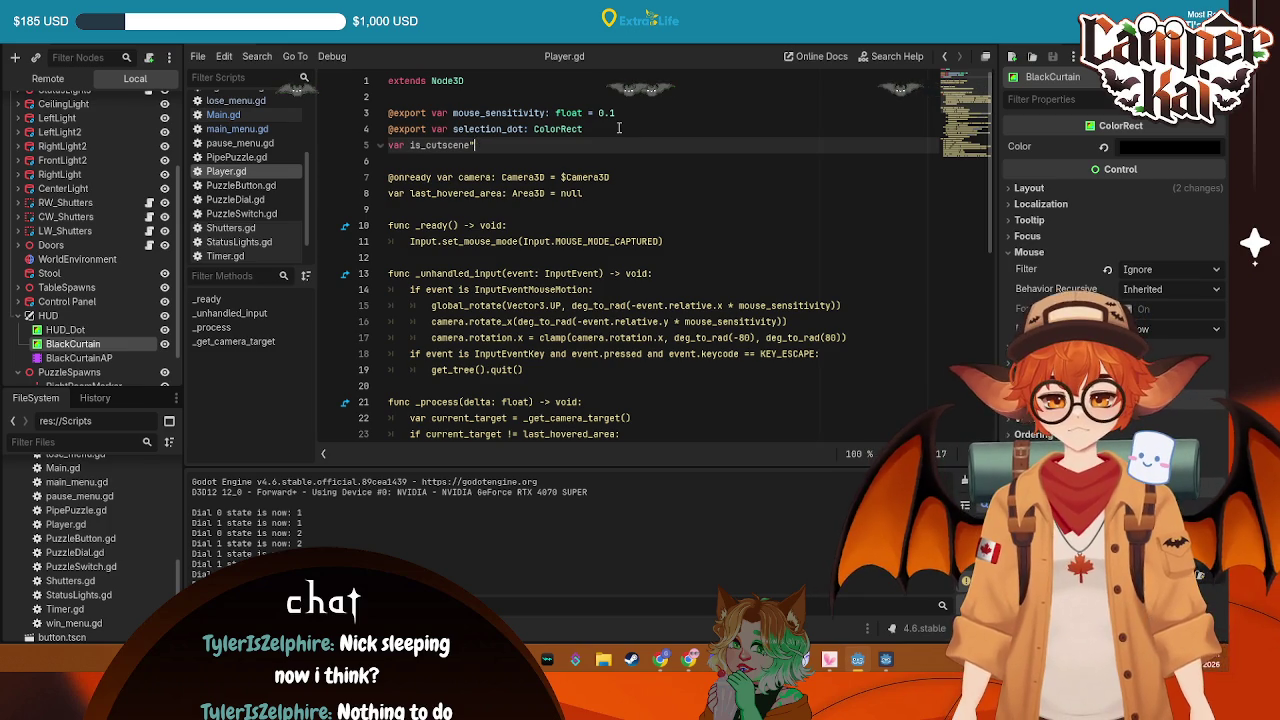
text( bool = fal)
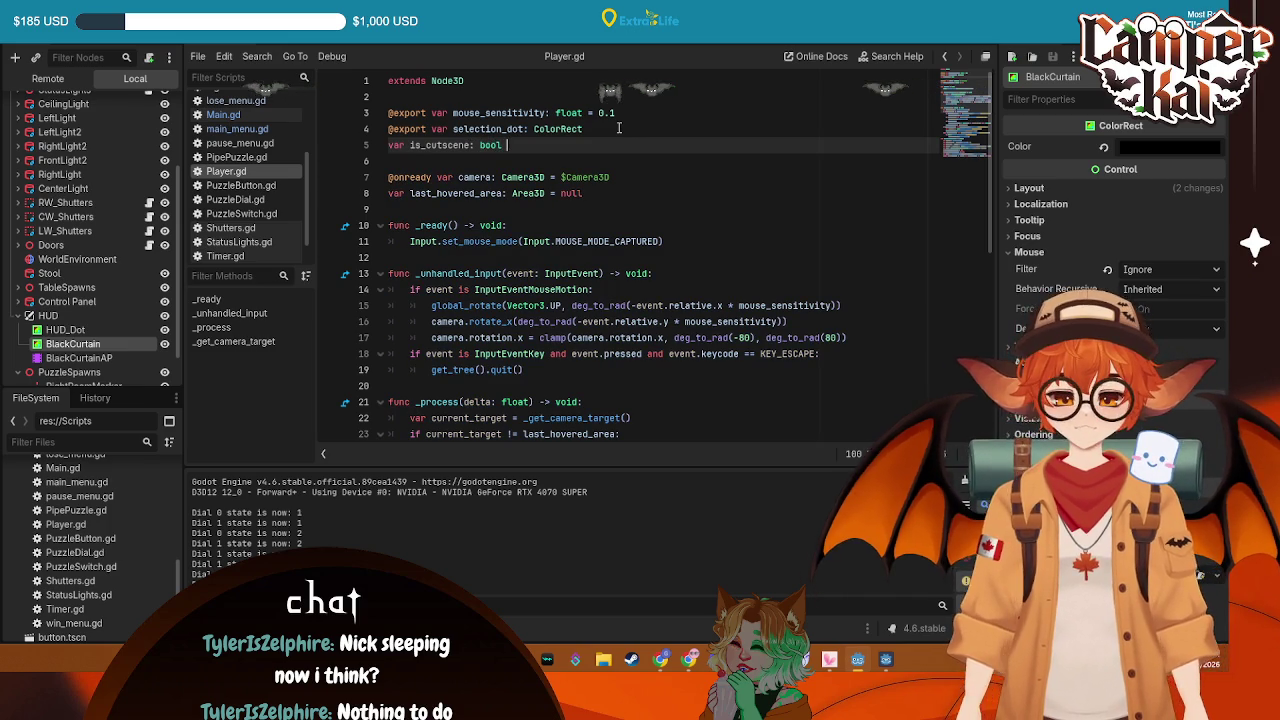
key(BackSpace)
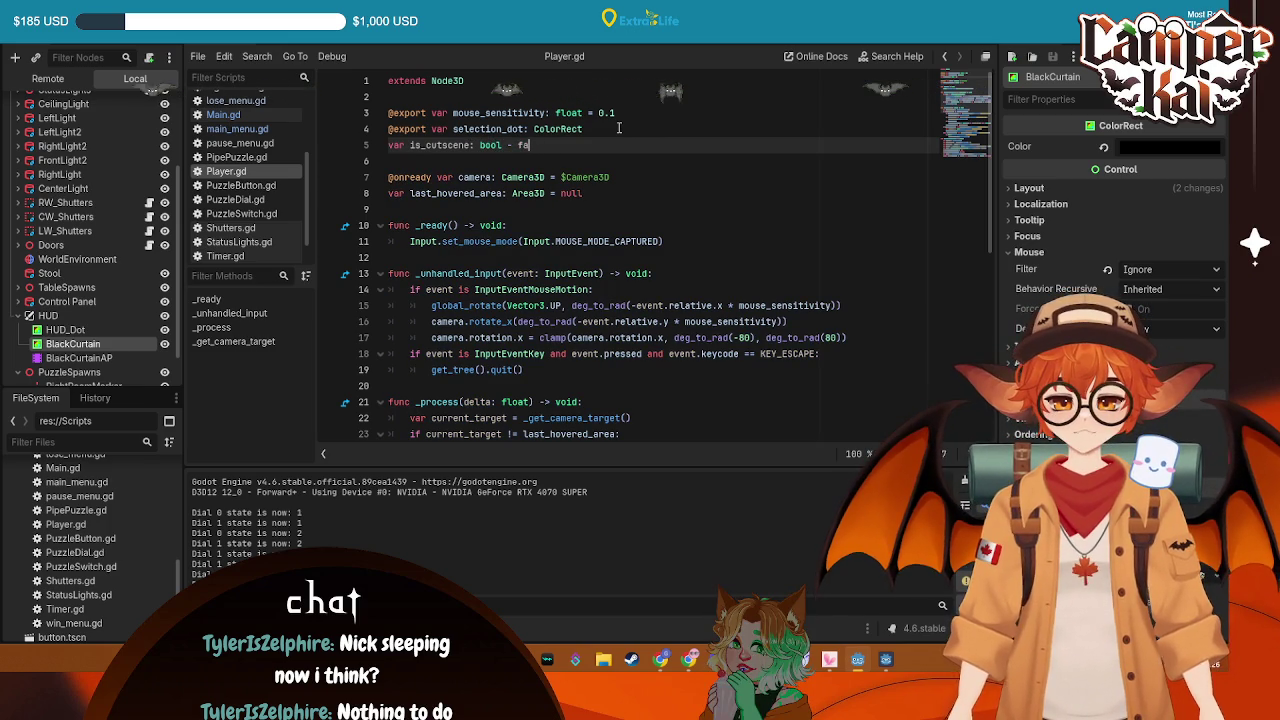
text(f)
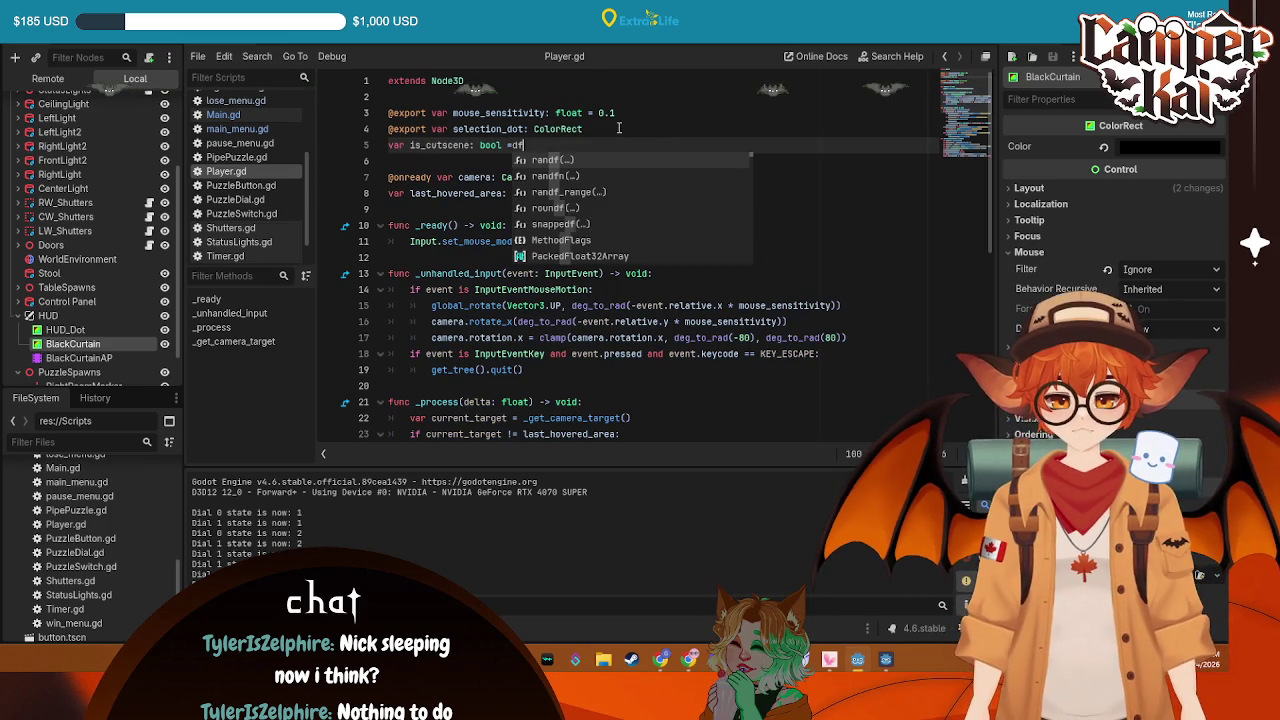
key(BackSpace)
text(false)
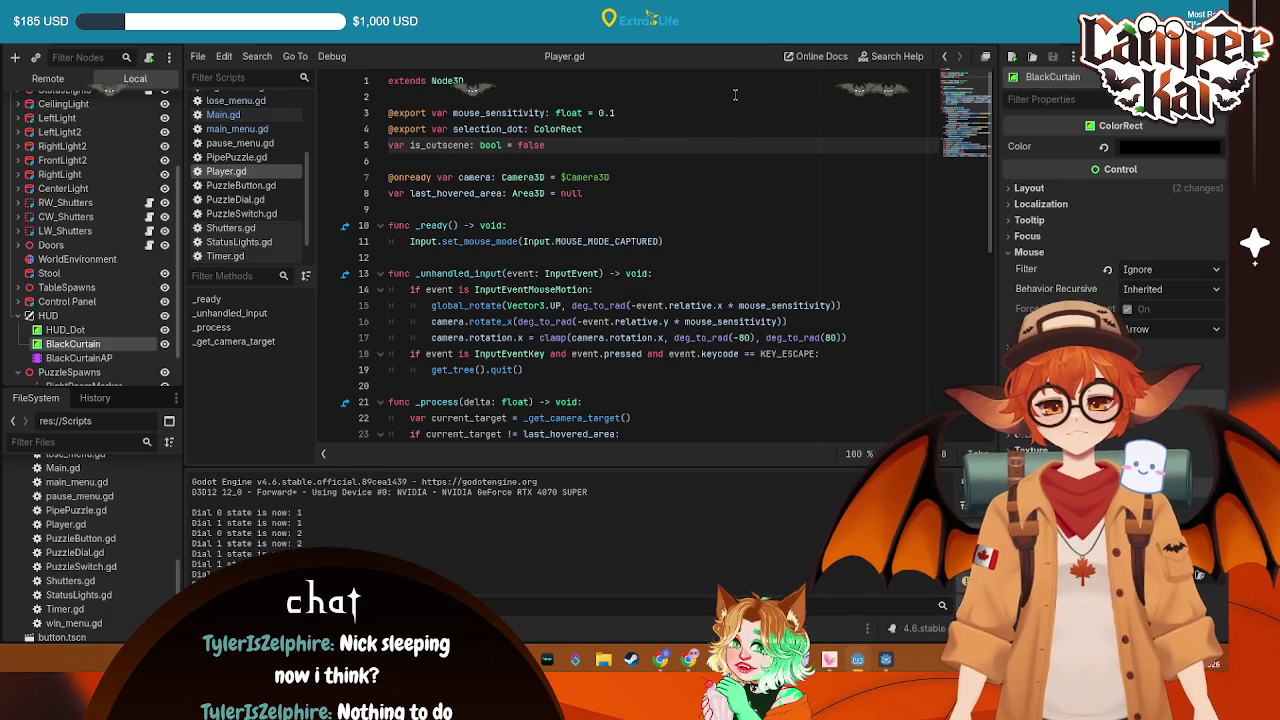
Insert an 'if is_cutscene:' check at the top of _unhandled_input and save Player.gd
click(667, 272)
key(Return)
text(if)
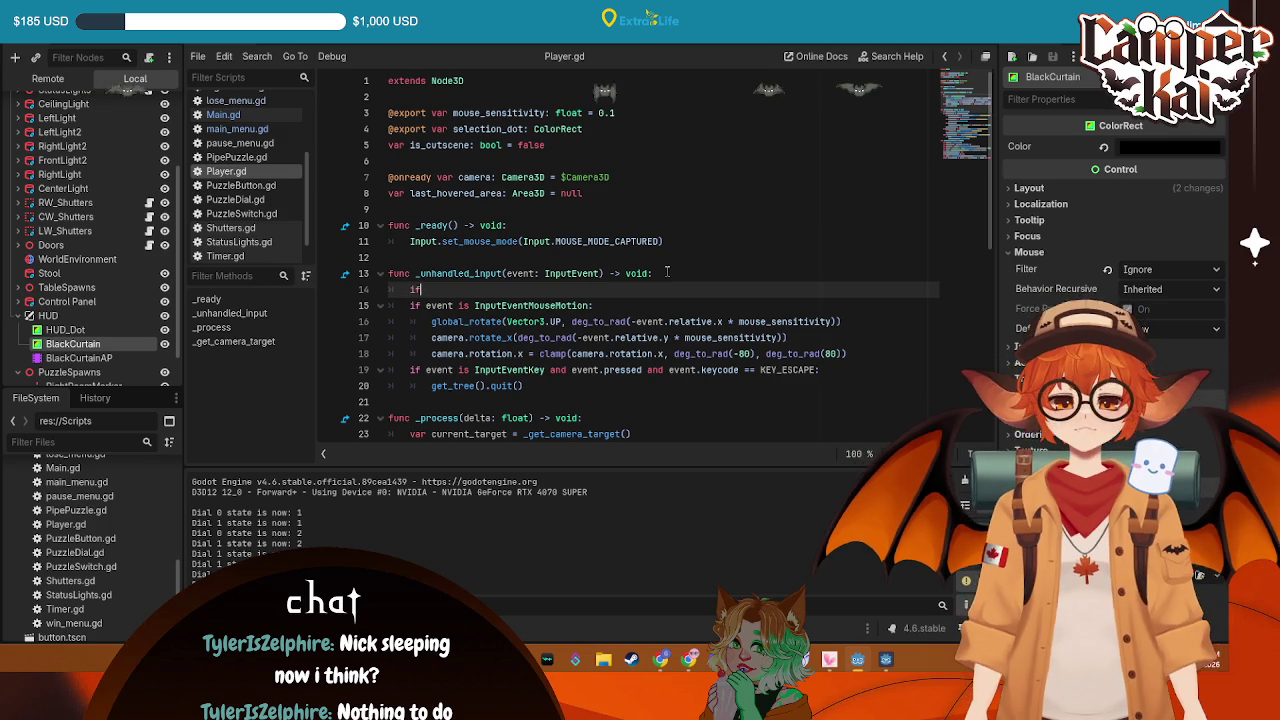
text( is)
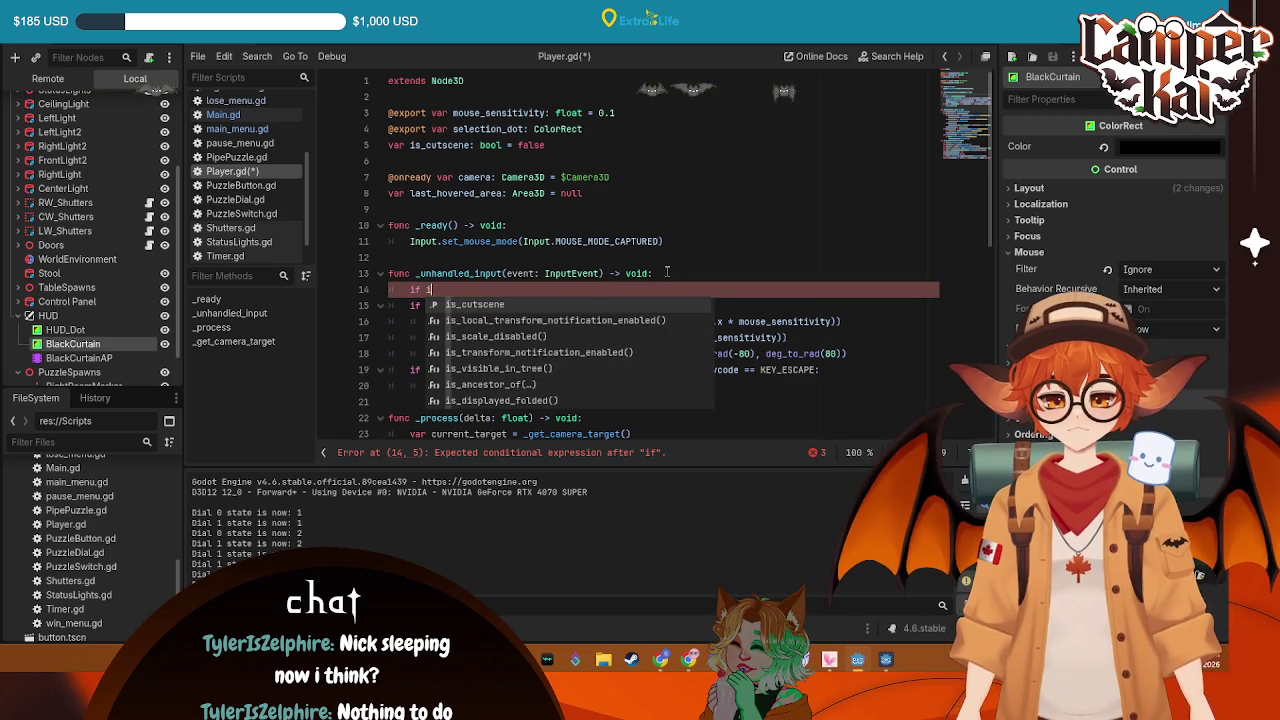
key(Return)
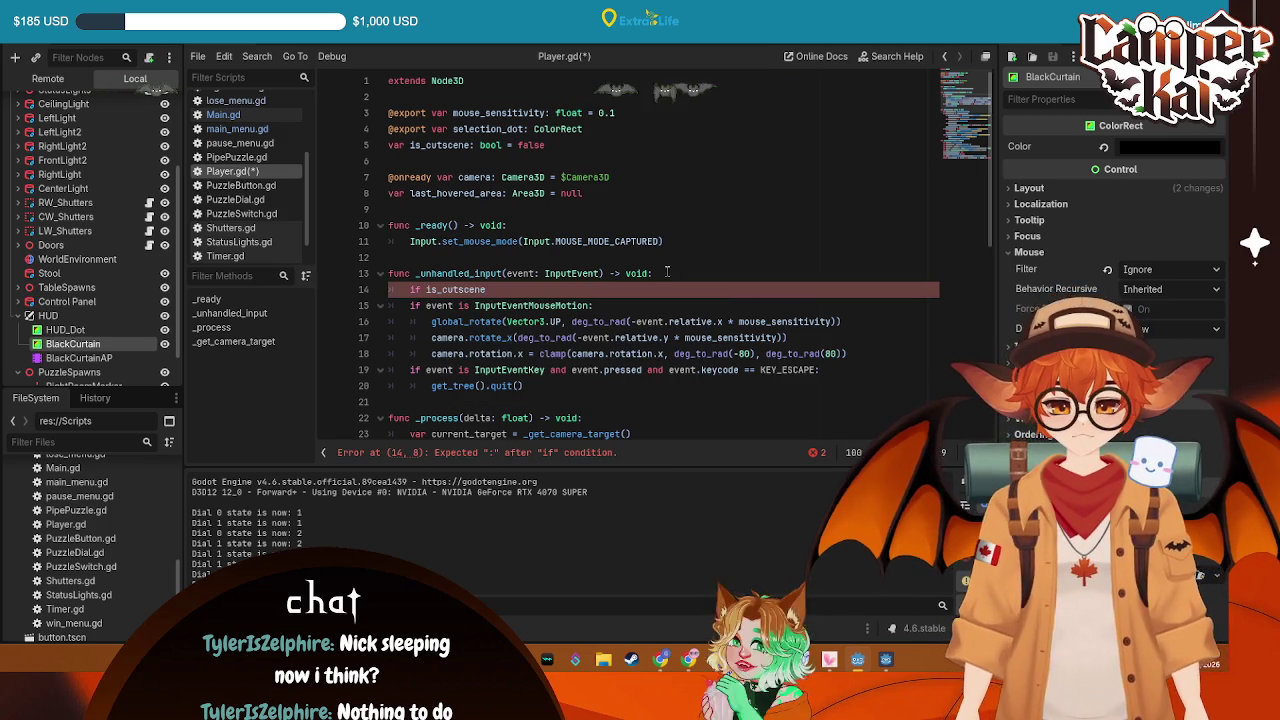
text(:)
key(Return)
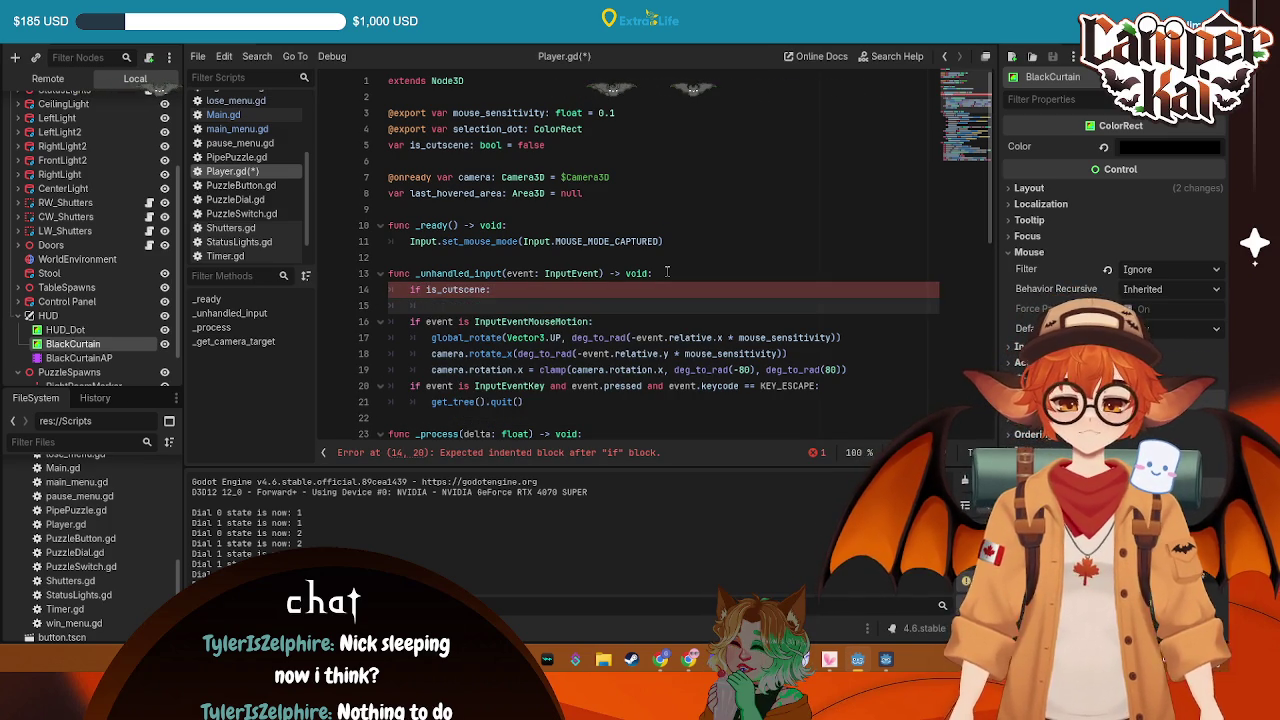
text(return)
key(ctrl+s)
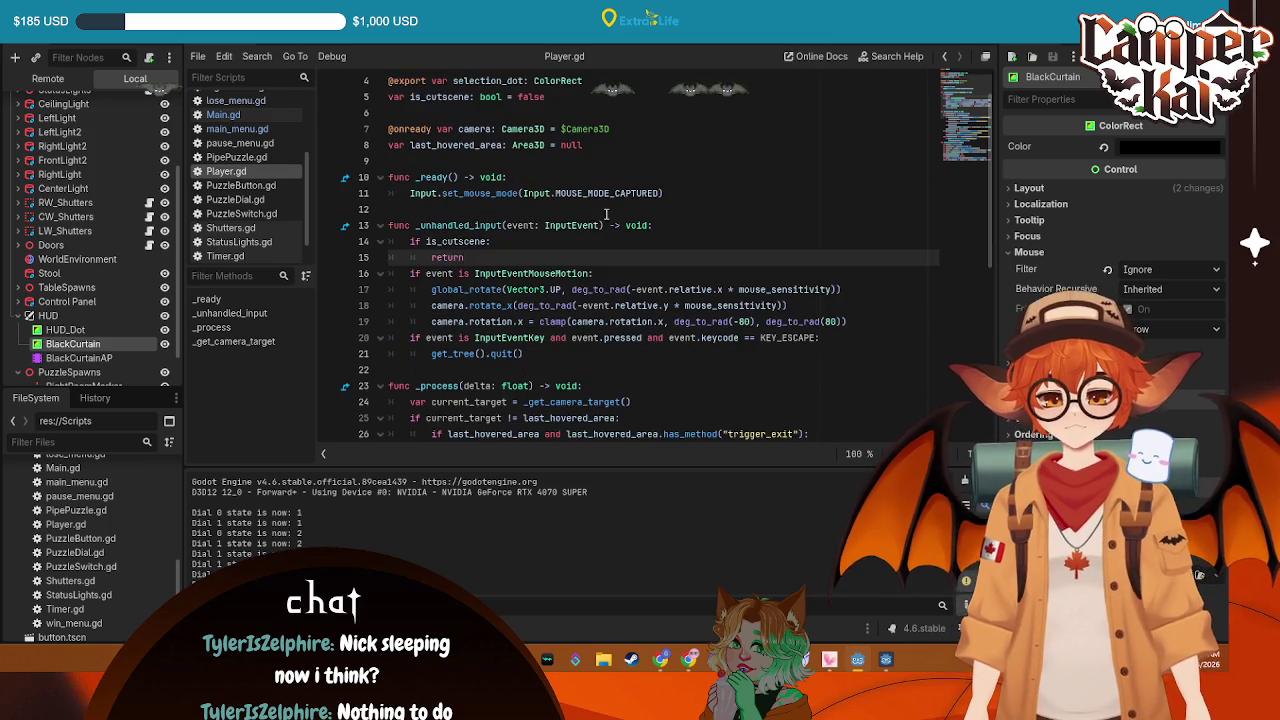
scroll(535, 232, down, 1)
scroll(535, 232, down, 5)
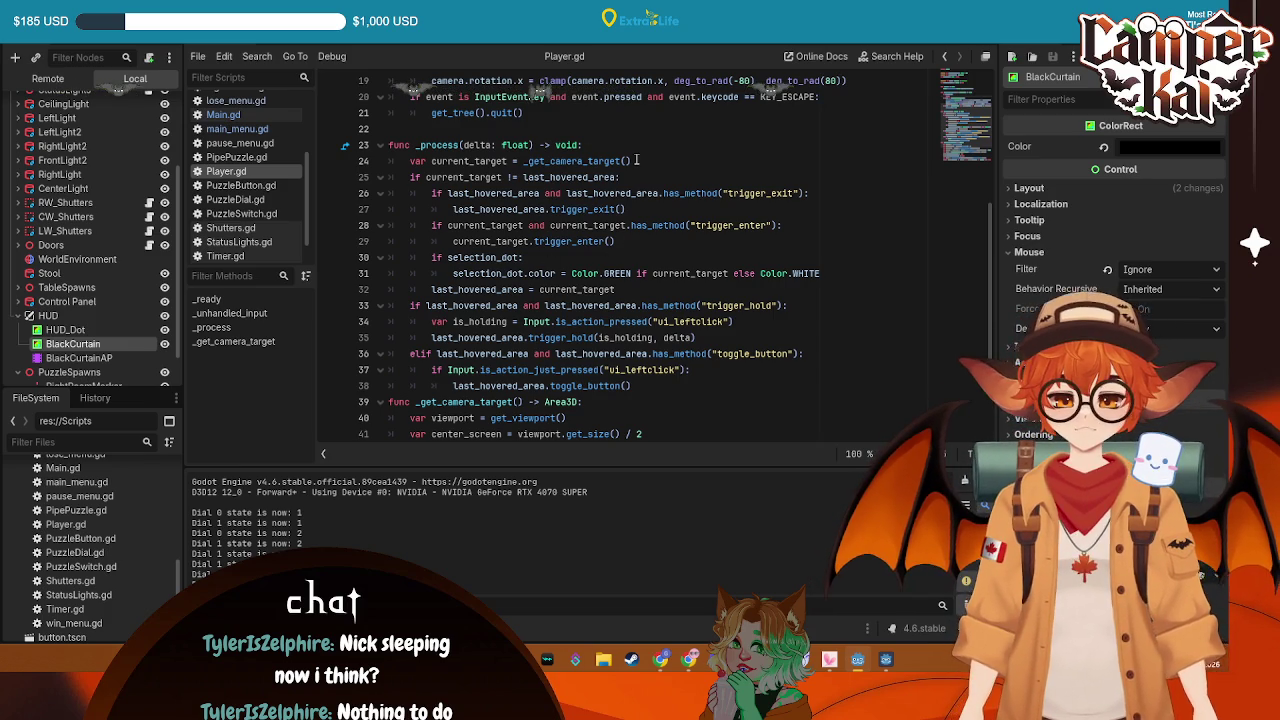
Start an is_cutscene block at the top of _process with a 'velocity -= Vector3.Z' line
click(640, 145)
key(Return)
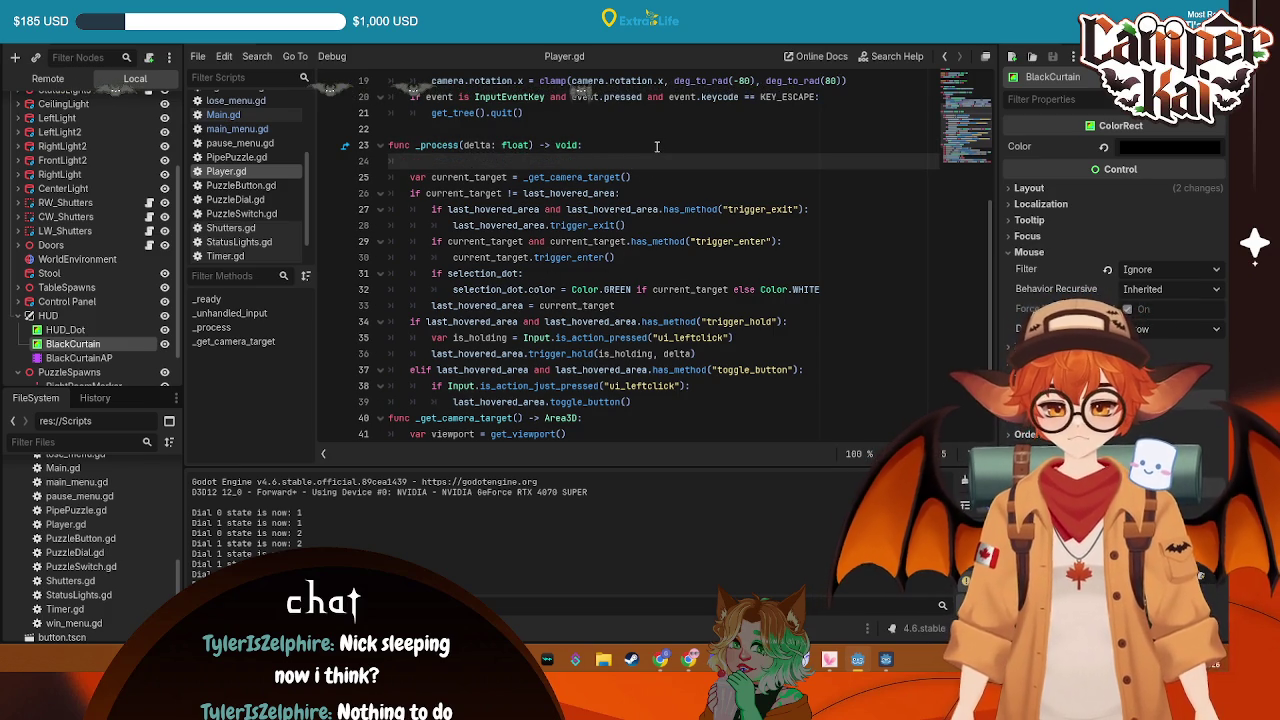
text(if is_cutscene:)
key(Return)
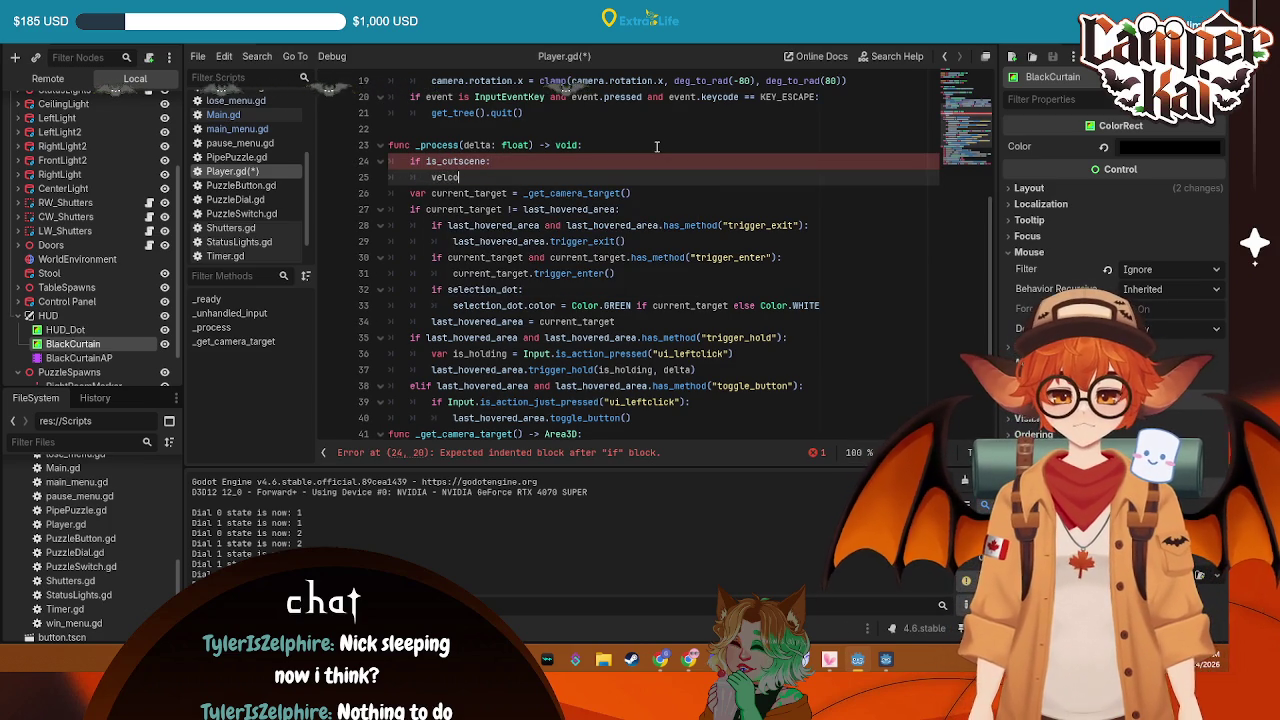
text(locity )
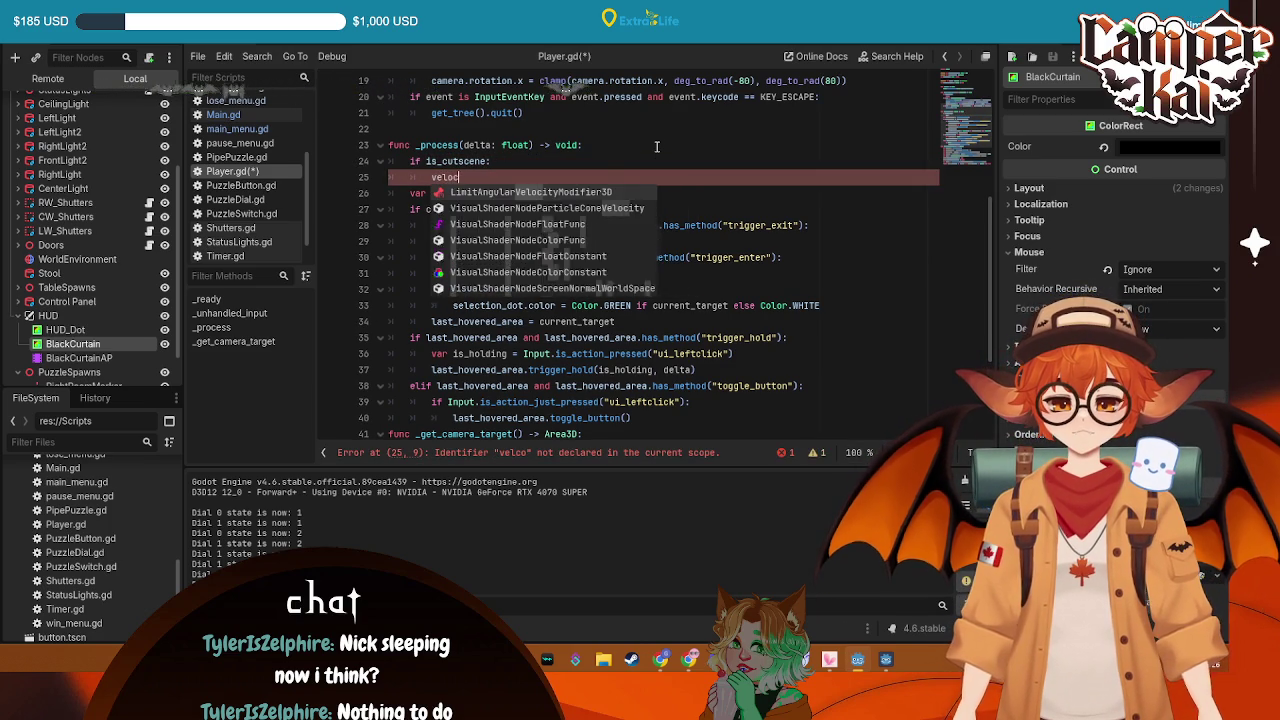
text(- )
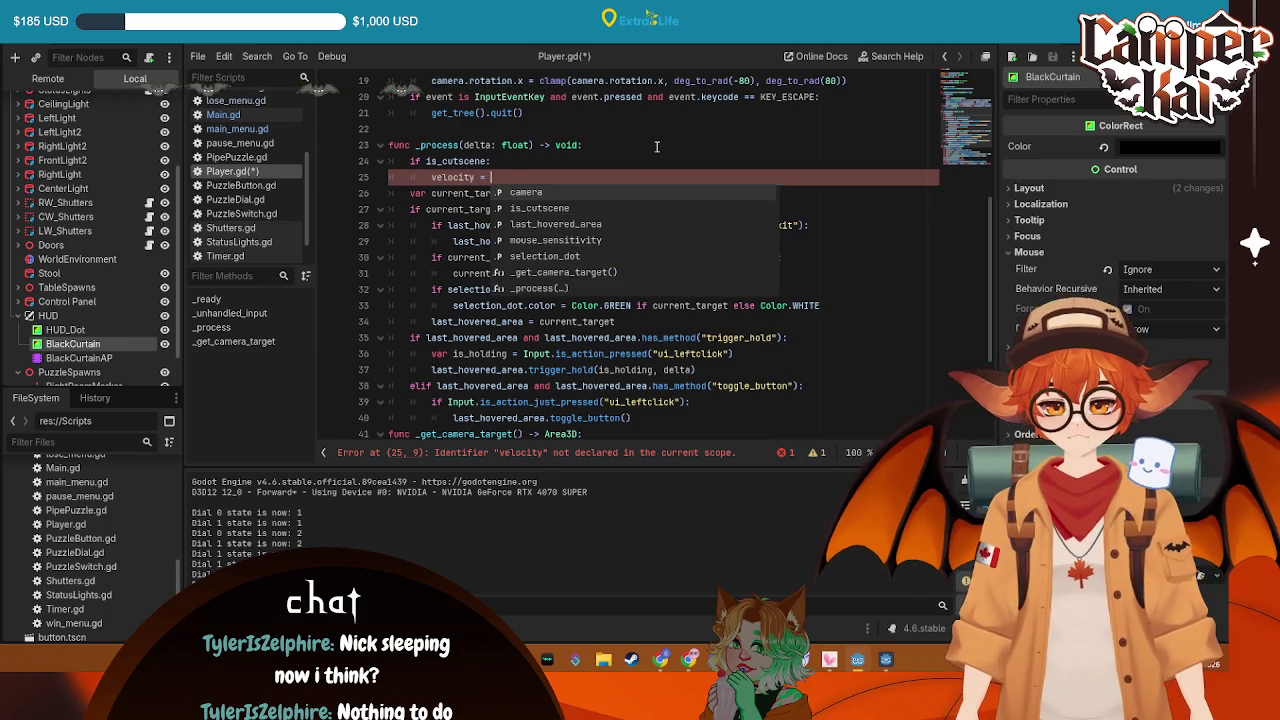
text( Vector3)
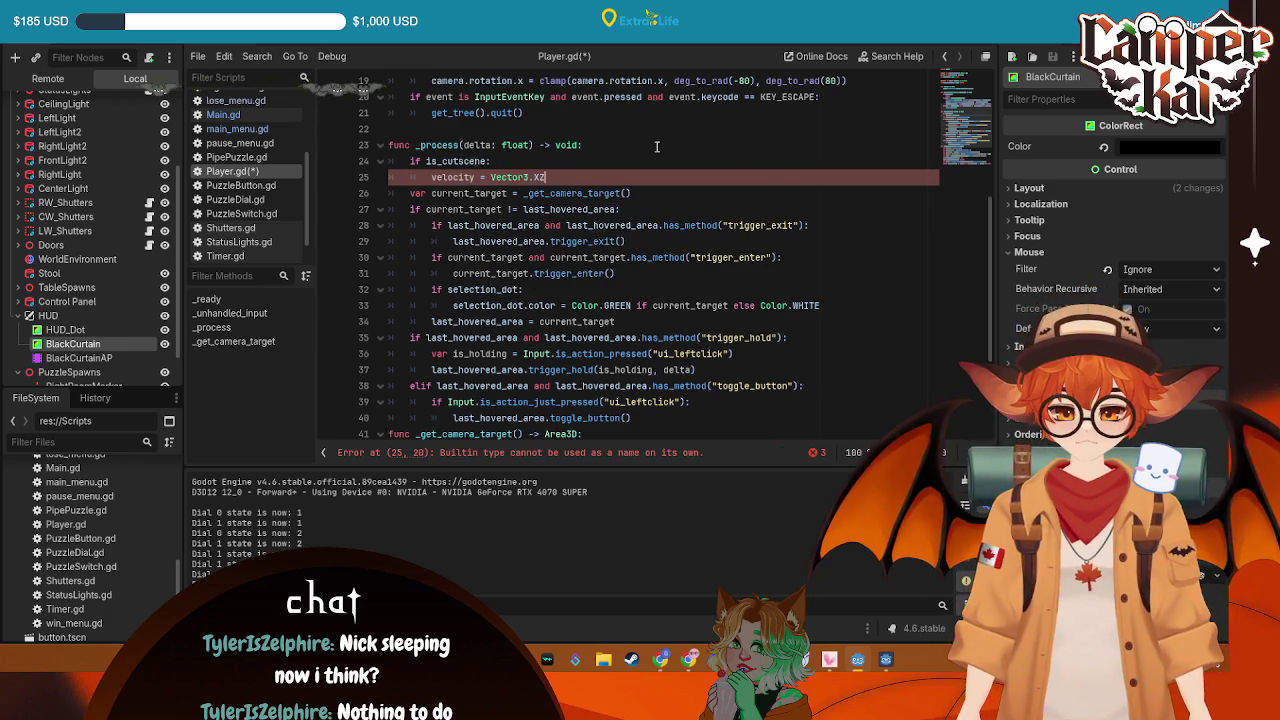
text(.Z)
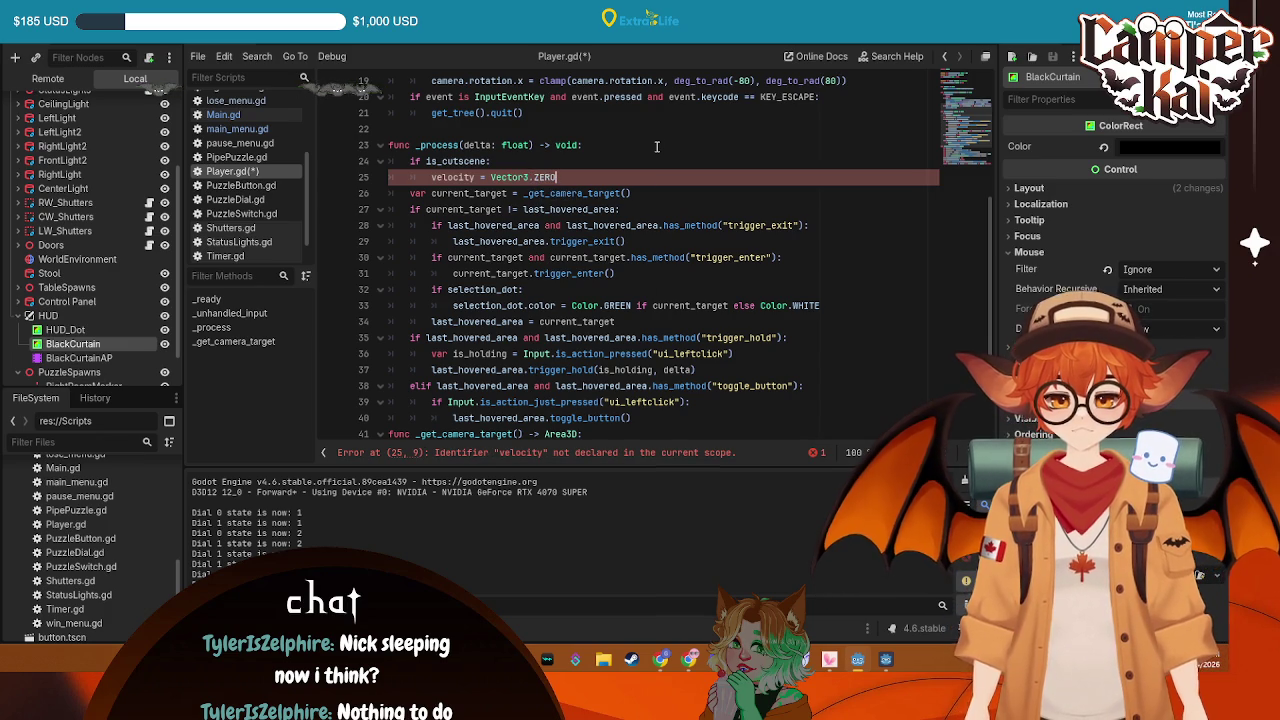
key(Return)
text(move)
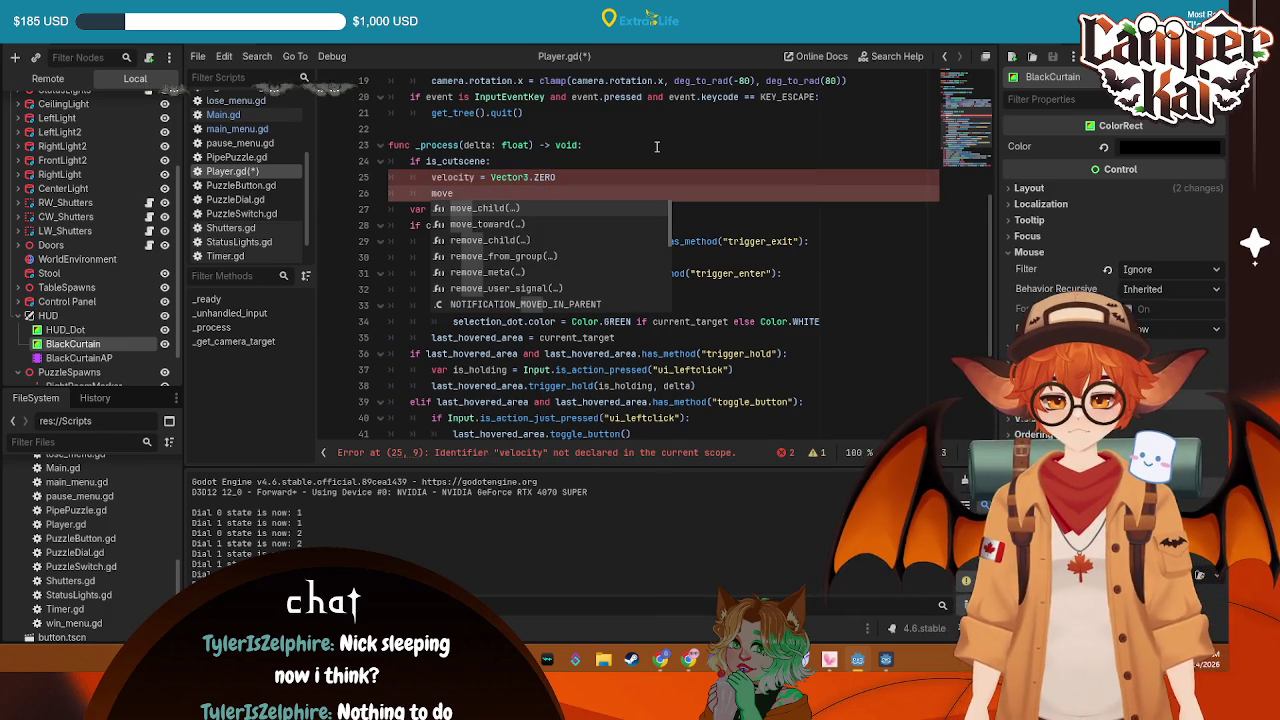
Add a blank line after line 41 of Player.gd
scroll(782, 205, down, 2)
scroll(782, 205, down, 2)
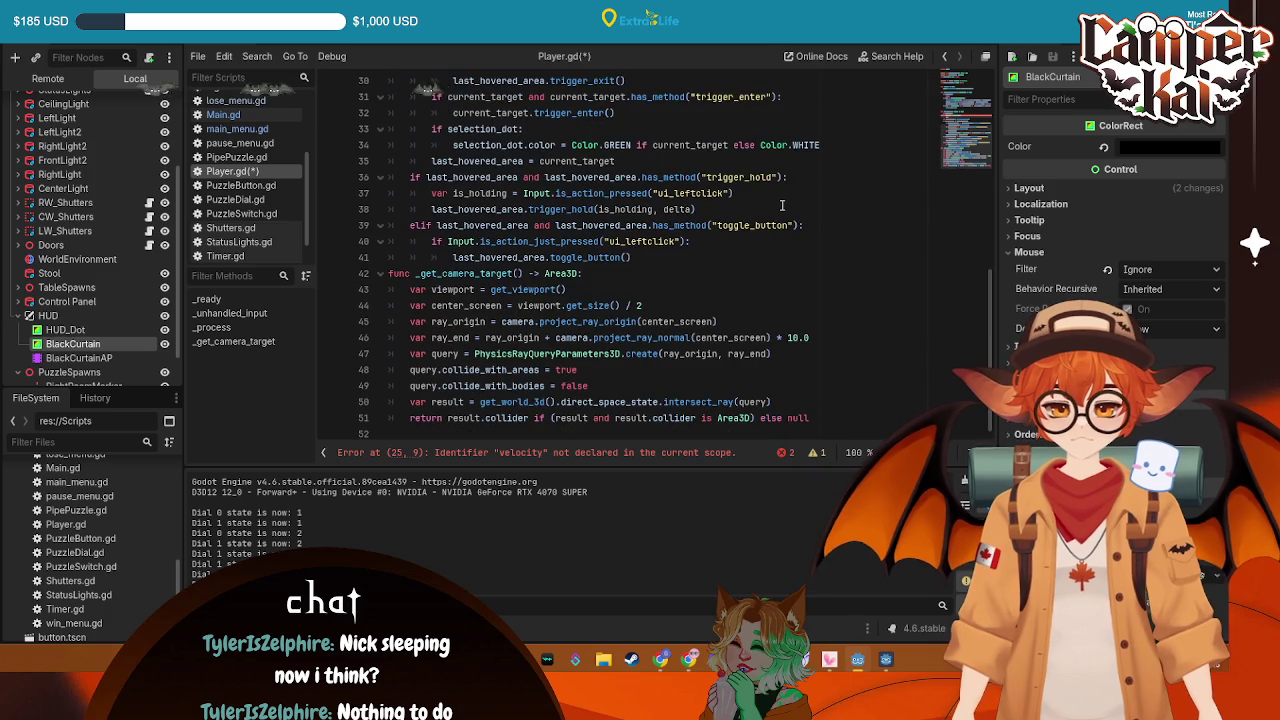
scroll(775, 225, up, 2)
scroll(775, 225, down, 2)
click(698, 250)
key(Return)
Delete the unfinished cutscene block from _process, save Player.gd, and bring up main_menu.gd
scroll(698, 246, up, 2)
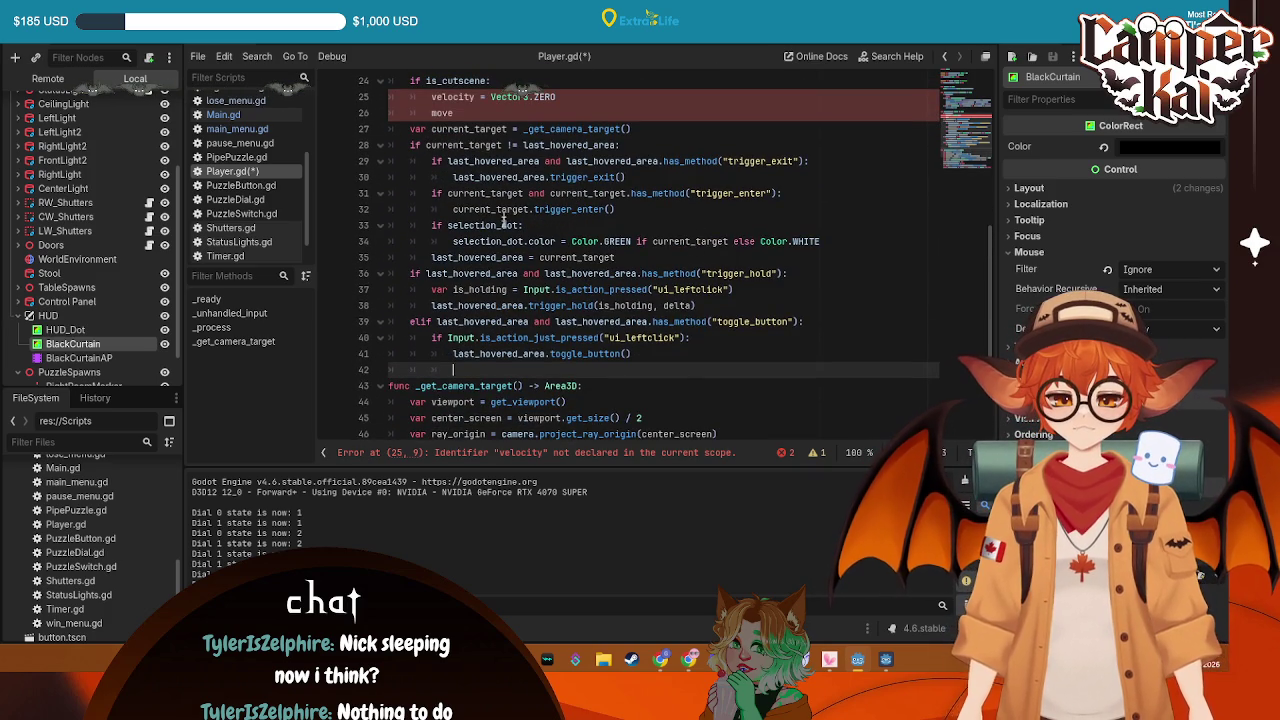
scroll(540, 225, up, 4)
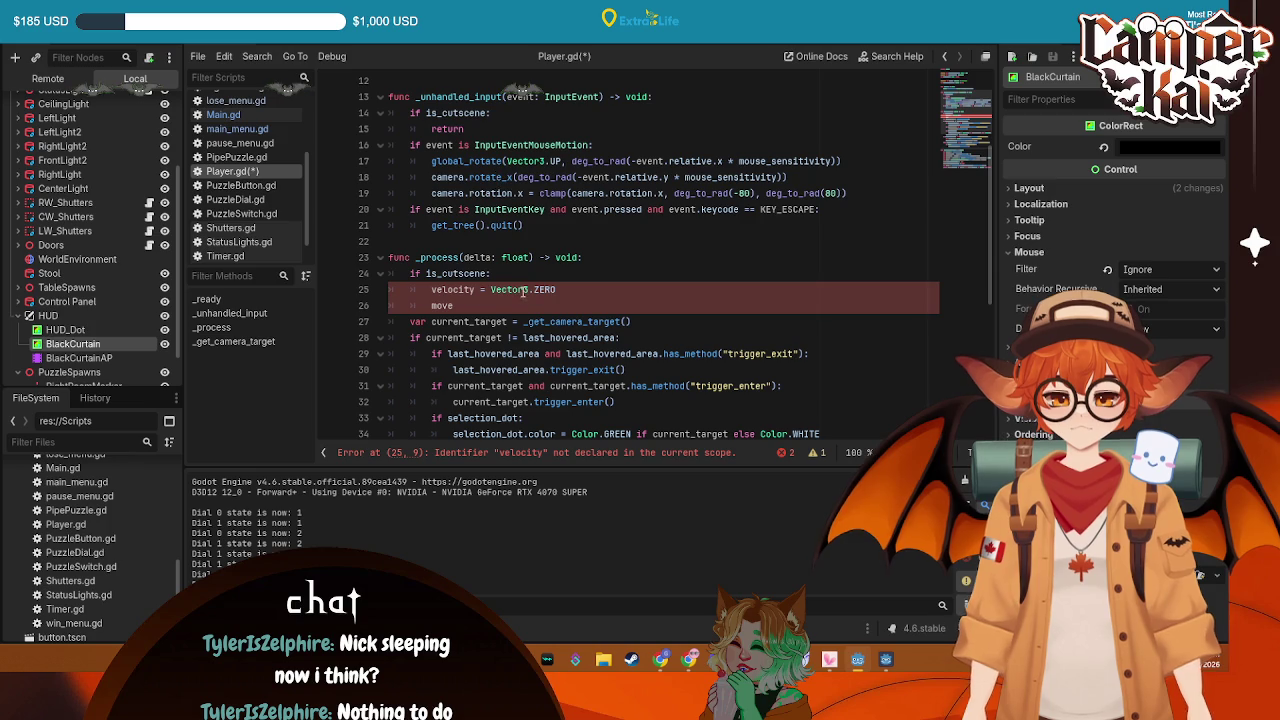
mouse_move(455, 306)
mouse_down()
mouse_move(340, 295)
mouse_move(308, 276)
mouse_up()
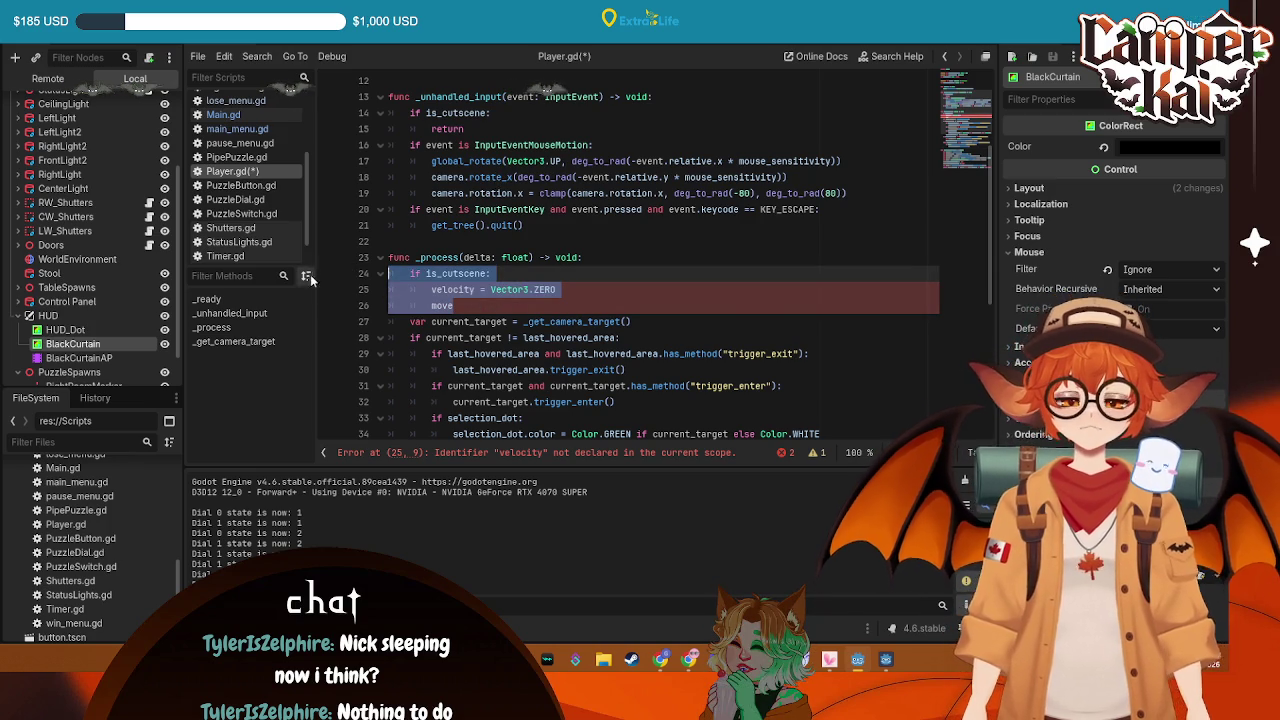
key(BackSpace)
key(BackSpace)
key(ctrl+s)
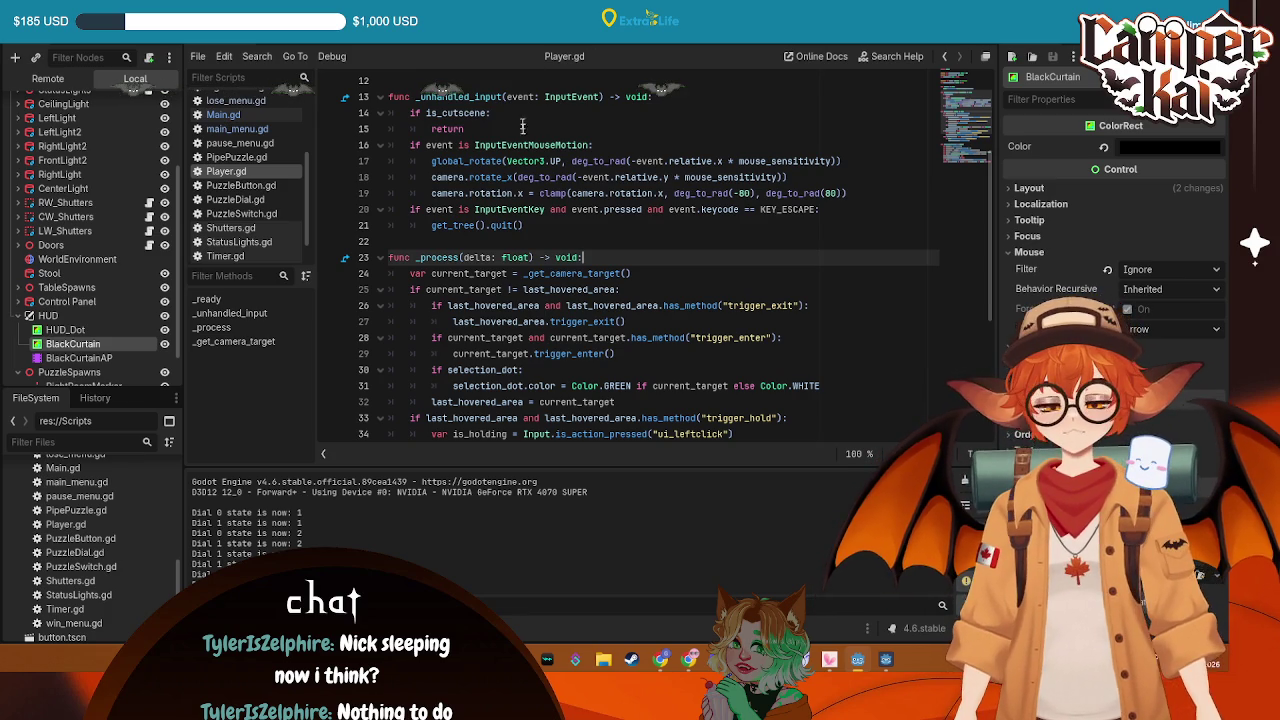
scroll(549, 160, down, 3)
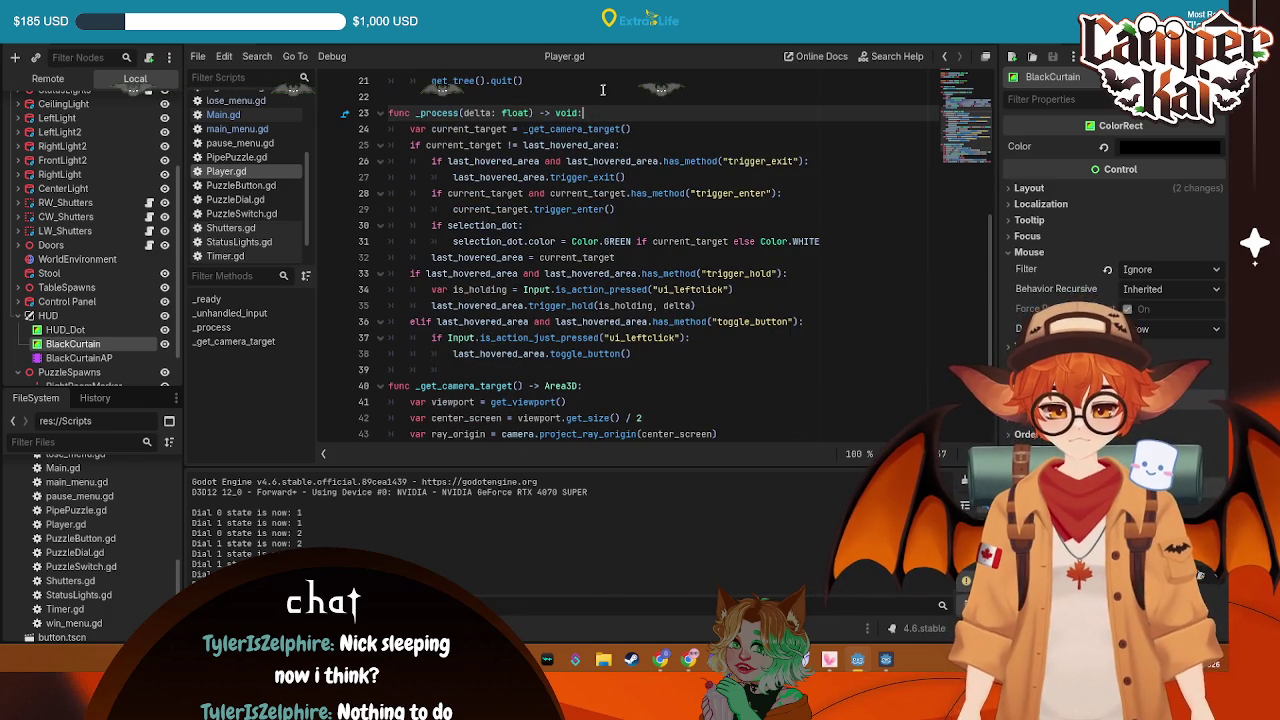
click(237, 129)
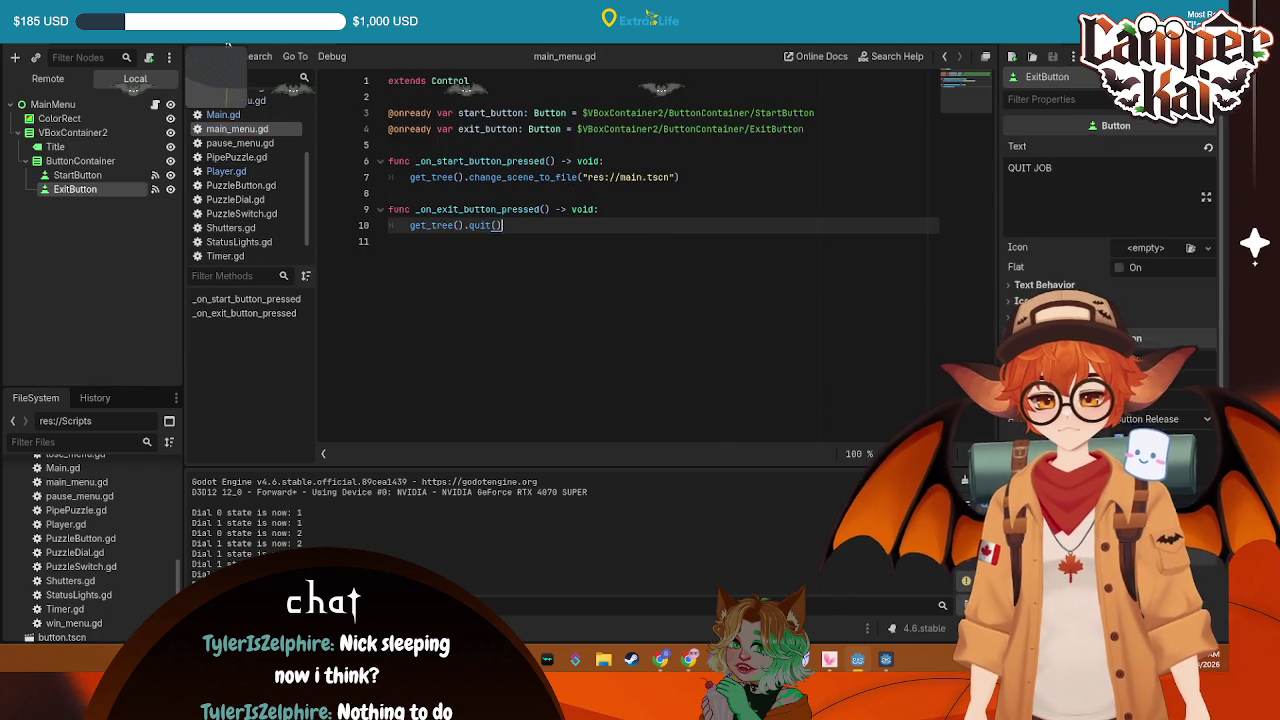
Return to Main.gd and insert a blank line below 'func player_wins():'
click(223, 114)
click(237, 129)
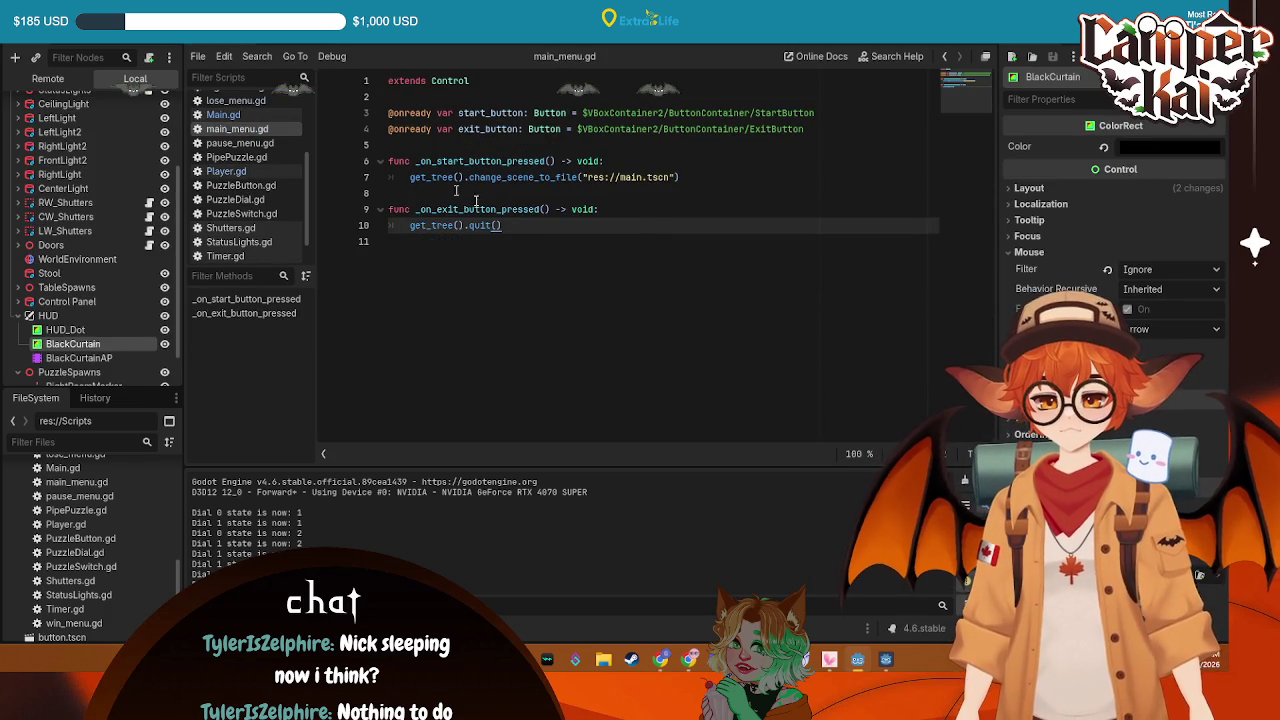
click(223, 114)
click(524, 309)
key(Return)
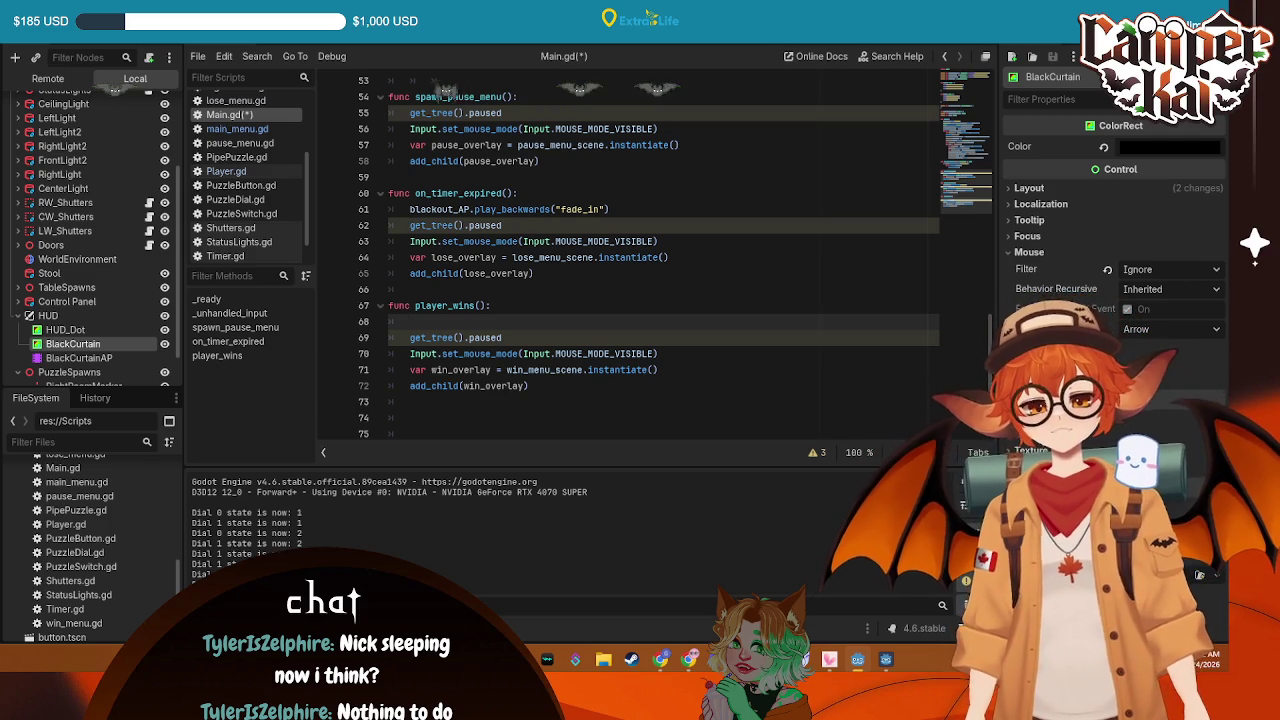
Add 'var cinematic_timer: float = 0.0' below blackout_AP on line 7 and save Main.gd
scroll(593, 110, up, 15)
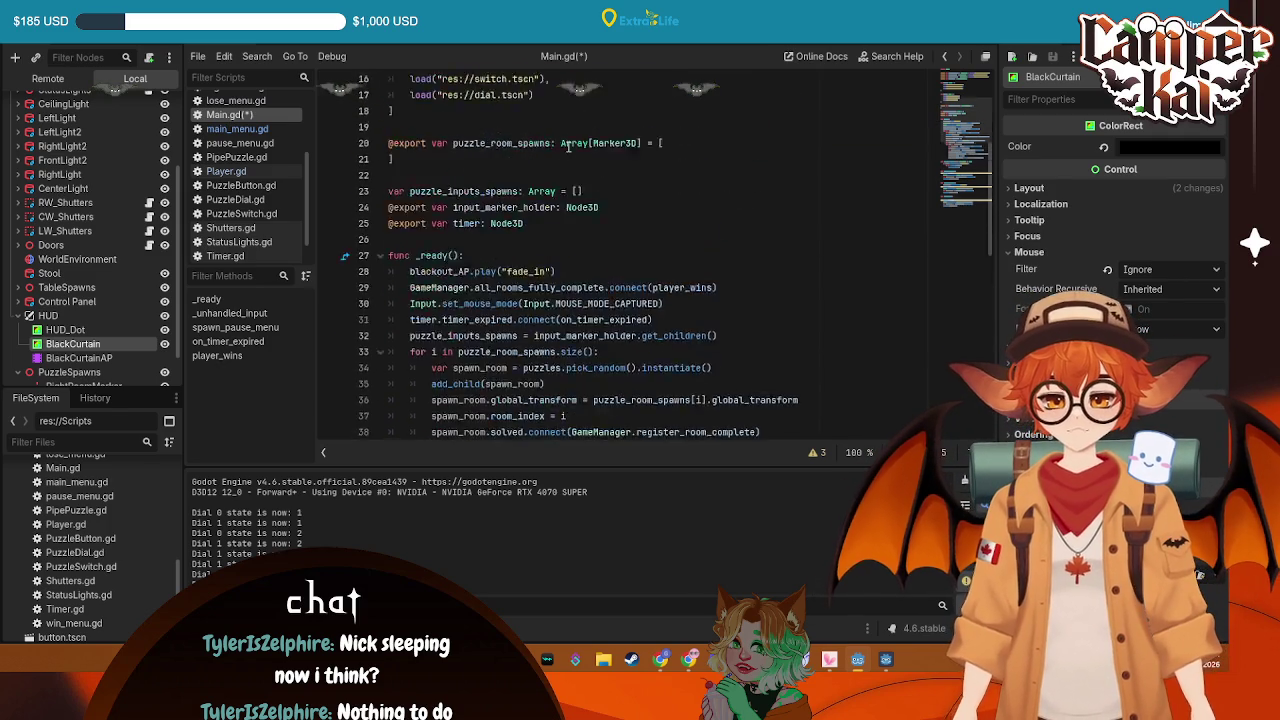
click(631, 161)
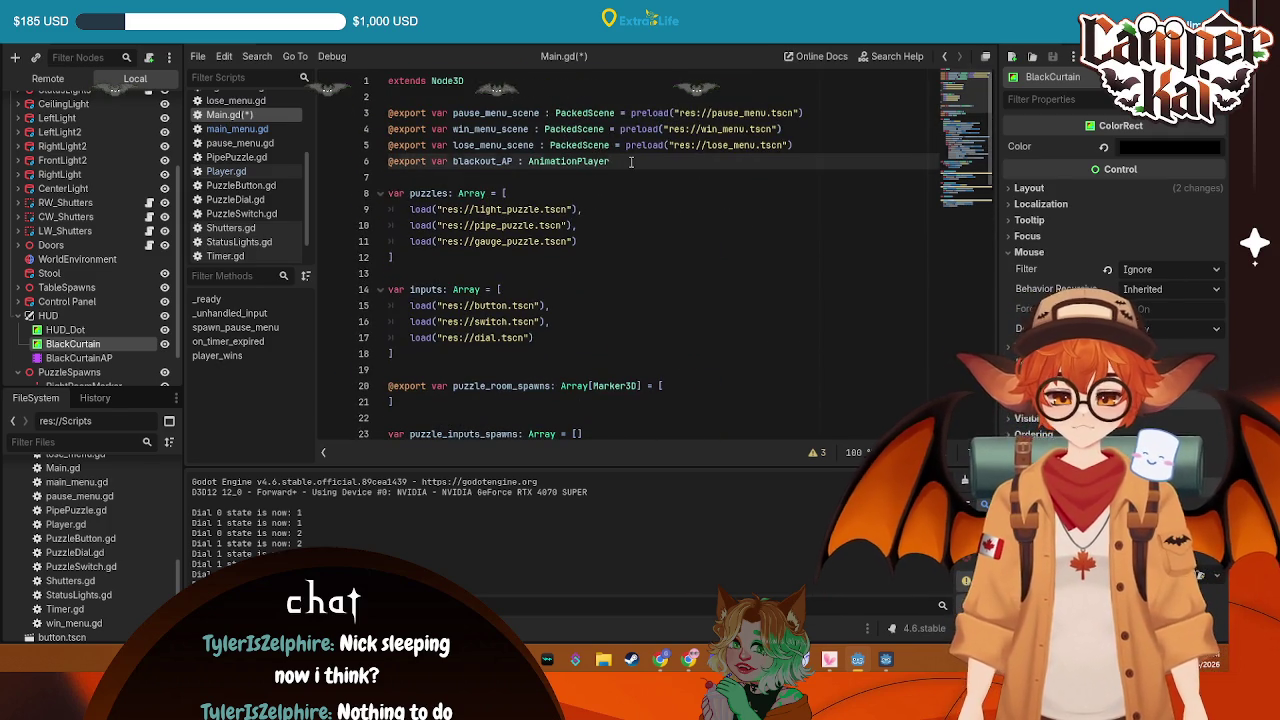
key(Return)
text(var)
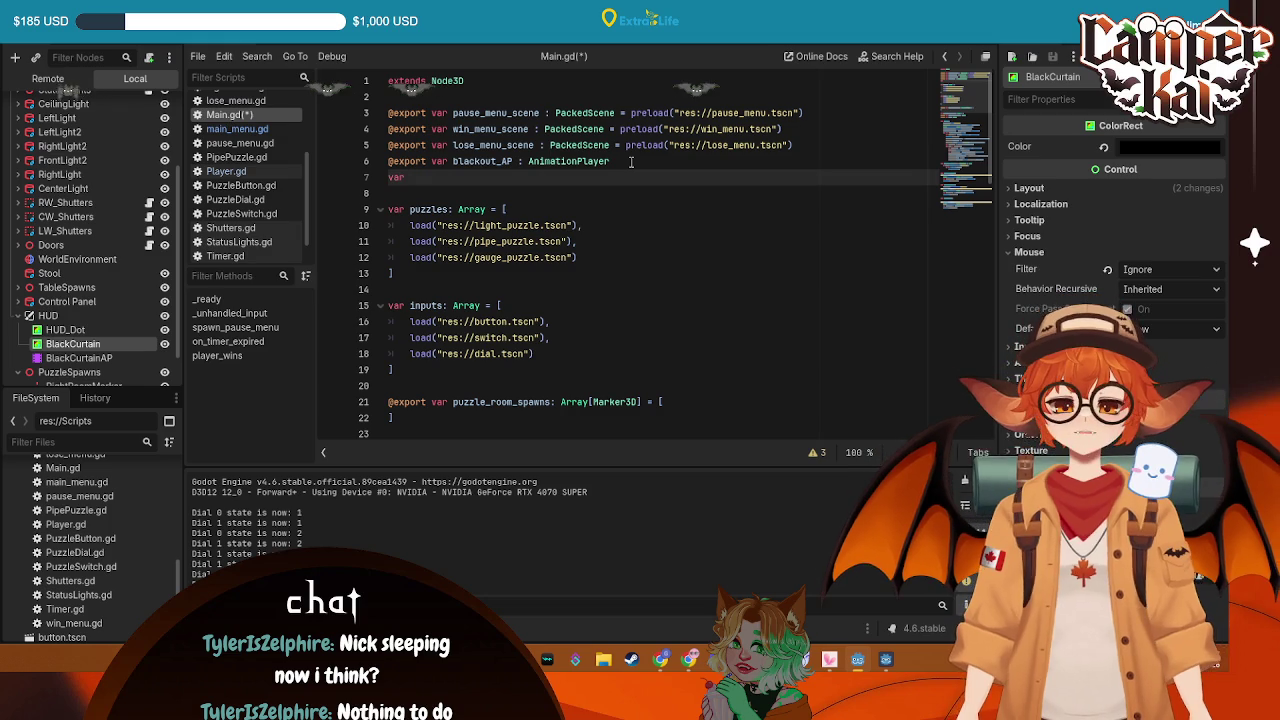
text( ci)
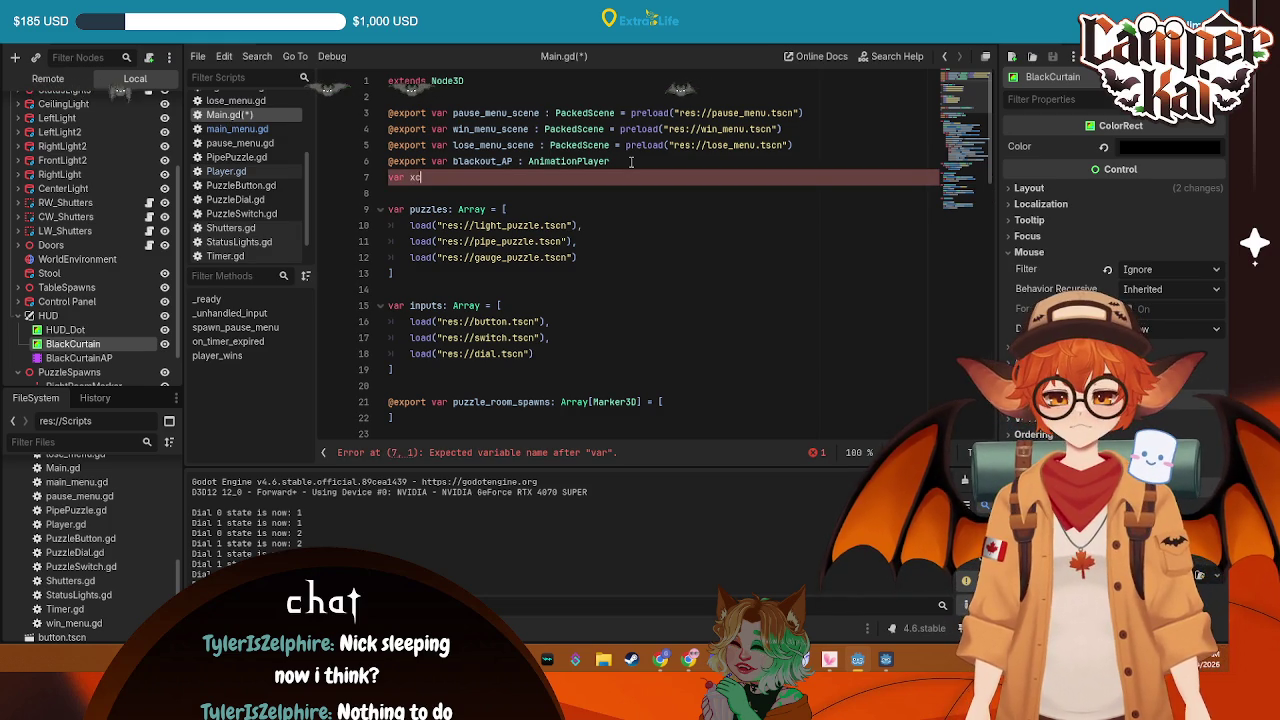
text(nematic)
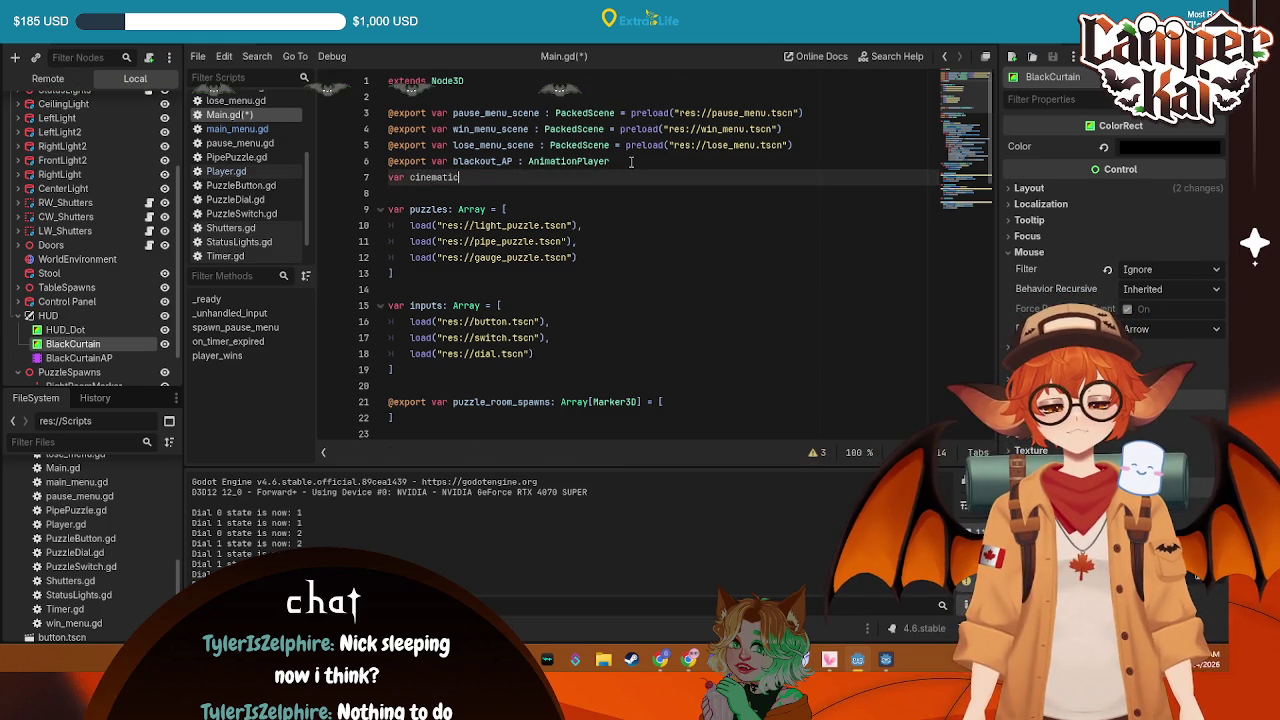
text(_timer:)
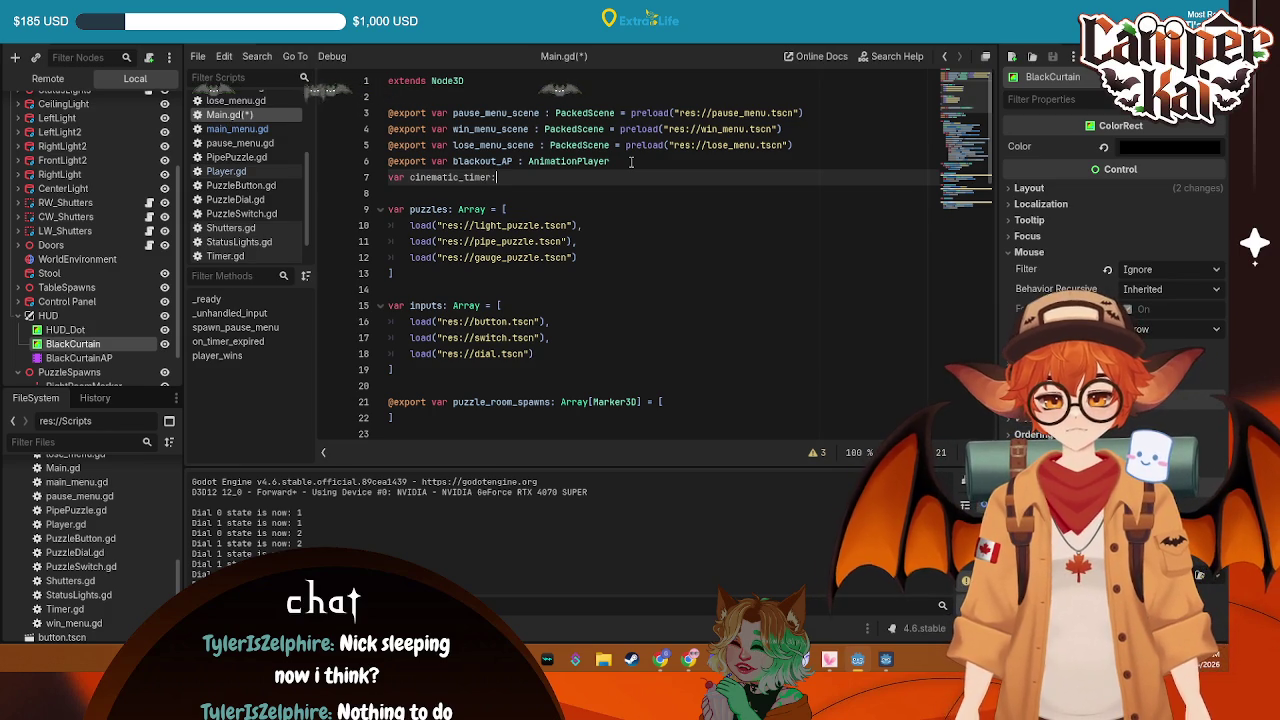
text( float )
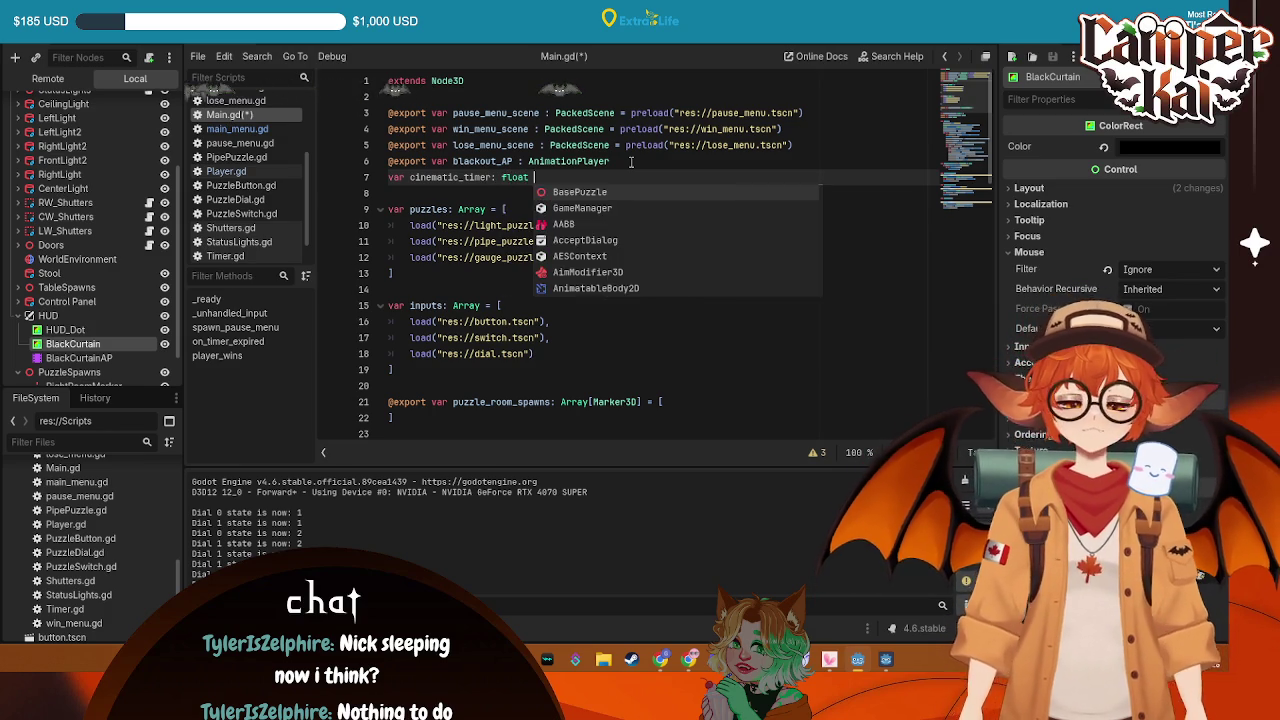
text(= 0.0)
key(ctrl+s)
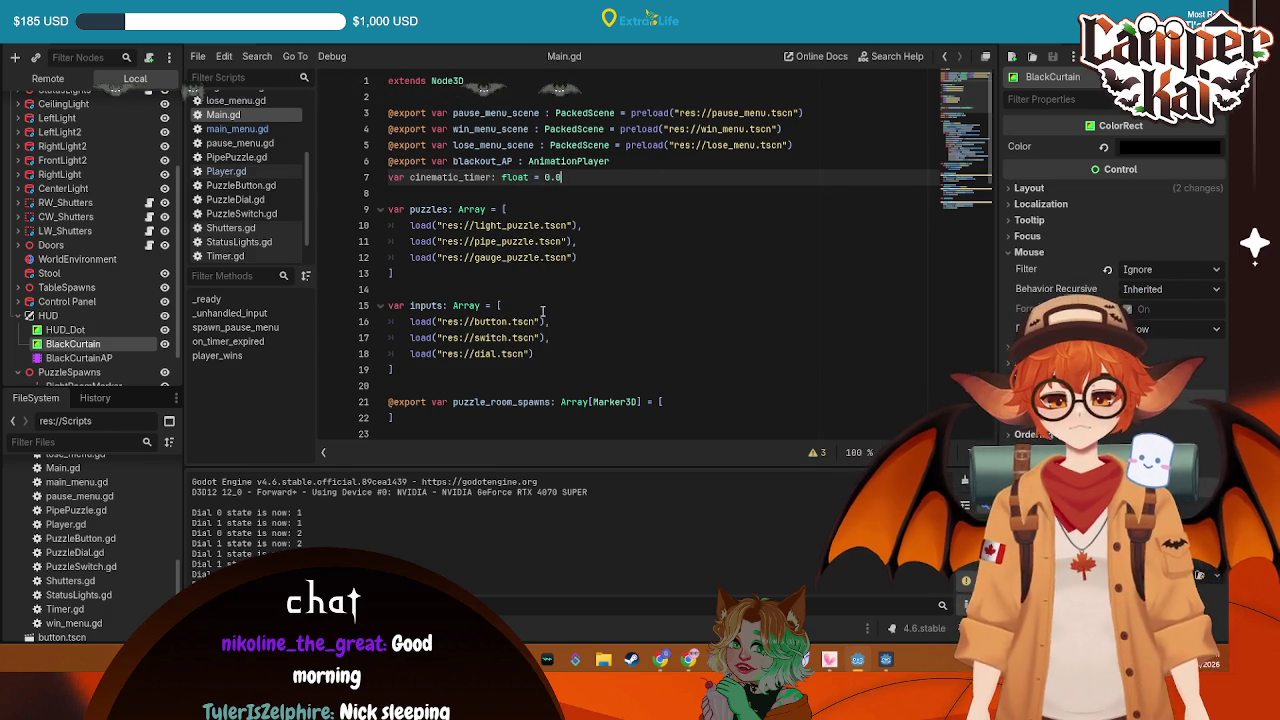
Place the cursor on the empty line in player_wins, then scroll back to the top of Main.gd
scroll(591, 274, down, 15)
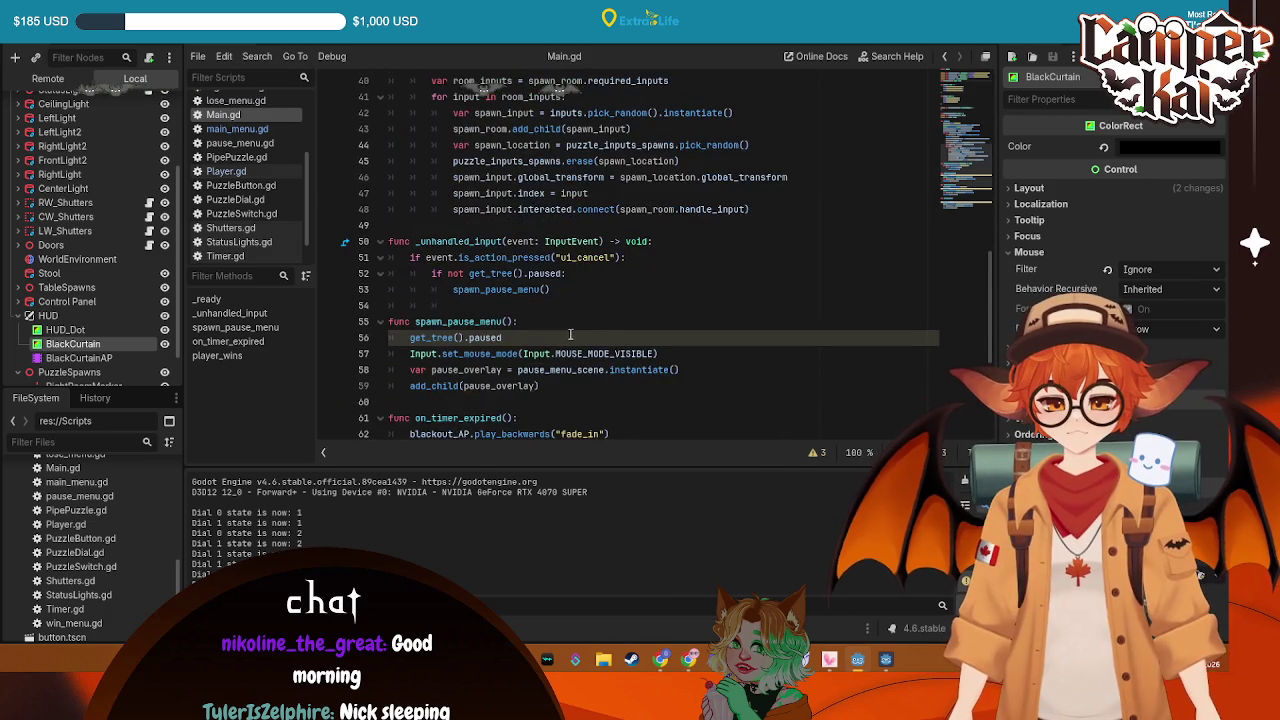
scroll(568, 310, down, 2)
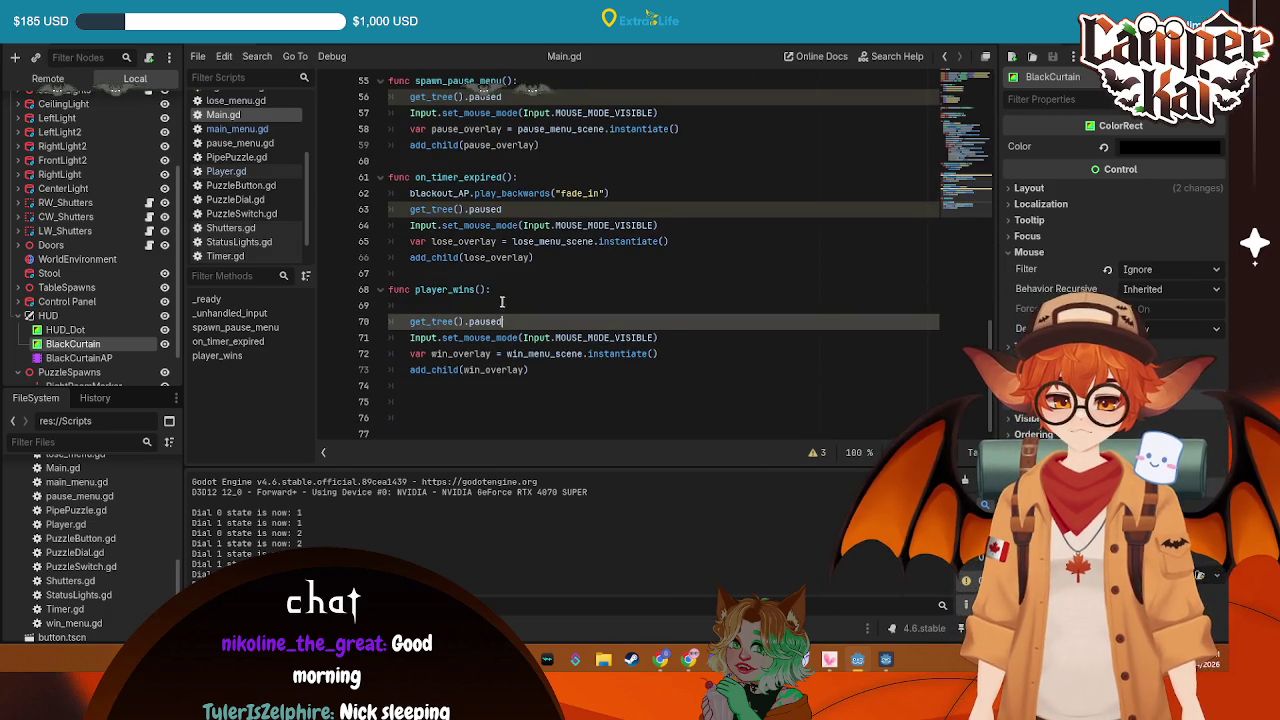
click(520, 305)
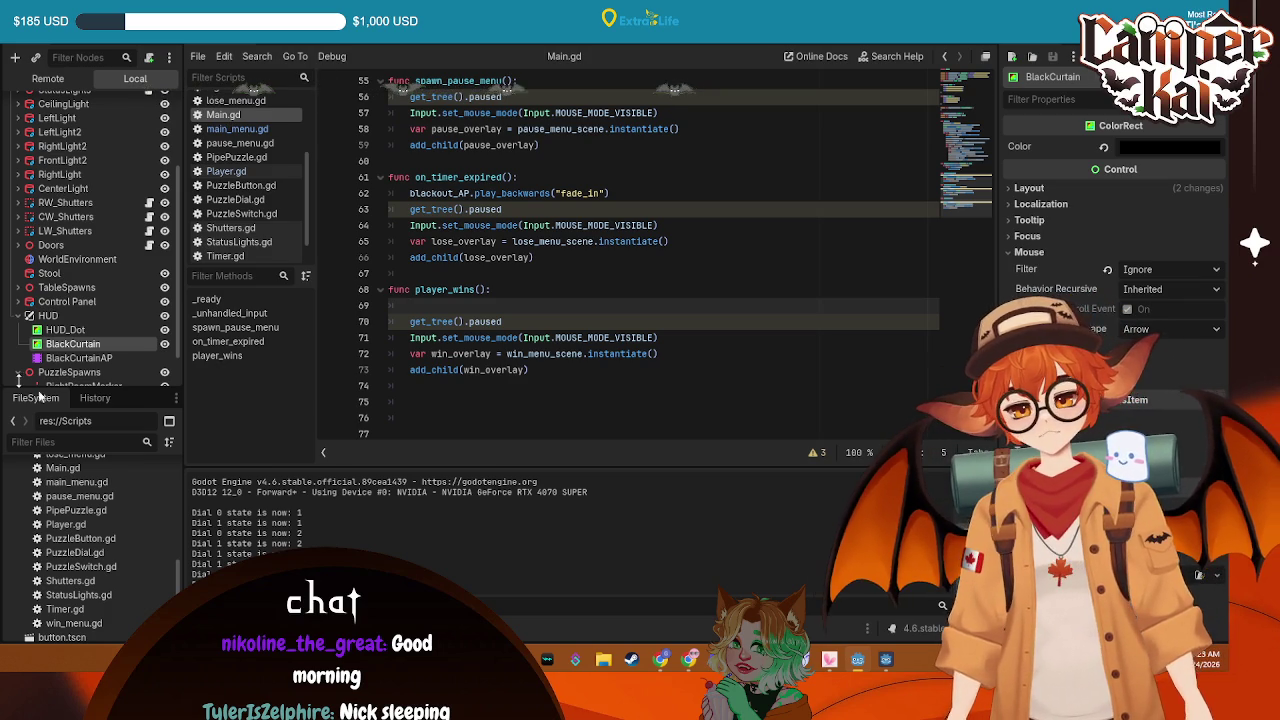
scroll(58, 260, up, 3)
scroll(664, 203, up, 7)
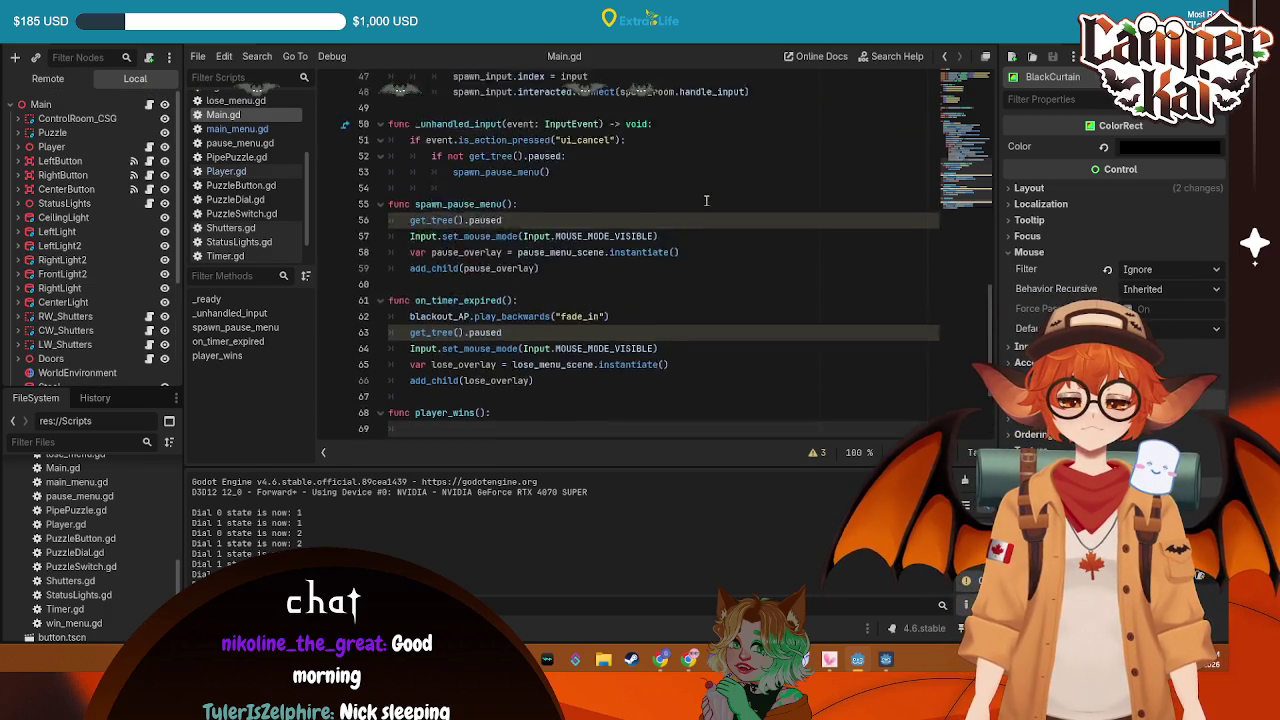
scroll(664, 203, up, 10)
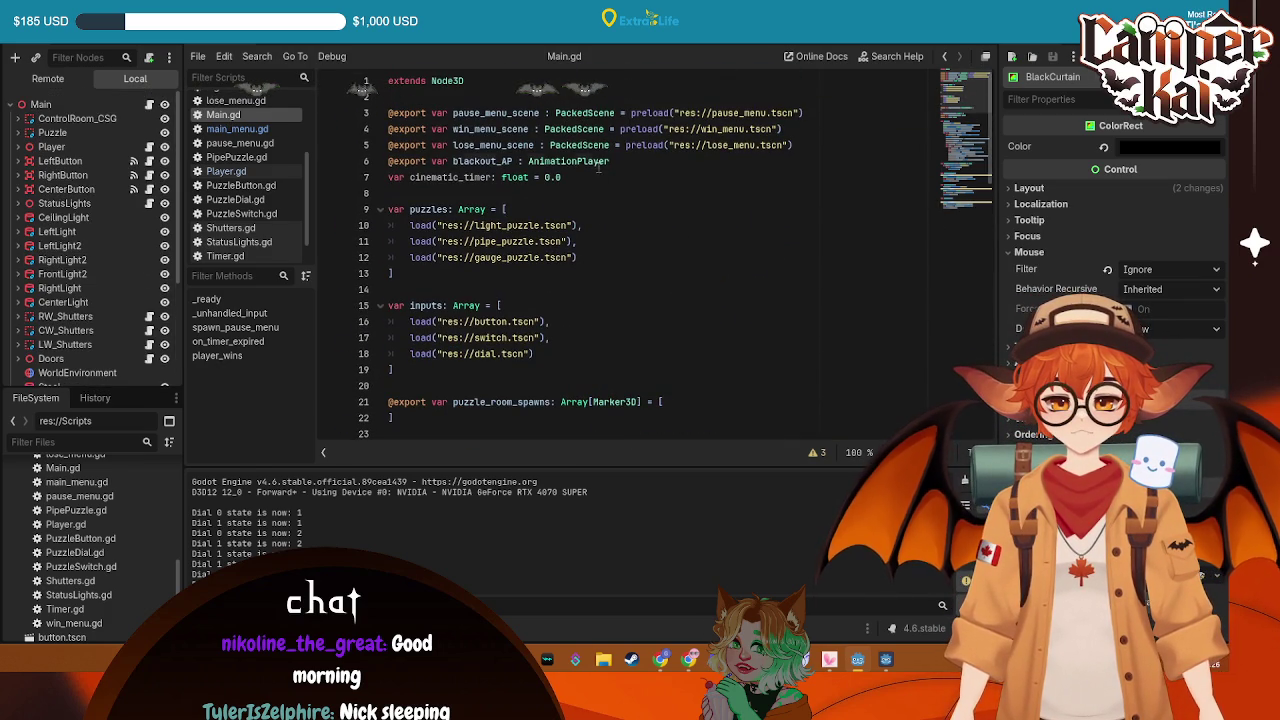
click(601, 178)
key(Return)
text(va)
key(BackSpace)
key(BackSpace)
key(Up)
text(@export)
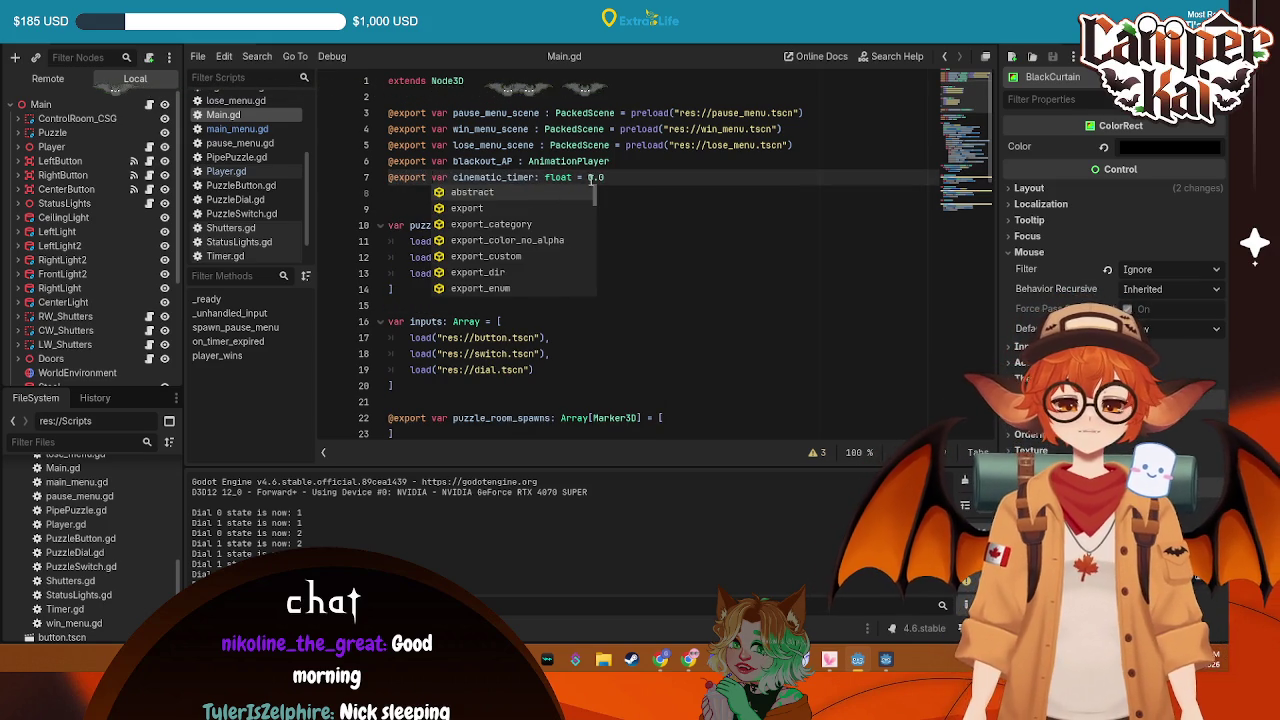
key(BackSpace)
key(BackSpace)
key(BackSpace)
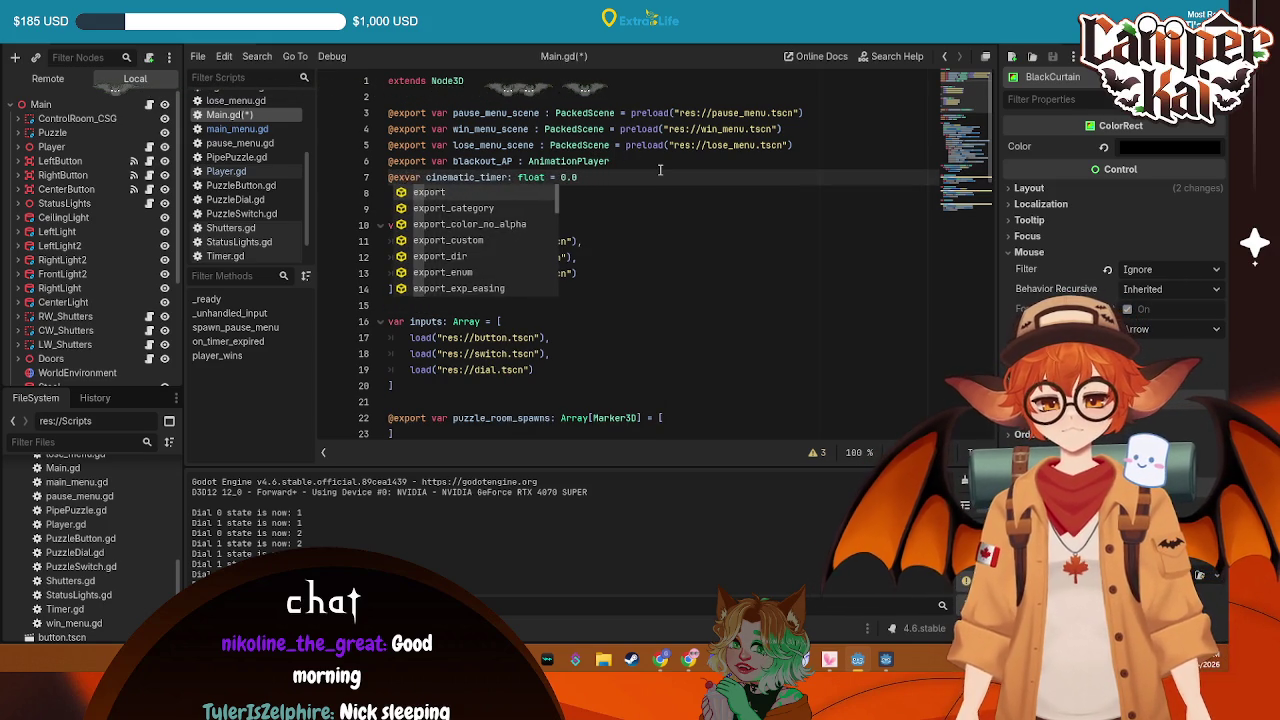
key(BackSpace)
key(BackSpace)
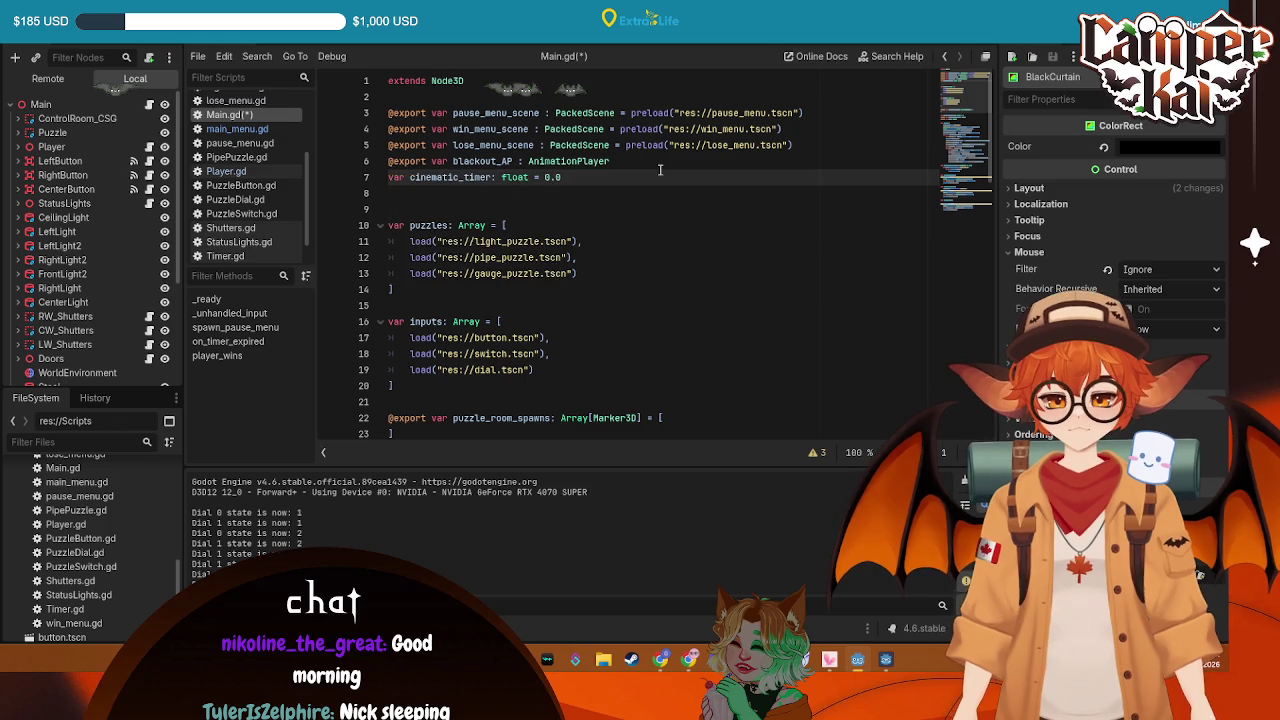
key(Return)
key(Return)
key(Up)
key(Up)
text(@e)
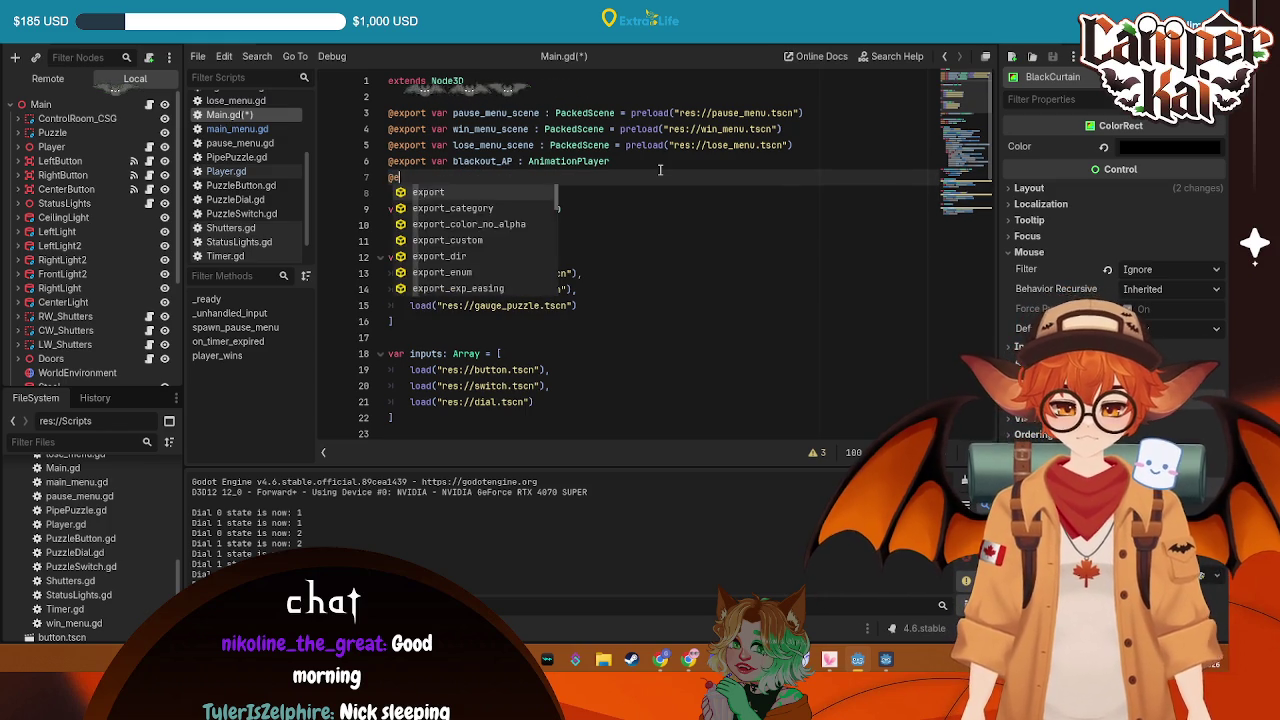
text(xport var player: )
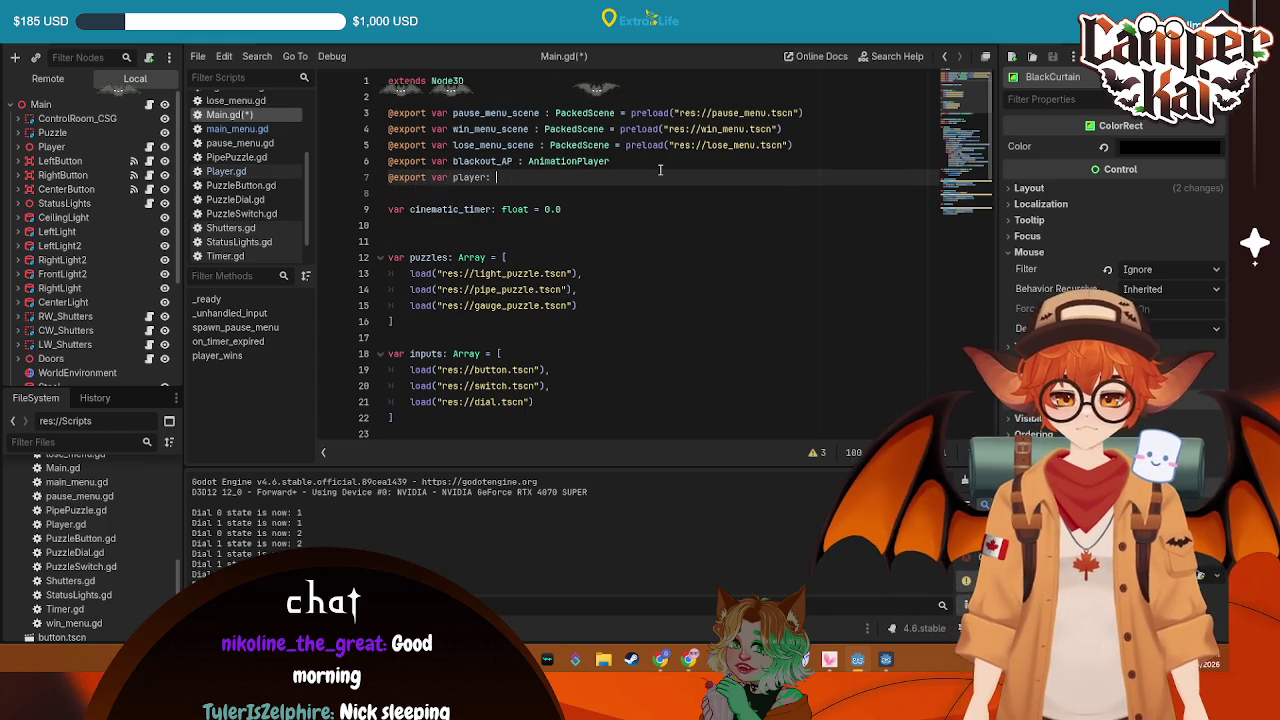
text(Cjh)
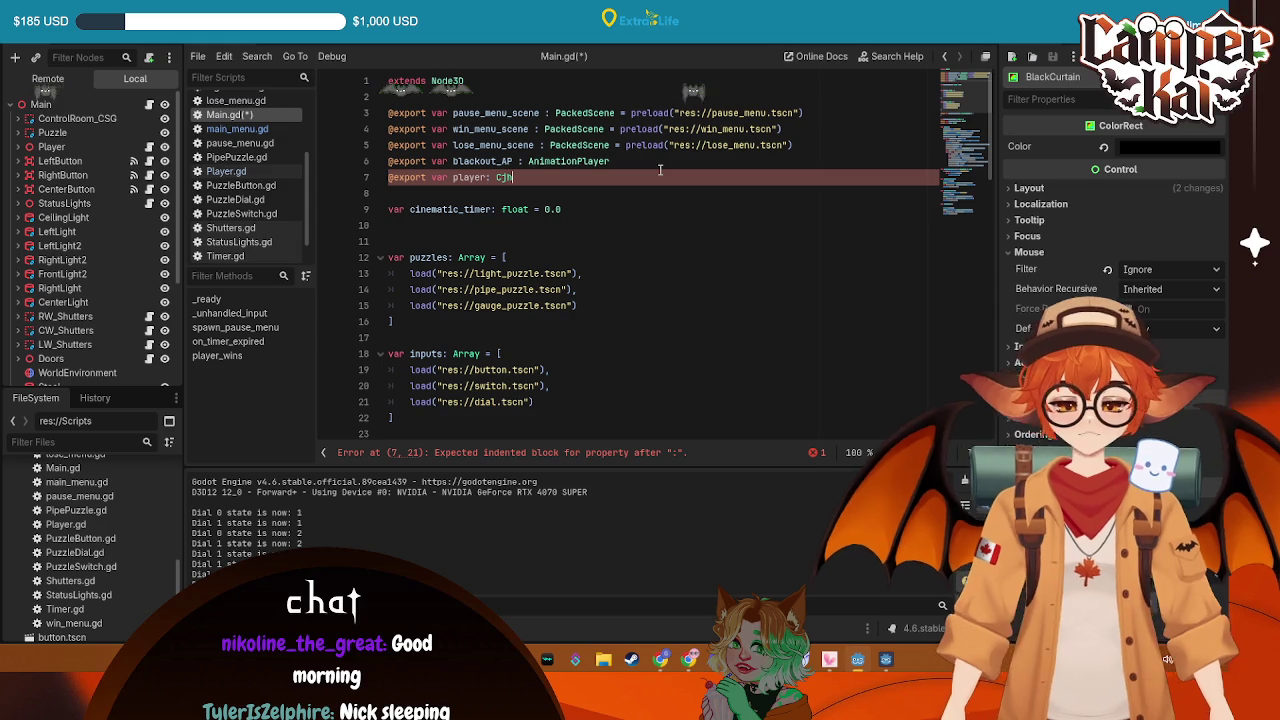
scroll(50, 300, down, 5)
click(17, 273)
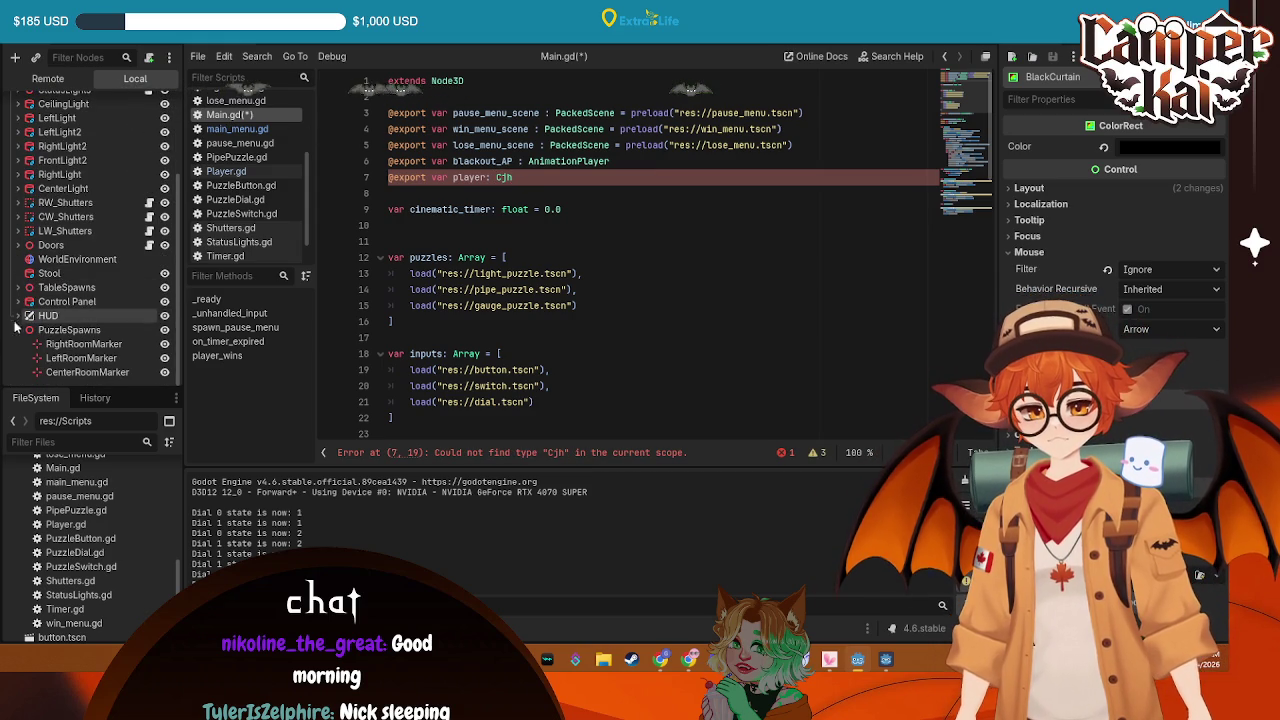
click(17, 329)
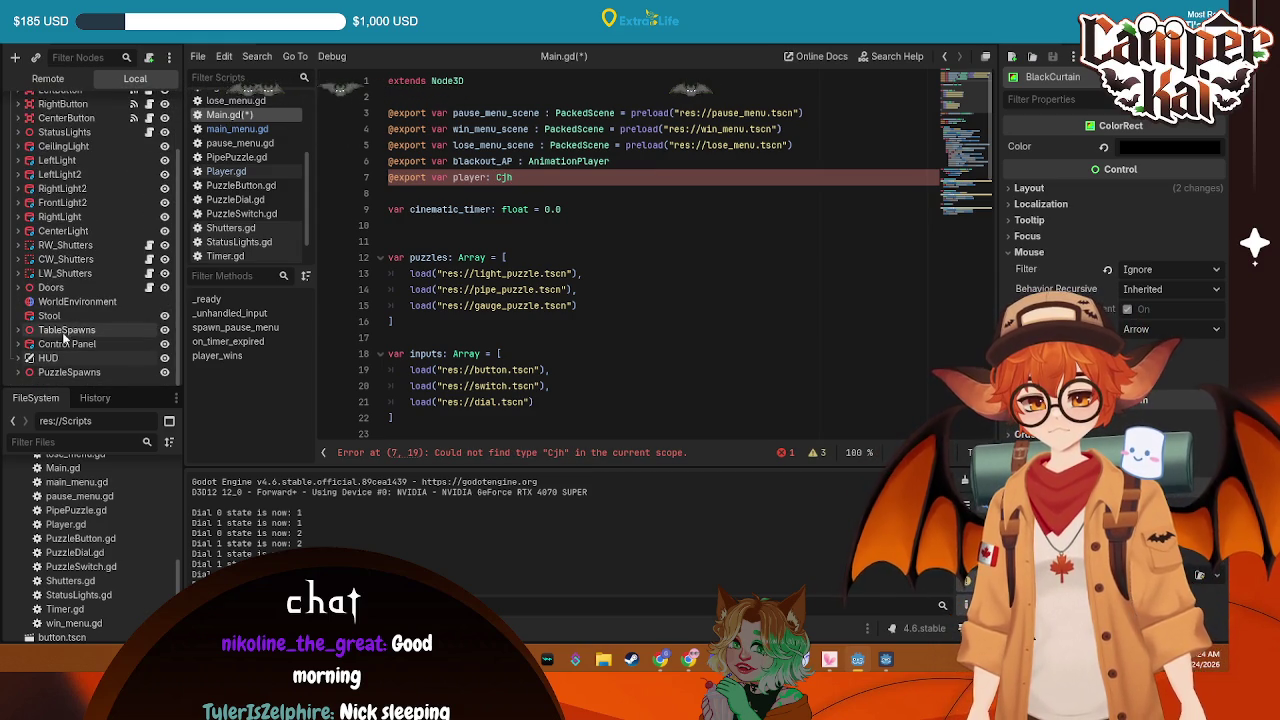
scroll(55, 188, up, 3)
click(52, 147)
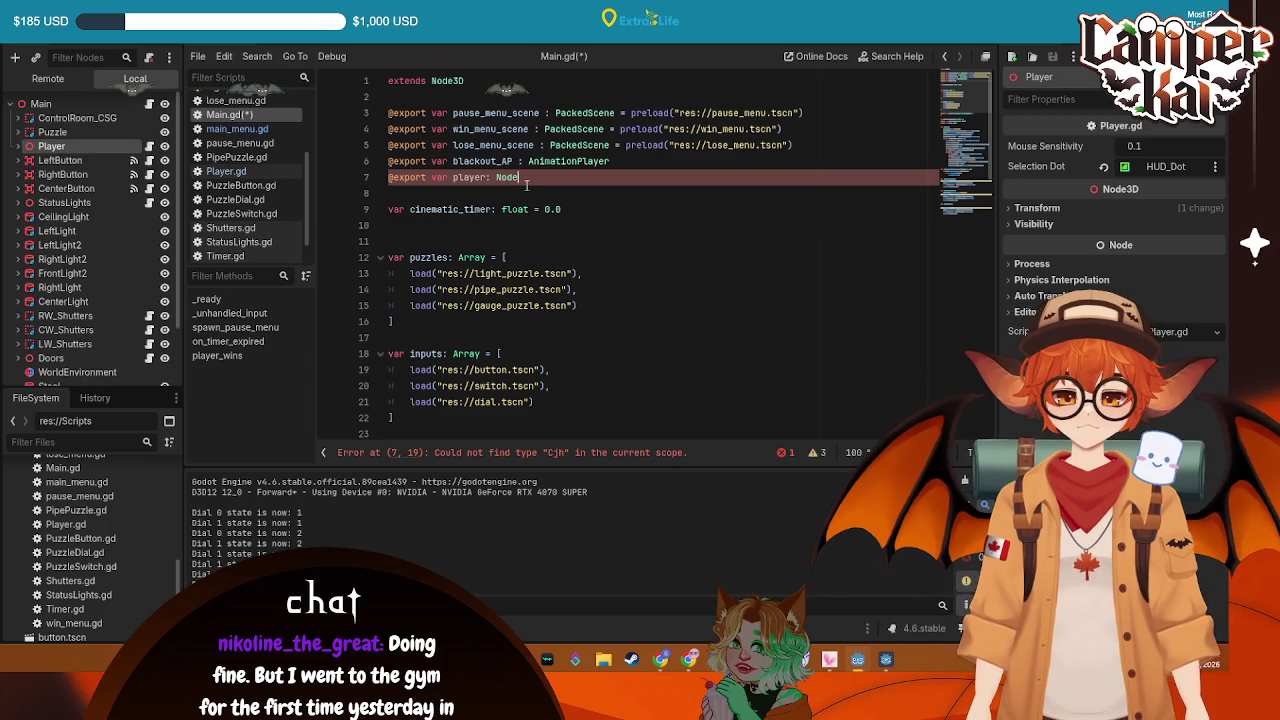
text(3D)
key(Return)
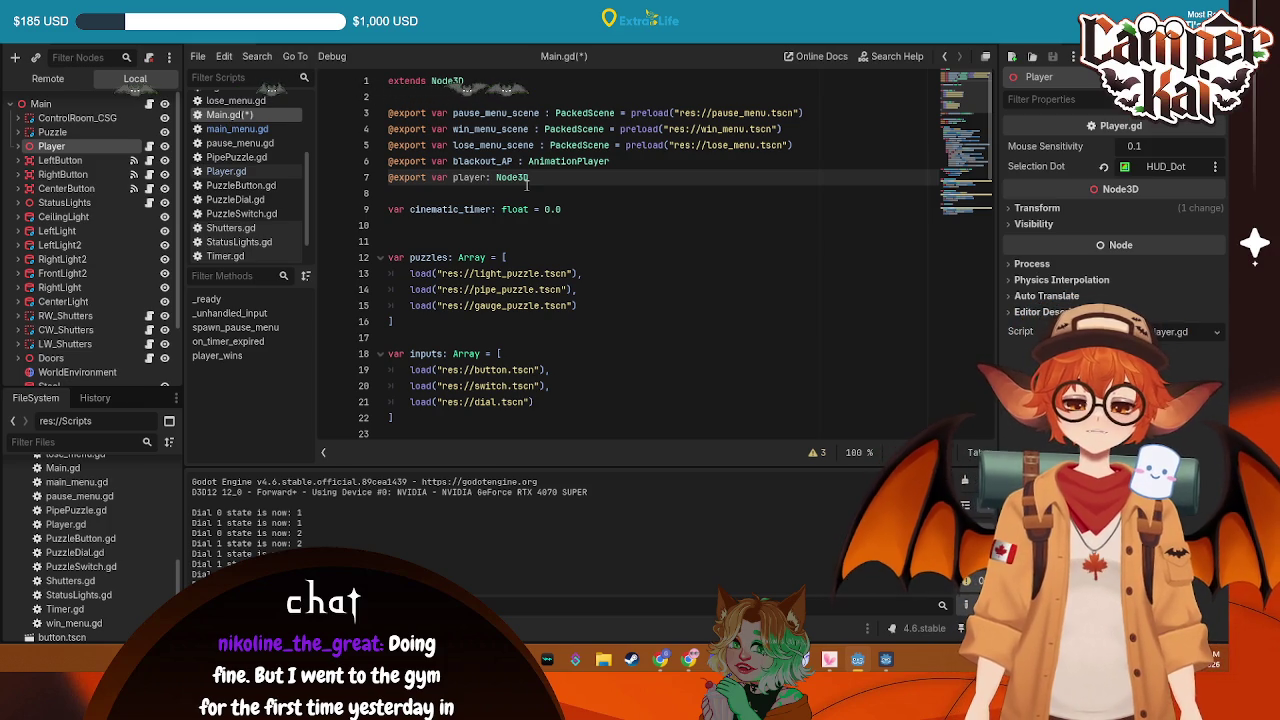
key(Return)
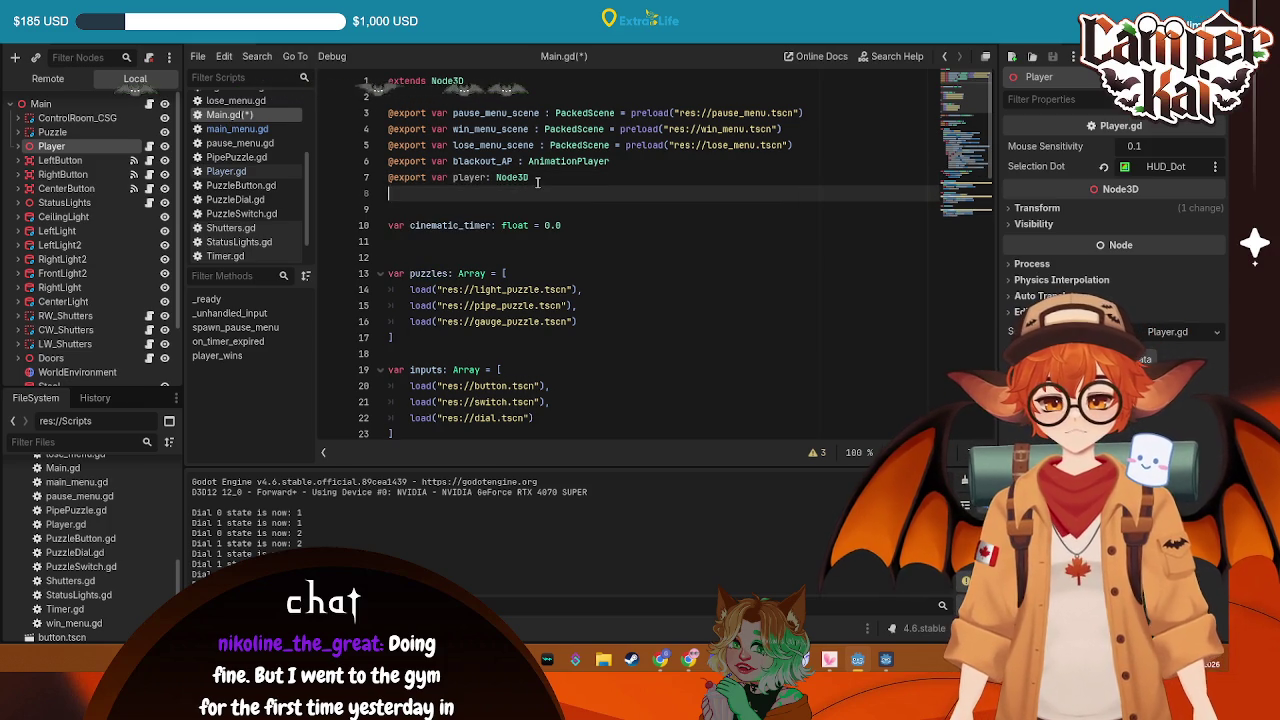
text(@export va)
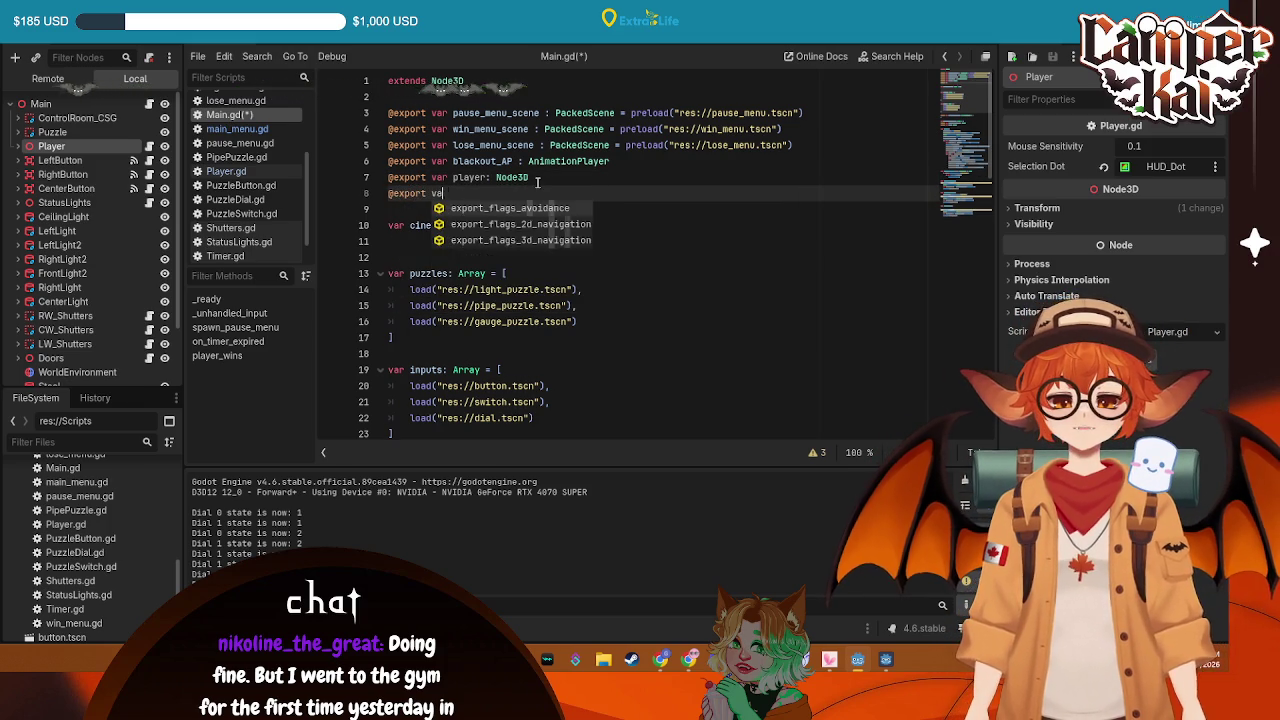
text(r door)
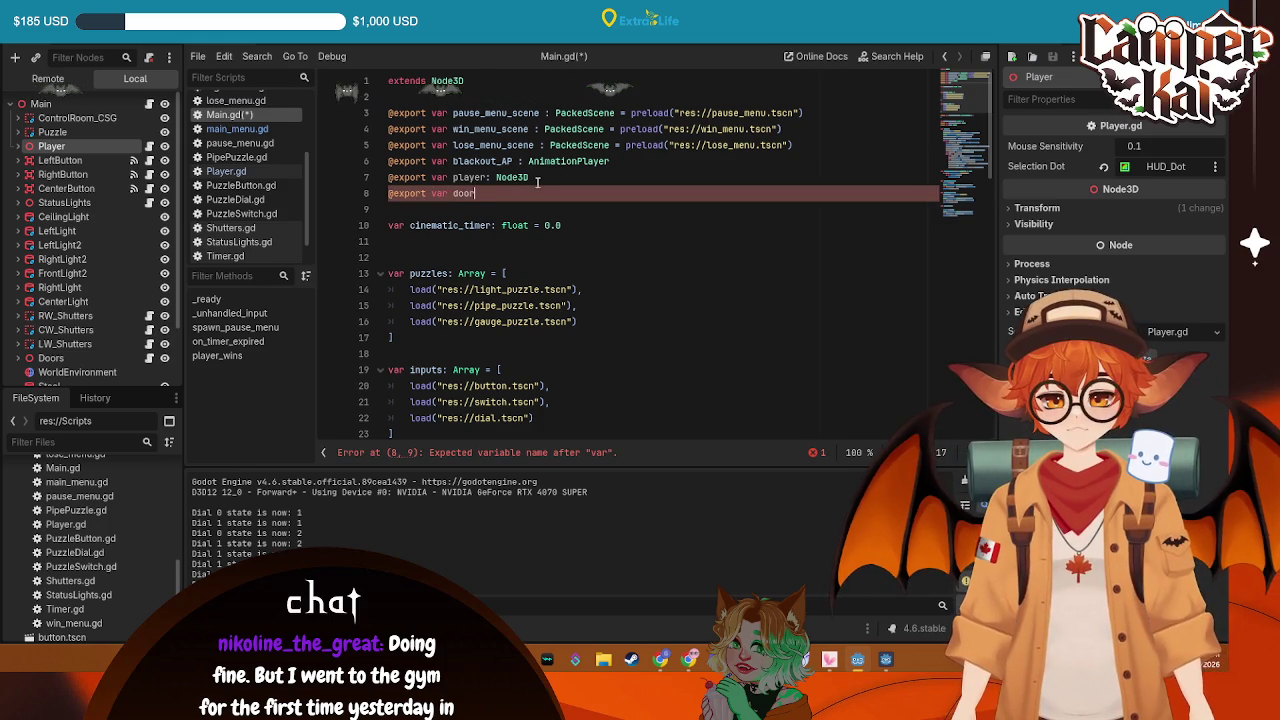
text(: N)
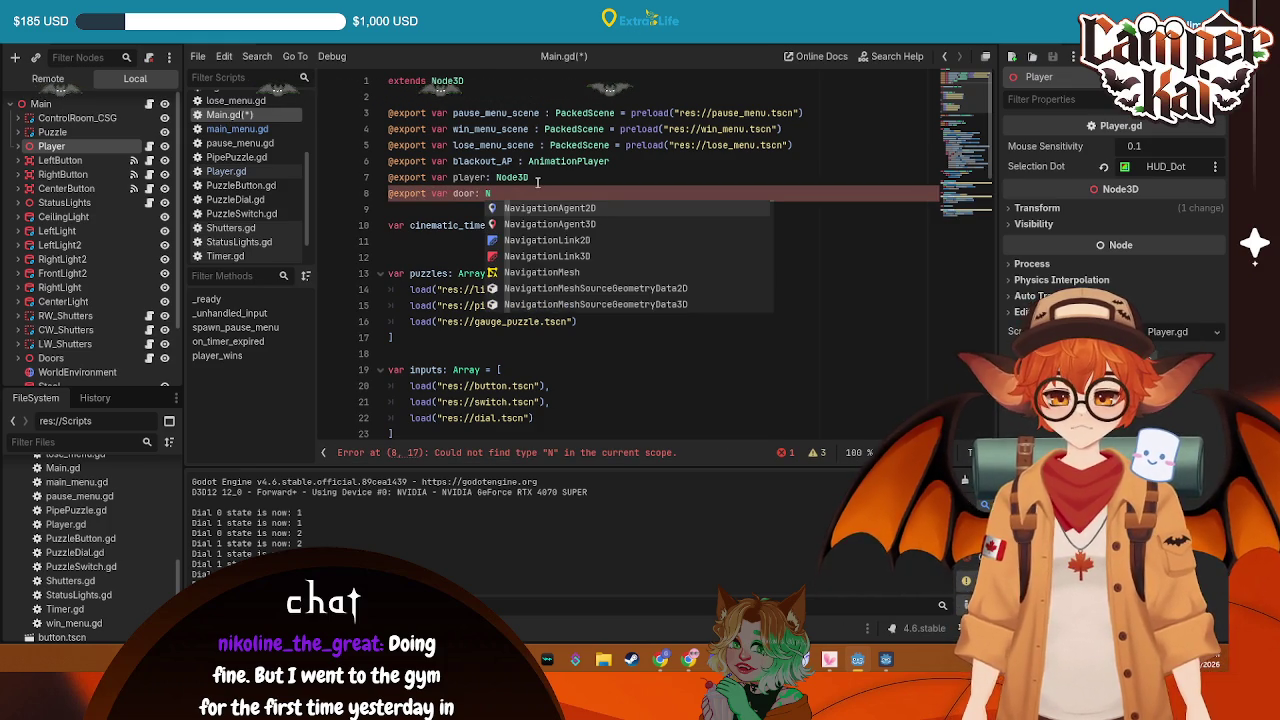
scroll(60, 250, down, 2)
click(17, 287)
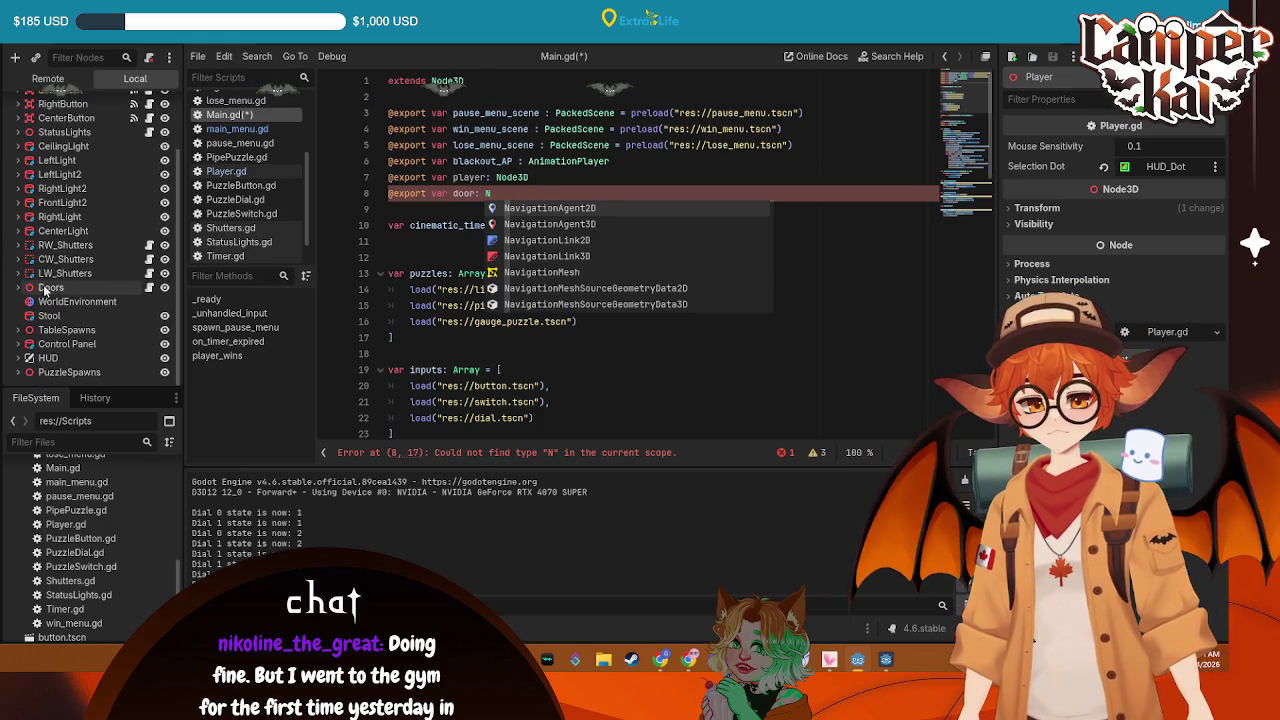
click(20, 288)
click(130, 286)
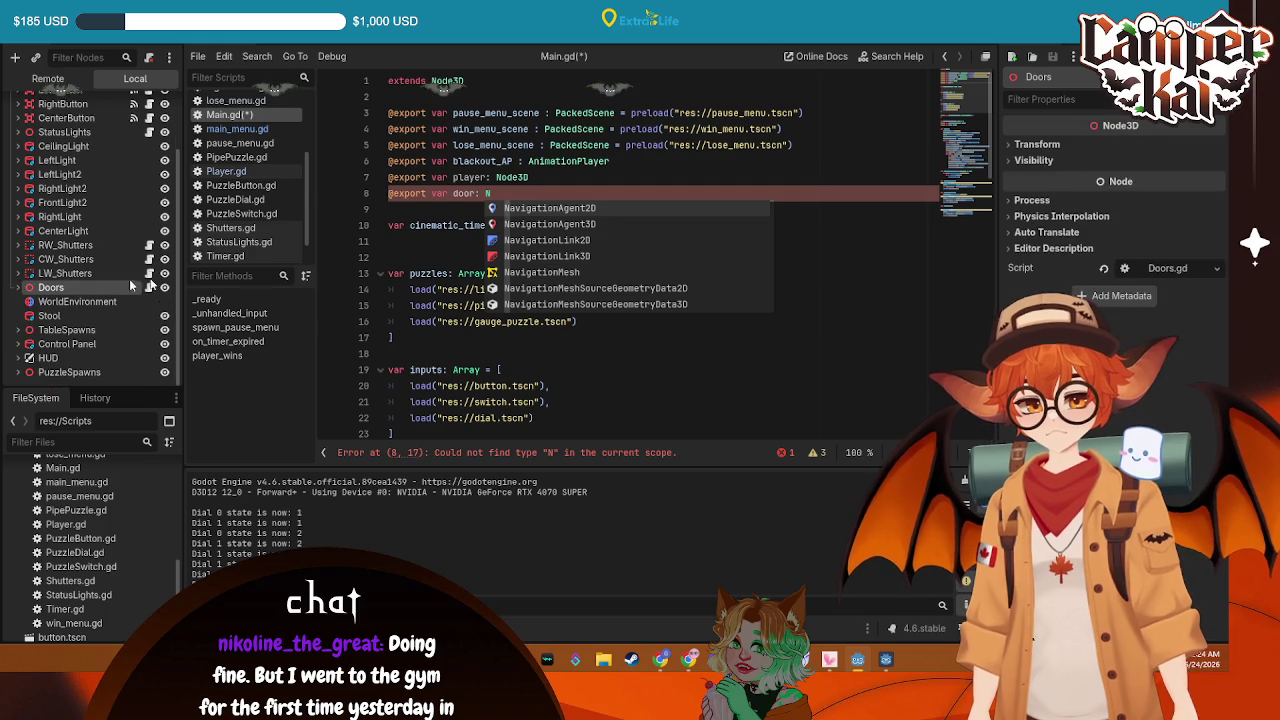
key(BackSpace)
text(Node3D)
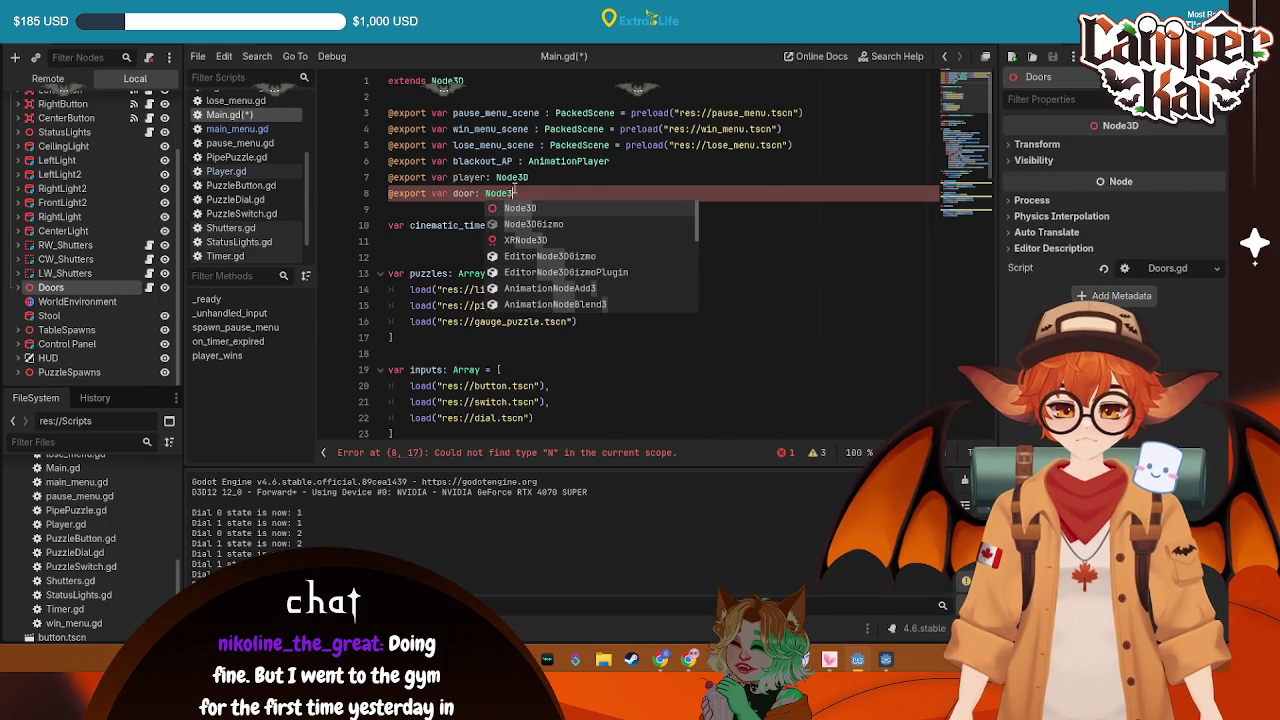
key(ctrl+s)
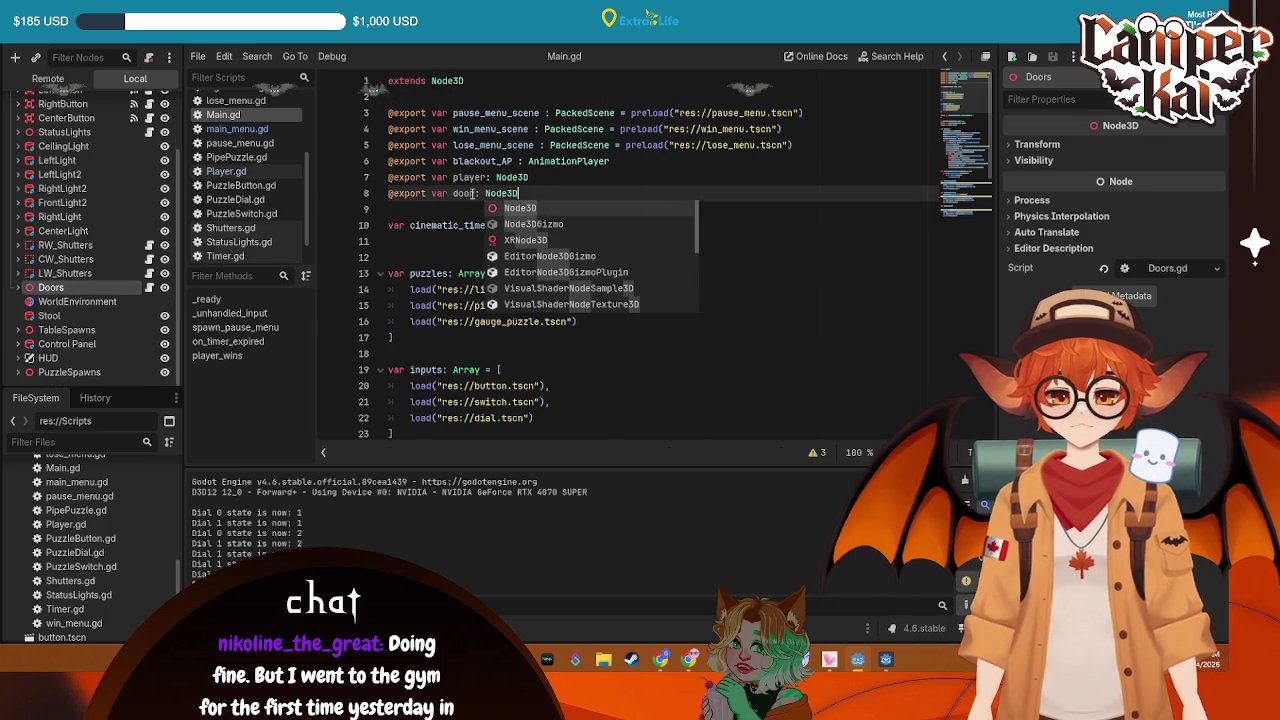
Rename the variable to doors and view the Main node's empty Player and Doors slots
click(470, 193)
text(s)
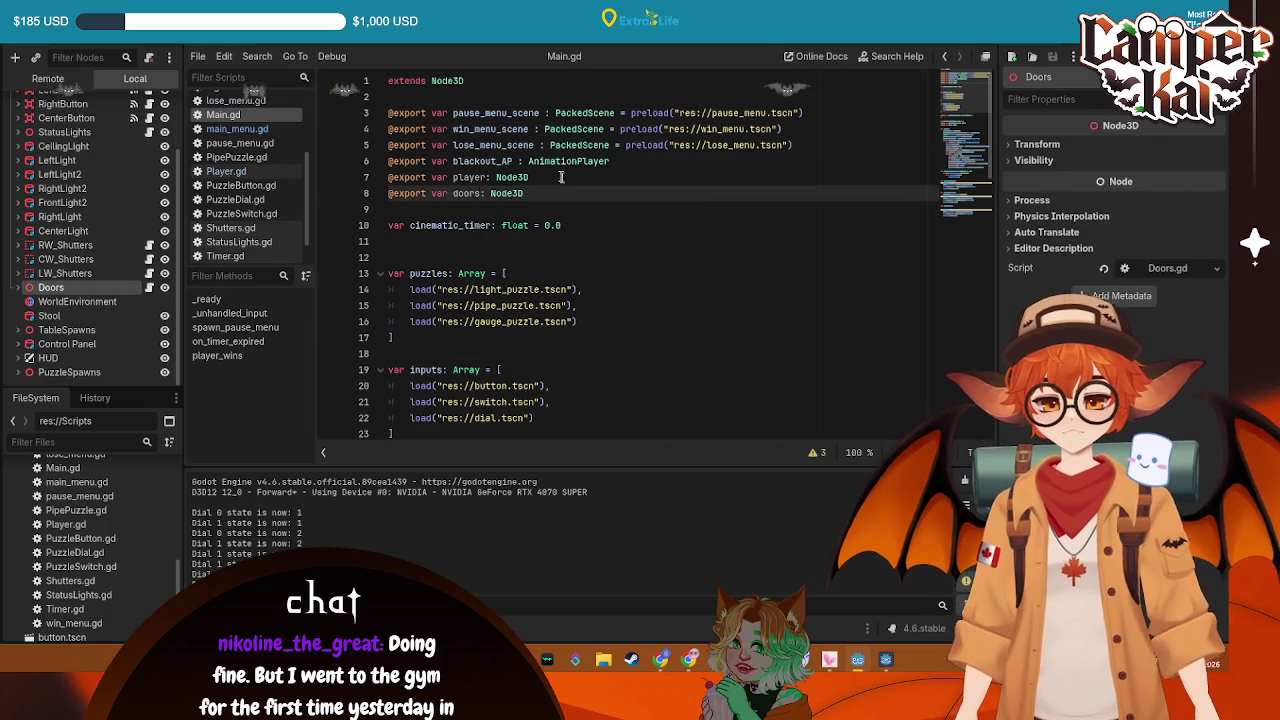
scroll(77, 177, up, 2)
click(40, 104)
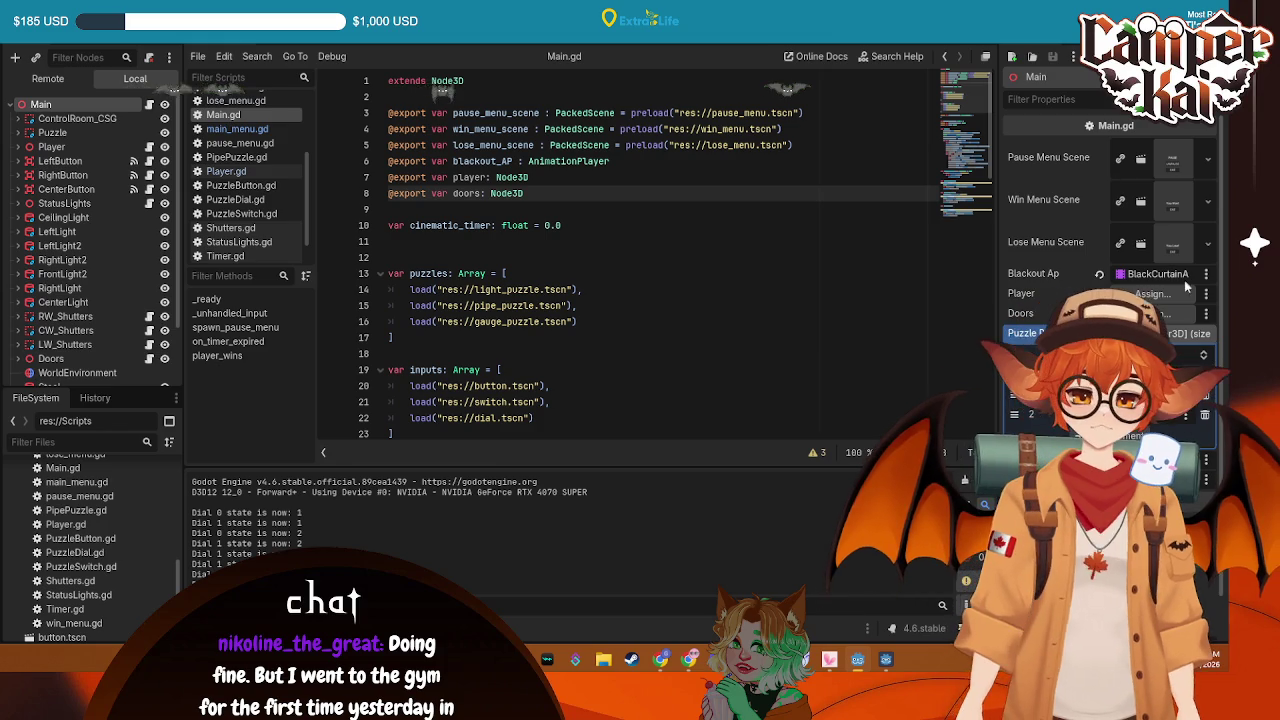
Assign the Player node to Main's exported player property
click(1152, 293)
click(575, 422)
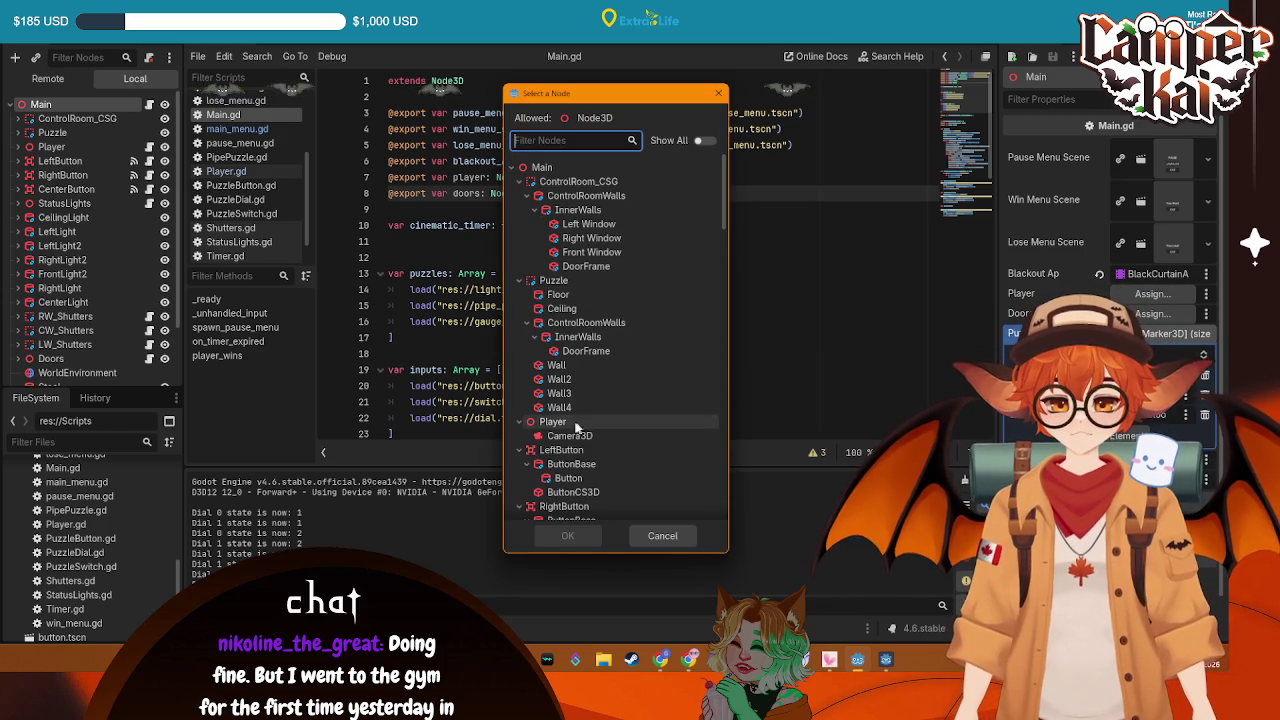
click(568, 536)
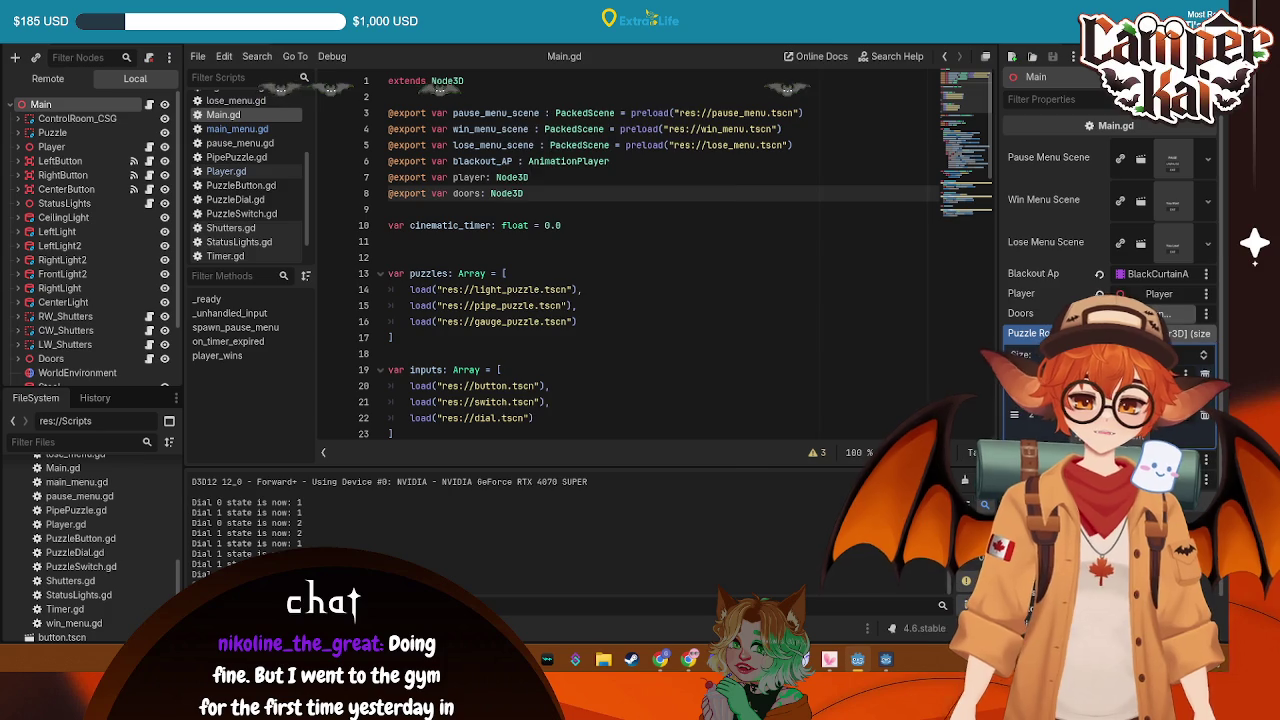
Assign the Doors node, filtered by 'door', to the doors property and save the scene
click(1155, 313)
scroll(563, 430, down, 3)
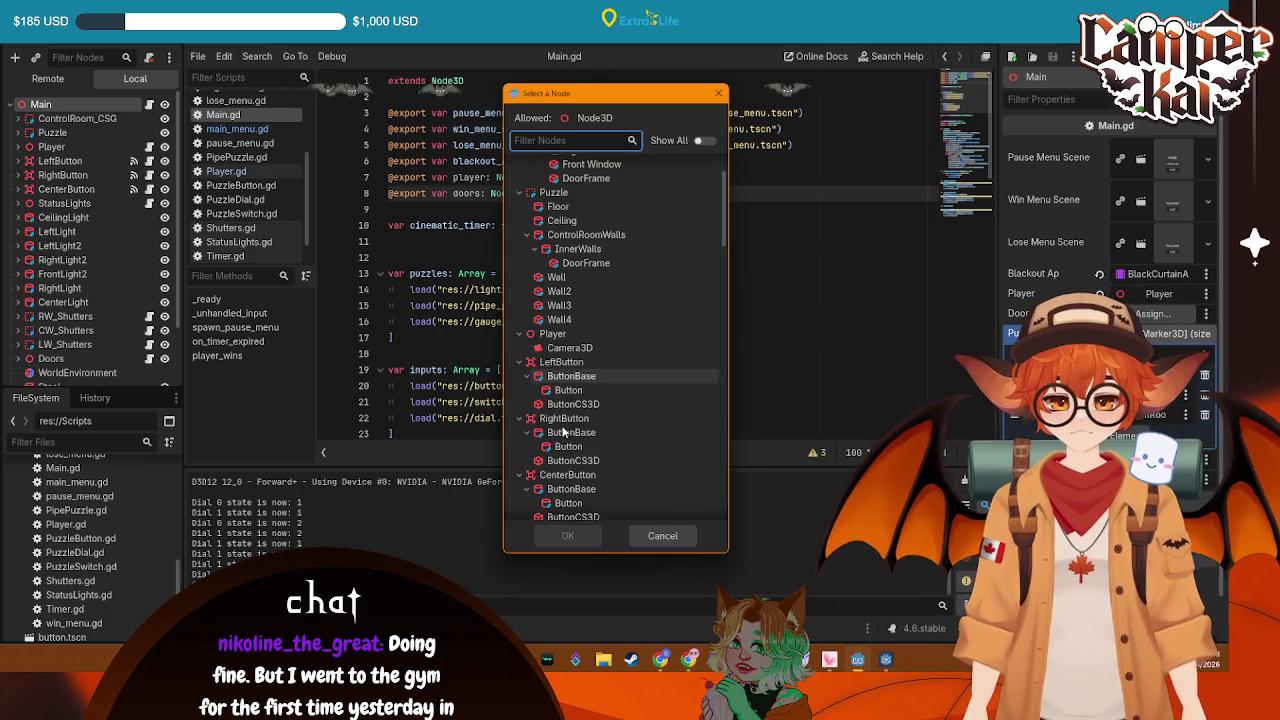
scroll(564, 440, down, 3)
scroll(577, 426, down, 3)
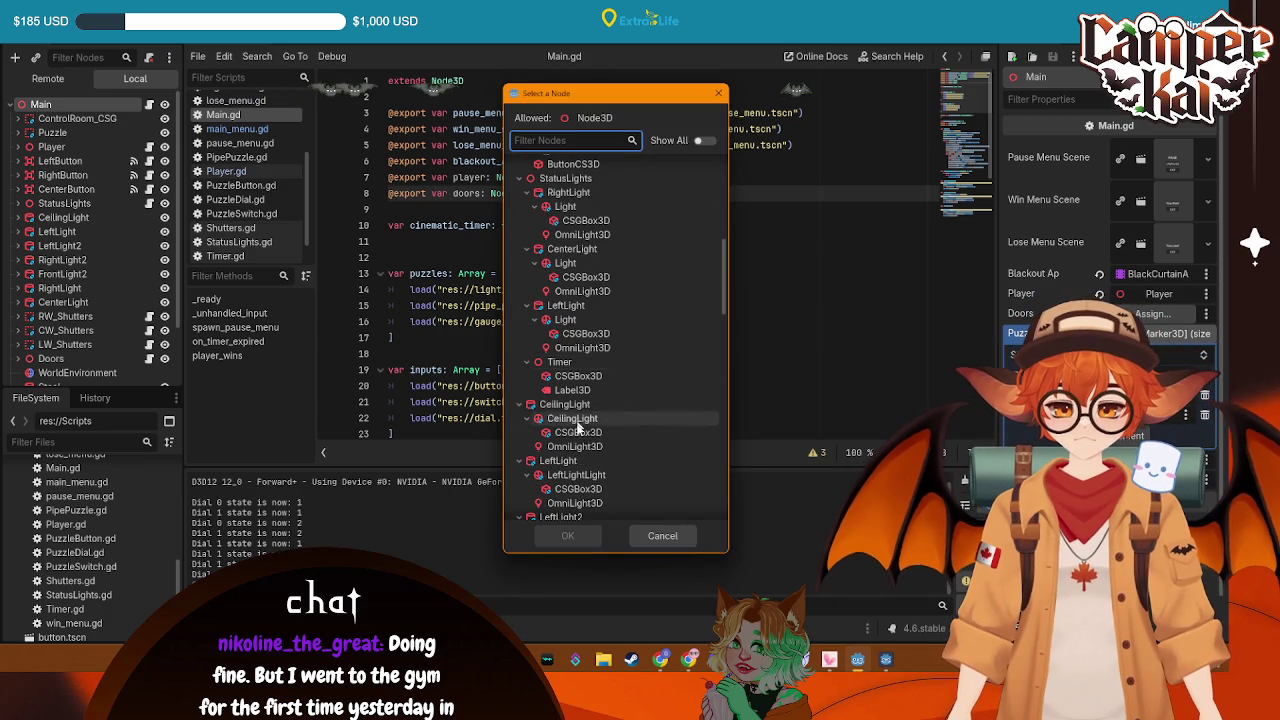
scroll(560, 412, down, 3)
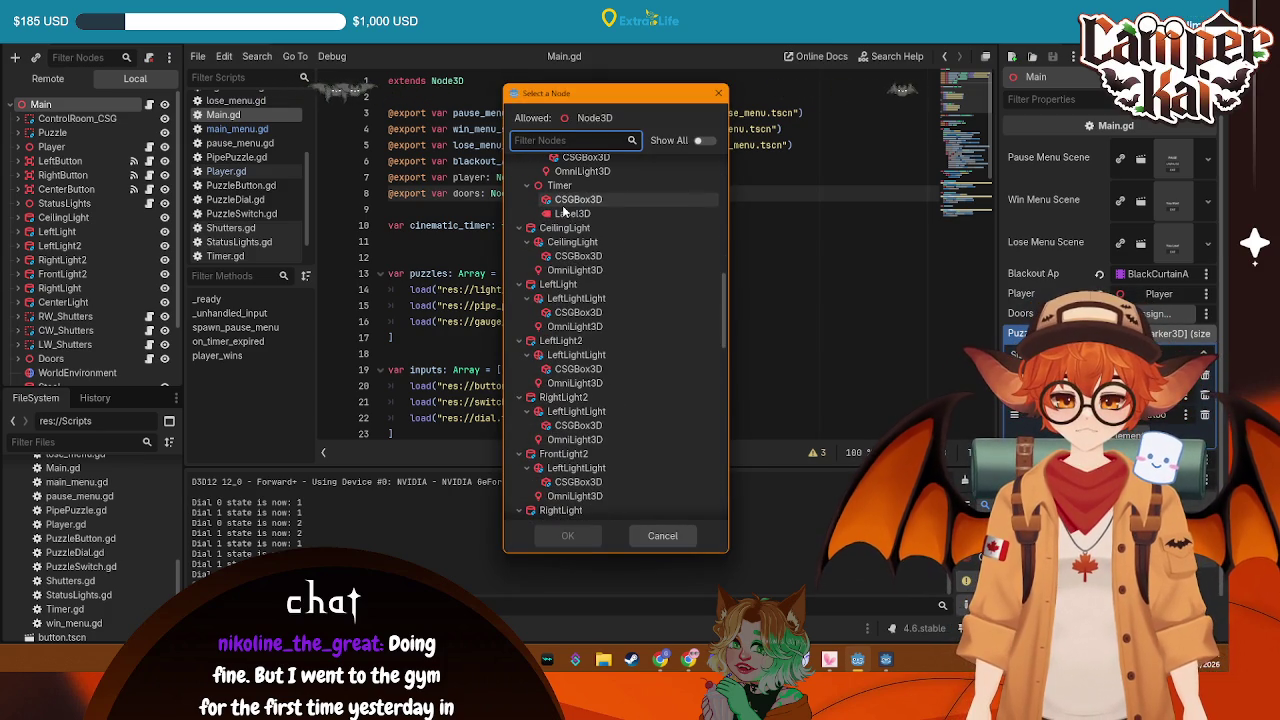
text(door)
click(560, 287)
click(567, 535)
key(ctrl+s)
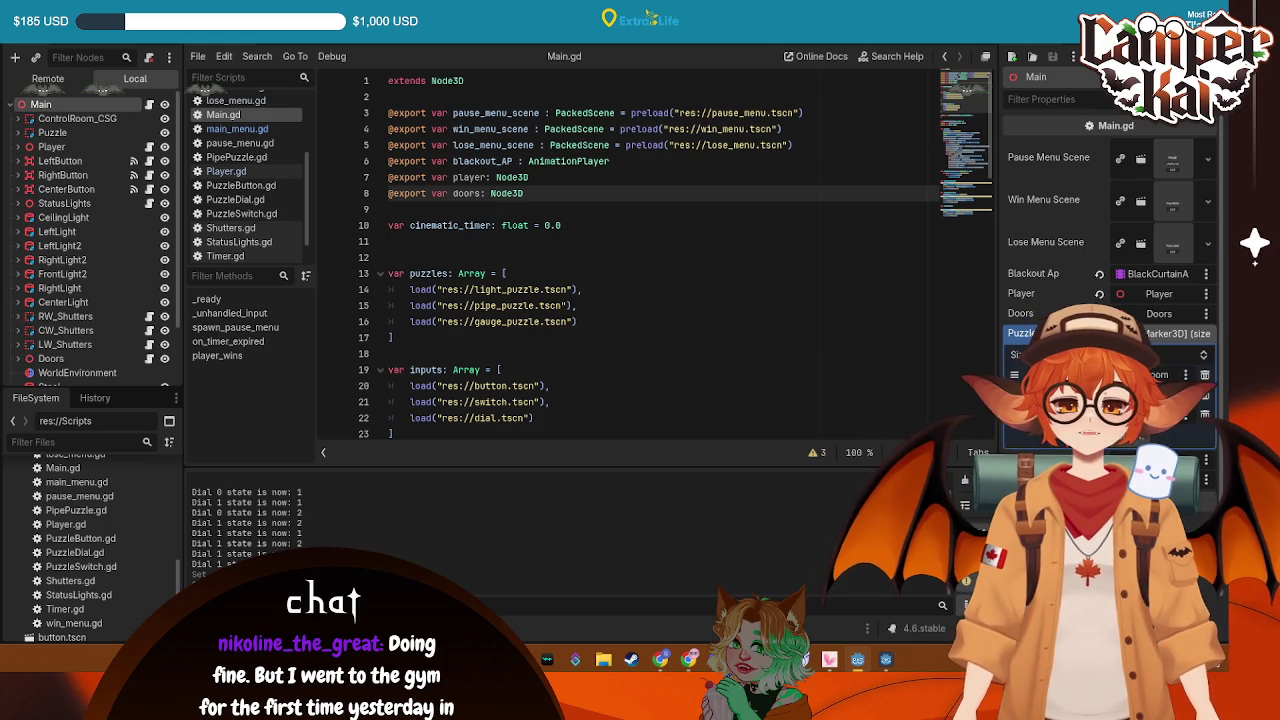
scroll(600, 314, down, 7)
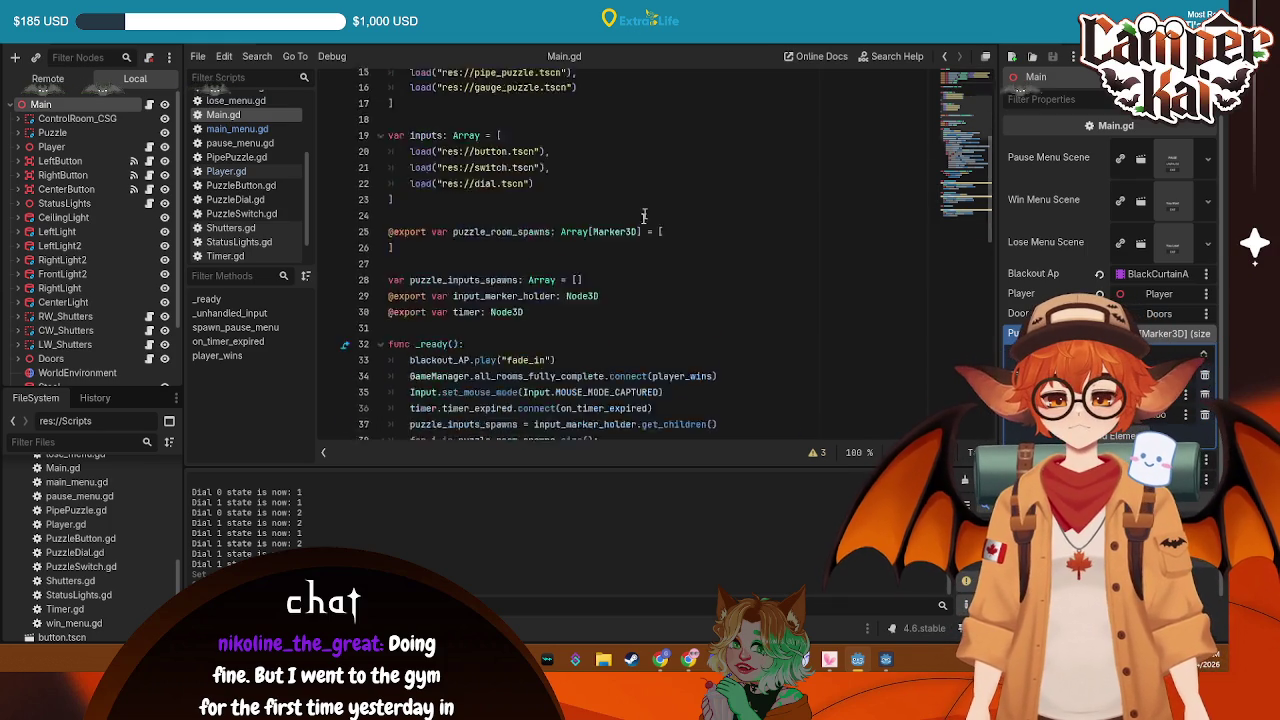
Delete the blank line 9 below doors in Main.gd and save the script
scroll(519, 229, up, 7)
click(519, 209)
key(BackSpace)
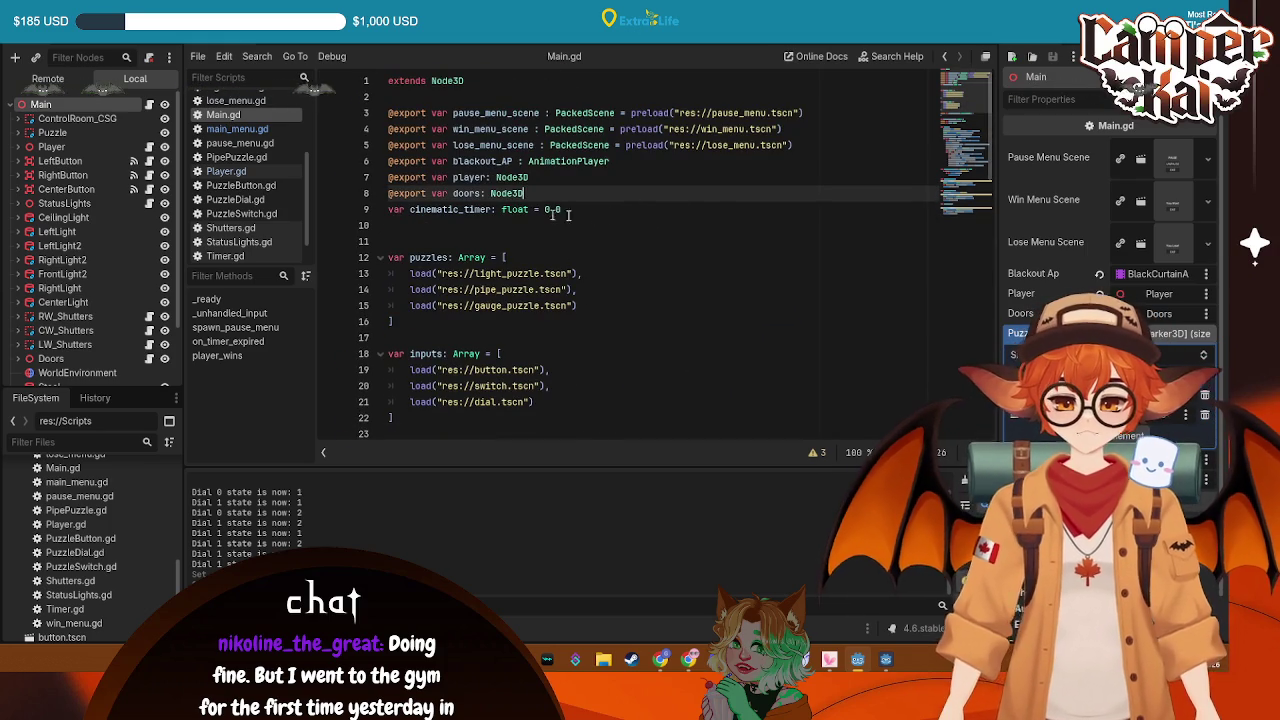
key(ctrl+s)
scroll(660, 285, down, 20)
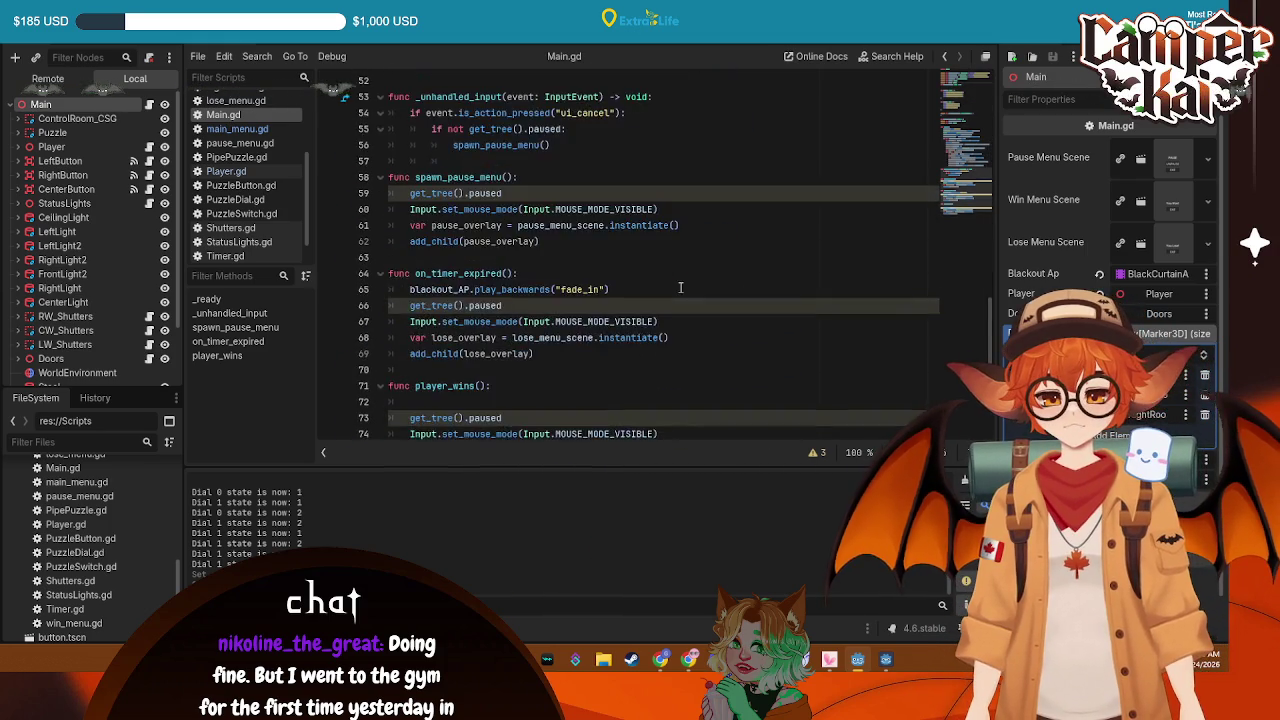
click(534, 304)
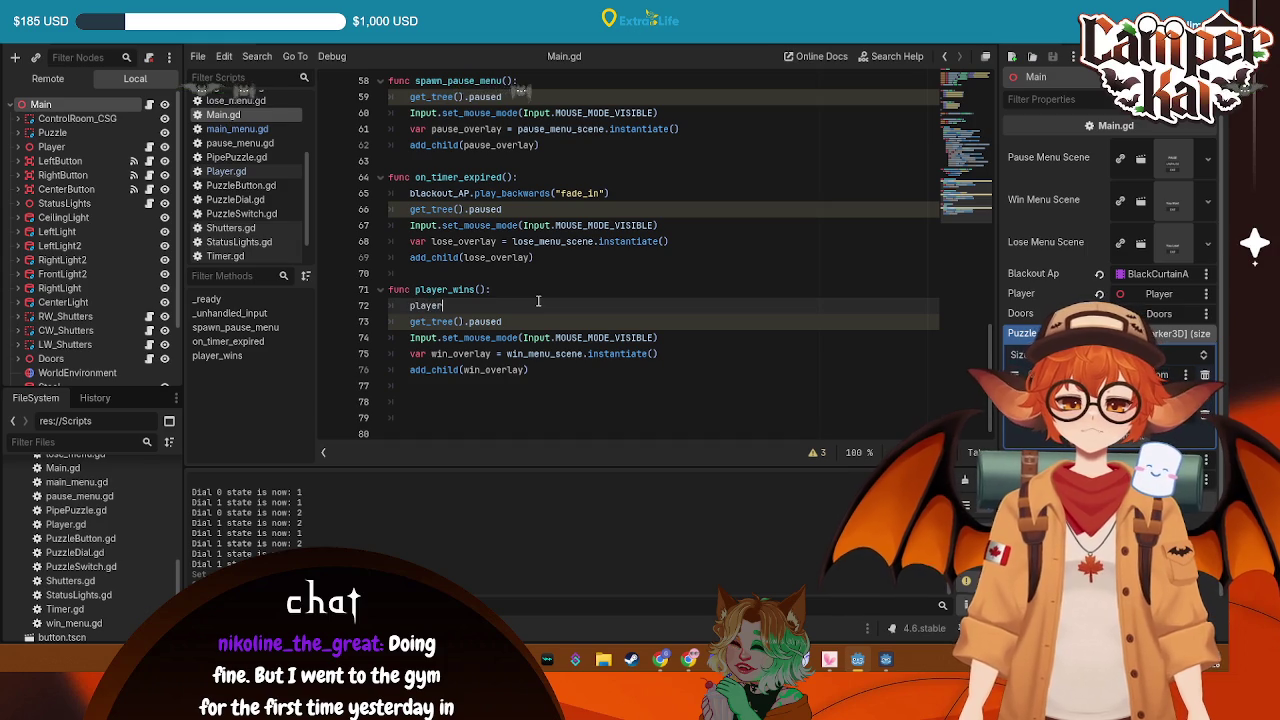
text(player)
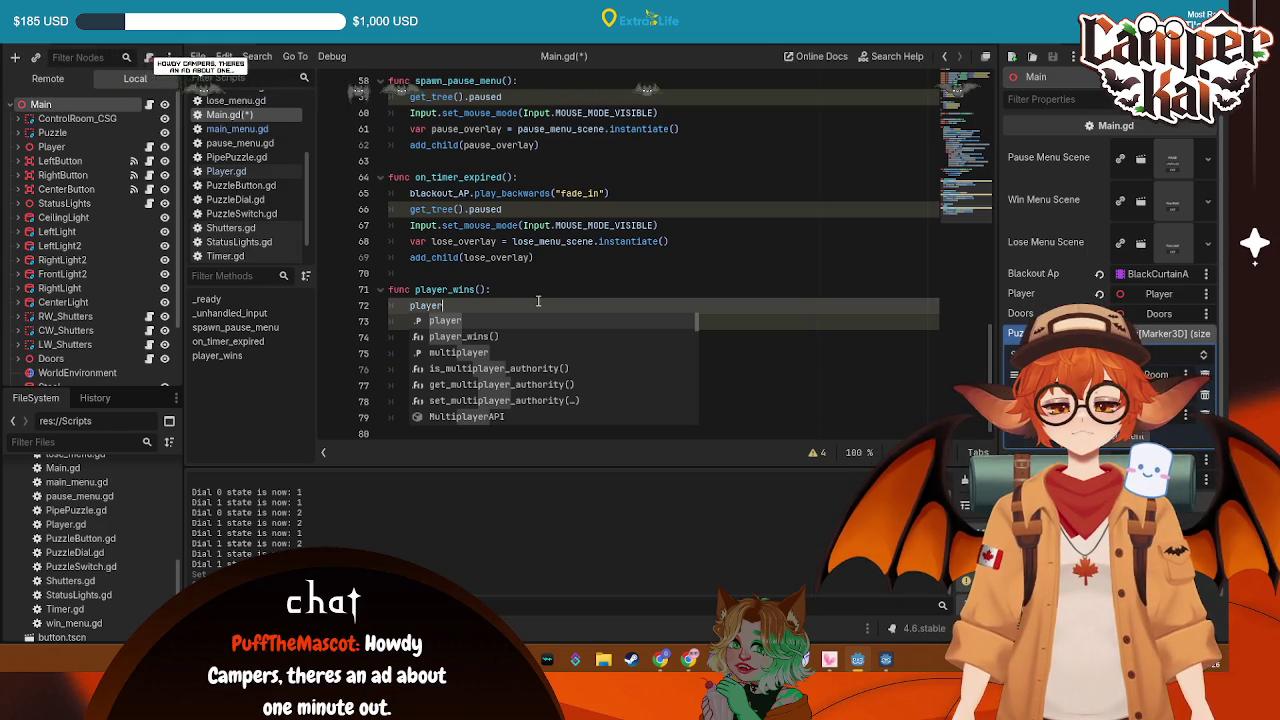
key(BackSpace)
key(BackSpace)
key(BackSpace)
key(BackSpace)
key(BackSpace)
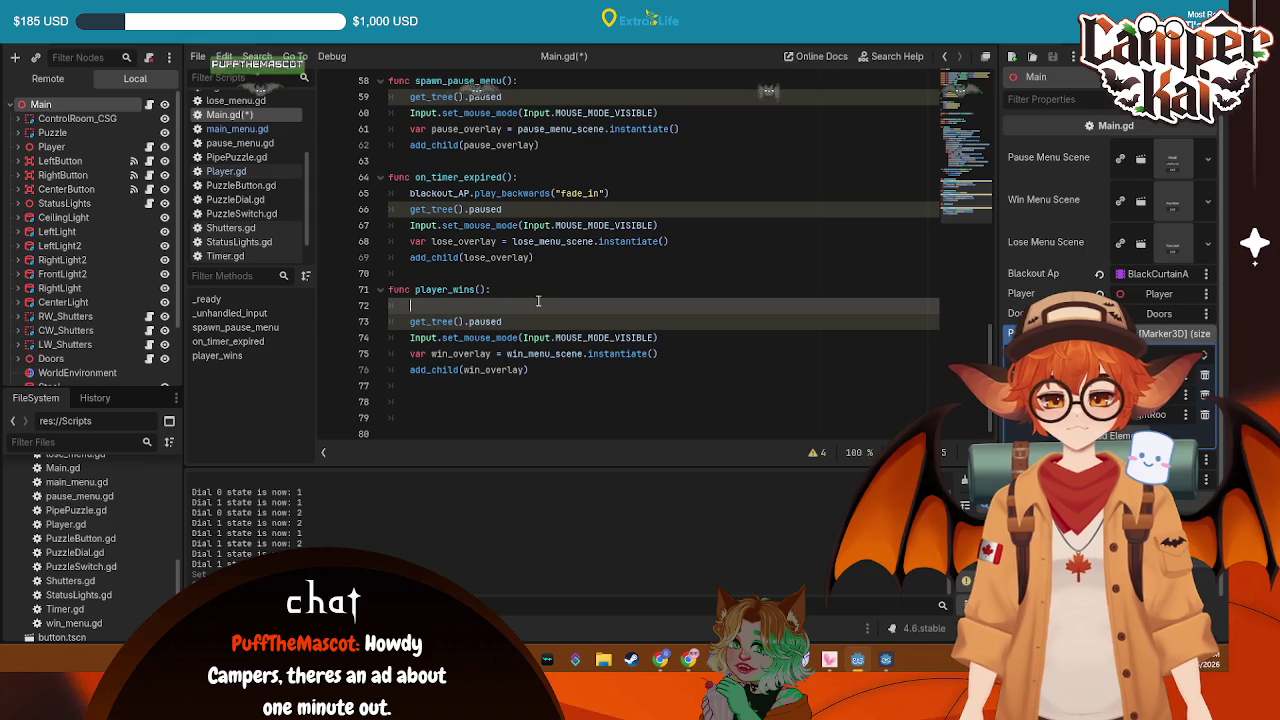
Add 'var victory_sequence: bool = false' below cinematic_timer and save
scroll(540, 295, up, 10)
scroll(543, 298, up, 8)
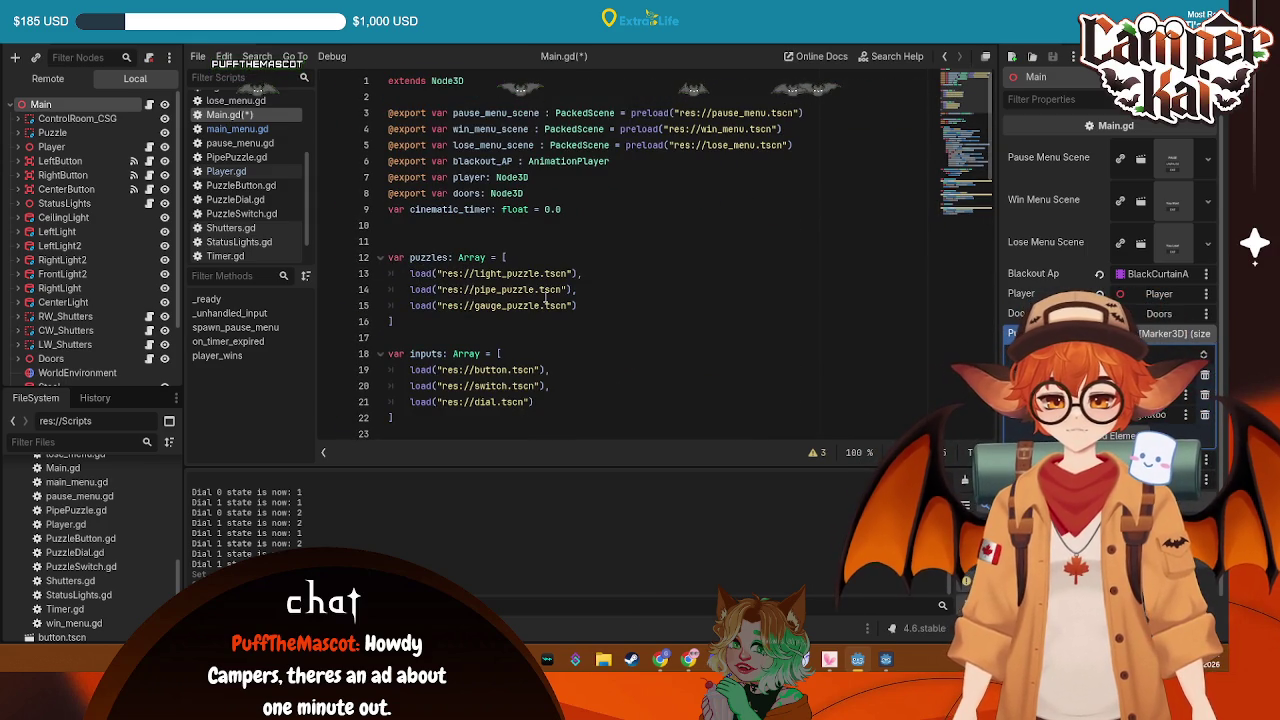
scroll(545, 298, down, 12)
scroll(598, 234, up, 7)
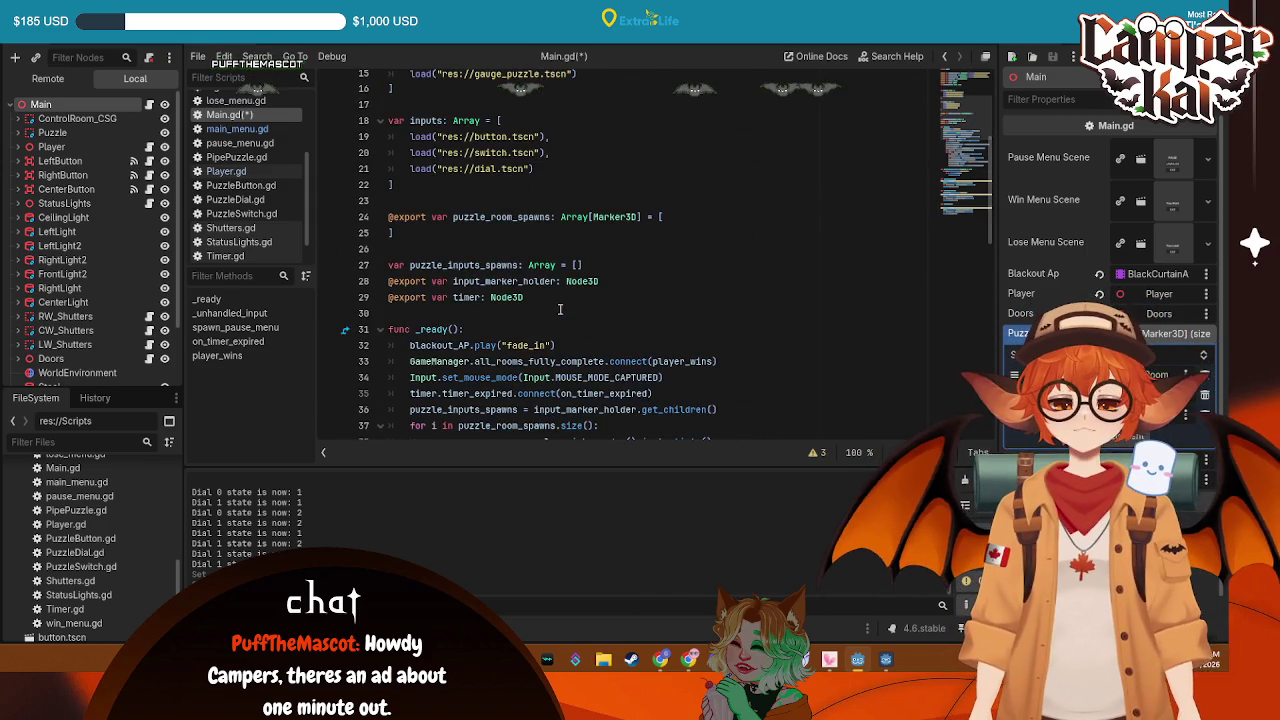
scroll(598, 234, up, 5)
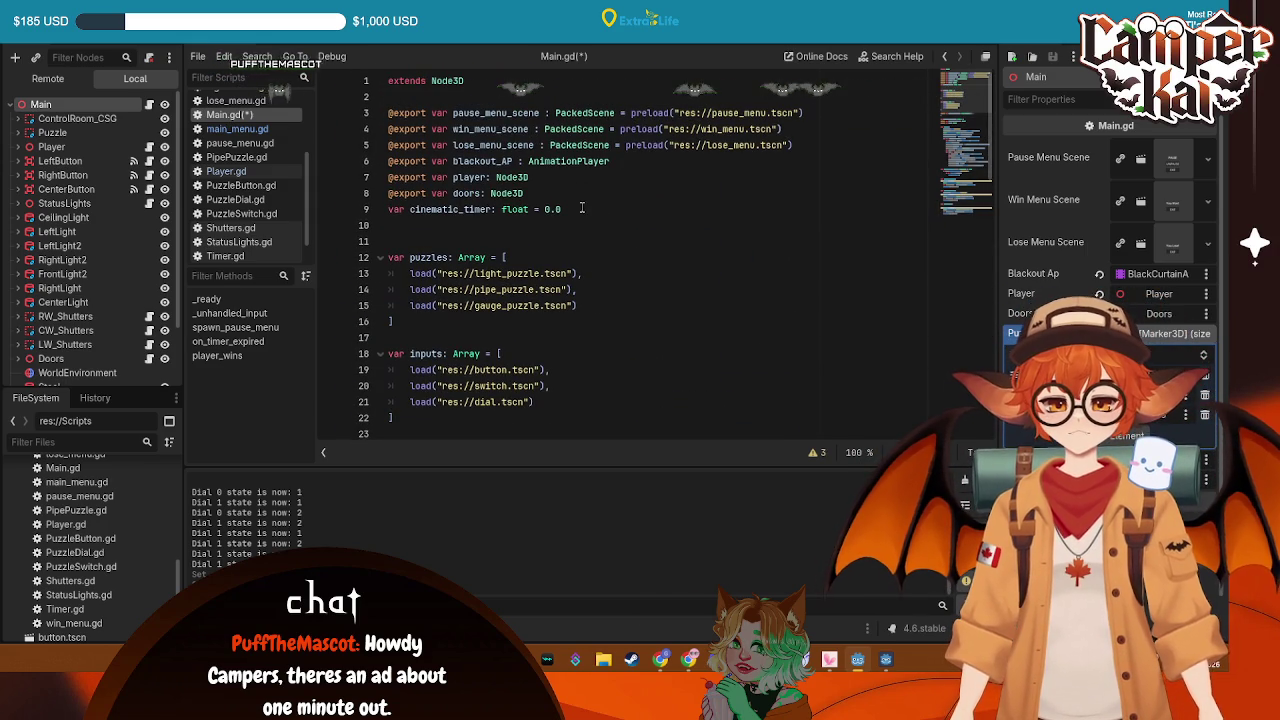
click(586, 213)
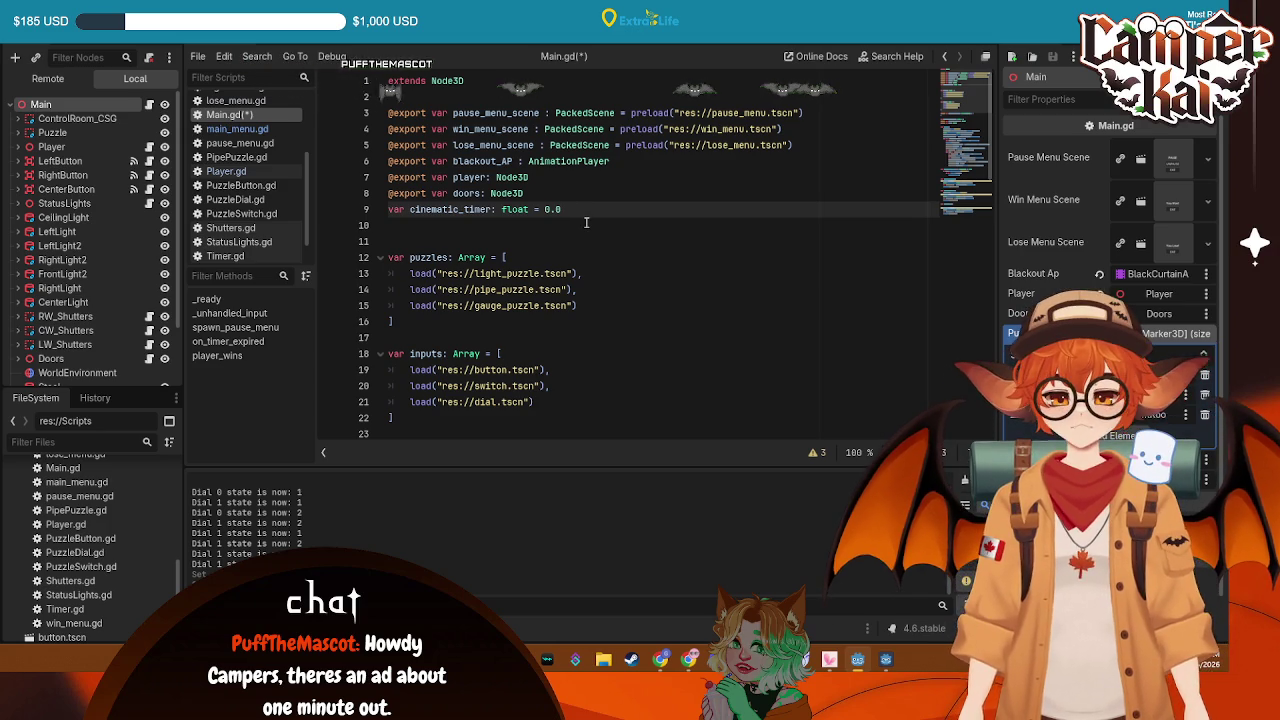
key(Return)
text(var vic)
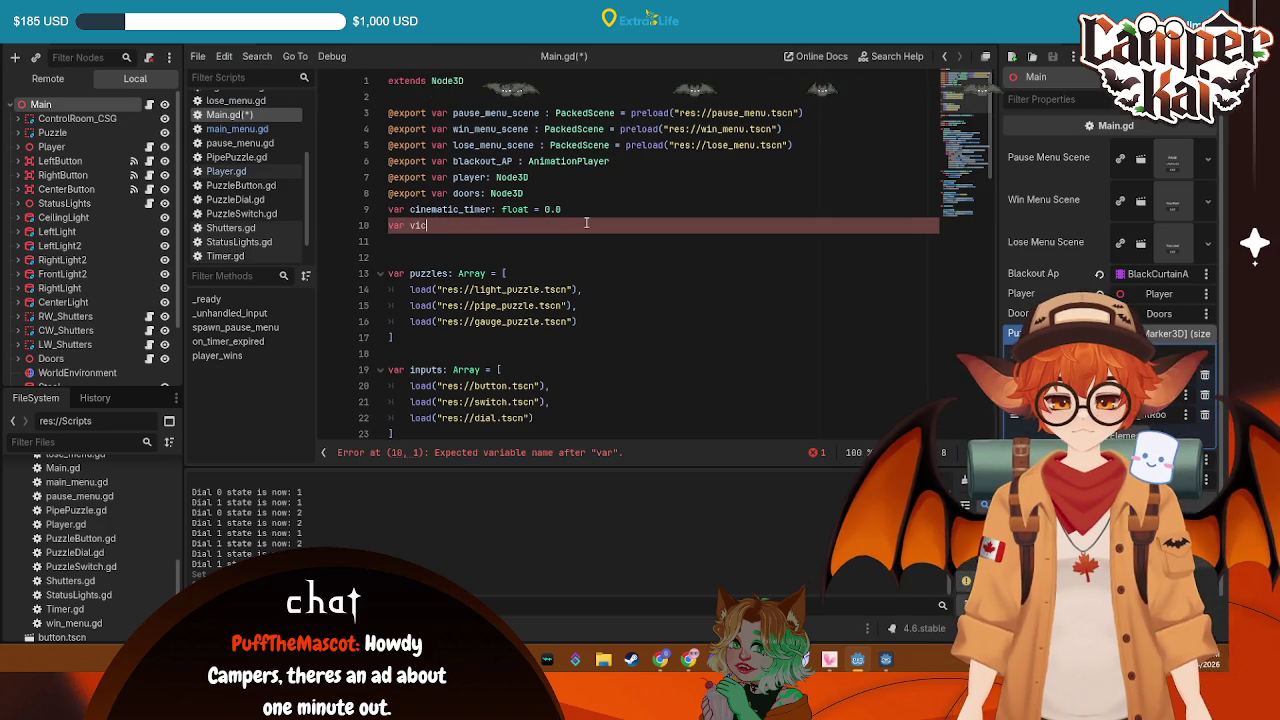
text(tory_seque)
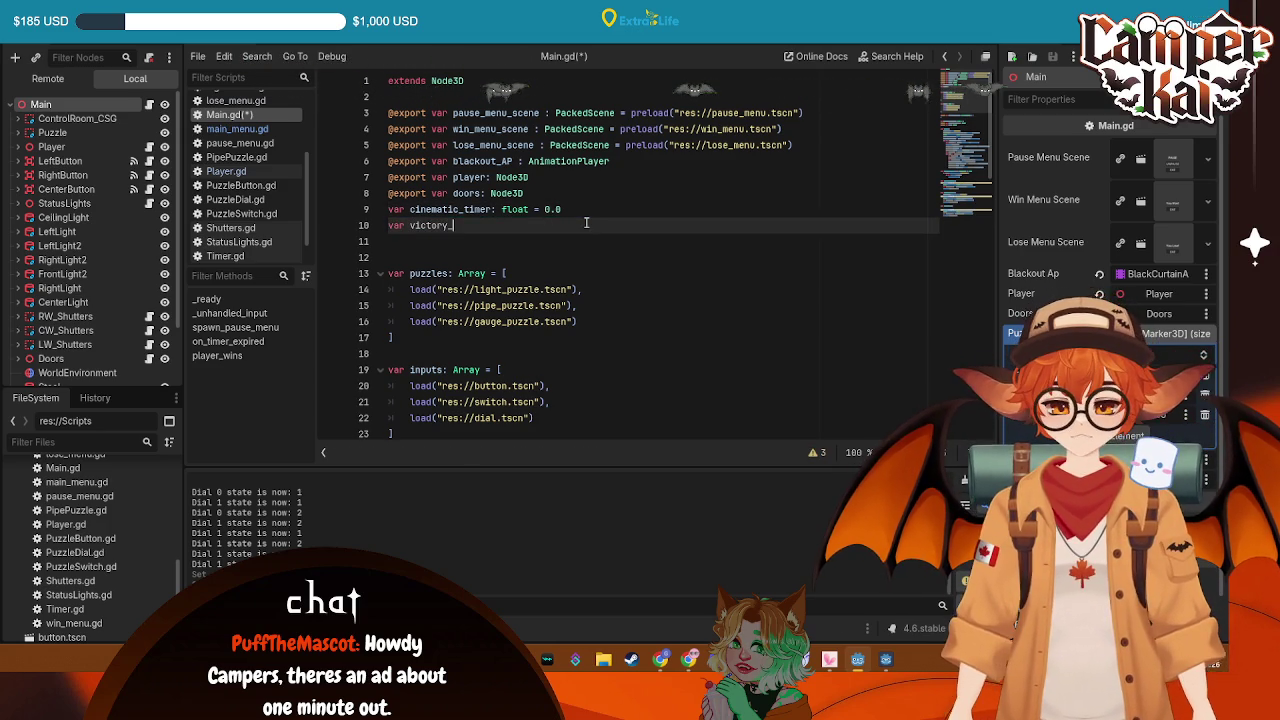
text(nce: )
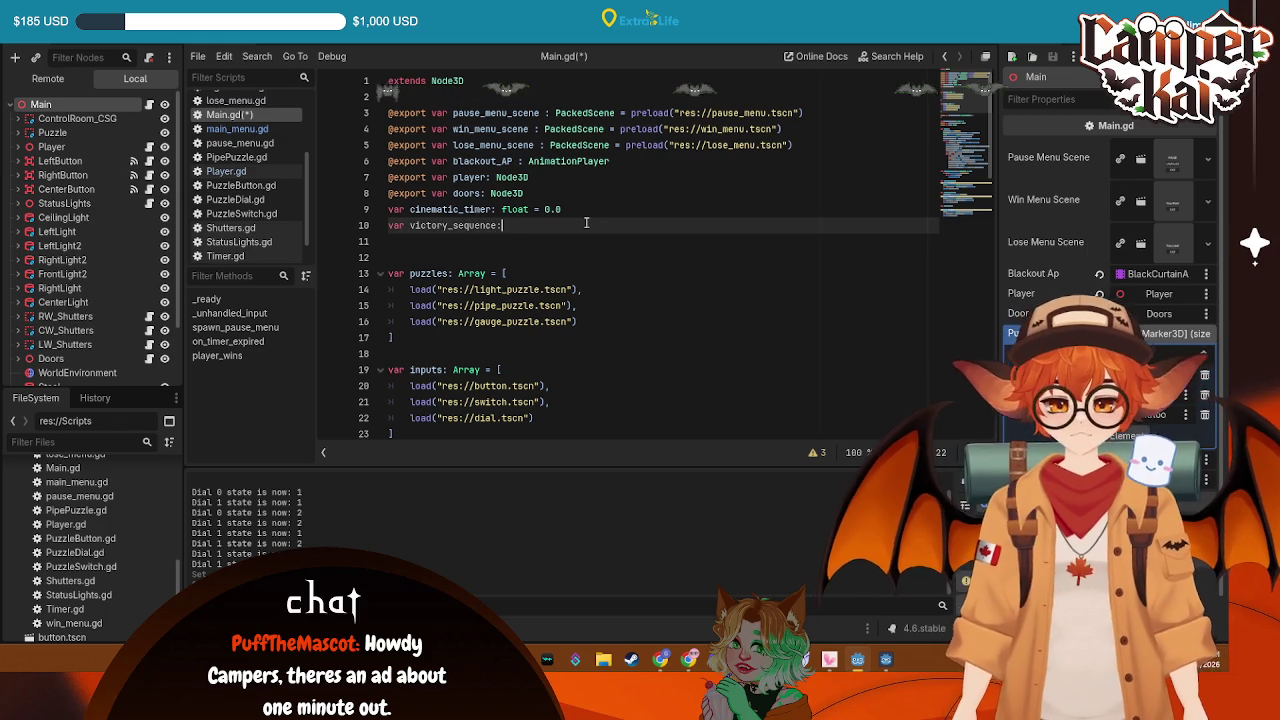
text(bool)
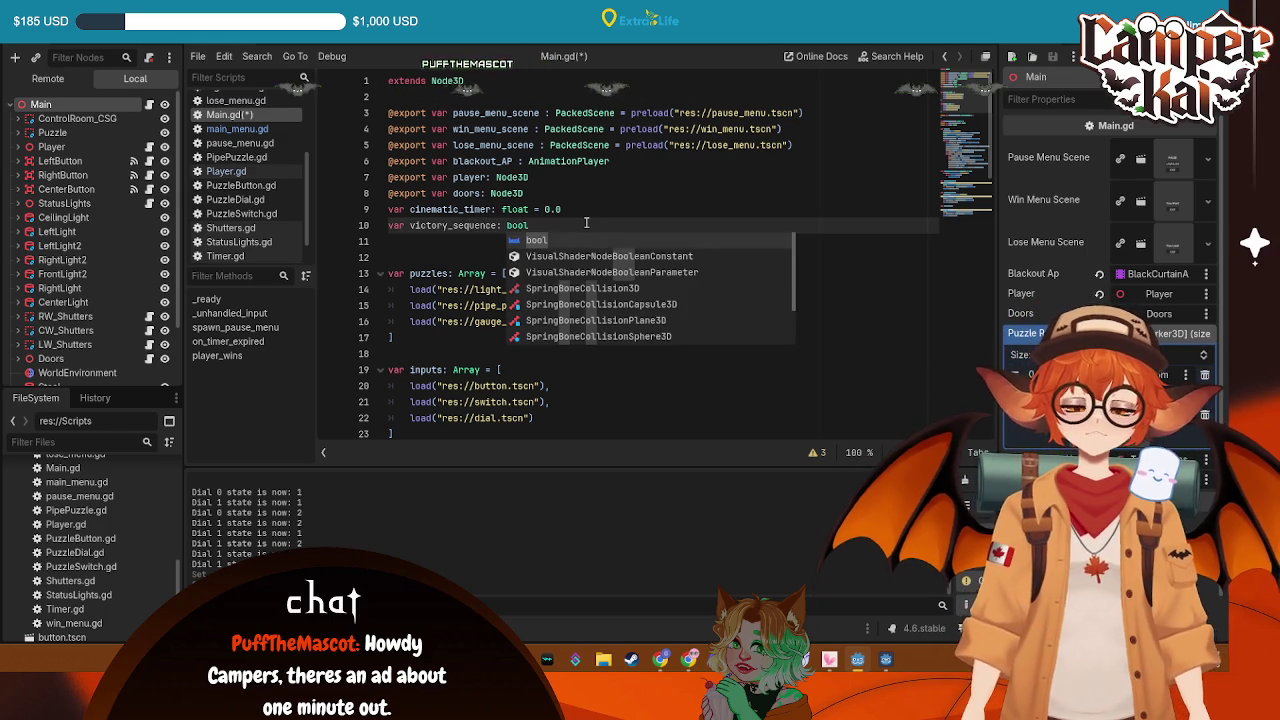
text( = false)
key(ctrl+s)
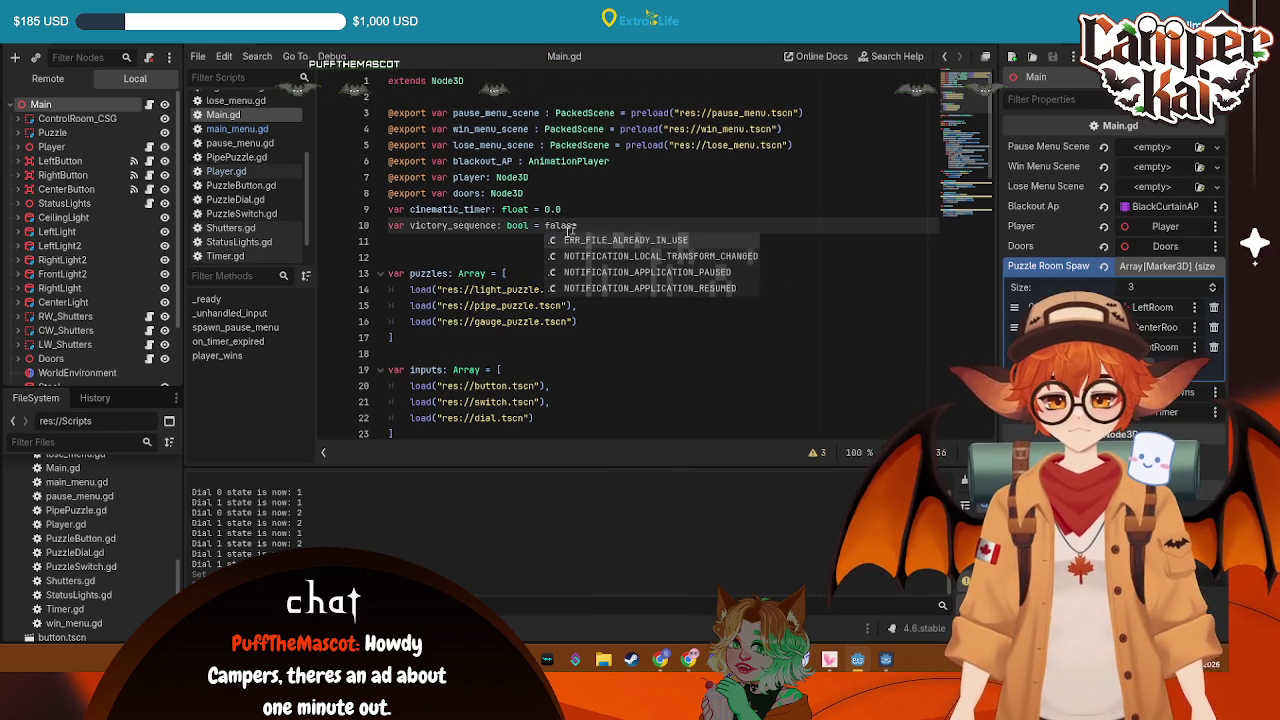
scroll(594, 303, down, 15)
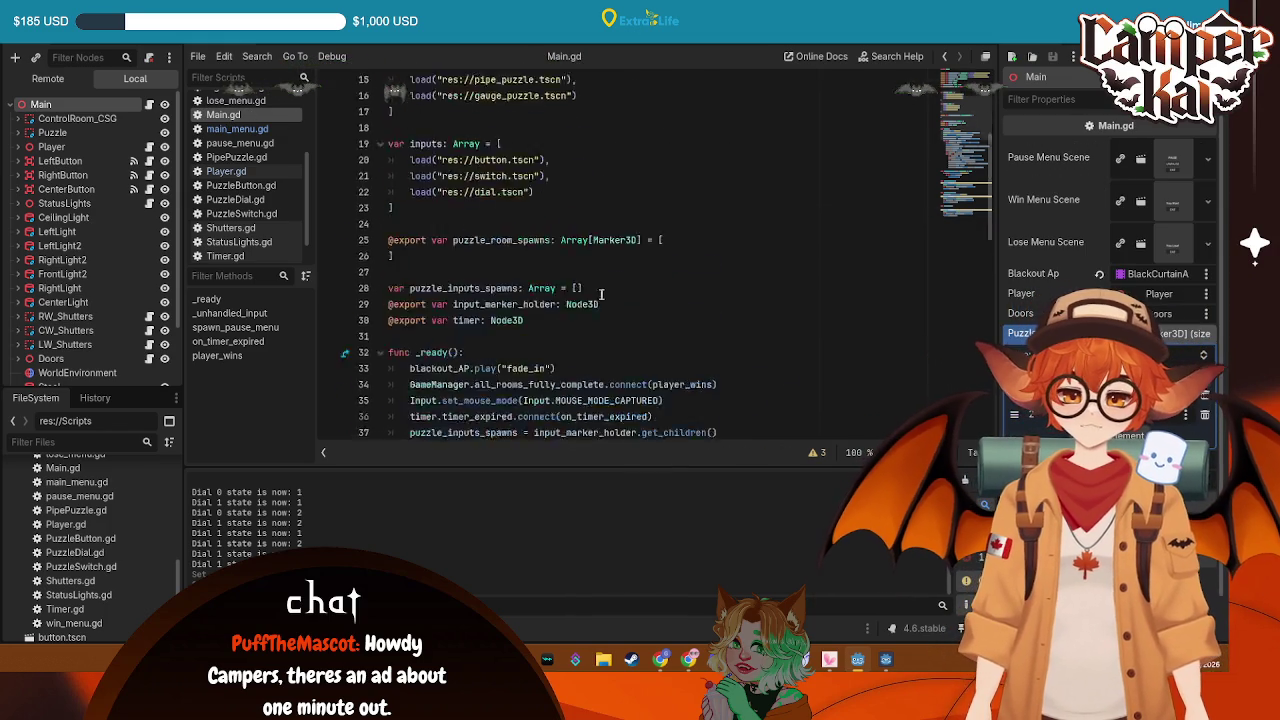
scroll(594, 303, down, 1)
Start player_wins with 'victory_sequence = true' and 'cinematic_timer = 0', then save Main.gd
click(463, 305)
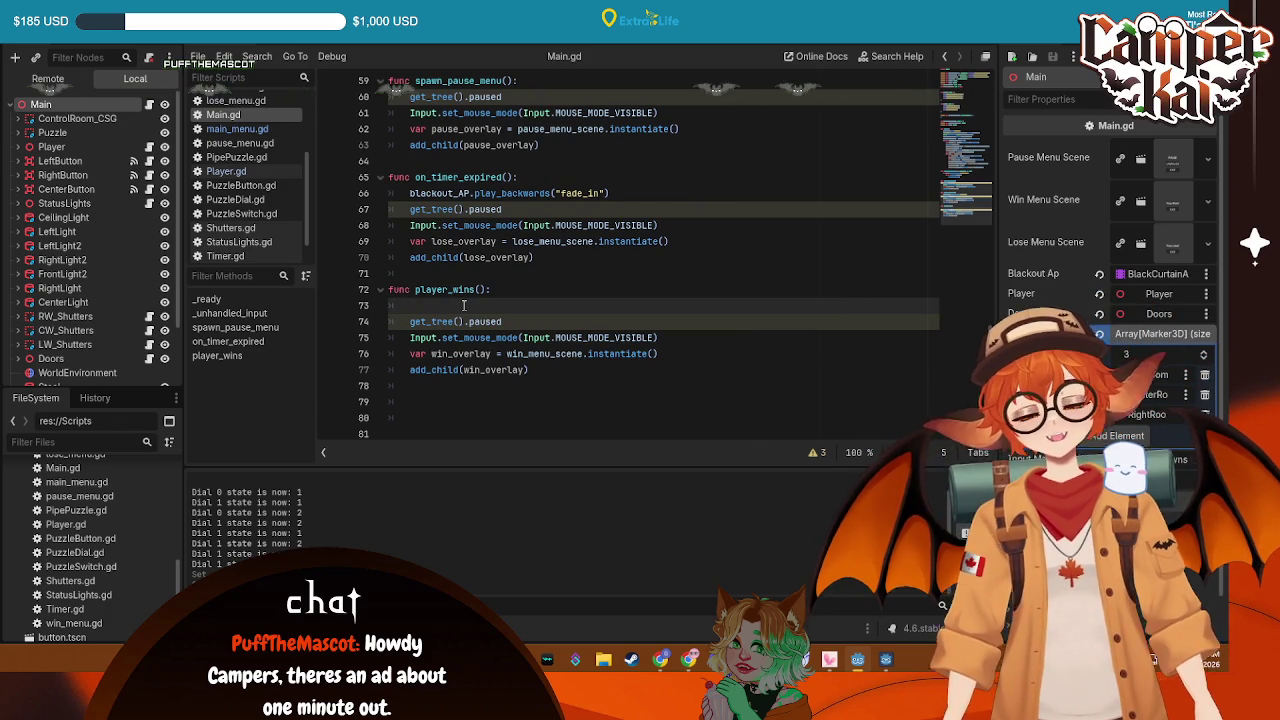
text(pl)
key(BackSpace)
key(BackSpace)
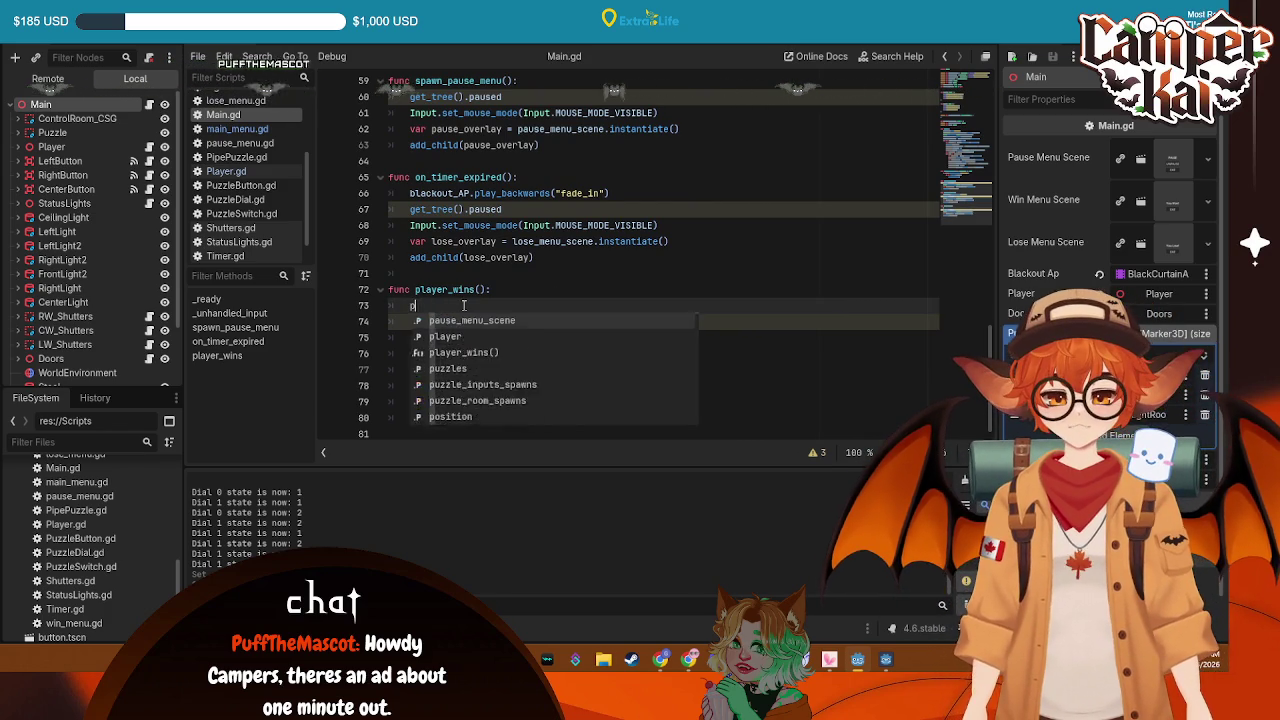
text(victory_sequence )
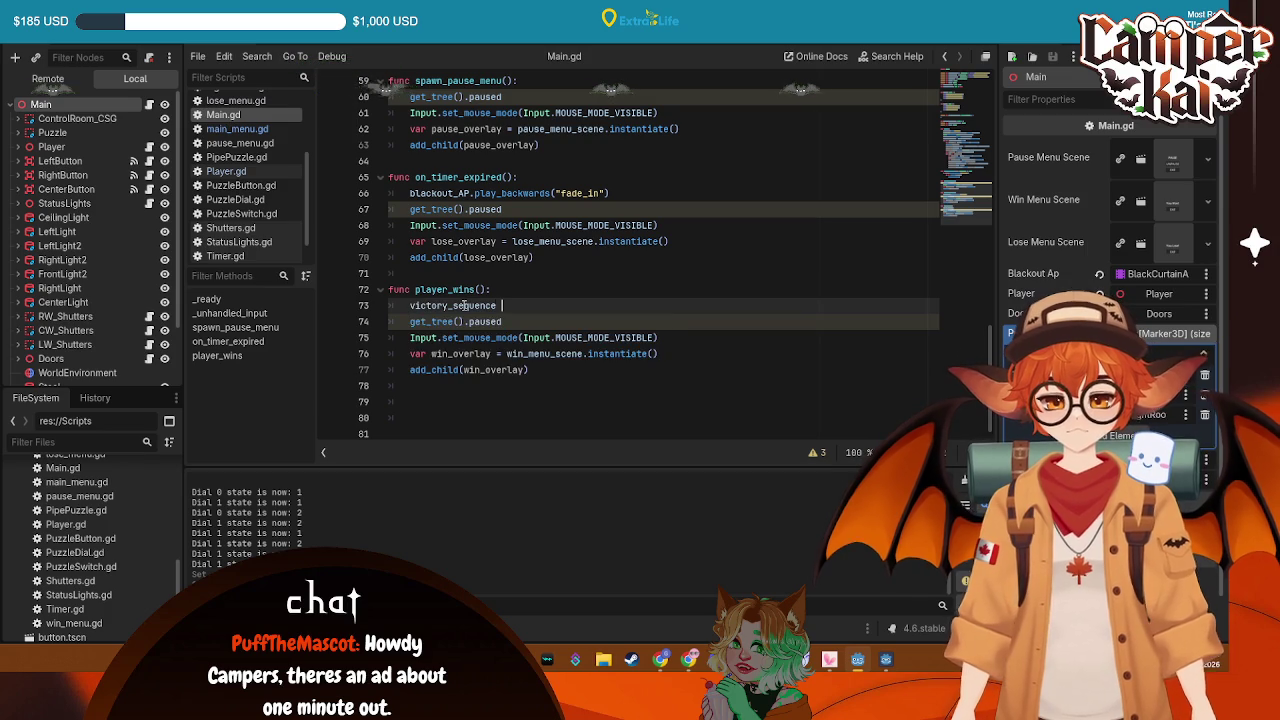
text(= true)
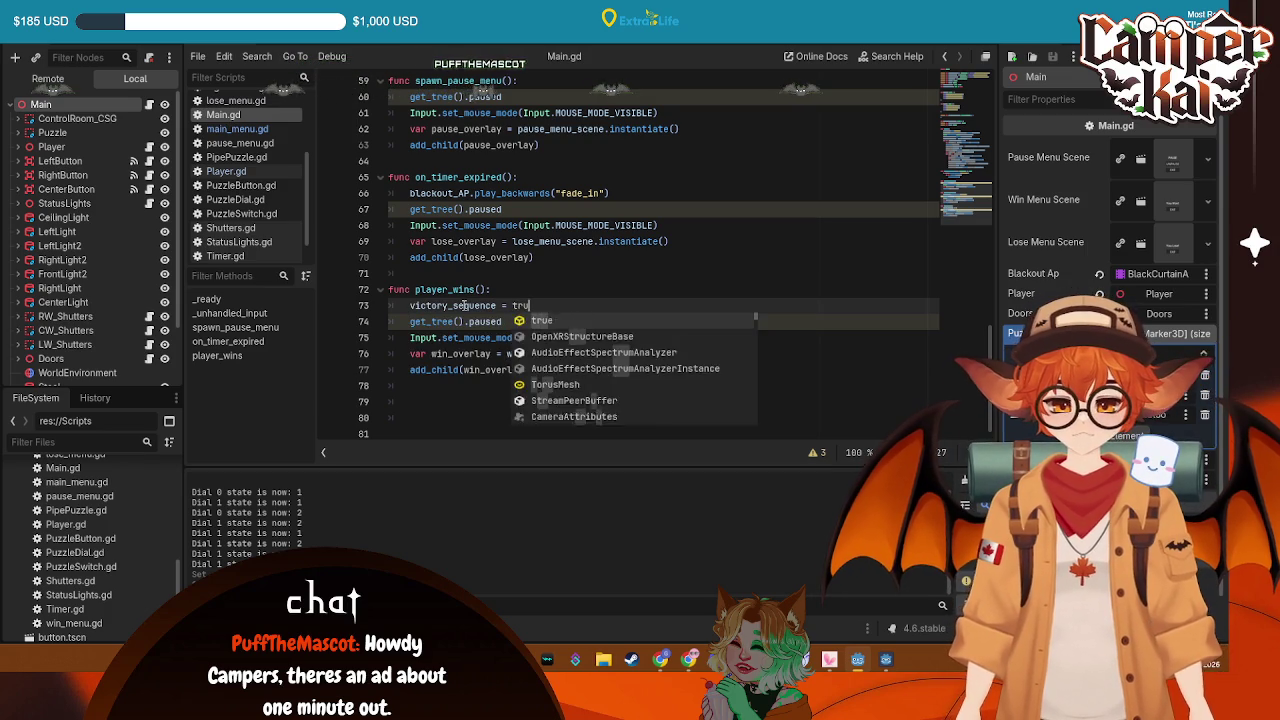
key(Return)
text(cinem)
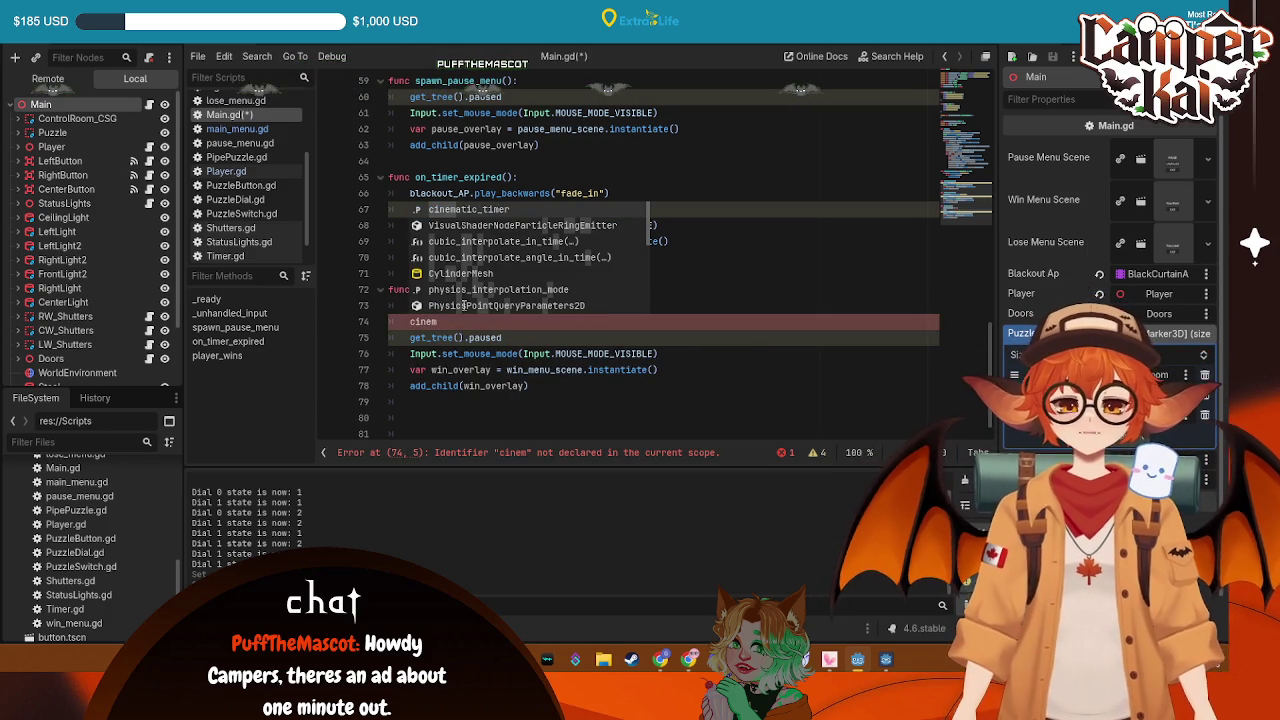
key(Return)
text(= 0)
key(ctrl+s)
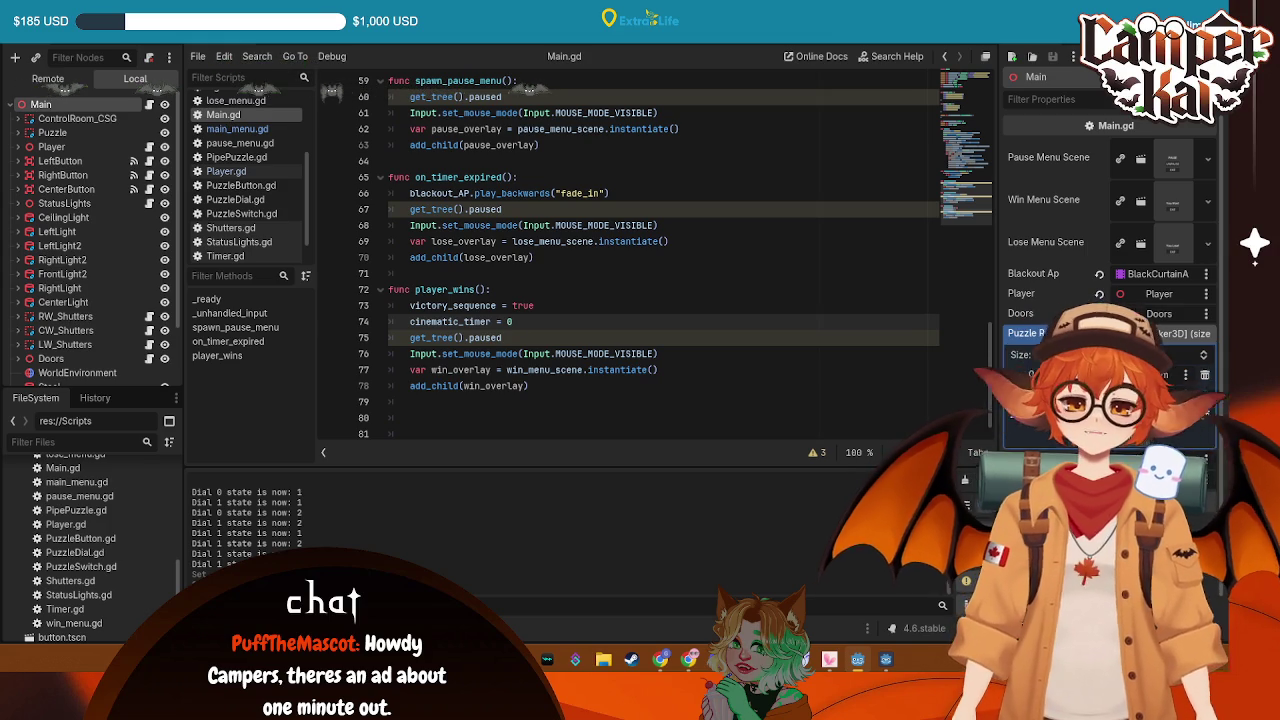
scroll(549, 283, up, 10)
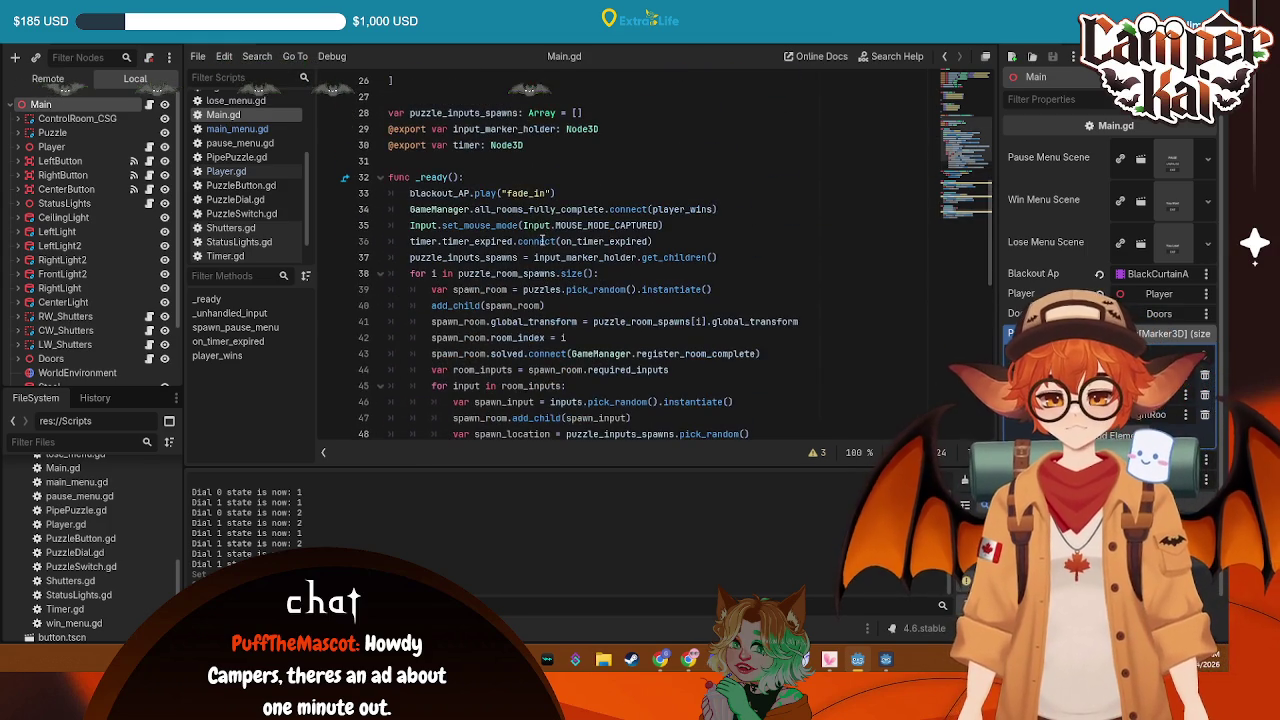
Create func _process(delta) with 'if victory_sequence:' and 'cinematic_timer += delta' above _unhandled_input
click(560, 178)
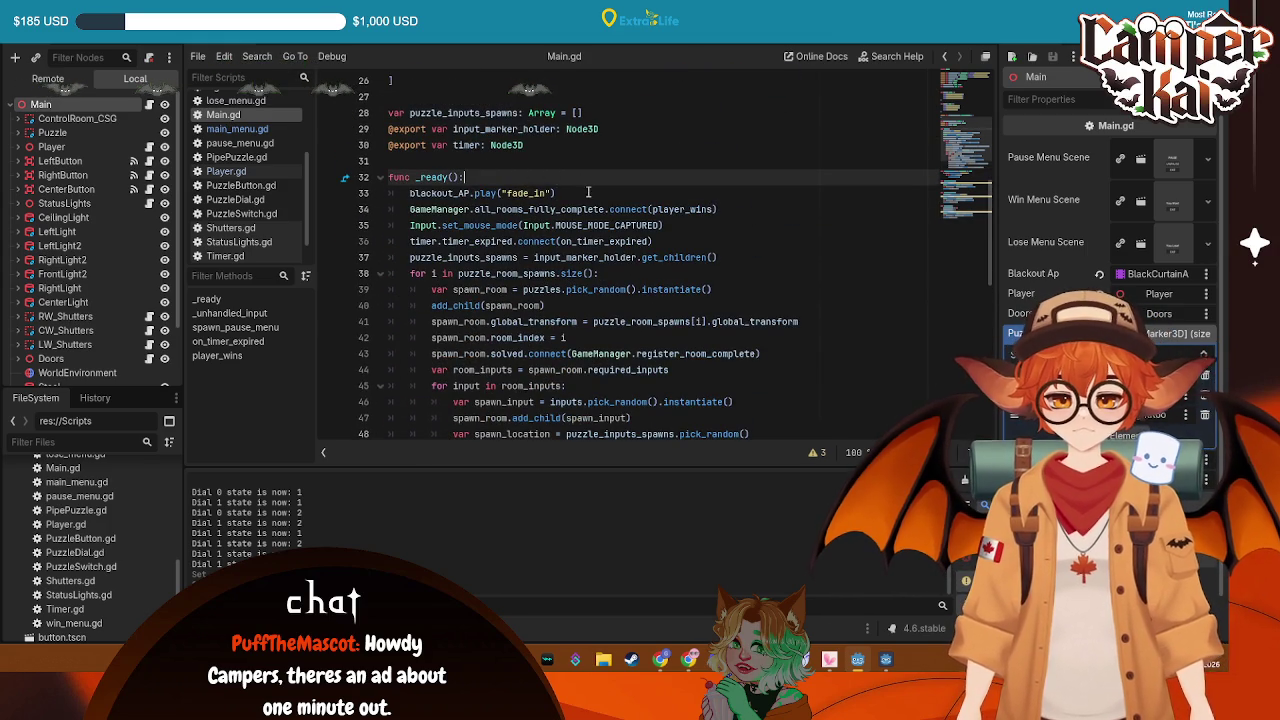
scroll(588, 192, down, 6)
click(570, 213)
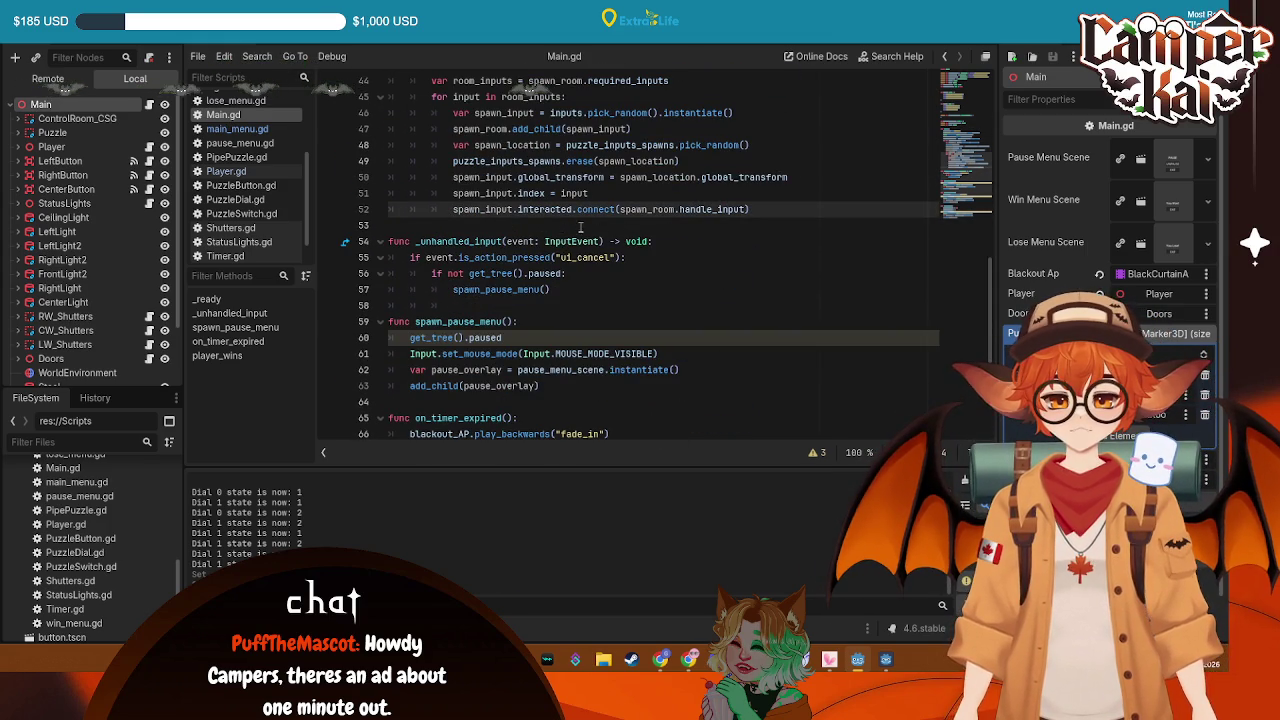
scroll(570, 225, down, 3)
scroll(555, 222, up, 3)
click(549, 222)
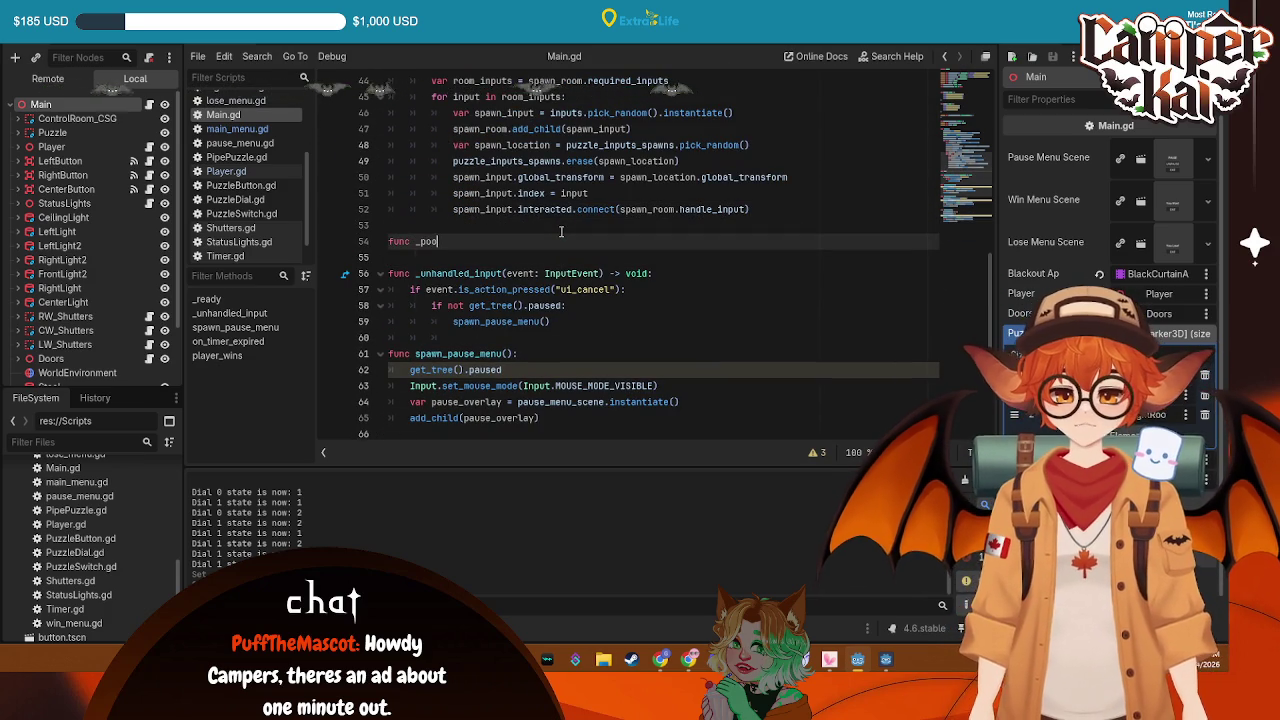
text(pro)
key(Return)
key(Return)
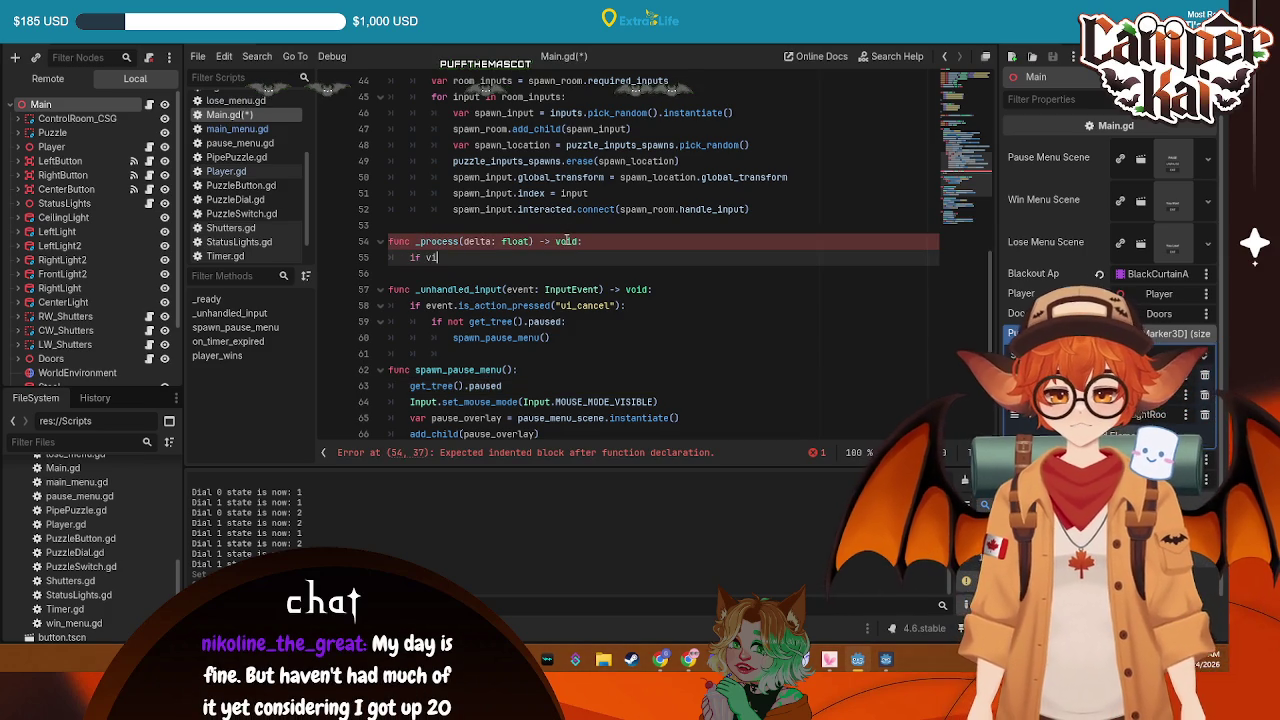
text(c)
key(Return)
text(:)
key(Return)
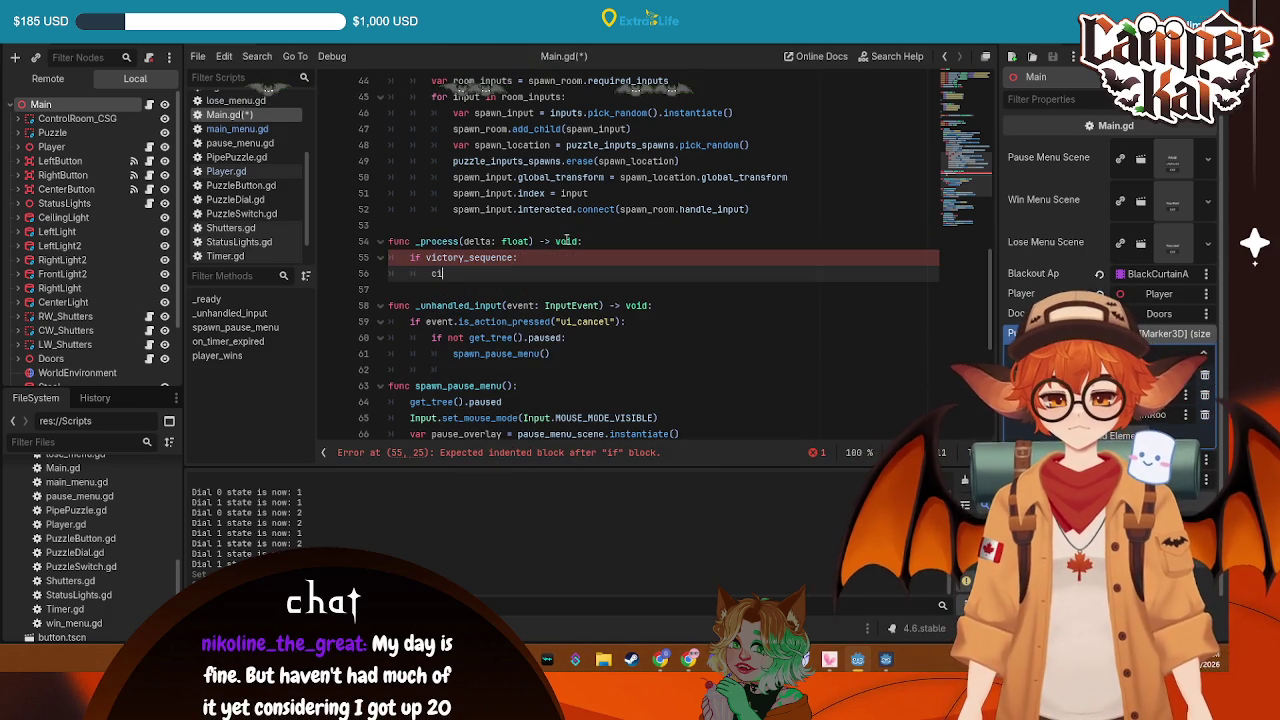
text(cin)
key(Return)
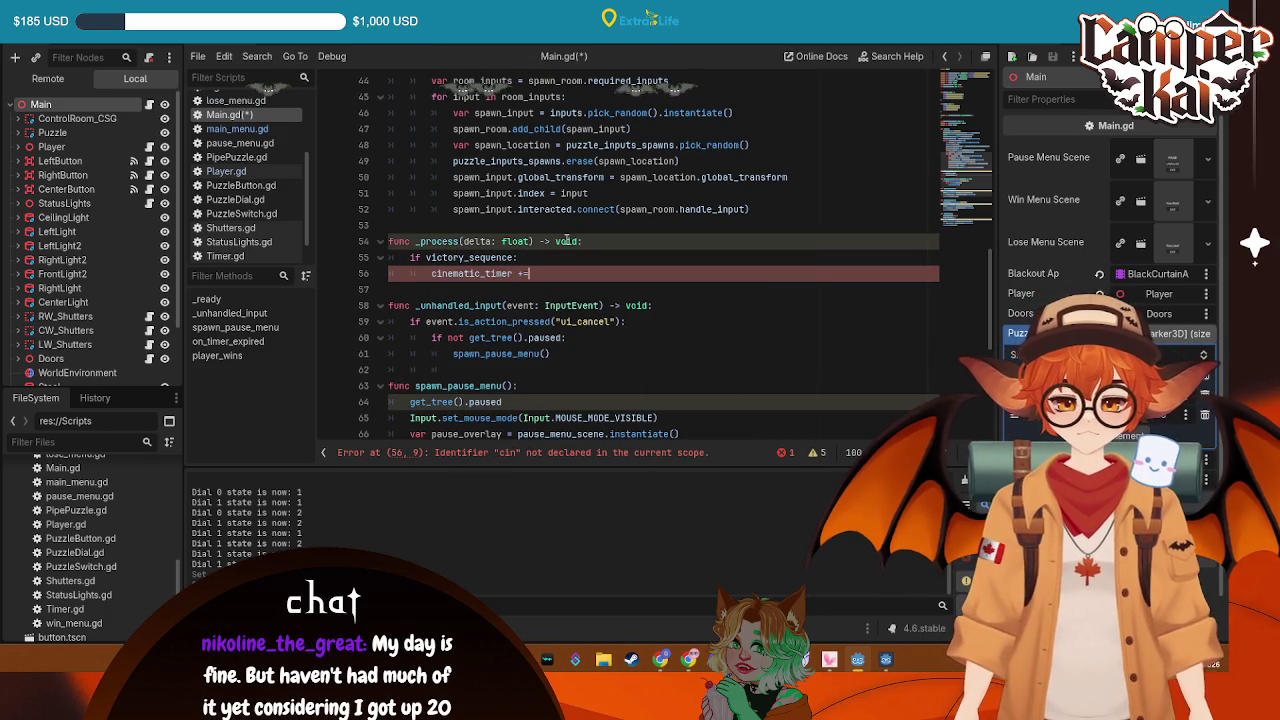
text(delta)
key(Escape)
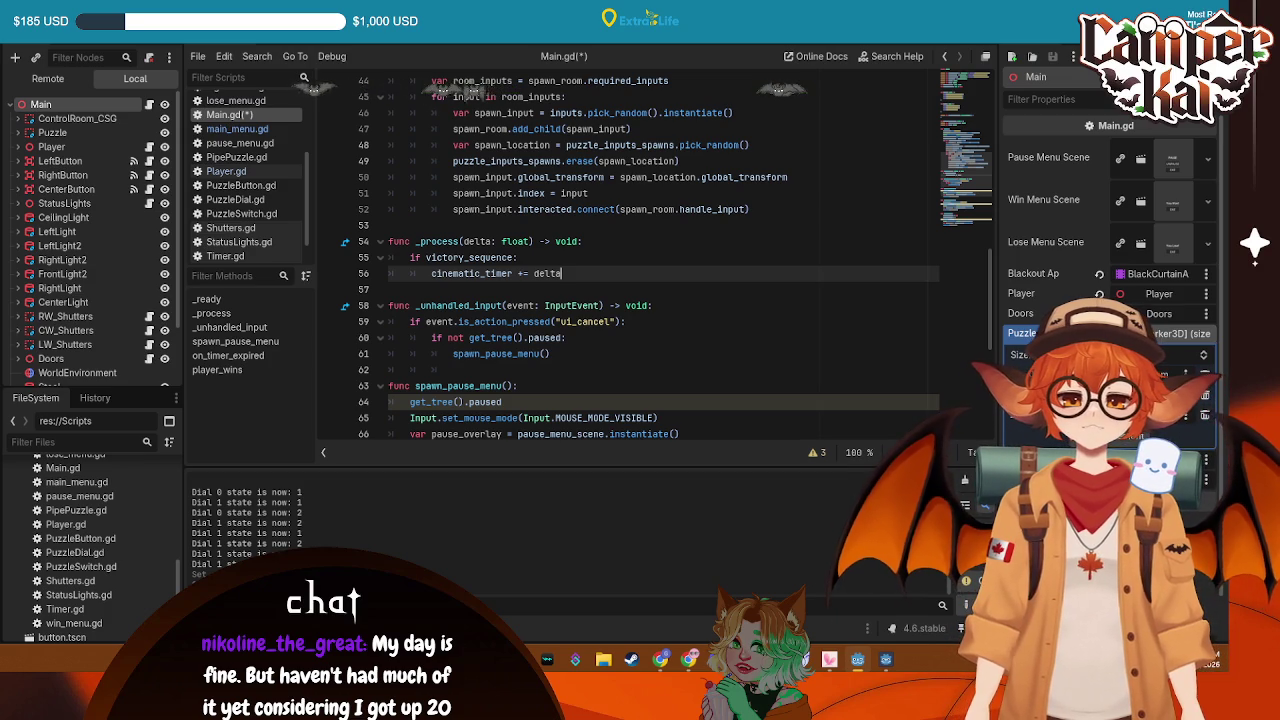
key(Return)
Add 'var target_position: Vector3 = doors.global_position' inside the victory block
text(var tar)
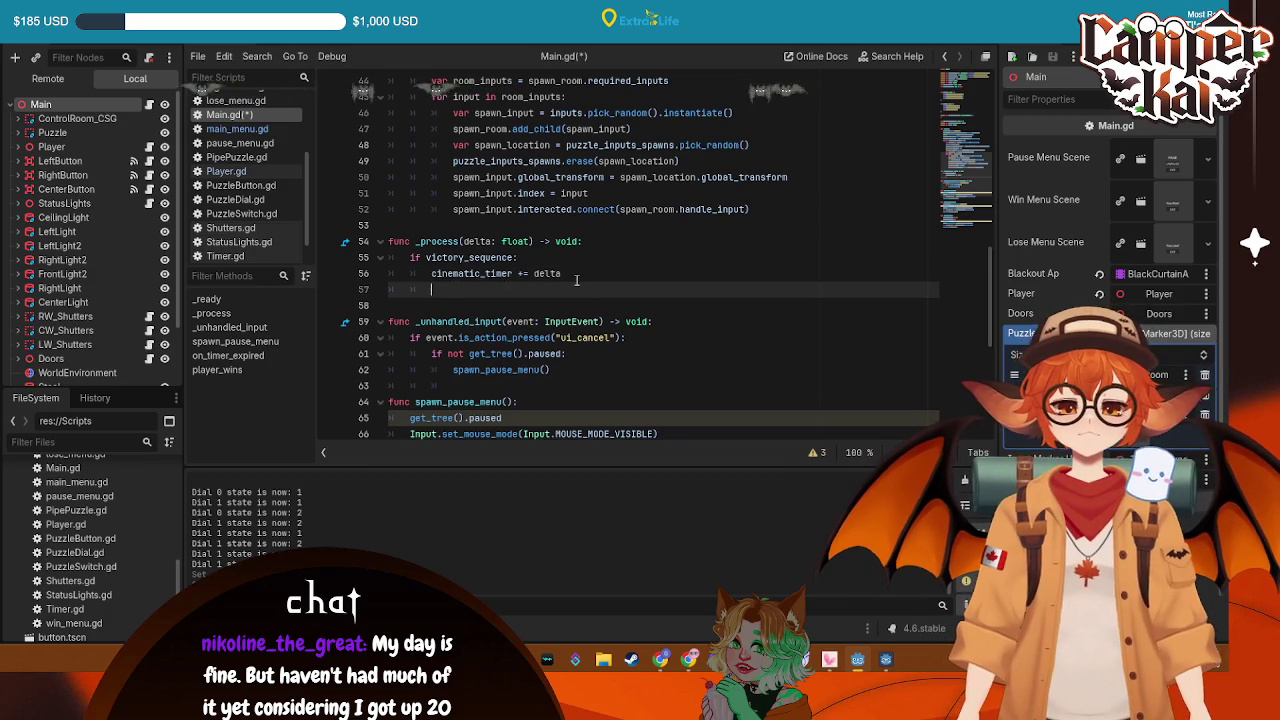
key(BackSpace)
key(BackSpace)
key(BackSpace)
text(doo)
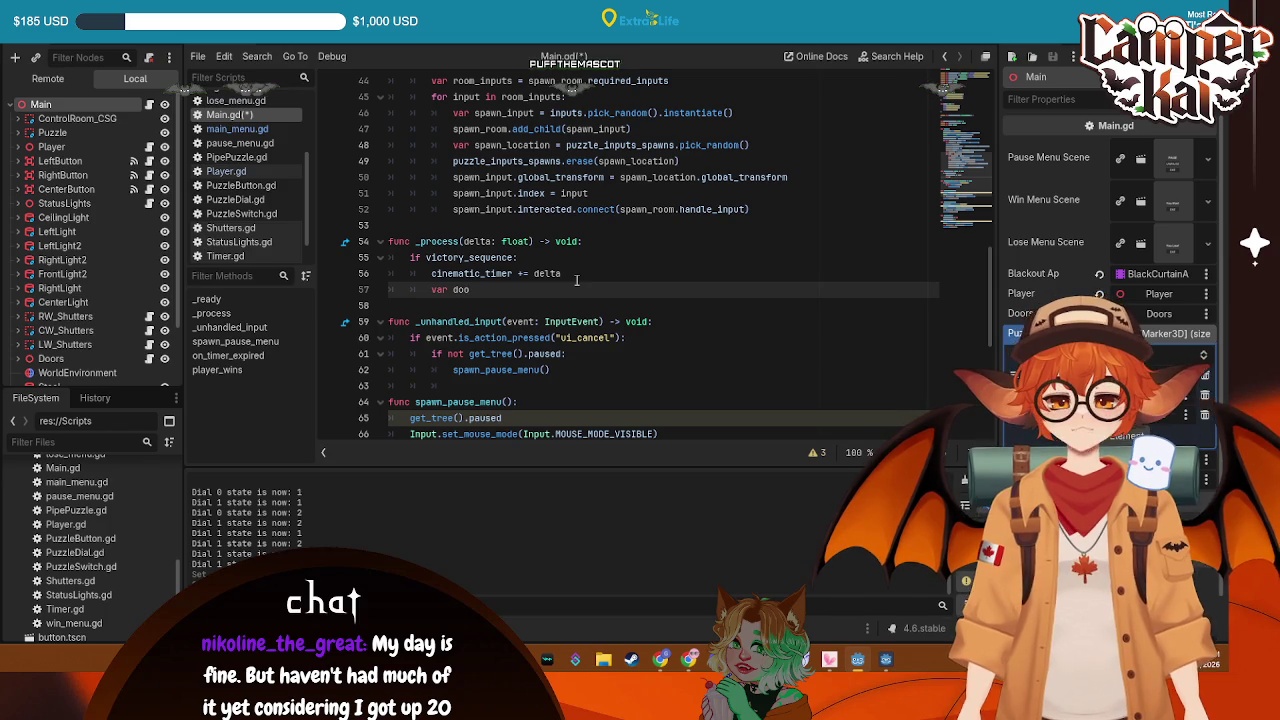
key(BackSpace)
key(BackSpace)
text(arget_)
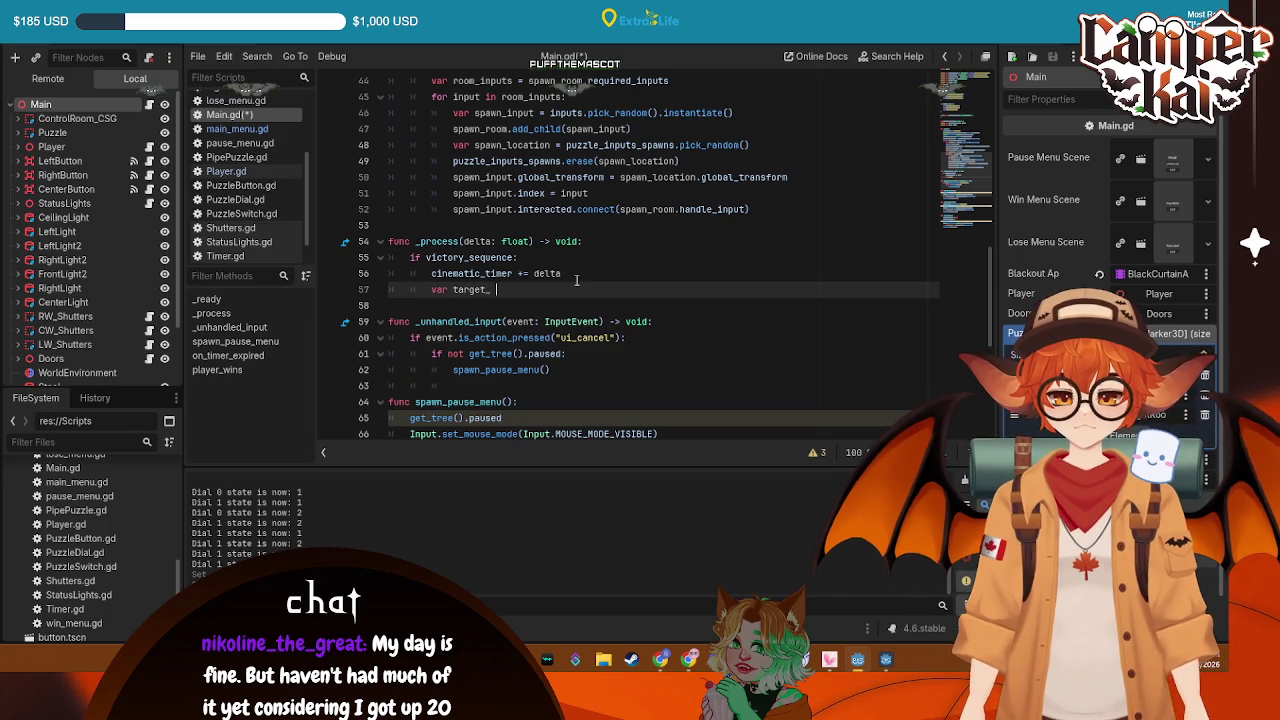
text(p)
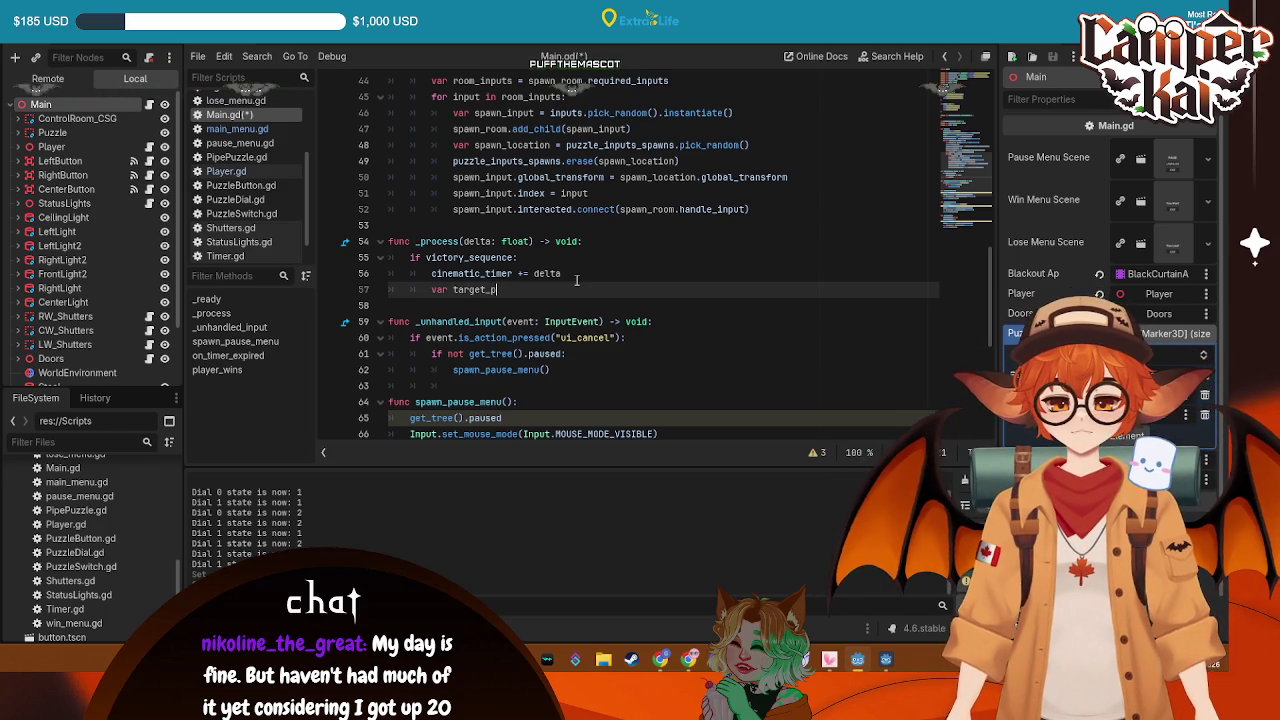
text(osition)
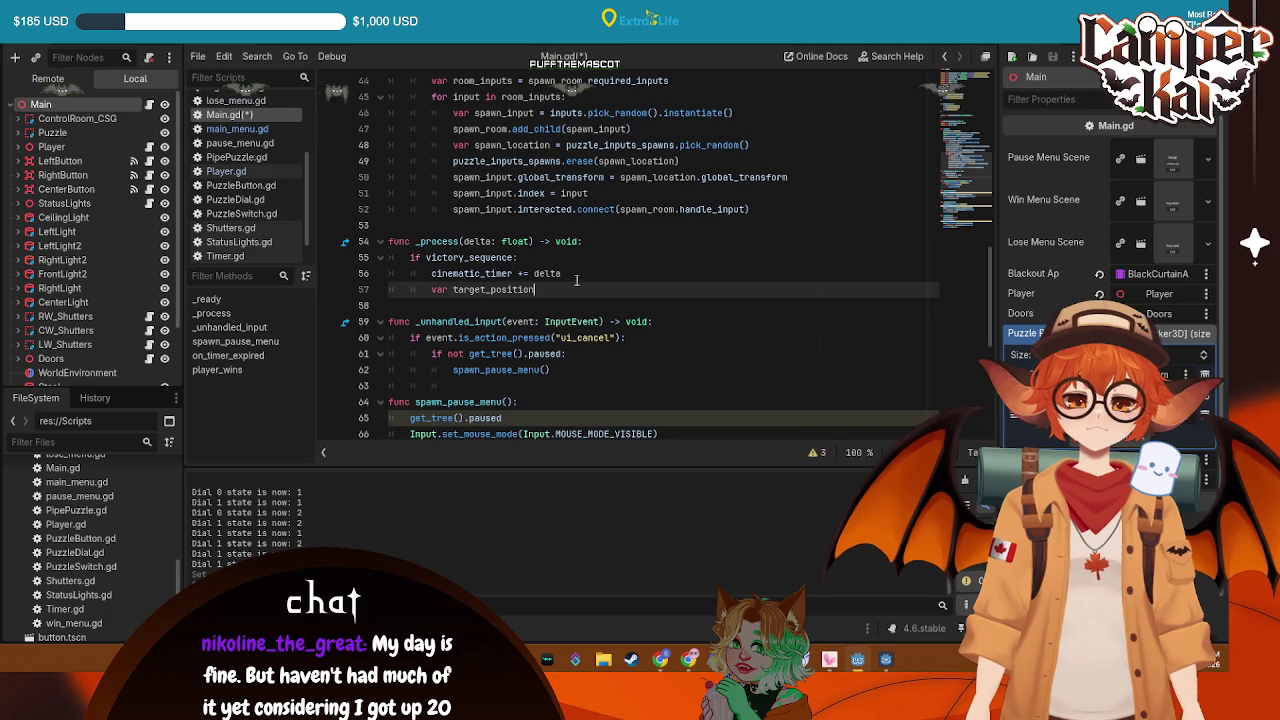
text(: Vector3 )
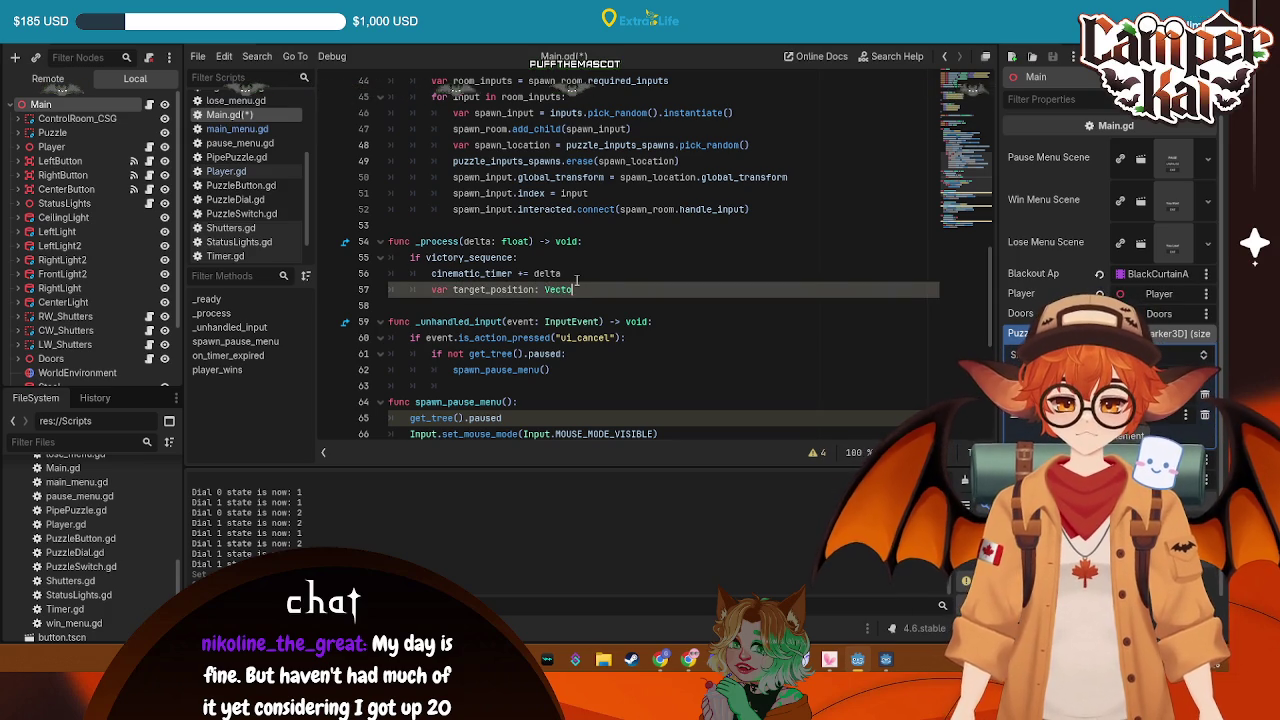
text(= doors)
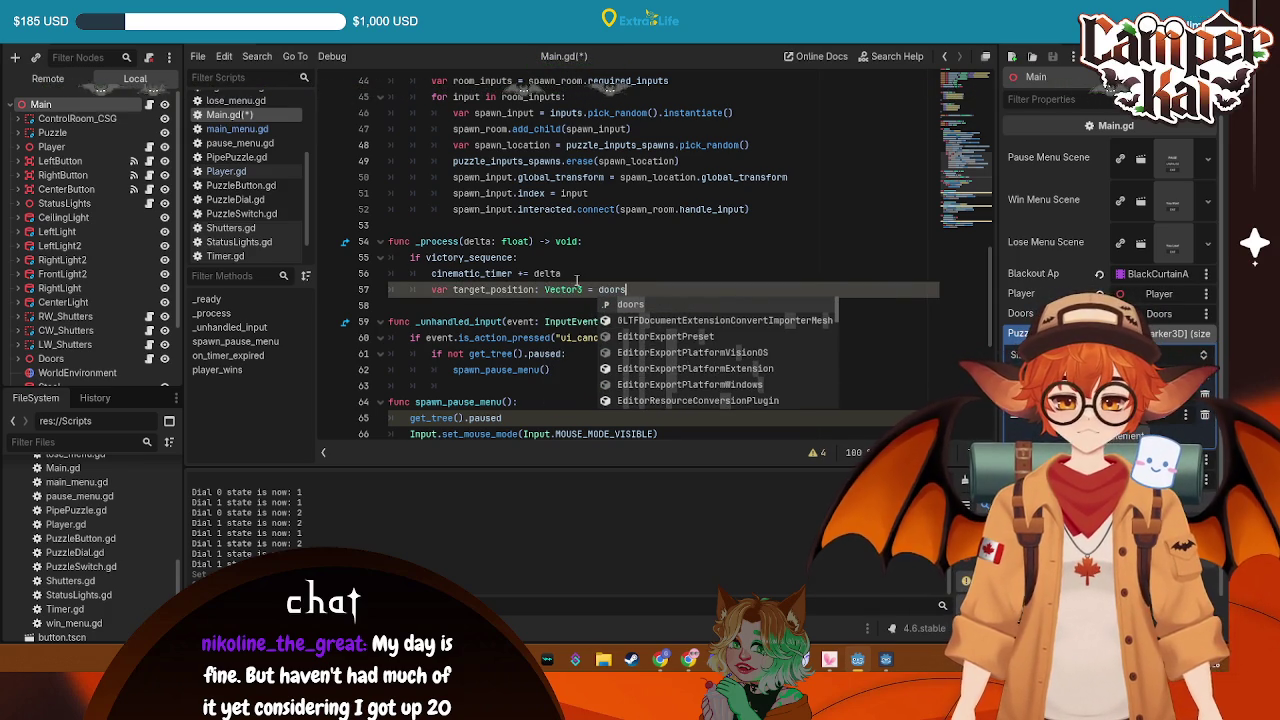
text(.glo)
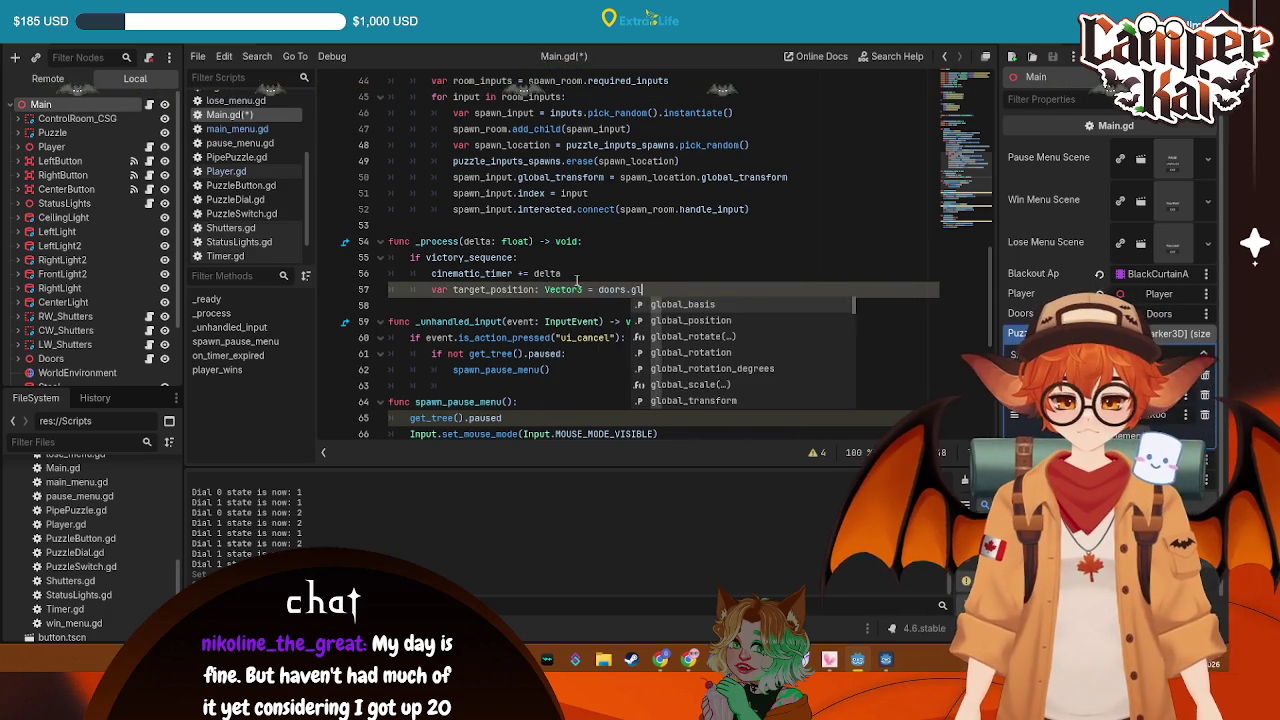
key(Down)
key(Return)
key(Return)
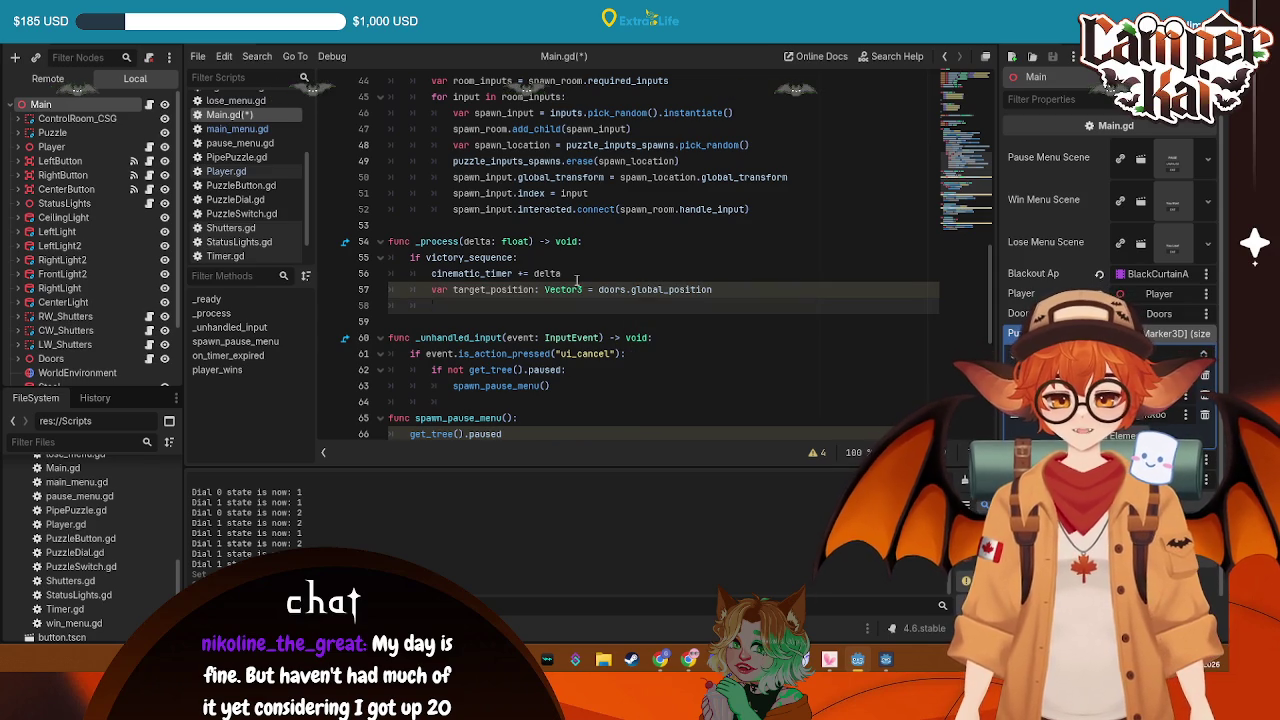
Add 'var current_transform: Transform3D = player.global_transform' and save the script
text(var )
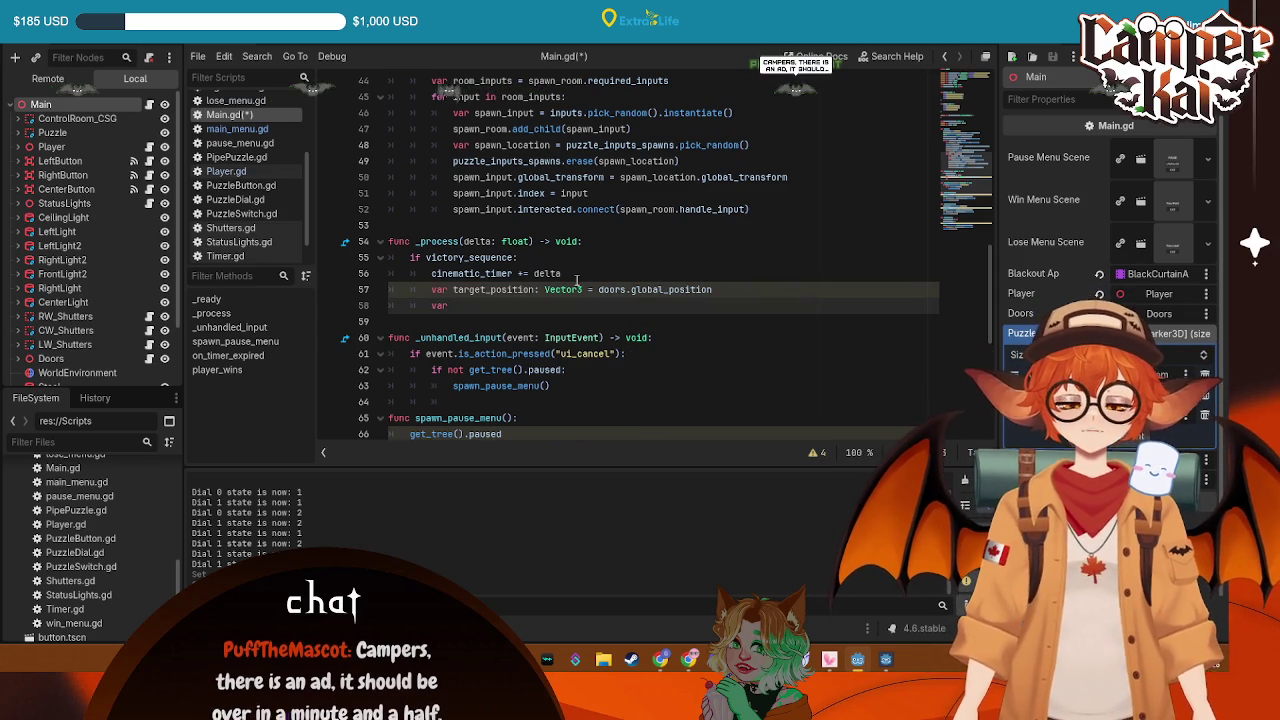
text(current)
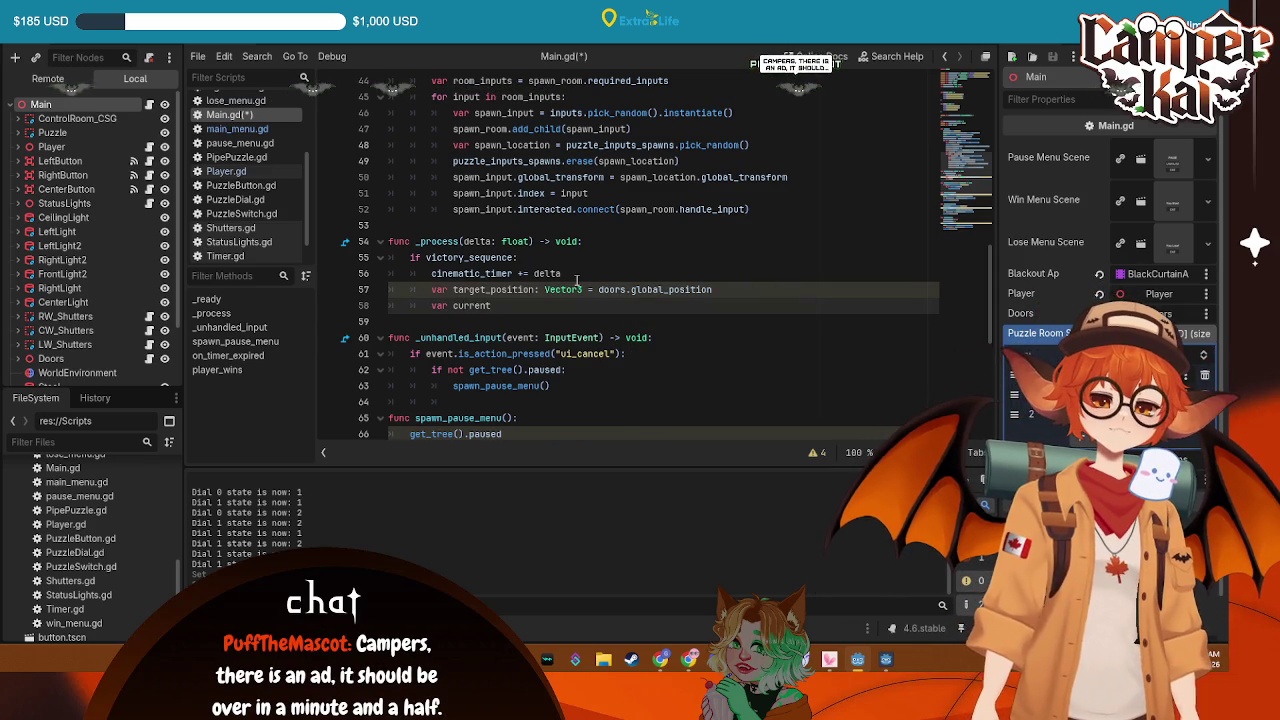
text(_po)
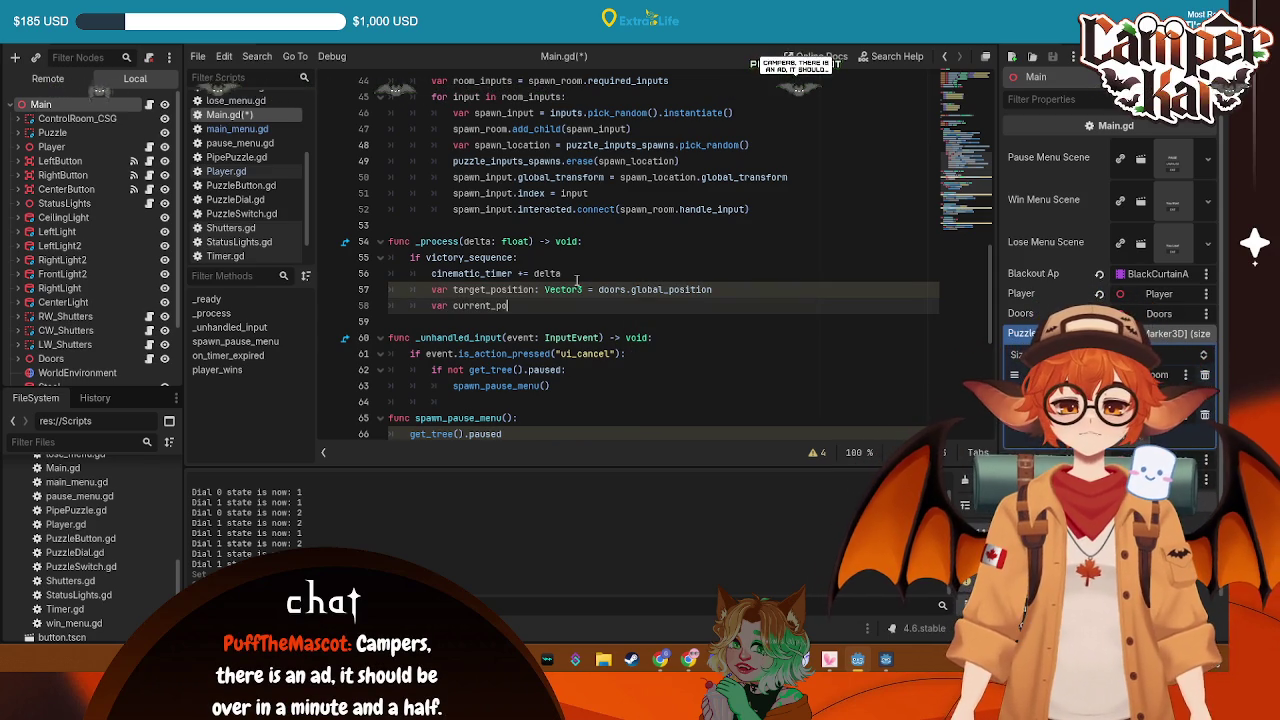
text(tra)
key(BackSpace)
key(BackSpace)
key(BackSpace)
key(BackSpace)
key(BackSpace)
text(positi)
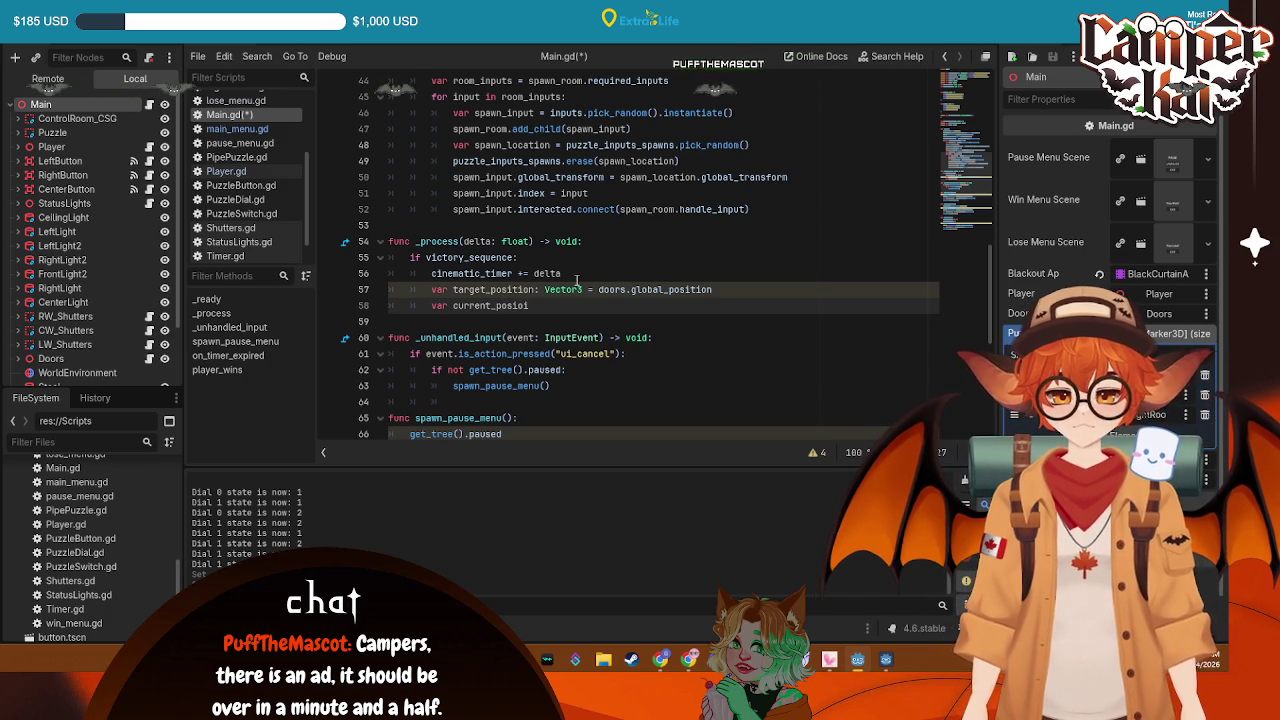
key(ctrl+z)
text(ansform: )
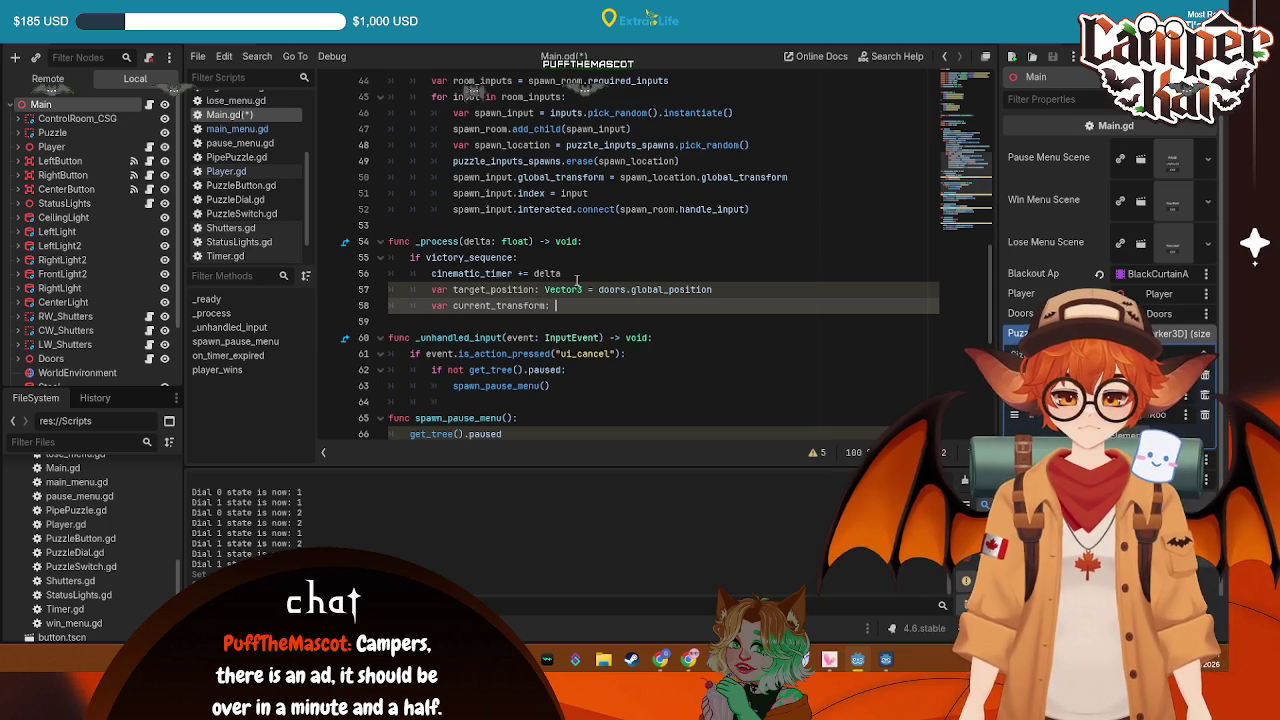
text(Trans)
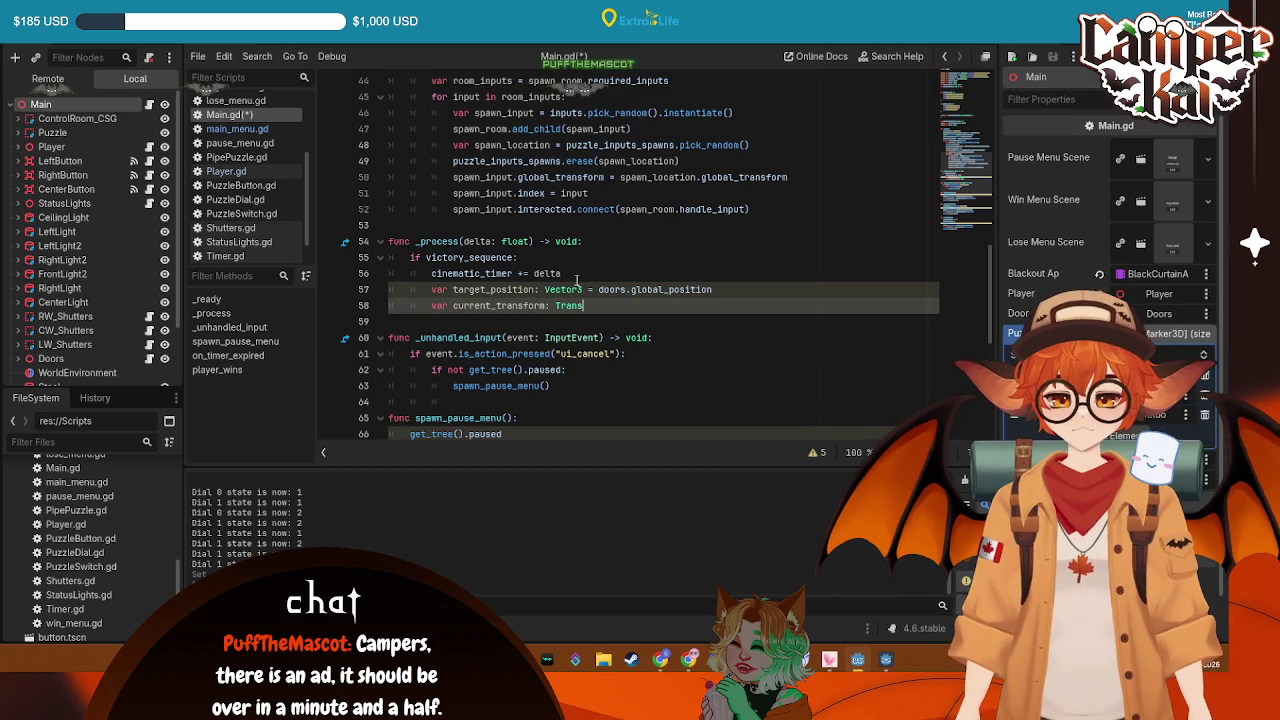
text(form3)
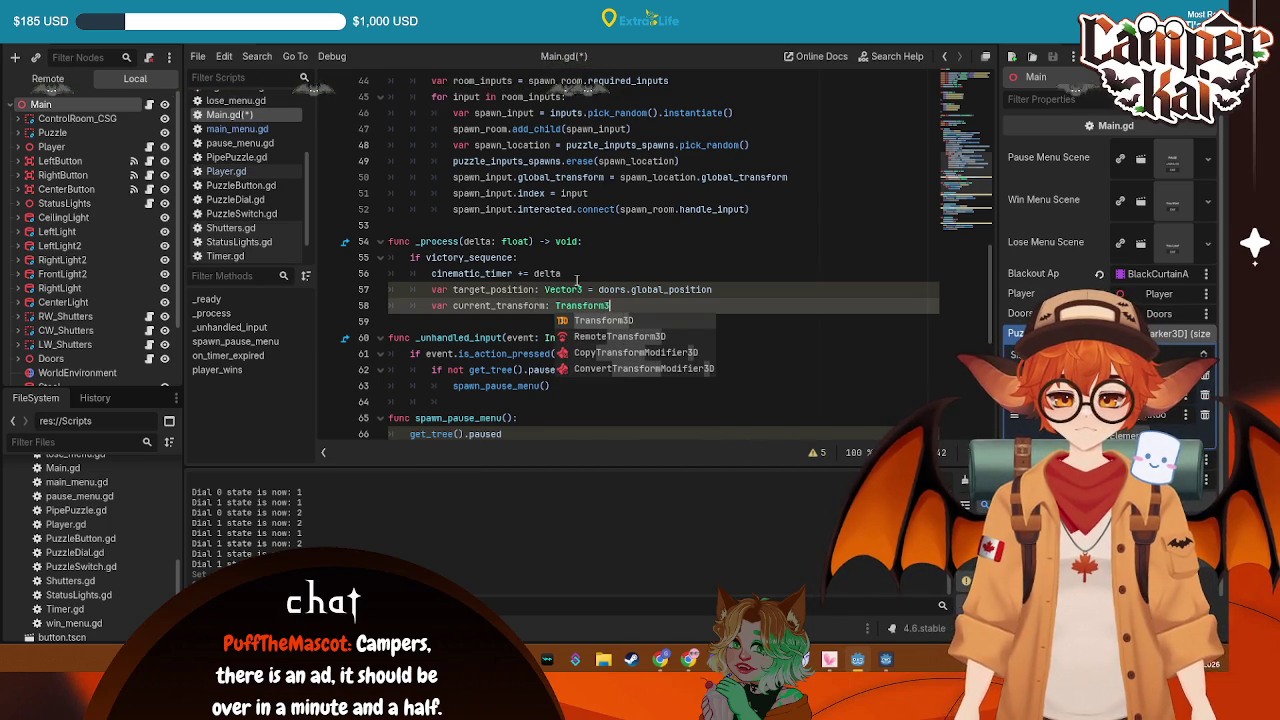
text(D = )
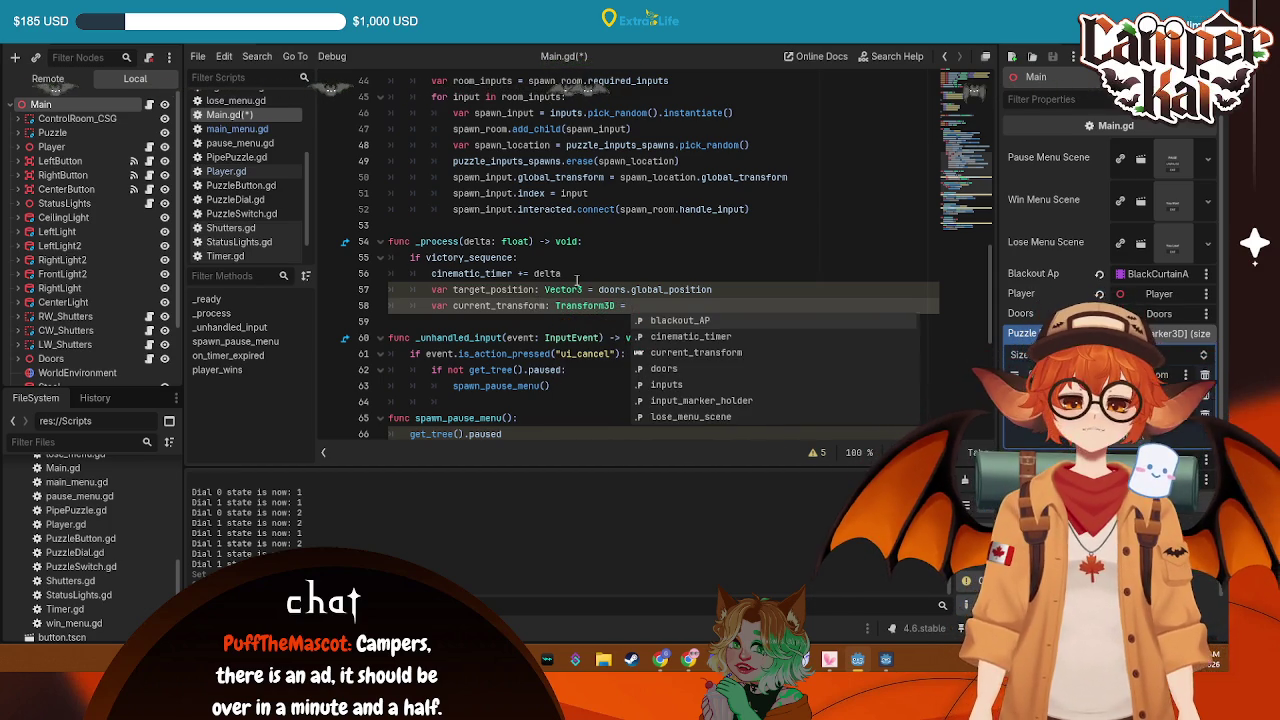
text(player)
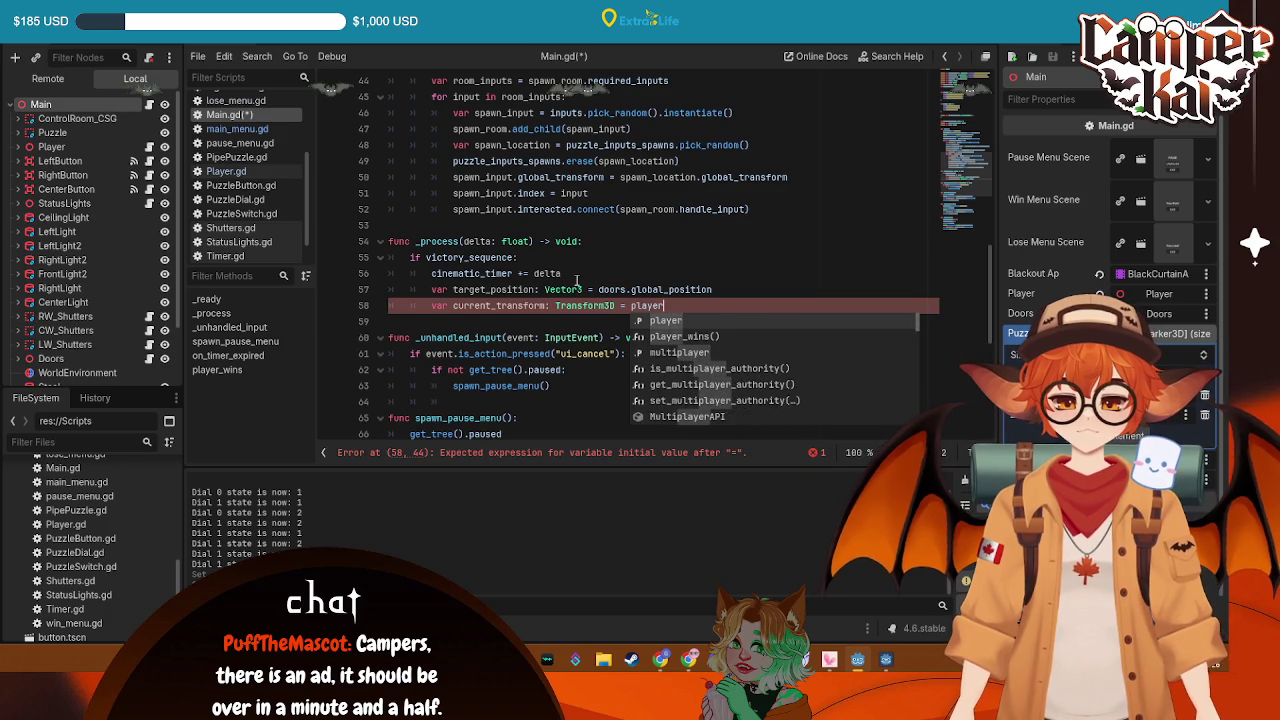
text(.glo)
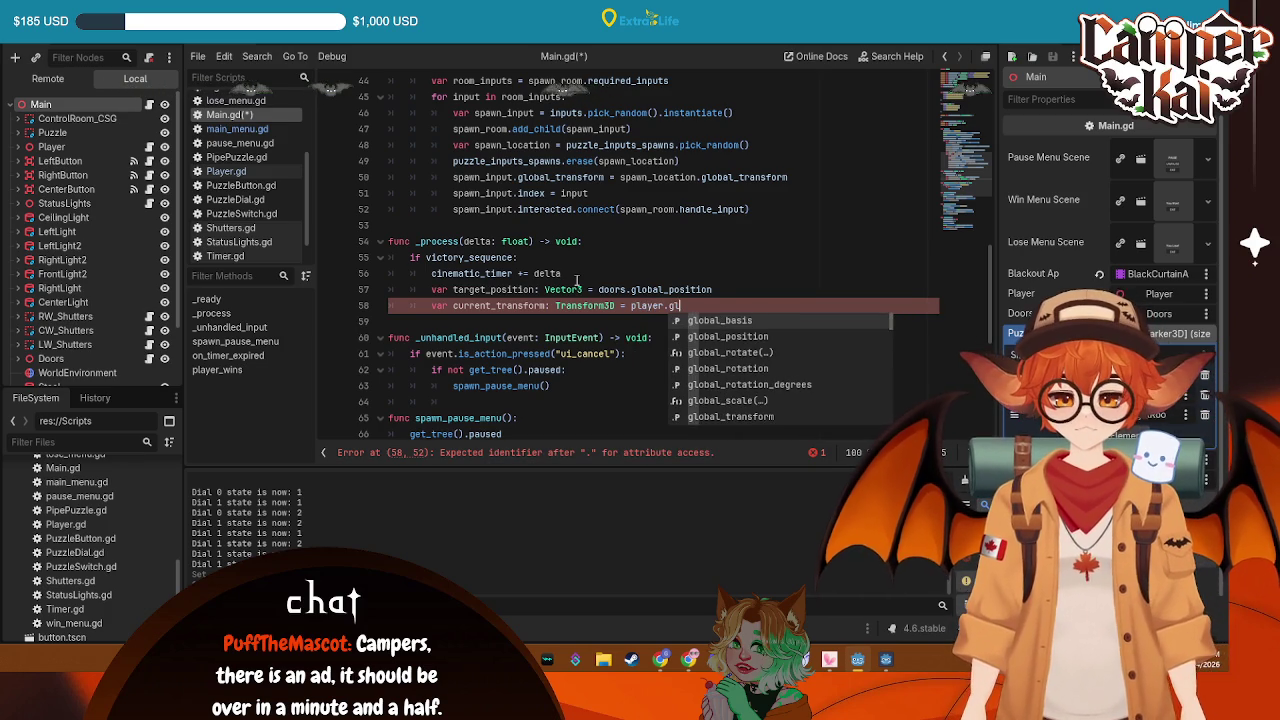
text(bal_t)
key(Return)
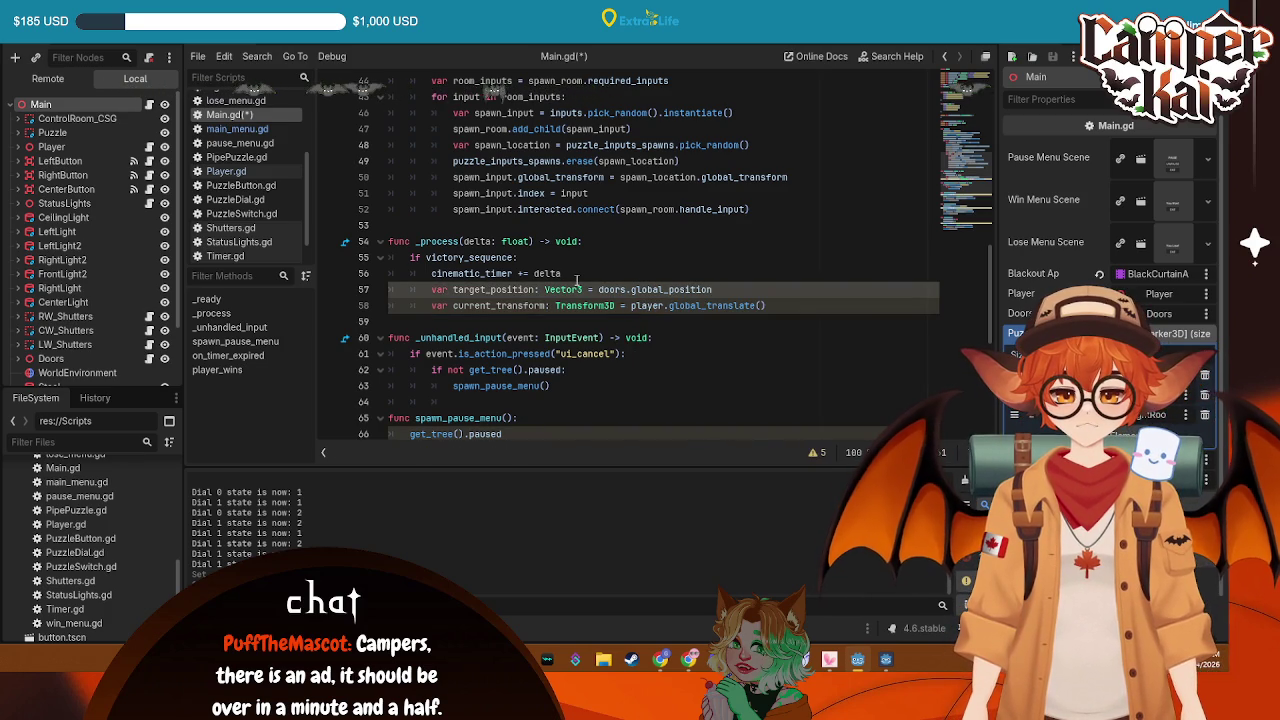
drag(766, 305, 722, 305)
key(BackSpace)
text(form)
key(ctrl+s)
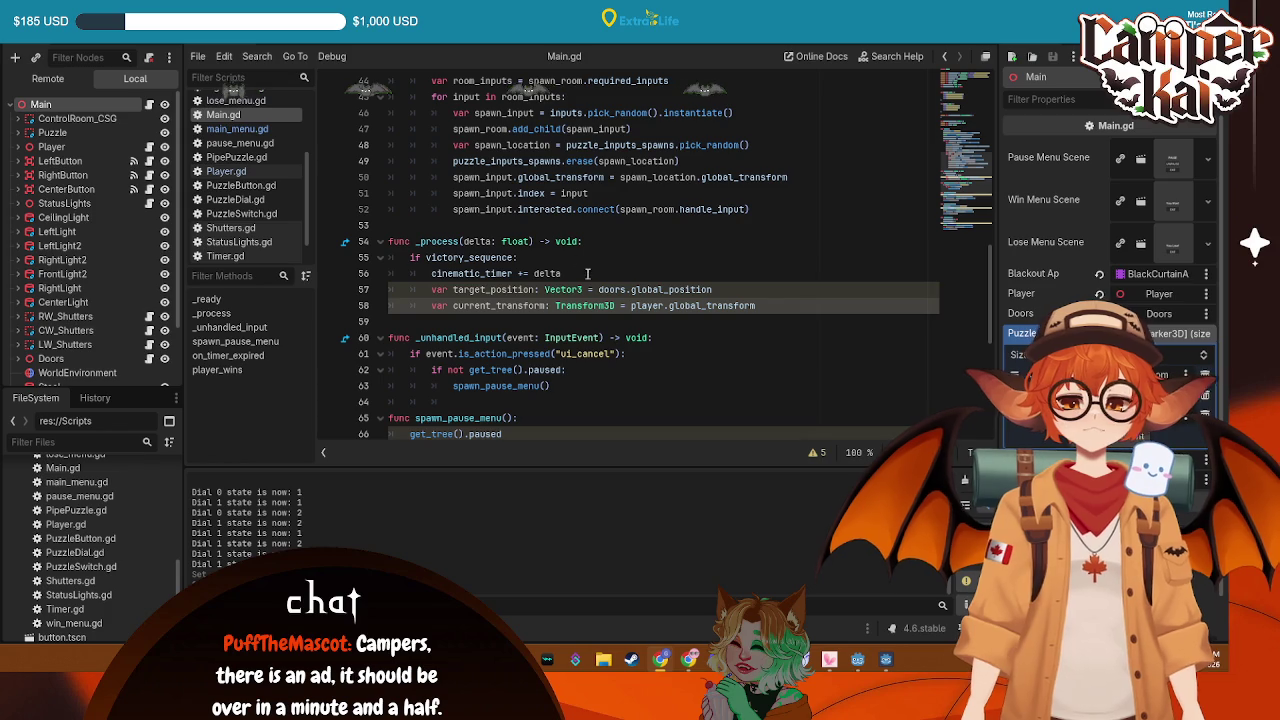
Add 'var target_transform = current_transform.looking_at(target_position, Vector3.UP)' on line 59 and save
key(Return)
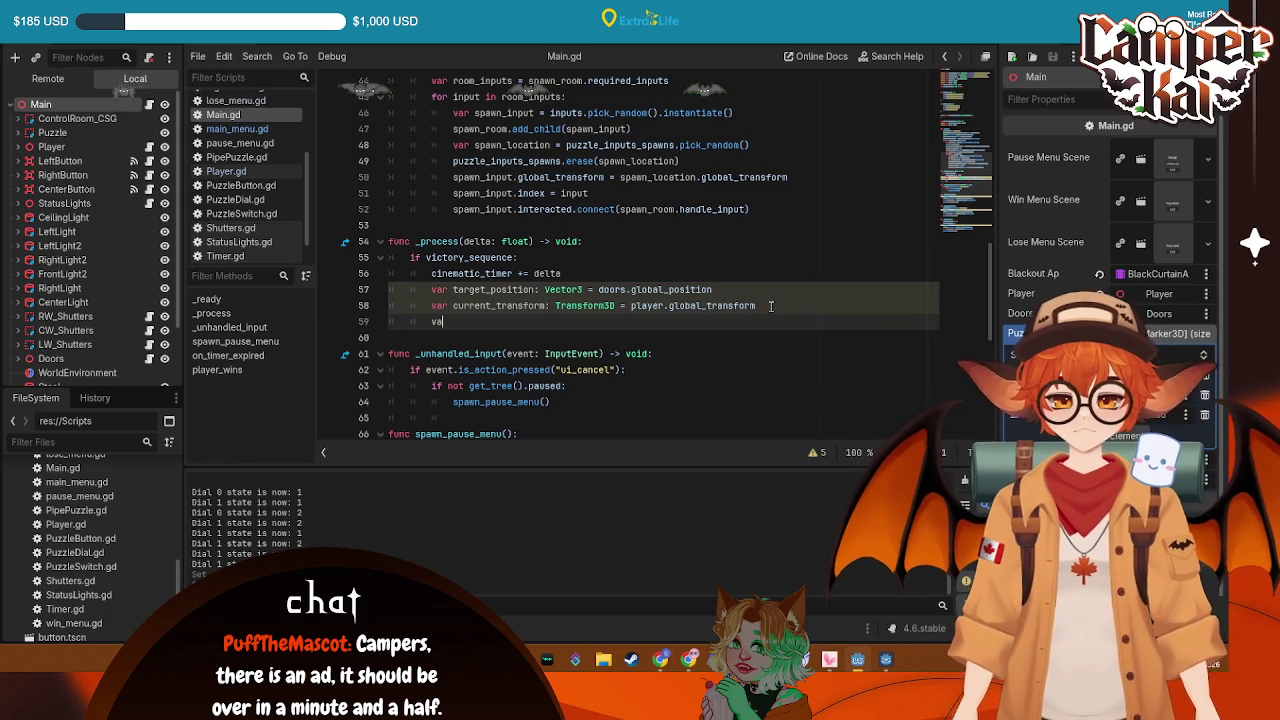
text(r targe)
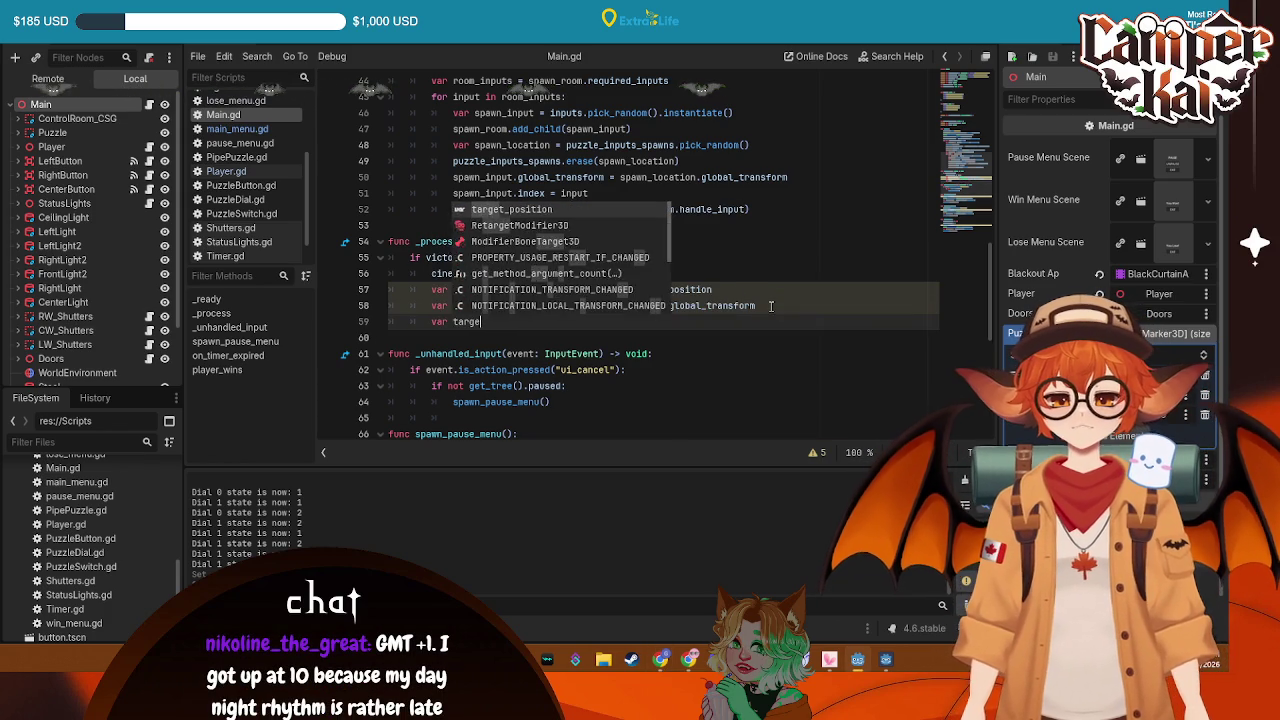
key(Escape)
text(t)
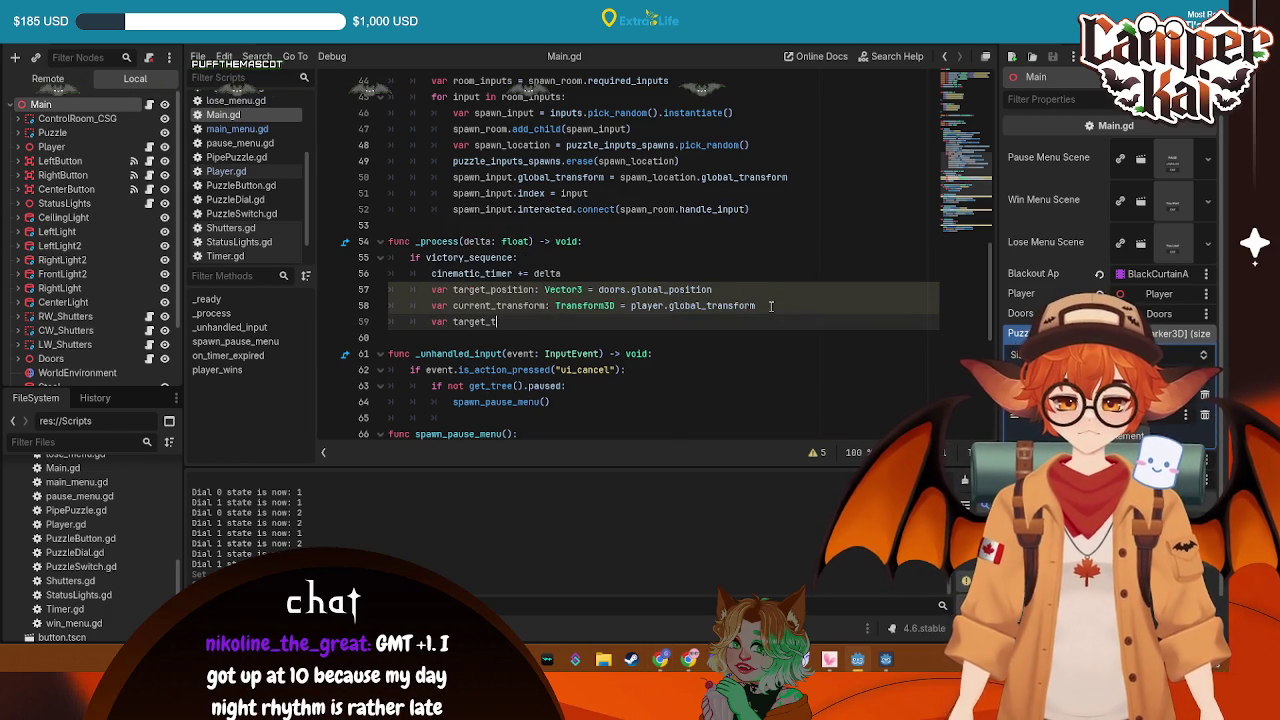
text(ransform:)
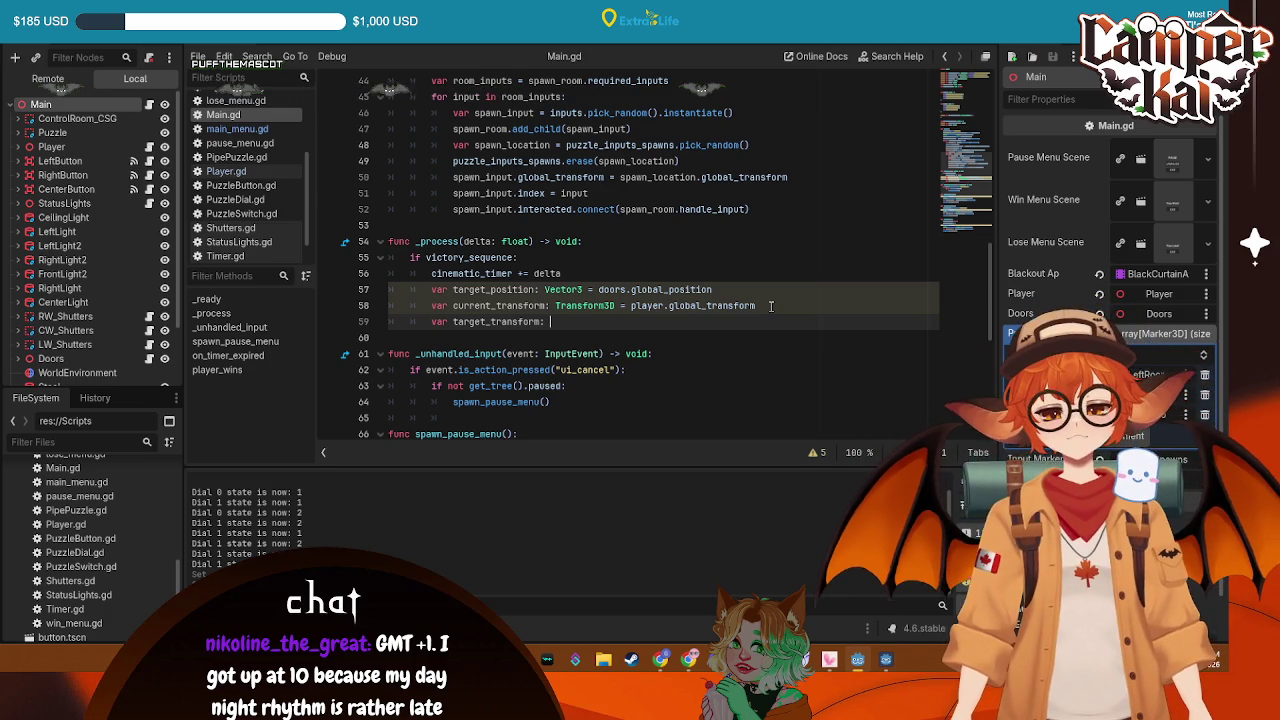
key(BackSpace)
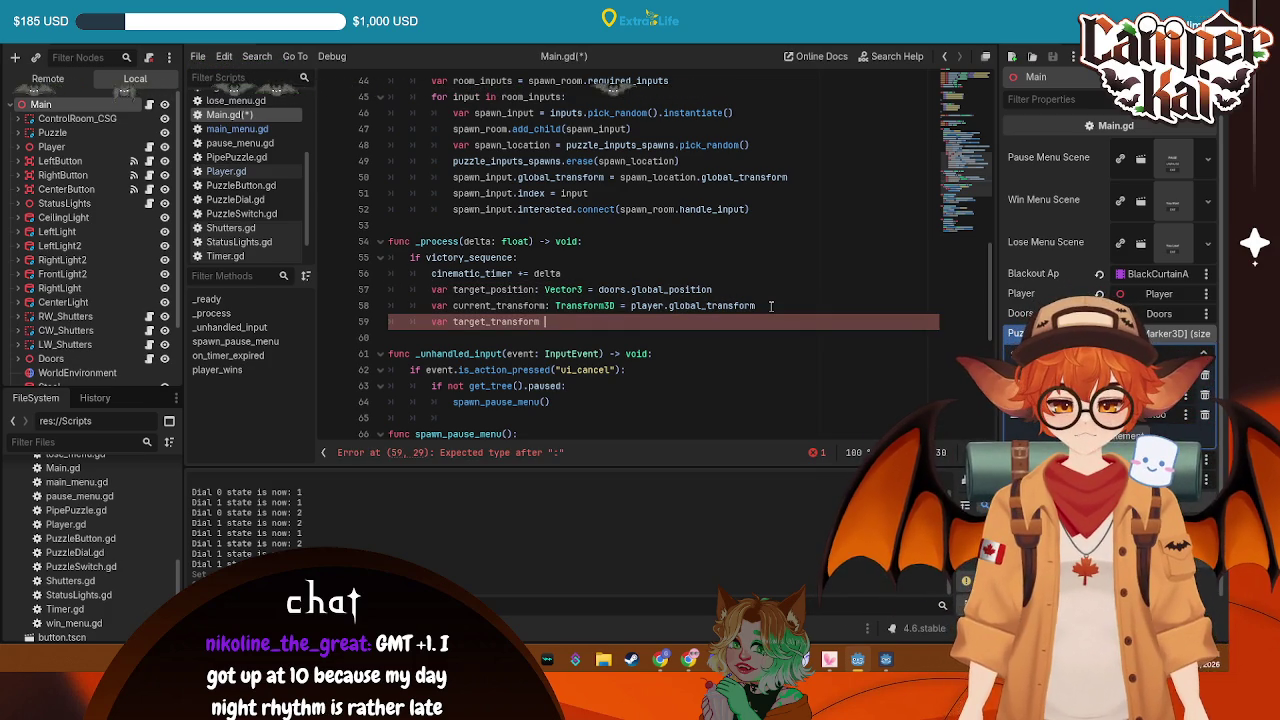
text(=curr)
key(Return)
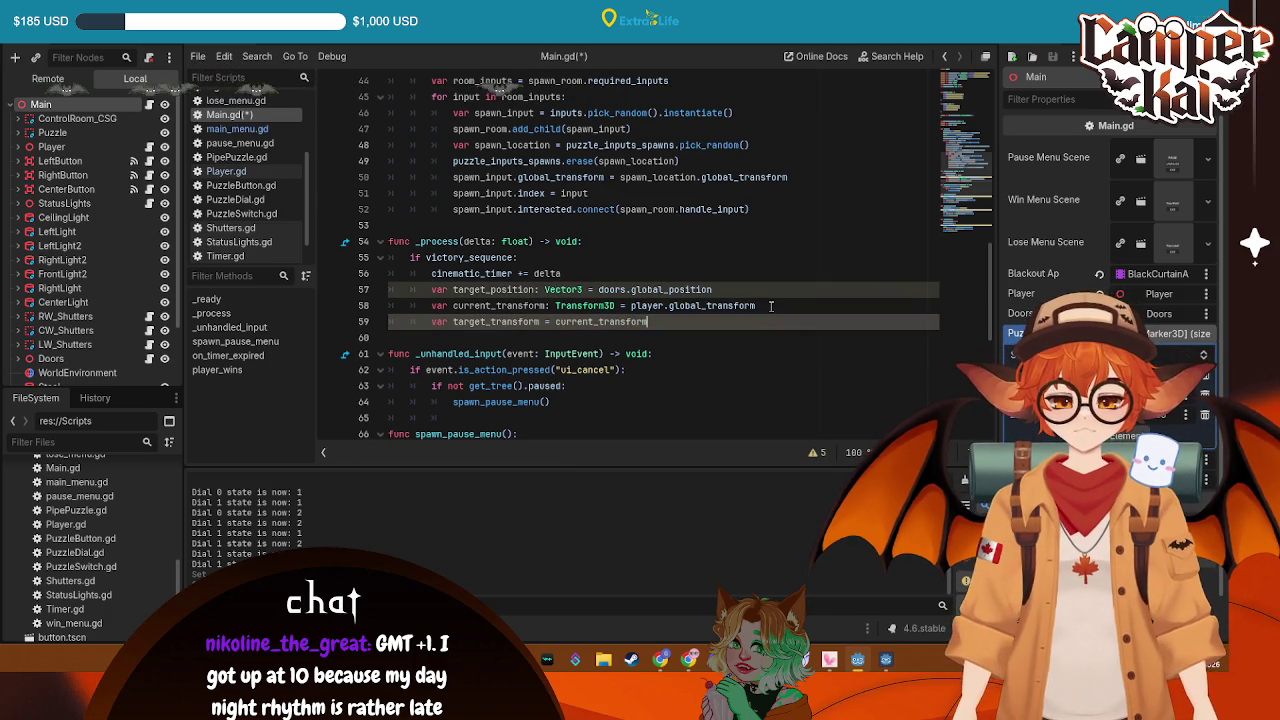
text(k)
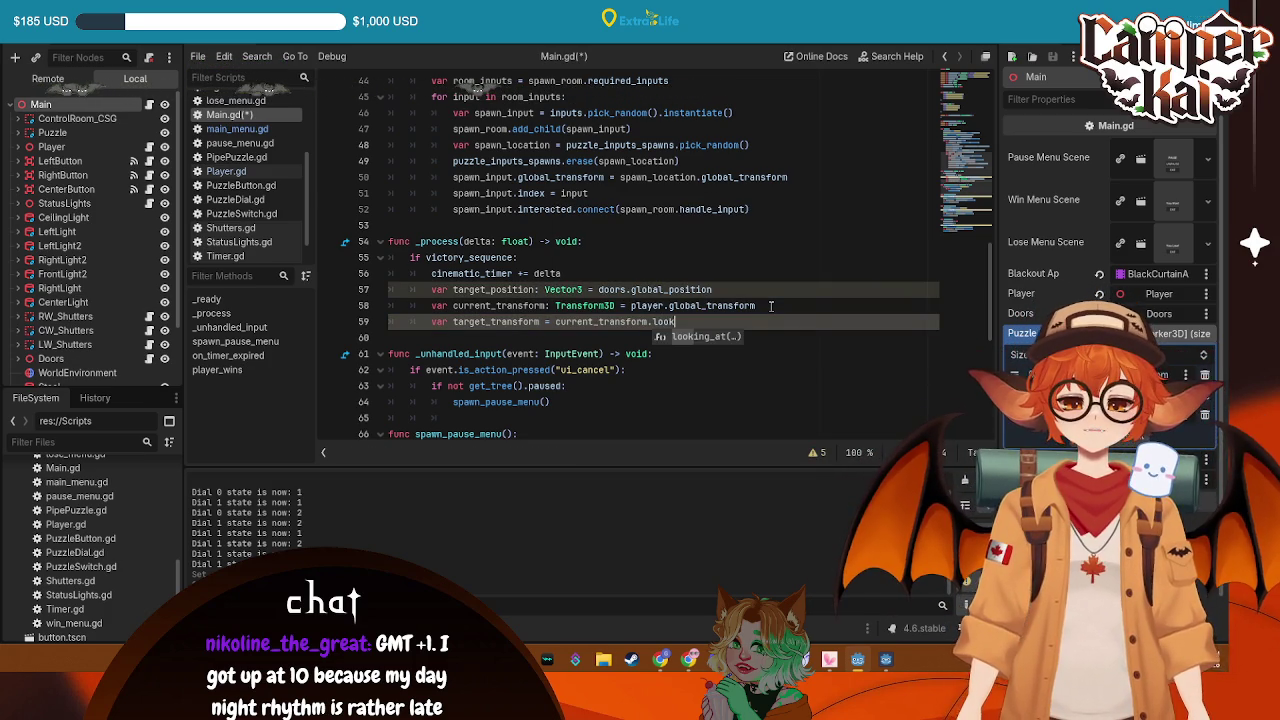
key(Return)
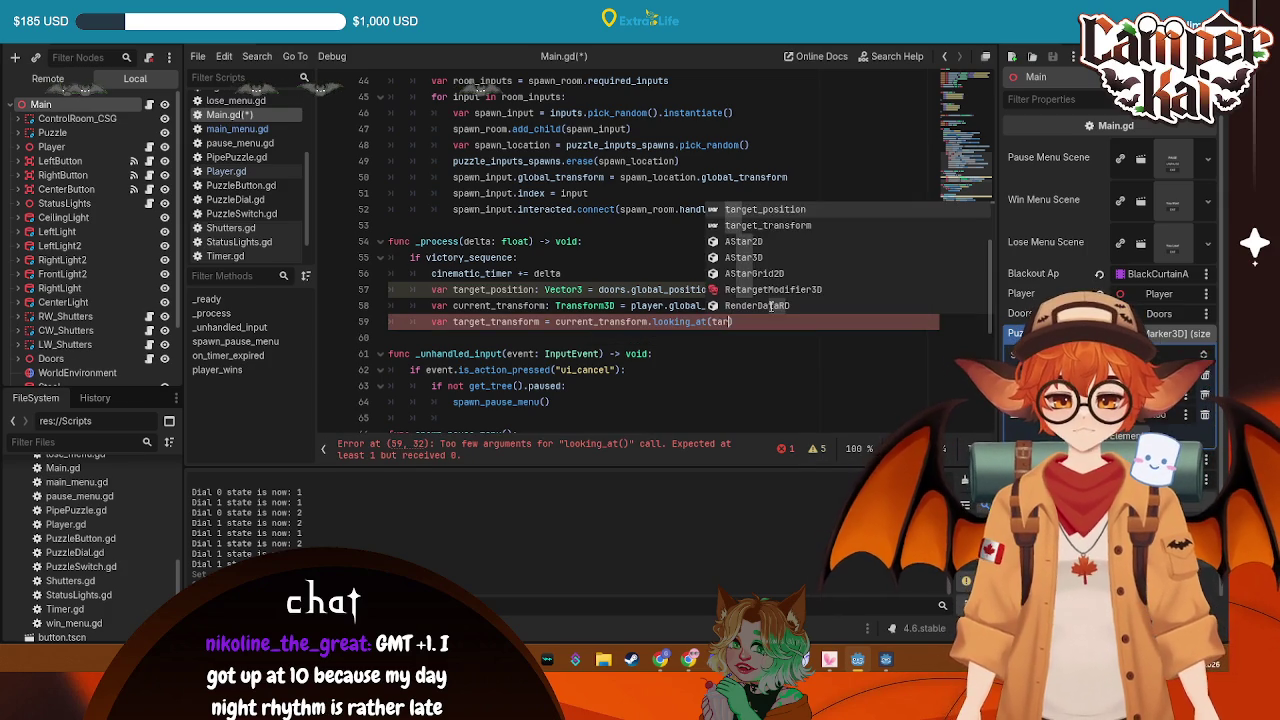
key(Return)
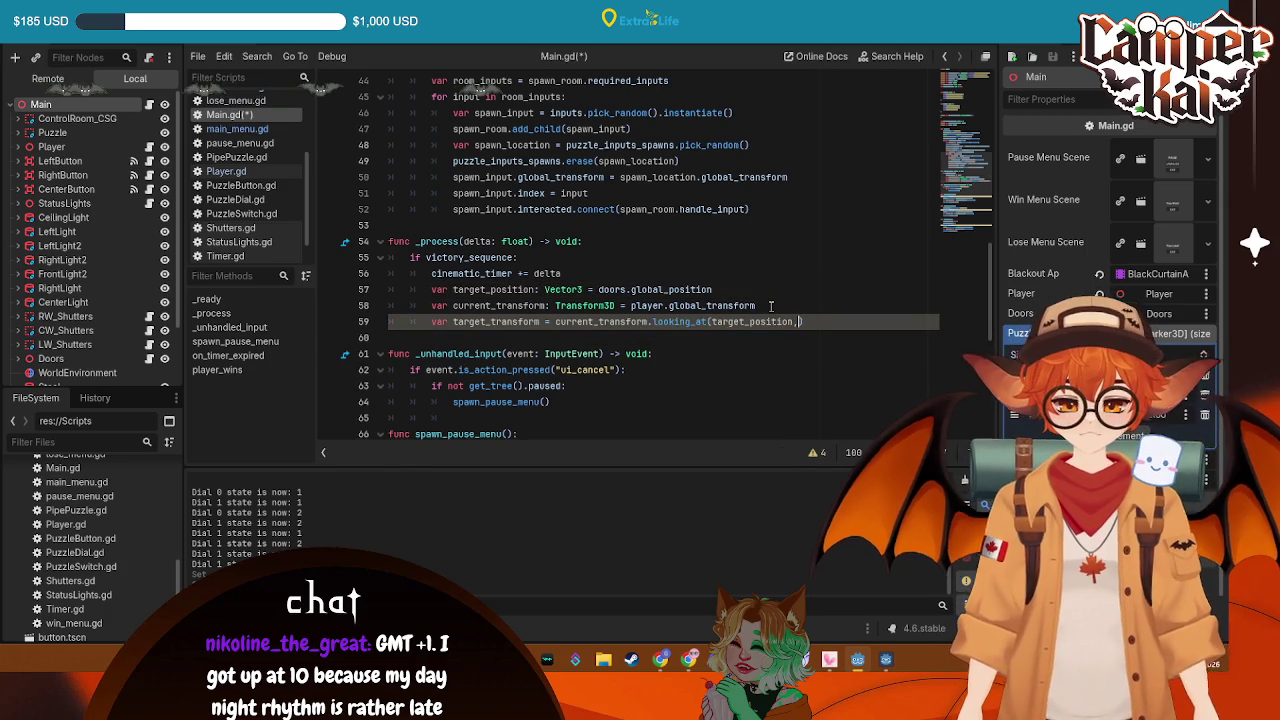
text(Vector3.)
key(Return)
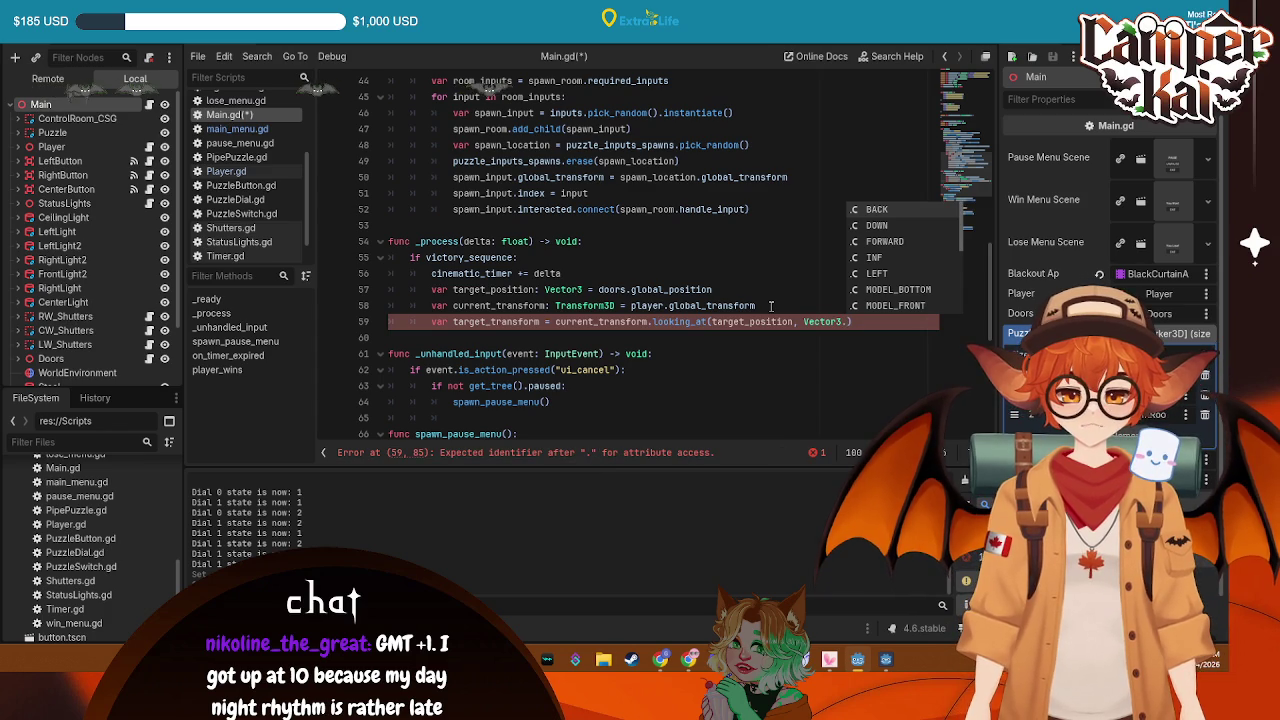
text(UP)
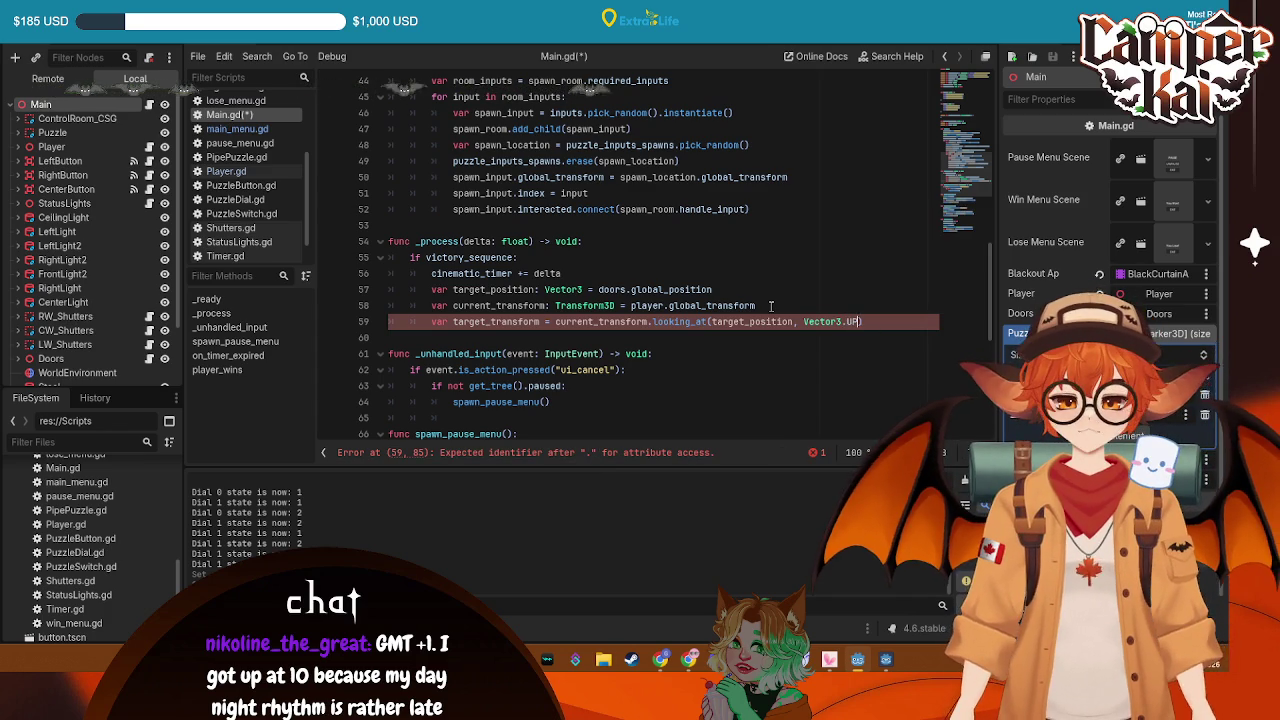
key(ctrl+s)
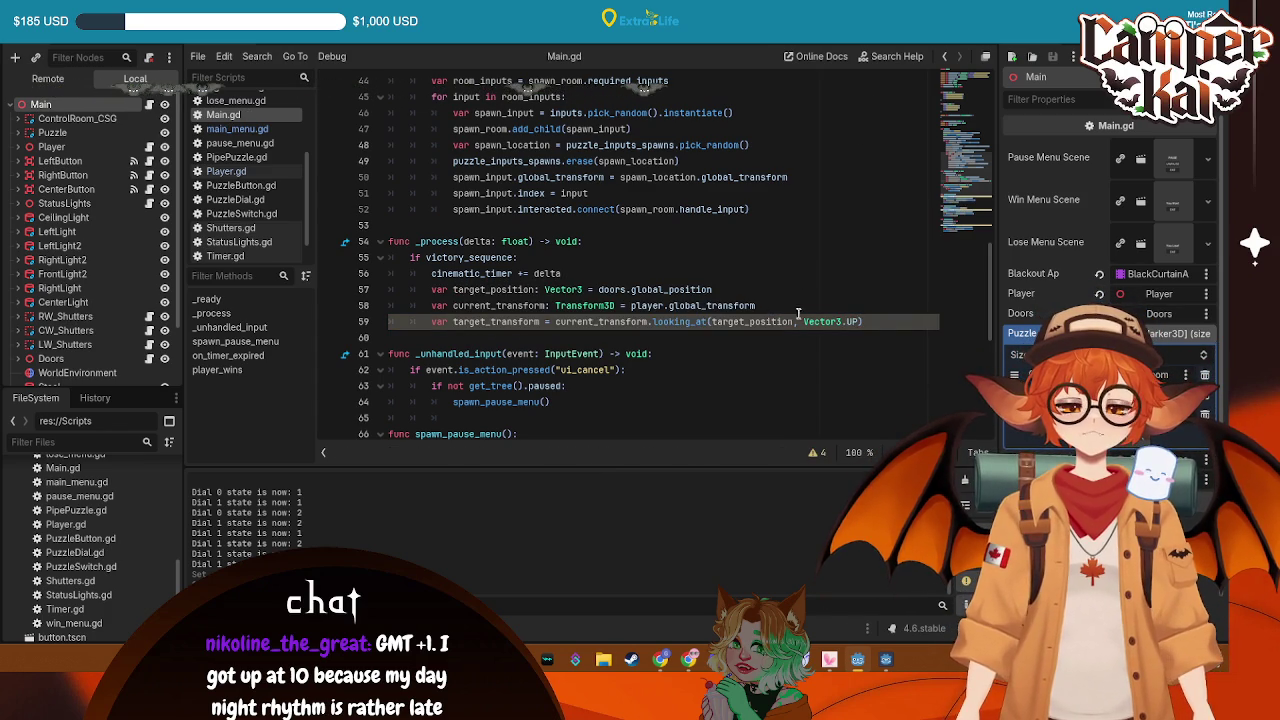
key(Return)
text(play)
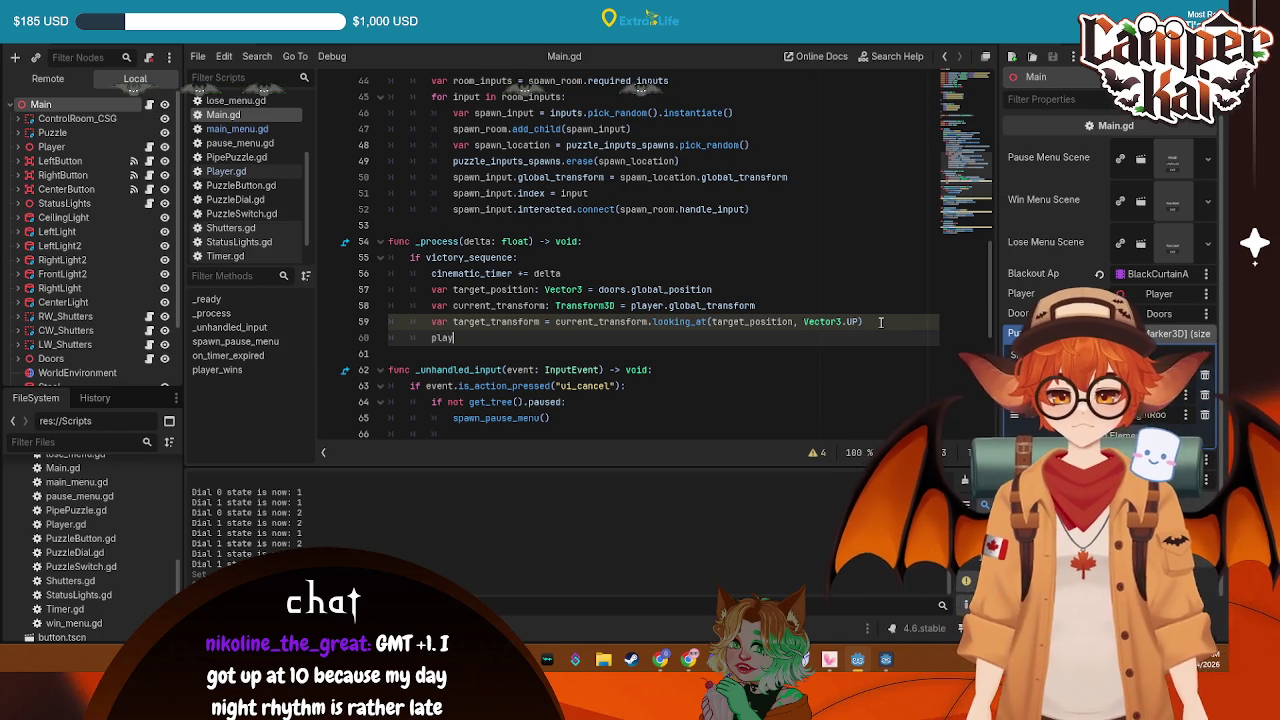
Write 'player.global_transform = current_transform.interpolate_with(target_transform, delta * 3.0)' on line 60 and save
text(er.)
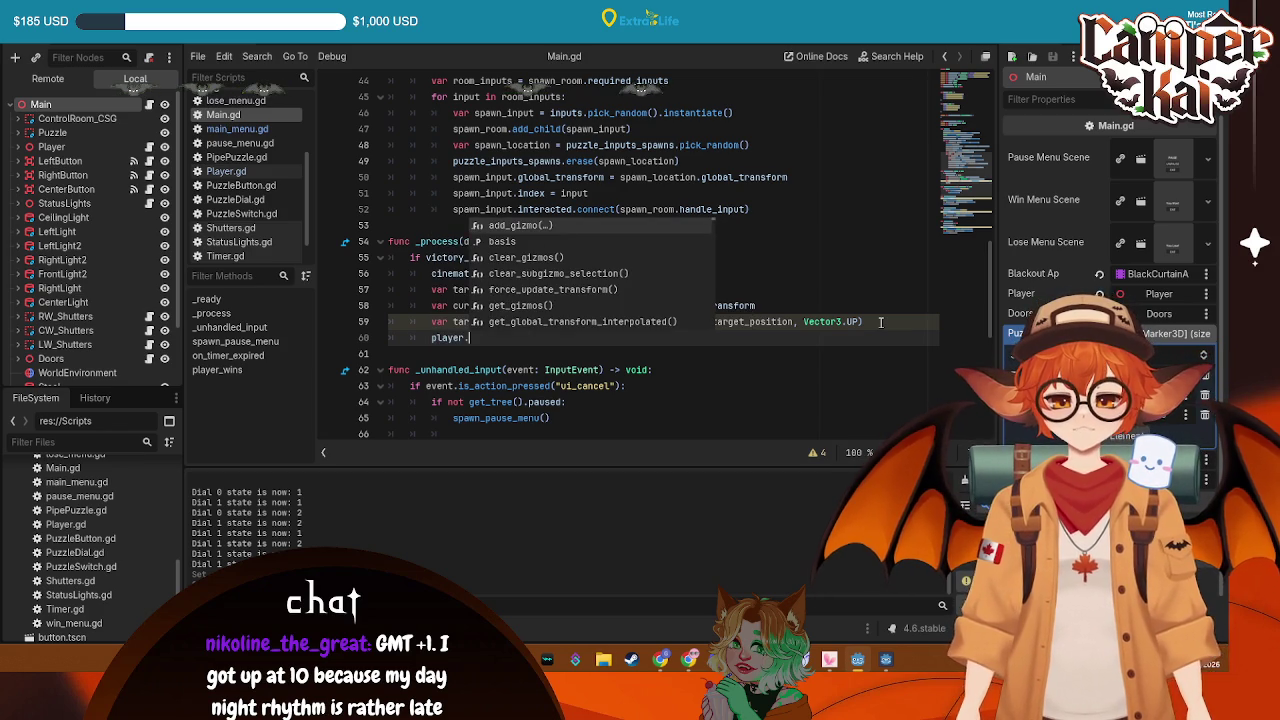
text(glo)
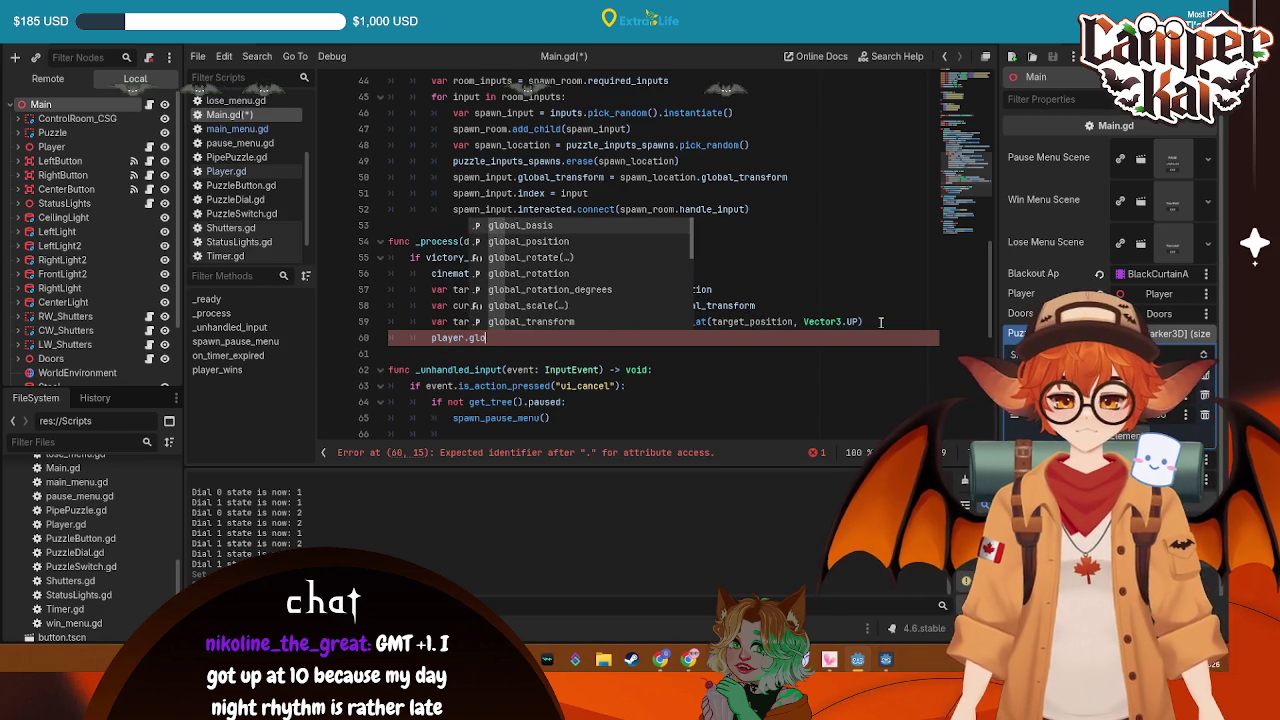
key(Down)
key(Down)
key(Down)
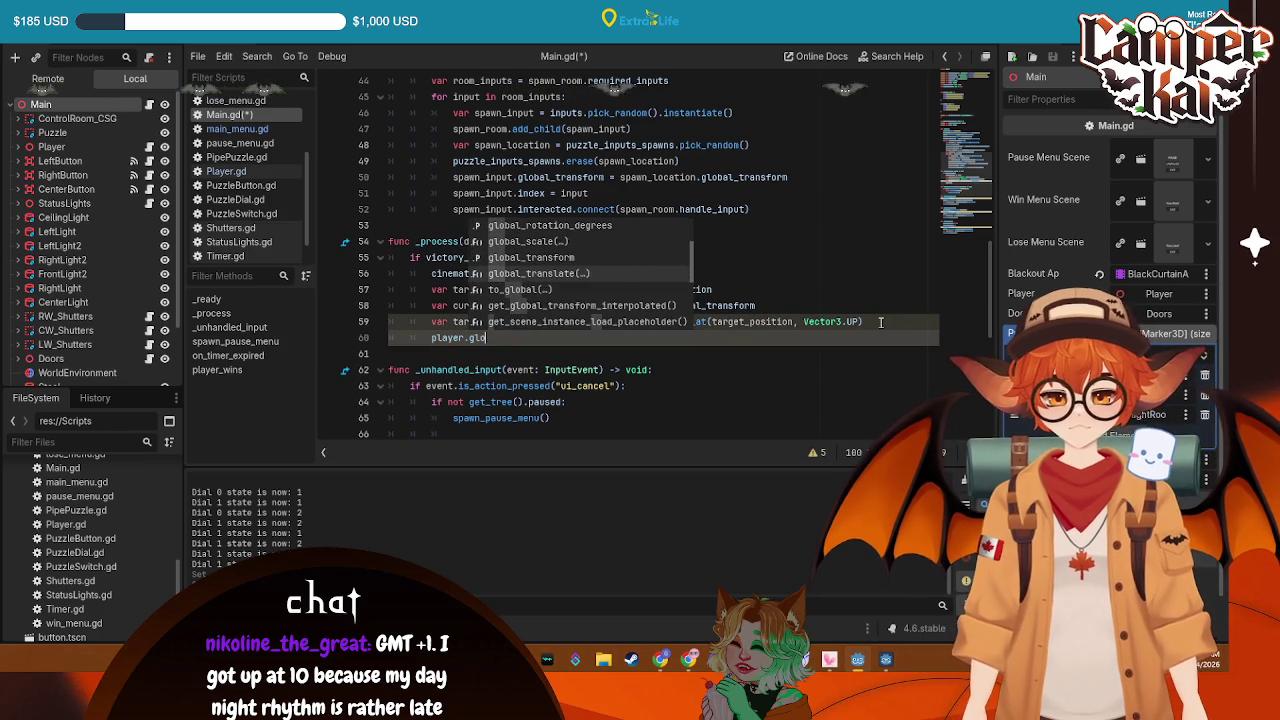
key(Return)
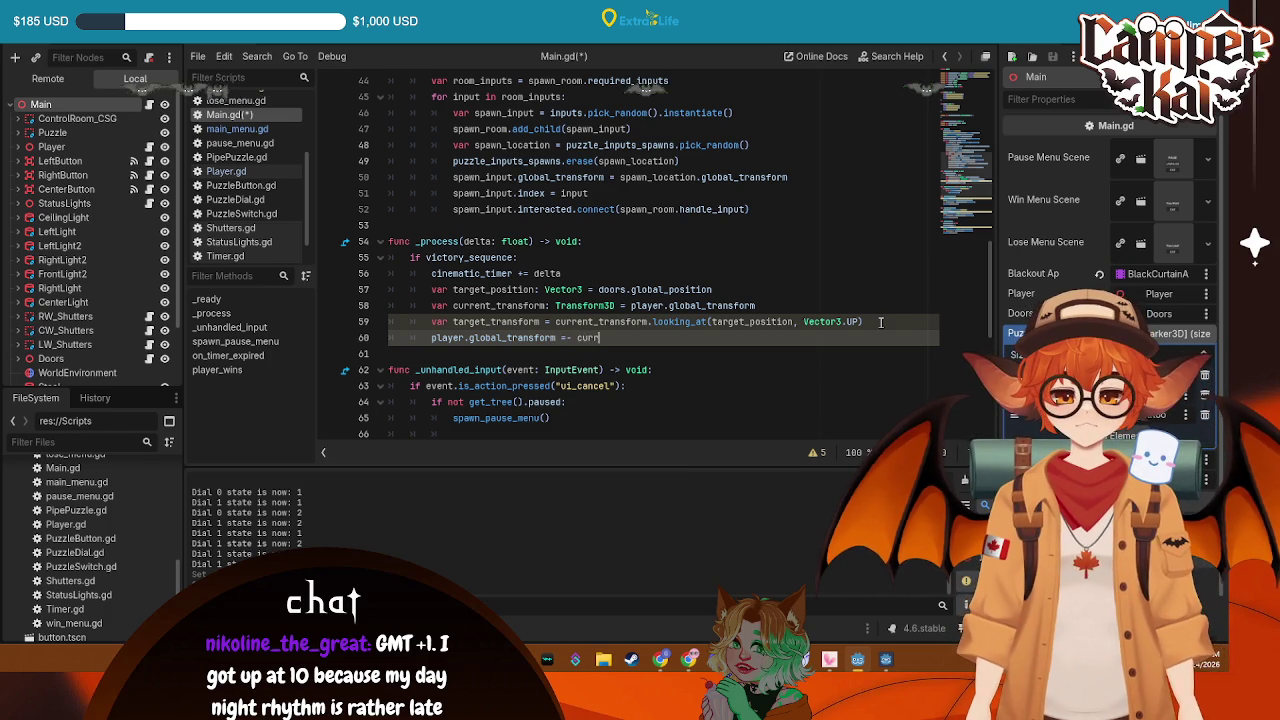
key(Return)
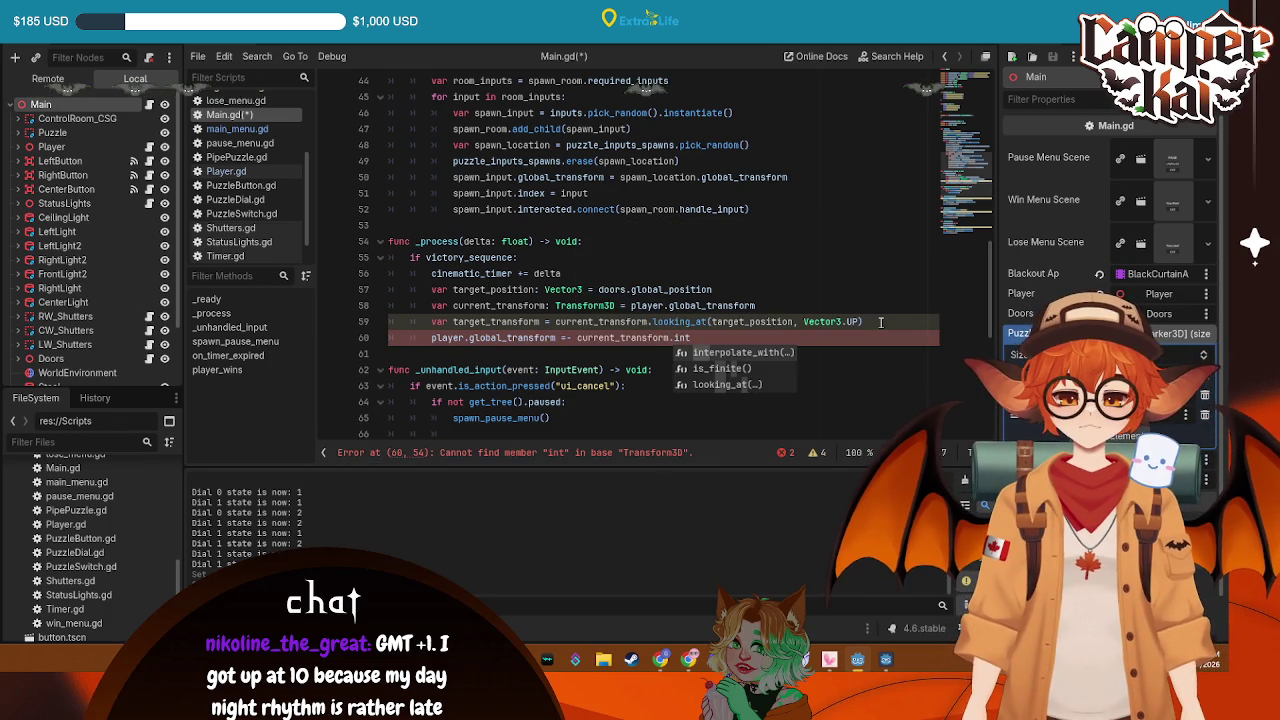
key(Return)
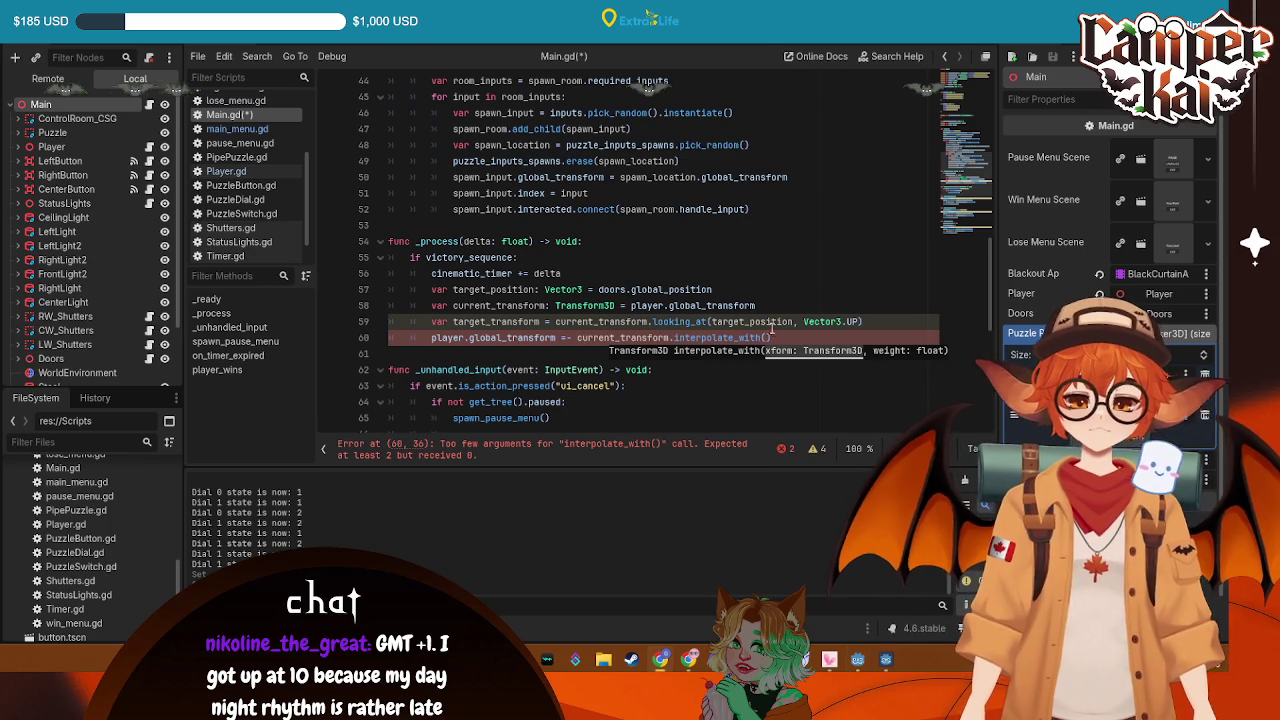
text(ta)
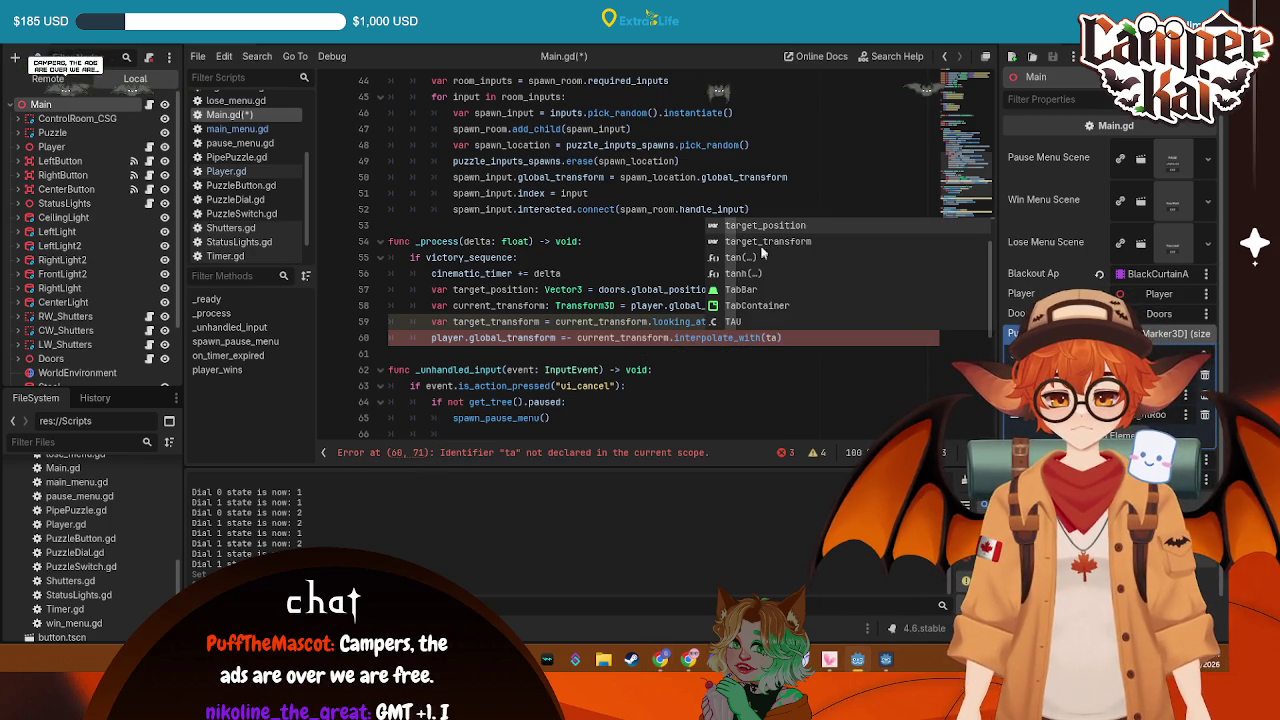
double_click(760, 240)
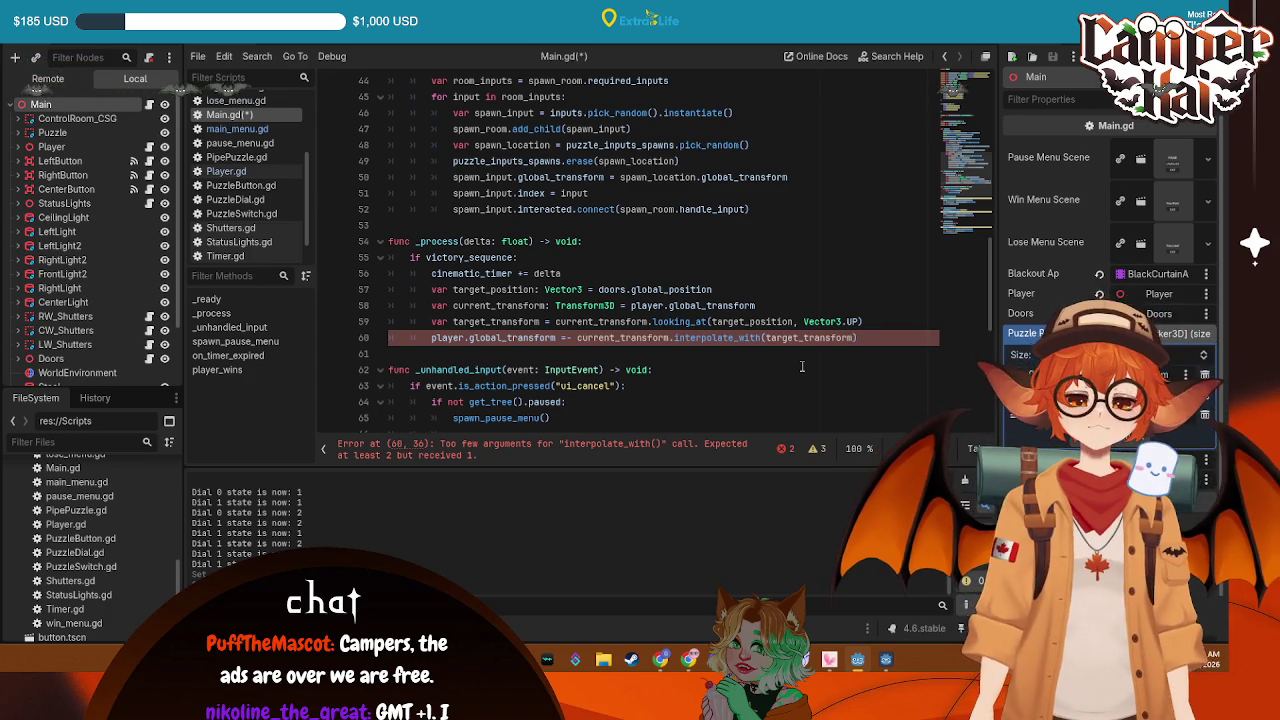
text(, de)
text(lta * 3.0)
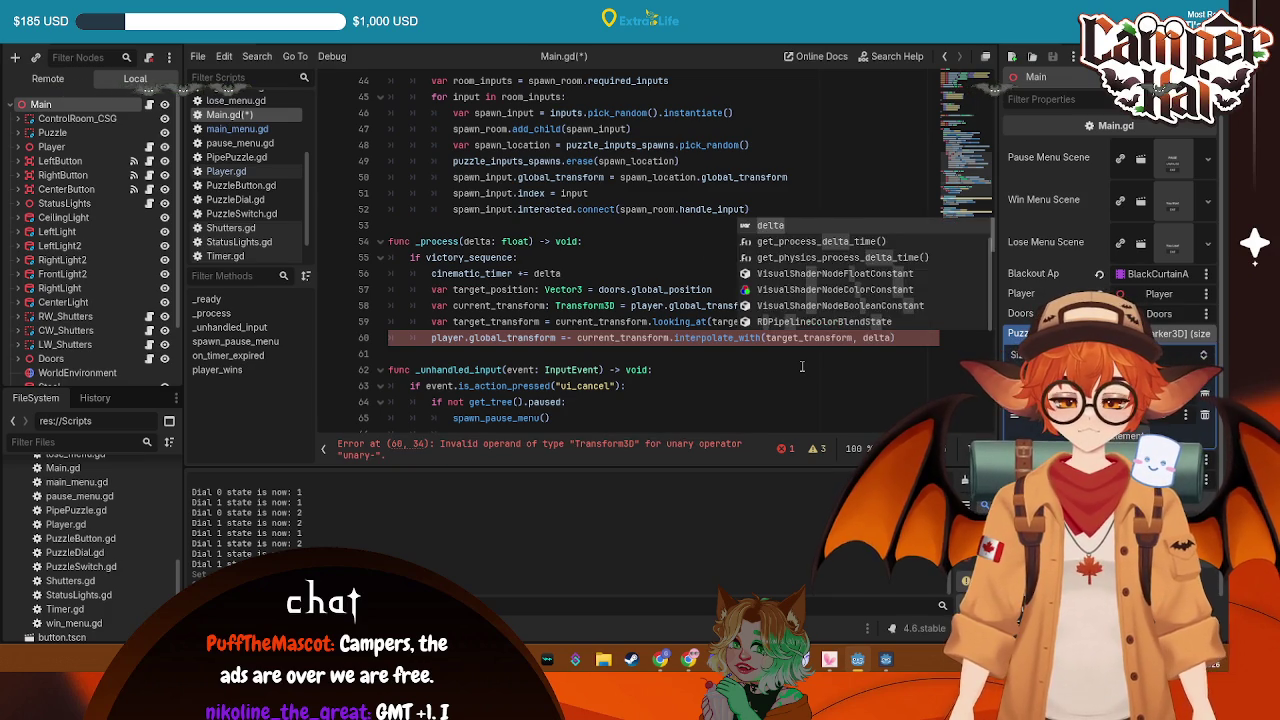
key(ctrl+s)
Try renaming player to player_node on line 60, revert it, and save again
click(737, 337)
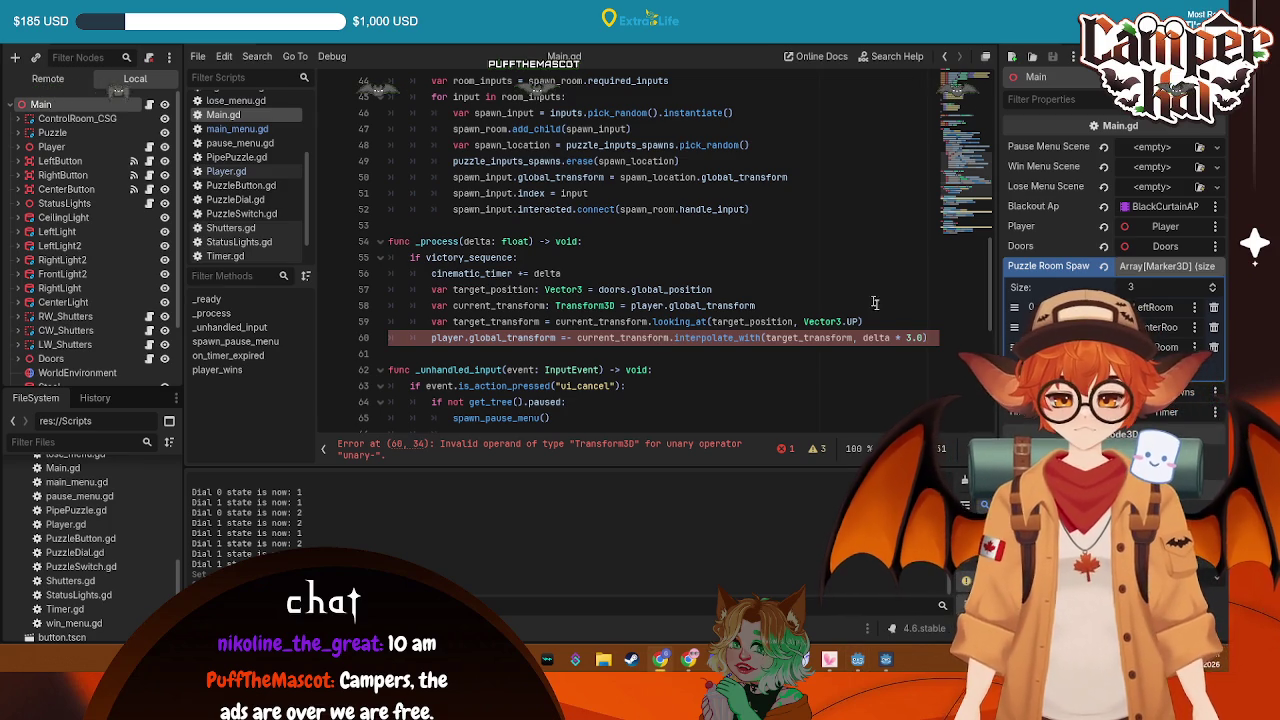
drag(868, 336, 737, 338)
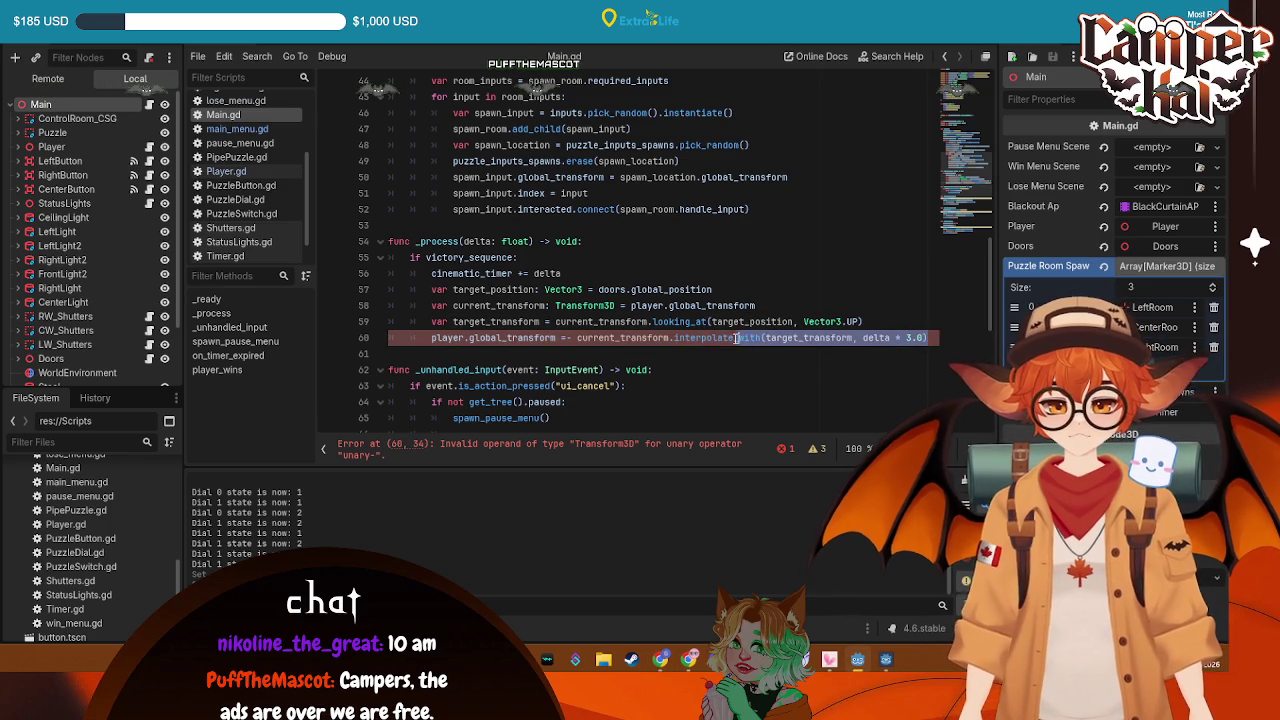
drag(648, 333, 448, 342)
click(462, 338)
text(_node)
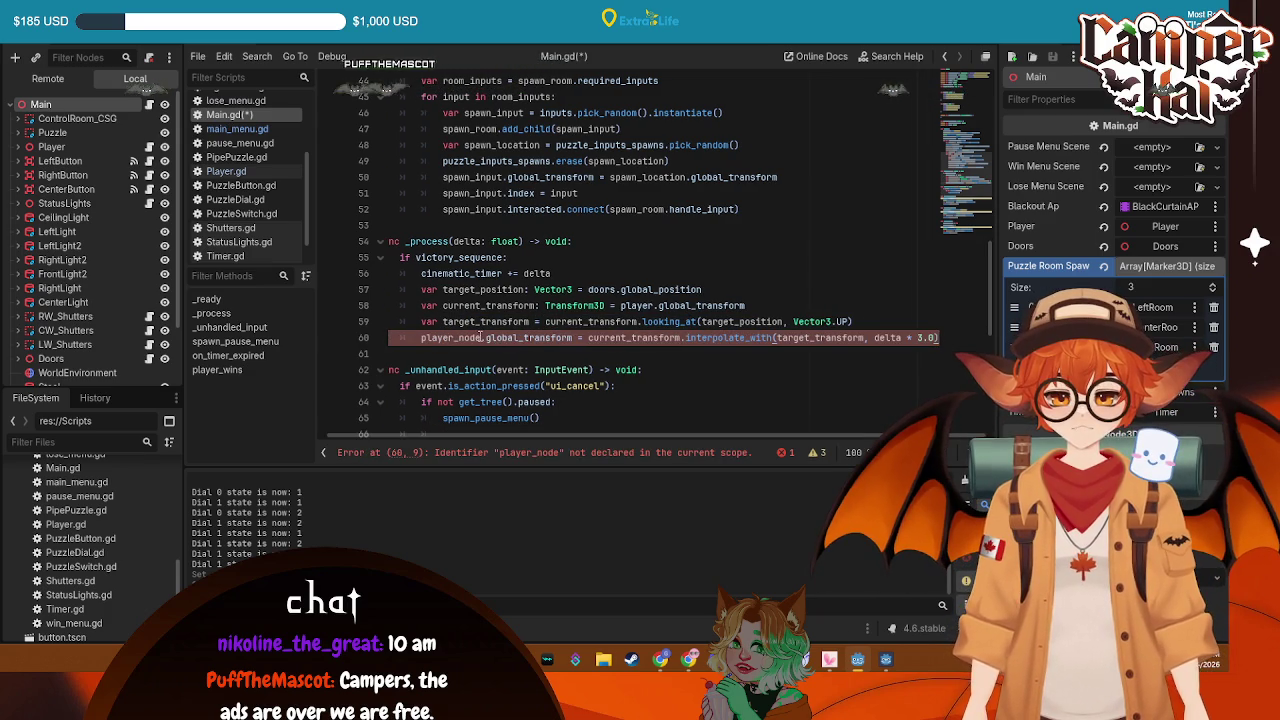
key(ctrl+z)
key(ctrl+z)
key(ctrl+z)
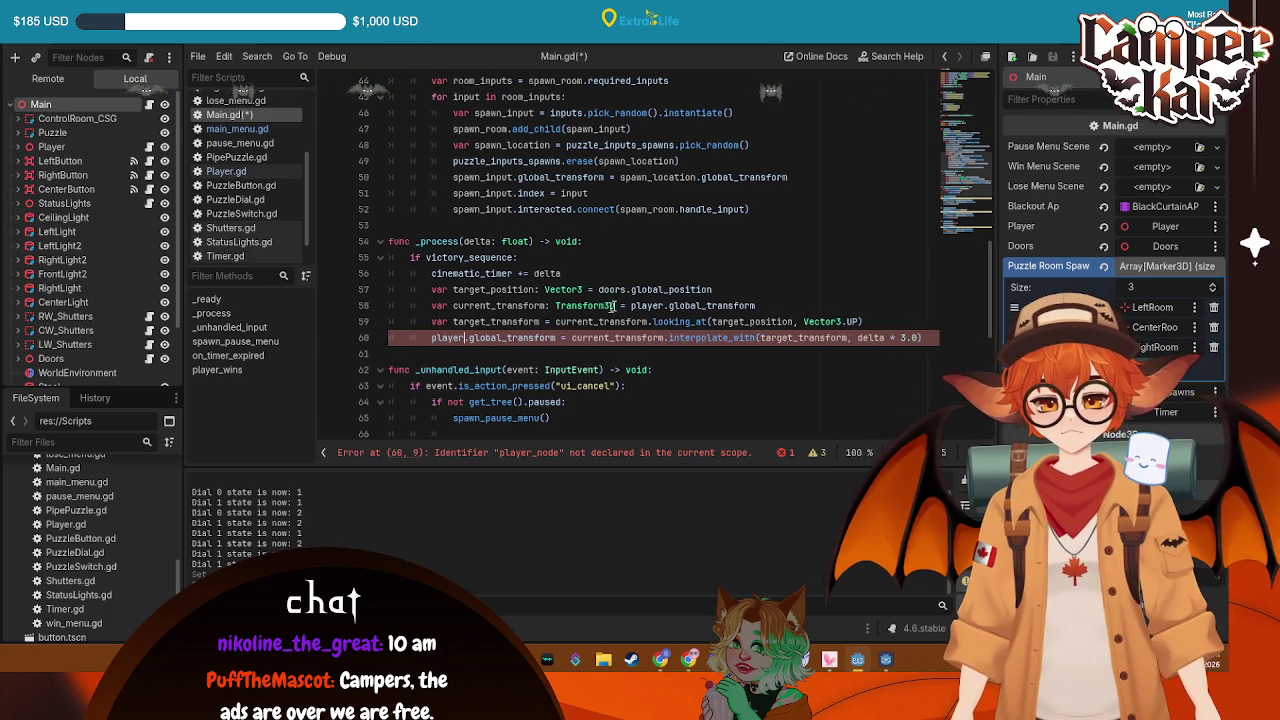
key(ctrl+s)
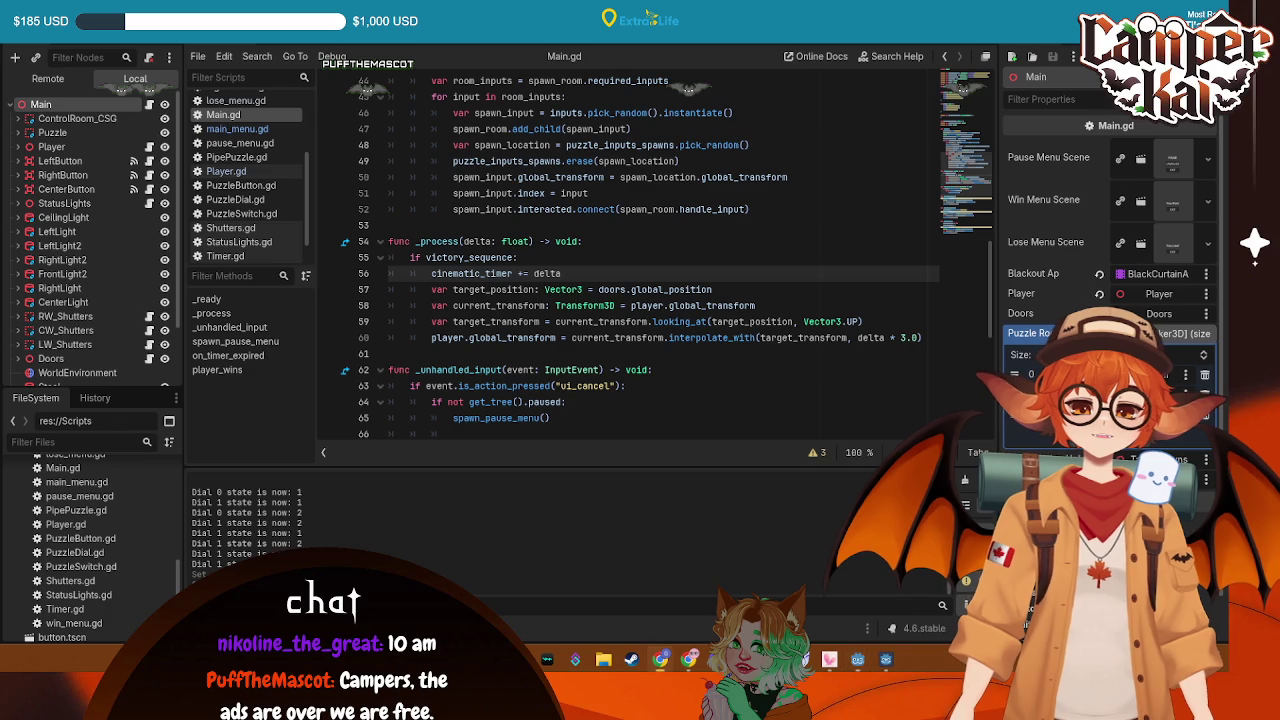
Add an 'if cinematic_timer >= 3.5:' check after line 60 in _process
click(926, 337)
scroll(776, 333, down, 7)
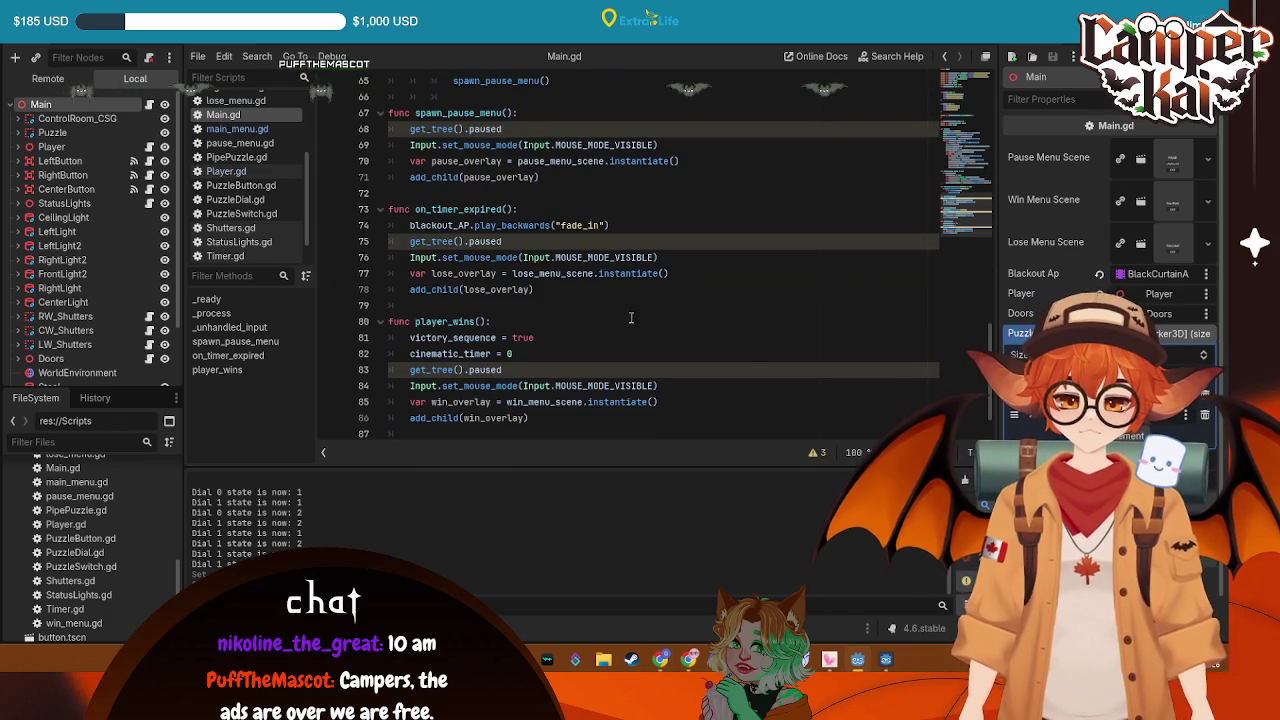
scroll(770, 282, up, 3)
key(Return)
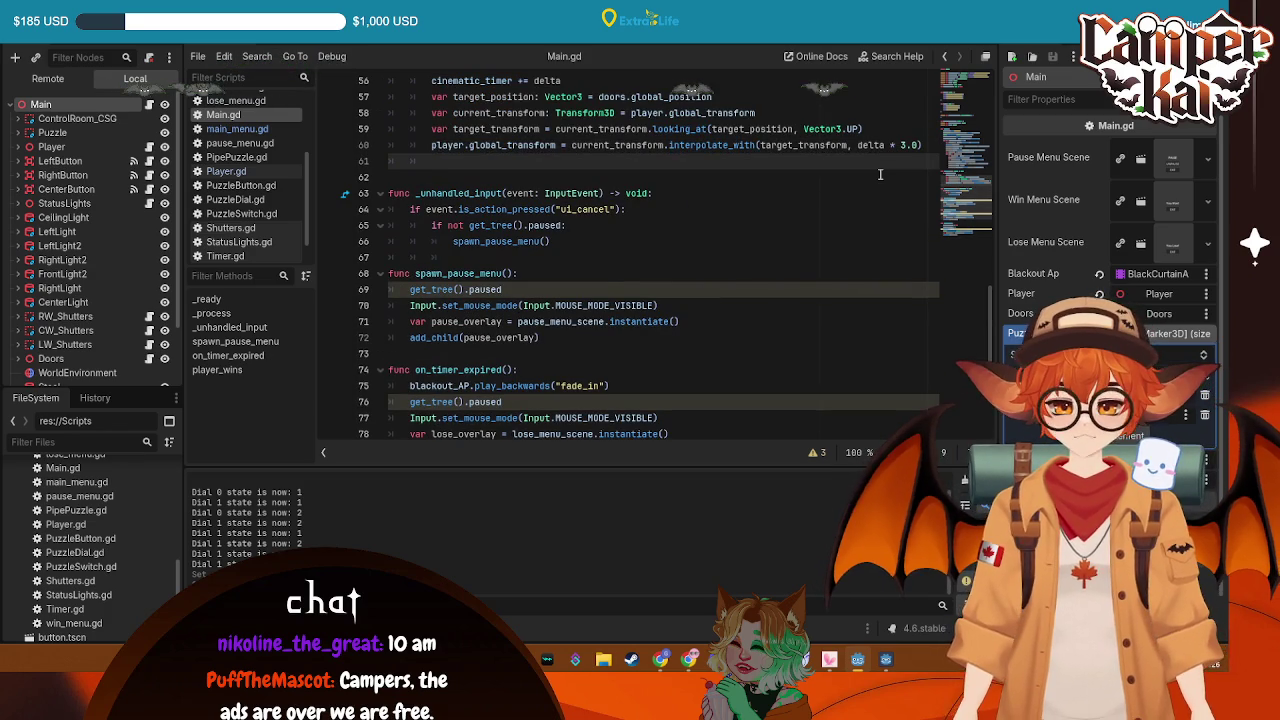
text(if cin)
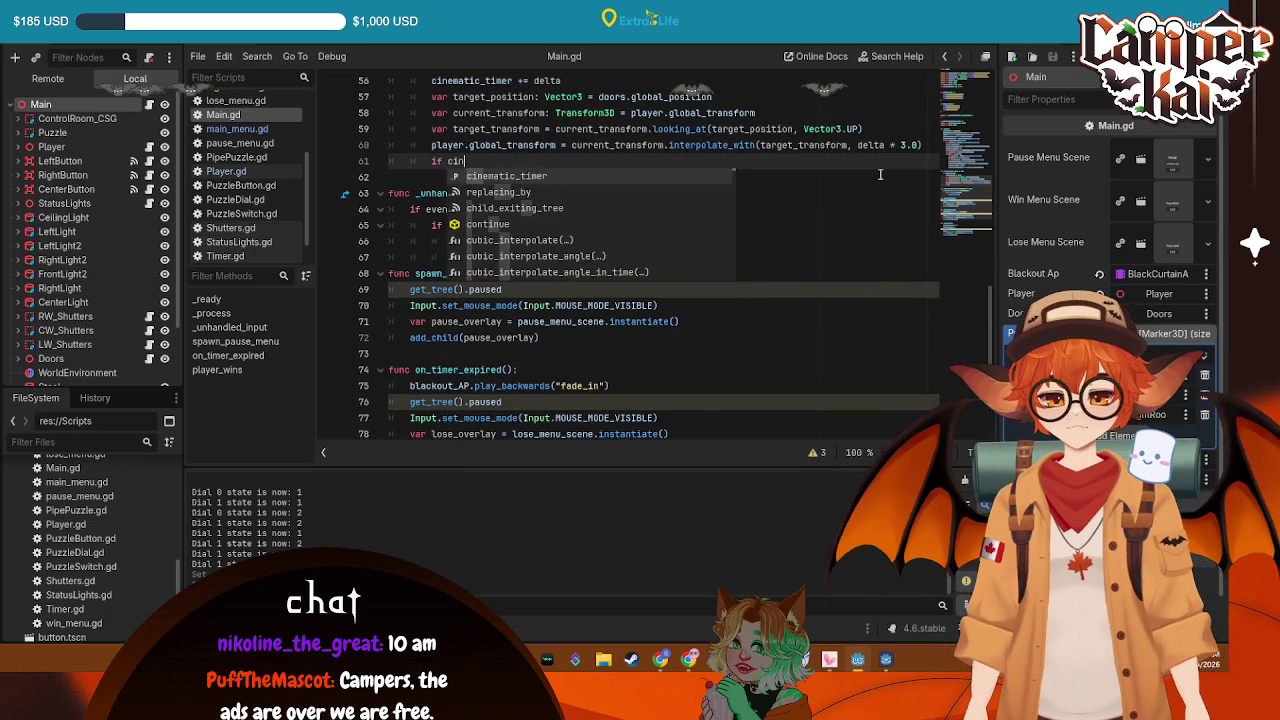
key(Return)
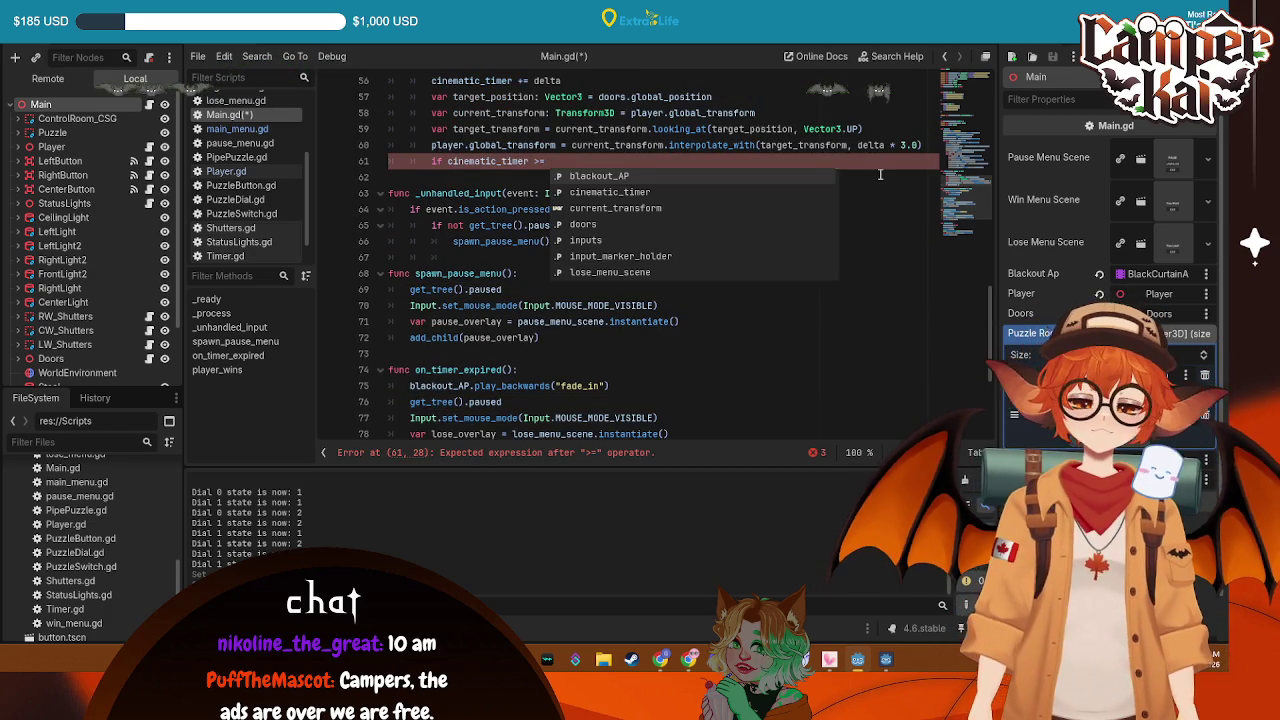
text(3.5)
key(Return)
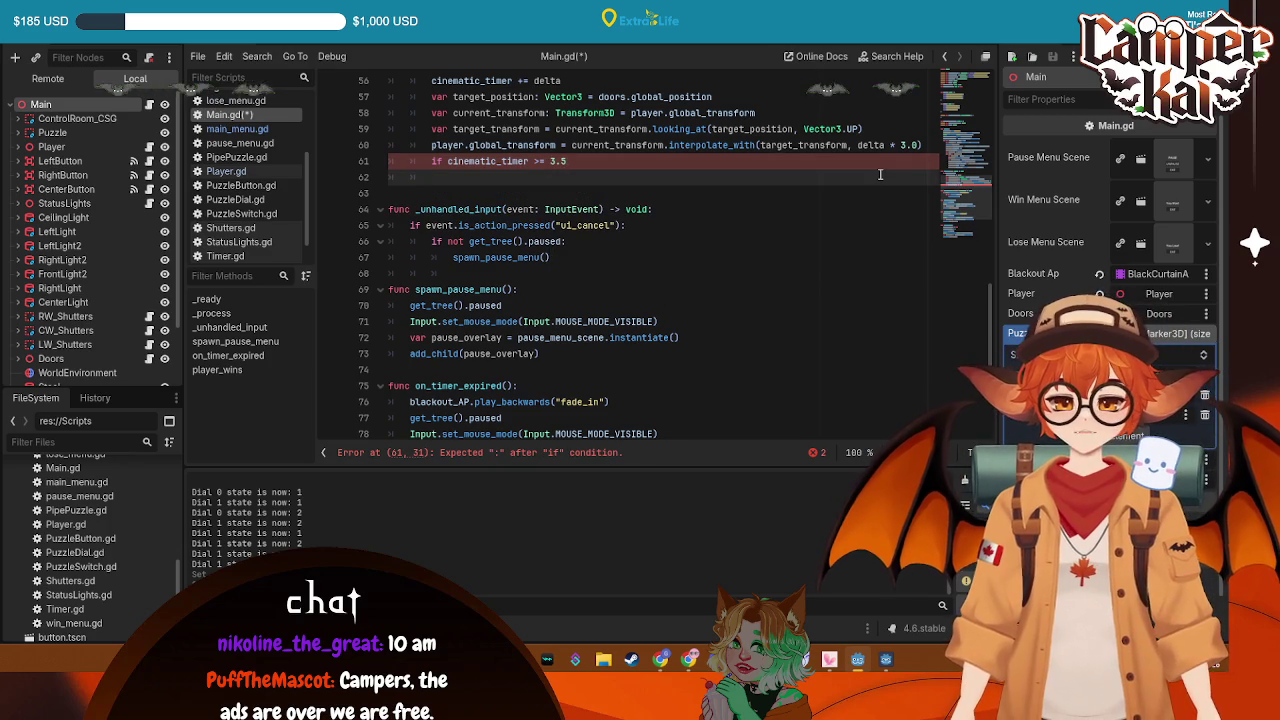
key(BackSpace)
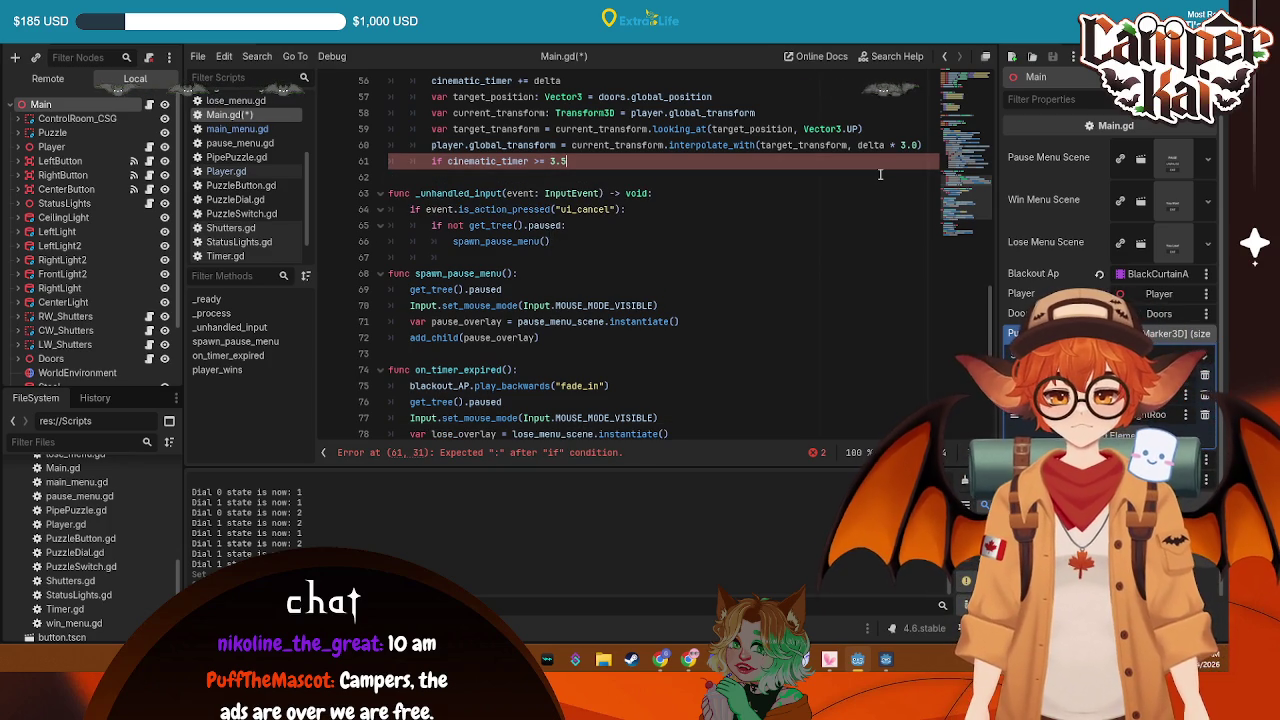
text(:)
key(Return)
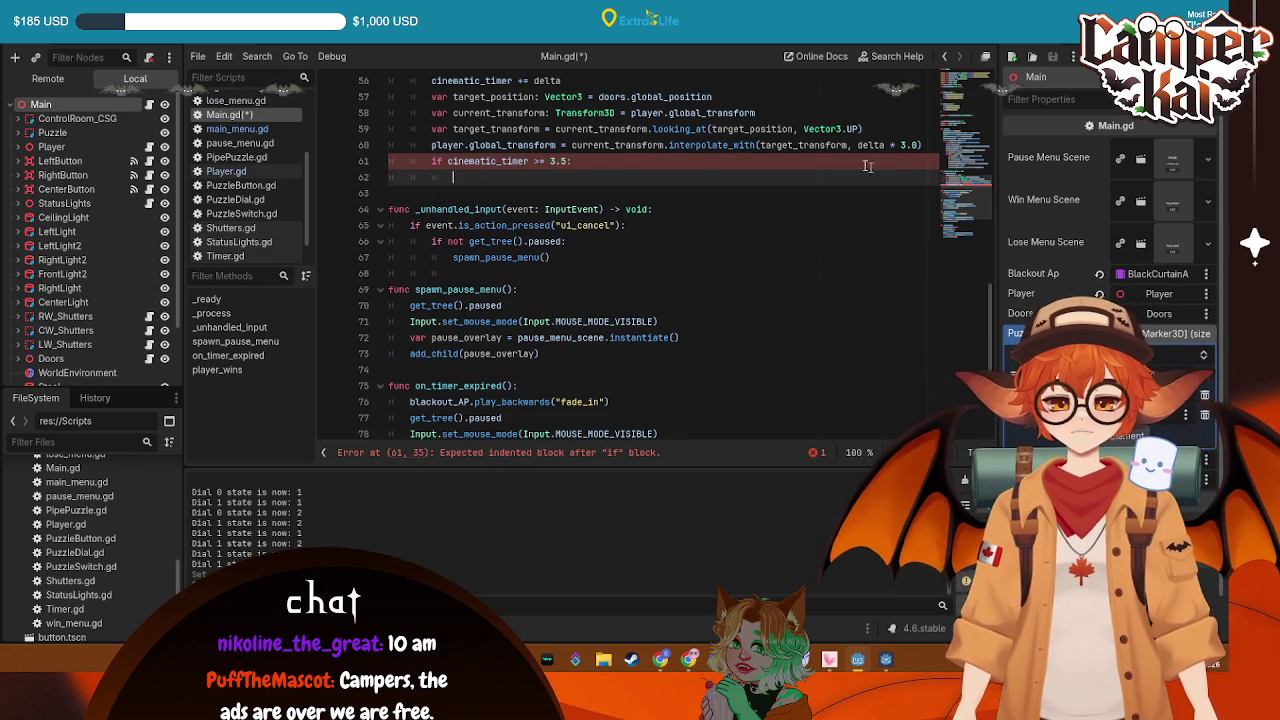
Cut the win overlay lines out of player_wins
scroll(767, 230, up, 1)
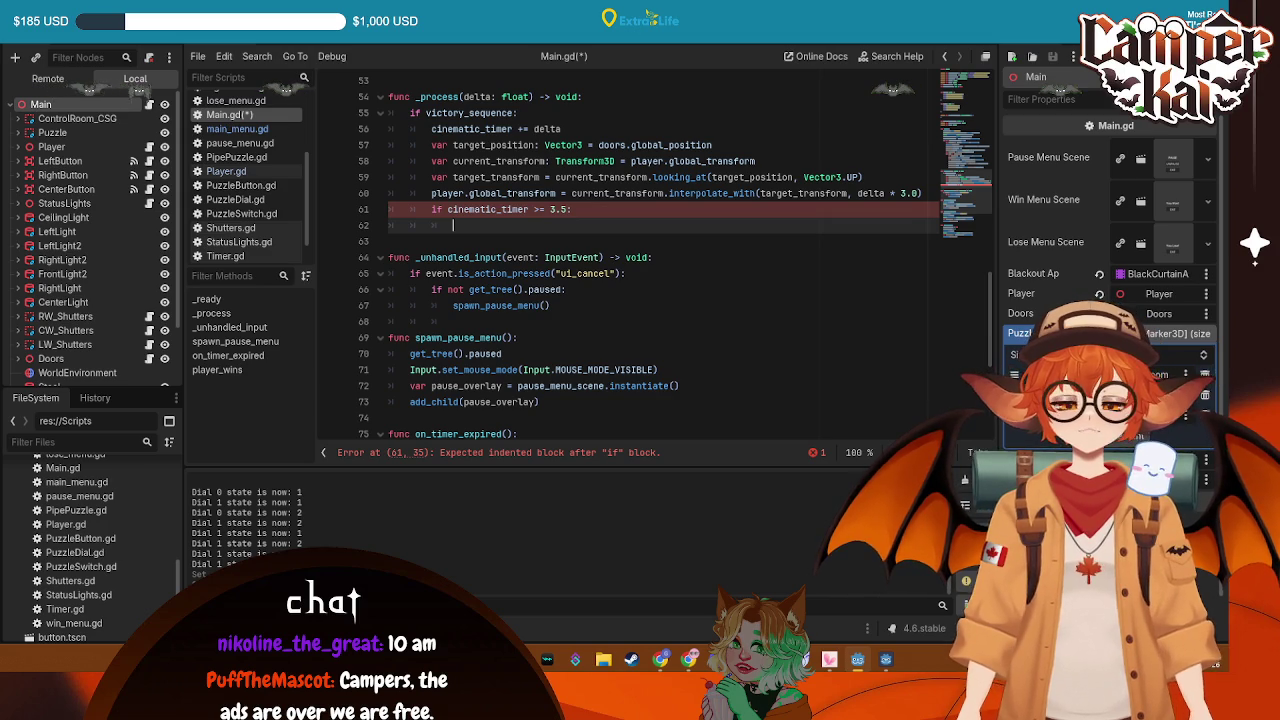
scroll(480, 325, down, 6)
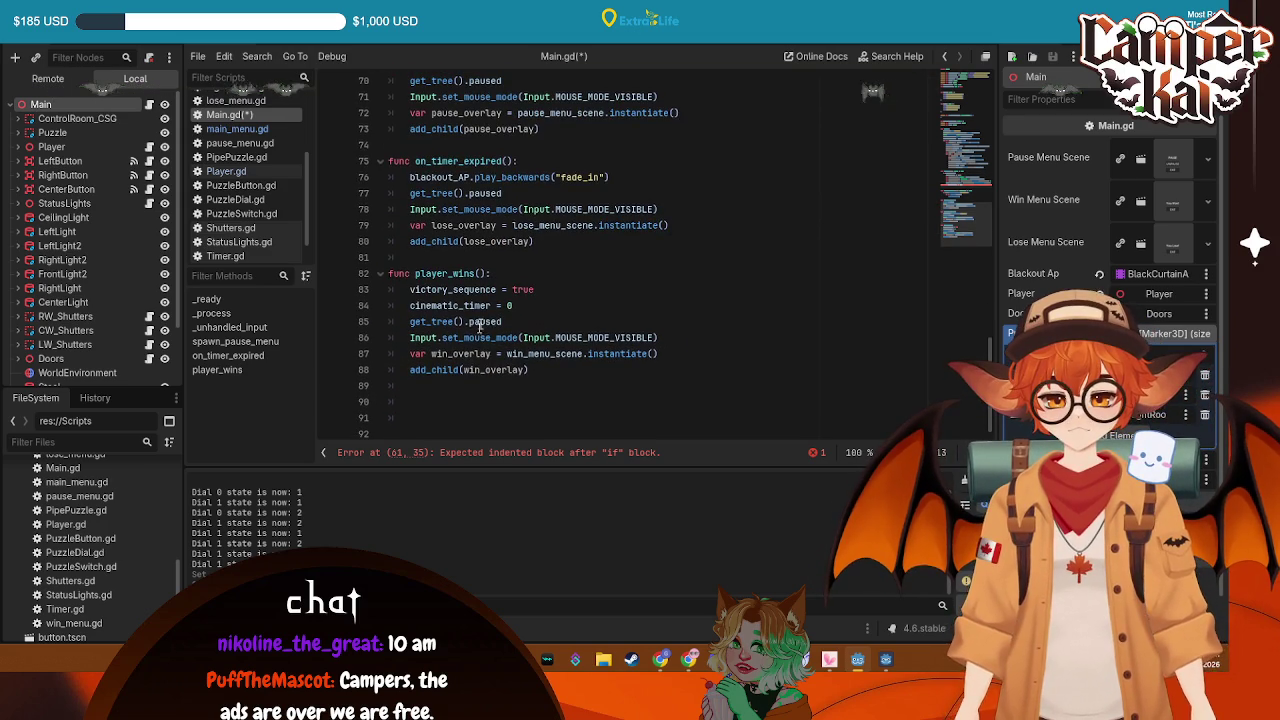
click(519, 275)
key(Return)
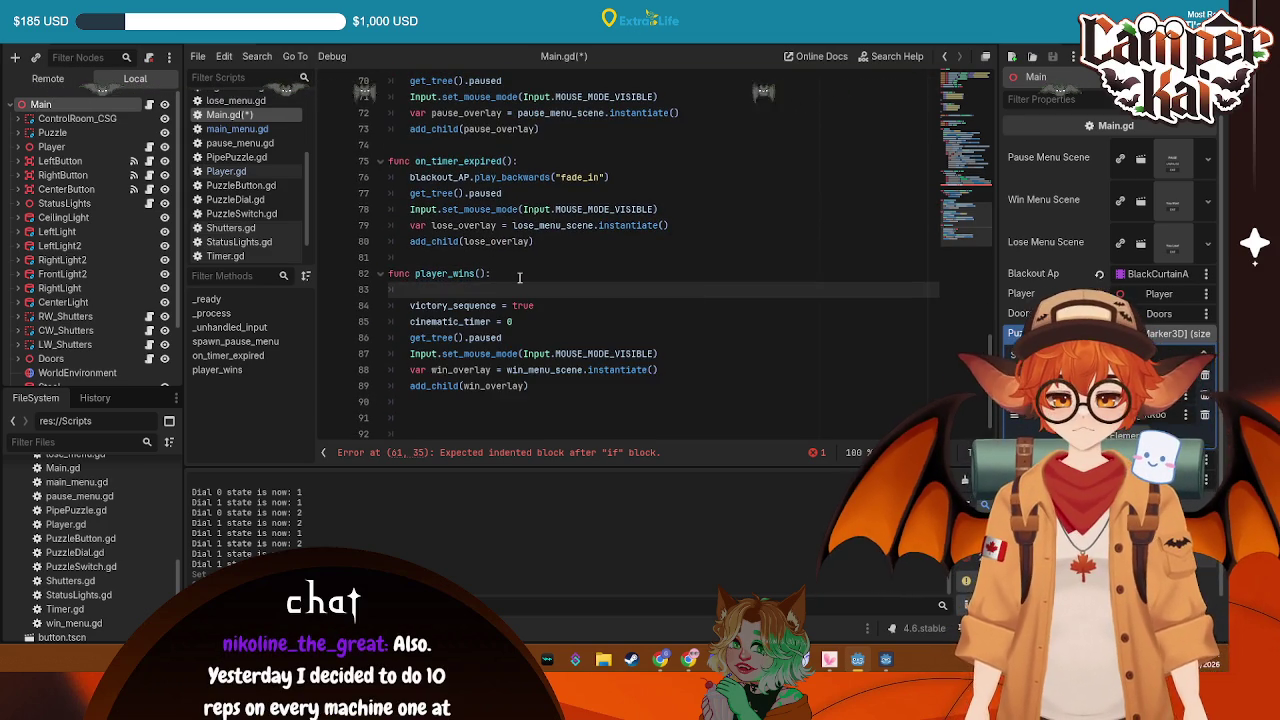
key(ctrl+z)
click(545, 292)
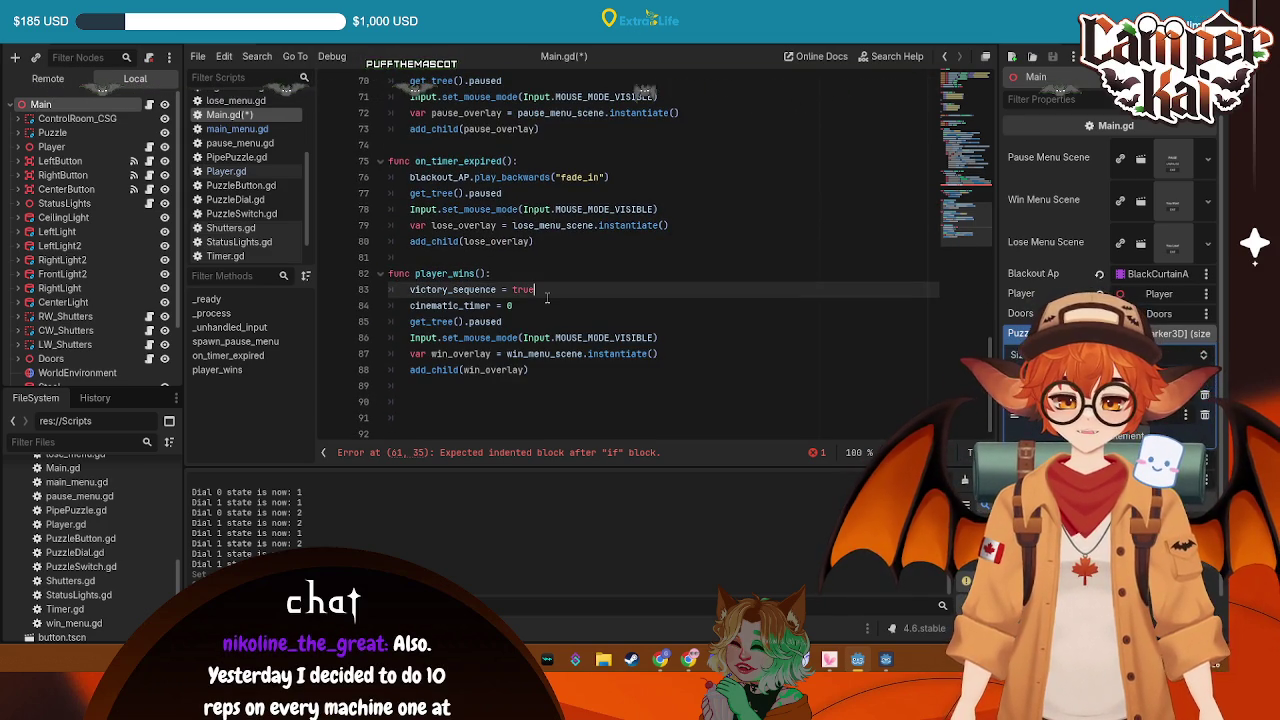
key(Down)
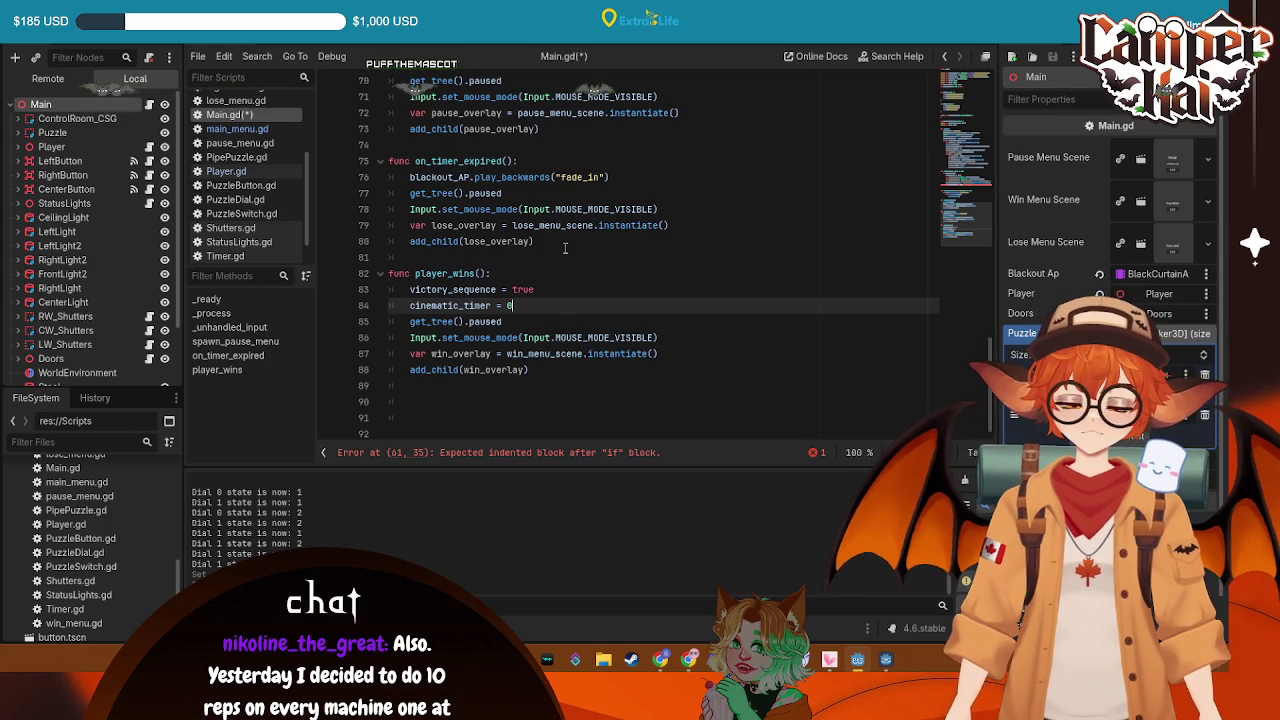
scroll(568, 258, up, 1)
scroll(571, 271, down, 1)
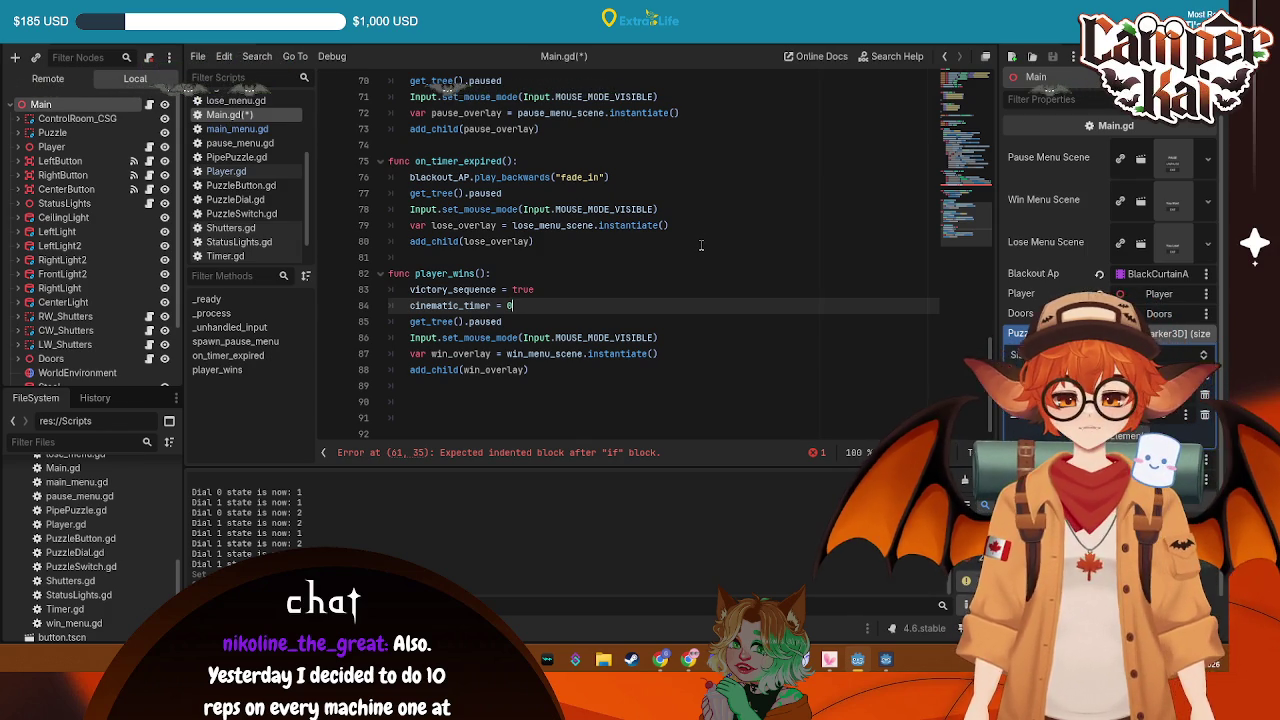
scroll(552, 307, up, 3)
scroll(552, 307, down, 3)
drag(528, 369, 262, 327)
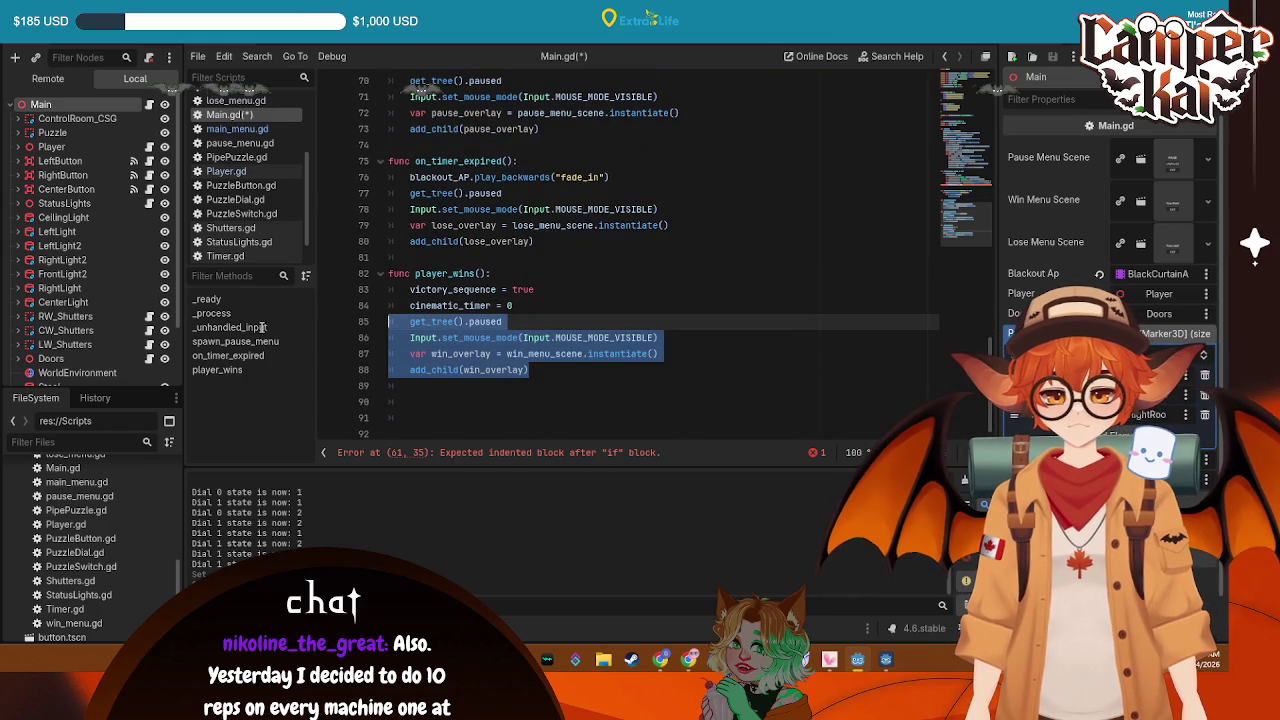
key(ctrl+x)
scroll(580, 250, up, 5)
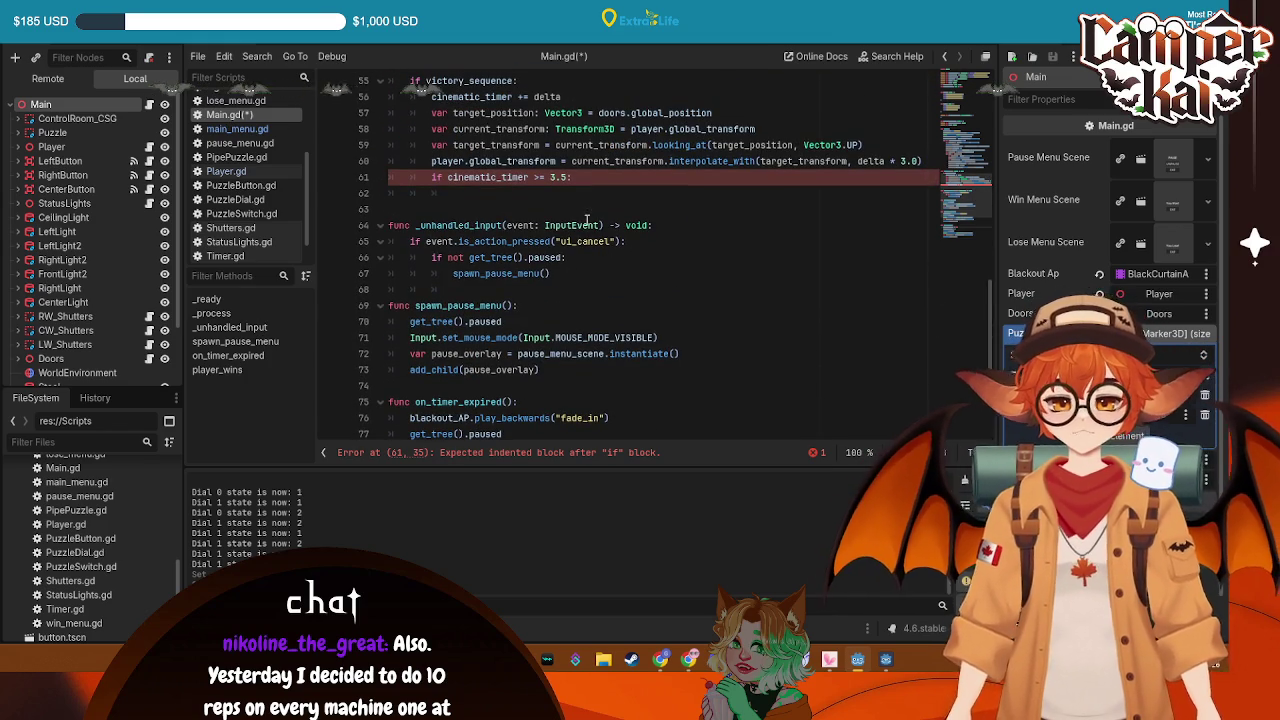
Set 'victory_sequence = false' inside the 3.5 check, then select the four win overlay lines in player_wins
click(550, 195)
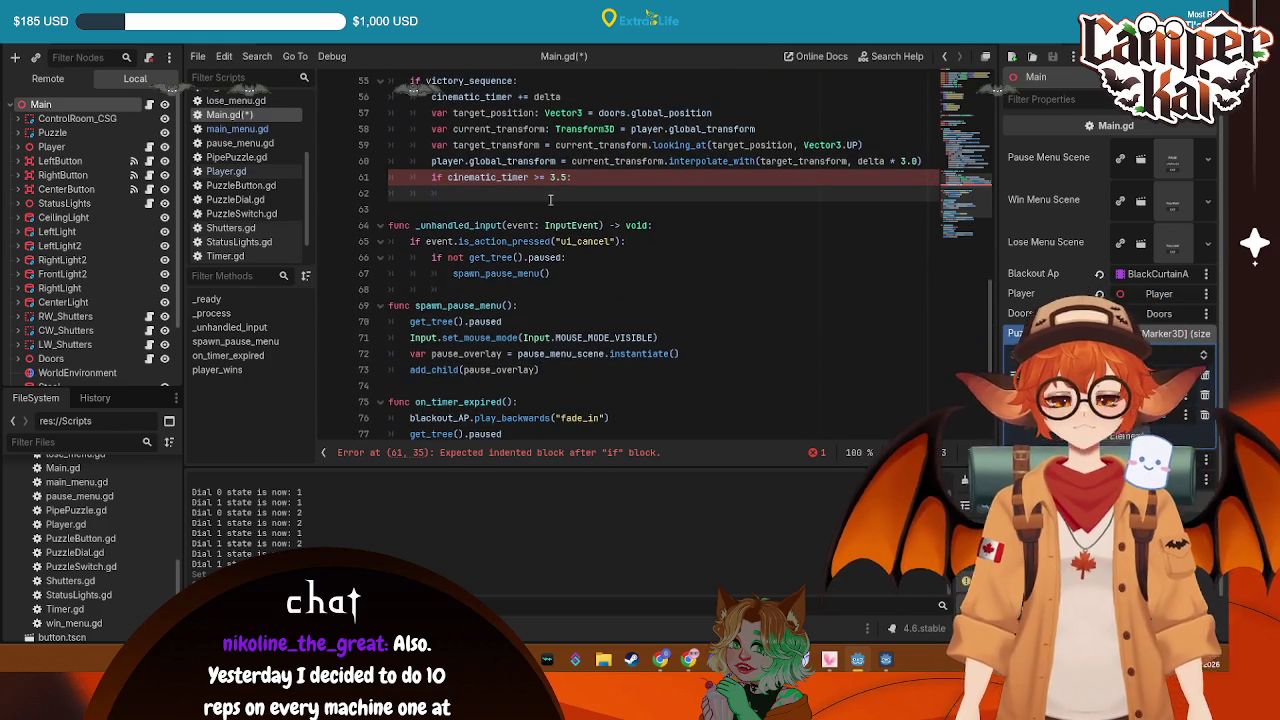
text(vic)
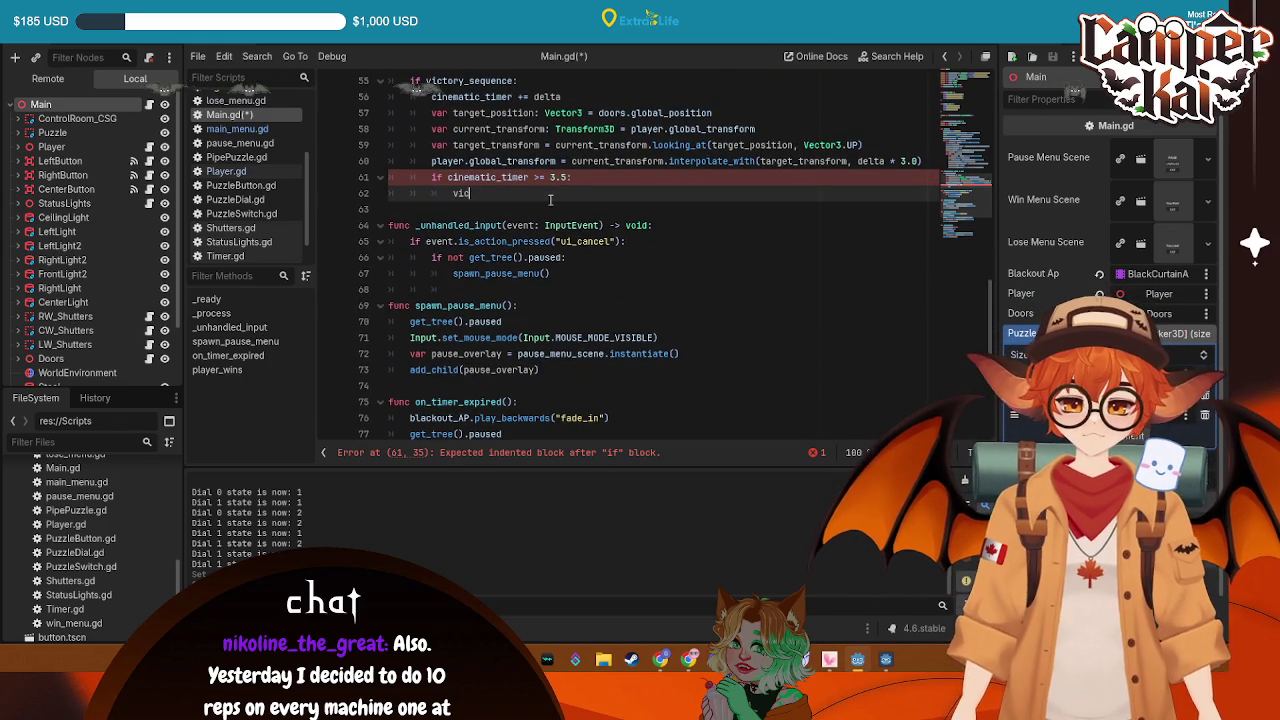
key(Return)
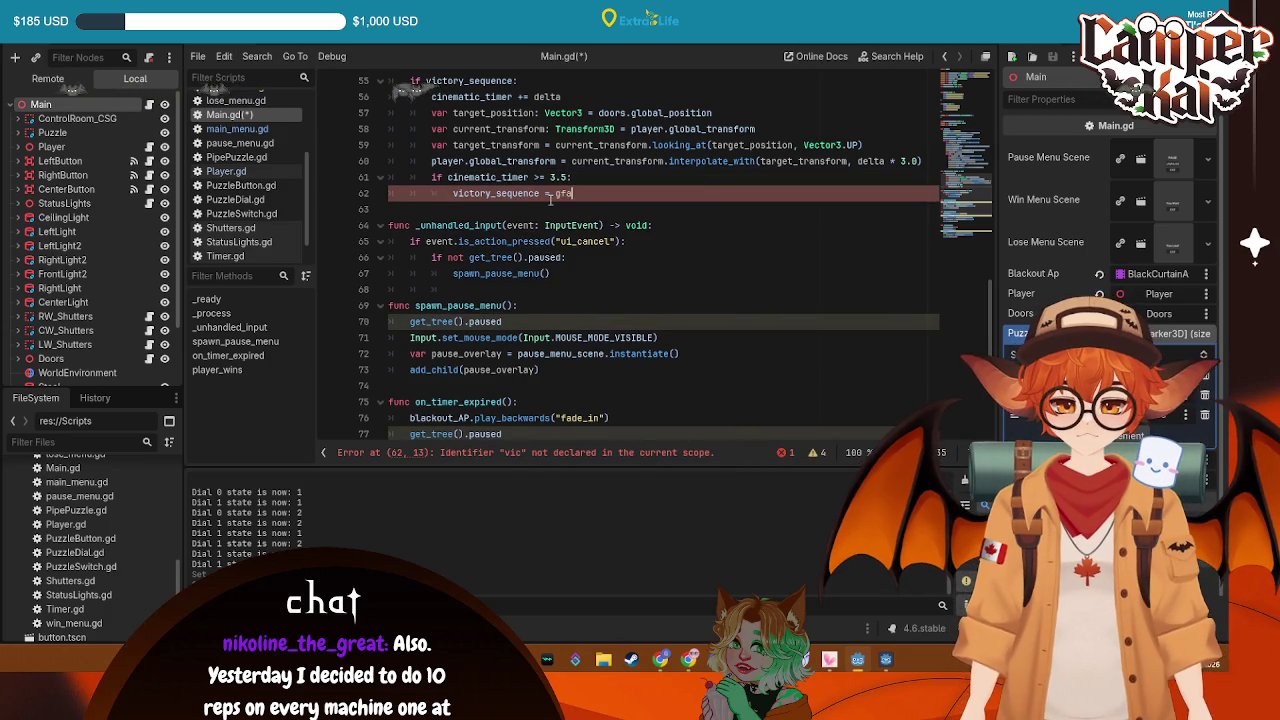
text(l)
key(Return)
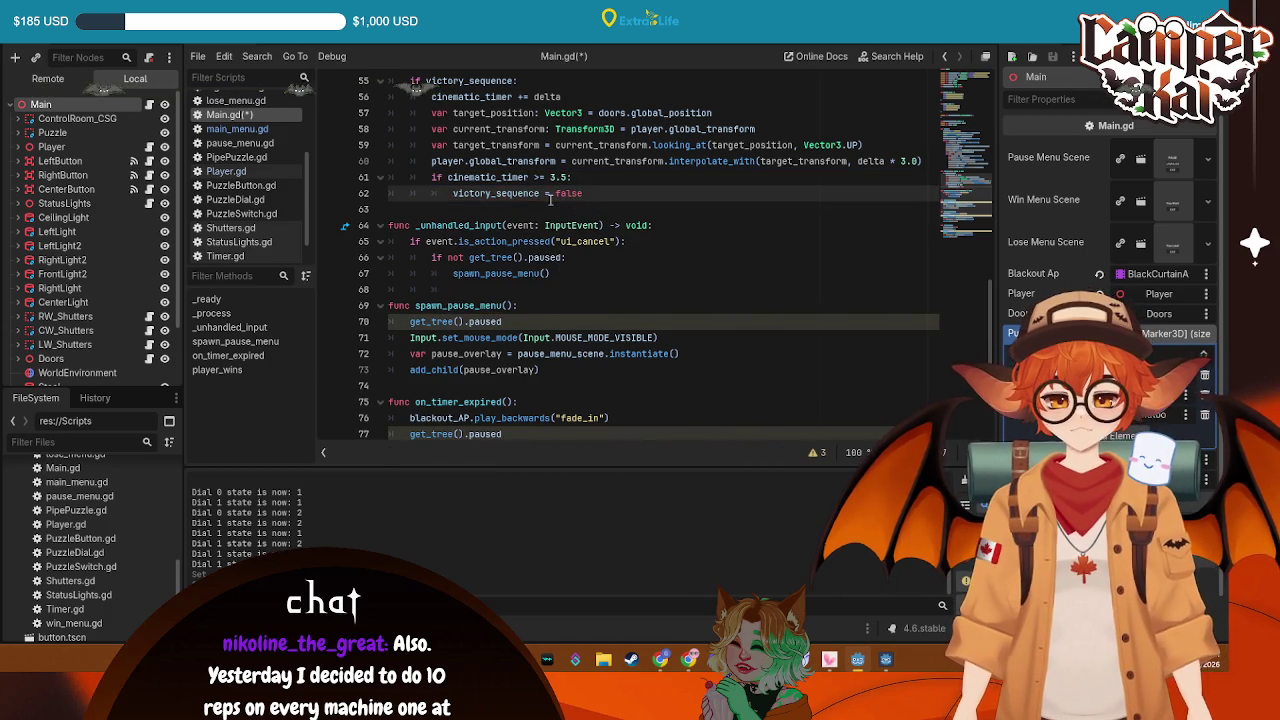
key(Return)
scroll(549, 200, down, 5)
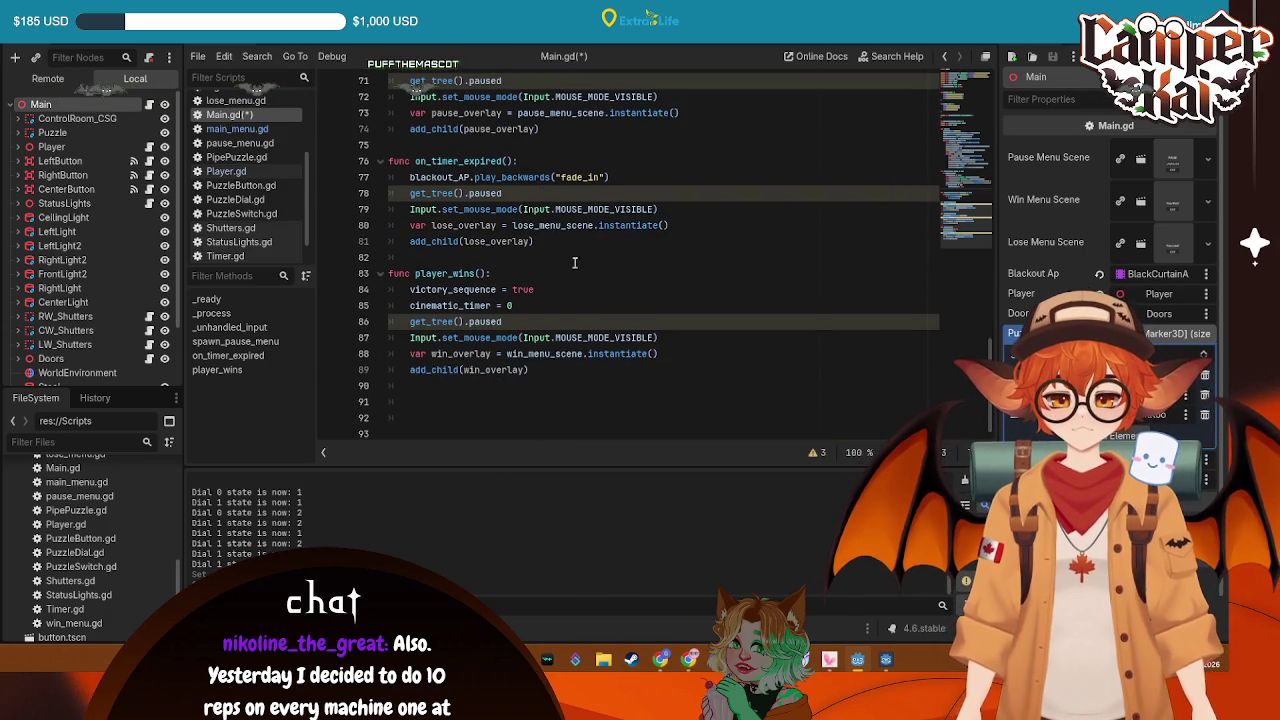
click(537, 369)
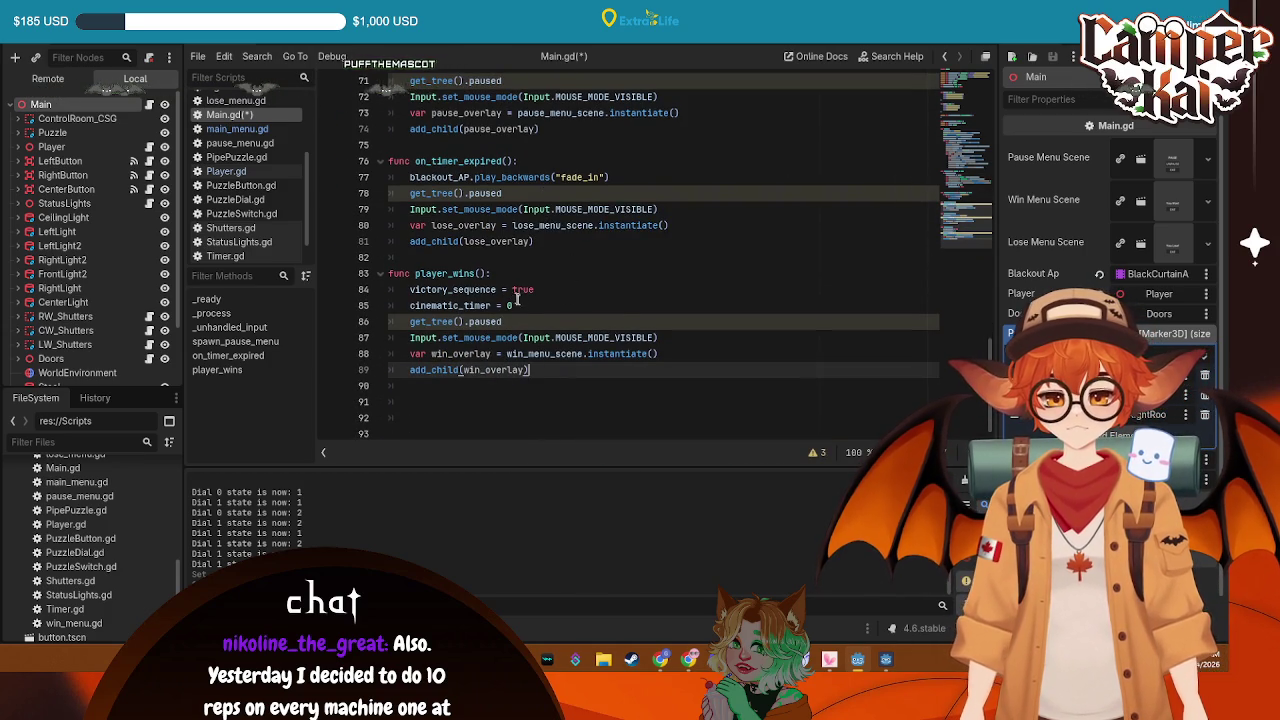
drag(530, 370, 303, 326)
key(ctrl+c)
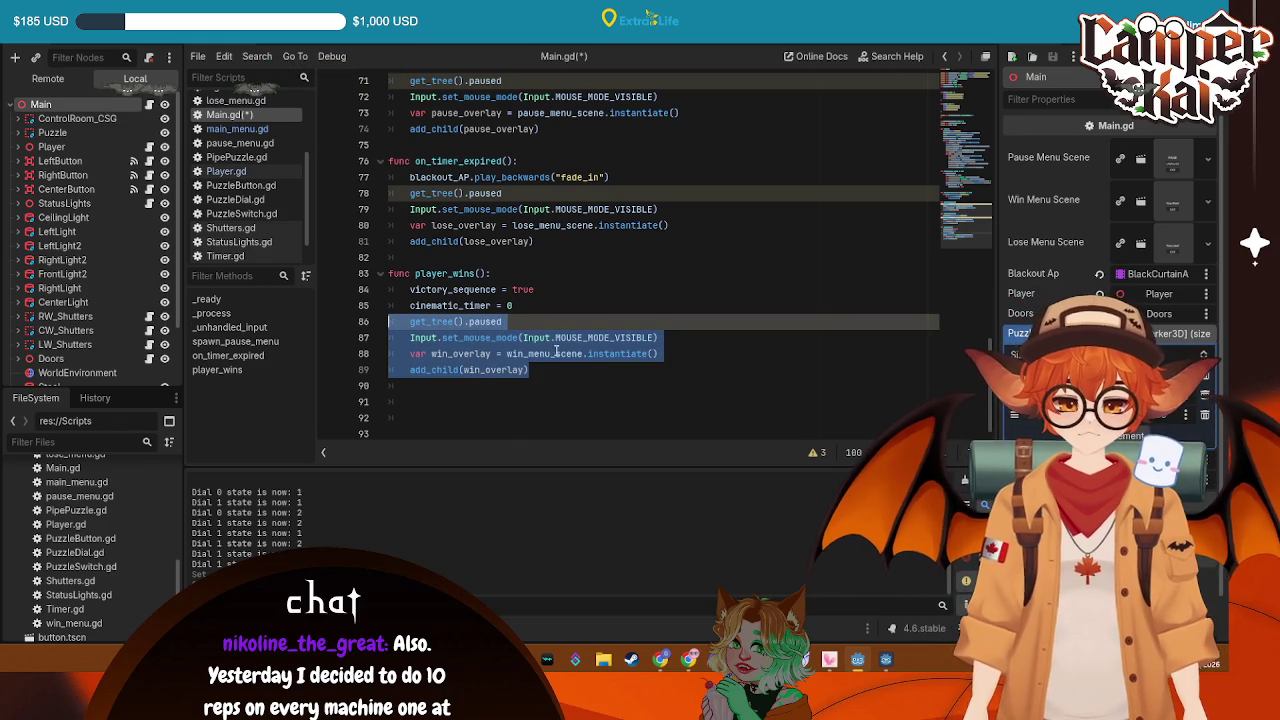
Move the win overlay lines out of player_wins into a new function below it and save
key(BackSpace)
scroll(571, 337, up, 7)
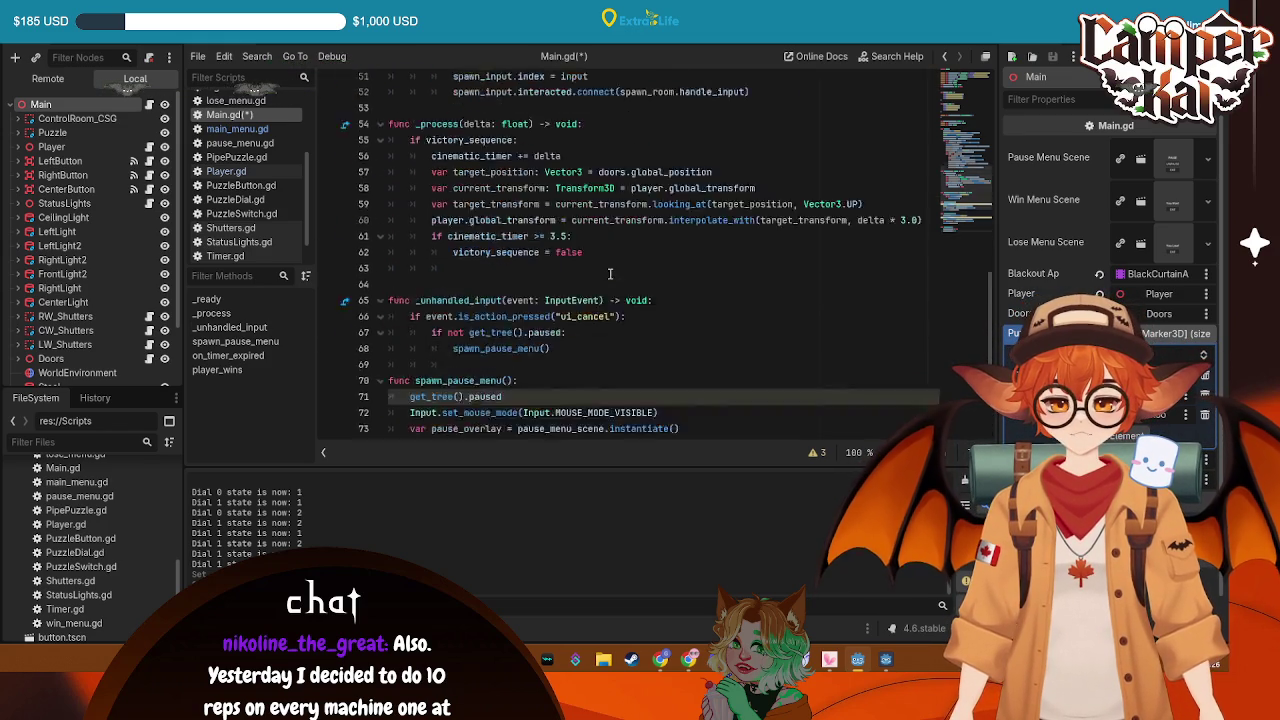
click(590, 300)
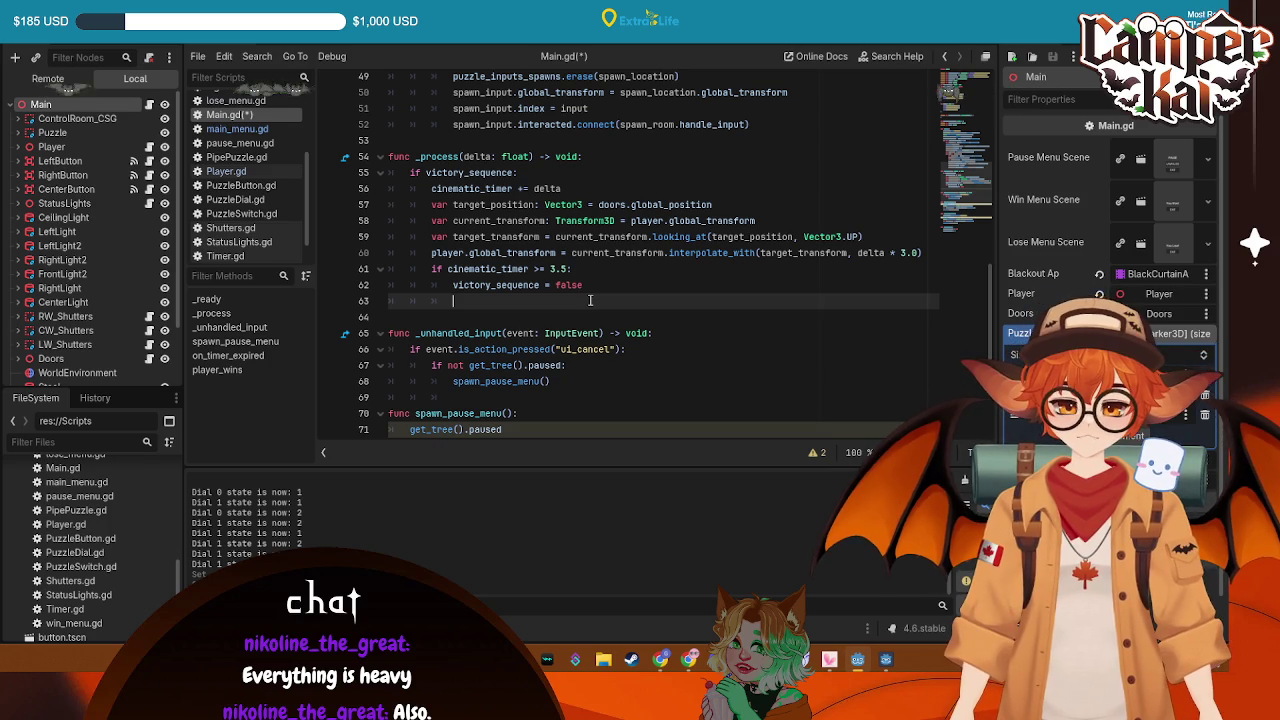
scroll(587, 330, down, 6)
click(563, 370)
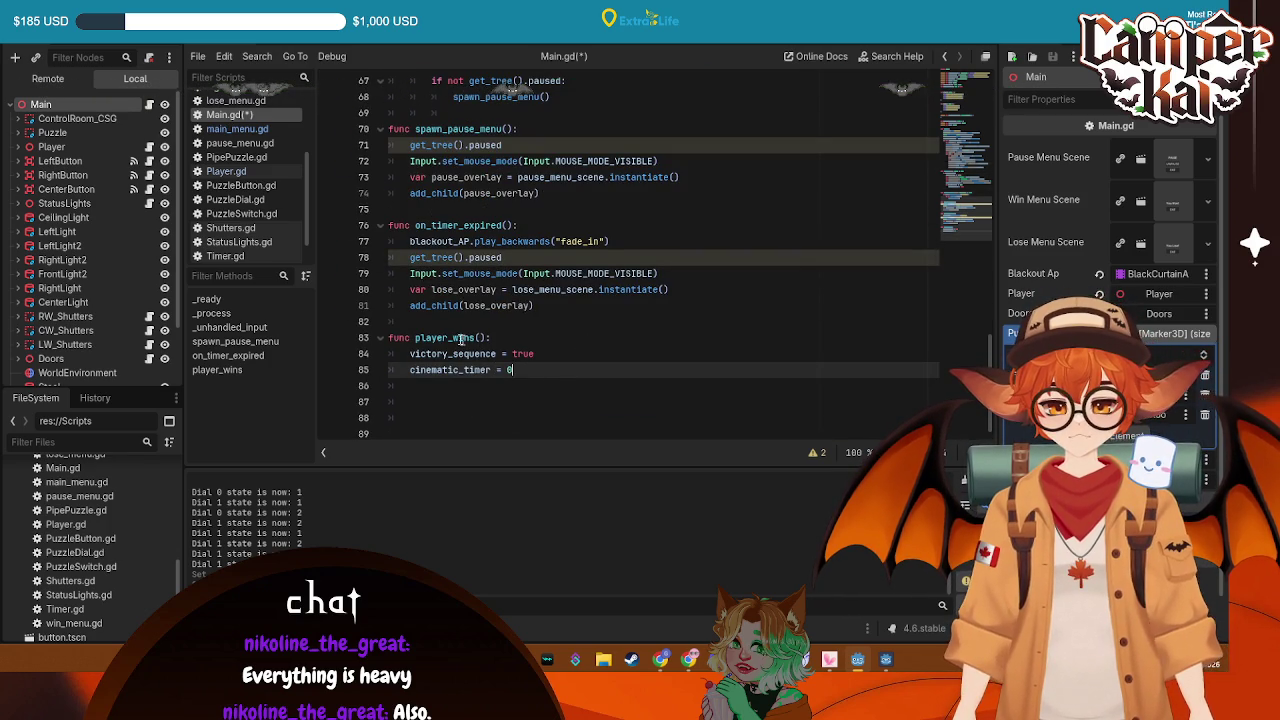
key(Down)
key(Down)
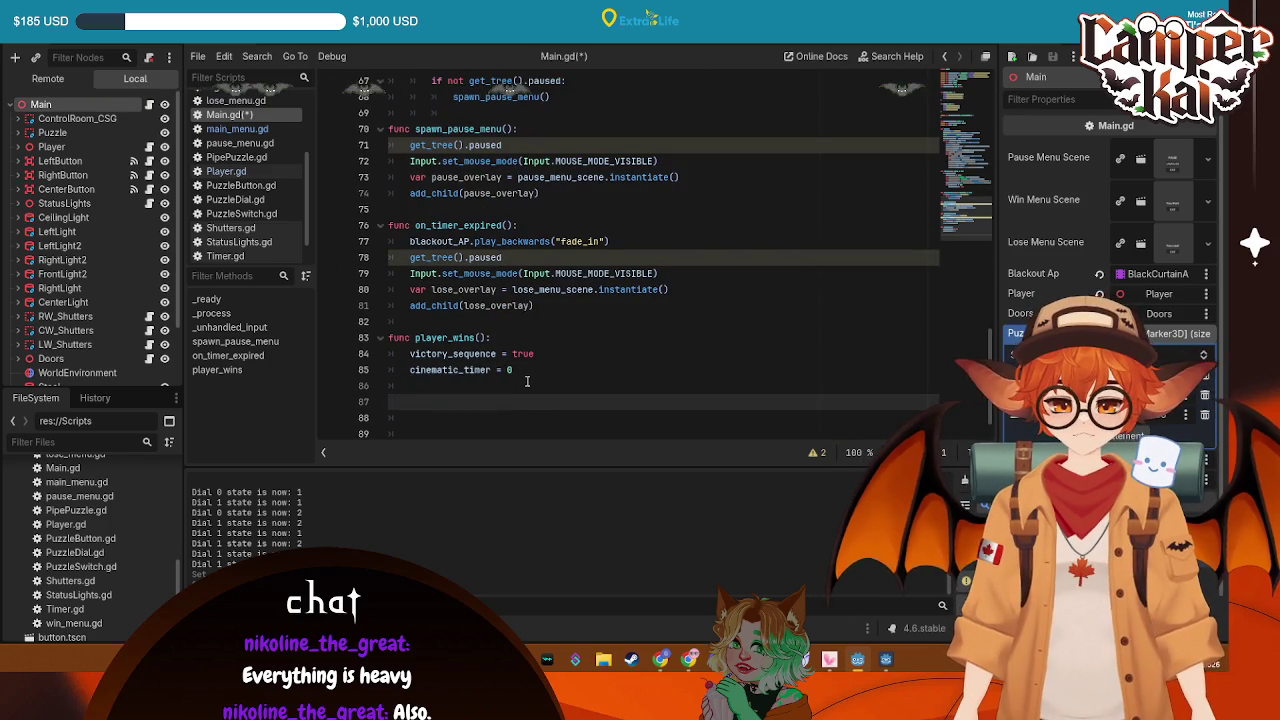
text(victo)
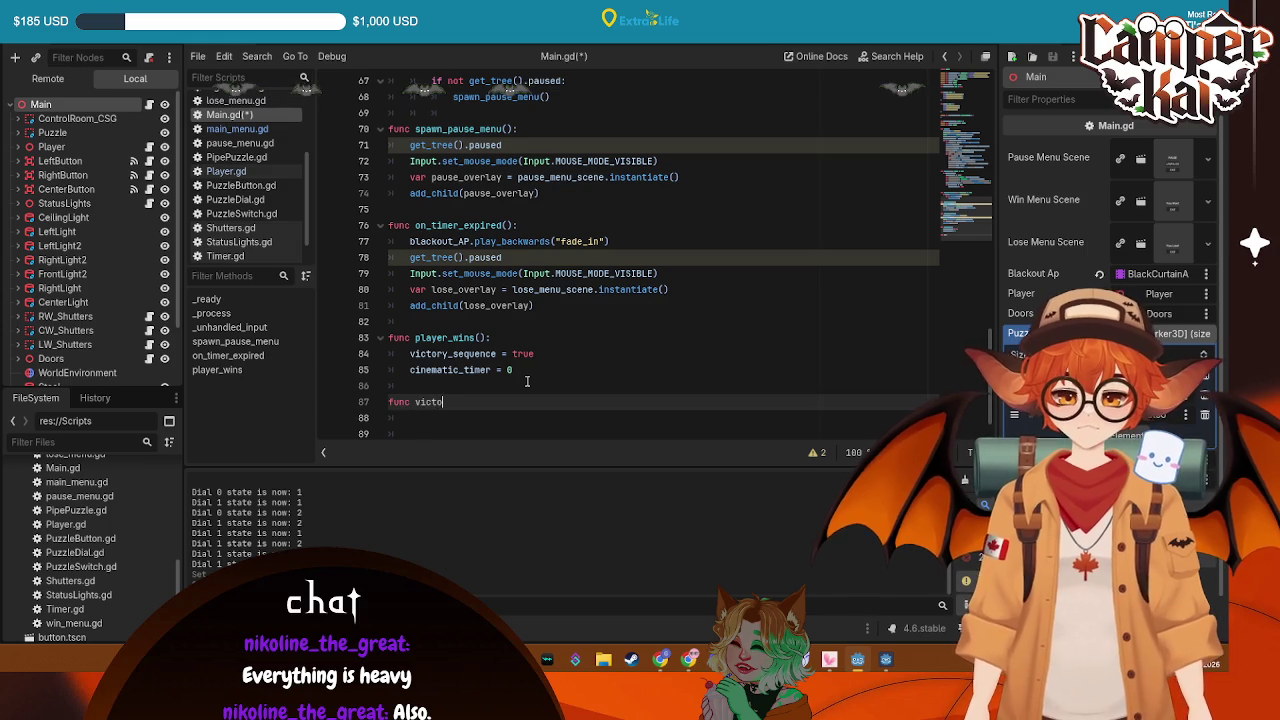
text(ry_screen():)
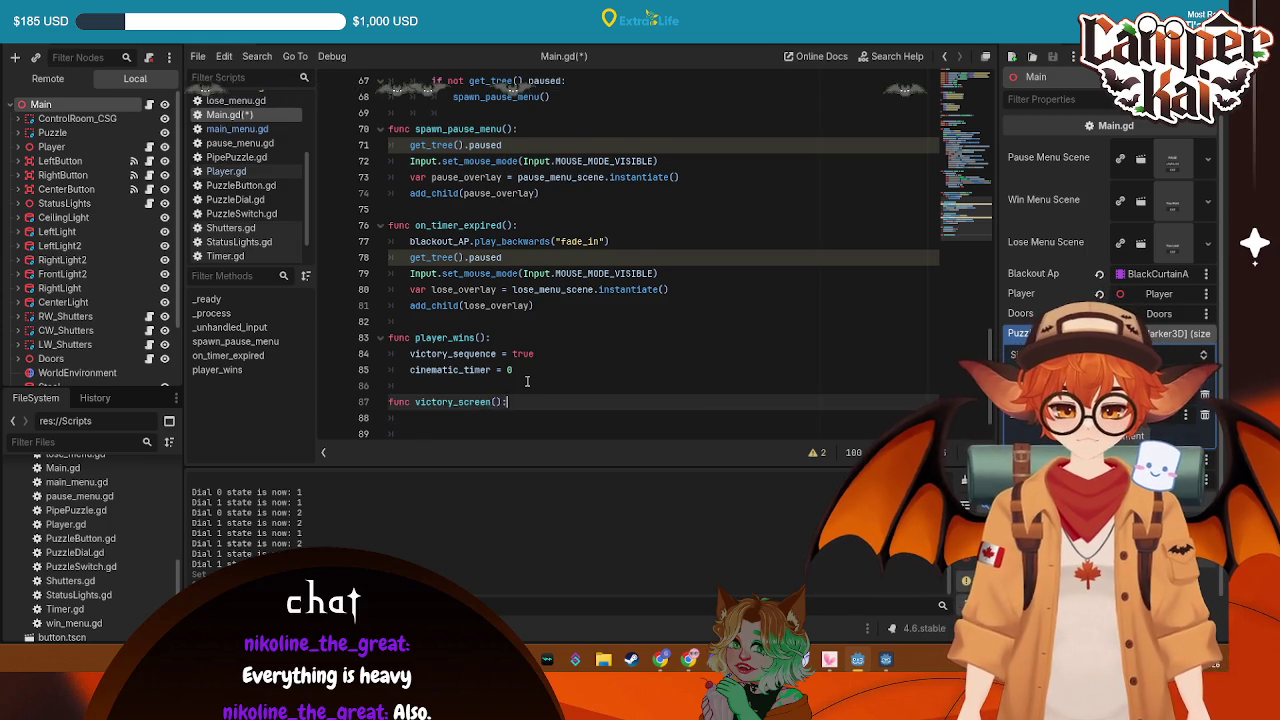
key(Return)
key(ctrl+v)
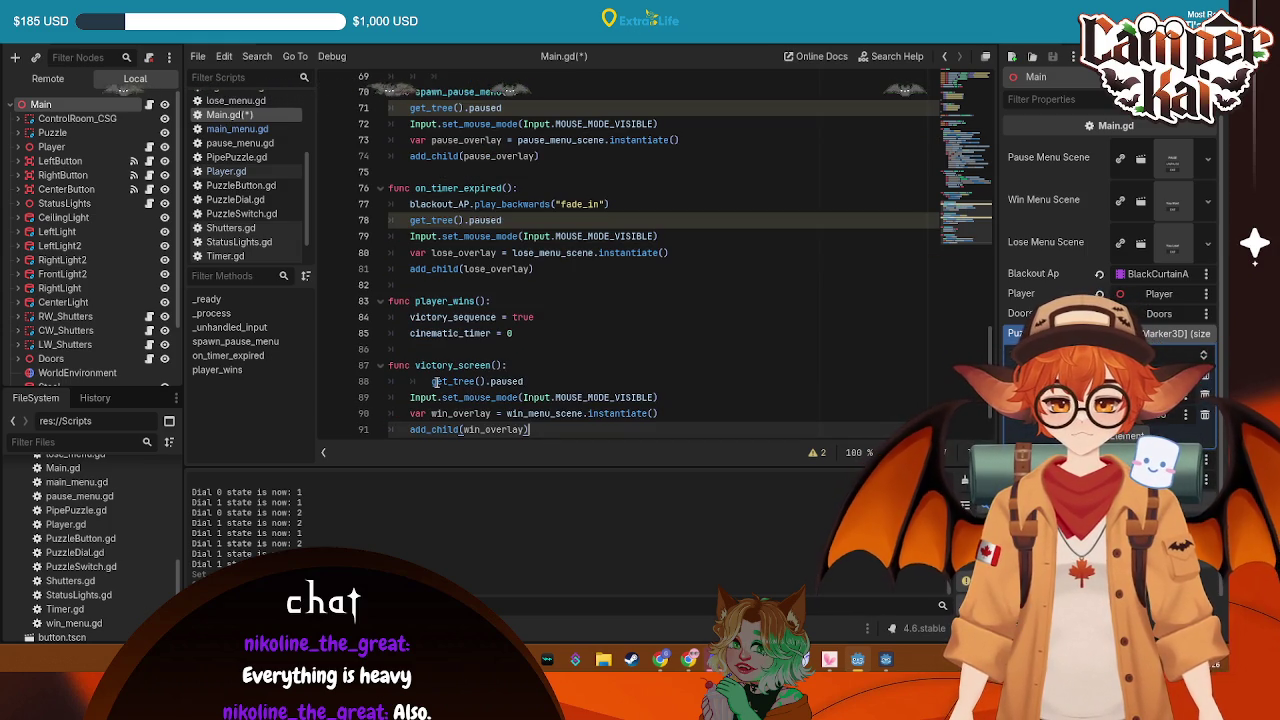
key(BackSpace)
key(ctrl+s)
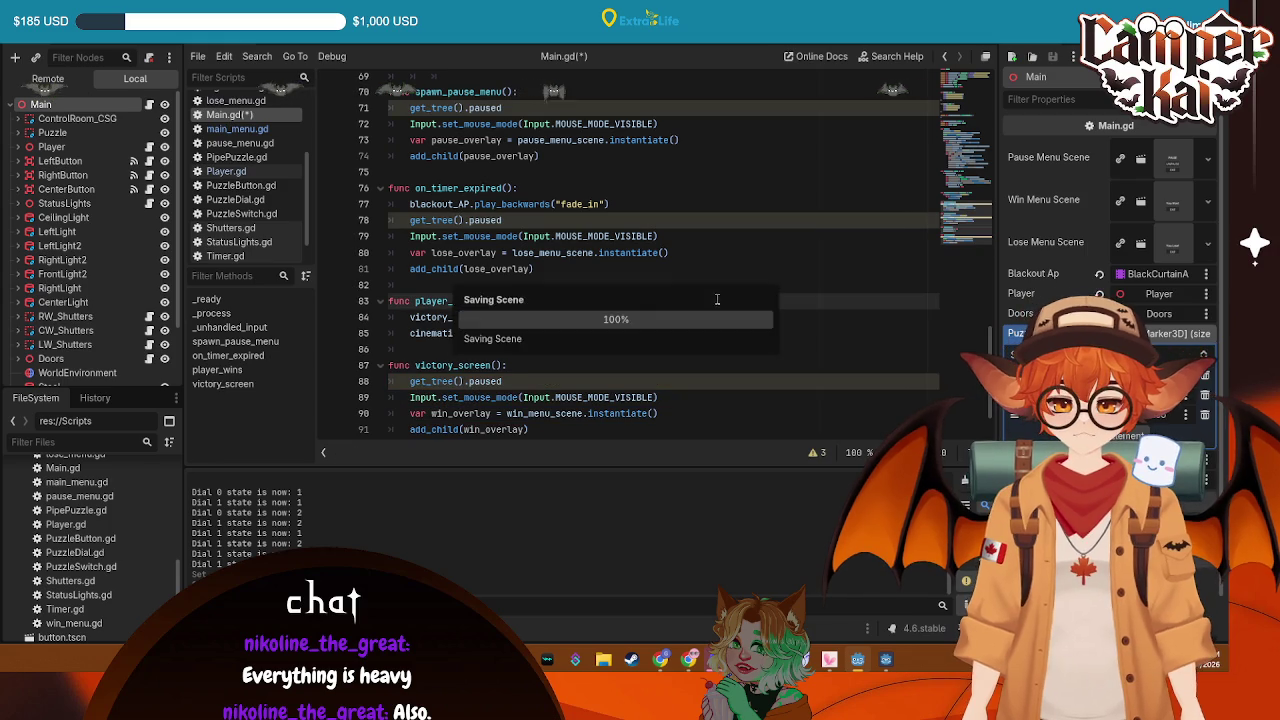
Rename the new victory_screen function to win_screen
scroll(652, 260, up, 6)
click(543, 266)
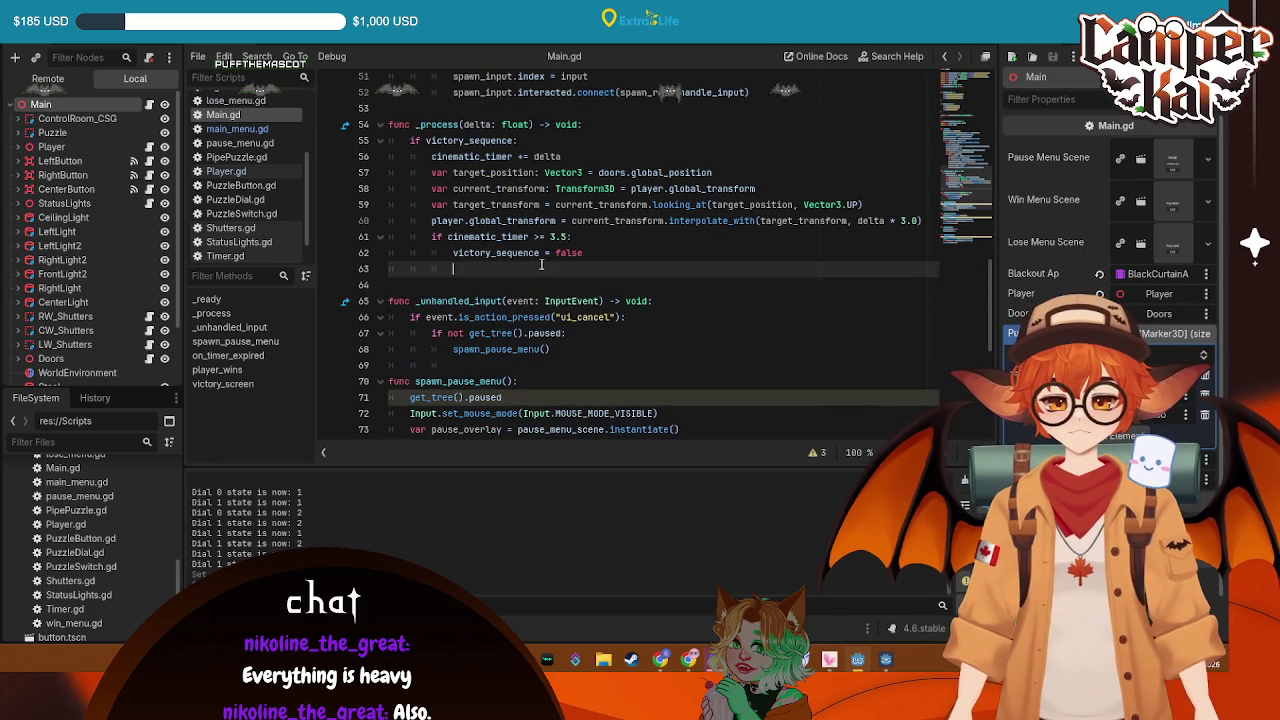
scroll(543, 266, down, 7)
drag(457, 305, 413, 305)
text(win)
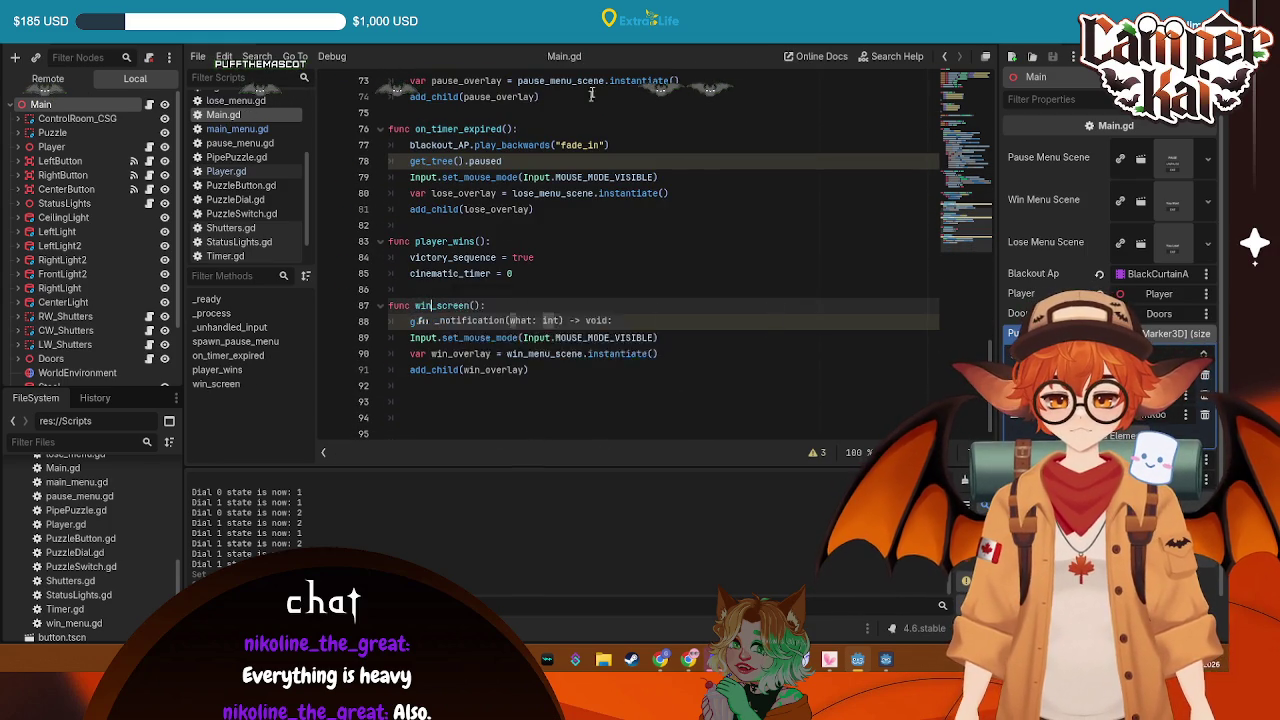
Call win_screen() inside the cinematic_timer >= 3.5 check in _process and save
scroll(570, 210, up, 8)
scroll(570, 207, up, 2)
click(490, 401)
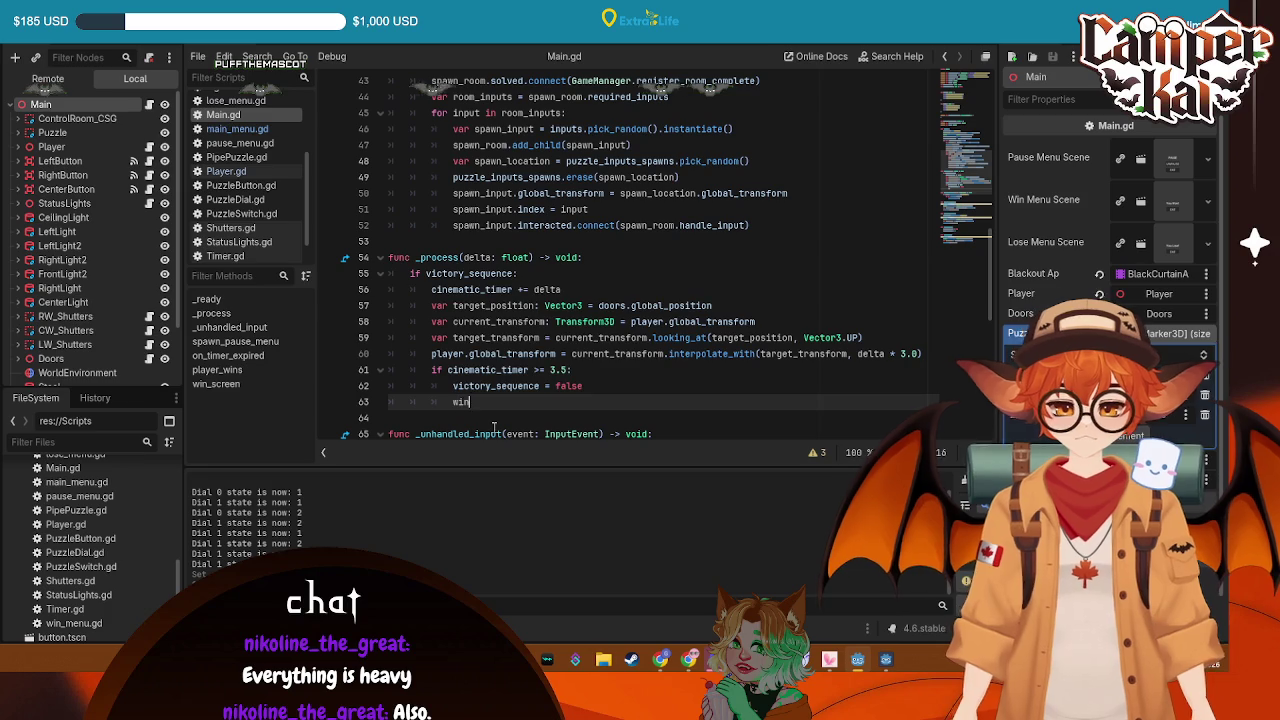
text(_m)
key(Return)
key(BackSpace)
key(BackSpace)
key(BackSpace)
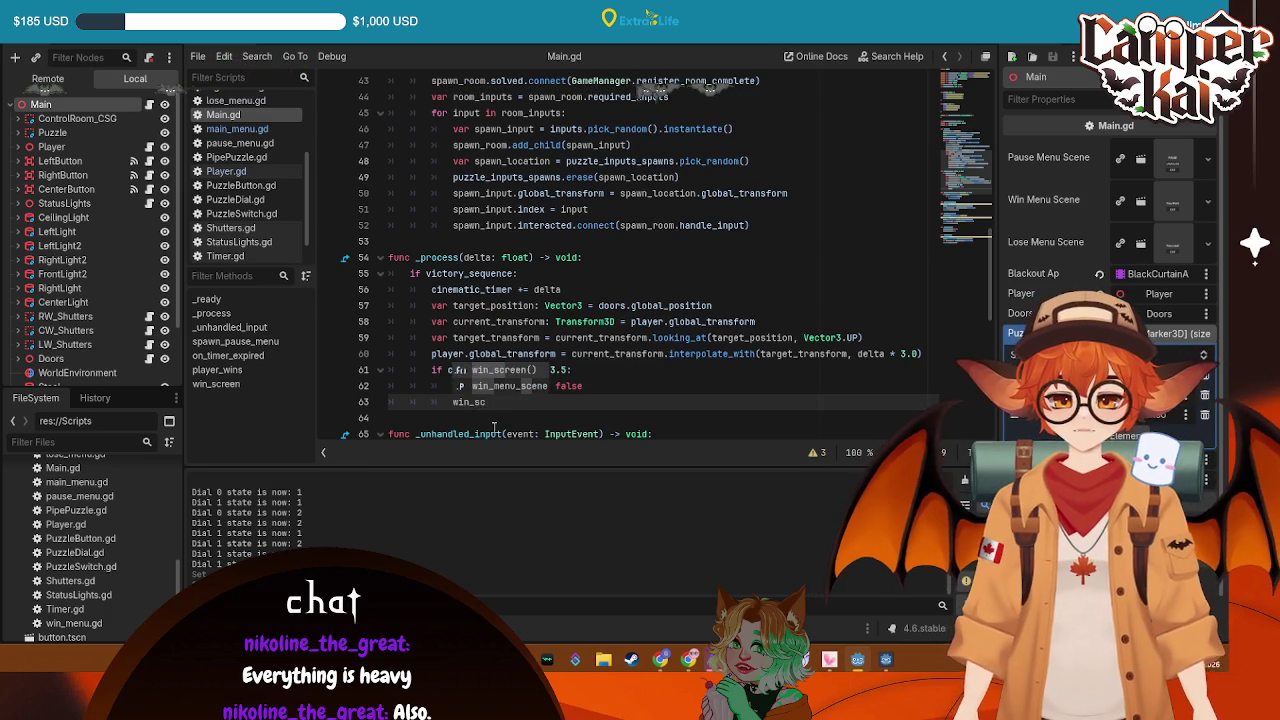
key(Return)
scroll(650, 260, down, 1)
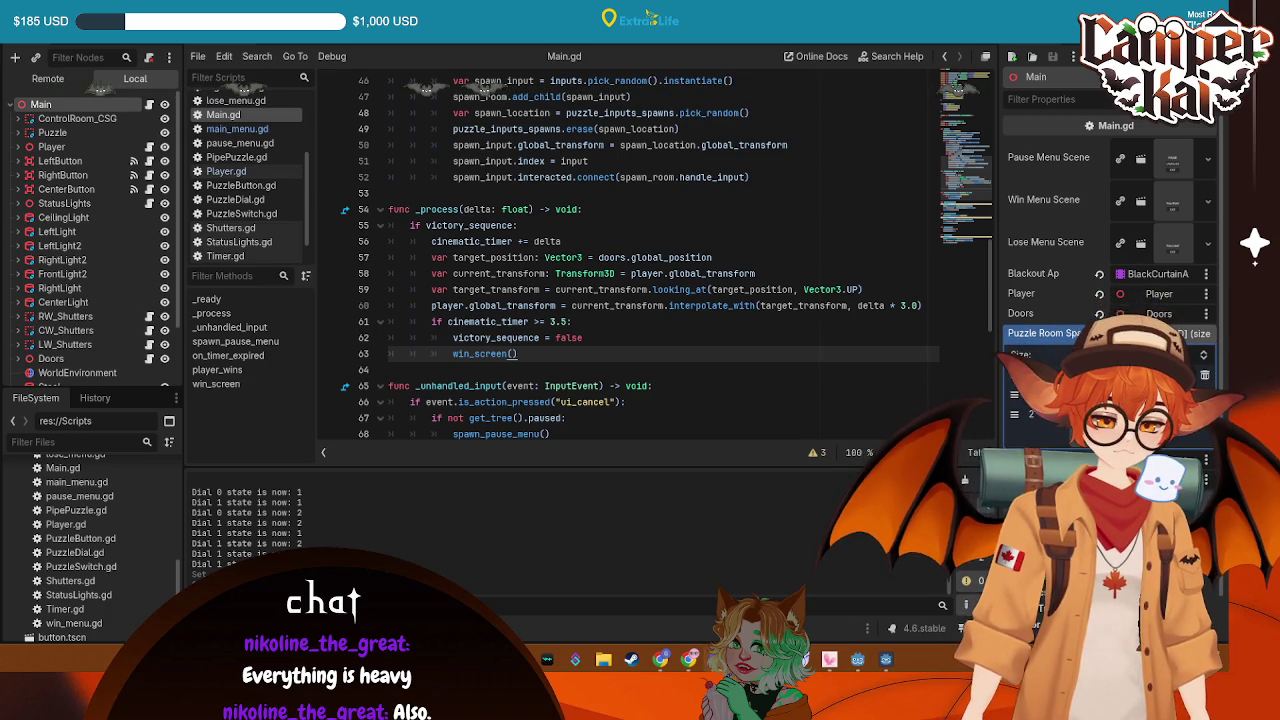
click(573, 285)
key(ctrl+s)
scroll(582, 351, down, 8)
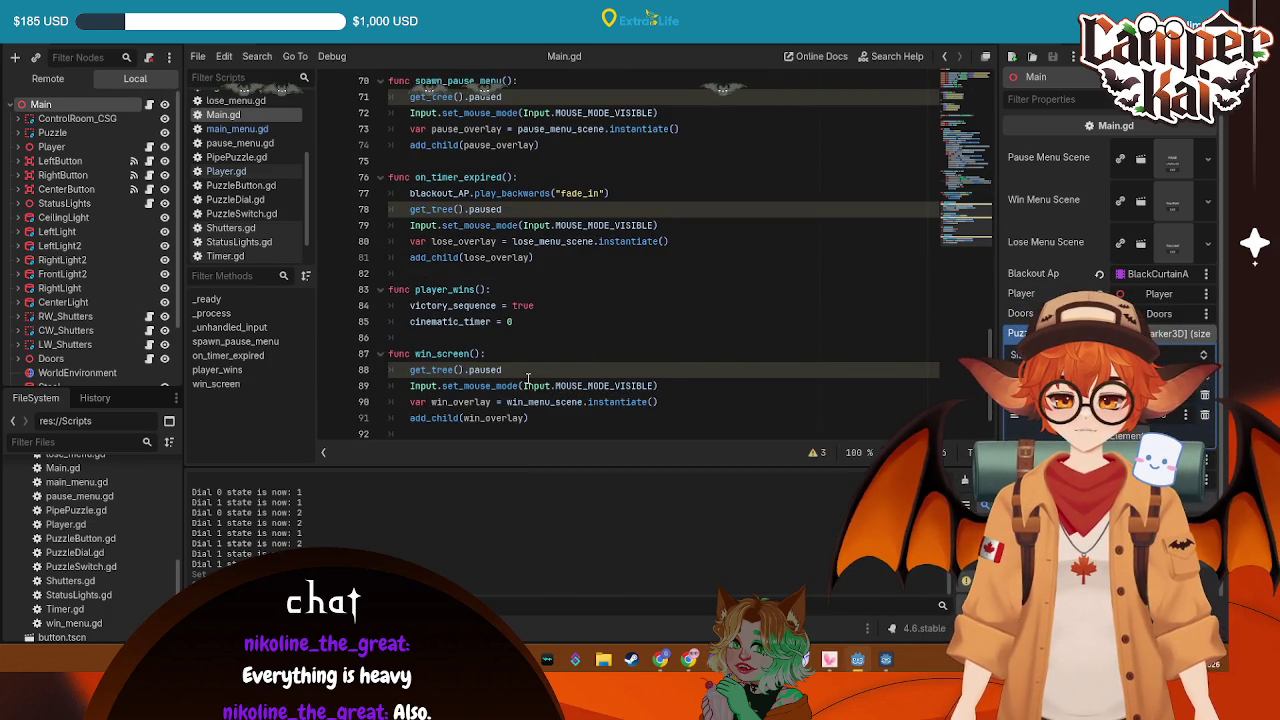
scroll(575, 340, up, 2)
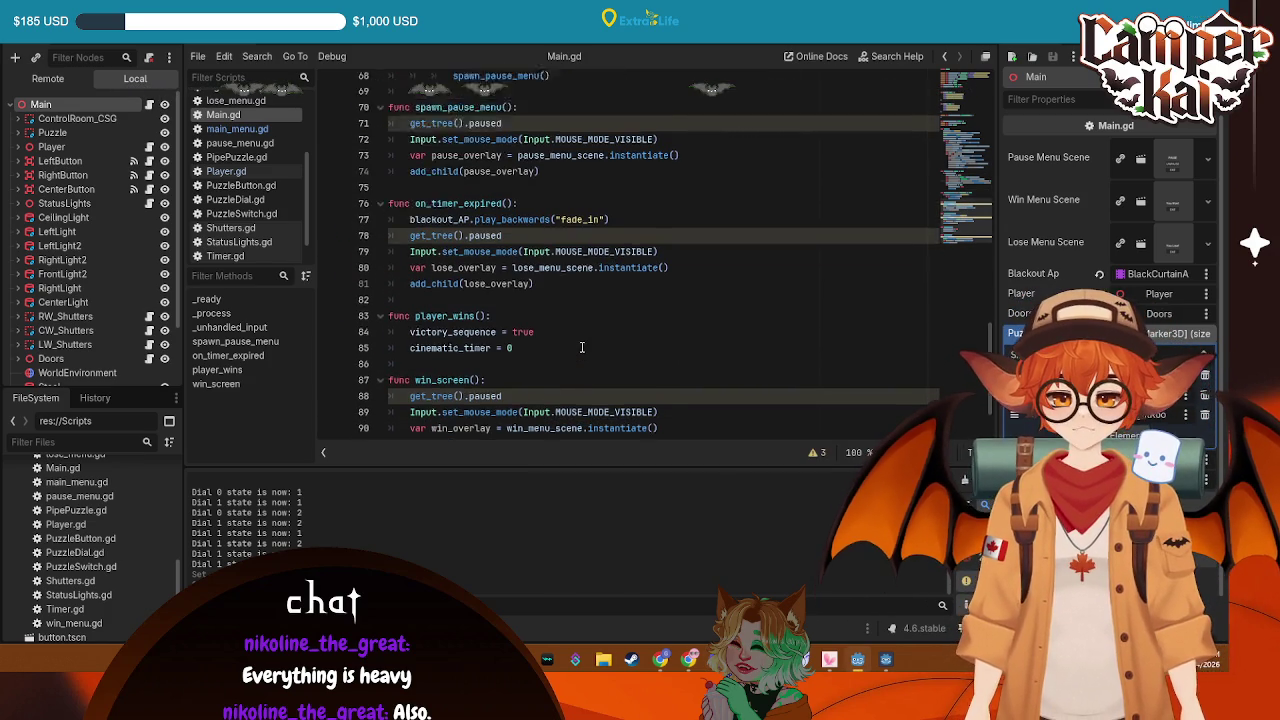
scroll(549, 327, down, 2)
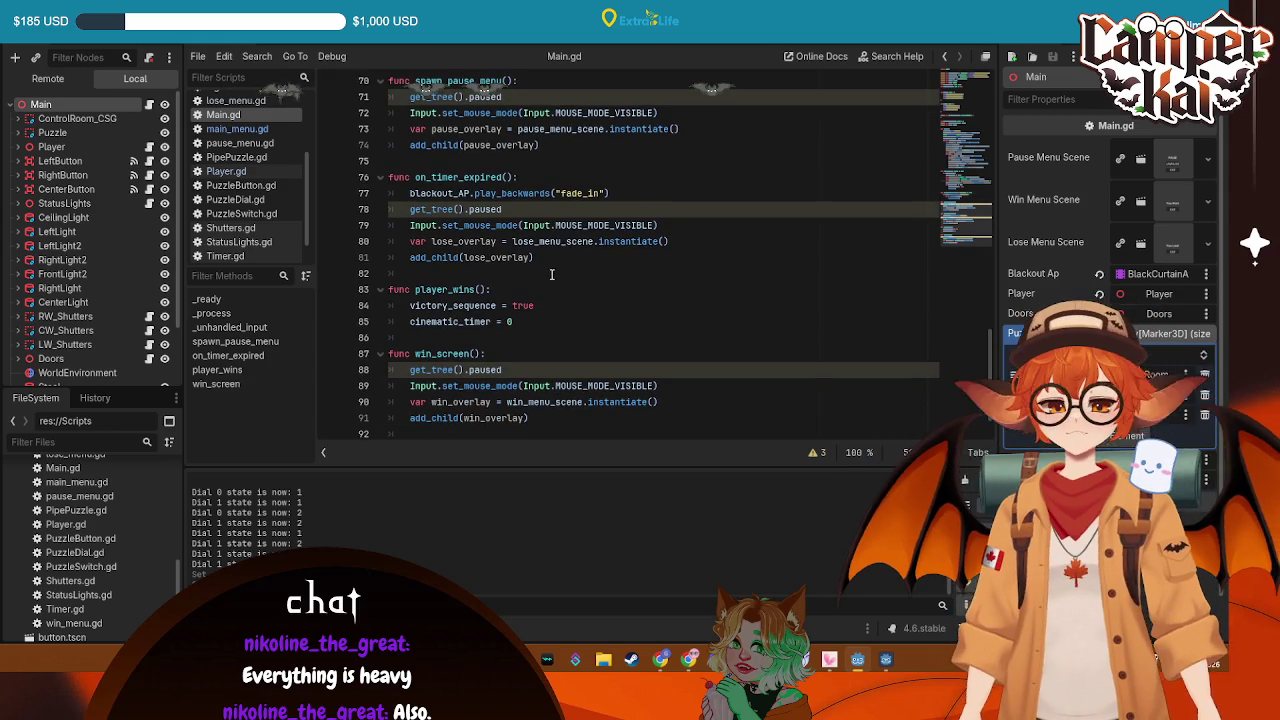
scroll(594, 240, up, 5)
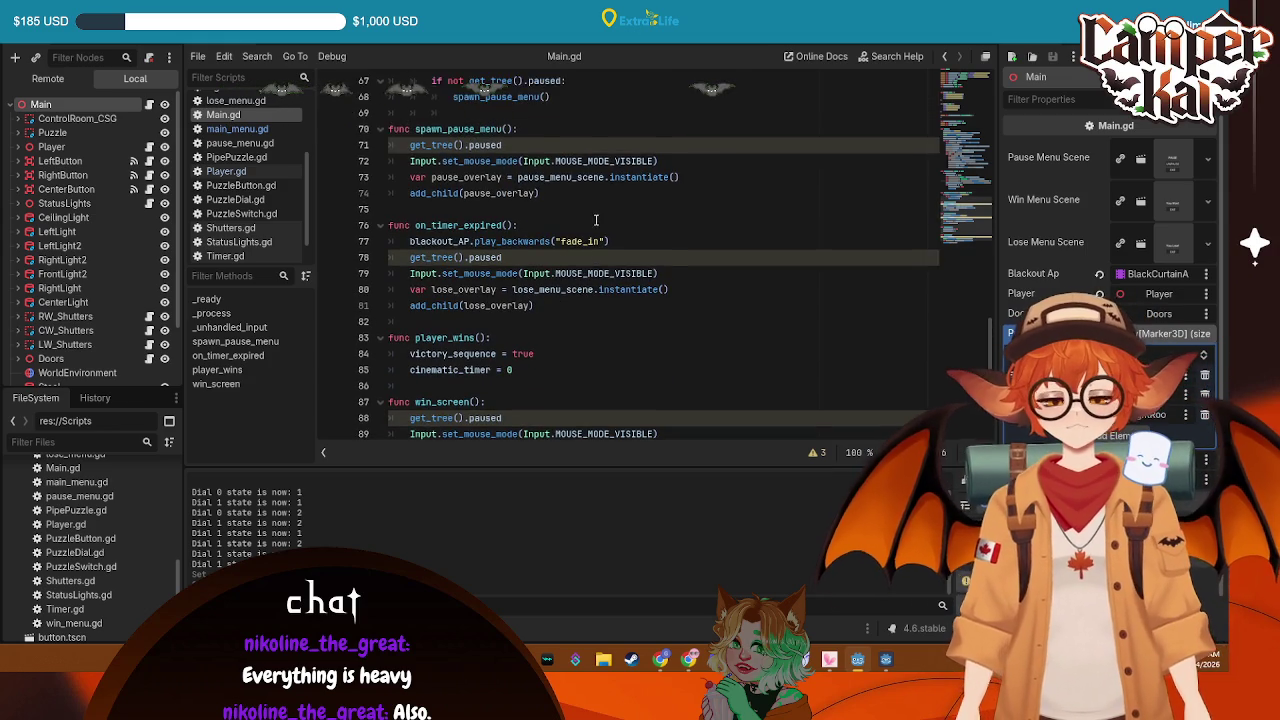
scroll(594, 225, up, 1)
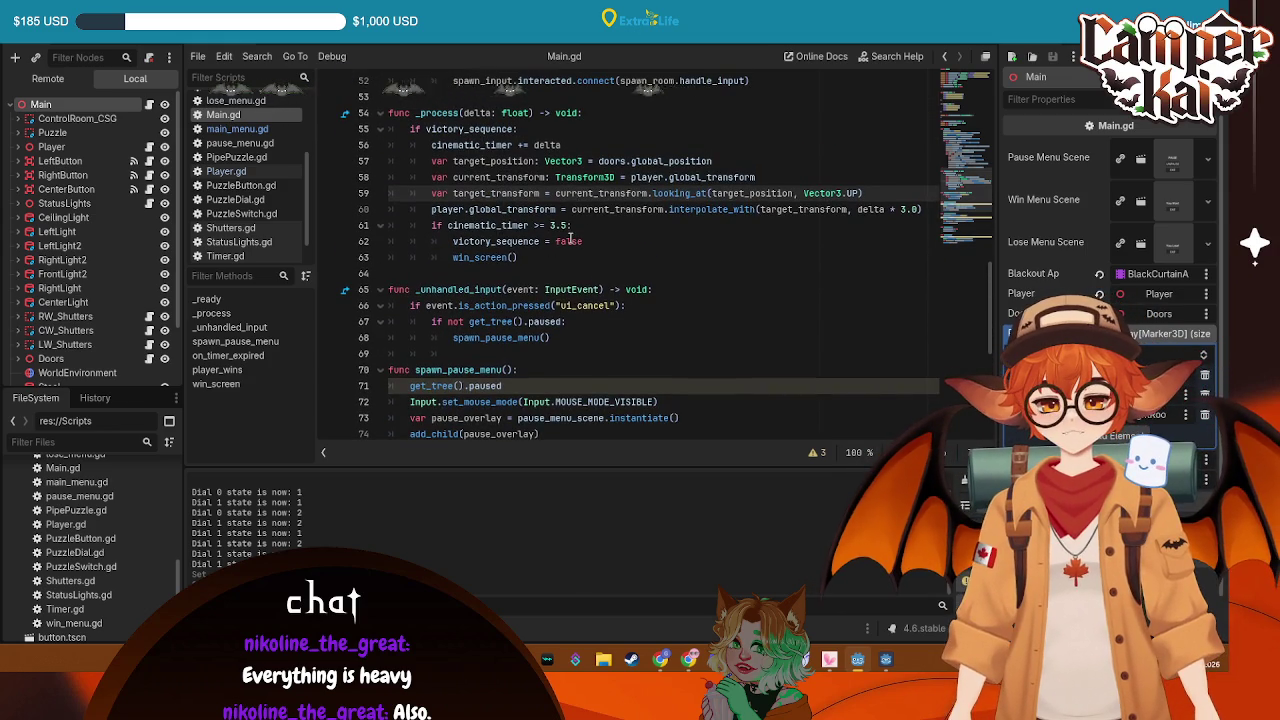
scroll(568, 241, up, 15)
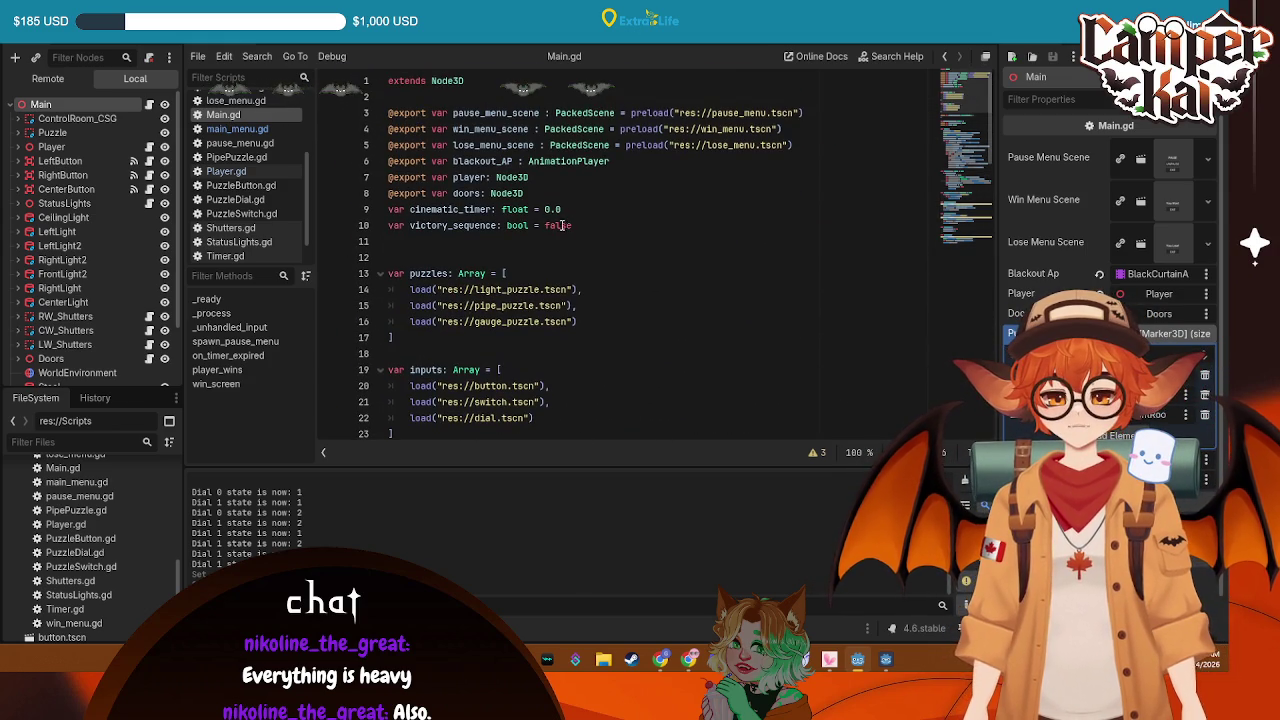
Add 'var failure_sequence: bool = false' below victory_sequence, save, and scroll to on_timer_expired
click(562, 225)
click(566, 194)
key(Return)
click(607, 241)
key(Return)
key(Return)
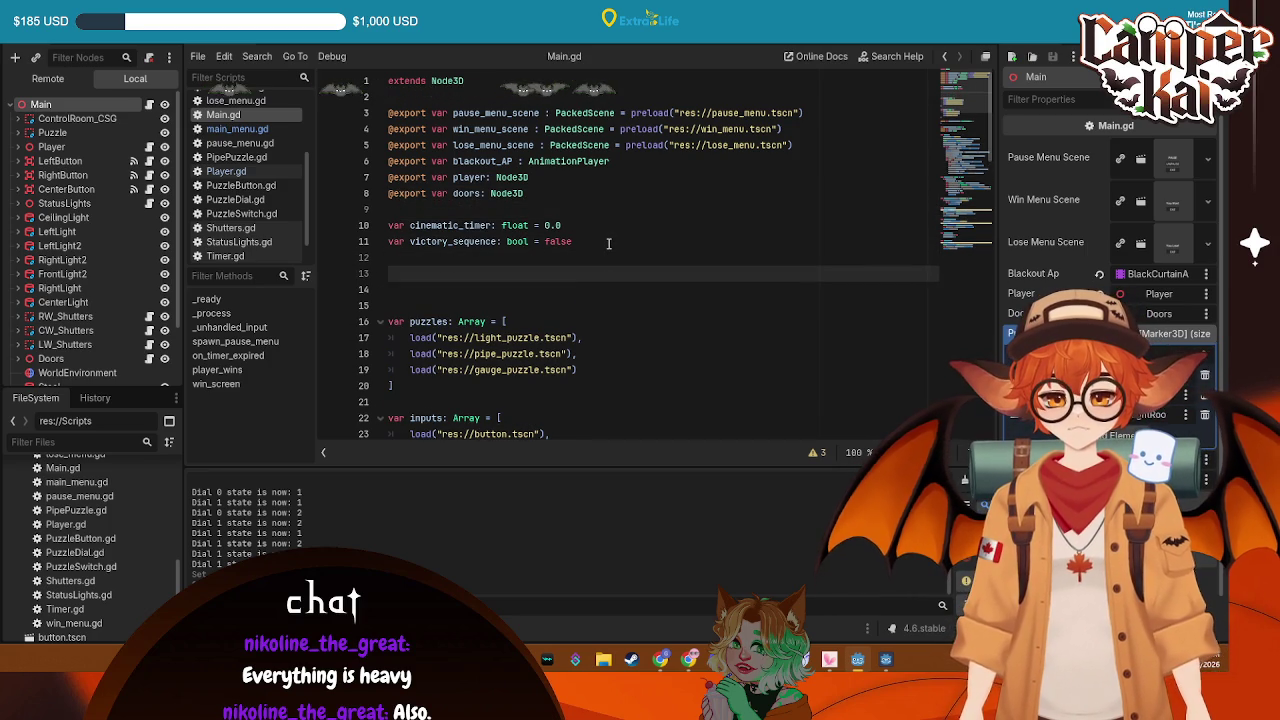
key(BackSpace)
key(BackSpace)
key(BackSpace)
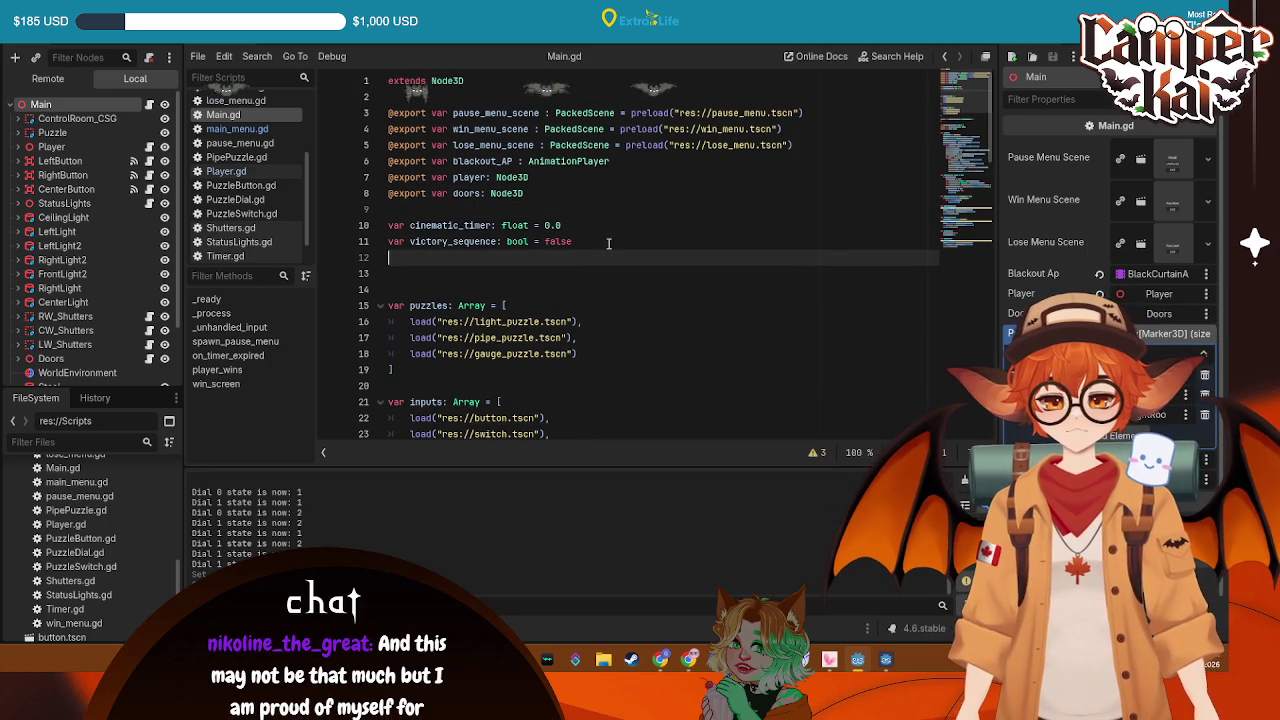
text(varfailur)
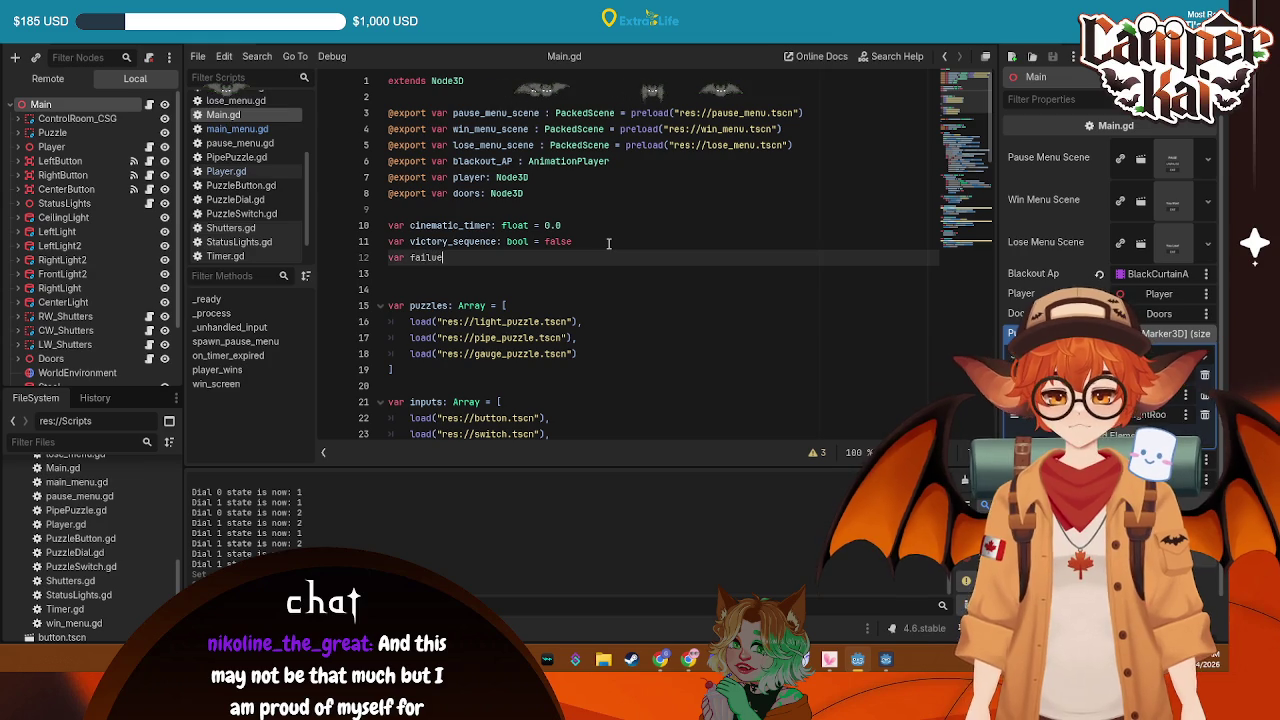
text(e_sequence: boo)
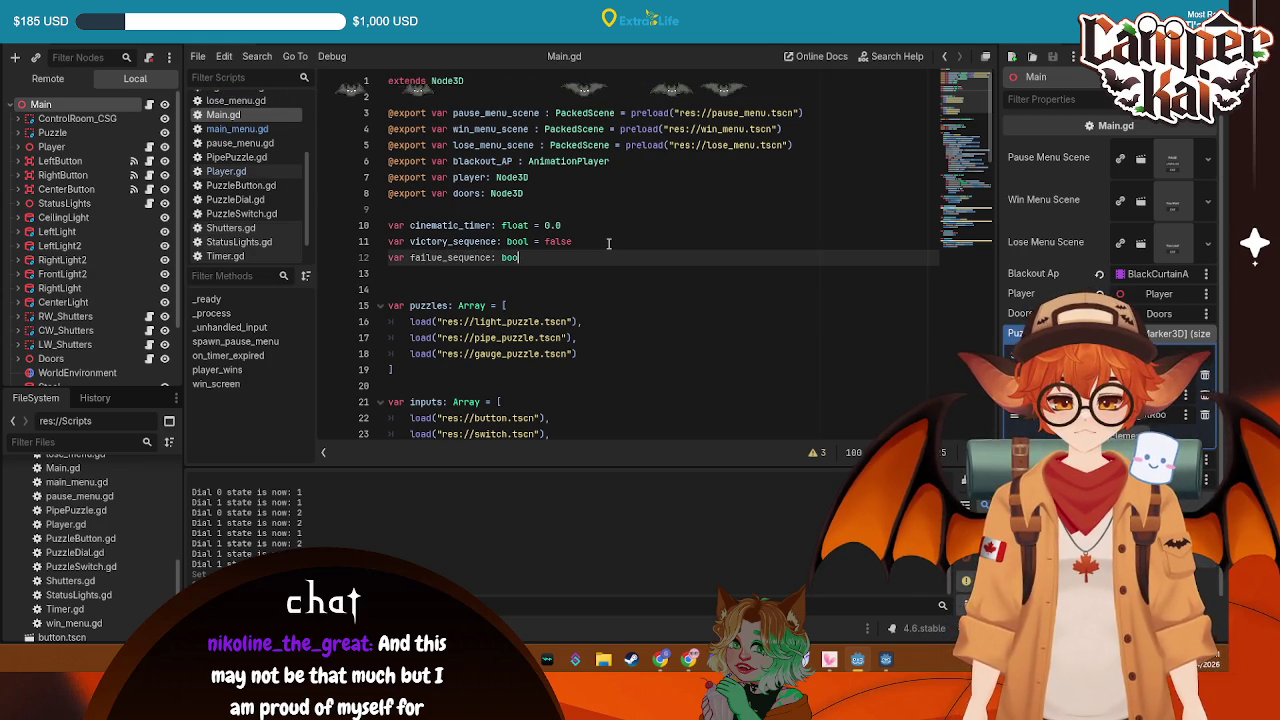
key(ctrl+s)
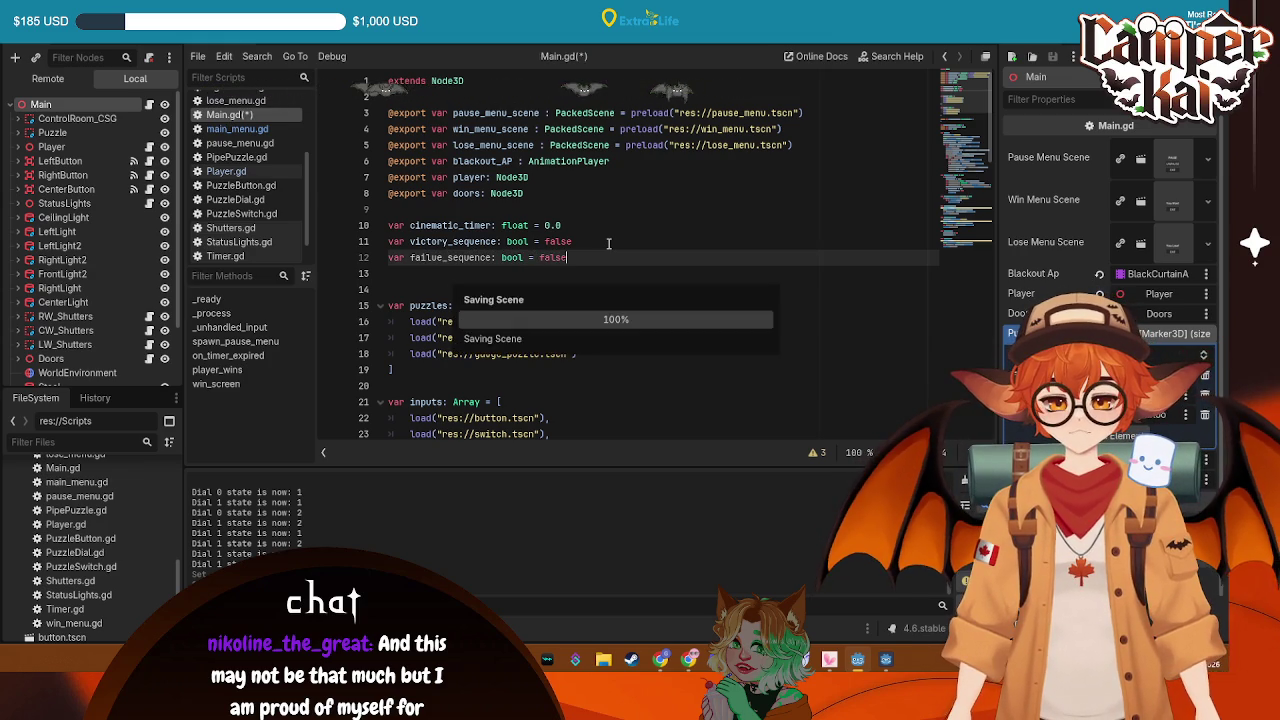
scroll(530, 287, down, 15)
scroll(530, 289, down, 3)
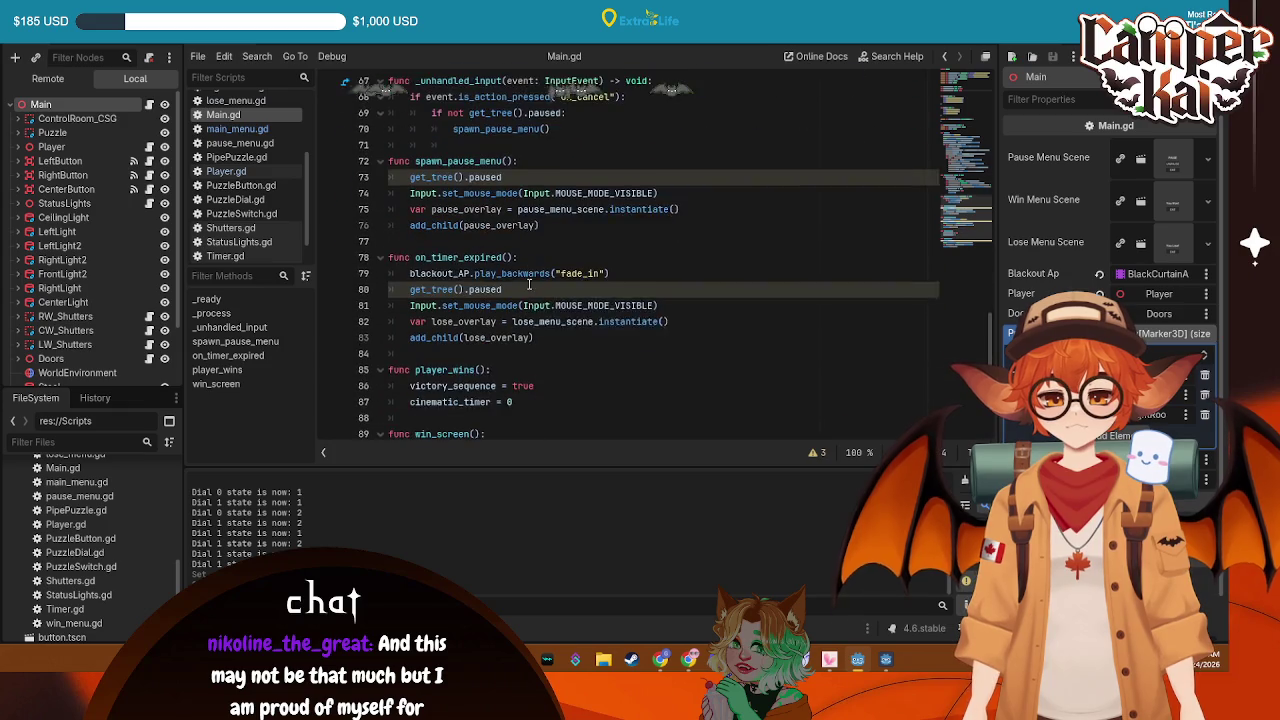
scroll(548, 271, down, 2)
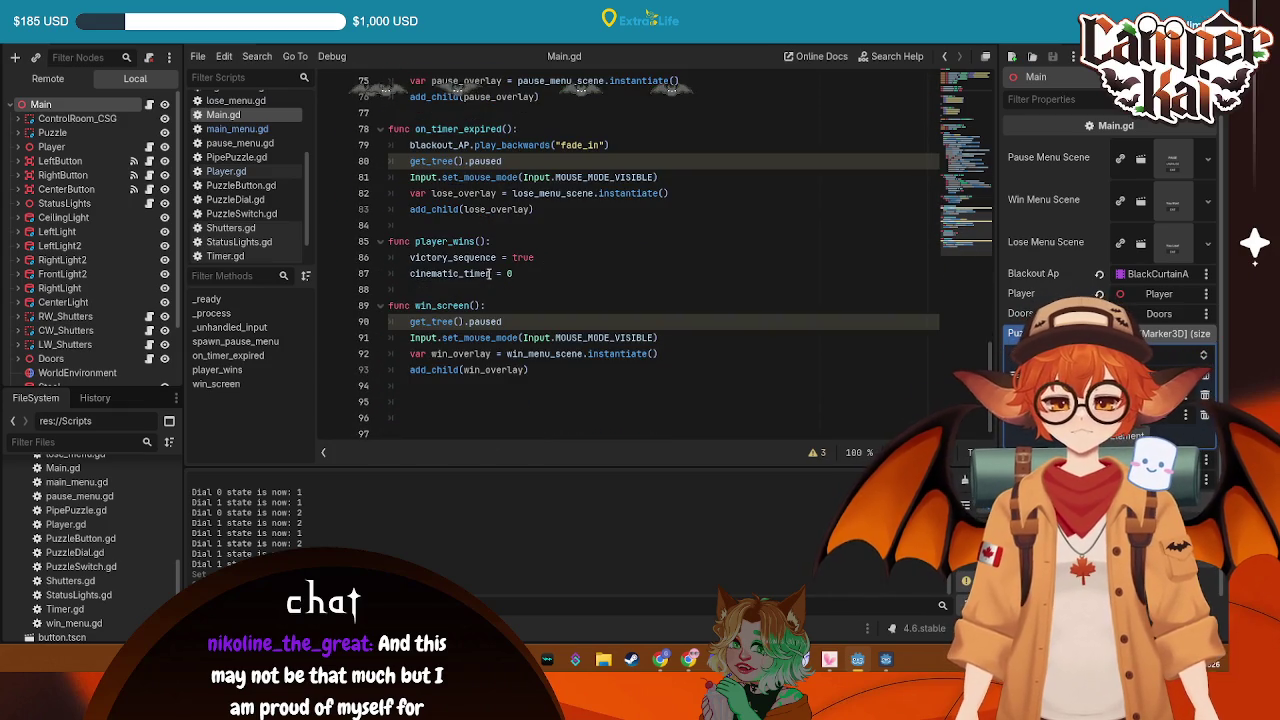
scroll(489, 274, up, 1)
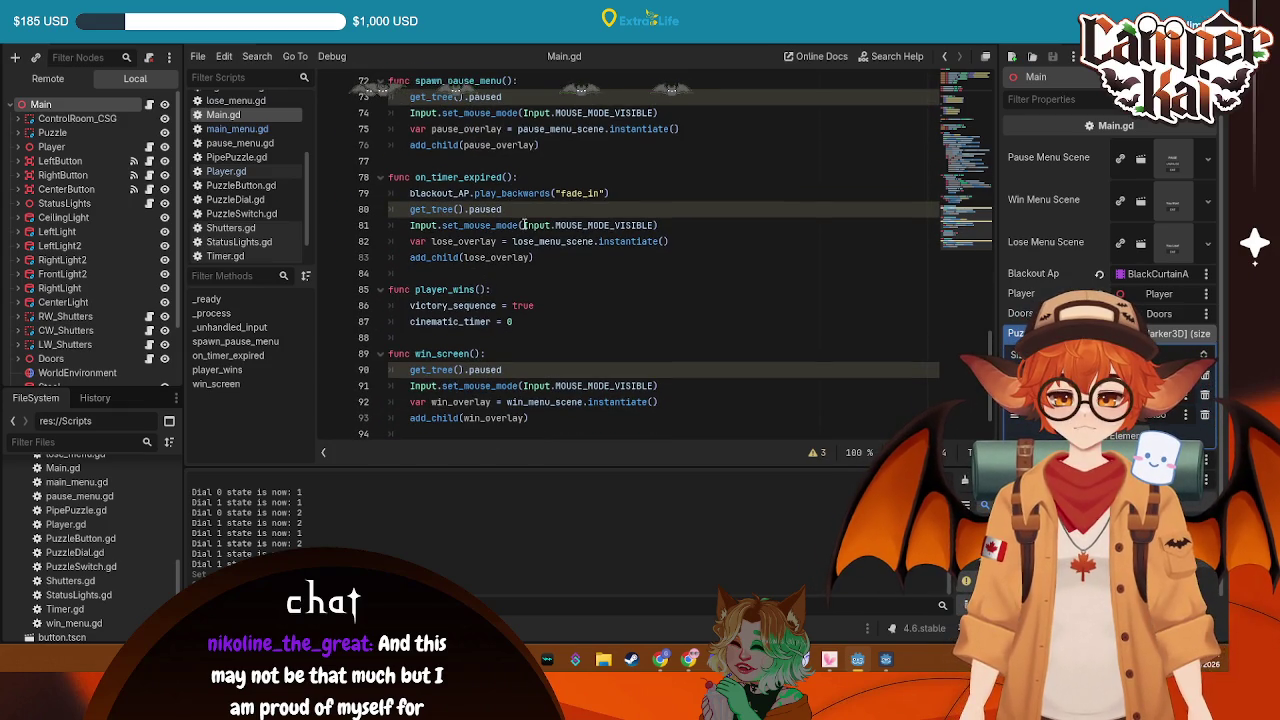
Declare 'func lose_screen():' after on_timer_expired
click(557, 262)
key(Return)
key(Return)
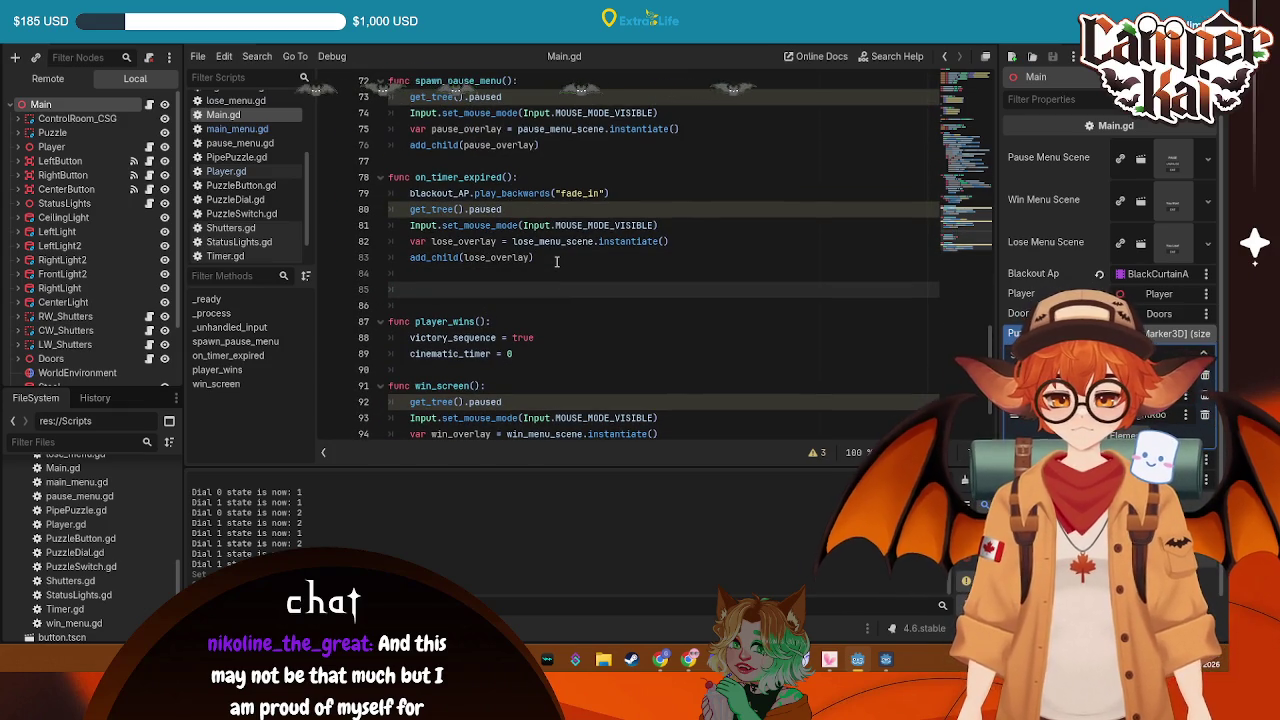
text(func _lose)
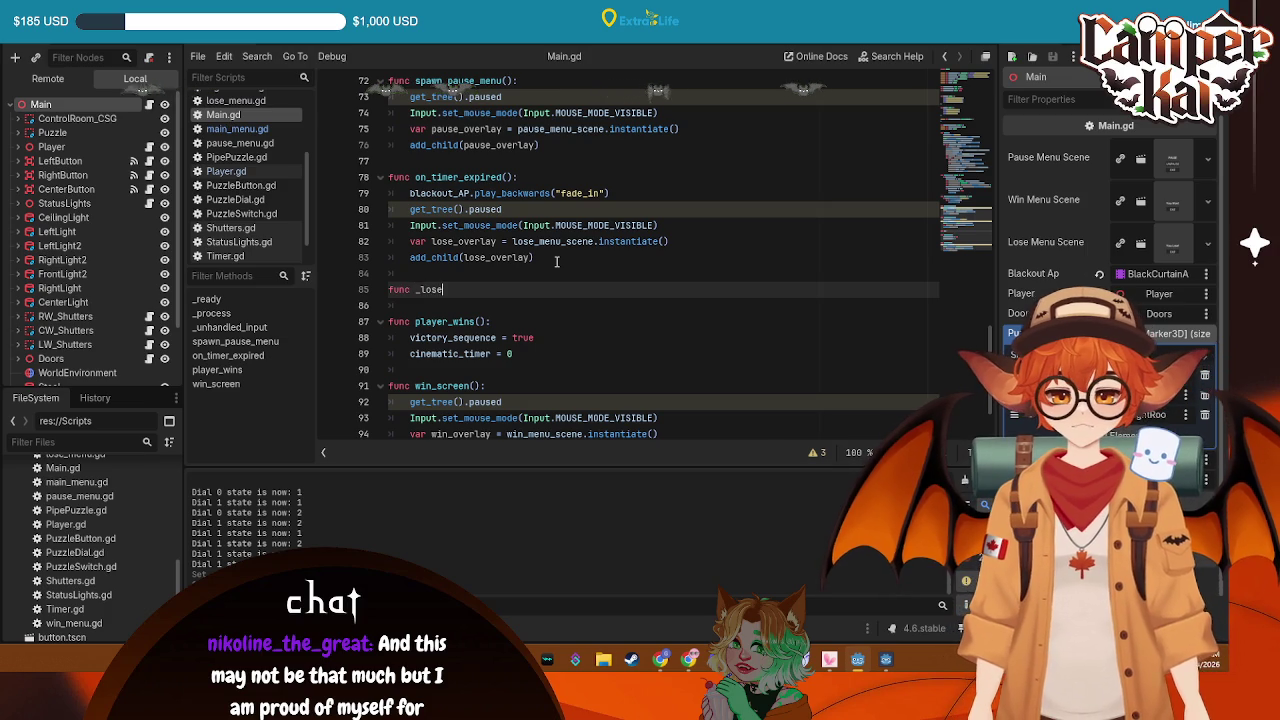
key(BackSpace)
text(lo)
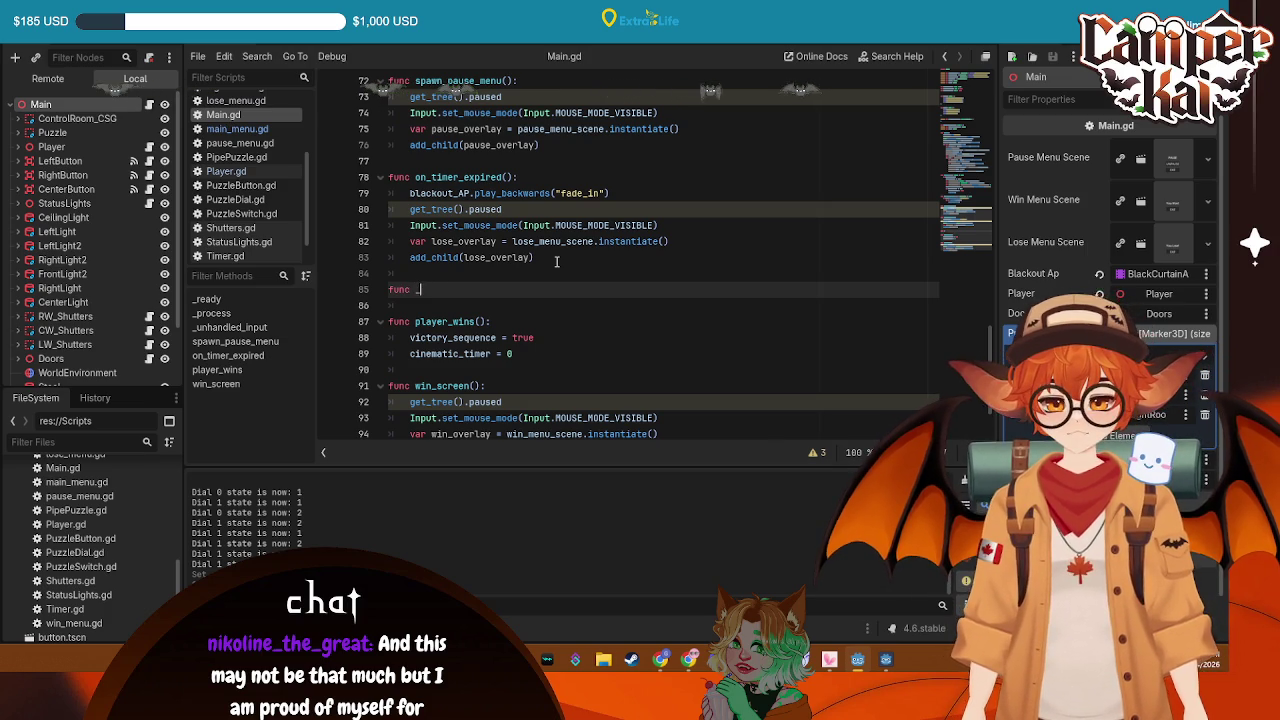
text(se_scre)
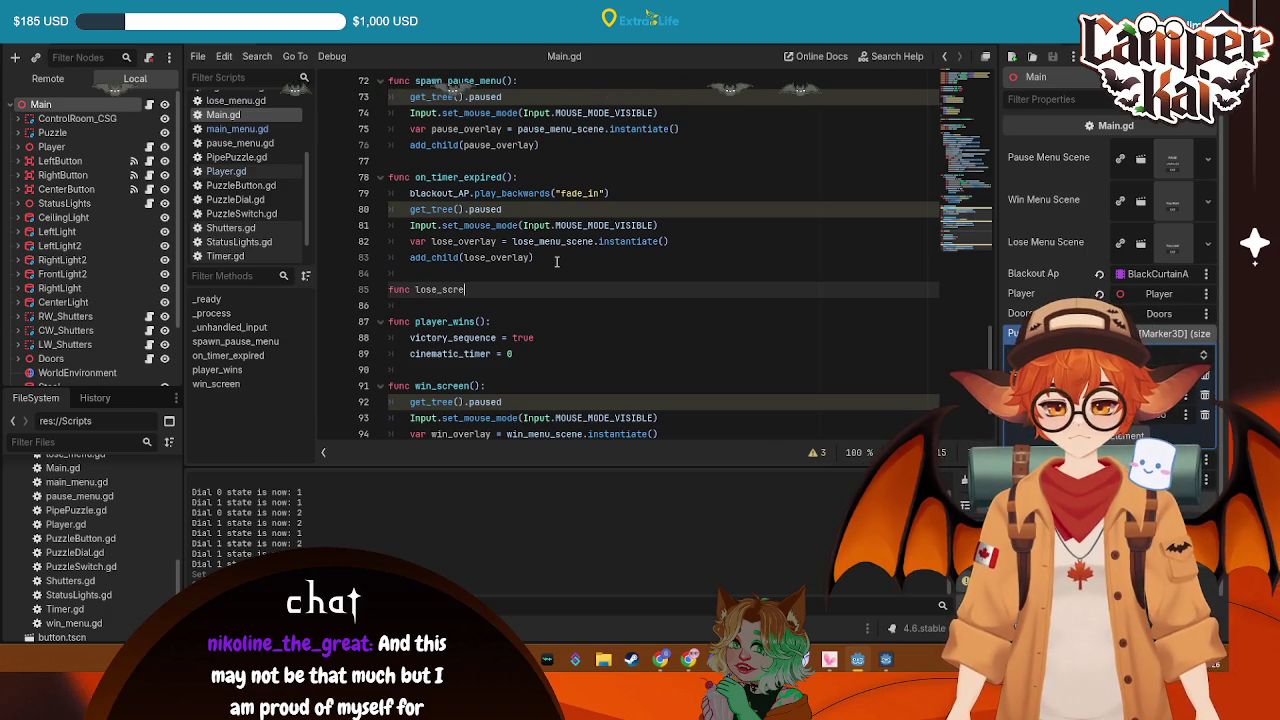
text(en():)
key(Return)
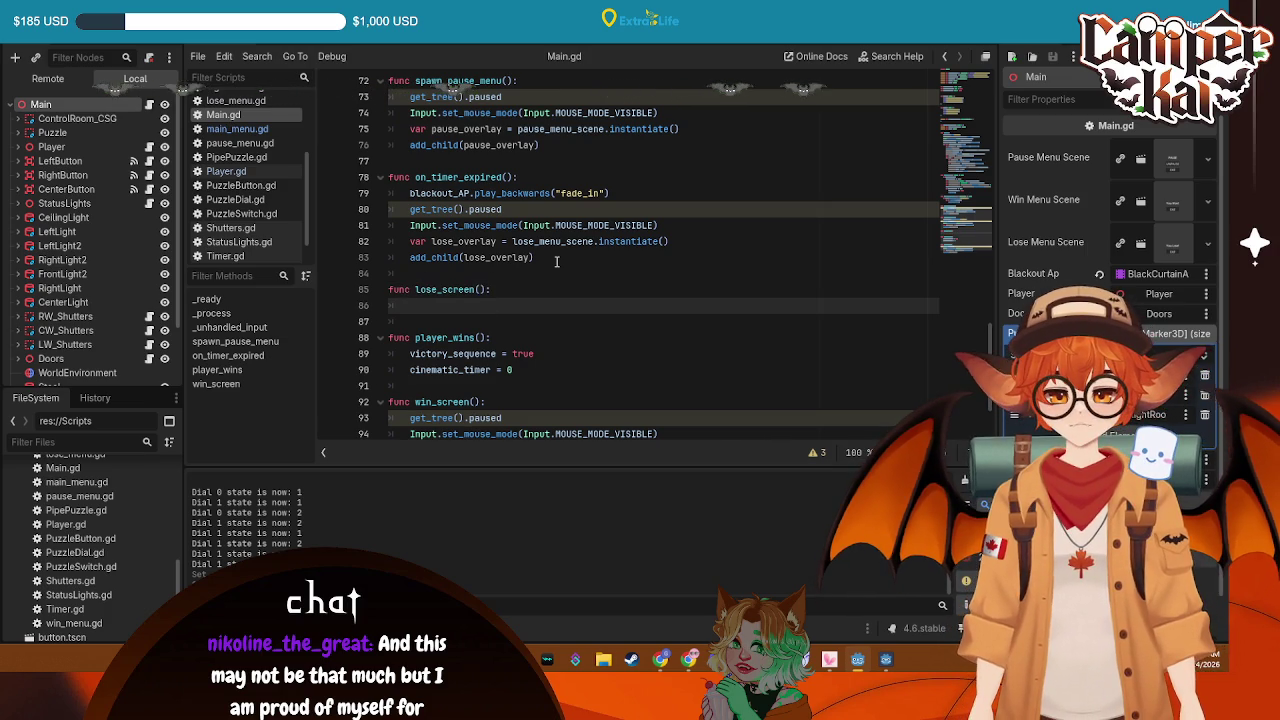
Paste the four pause, mouse-mode and lose overlay lines into lose_screen's body
drag(551, 257, 409, 209)
key(ctrl+c)
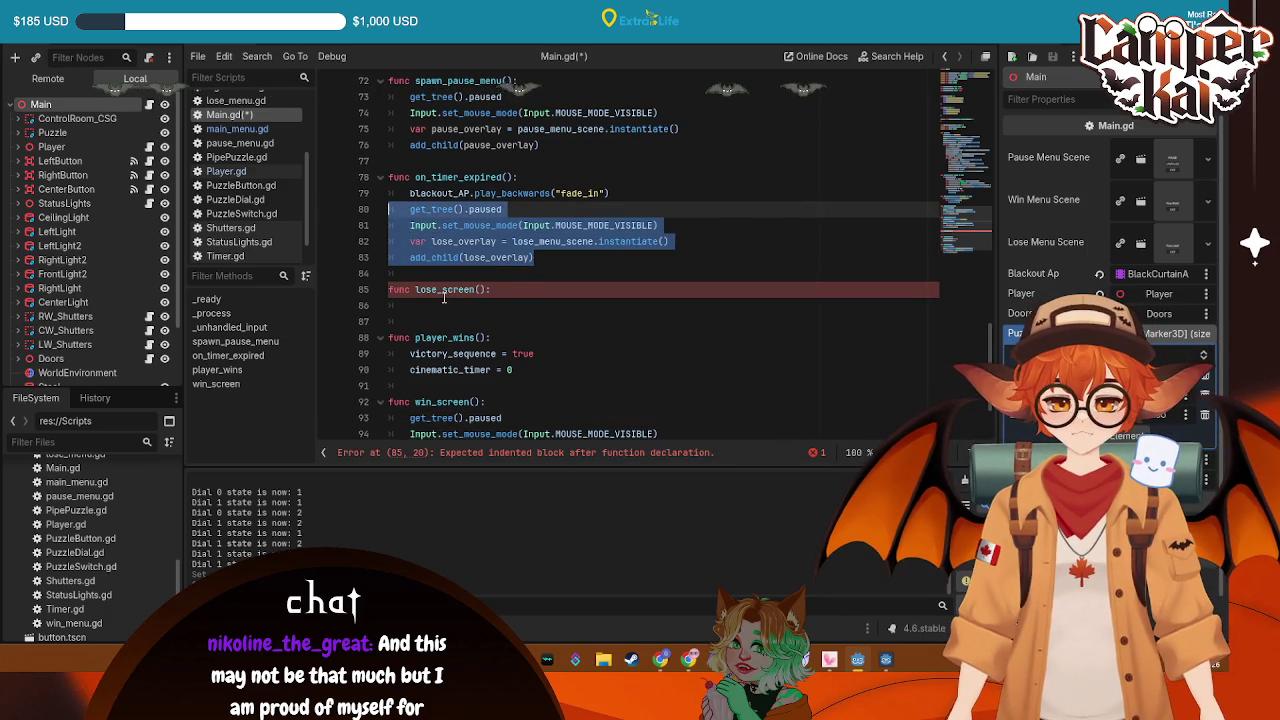
click(443, 289)
click(443, 305)
key(ctrl+v)
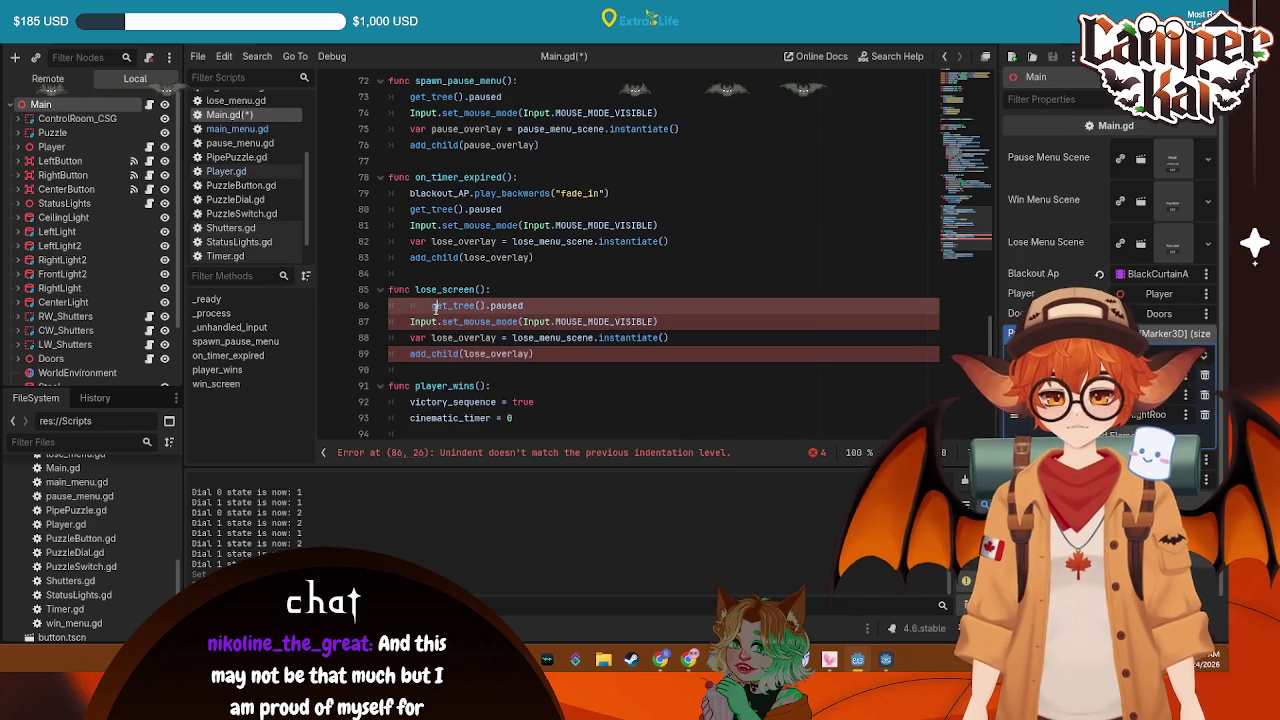
Fix the indentation of lose_screen's first line and save Main.gd
key(shift+Tab)
drag(568, 273, 624, 193)
key(BackSpace)
key(ctrl+s)
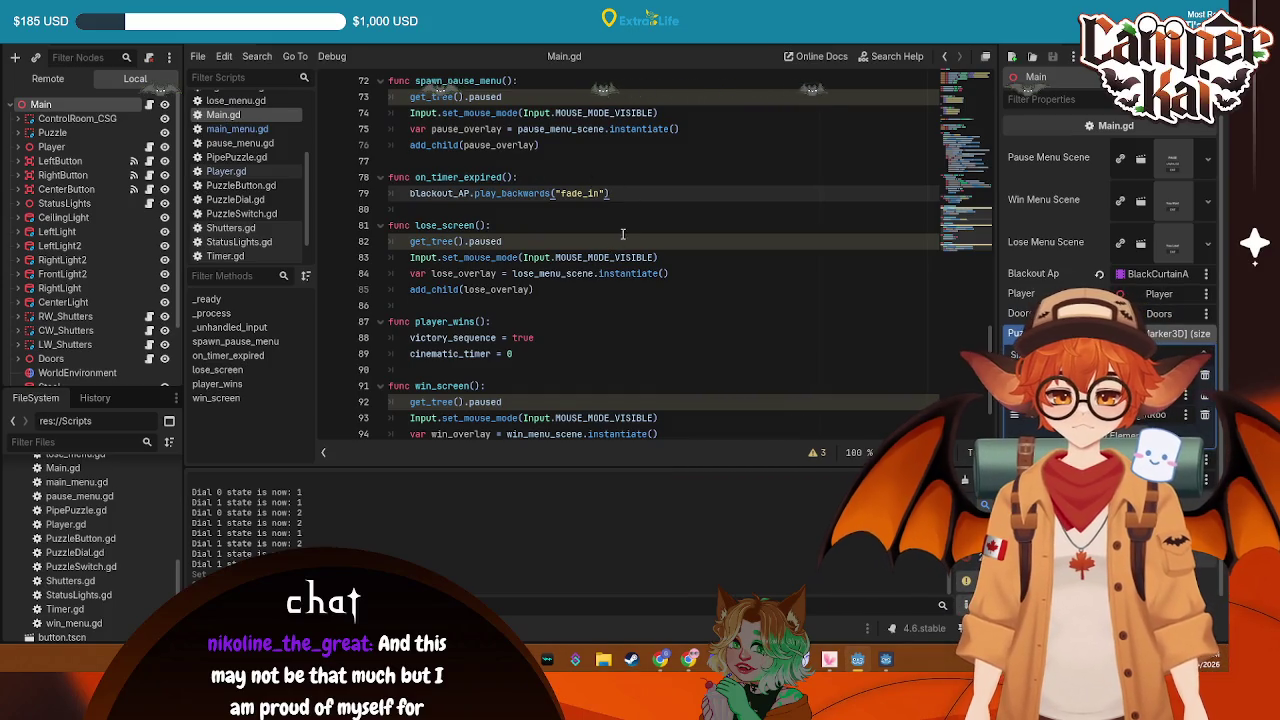
Put 'failure_sequence = true' and 'cinematic_timer = 0' into on_timer_expired
drag(550, 353, 388, 337)
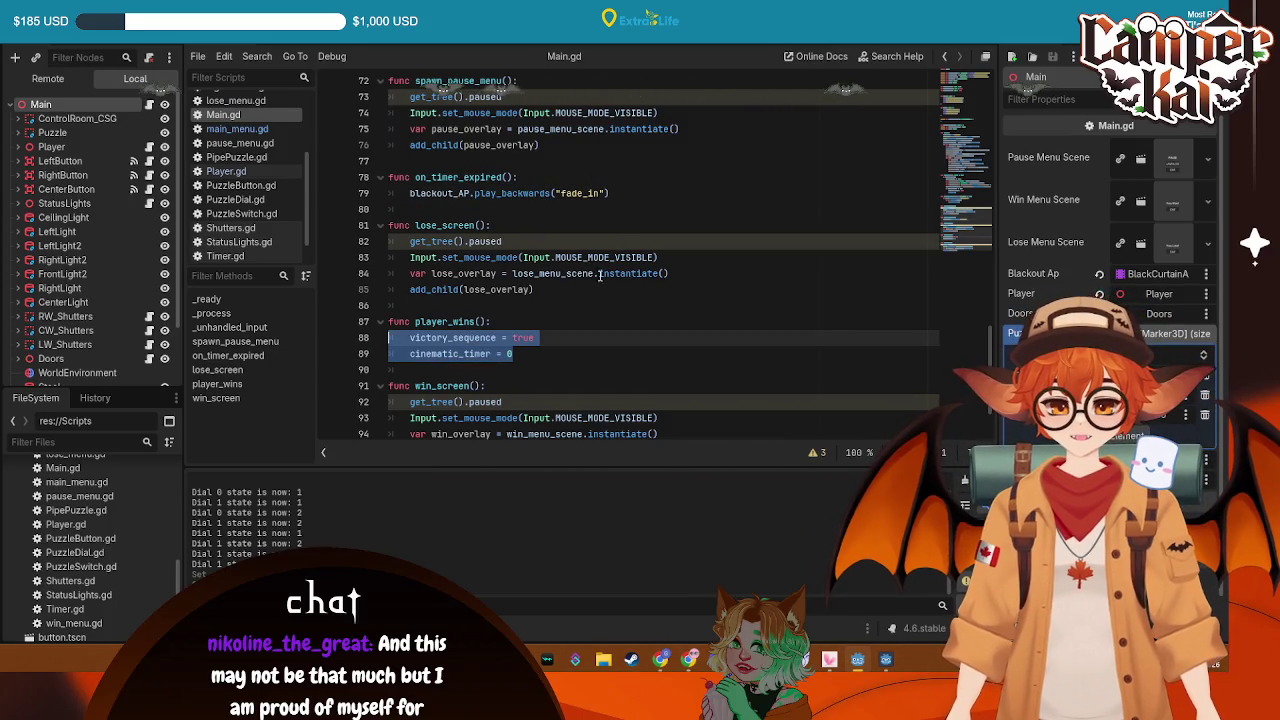
key(ctrl+c)
click(547, 176)
key(Return)
key(ctrl+v)
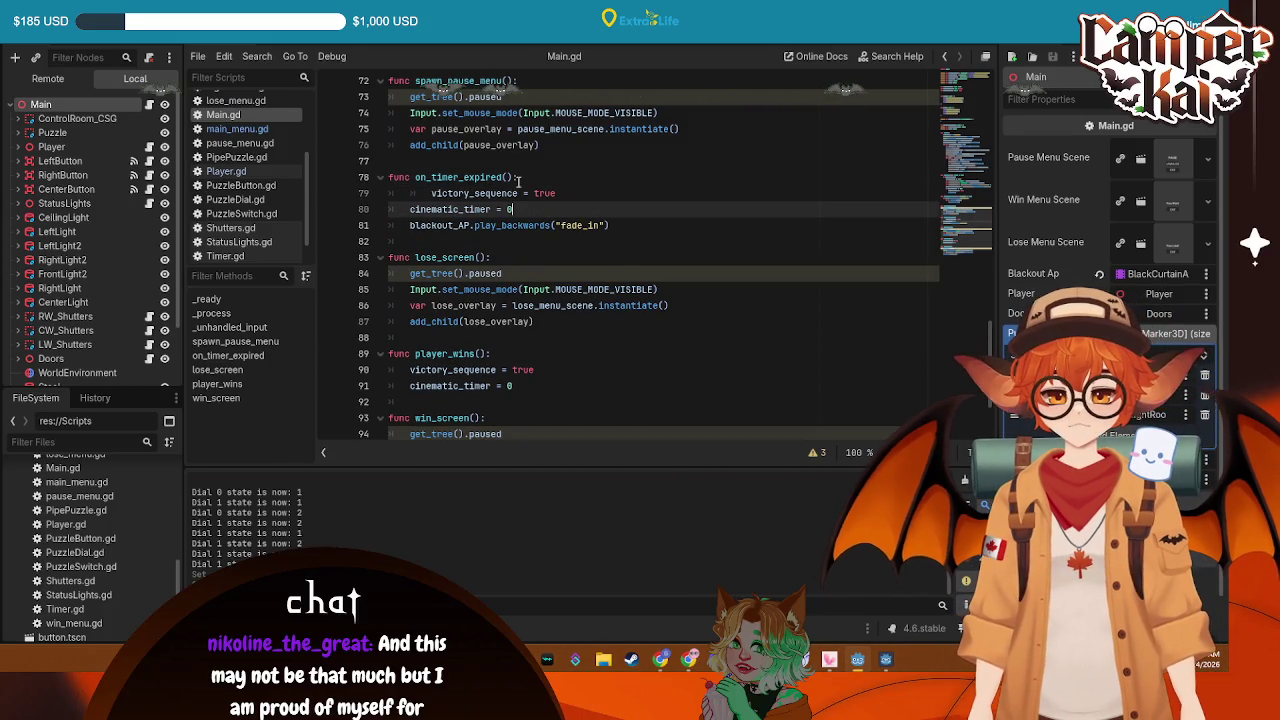
drag(467, 192, 410, 192)
key(BackSpace)
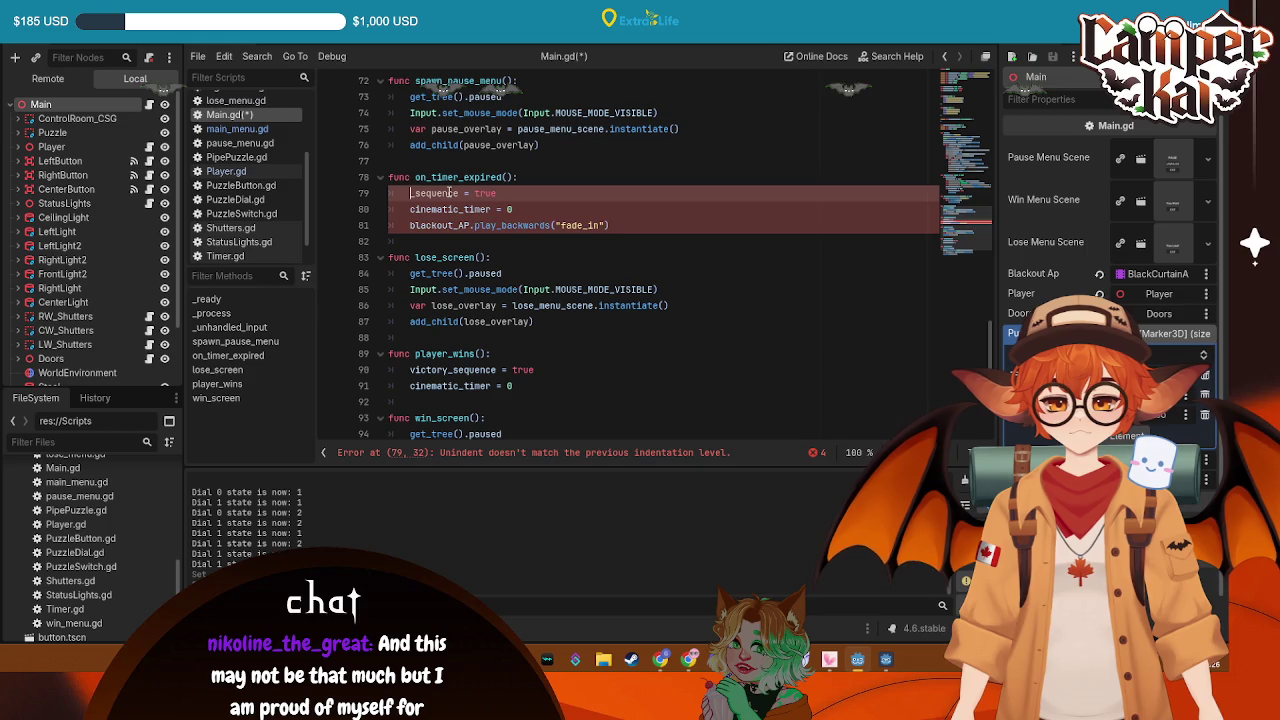
text(failue)
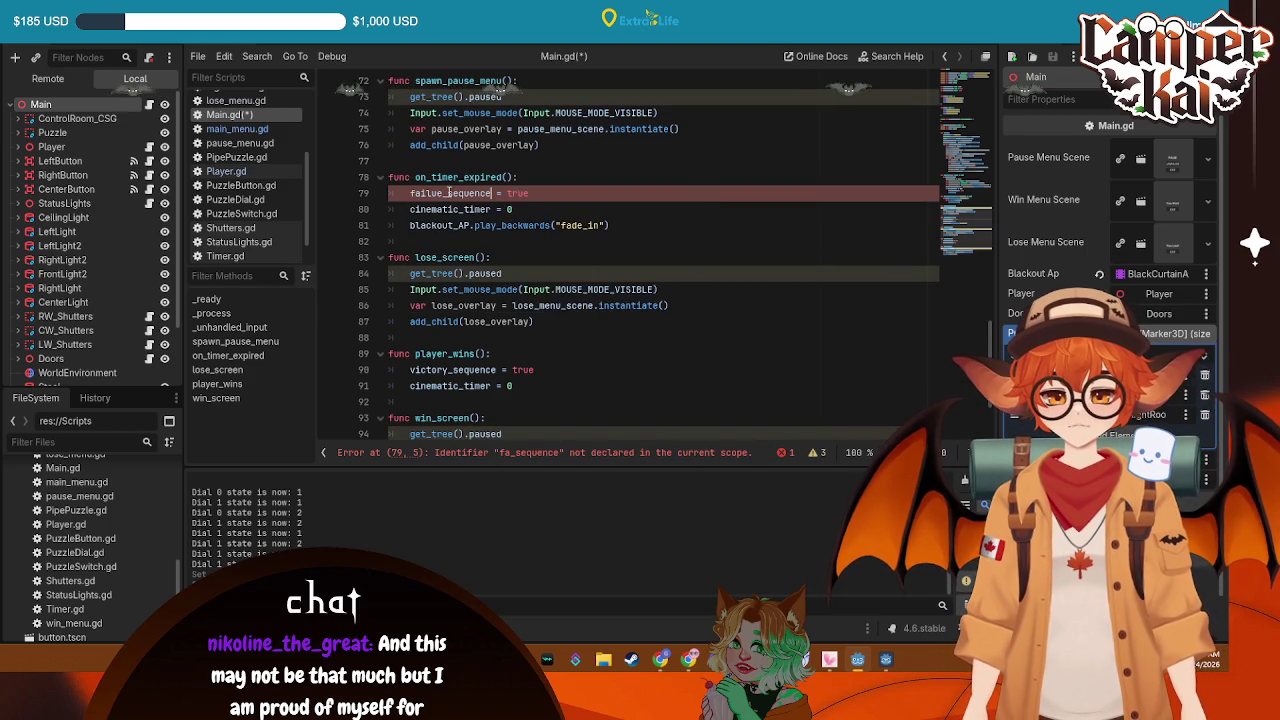
Delete the play_backwards fade call from on_timer_expired
click(633, 225)
drag(633, 225, 409, 225)
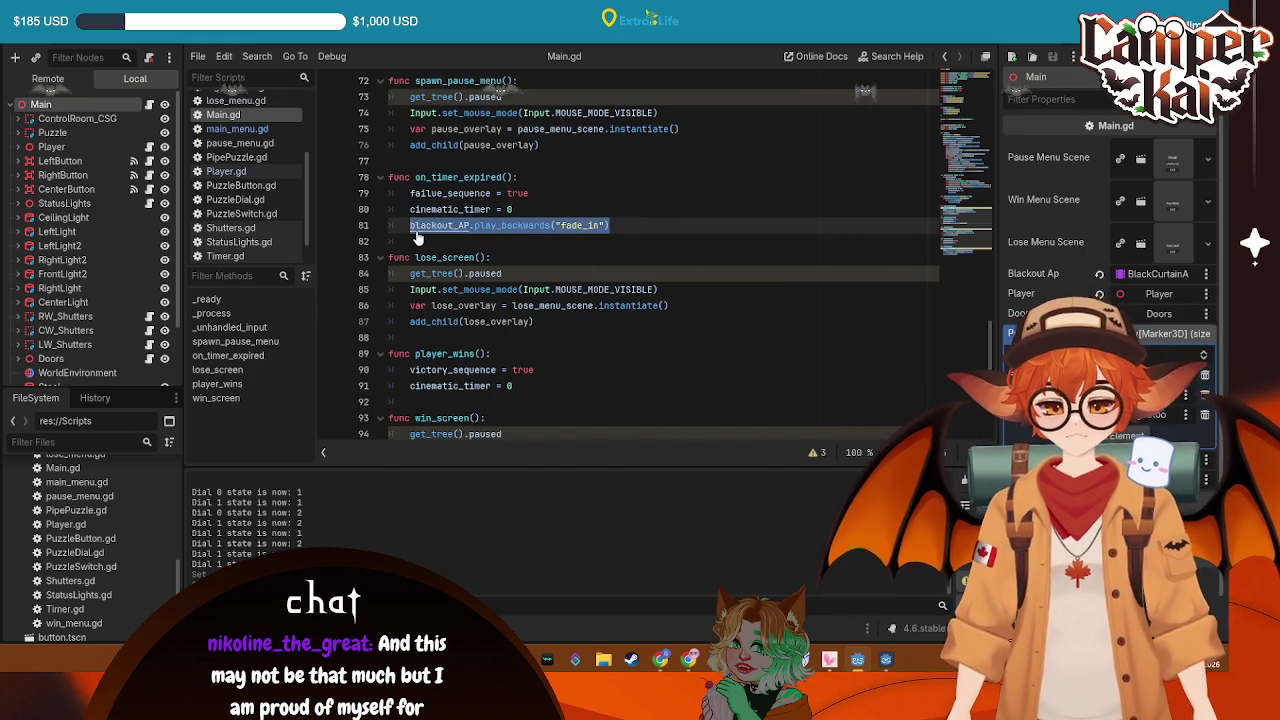
key(BackSpace)
key(BackSpace)
key(BackSpace)
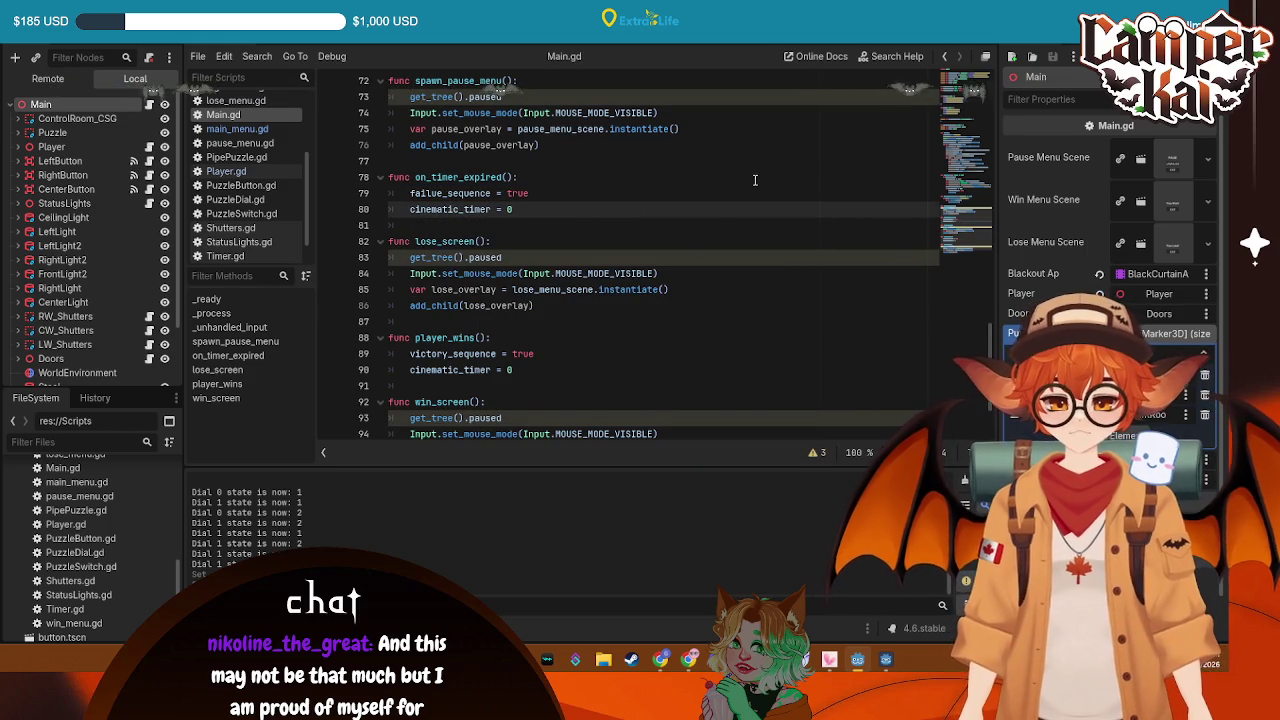
scroll(636, 373, down, 2)
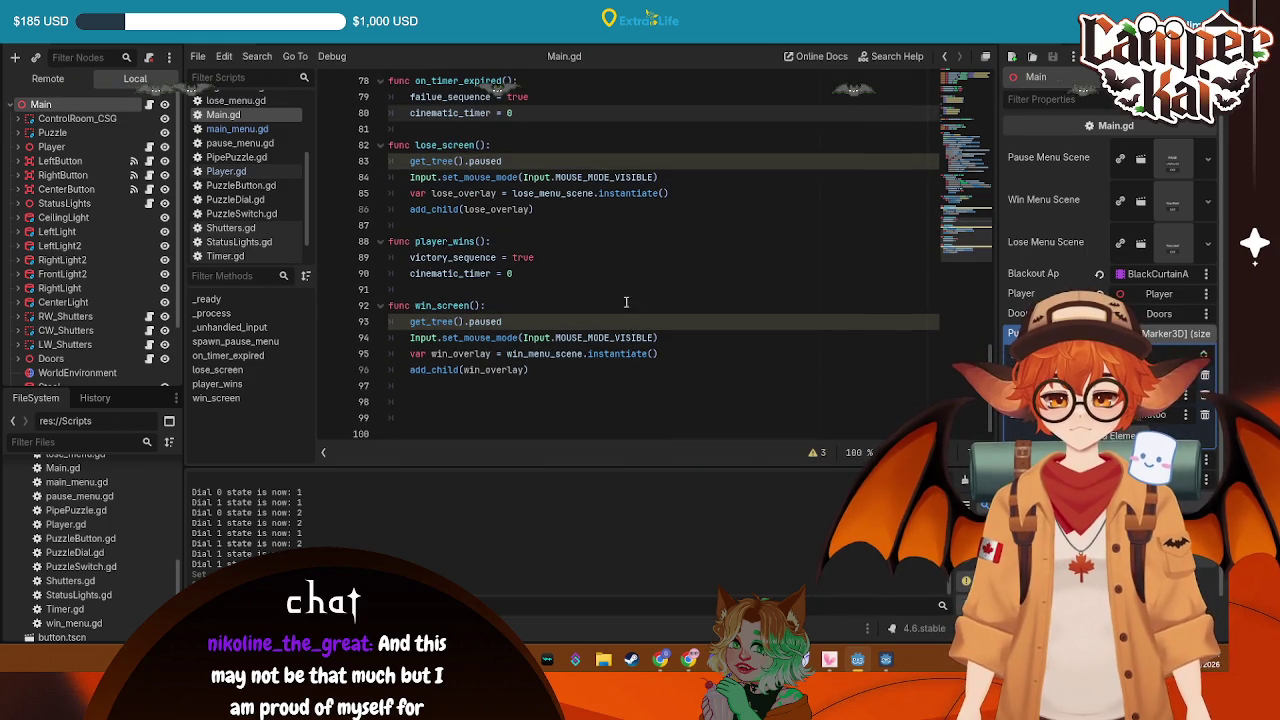
scroll(626, 302, up, 3)
scroll(625, 291, down, 2)
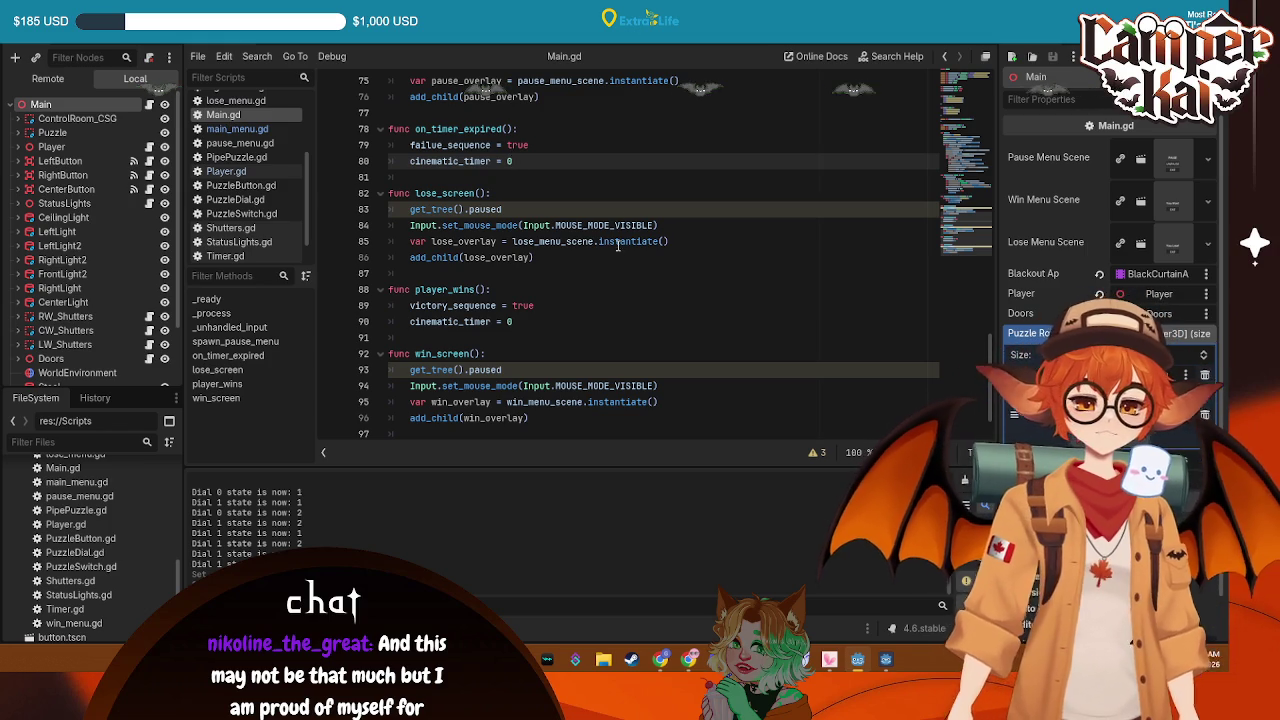
Add an outer-level 'if failure_sequence:' block after the win_screen() call in _process
scroll(623, 217, up, 4)
scroll(618, 202, up, 3)
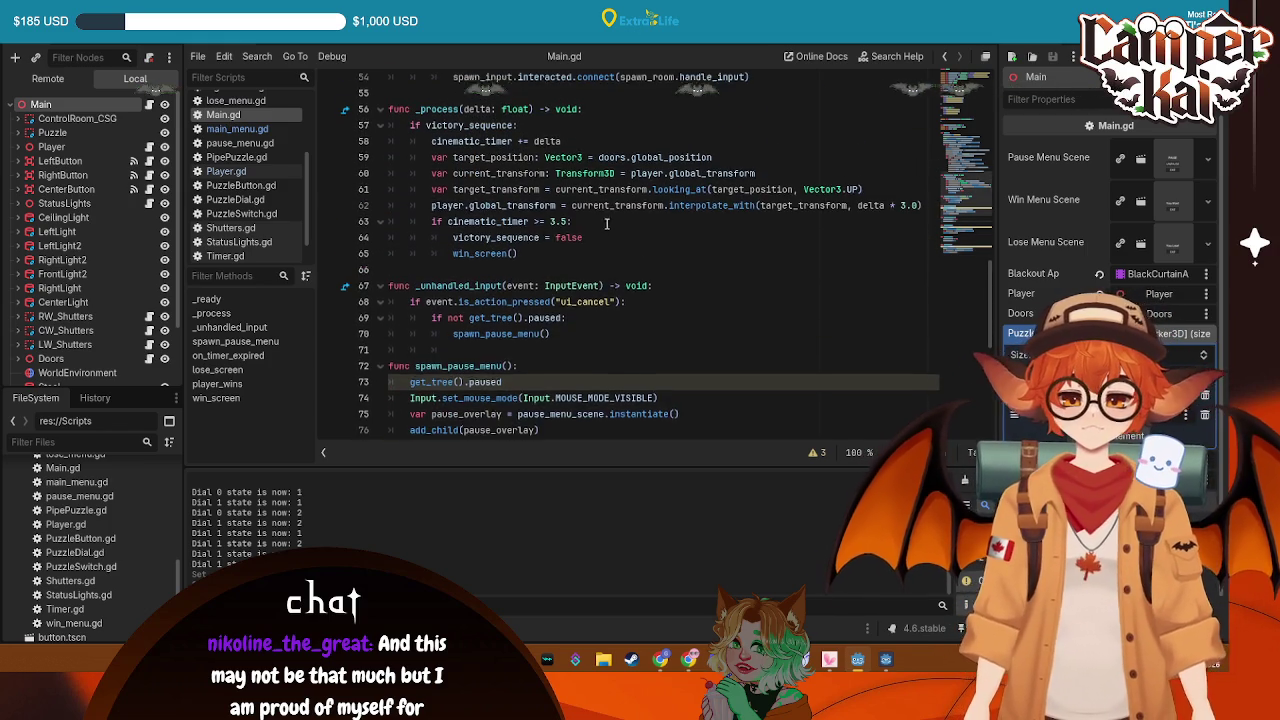
click(568, 268)
key(Return)
key(BackSpace)
key(BackSpace)
text(if )
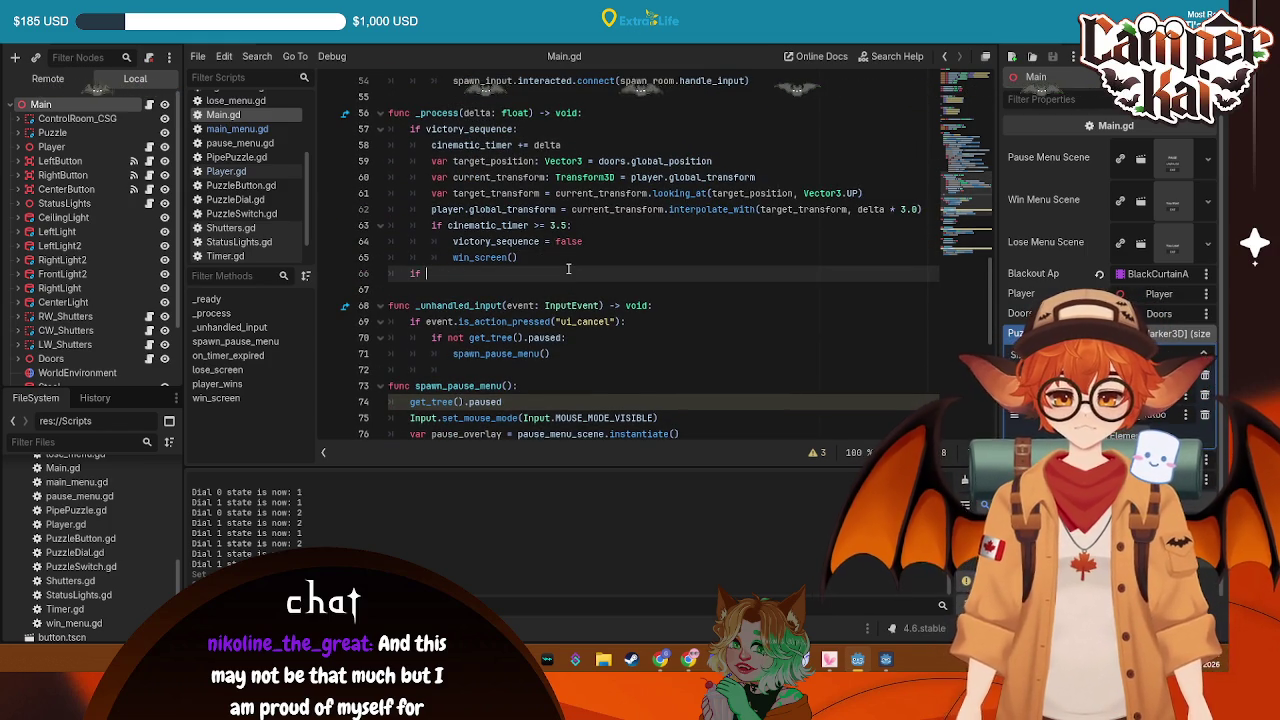
text(failu)
key(Return)
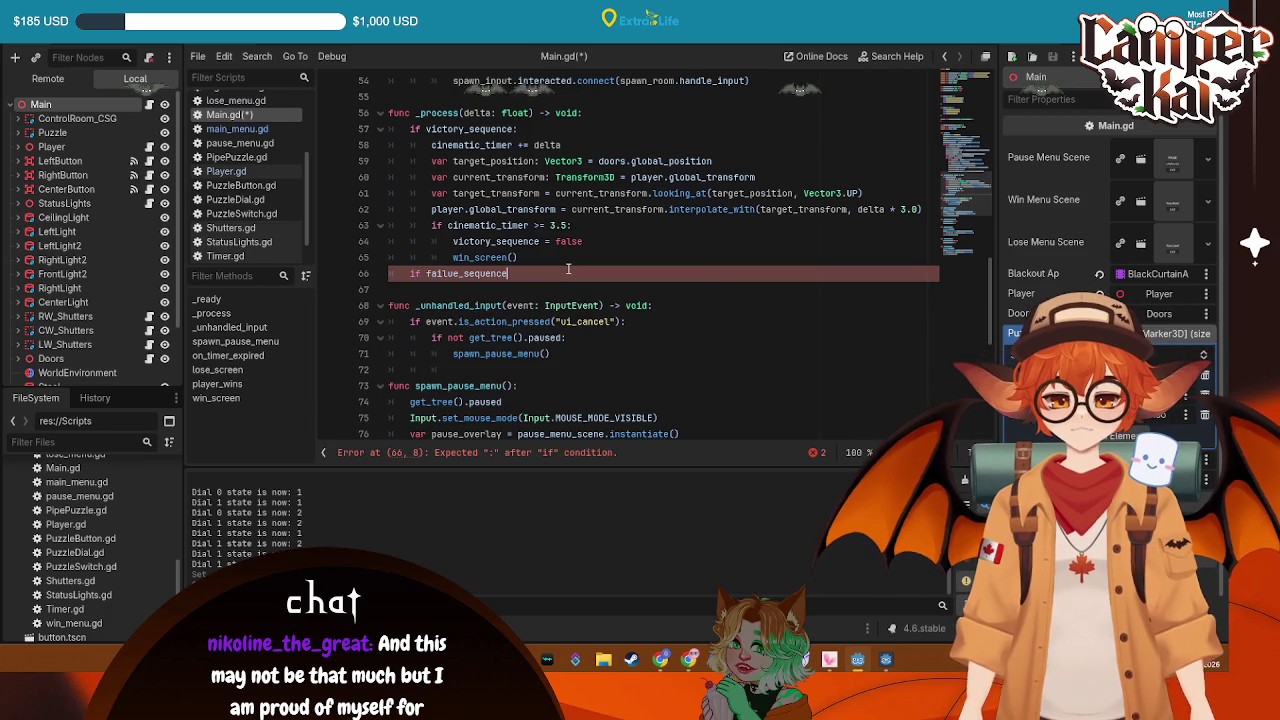
text(:)
key(Return)
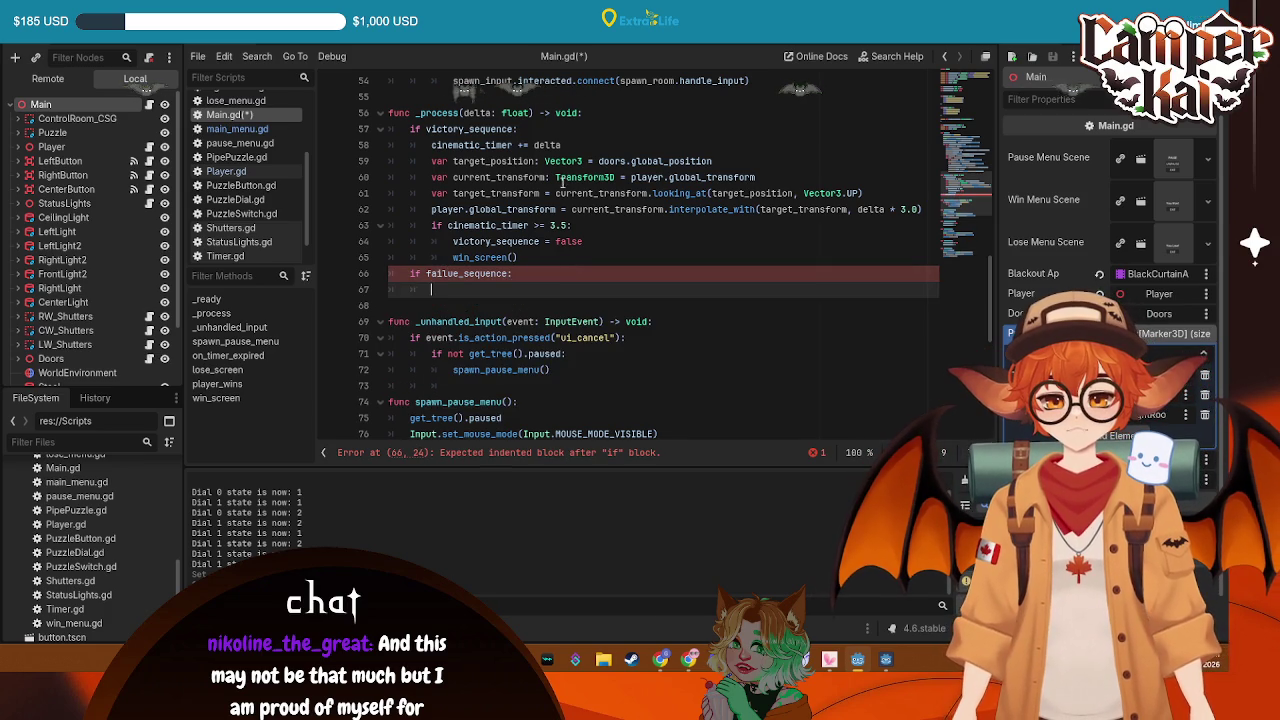
click(714, 147)
click(519, 292)
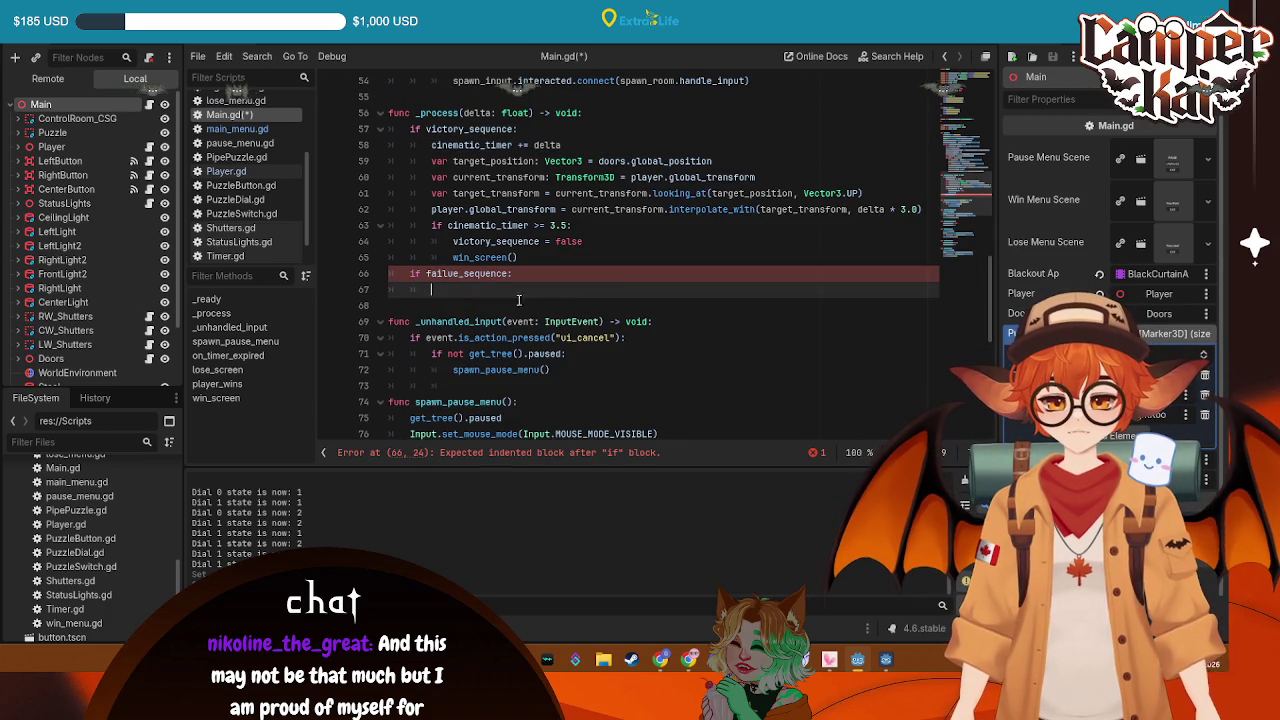
Copy 'cinematic_timer += delta' into the failure_sequence block
key(Return)
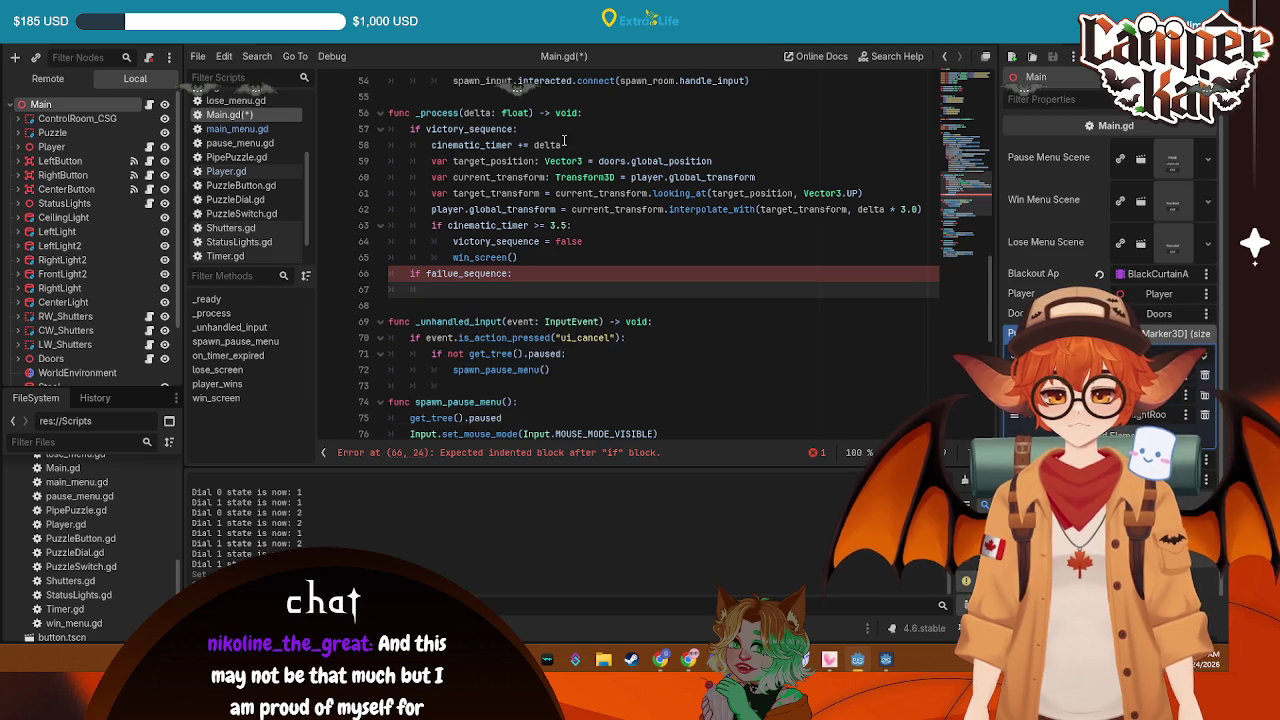
drag(561, 145, 431, 145)
key(ctrl+c)
click(490, 284)
key(Tab)
key(ctrl+v)
Paste the 3.5-second check block below it and rename its flag toward failure_sequence
drag(530, 260, 420, 226)
click(601, 292)
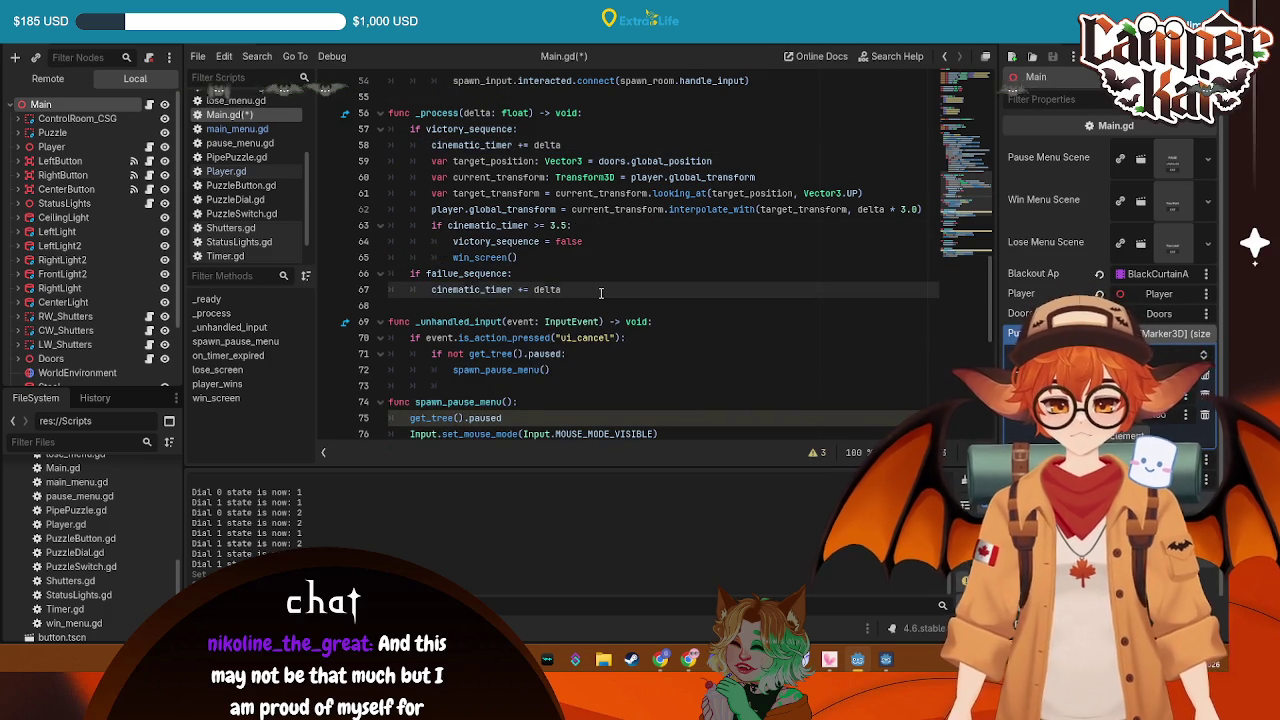
key(Return)
key(ctrl+v)
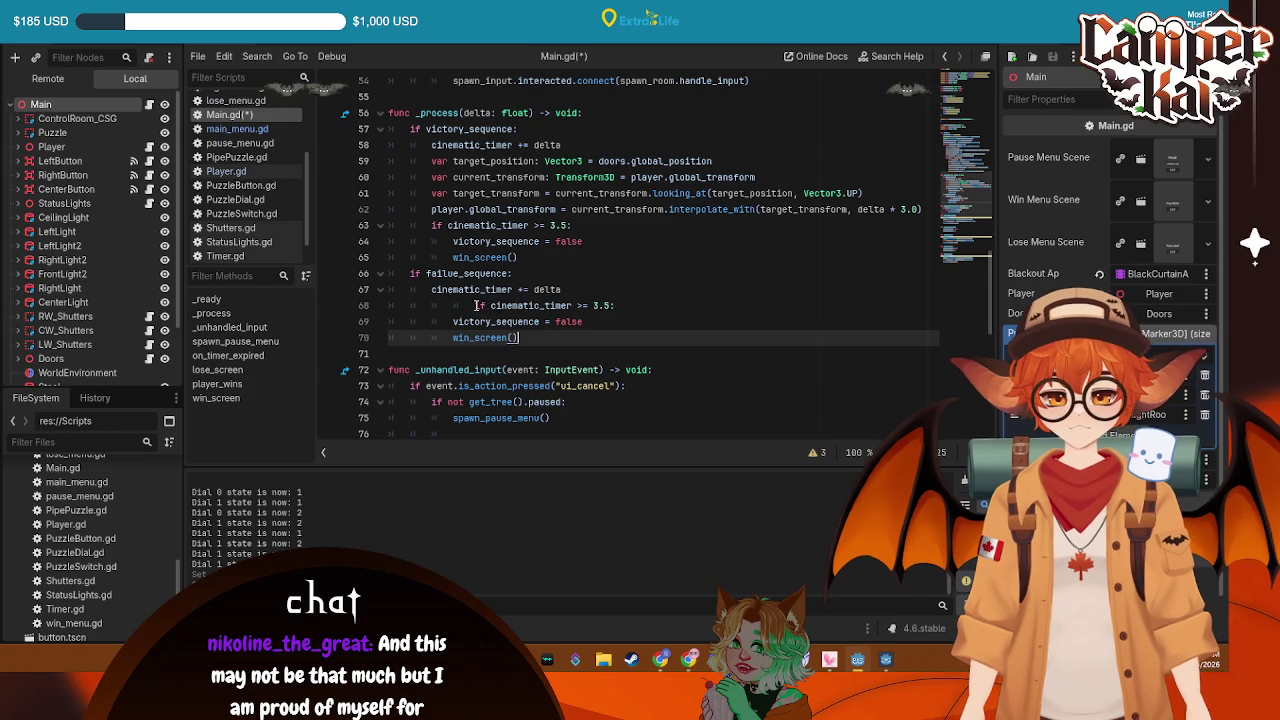
click(475, 305)
key(BackSpace)
key(BackSpace)
drag(491, 321, 452, 321)
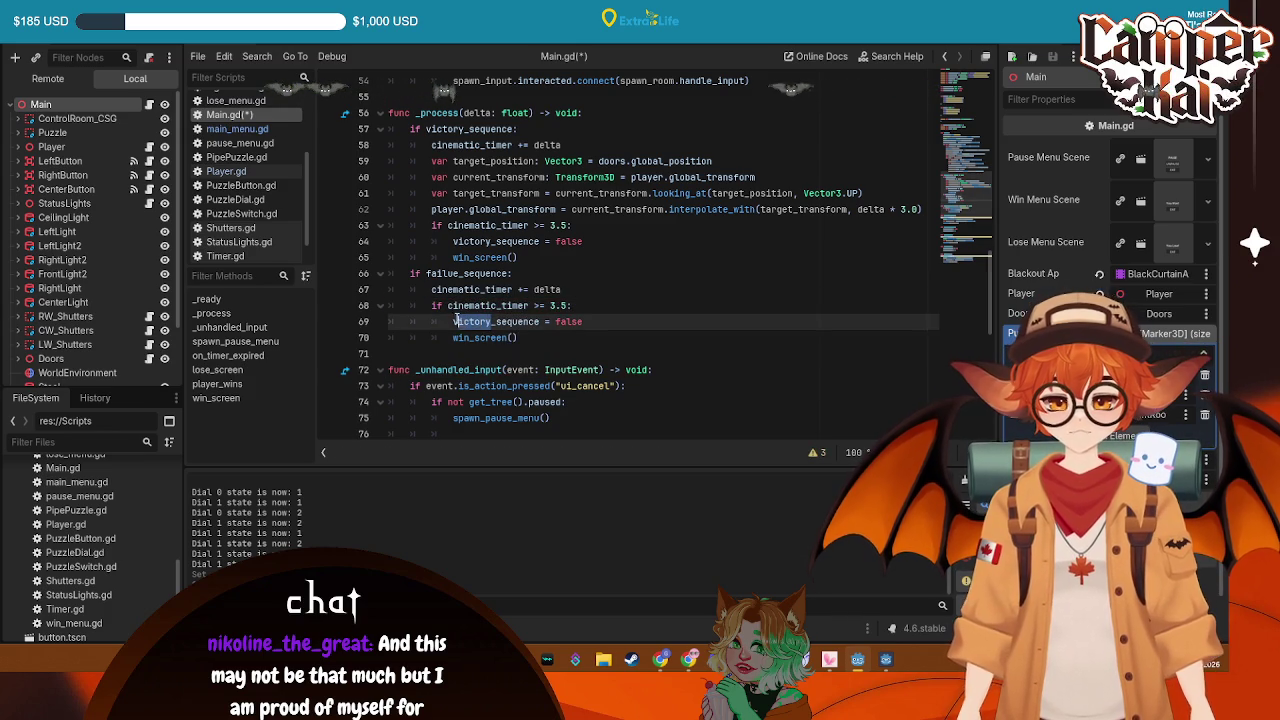
text(failure)
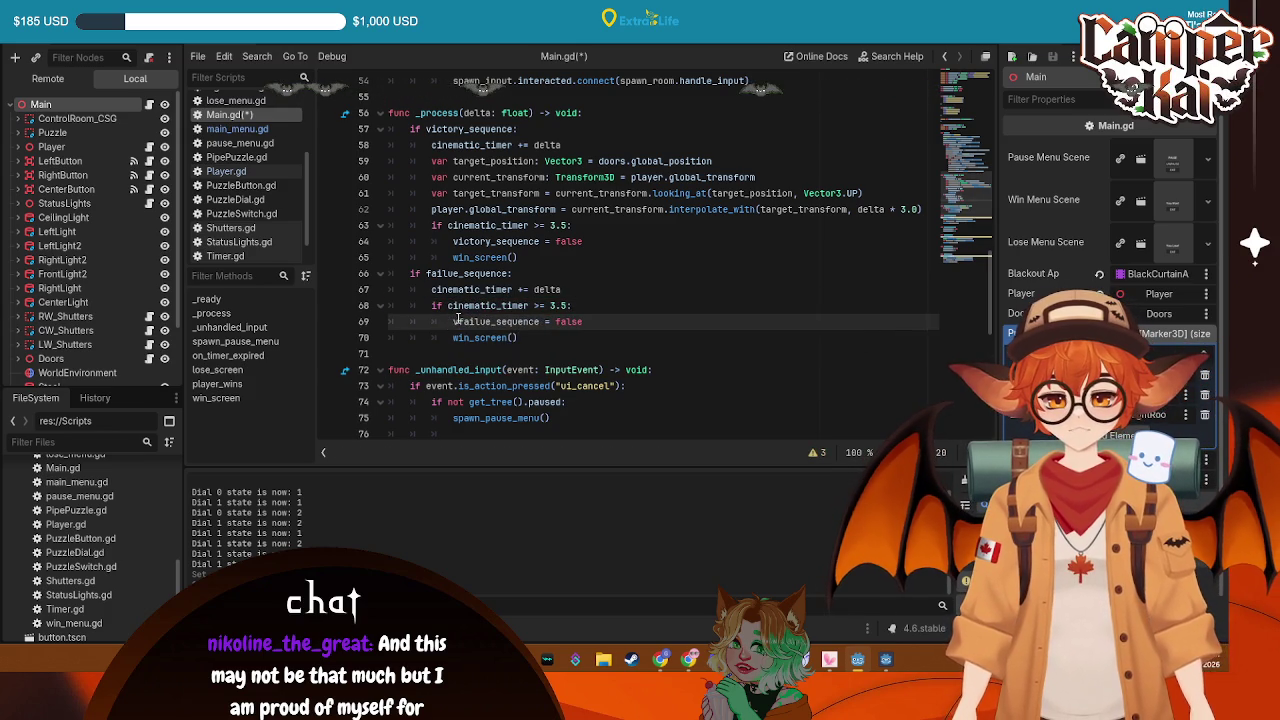
key(BackSpace)
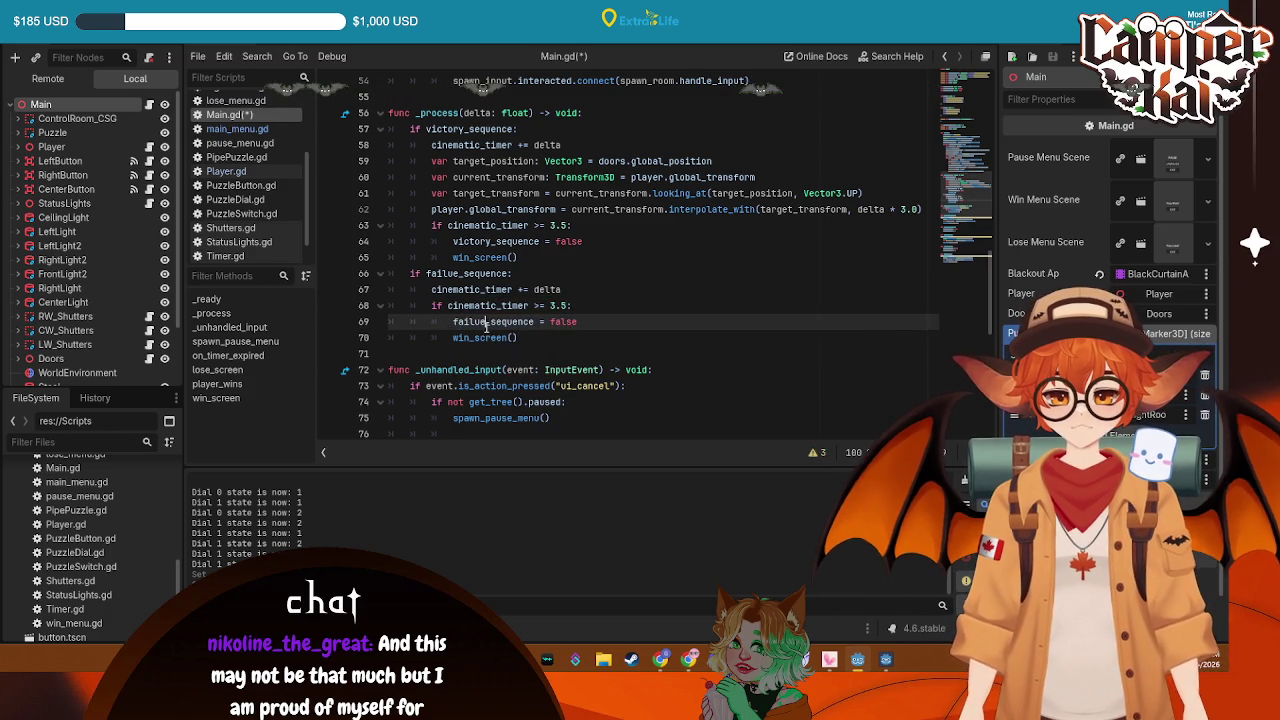
key(BackSpace)
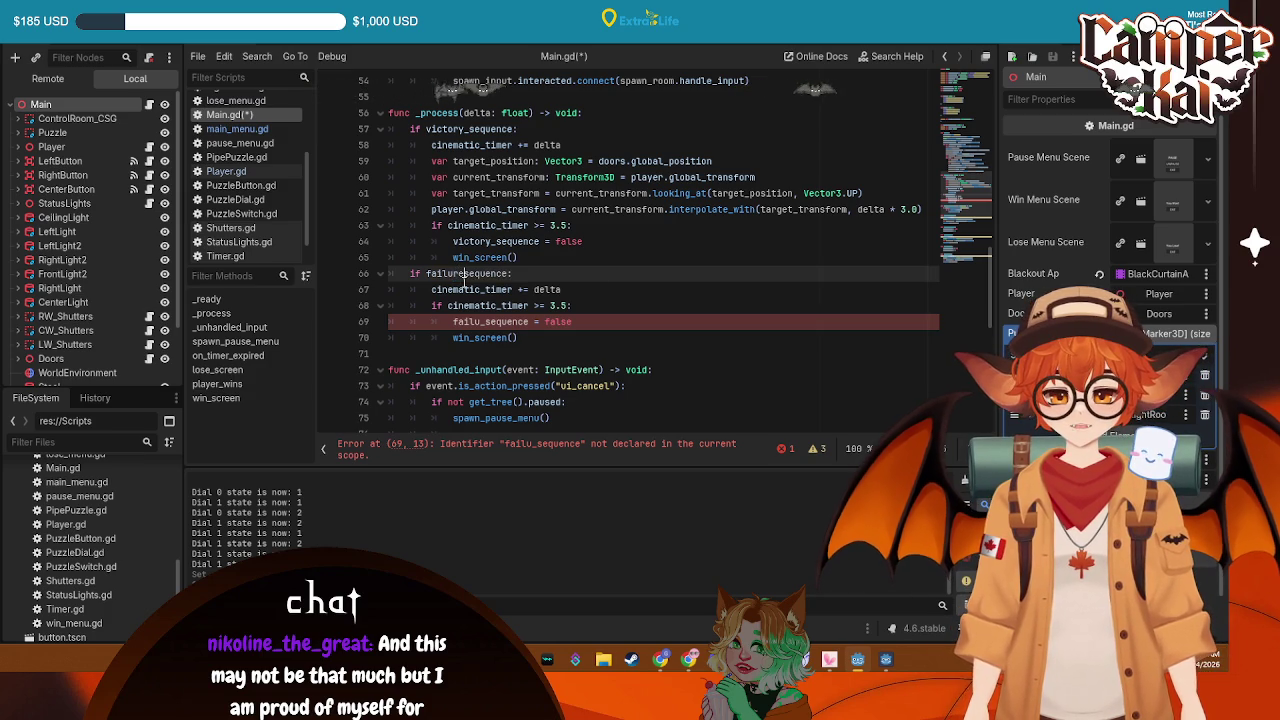
key(BackSpace)
text(_)
Check failure_sequence in on_timer_expired and its declaration at line 12
scroll(494, 348, down, 5)
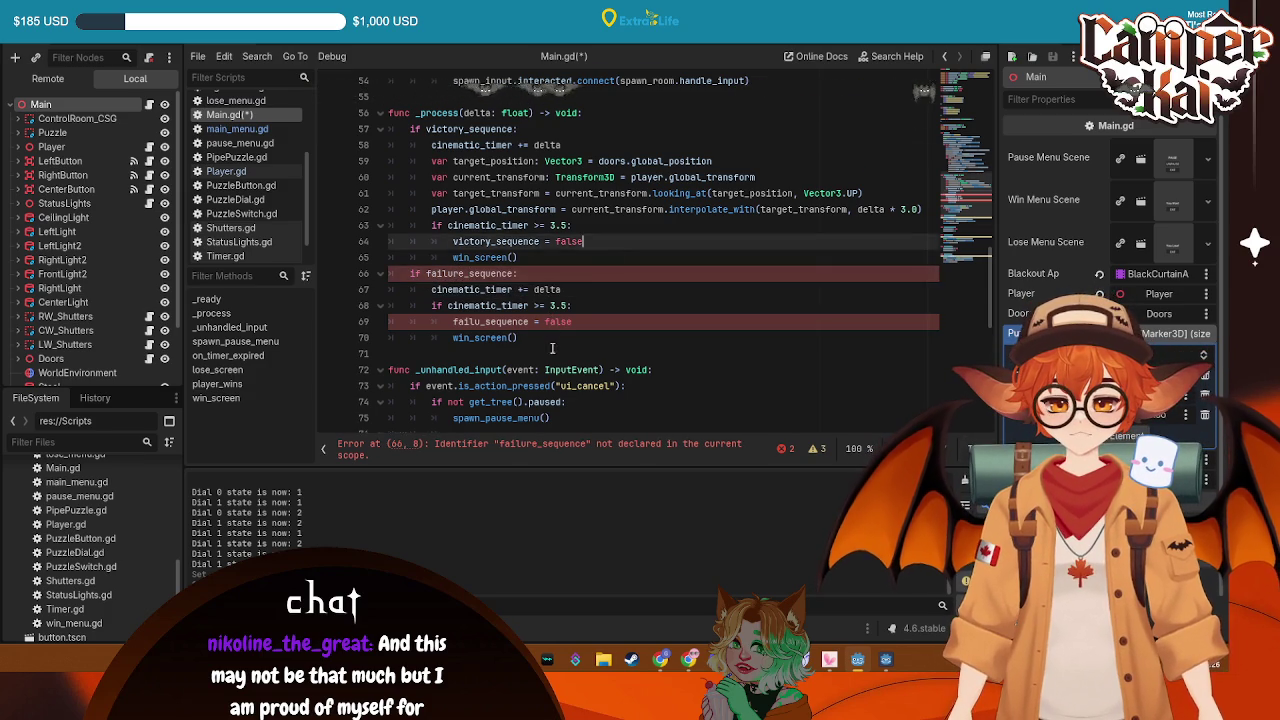
scroll(494, 348, down, 2)
scroll(498, 346, up, 2)
scroll(502, 345, down, 1)
scroll(502, 345, down, 5)
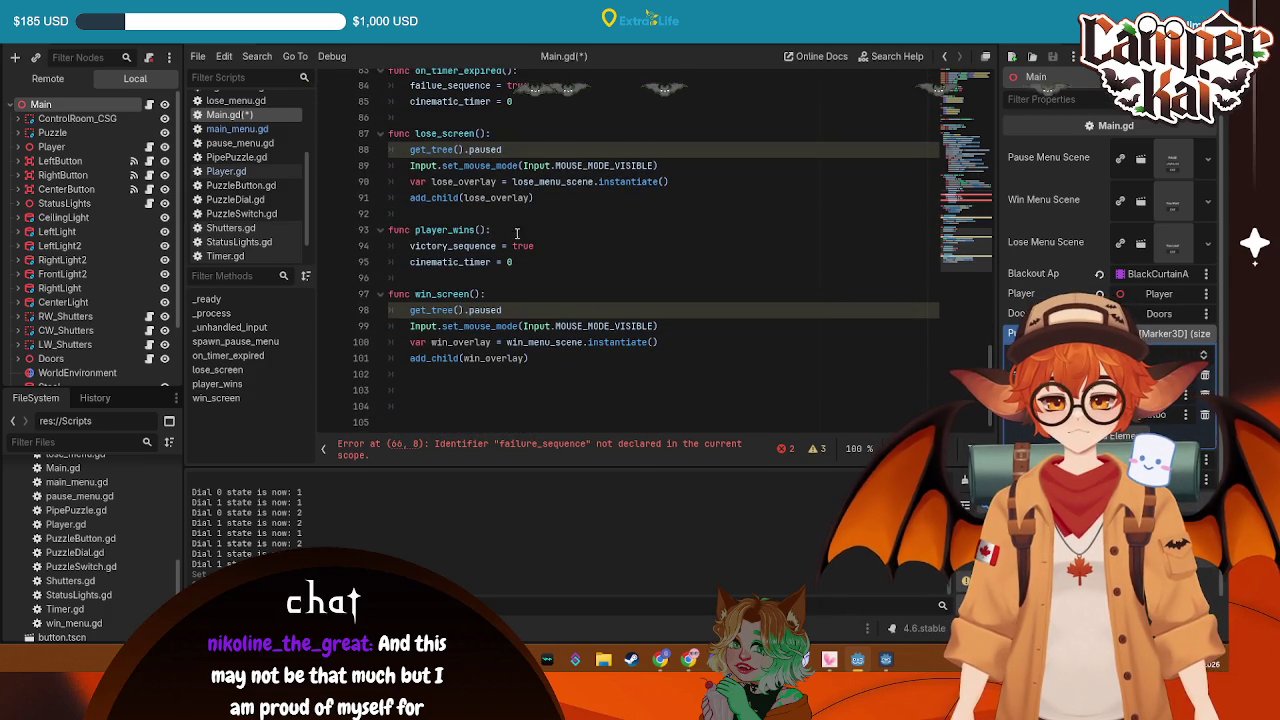
scroll(427, 132, up, 1)
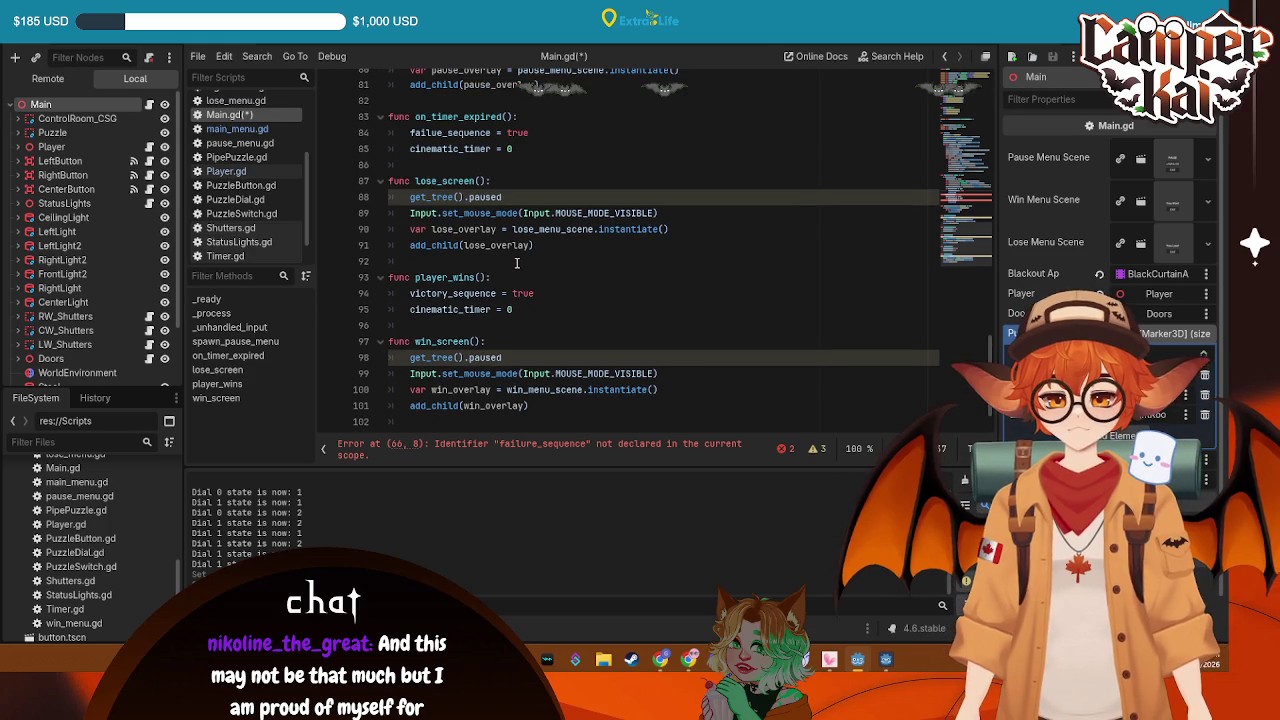
click(436, 133)
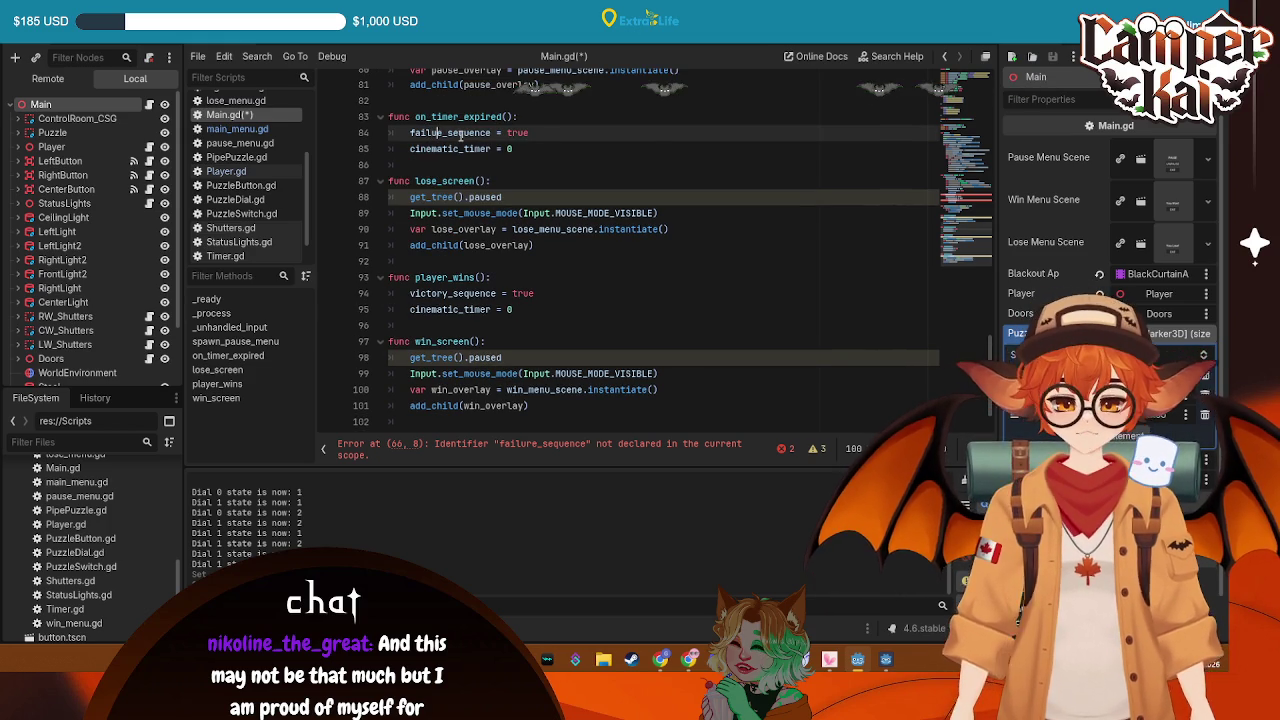
scroll(578, 204, up, 7)
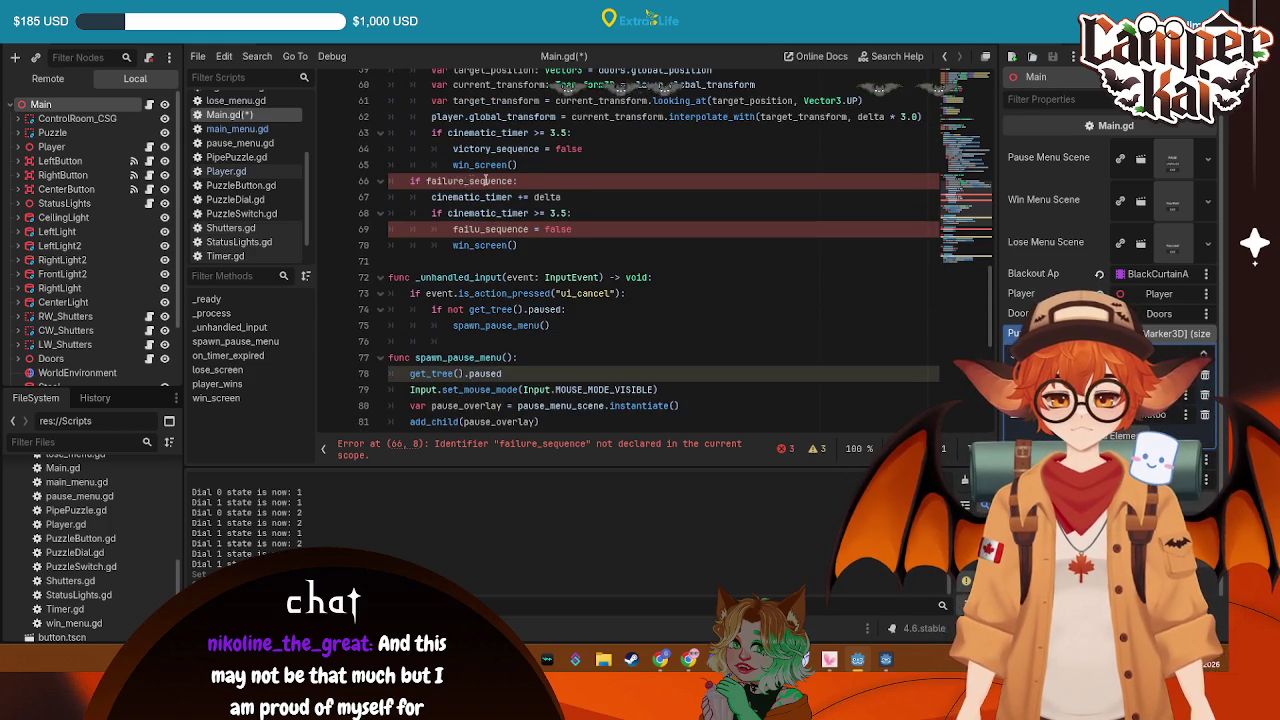
scroll(578, 204, up, 12)
scroll(471, 183, up, 8)
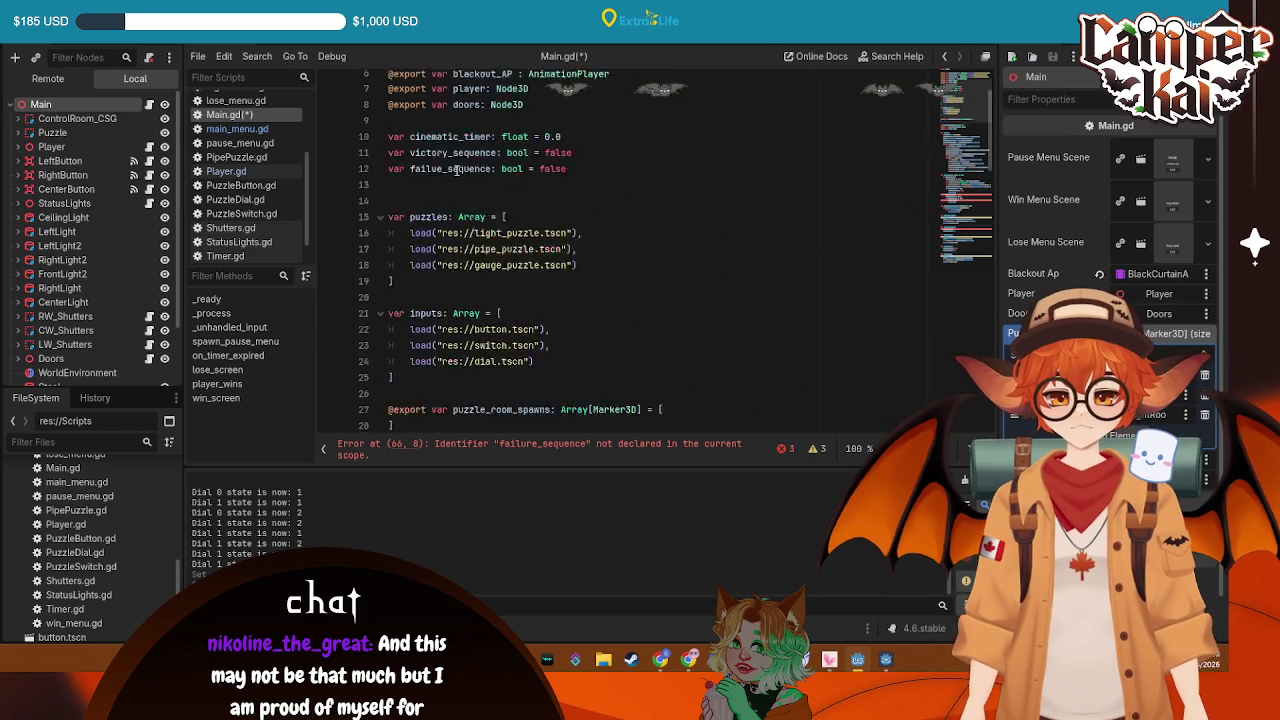
click(437, 257)
scroll(517, 258, down, 17)
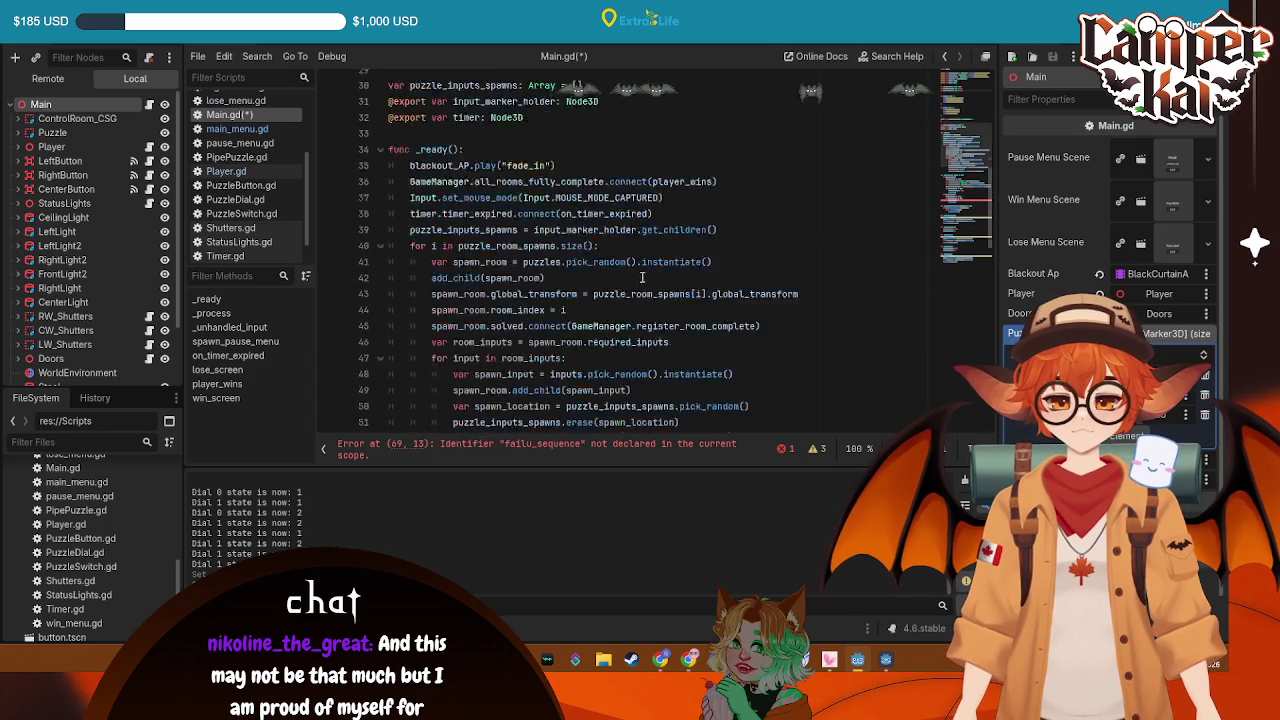
Correct 'failu_sequence' to failure_sequence and switch the failure branch's call to lose_screen()
click(484, 354)
text(re_sequence = false)
click(620, 305)
click(563, 369)
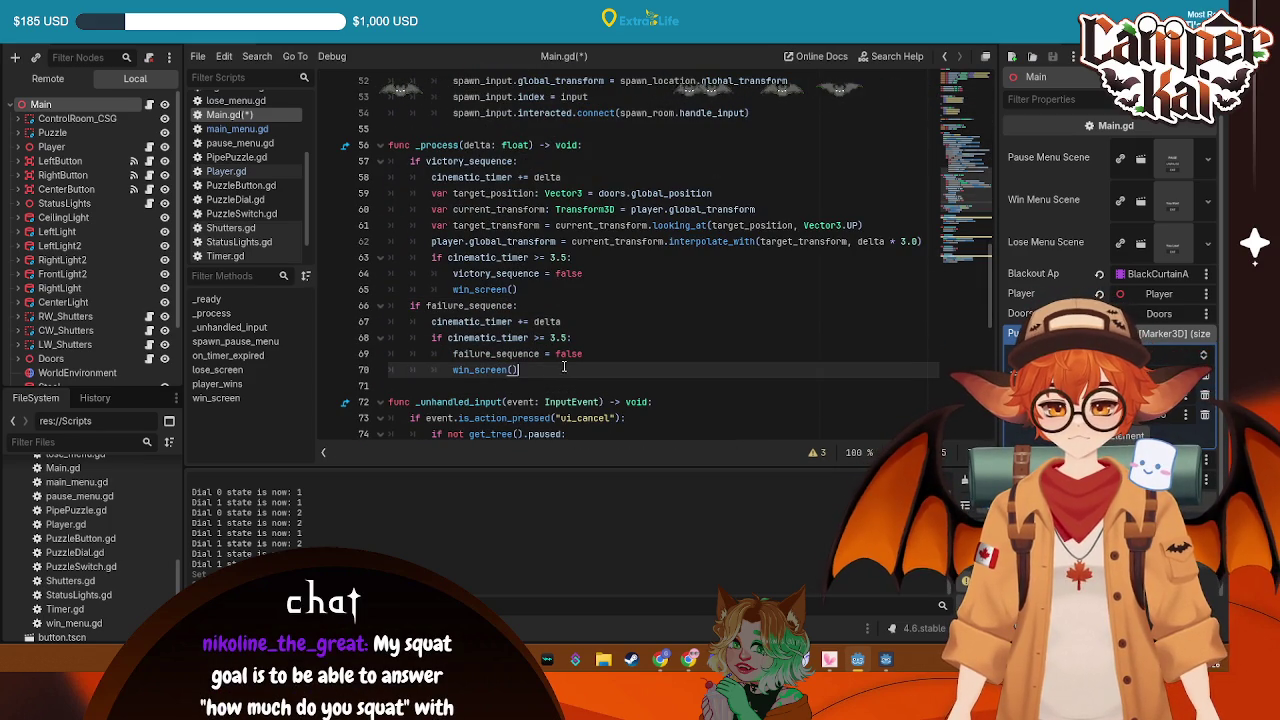
drag(474, 370, 459, 370)
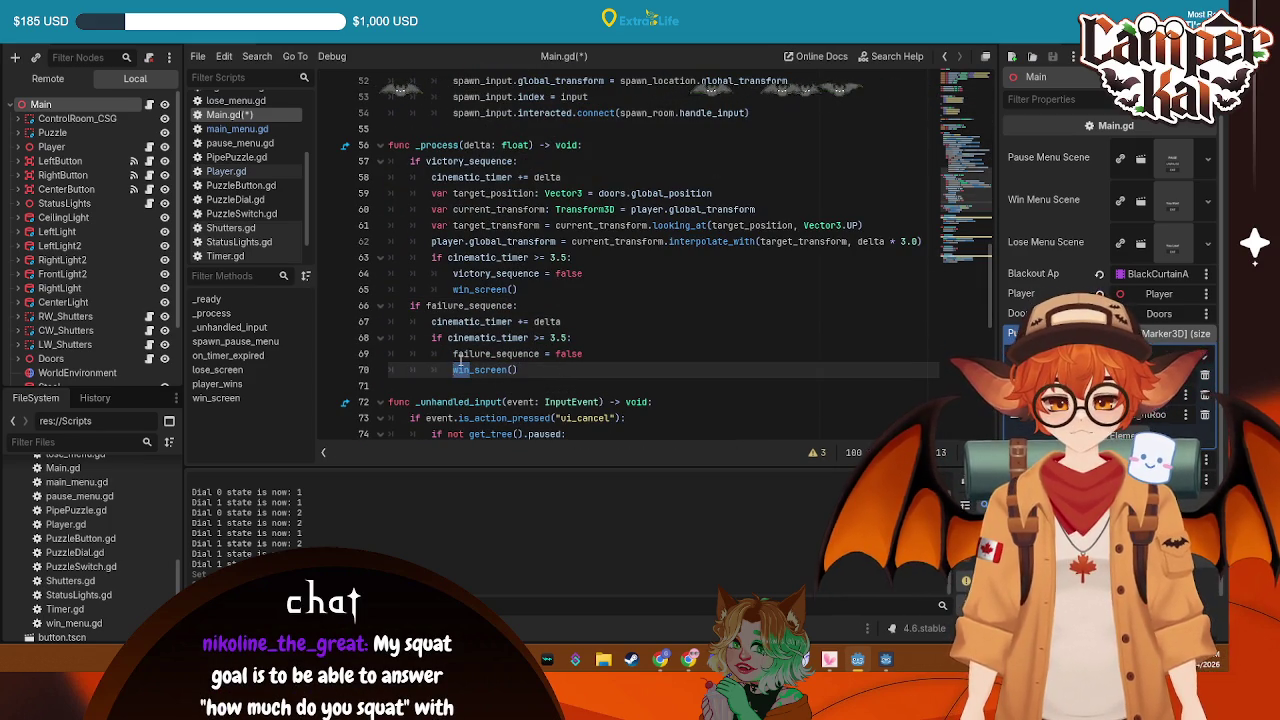
text(lose)
key(ctrl+s)
click(680, 112)
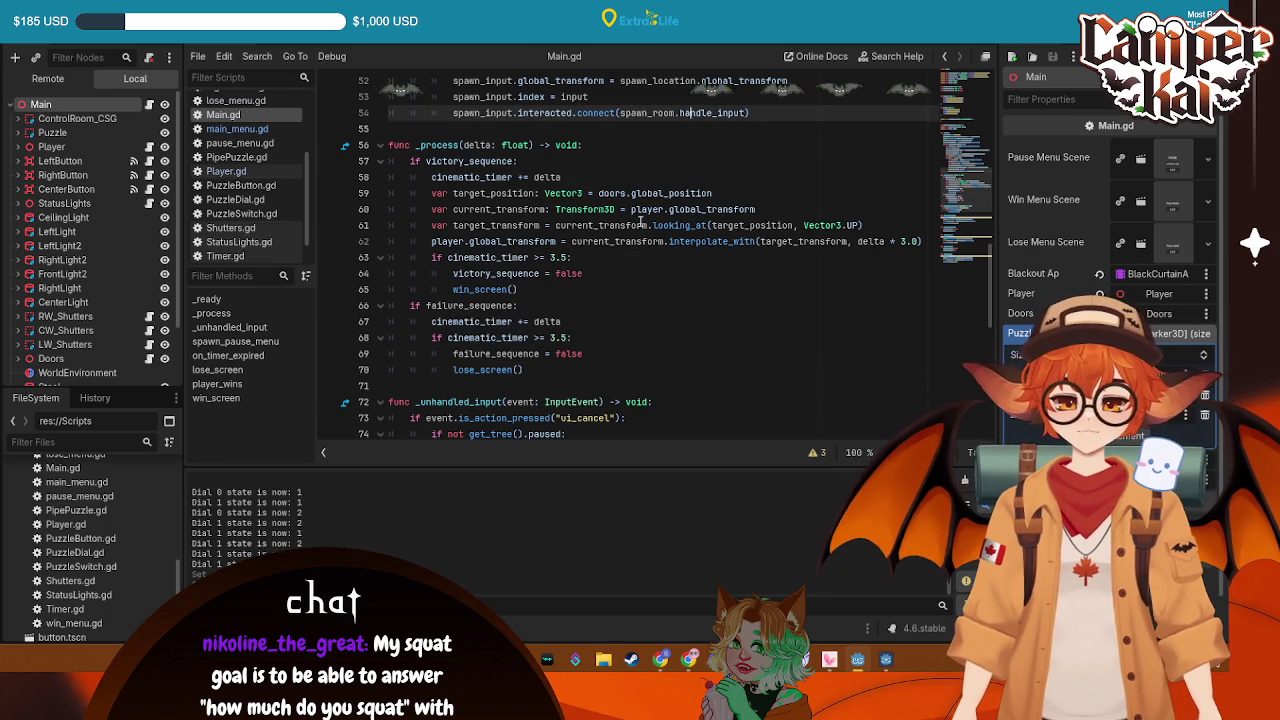
Add a blank line after the timer increment and save Main.gd
click(579, 324)
key(Return)
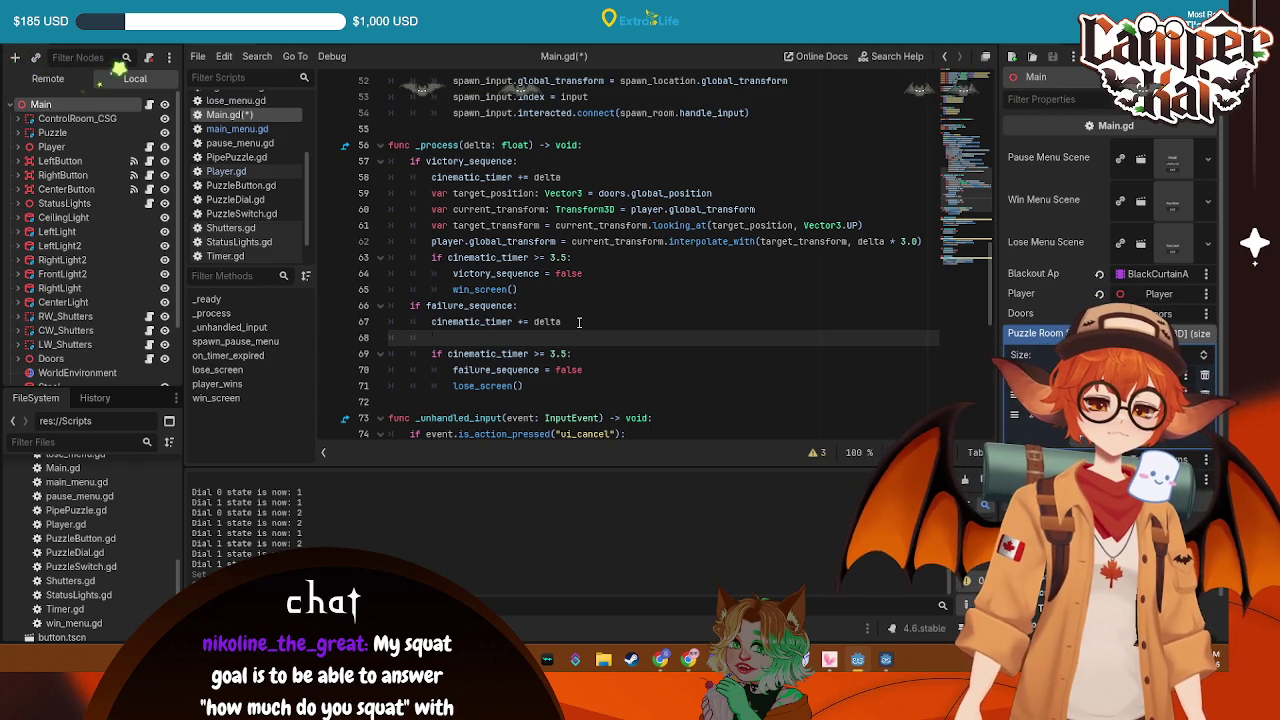
scroll(572, 300, down, 10)
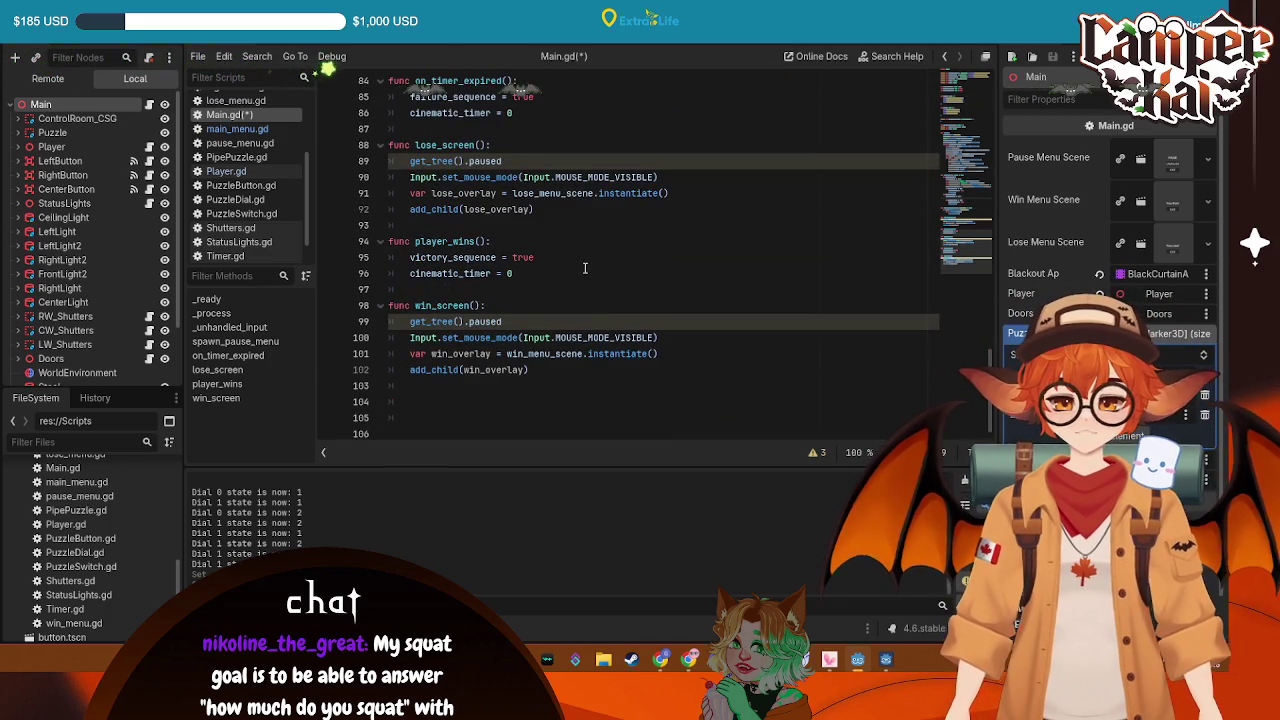
scroll(575, 276, up, 2)
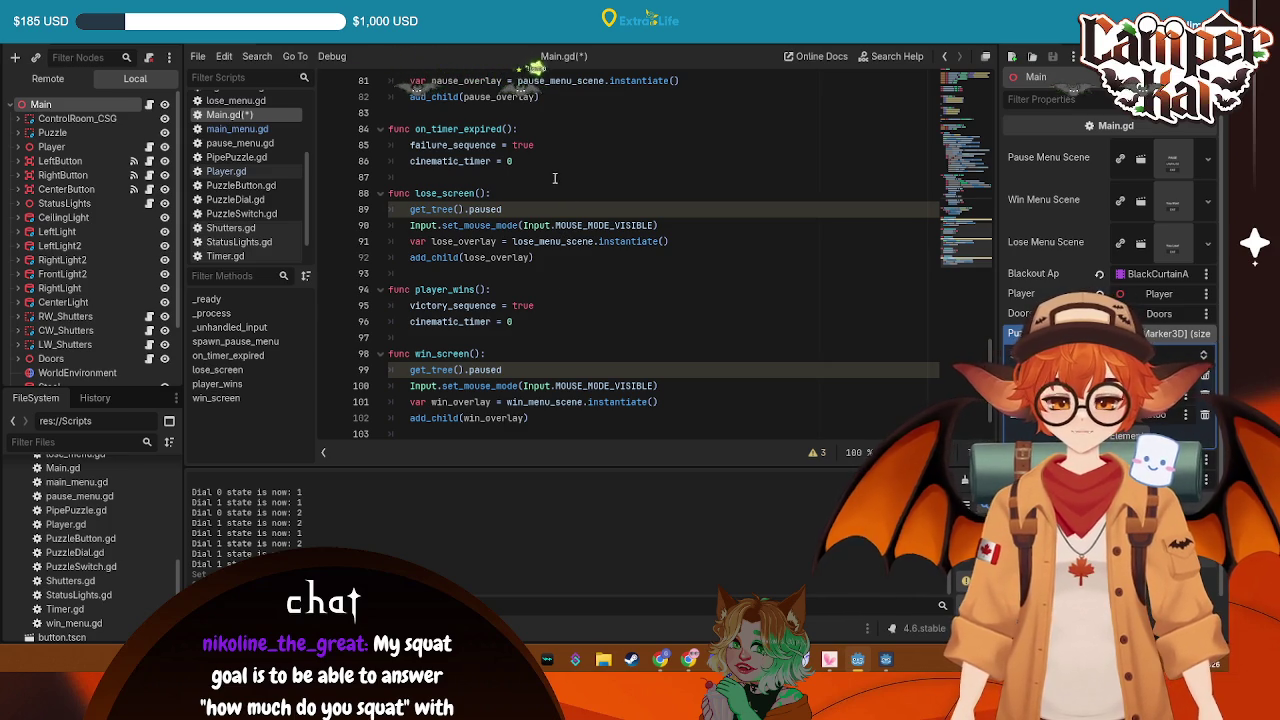
click(627, 158)
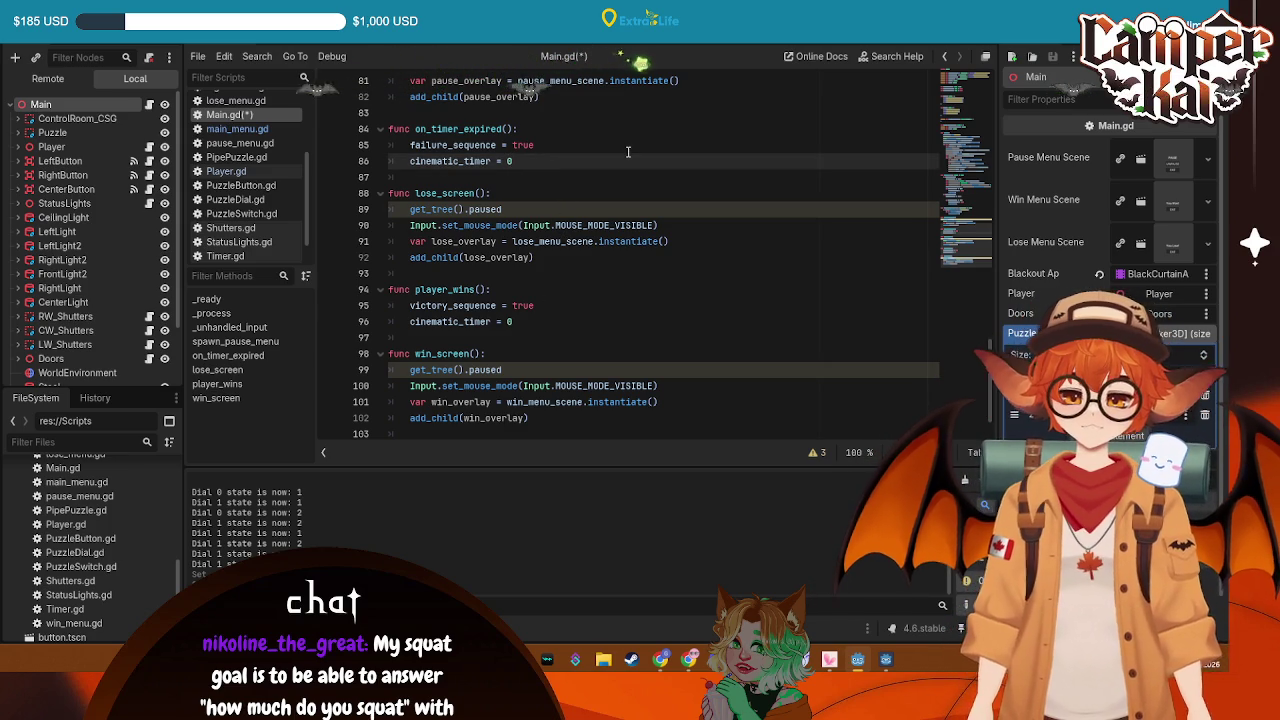
key(ctrl+s)
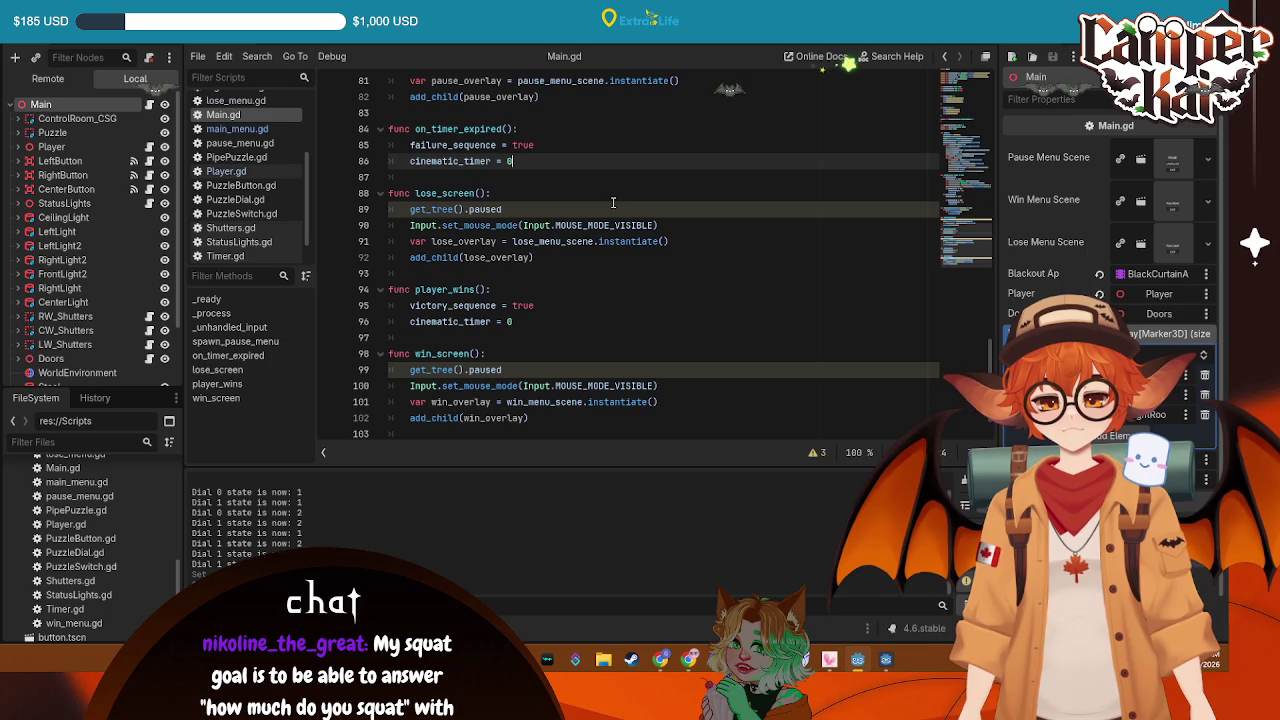
scroll(615, 208, up, 6)
scroll(610, 215, up, 2)
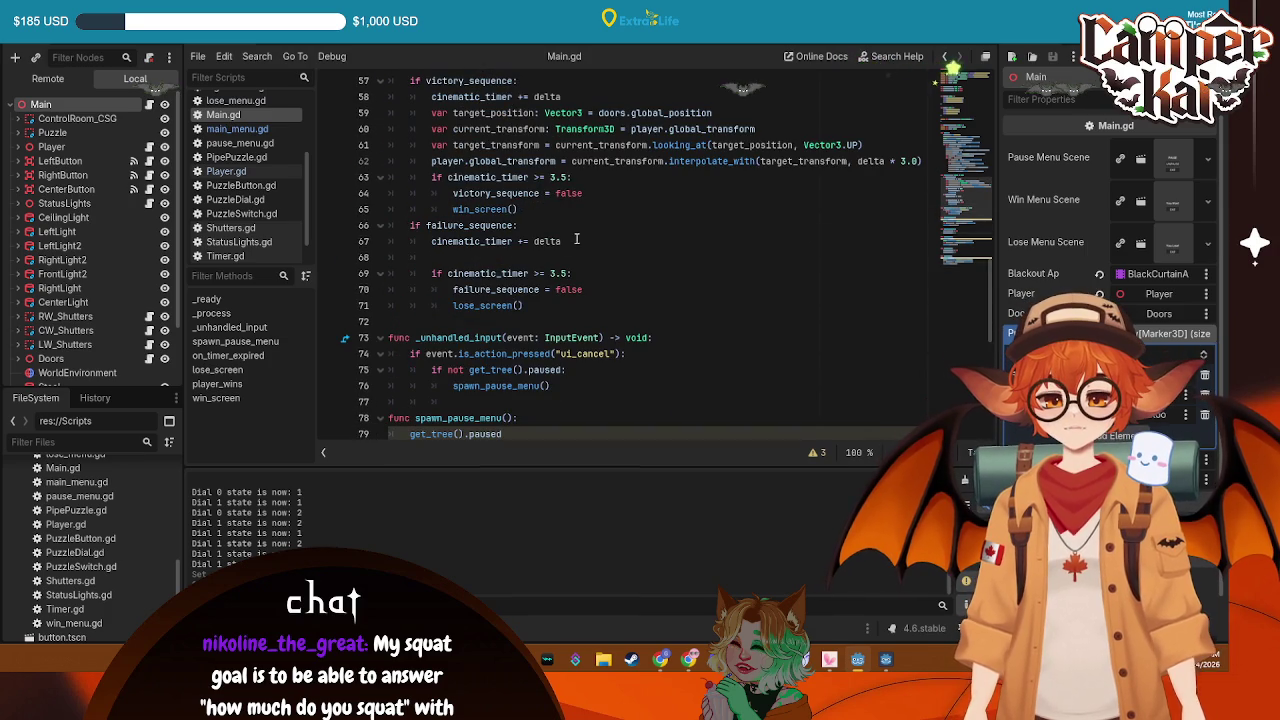
Copy blackout_AP.play("fade_in") from _ready and paste it into the failure branch on line 68
click(517, 258)
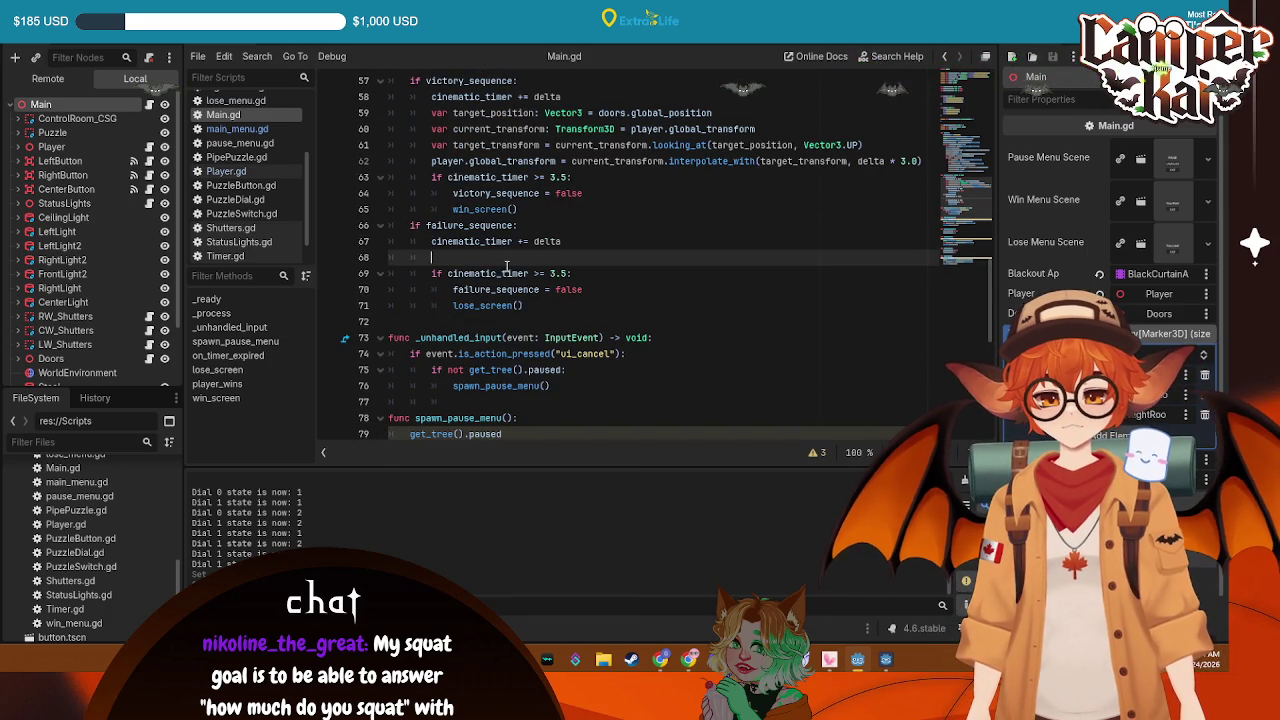
scroll(555, 290, down, 9)
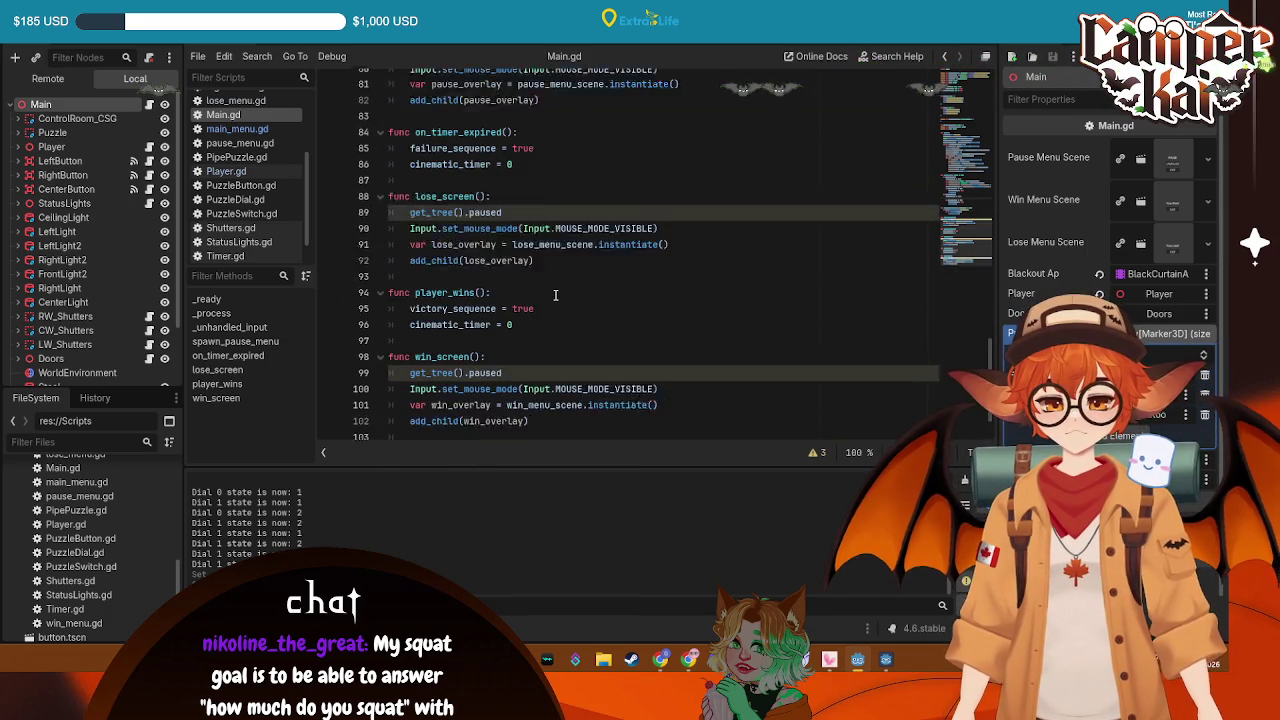
scroll(545, 275, up, 2)
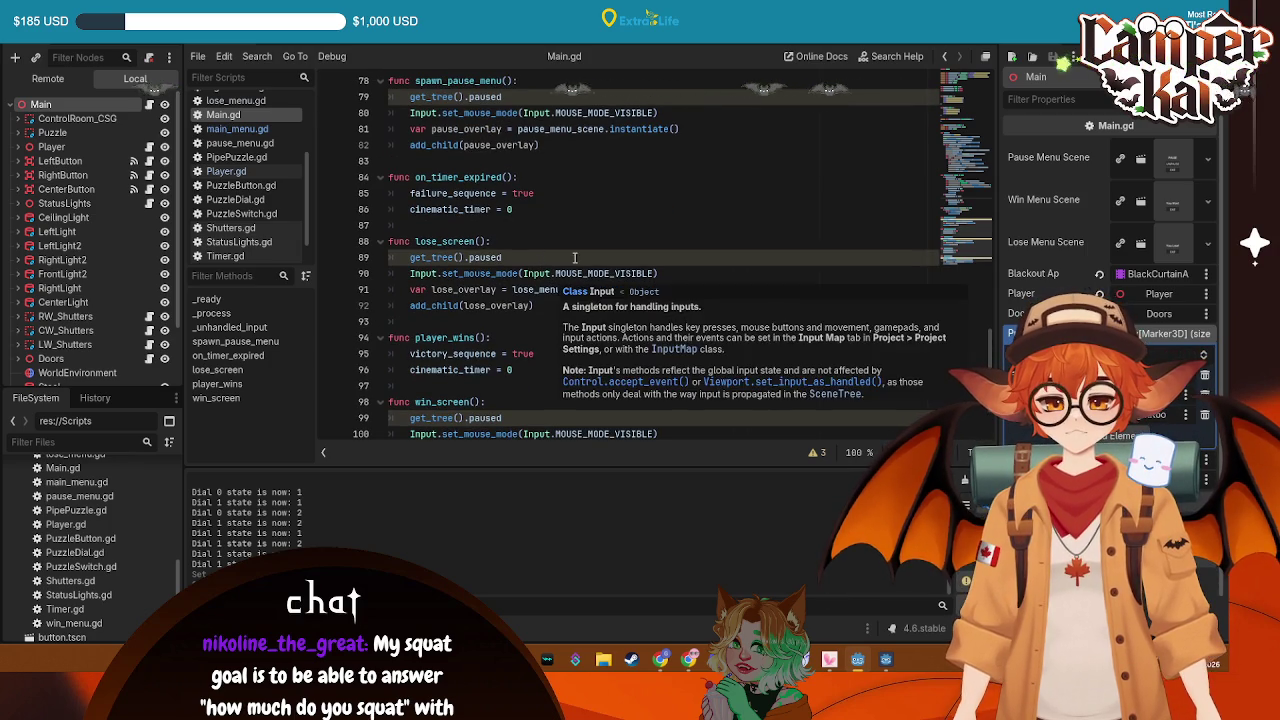
click(576, 220)
scroll(578, 224, up, 16)
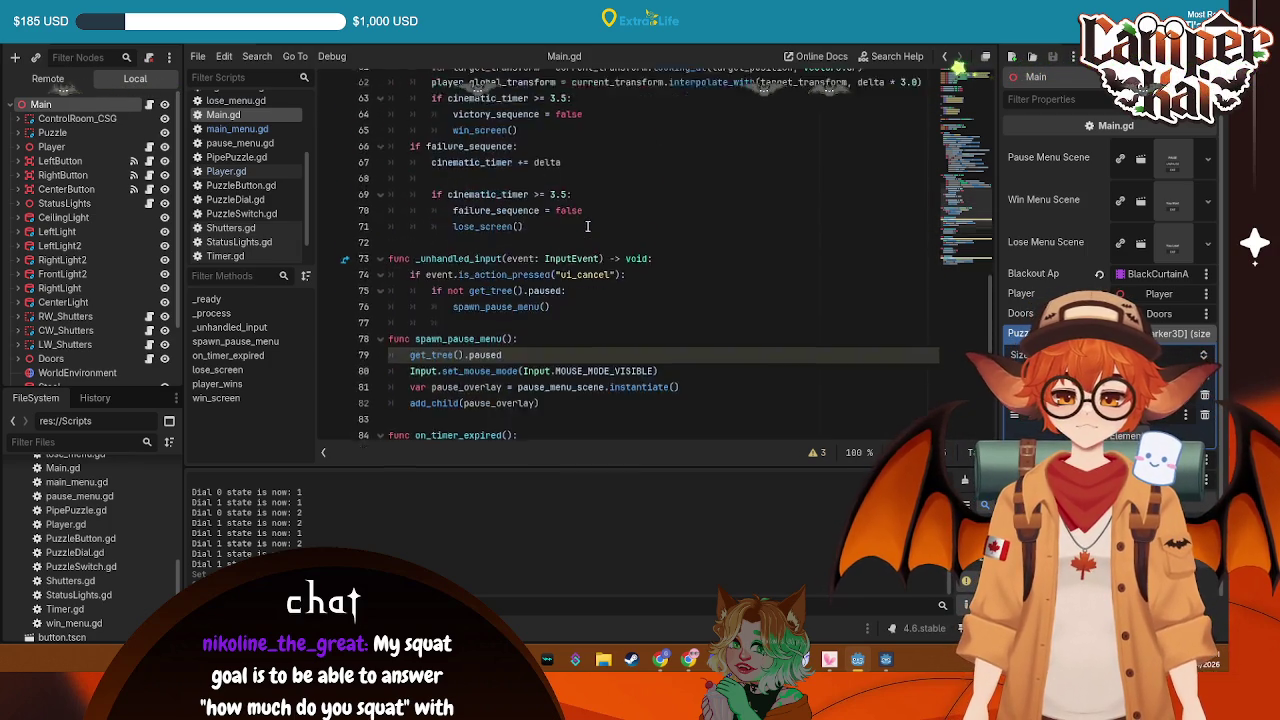
scroll(585, 228, up, 1)
drag(556, 209, 410, 209)
scroll(620, 280, down, 9)
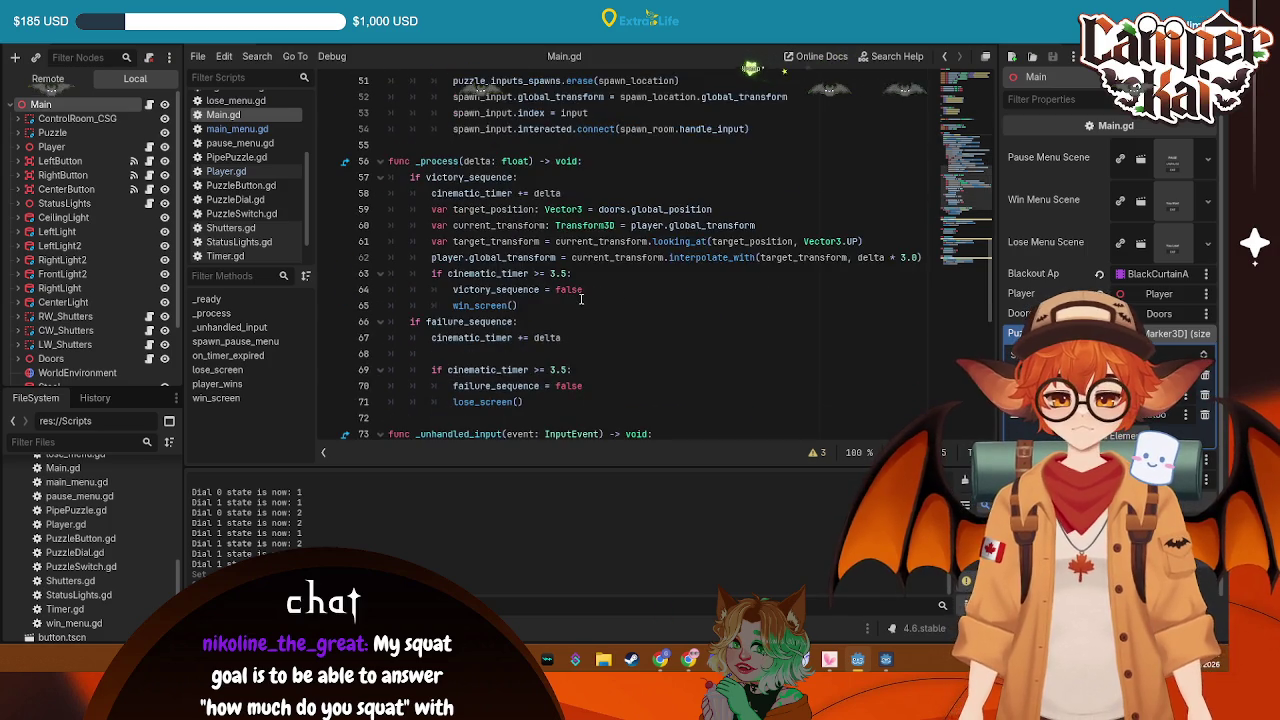
click(641, 305)
text(blackout_AP.play("fade_in"))
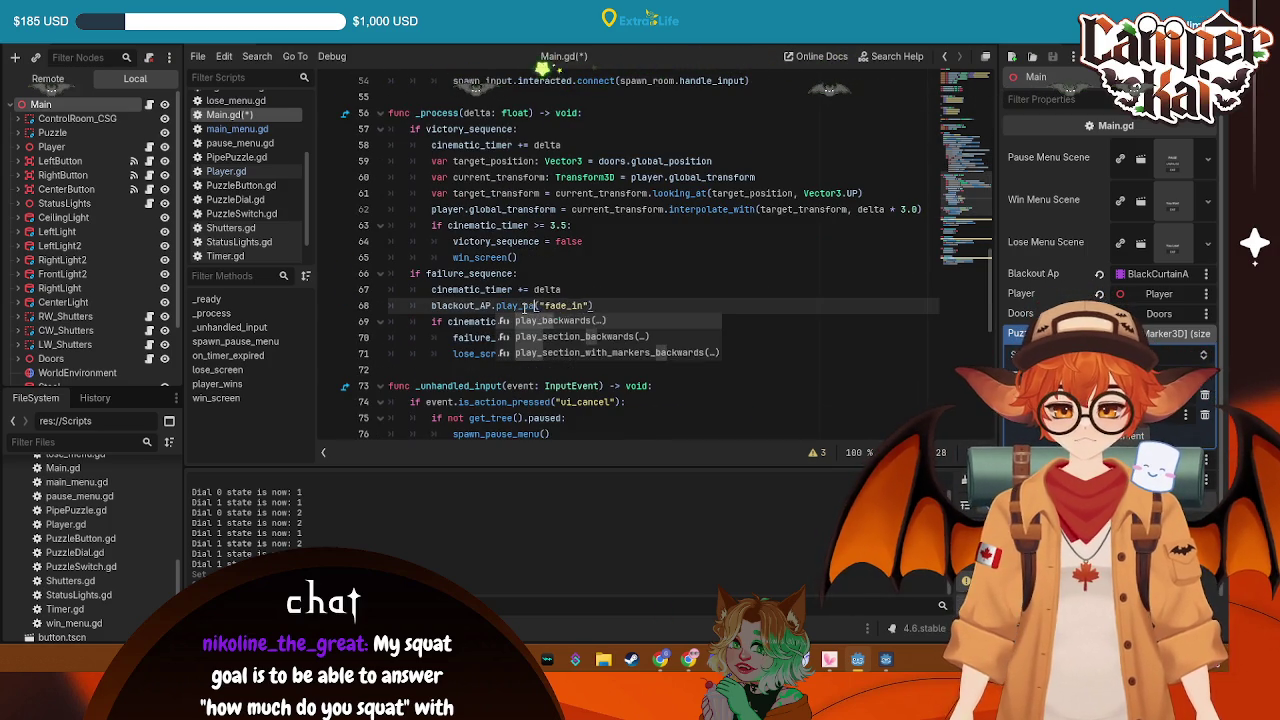
Change the pasted call to blackout_AP.play_backwards("fade_in") and save Main.gd
key(ctrl+s)
click(535, 257)
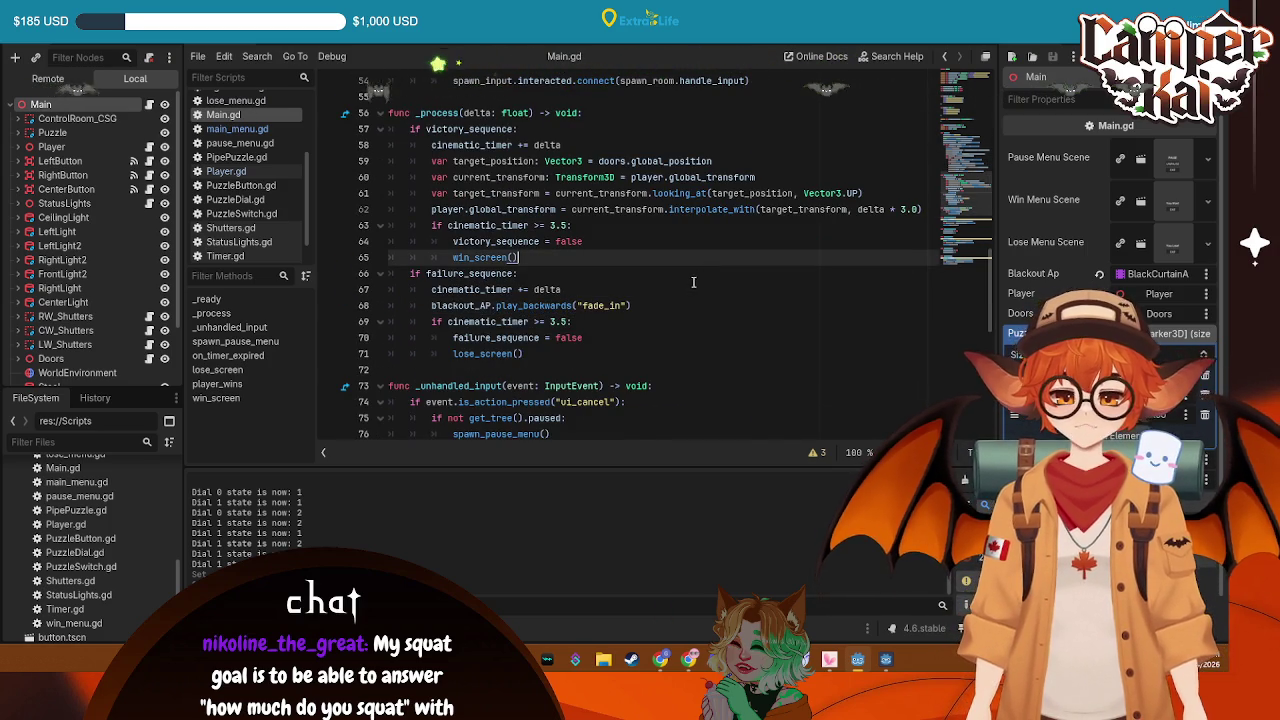
click(640, 305)
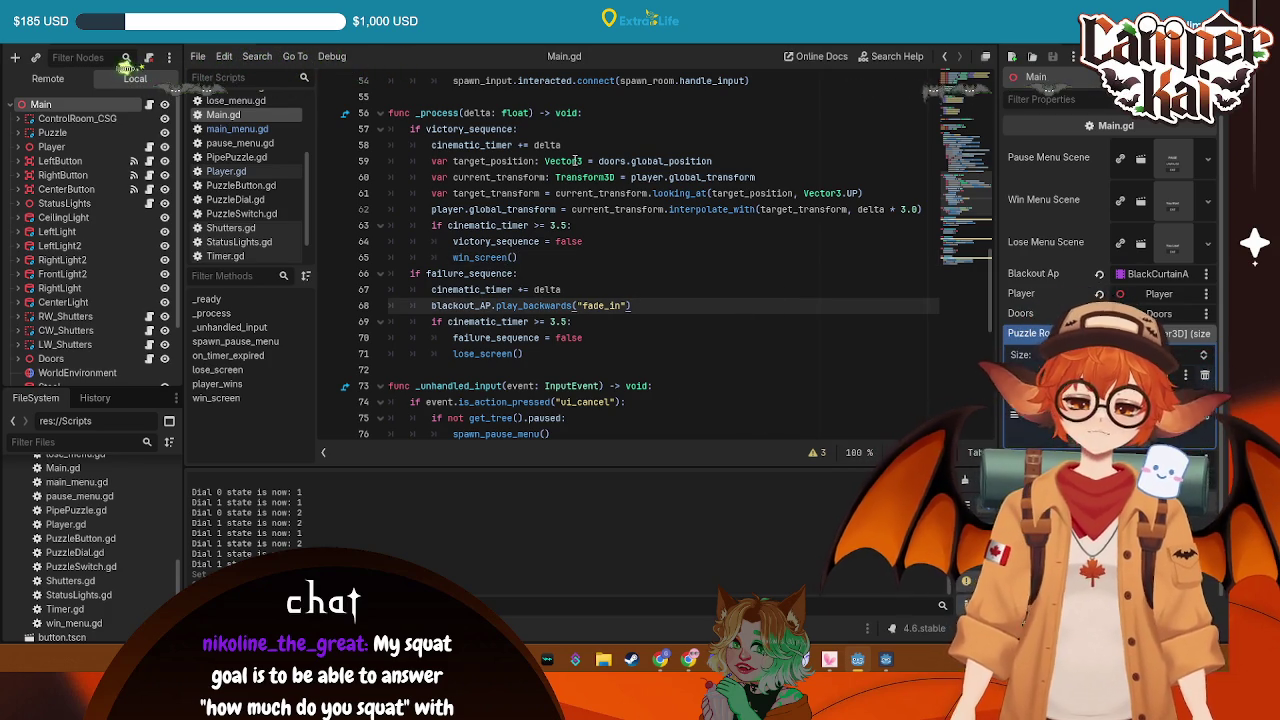
mouse_move(578, 162)
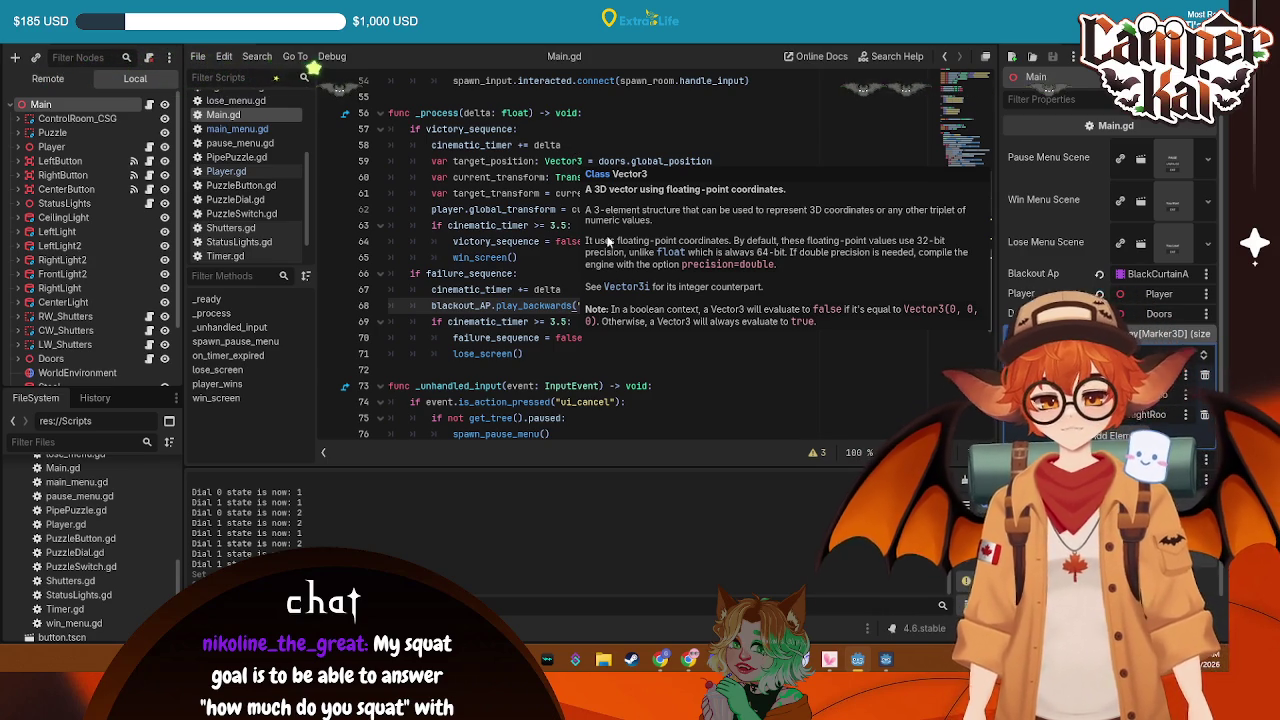
click(787, 385)
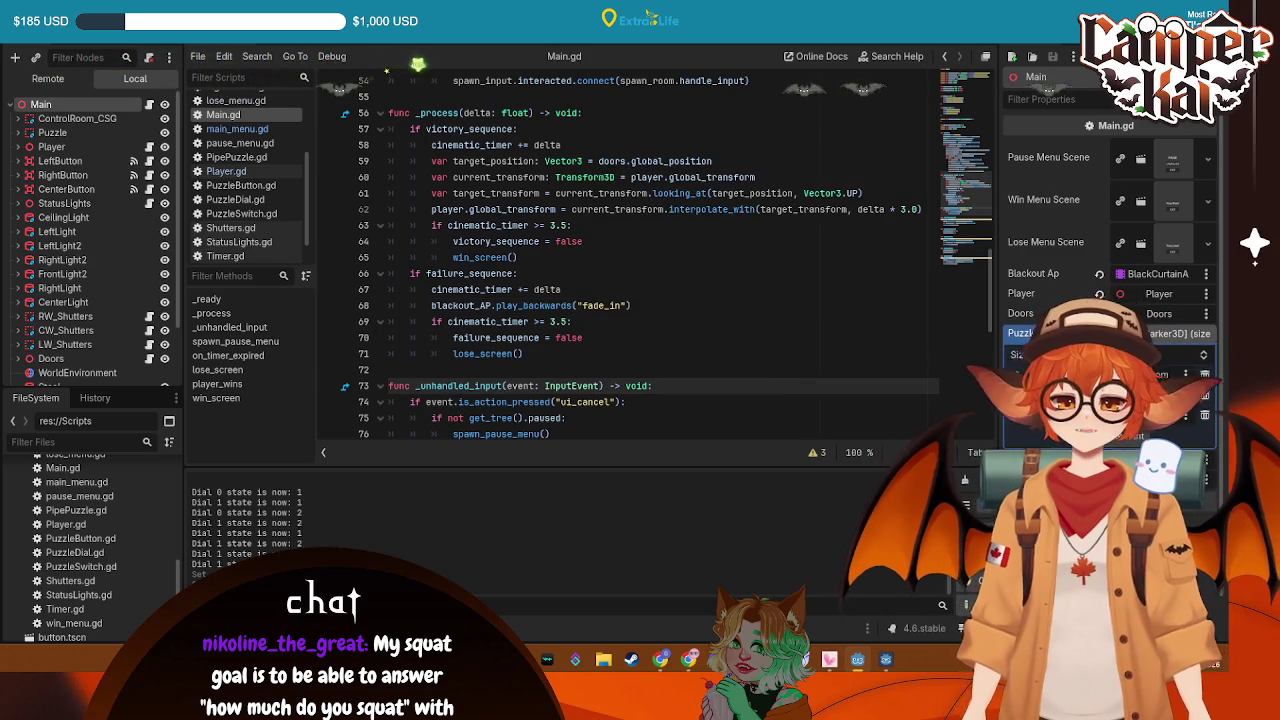
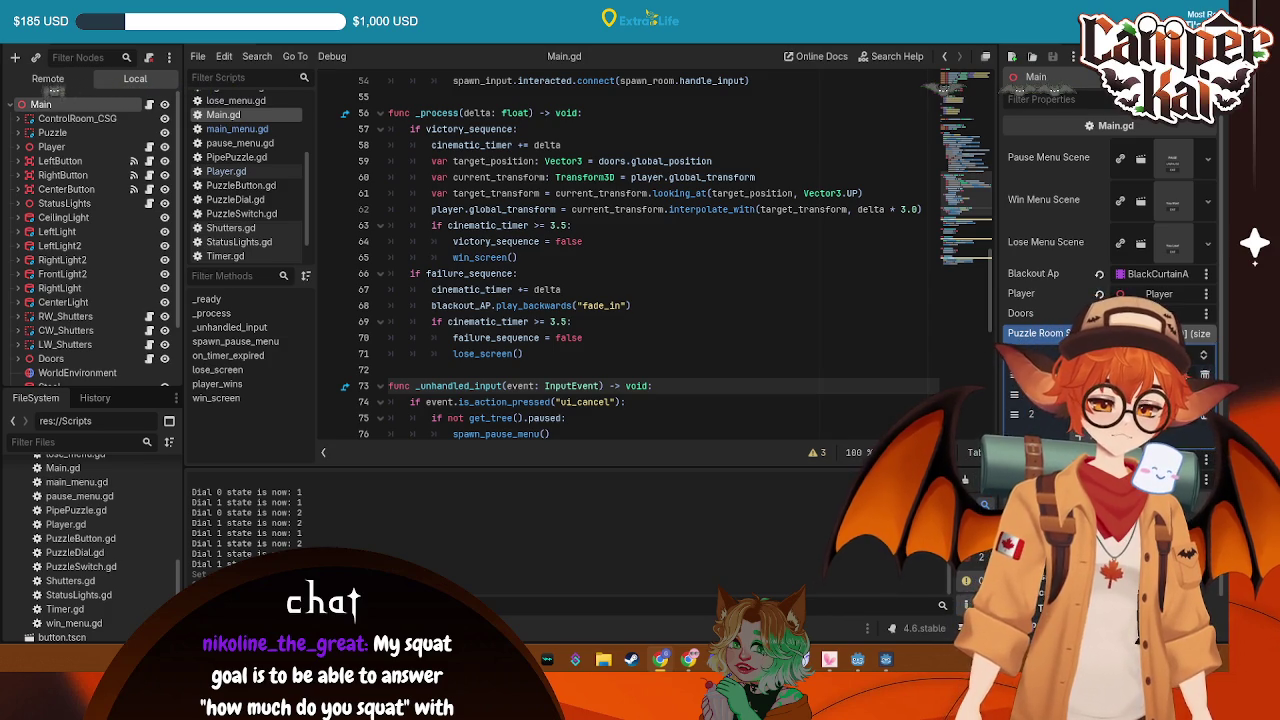
Collapse the Kenney_Textures and Scripts folders in the FileSystem dock, leaving the file actions menu unused
click(729, 244)
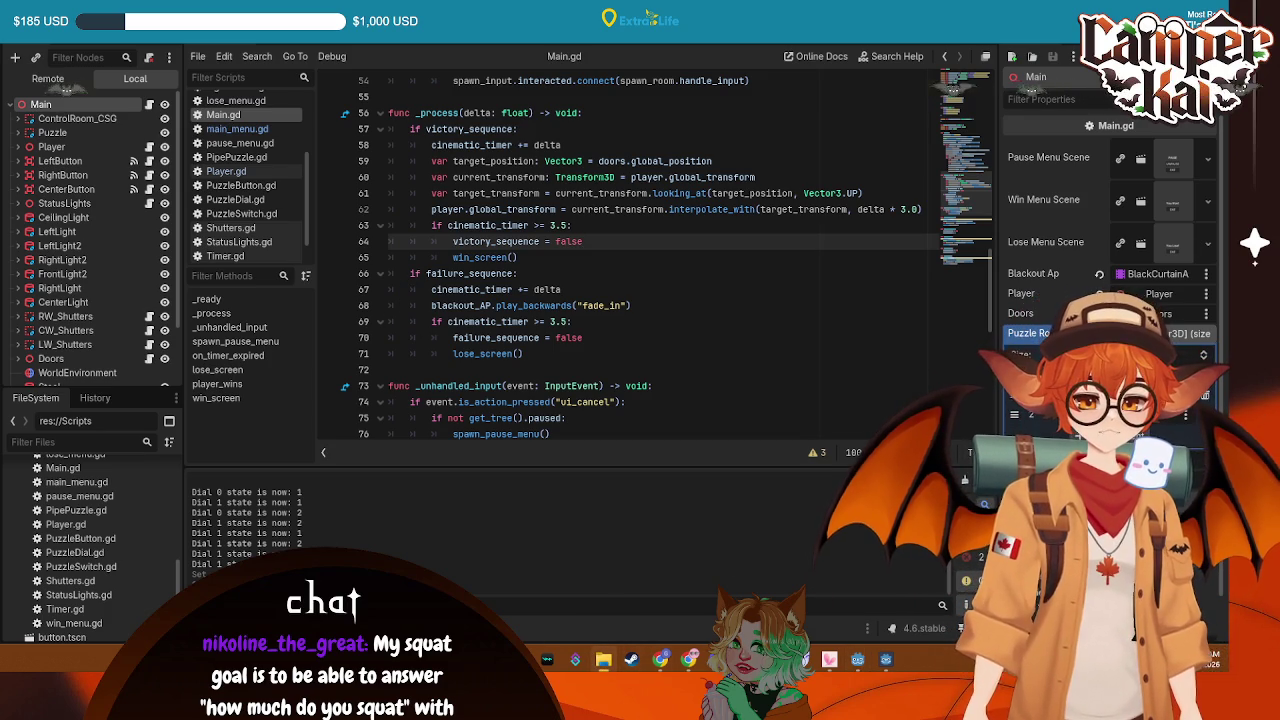
scroll(90, 545, up, 15)
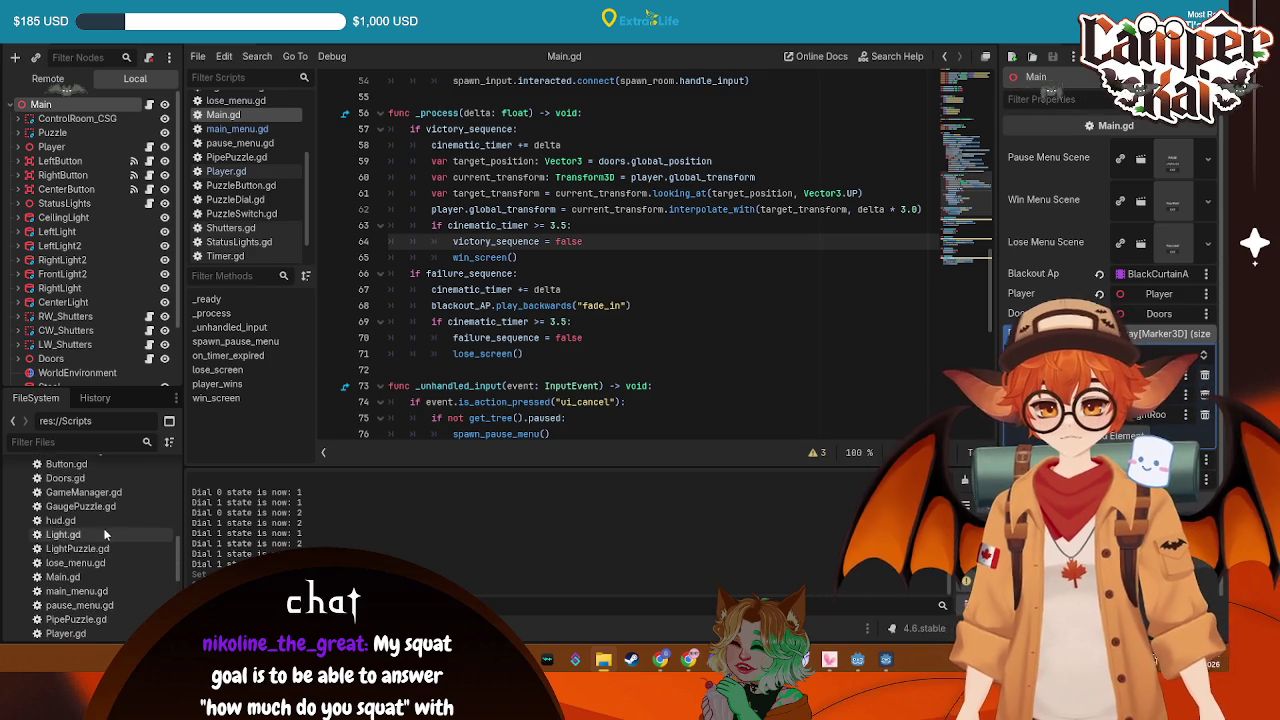
click(17, 510)
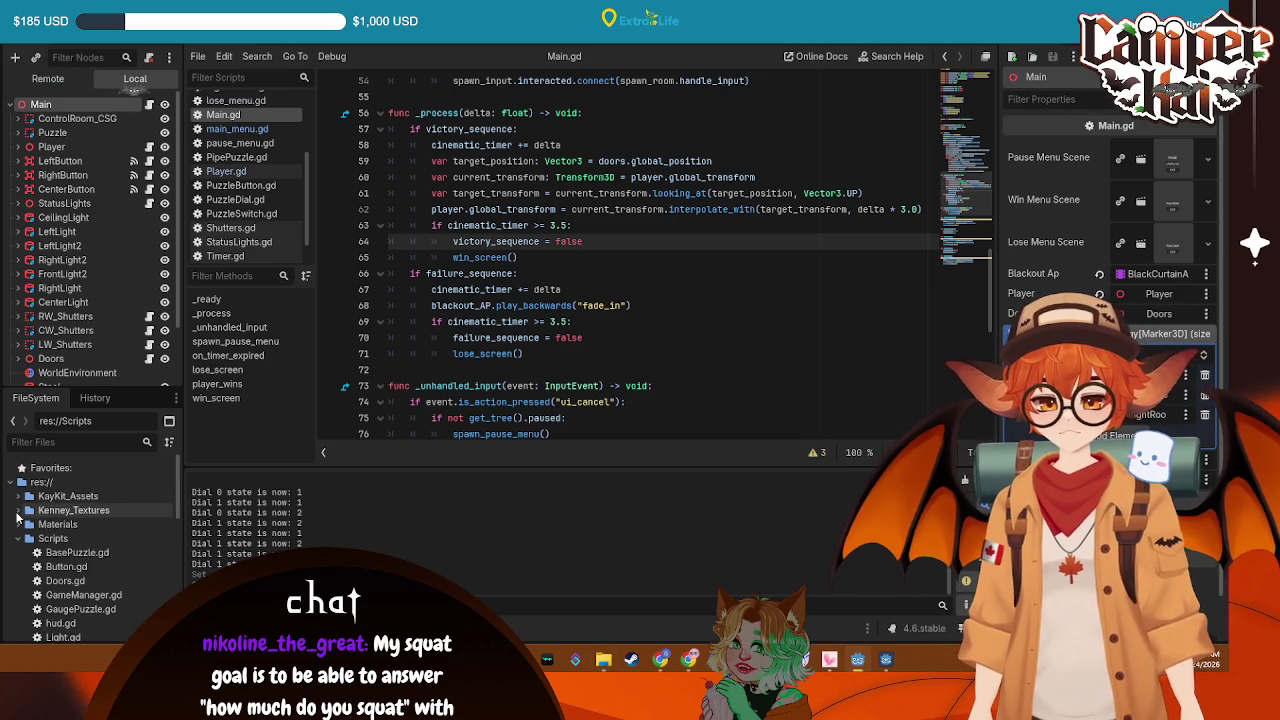
click(17, 538)
right_click(22, 551)
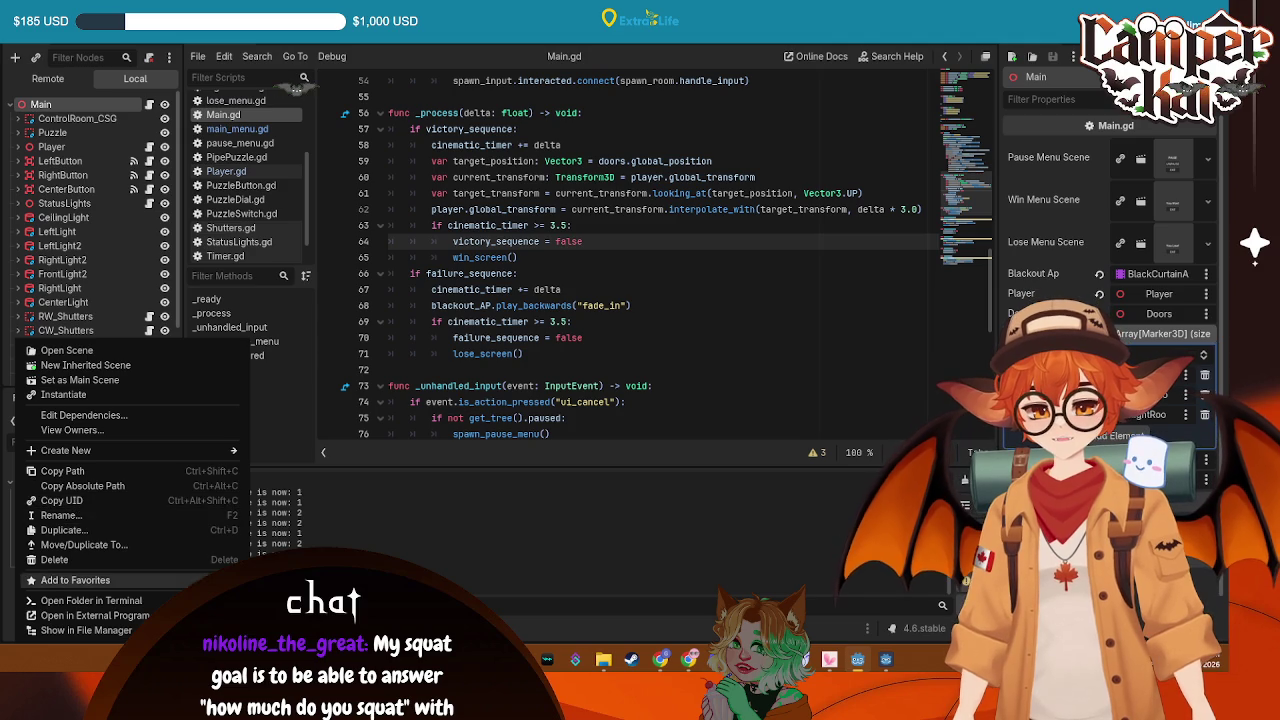
click(62, 488)
Create a new Sounds folder under res://
click(62, 488)
right_click(62, 488)
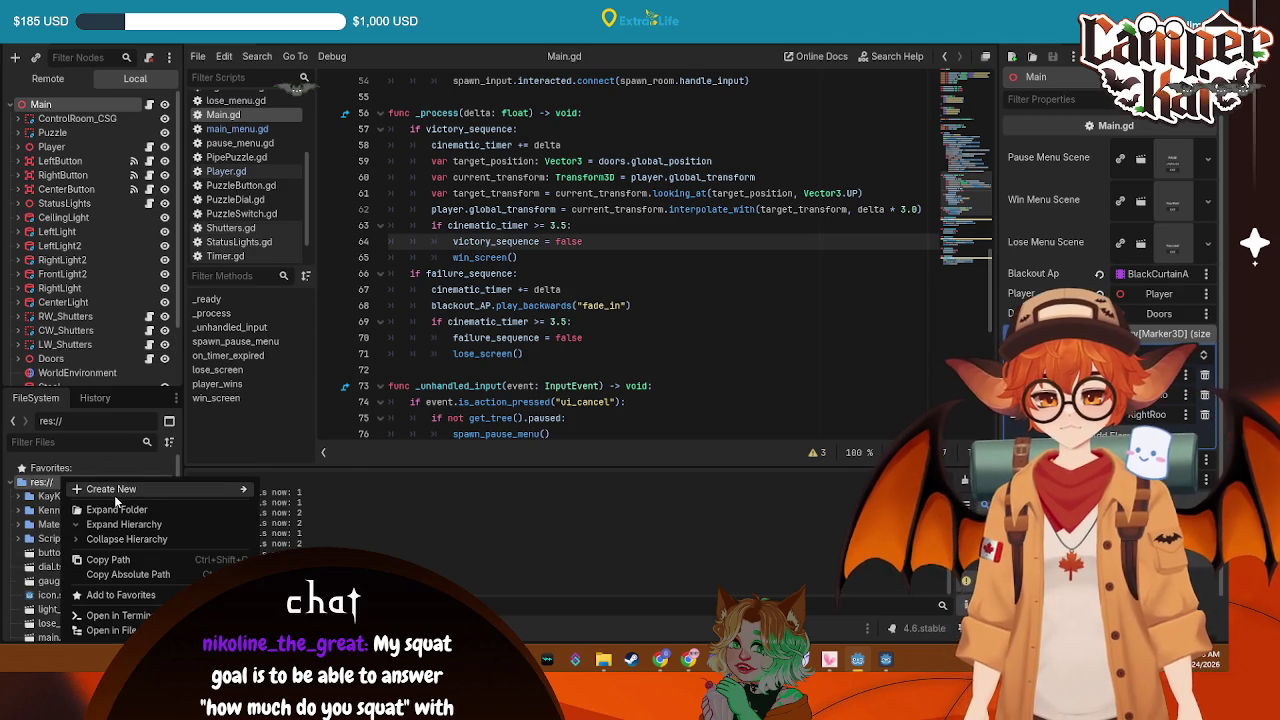
mouse_move(114, 495)
click(300, 490)
text(Sounds)
key(Return)
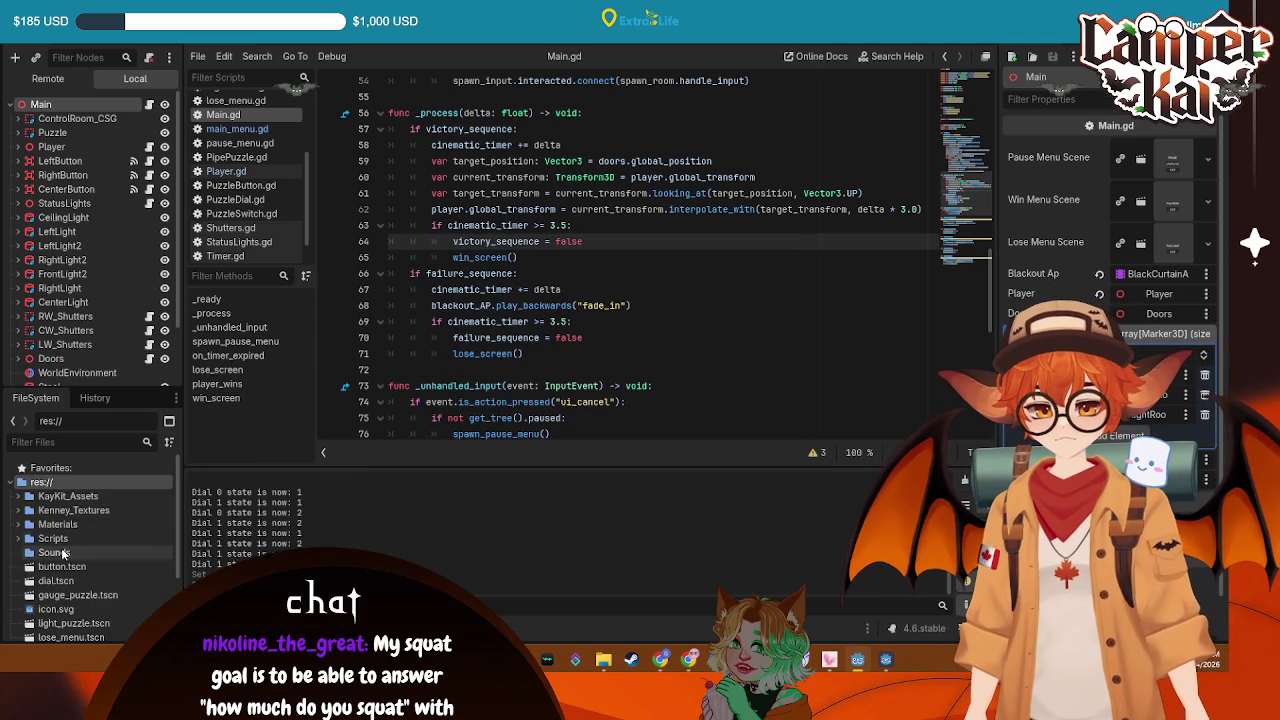
Create a Voice folder inside Sounds and expand it to show Intro.wav
right_click(50, 553)
mouse_move(145, 417)
click(297, 413)
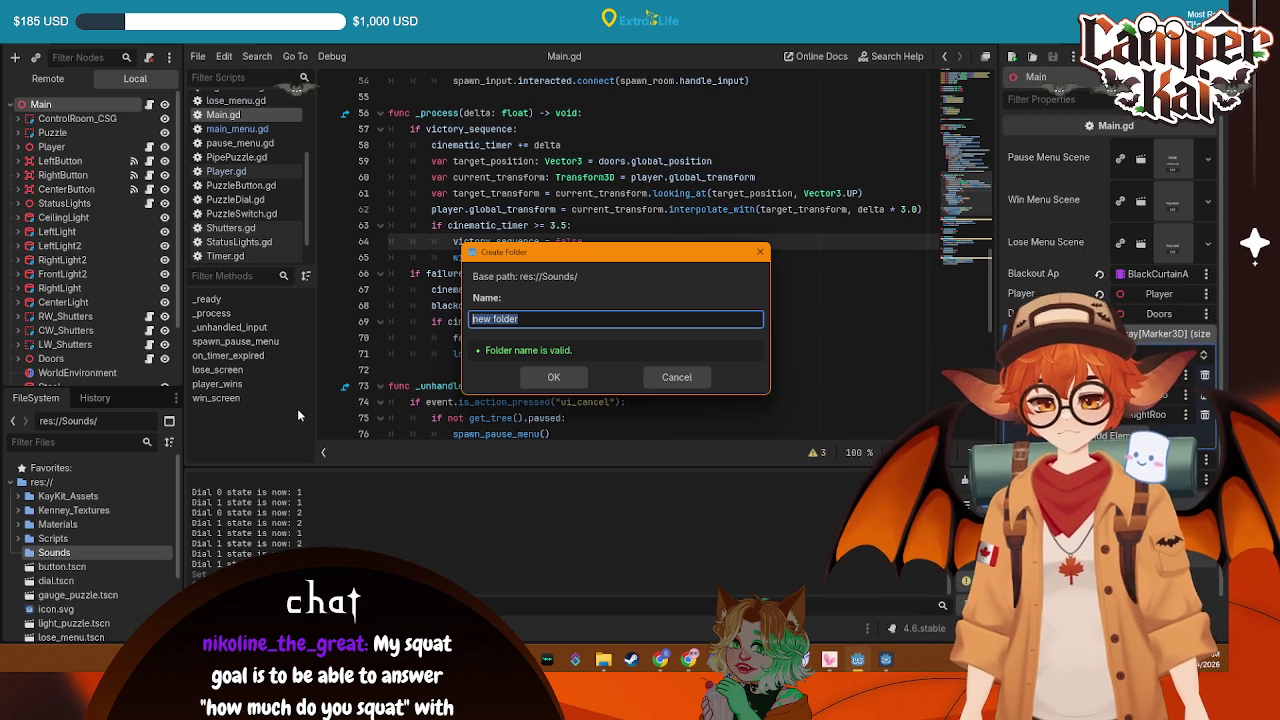
text(Voice)
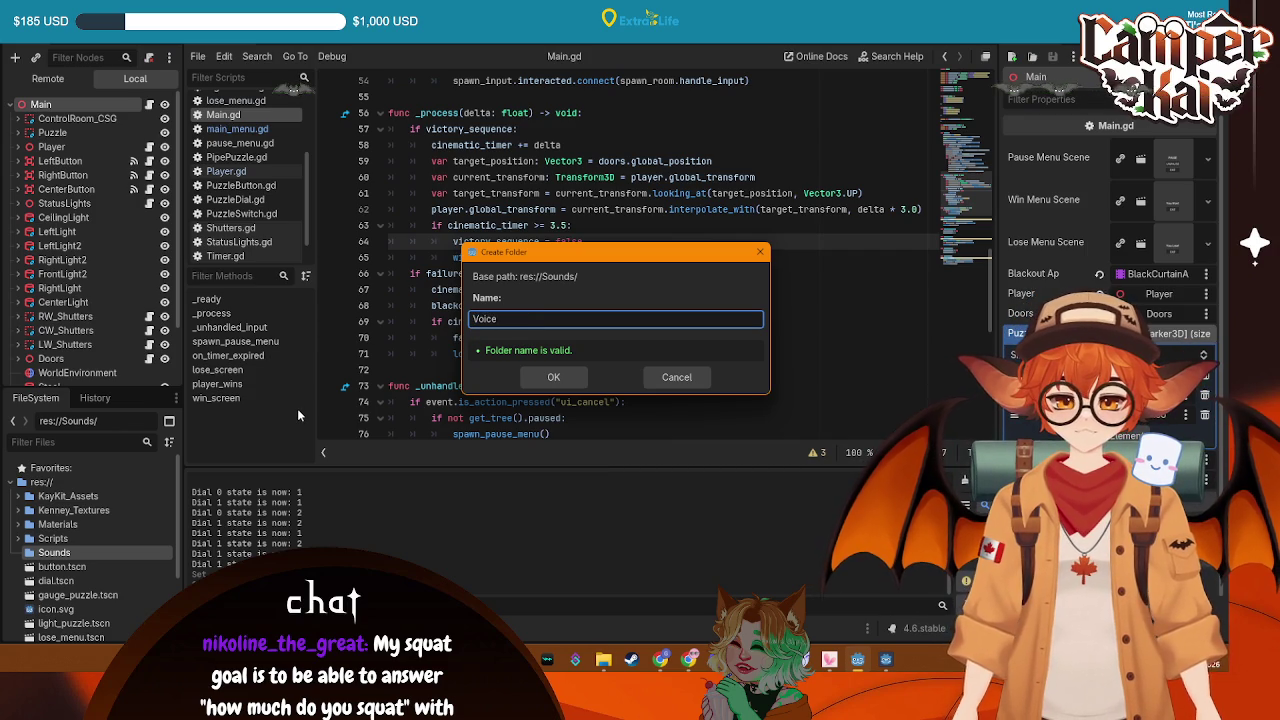
key(Return)
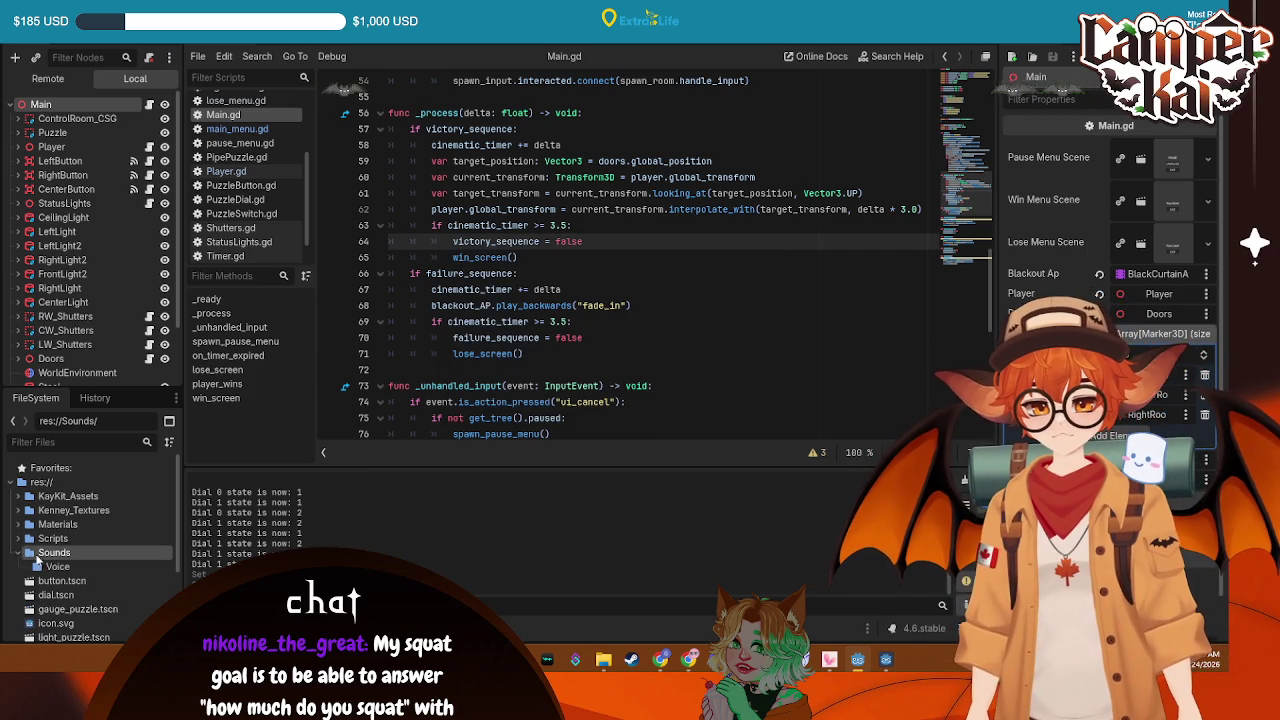
click(38, 564)
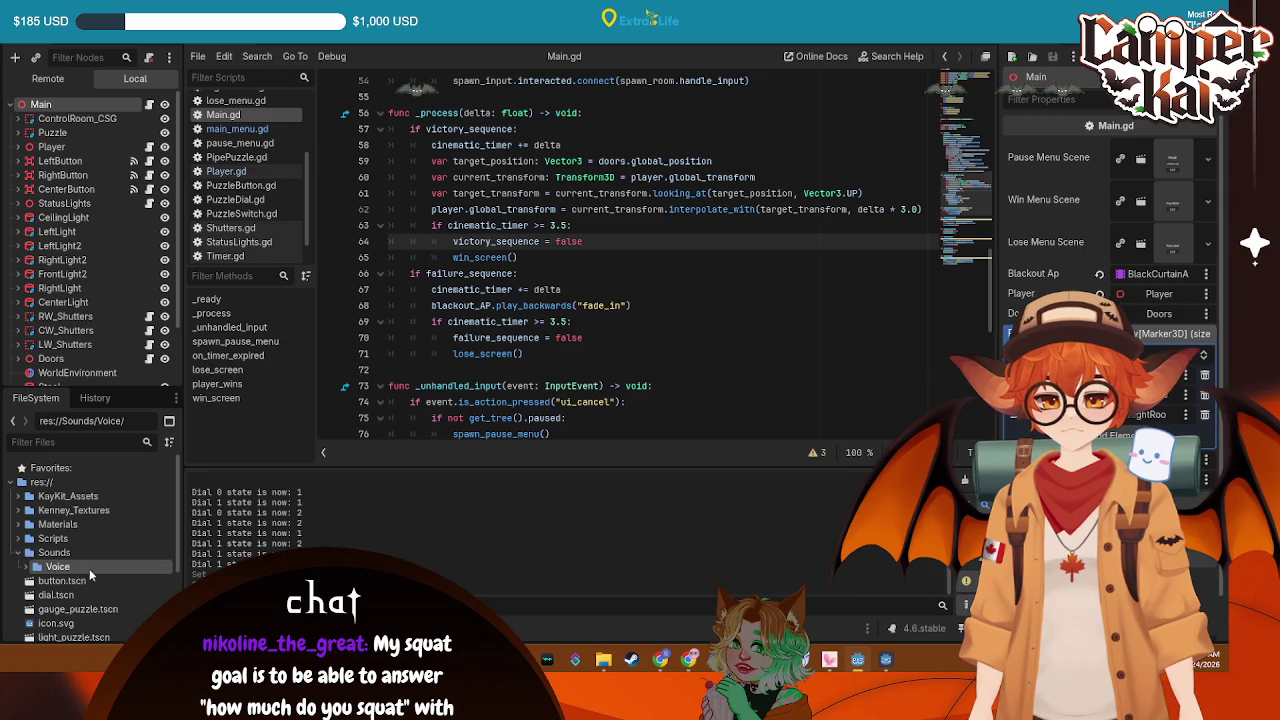
click(26, 567)
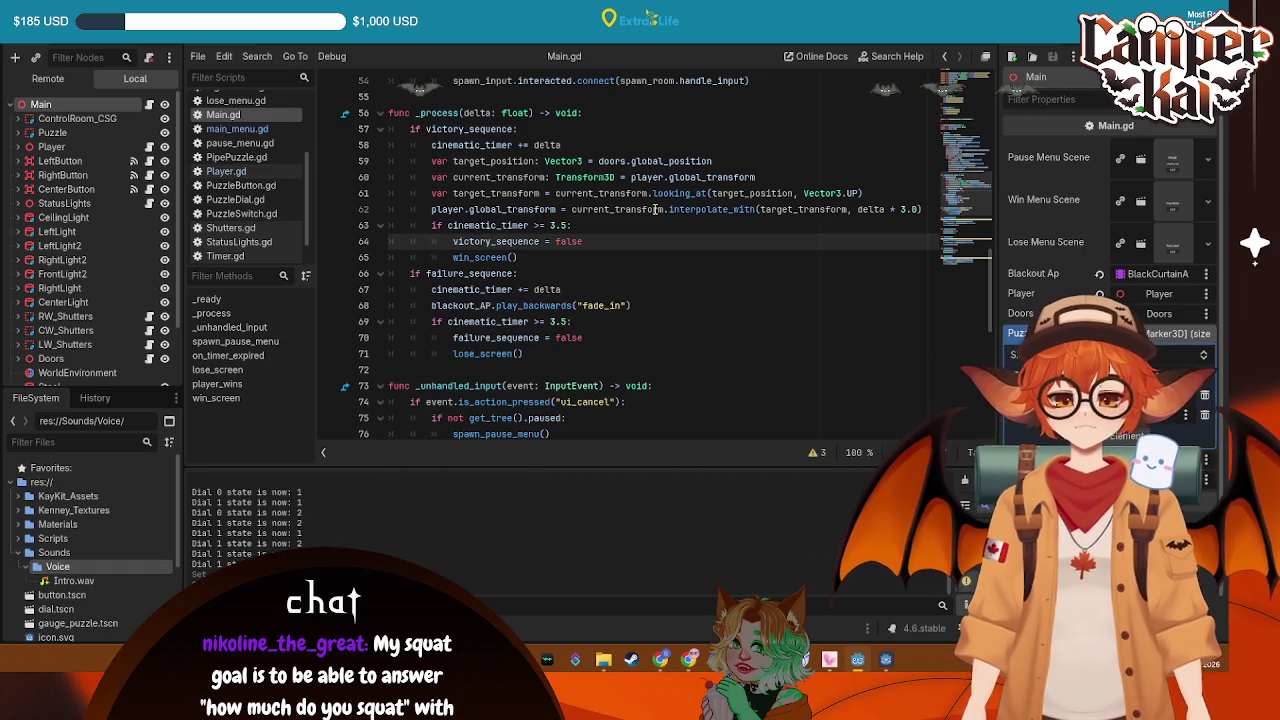
Review the _ready code around line 35 of Main.gd, then open the main_menu.gd script
scroll(582, 197, up, 5)
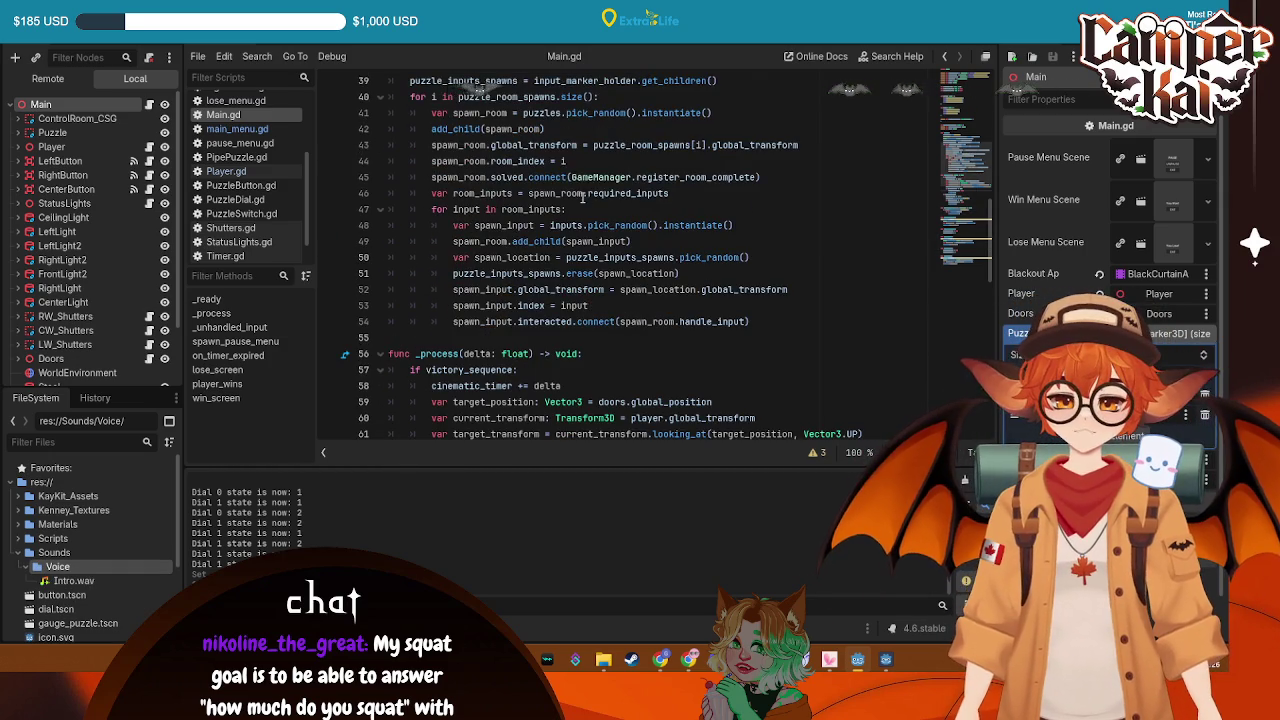
scroll(582, 197, up, 2)
click(569, 115)
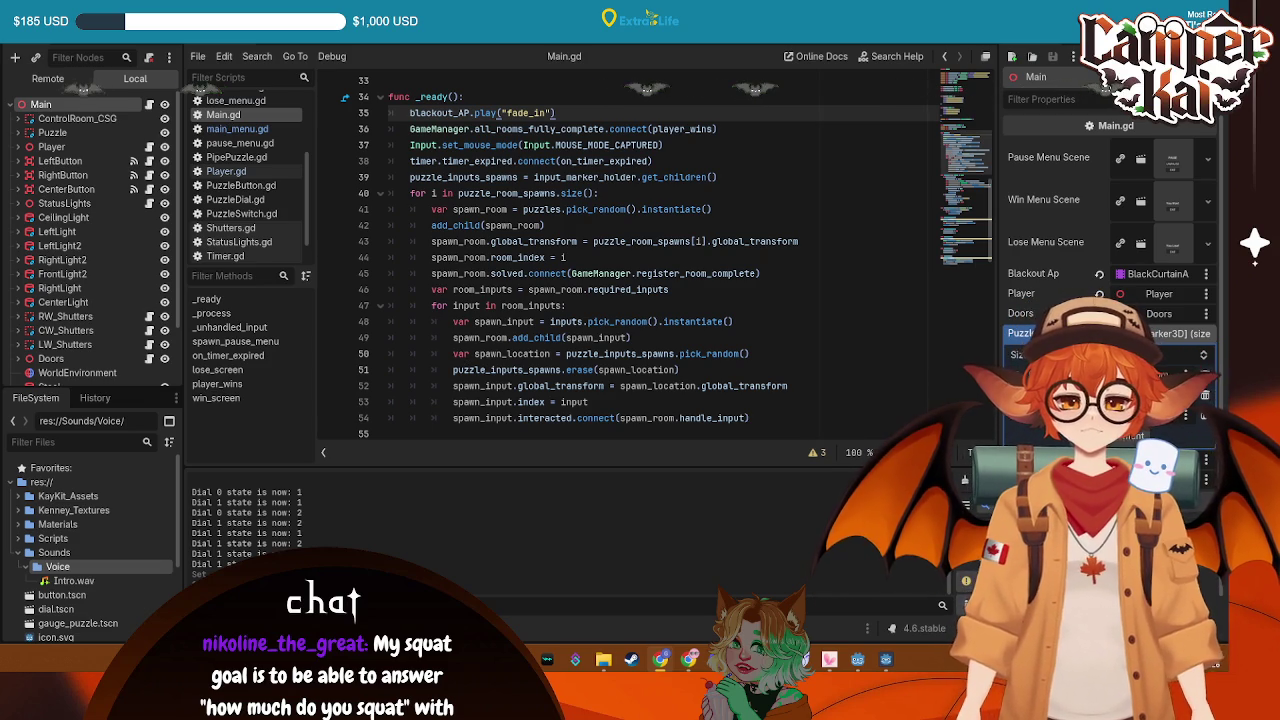
click(674, 43)
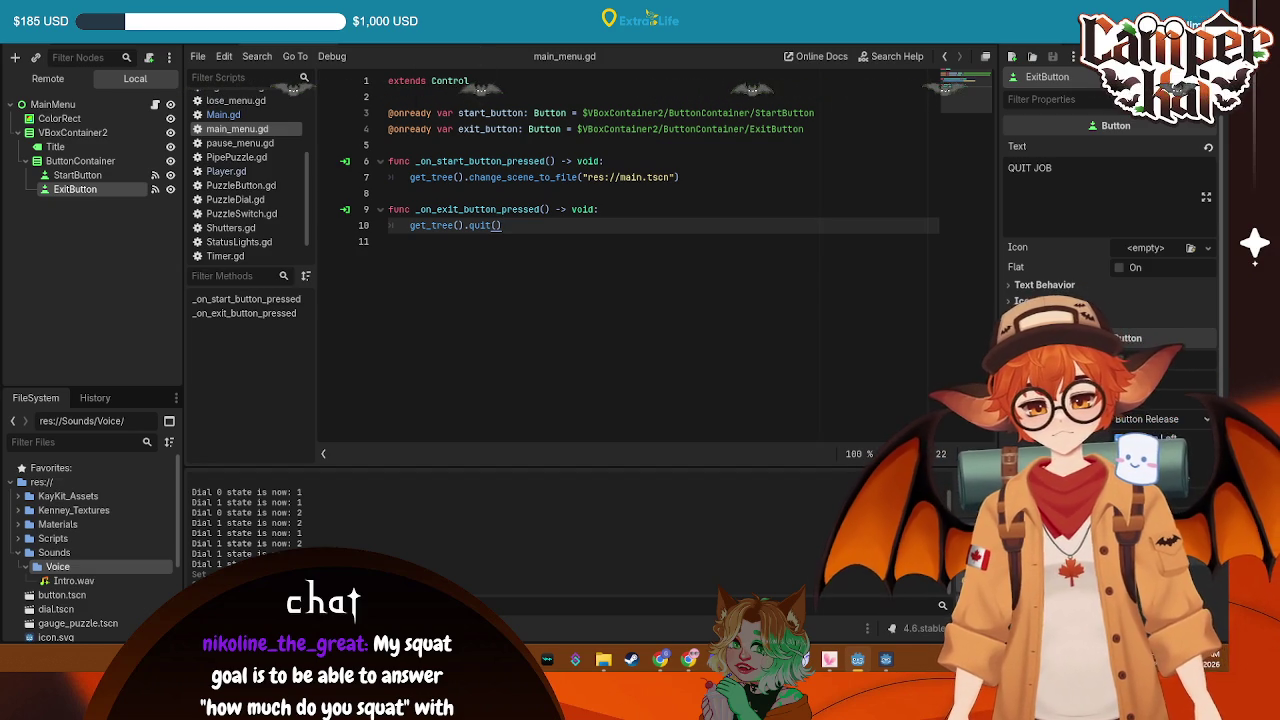
Bring up BasePuzzle.gd from the Scripts list in the script editor
mouse_move(487, 46)
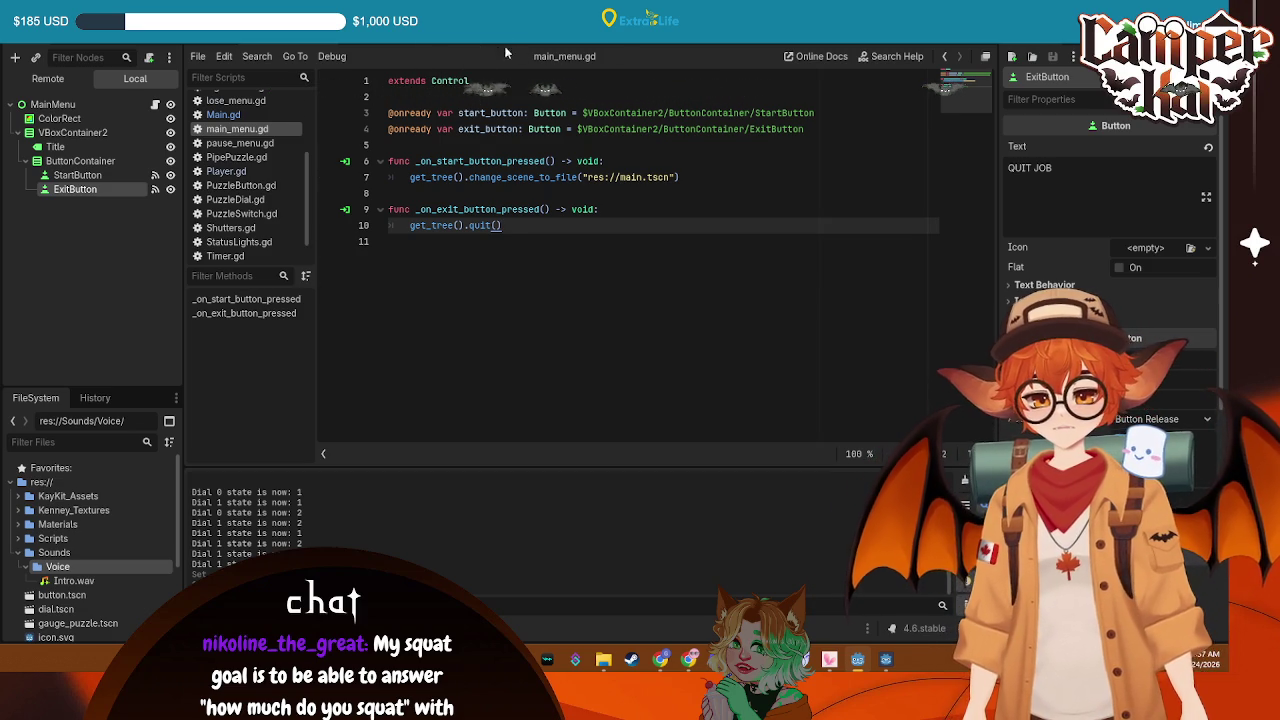
scroll(229, 141, up, 3)
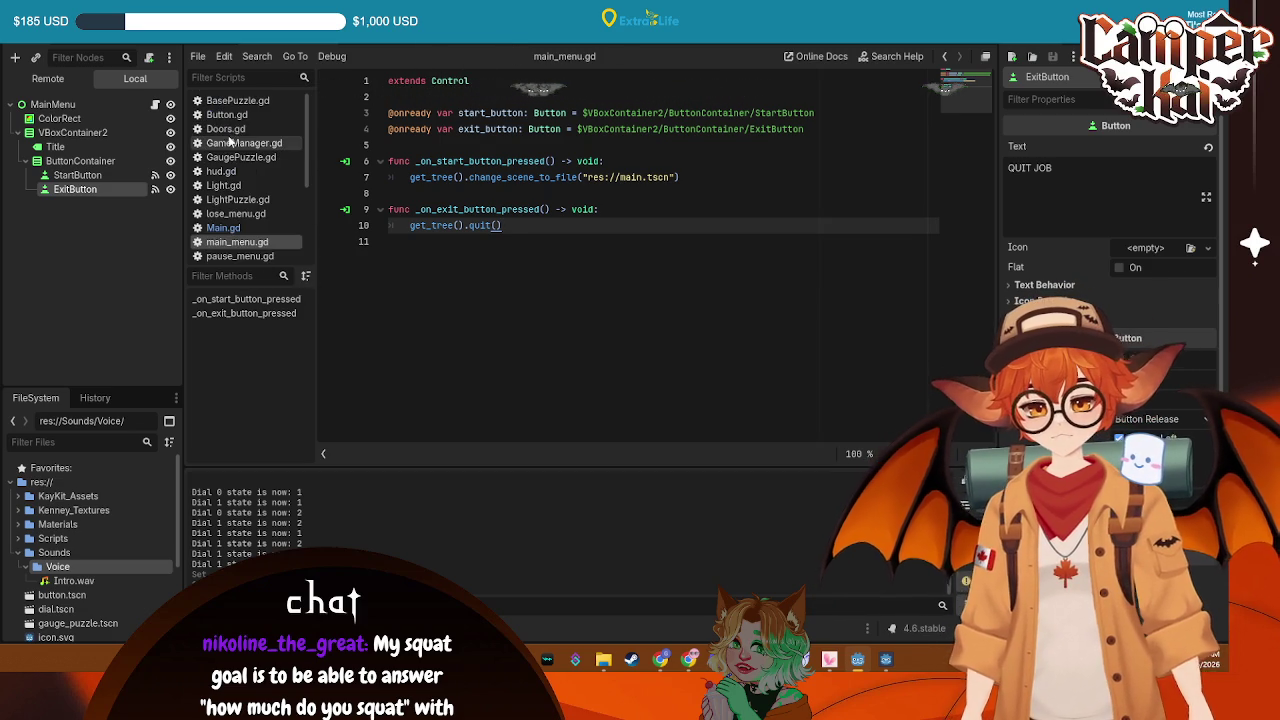
right_click(230, 100)
key(Escape)
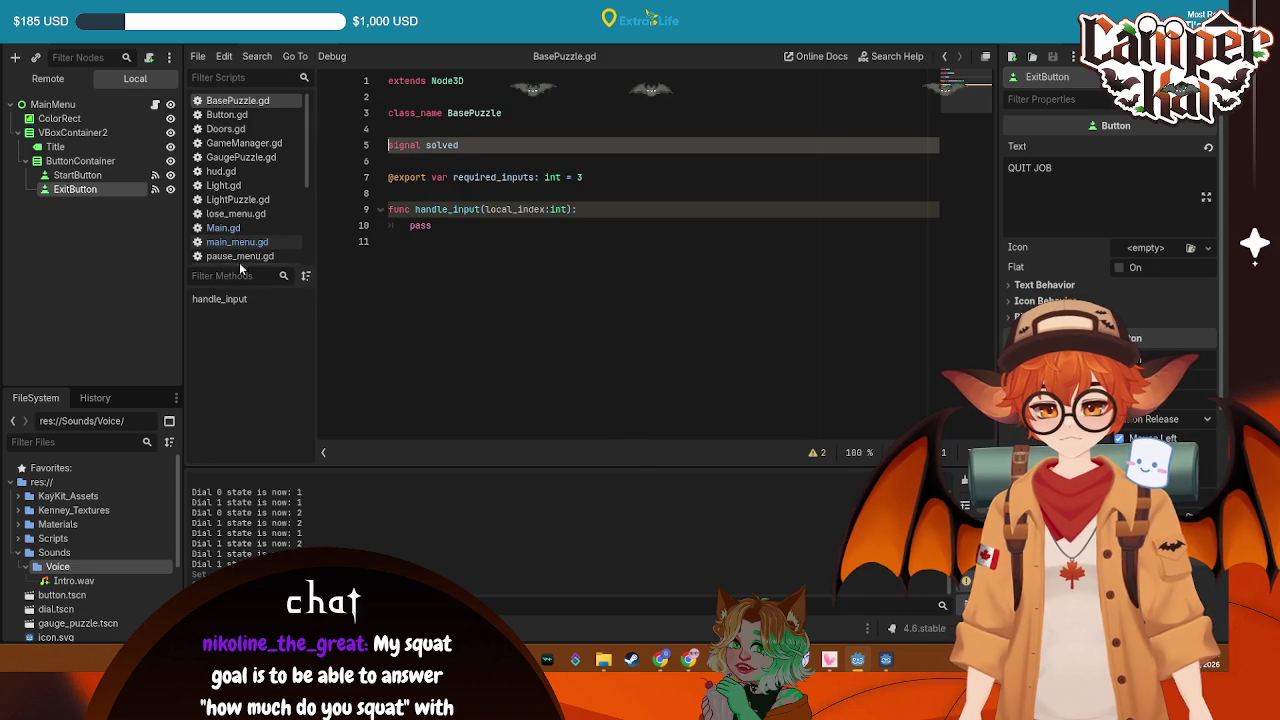
Create res://Scripts/audio_manager.gd extending Node from the Scripts folder
right_click(52, 538)
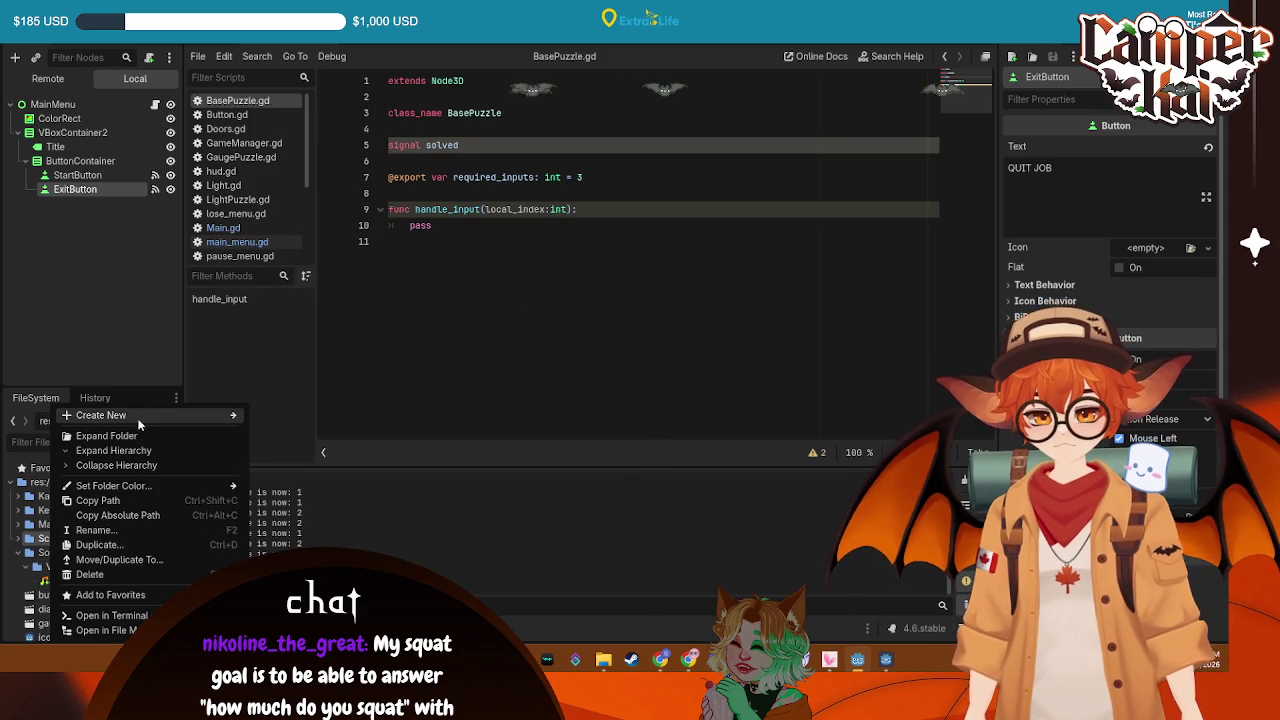
mouse_move(138, 424)
click(290, 440)
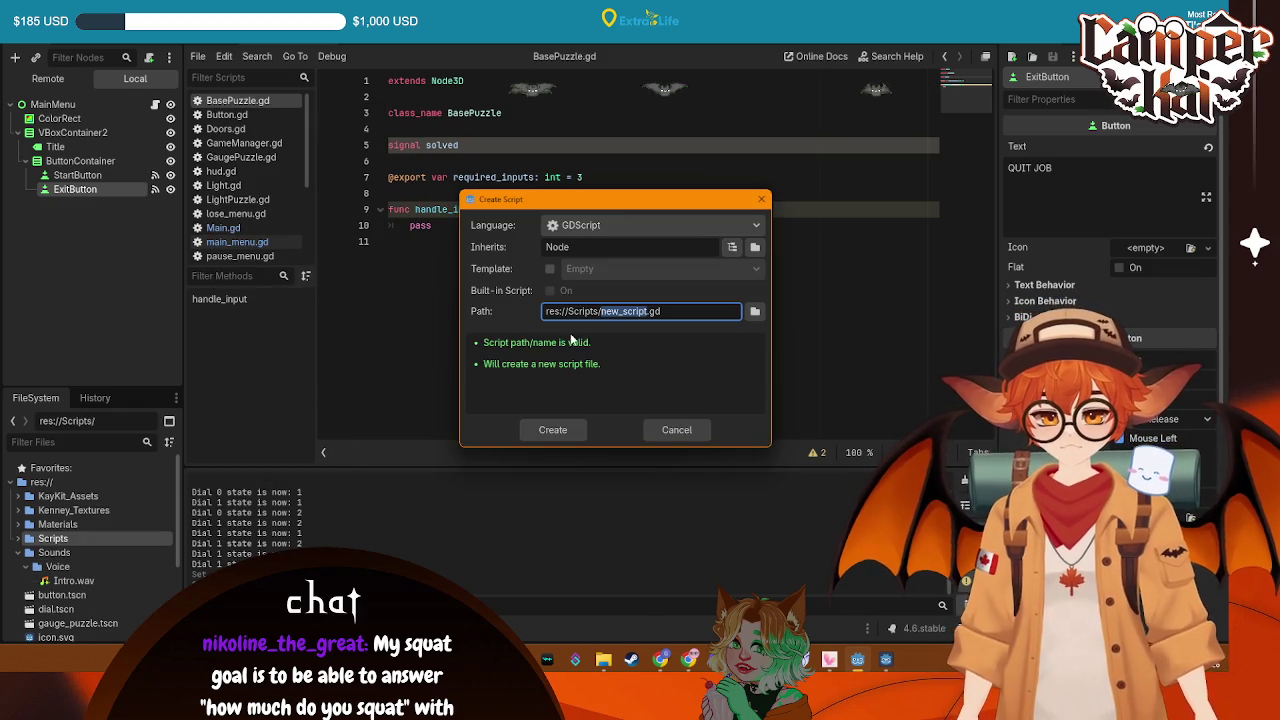
text(audio_manager)
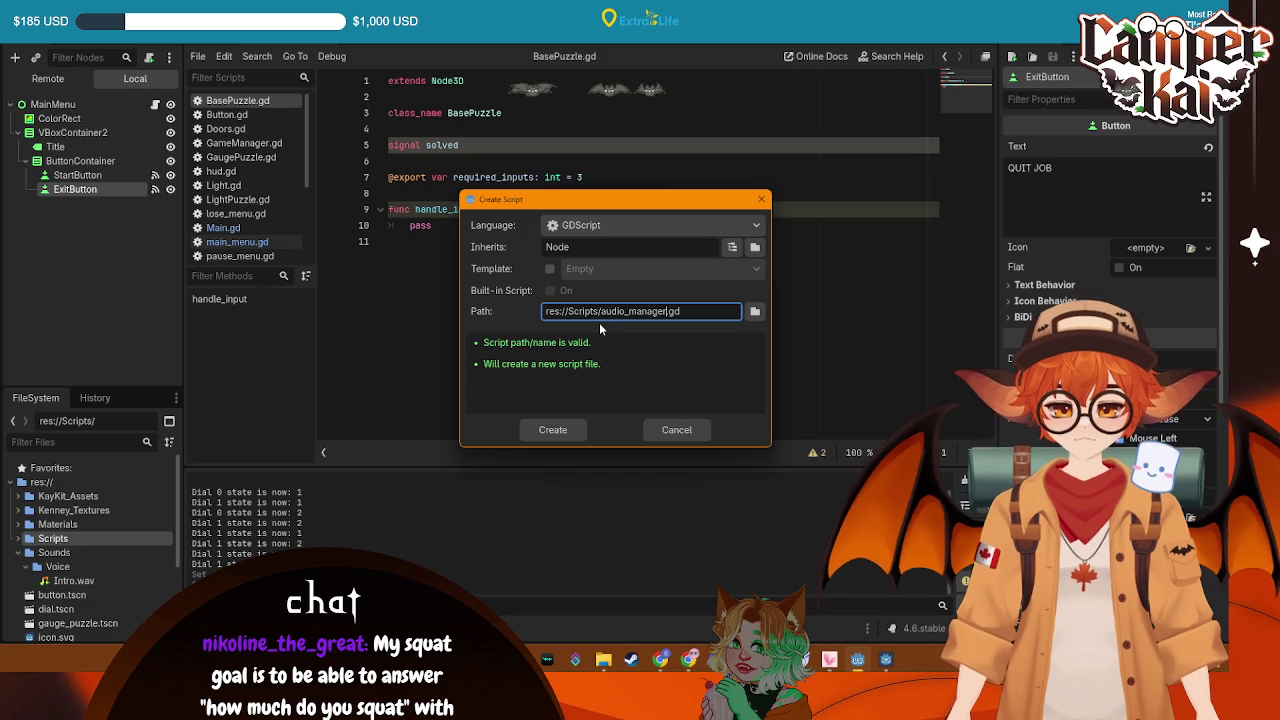
key(Return)
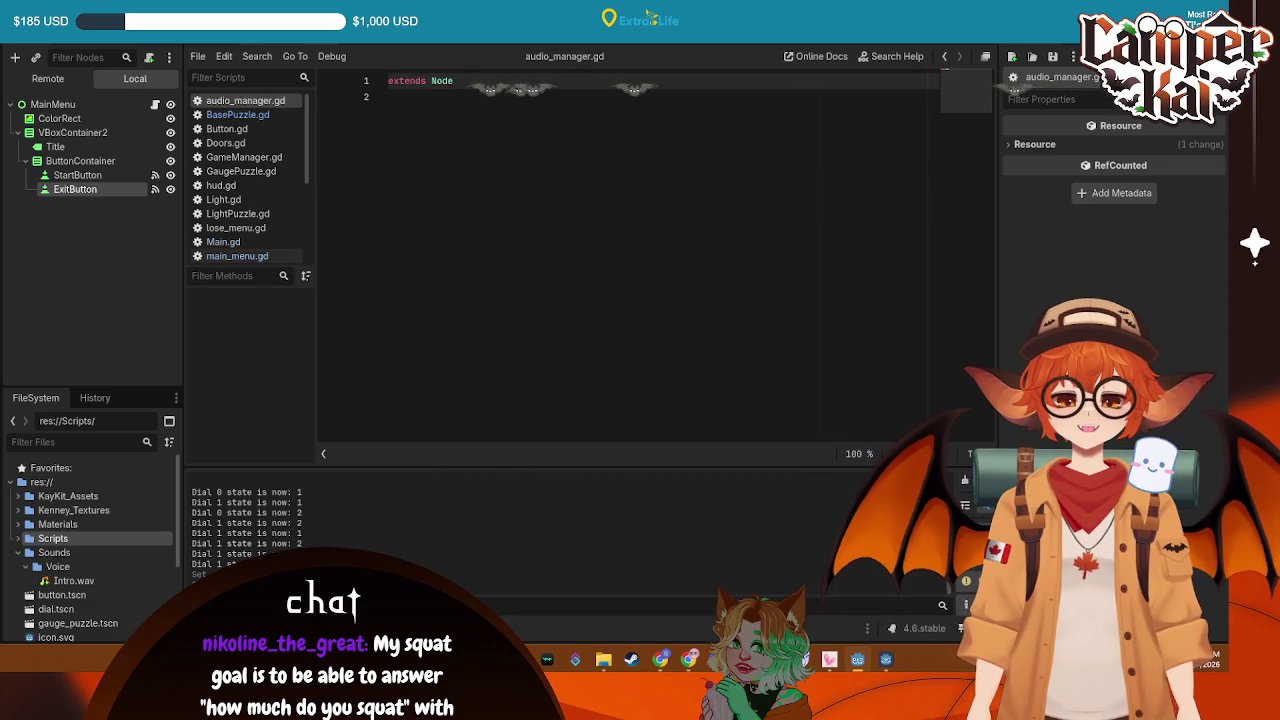
click(510, 100)
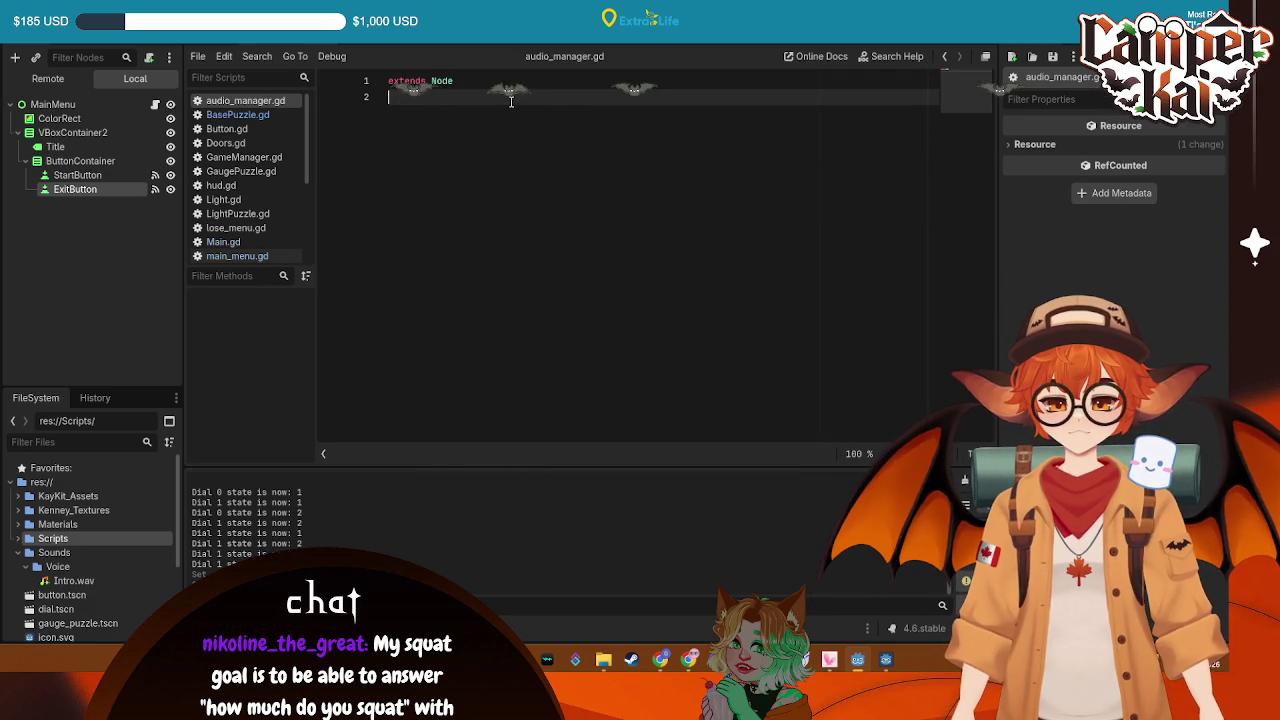
Add line 3 below extends Node and begin typing 'var voice_player: AudioStreamPlay'
key(Return)
text(voice)
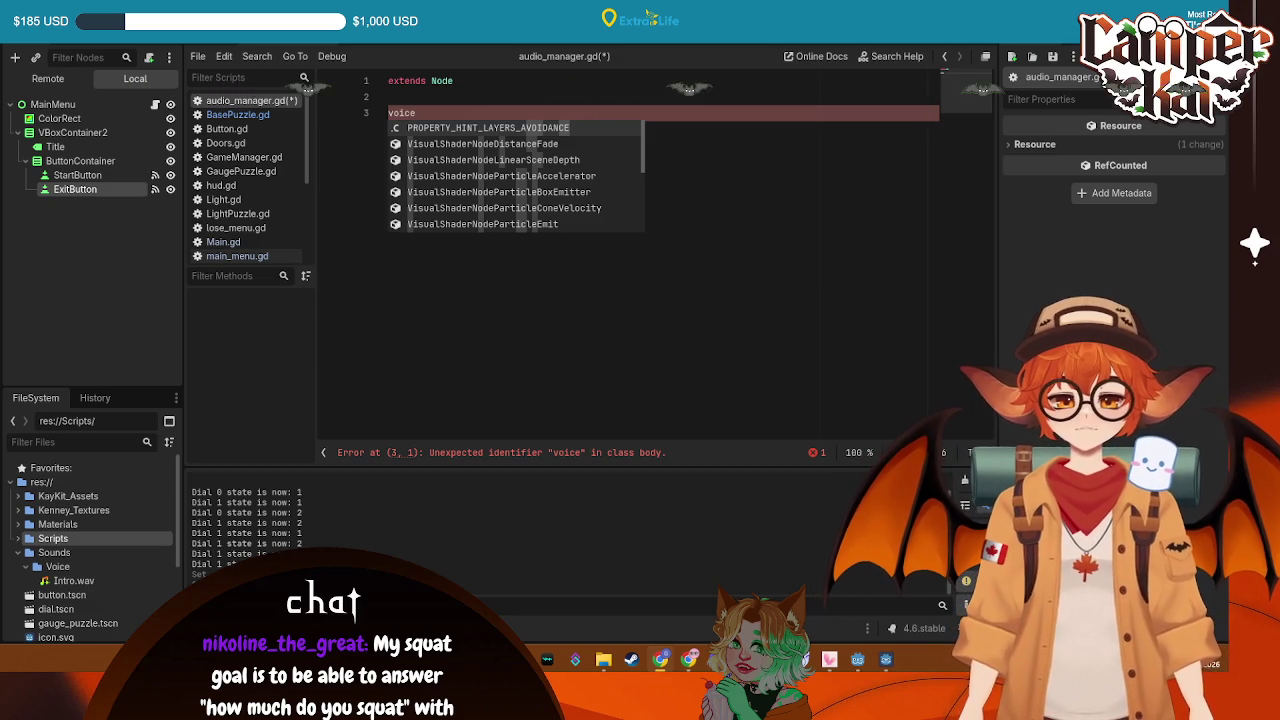
click(504, 243)
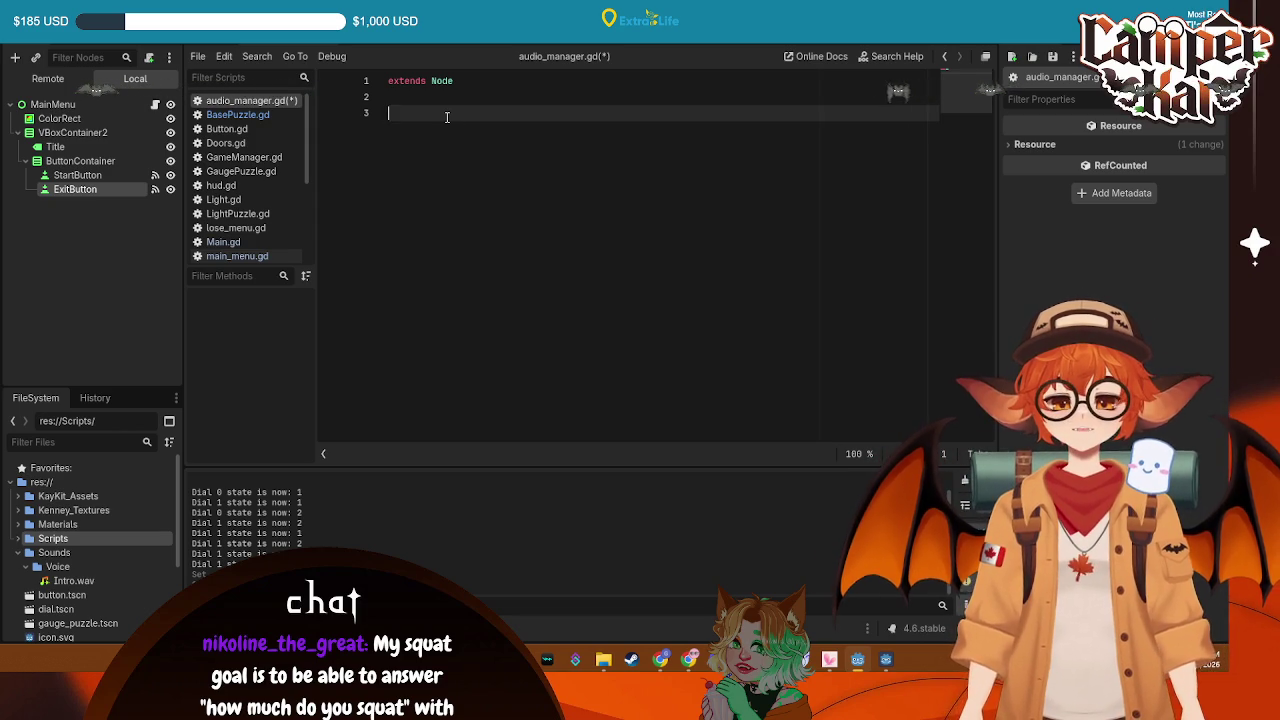
text(var voice_player)
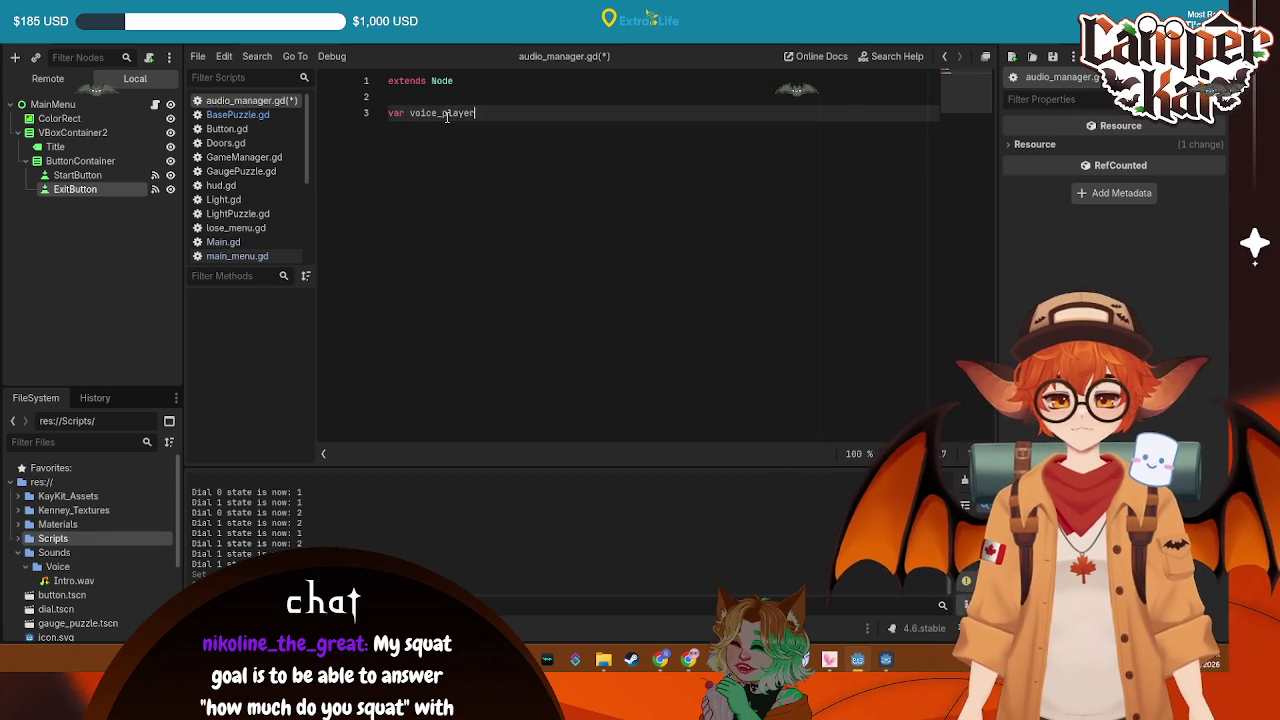
text(: Audio)
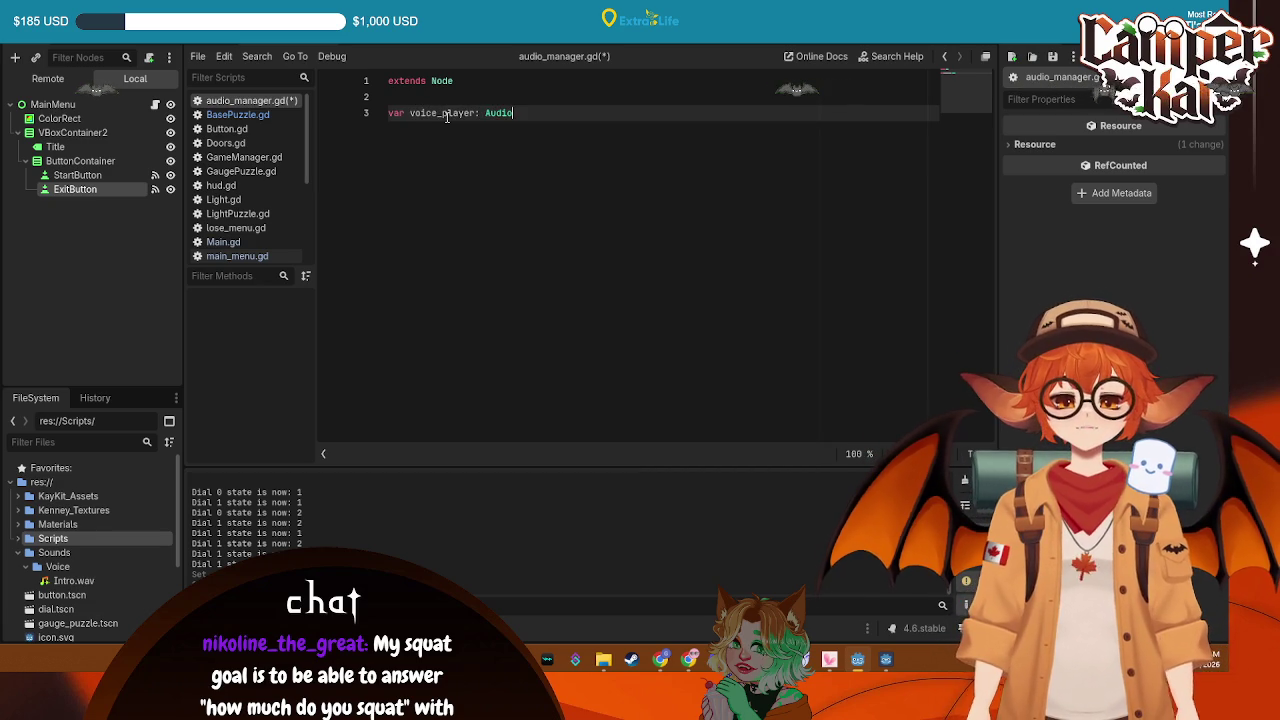
text(St)
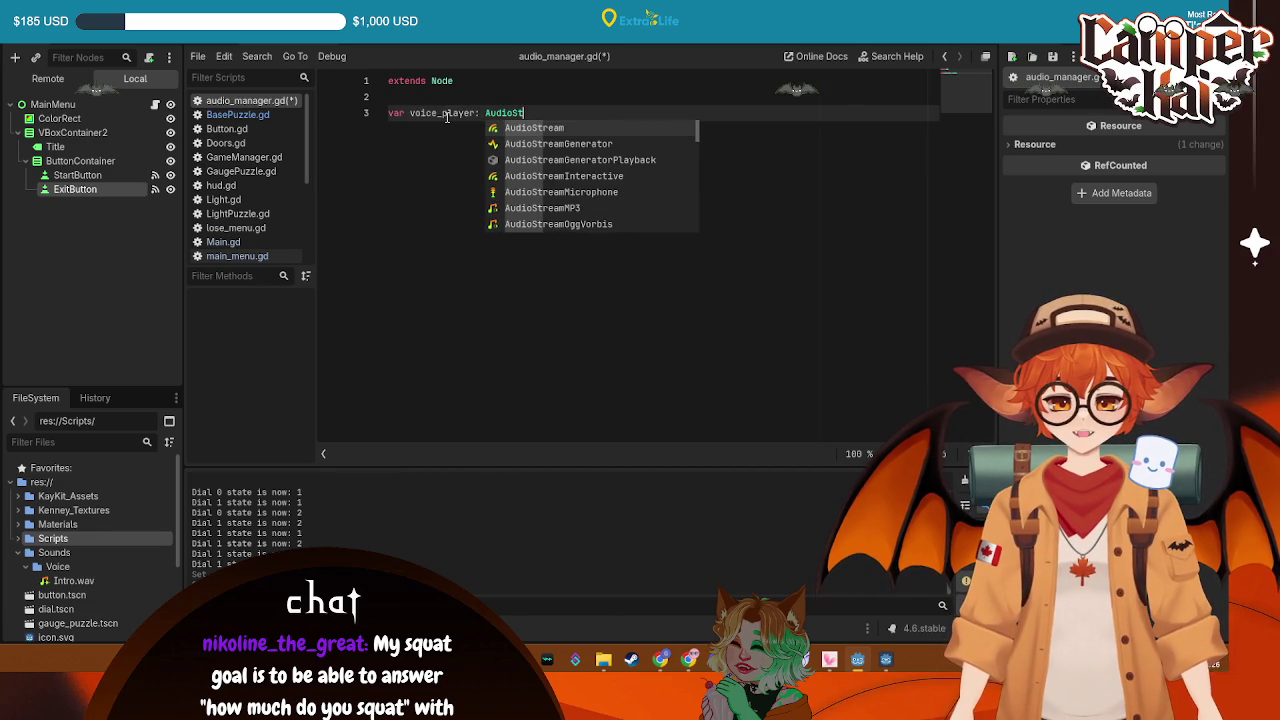
text(rea)
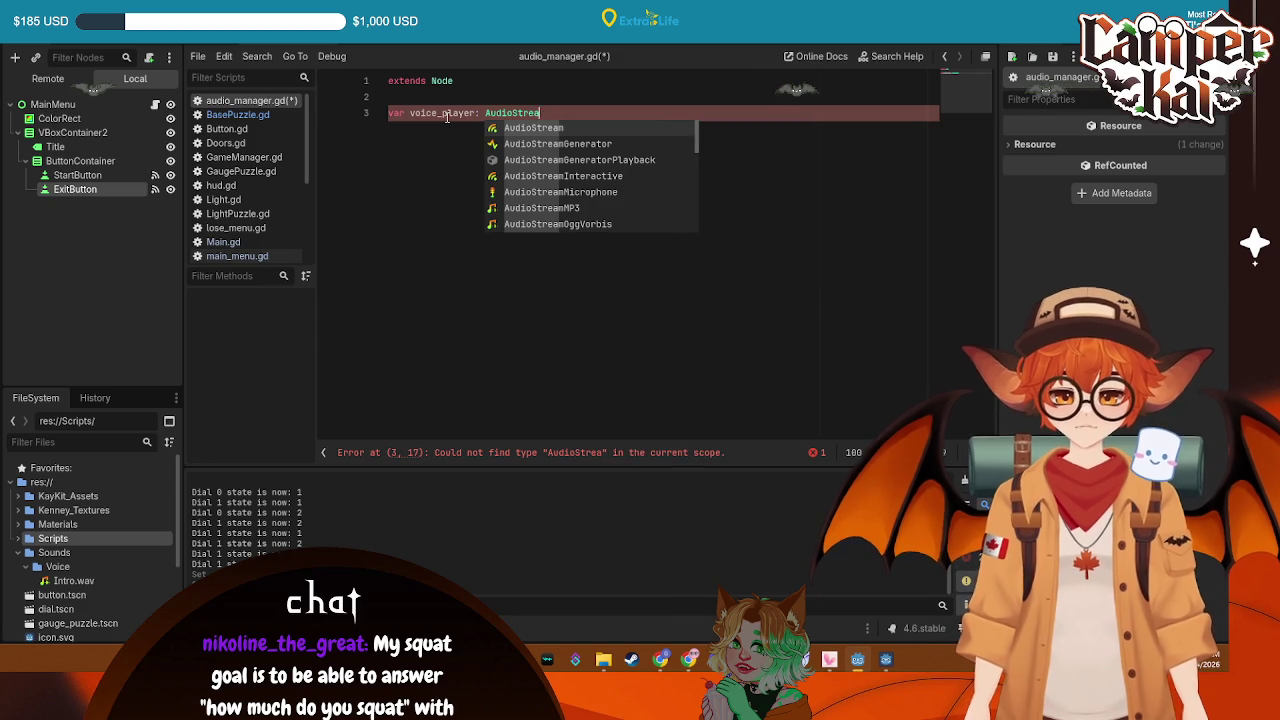
text(mPlaye)
Complete voice_player as AudioStreamPlayer and open a const voice_lines dictionary block
key(Return)
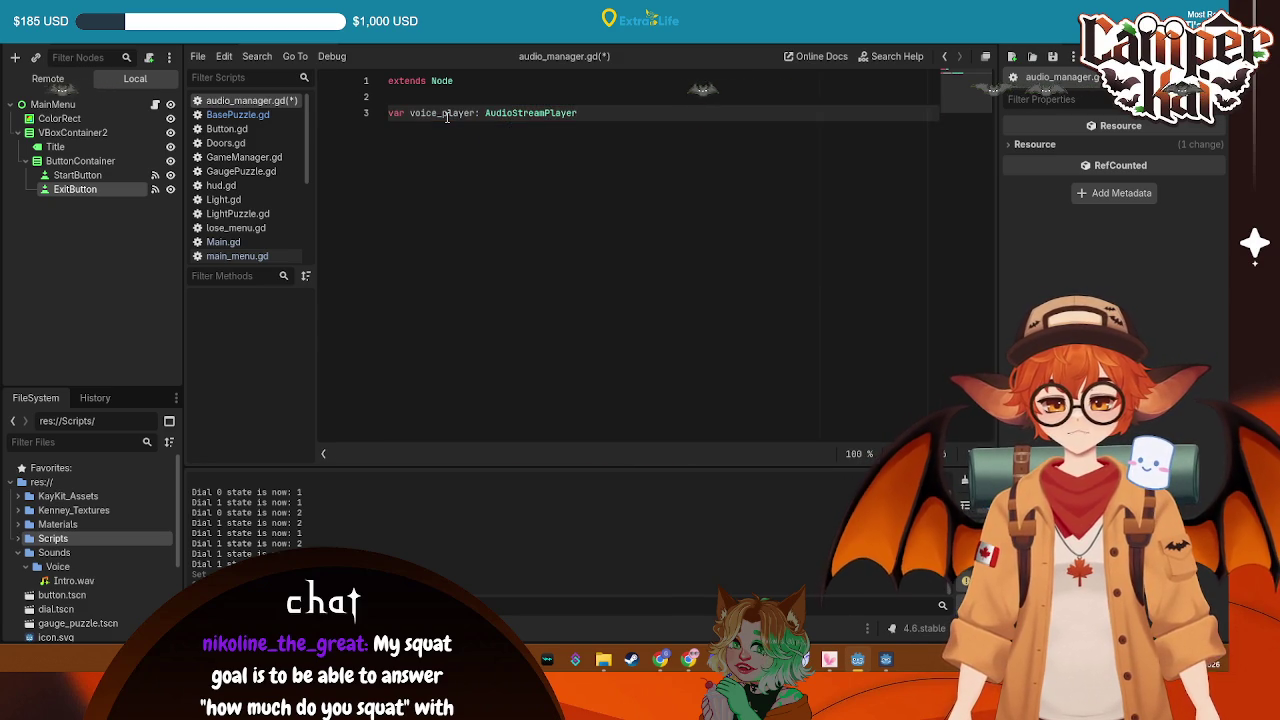
key(Return)
key(Return)
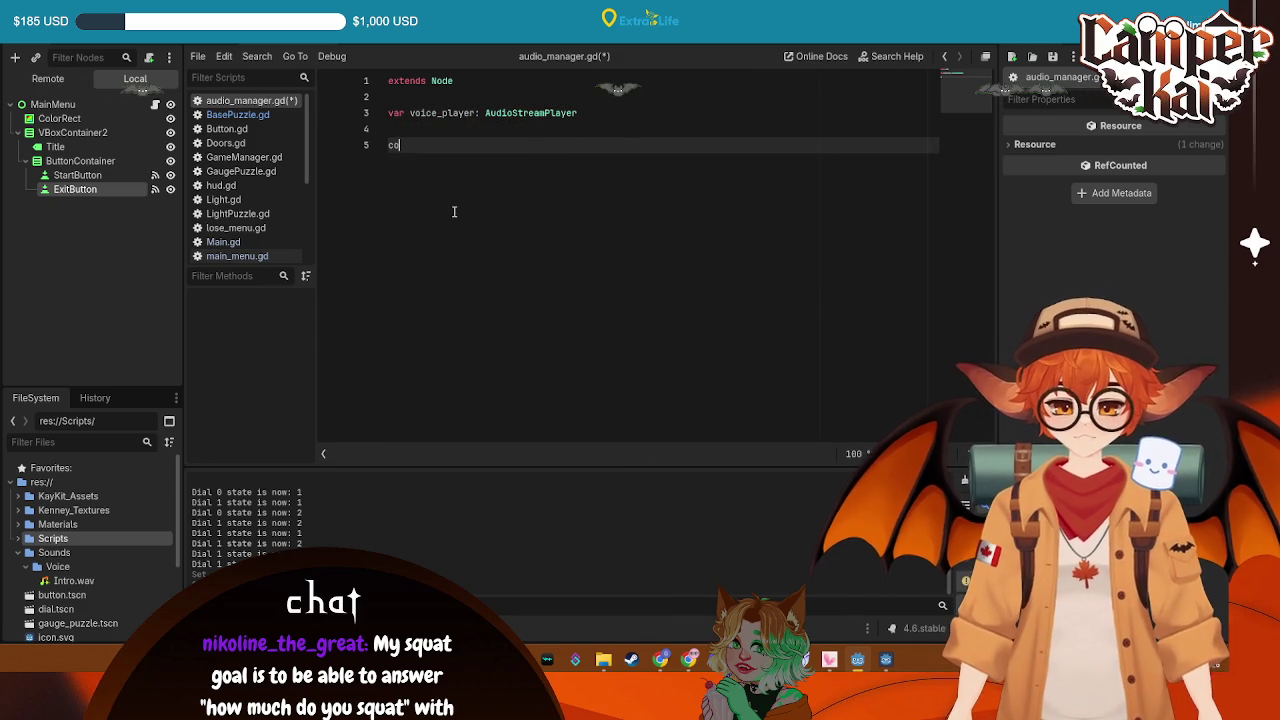
text(nst voice_lines[)
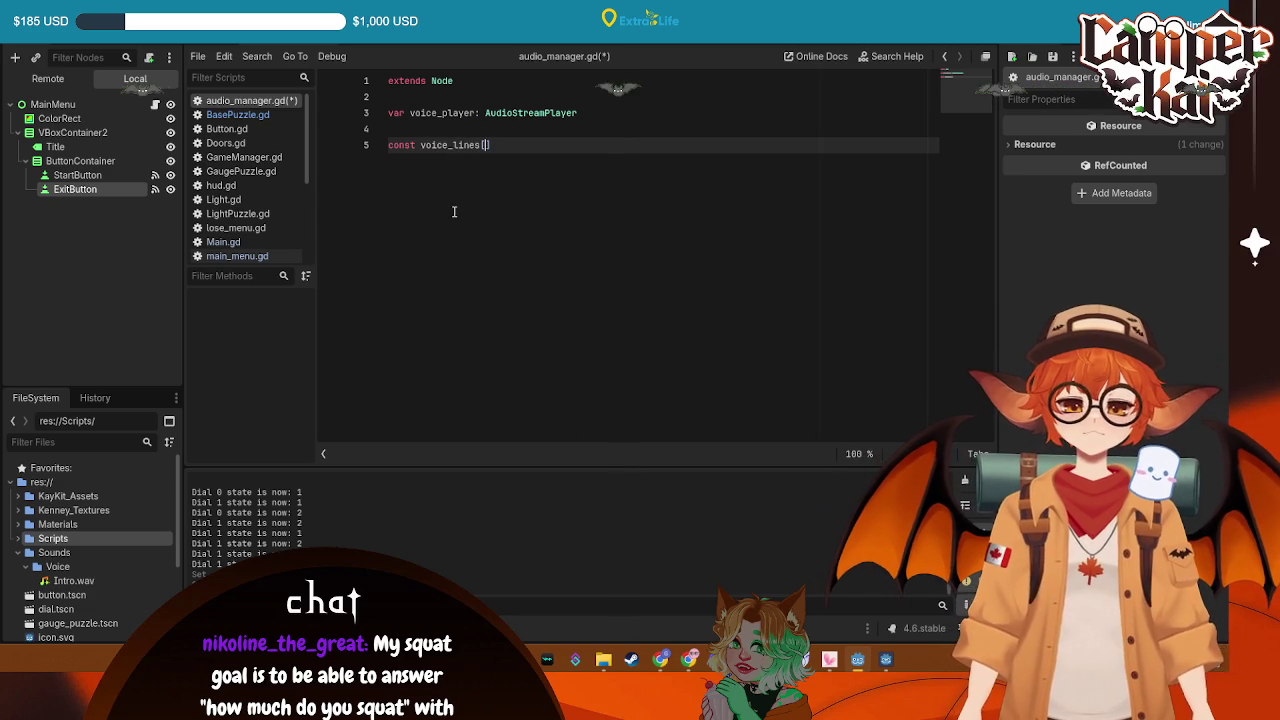
key(BackSpace)
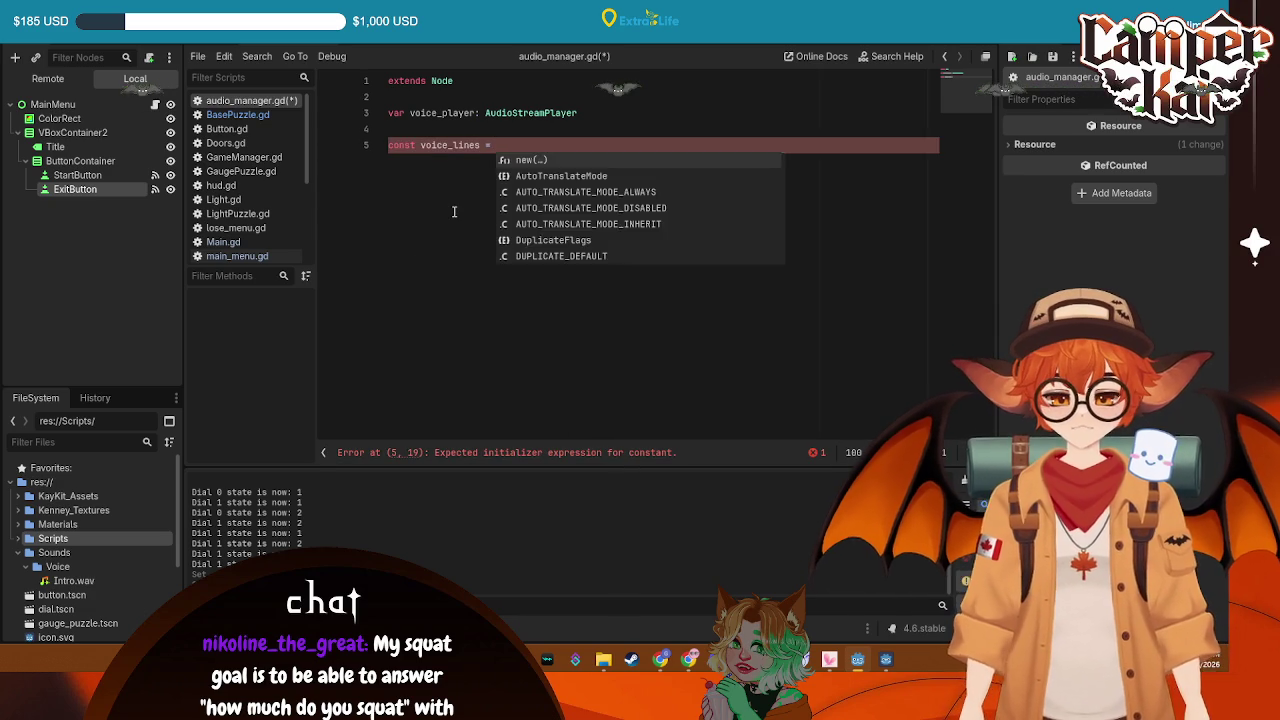
text({)
key(Return)
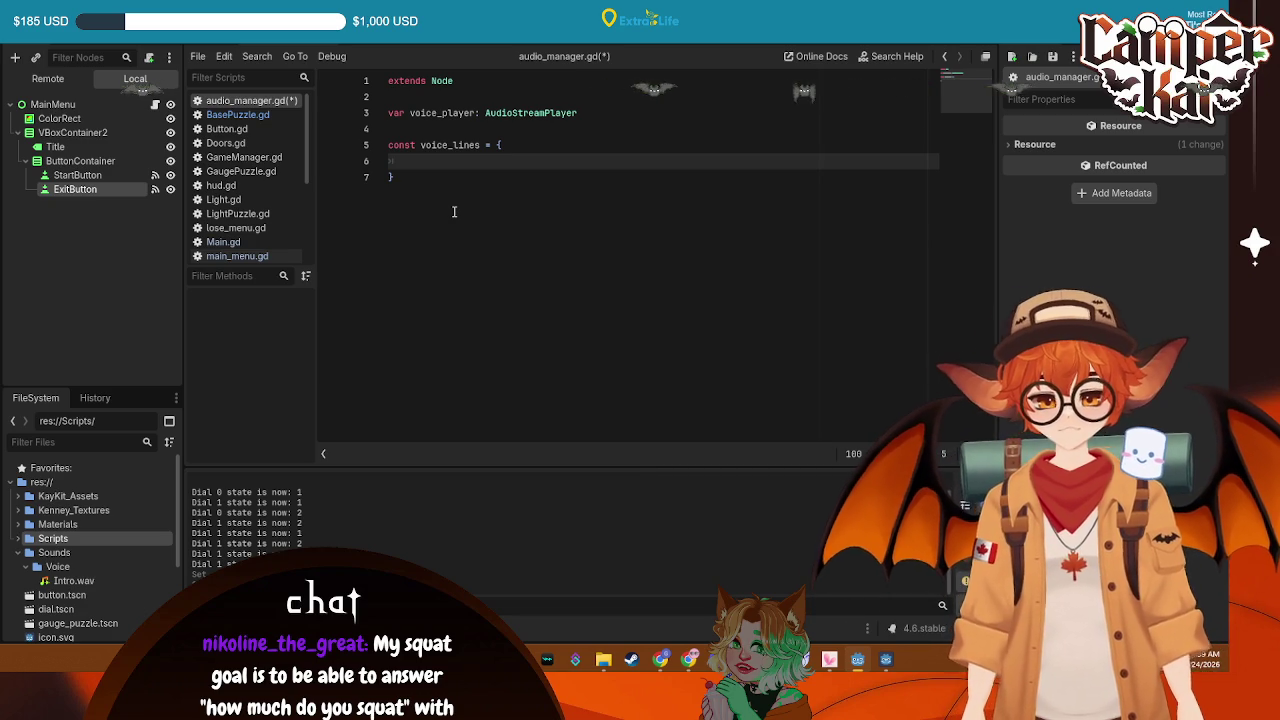
Add the "intro" entry pointing to res://Sounds/Voice/Intro.wav and save the script
text(intr)
key(BackSpace)
key(BackSpace)
key(BackSpace)
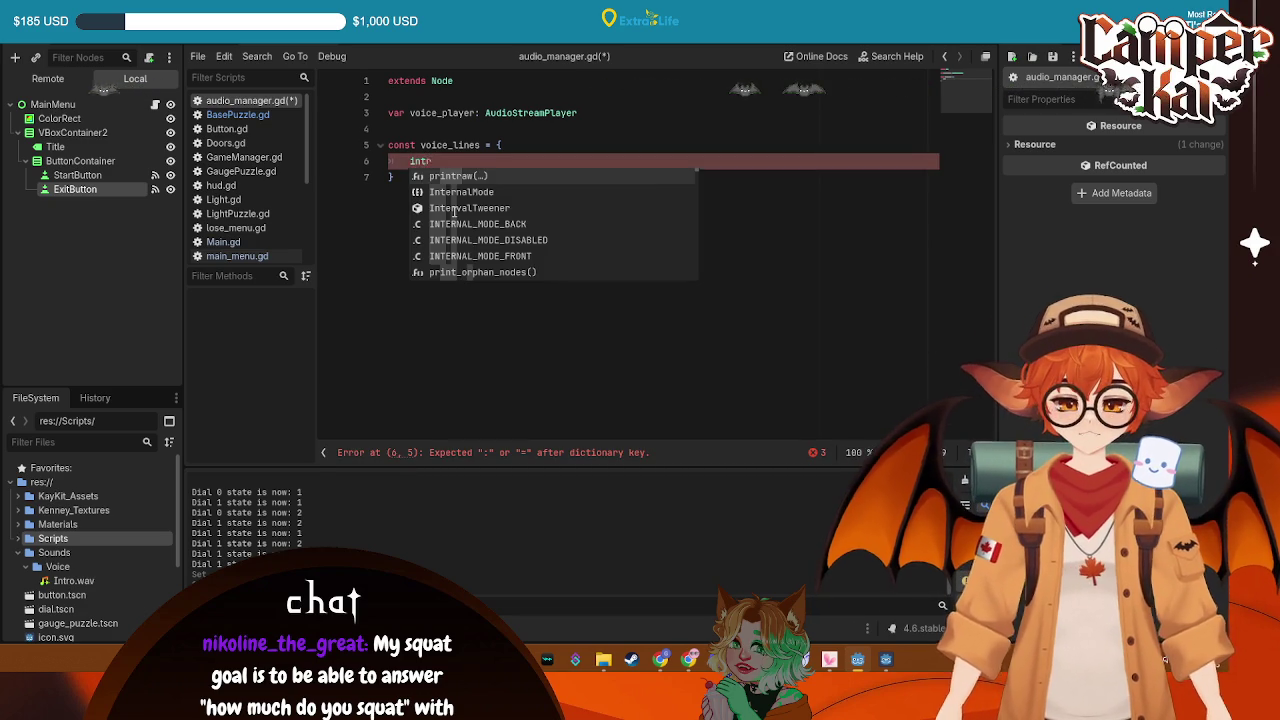
text("intro")
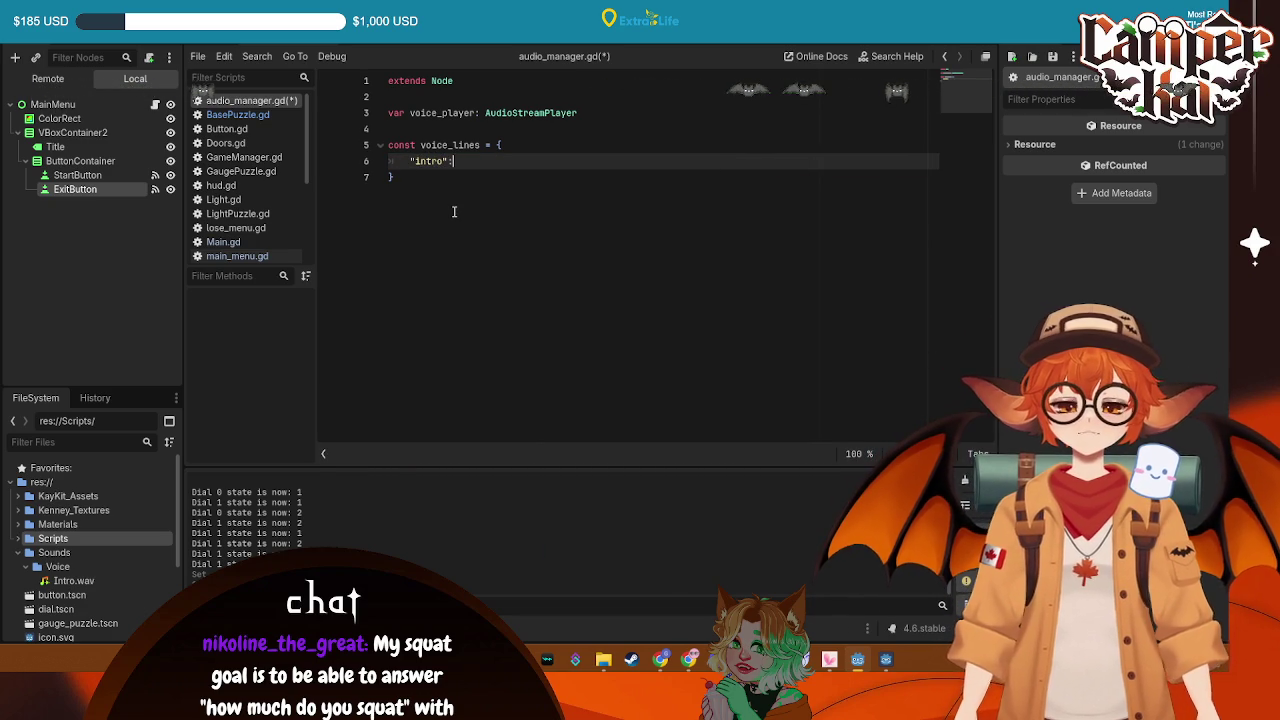
text(: ")
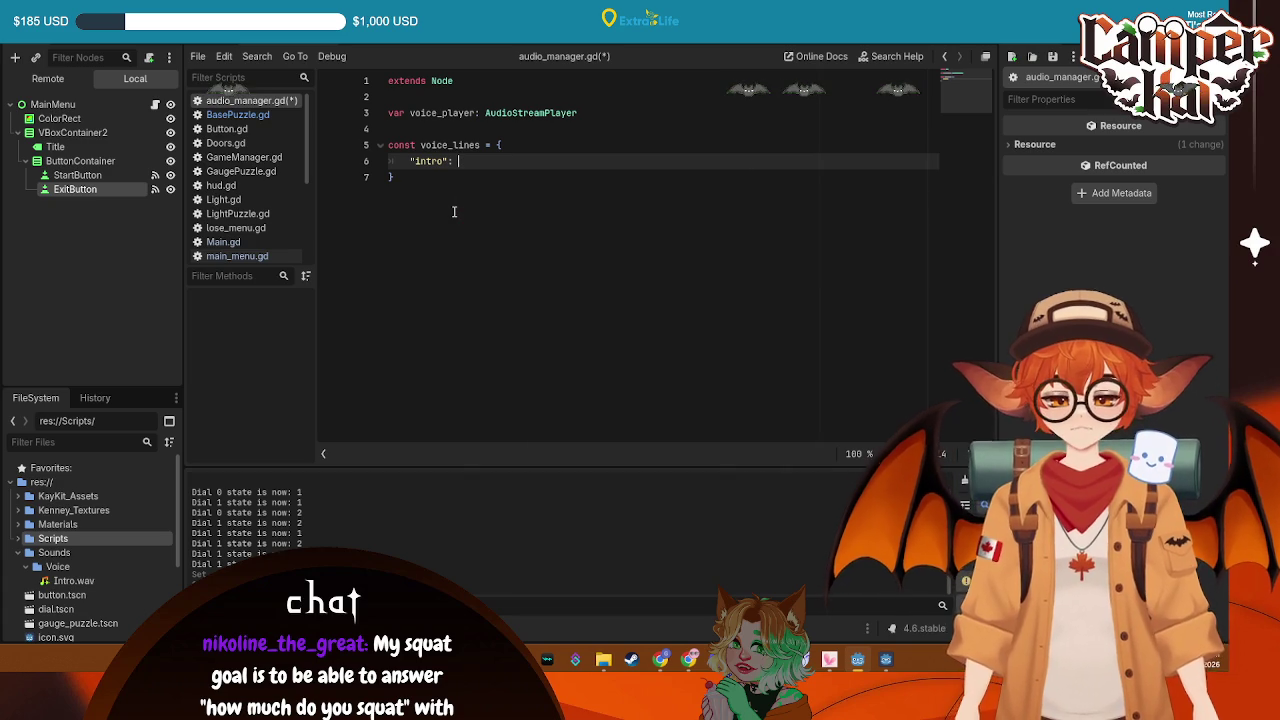
text(res)
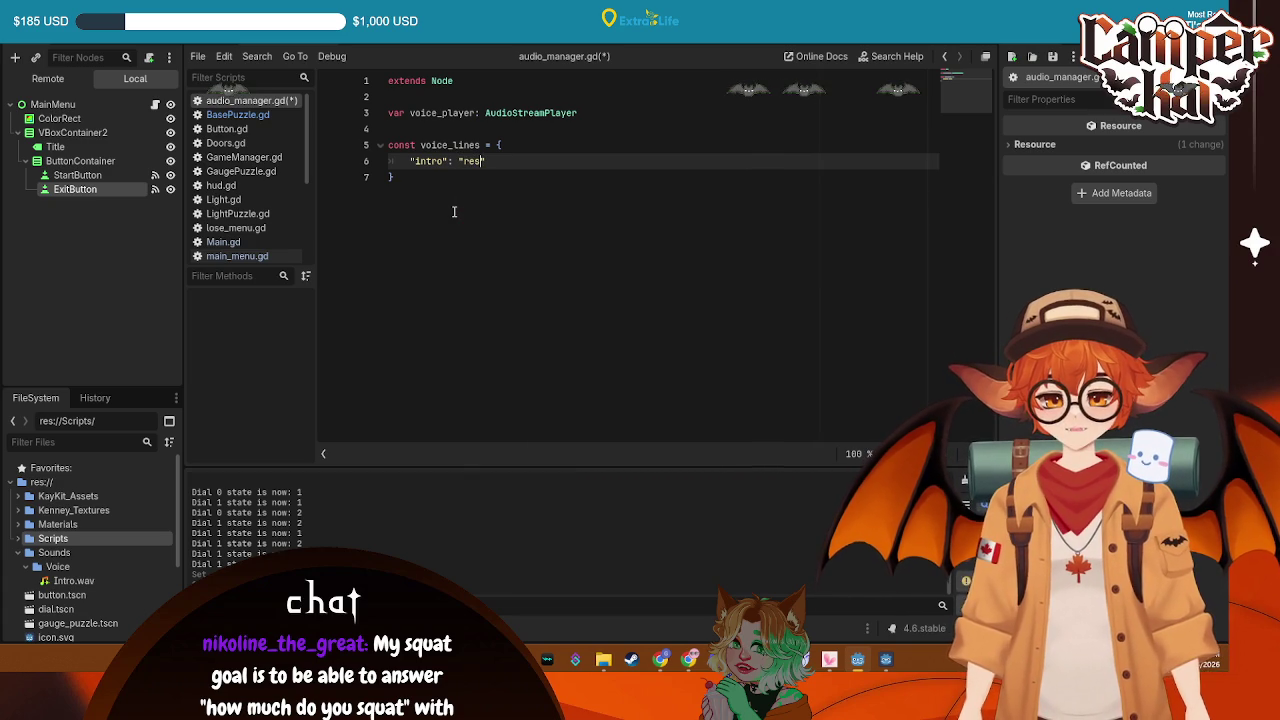
text(://)
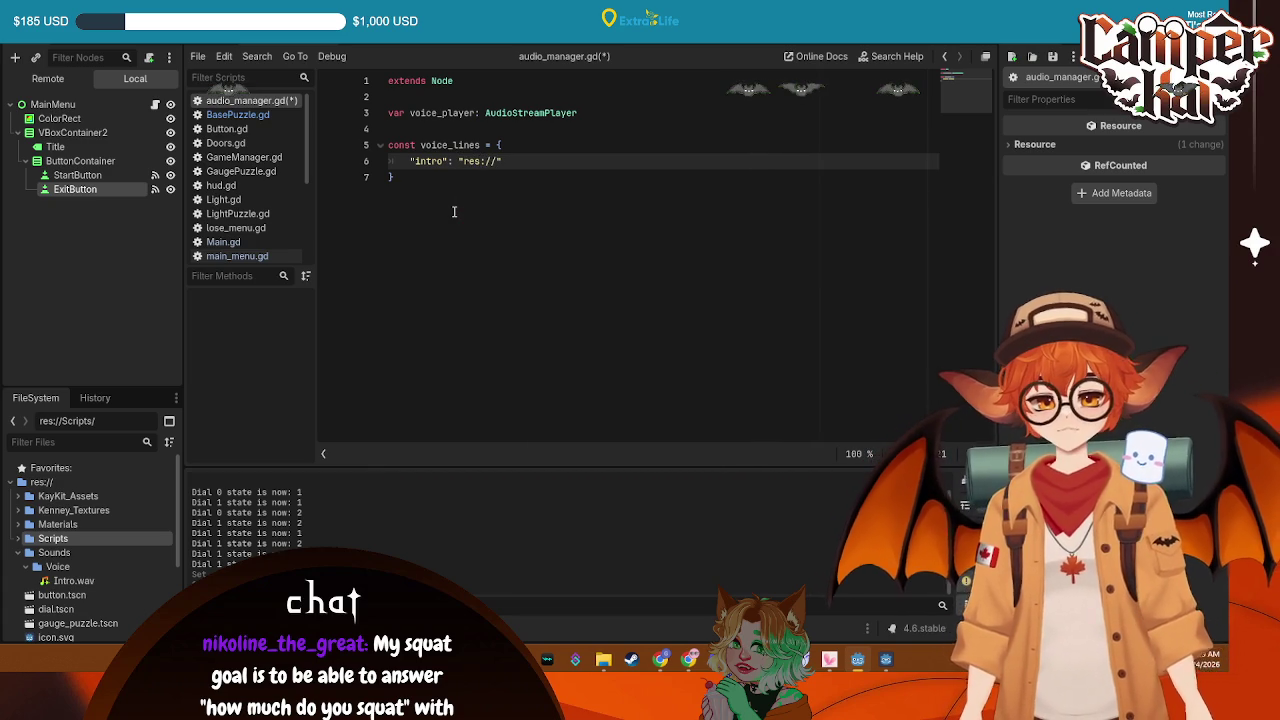
drag(73, 580, 497, 168)
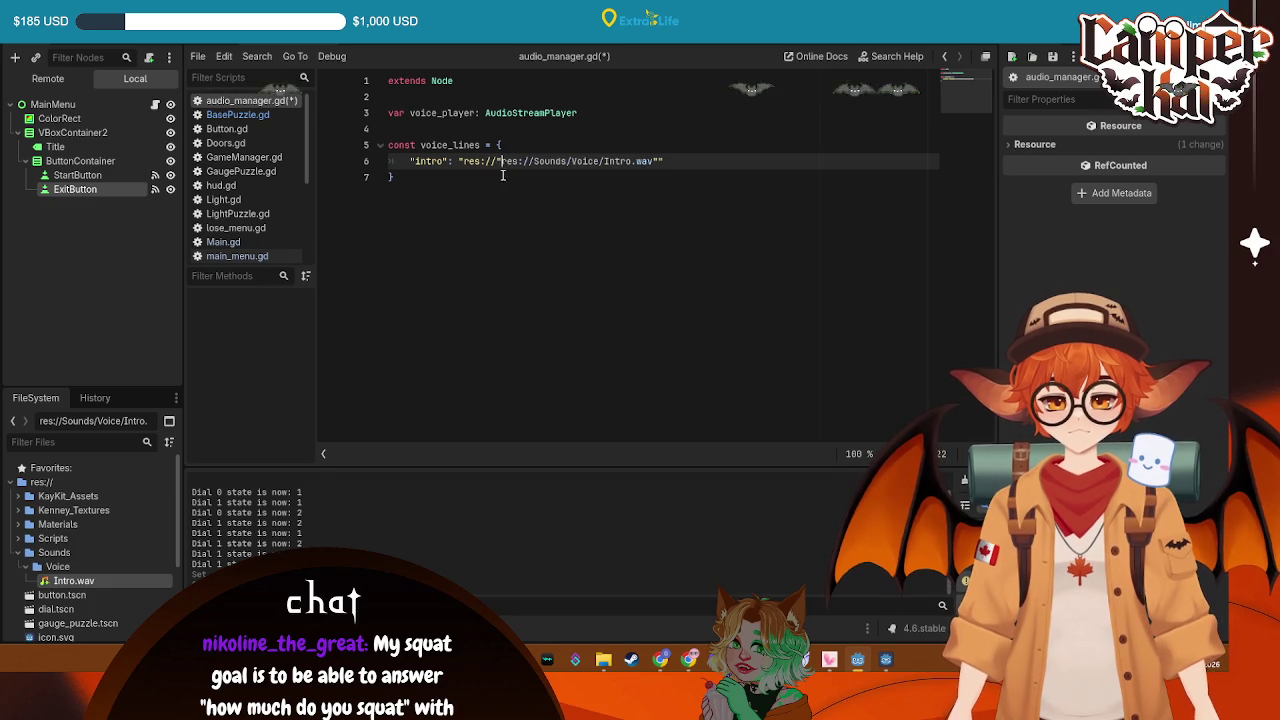
key(BackSpace)
key(BackSpace)
key(BackSpace)
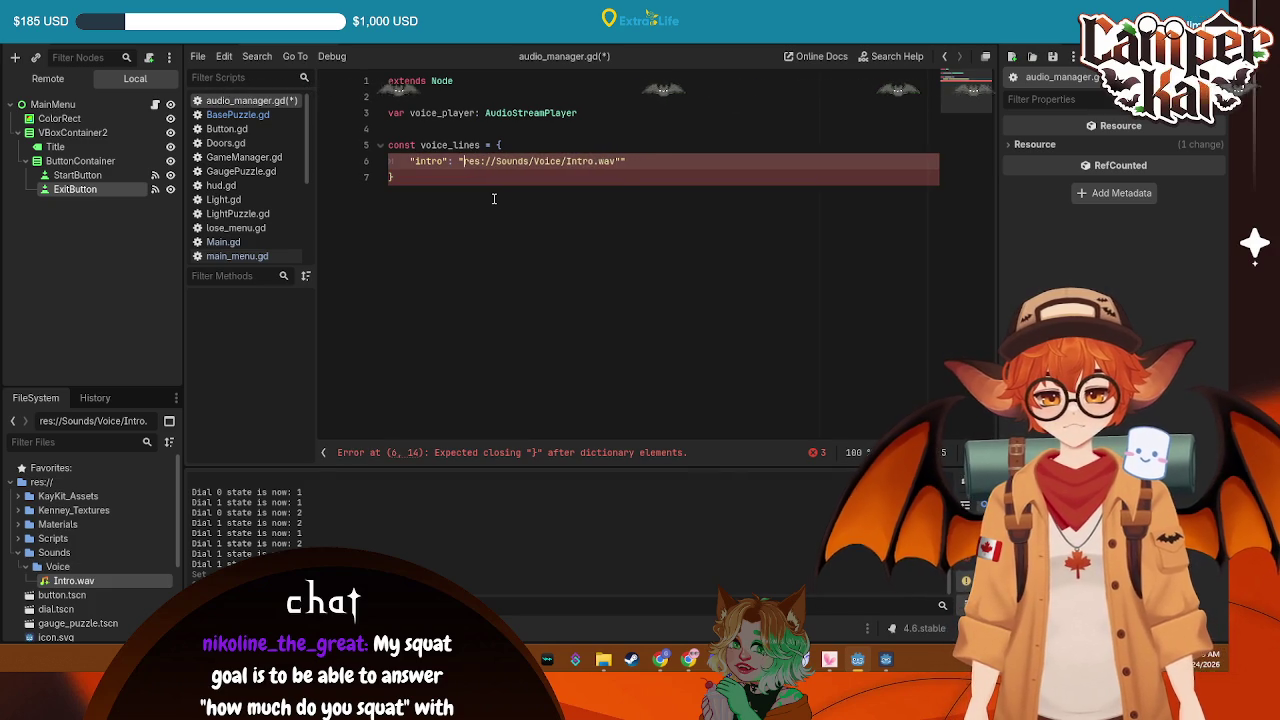
click(639, 163)
key(BackSpace)
key(ctrl+s)
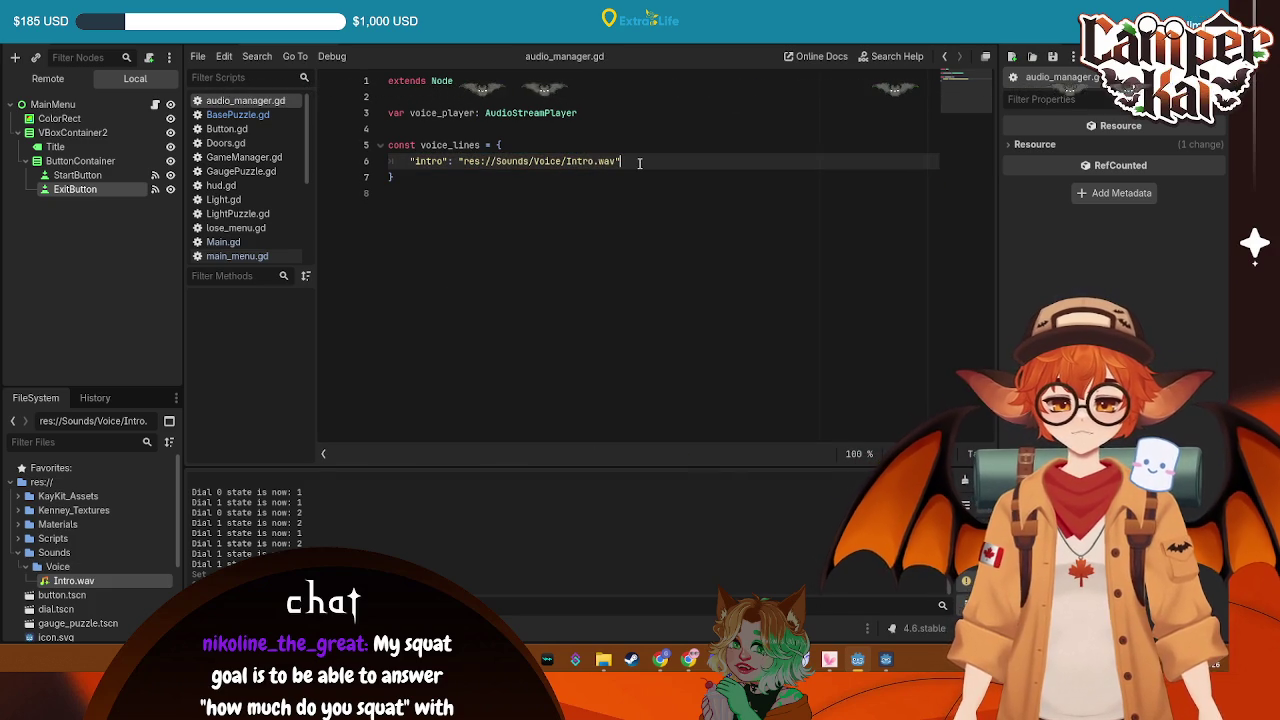
Add a trailing comma to the entry and blank lines after the voice_lines dictionary
text(,)
key(Return)
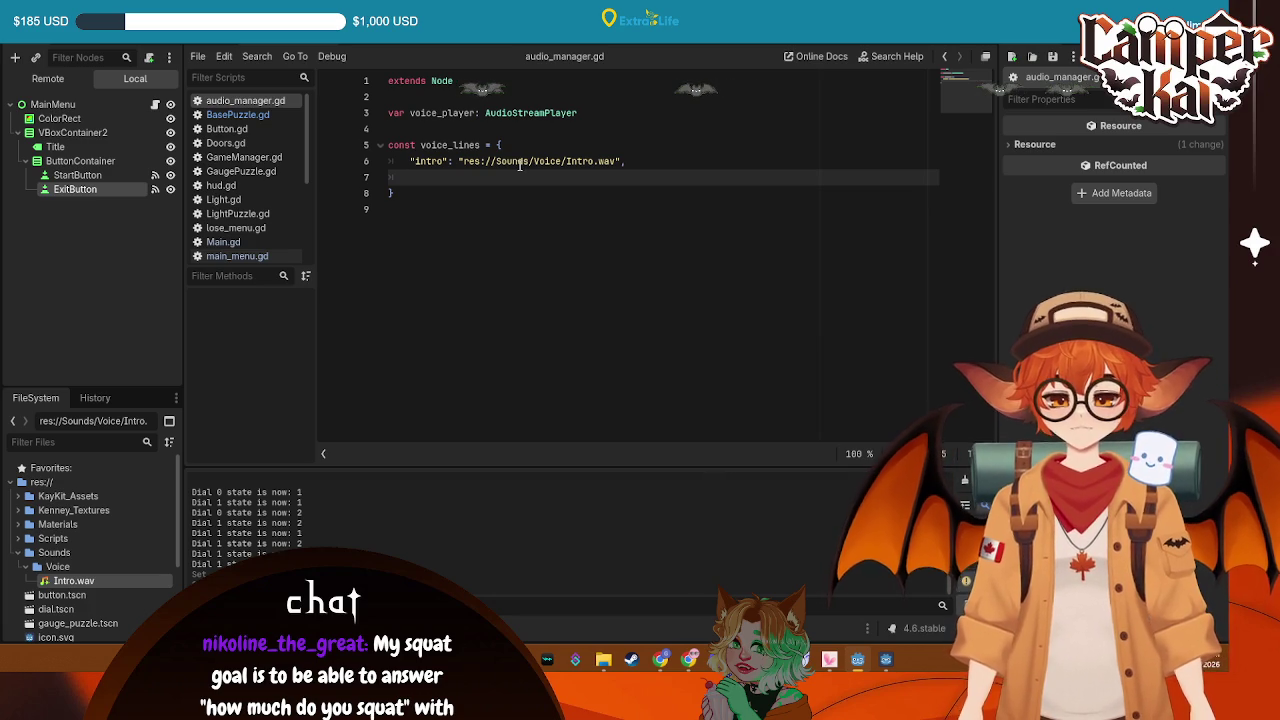
key(BackSpace)
key(Down)
key(Return)
key(Return)
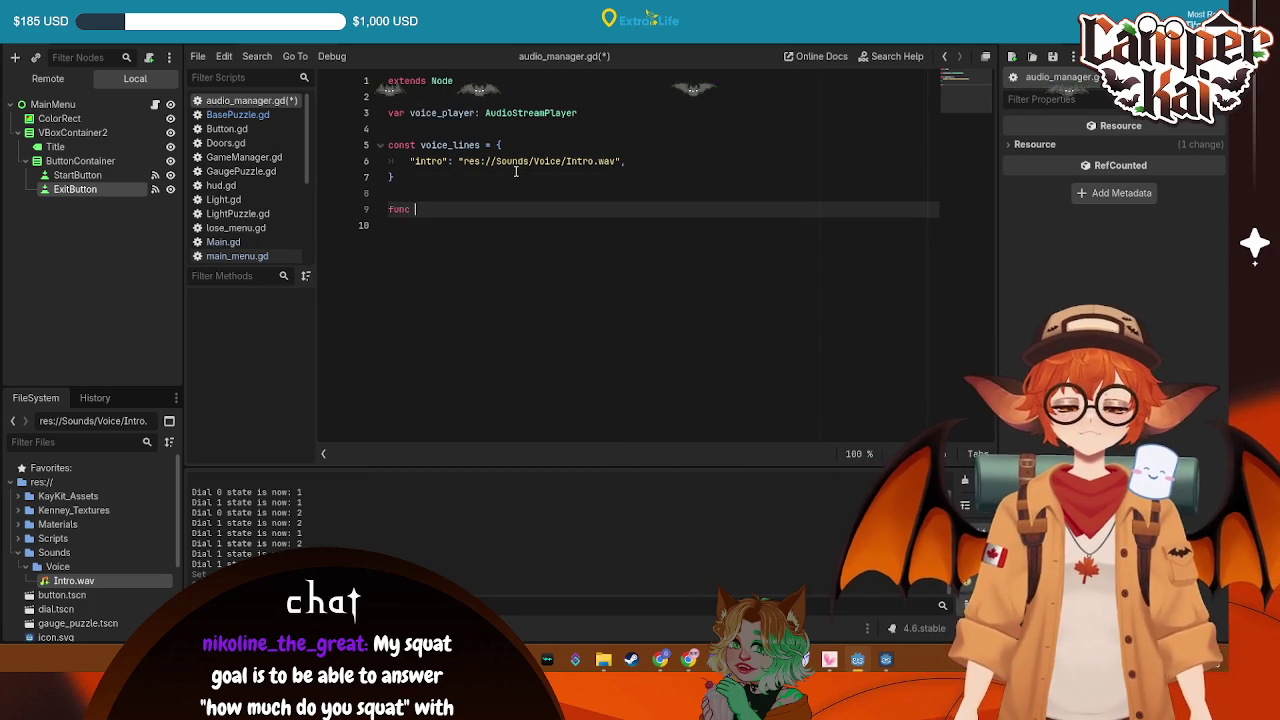
Write func _ready(): and start its body with voice_player
text(eady)
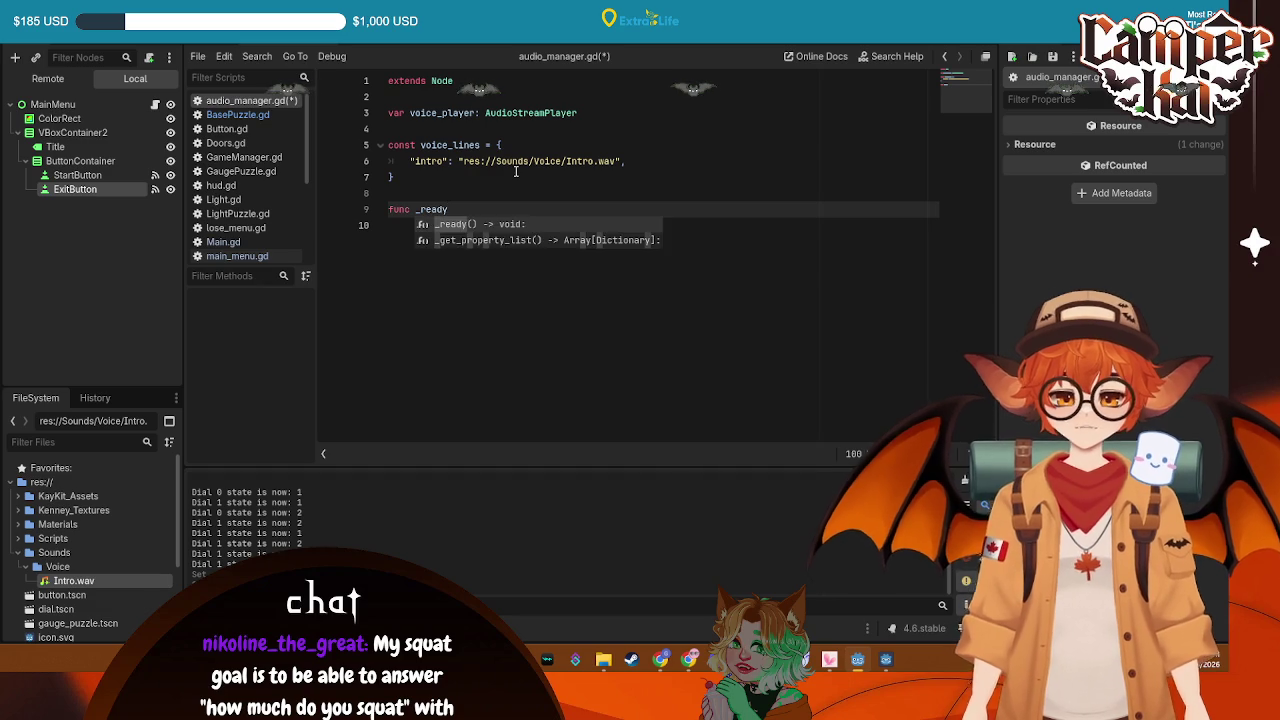
text(():)
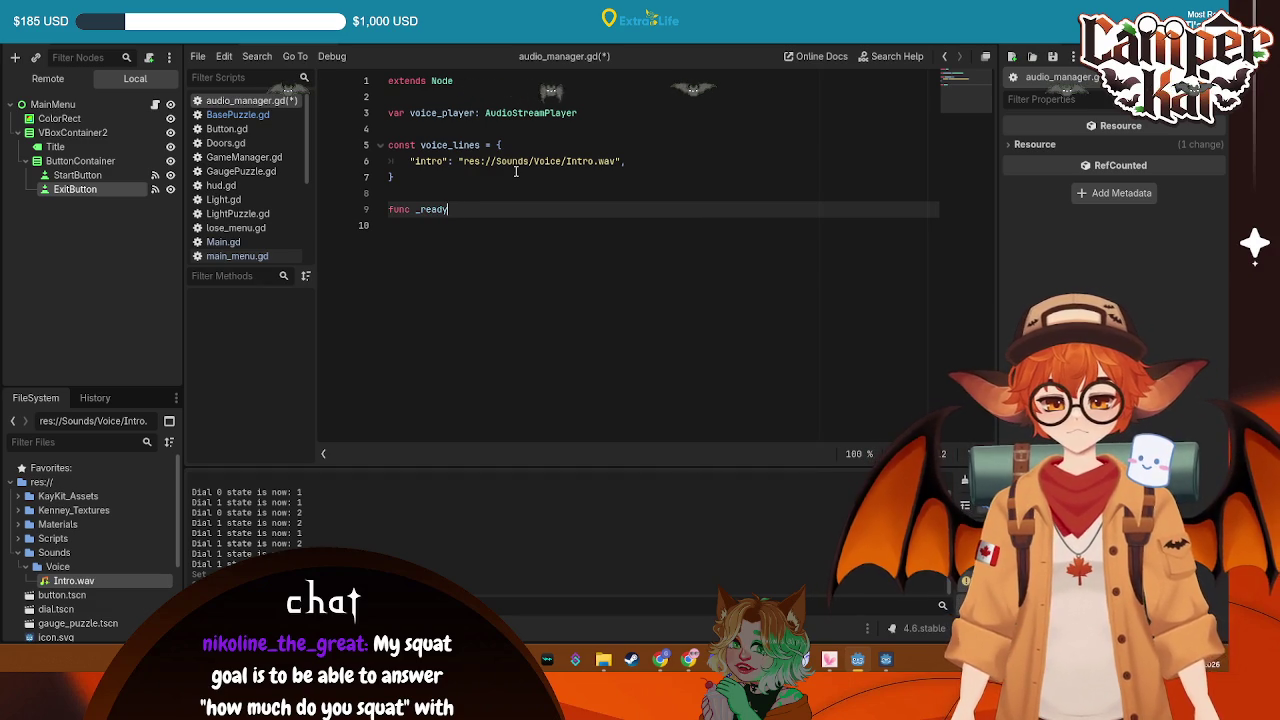
key(Return)
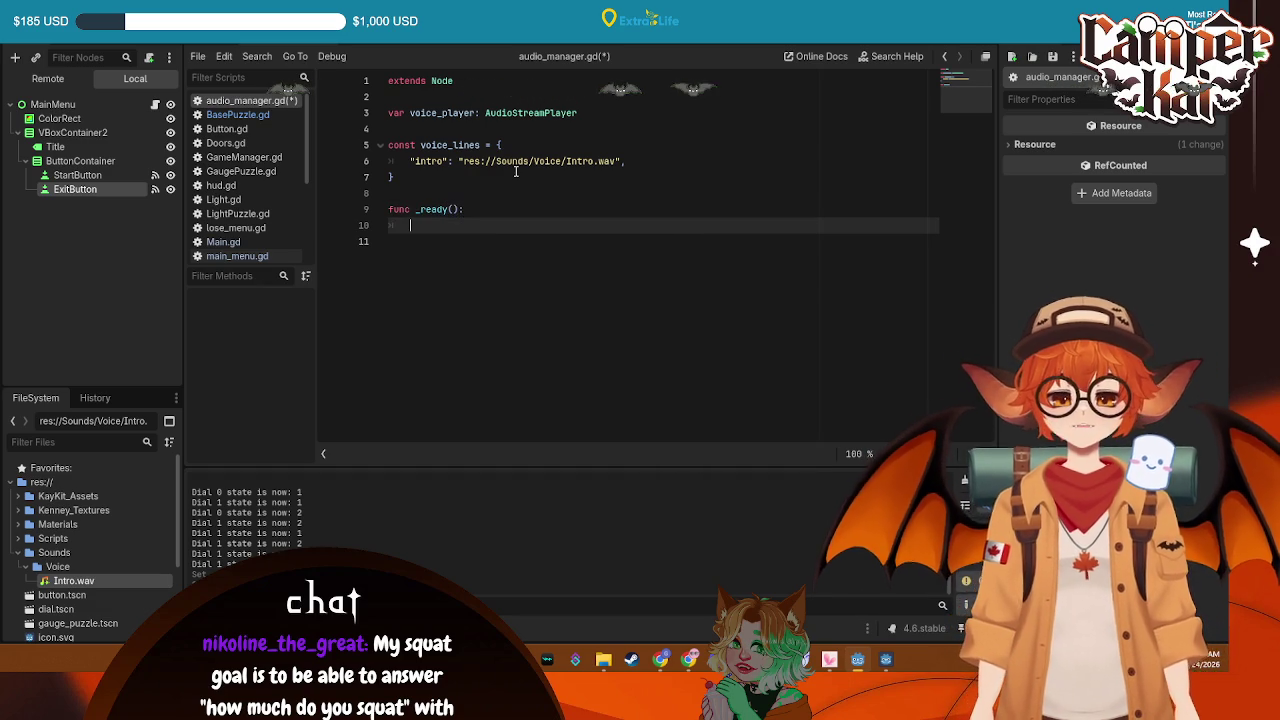
text(lu)
key(BackSpace)
key(BackSpace)
text(lu)
key(Return)
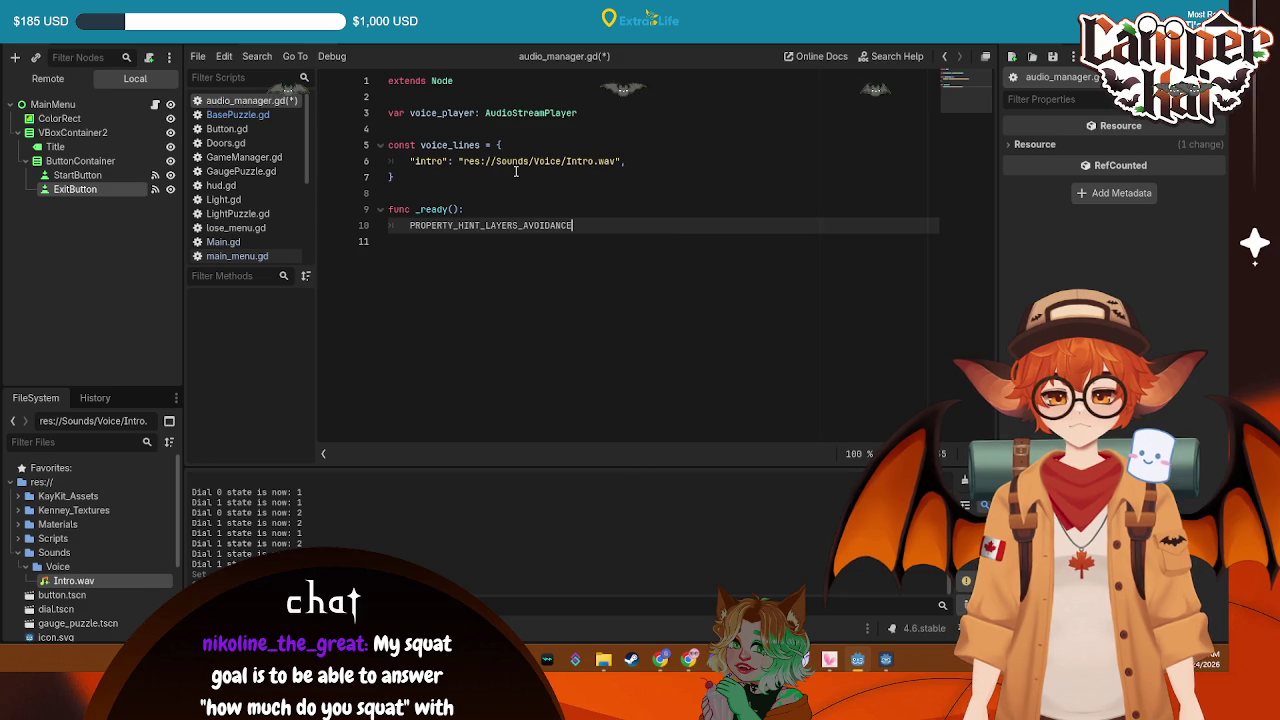
key(ctrl+z)
text(_p)
key(Return)
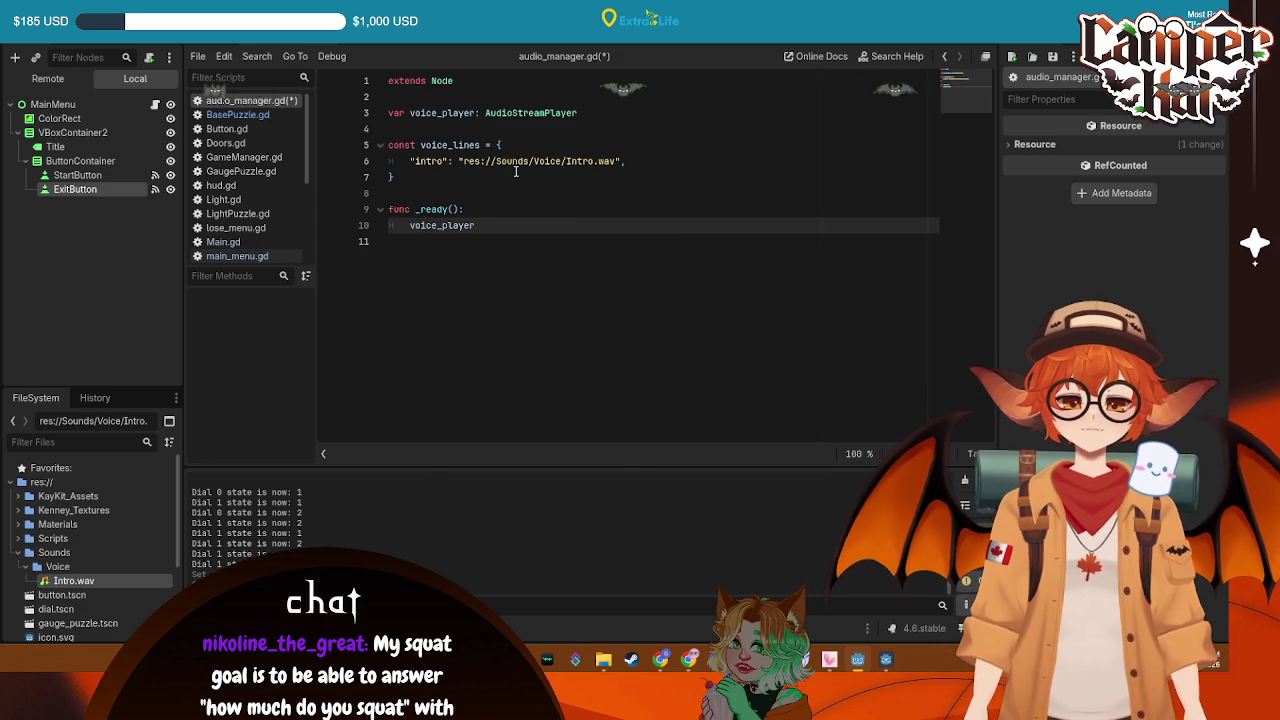
Assign voice_player = AudioStreamPlayer.new() in _ready
text(Audi)
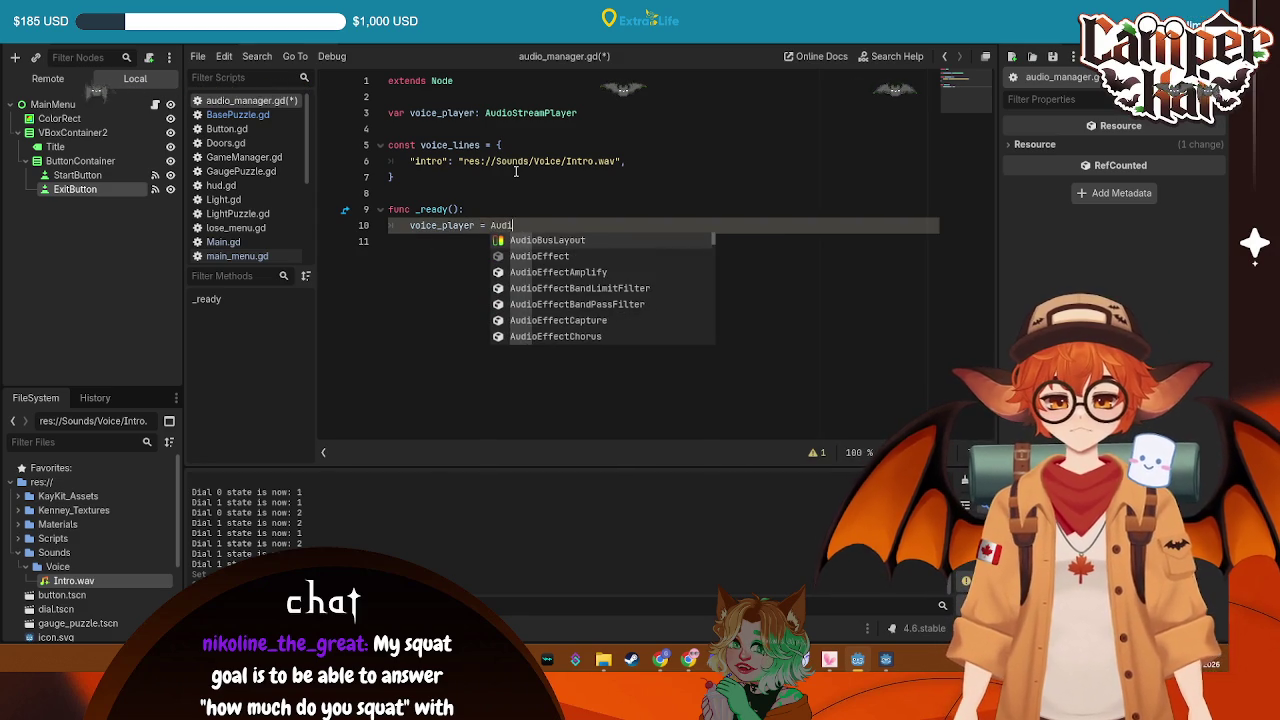
text(oStreamPla)
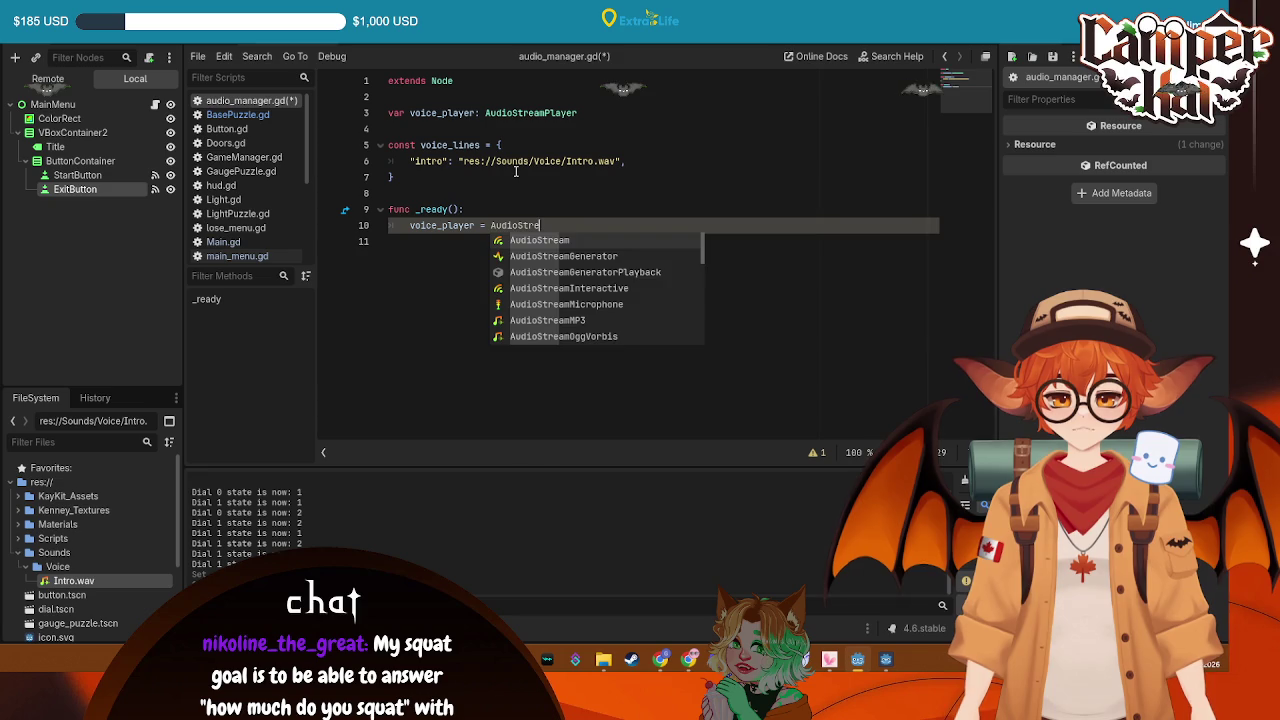
key(Return)
text(Playb)
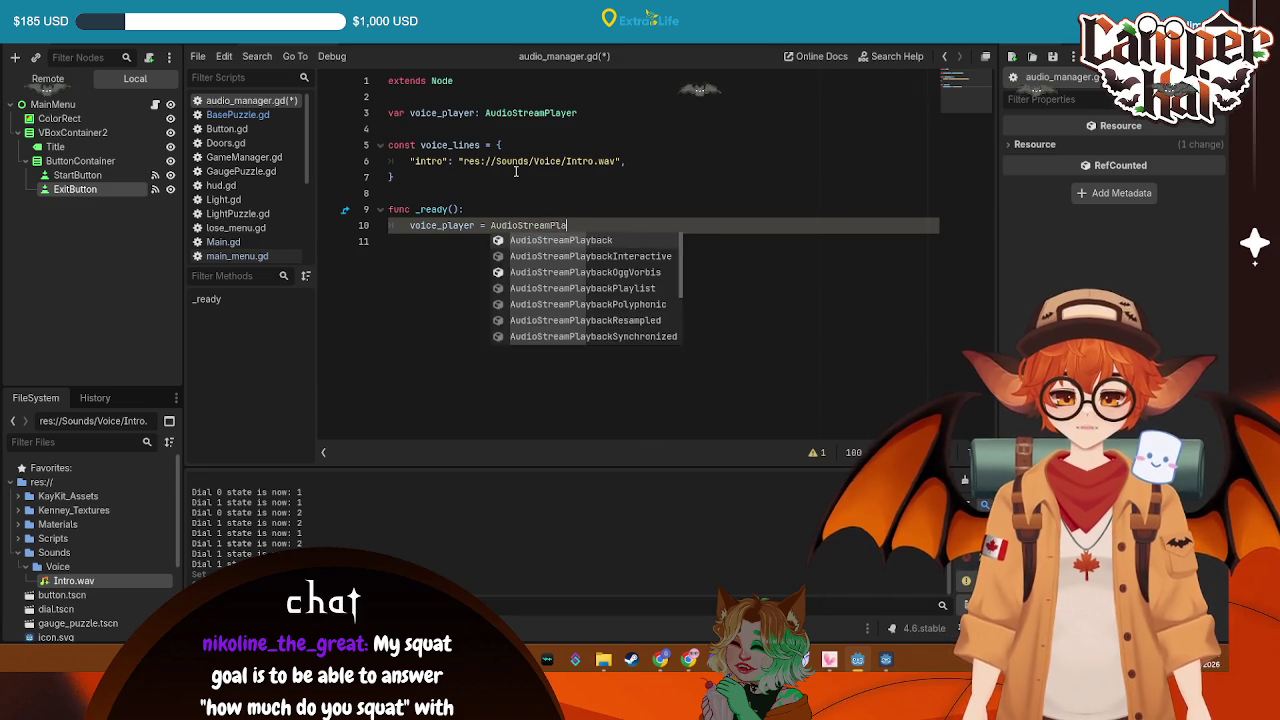
key(Return)
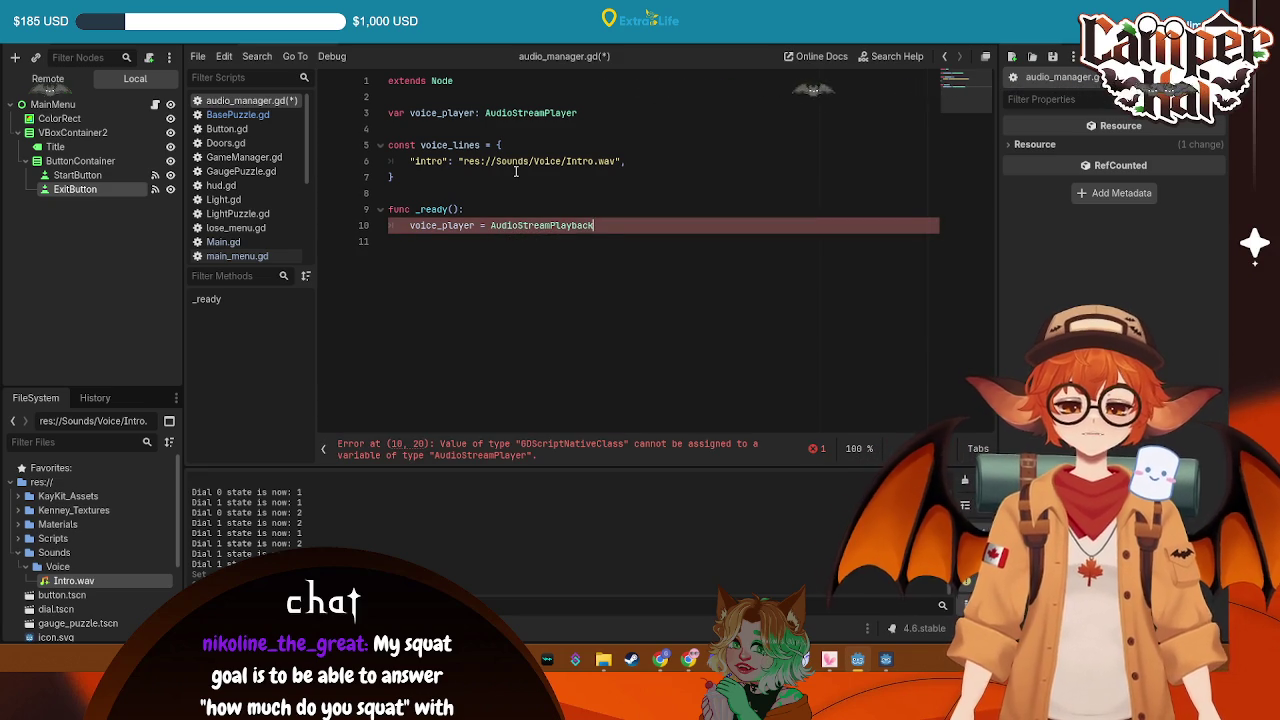
key(ctrl+space)
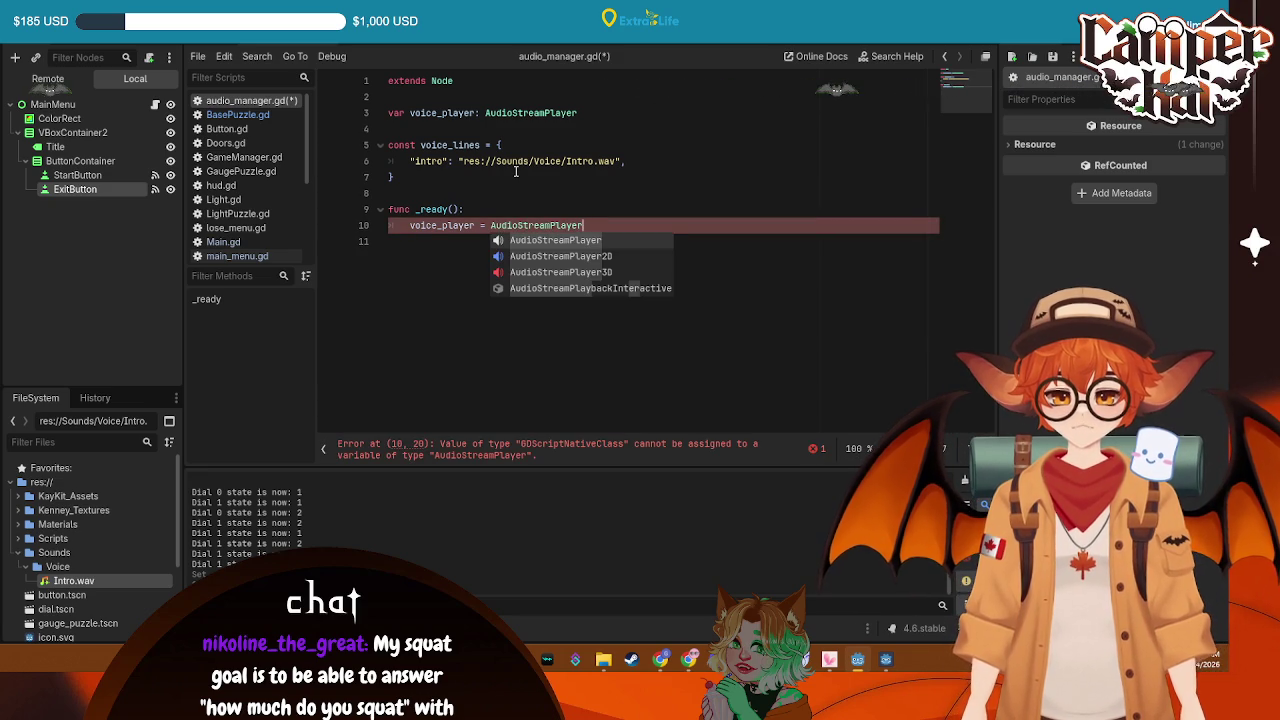
text(.new)
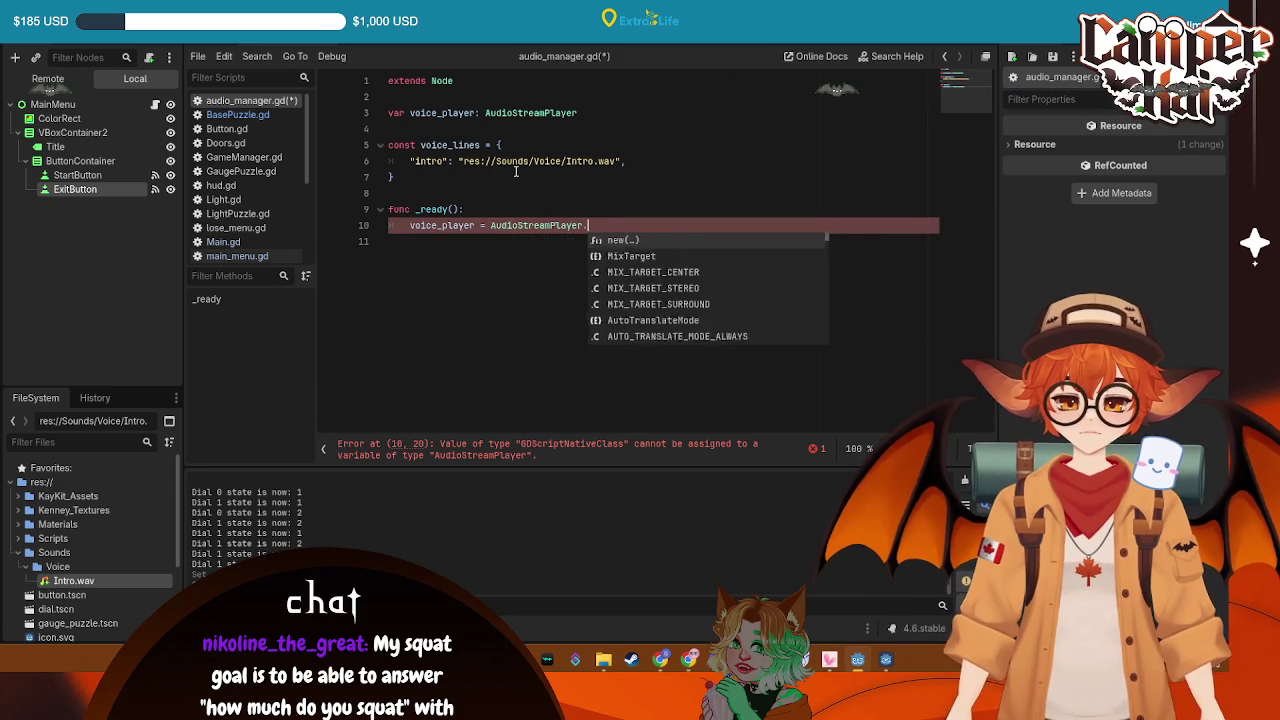
key(Return)
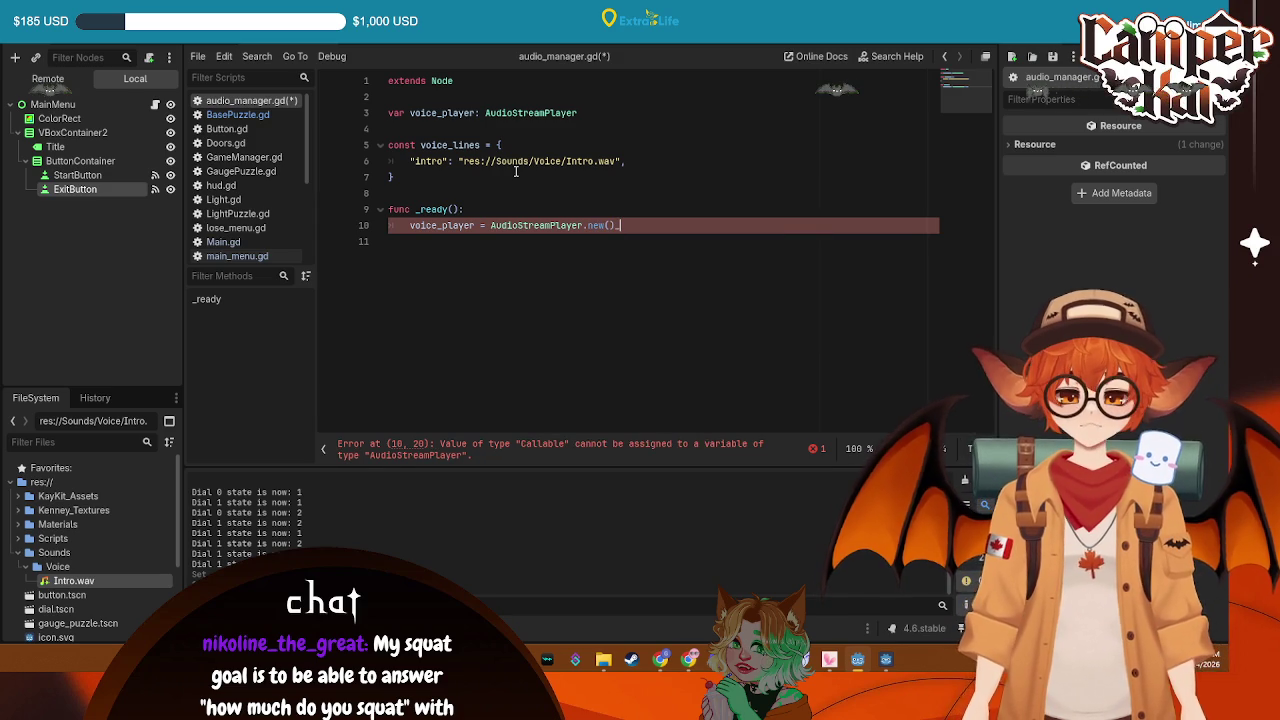
key(Return)
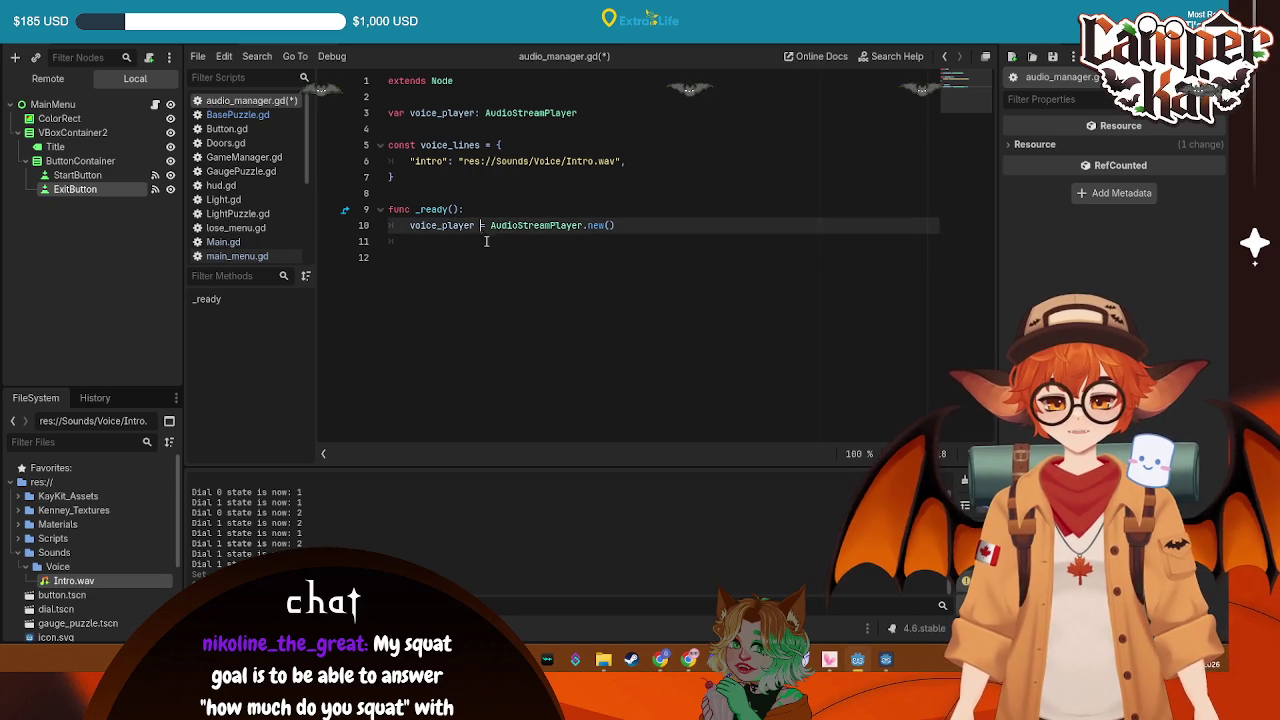
Add add_child(voice_player) on line 11, save, and leave a new line below
text(a)
key(BackSpace)
text(d)
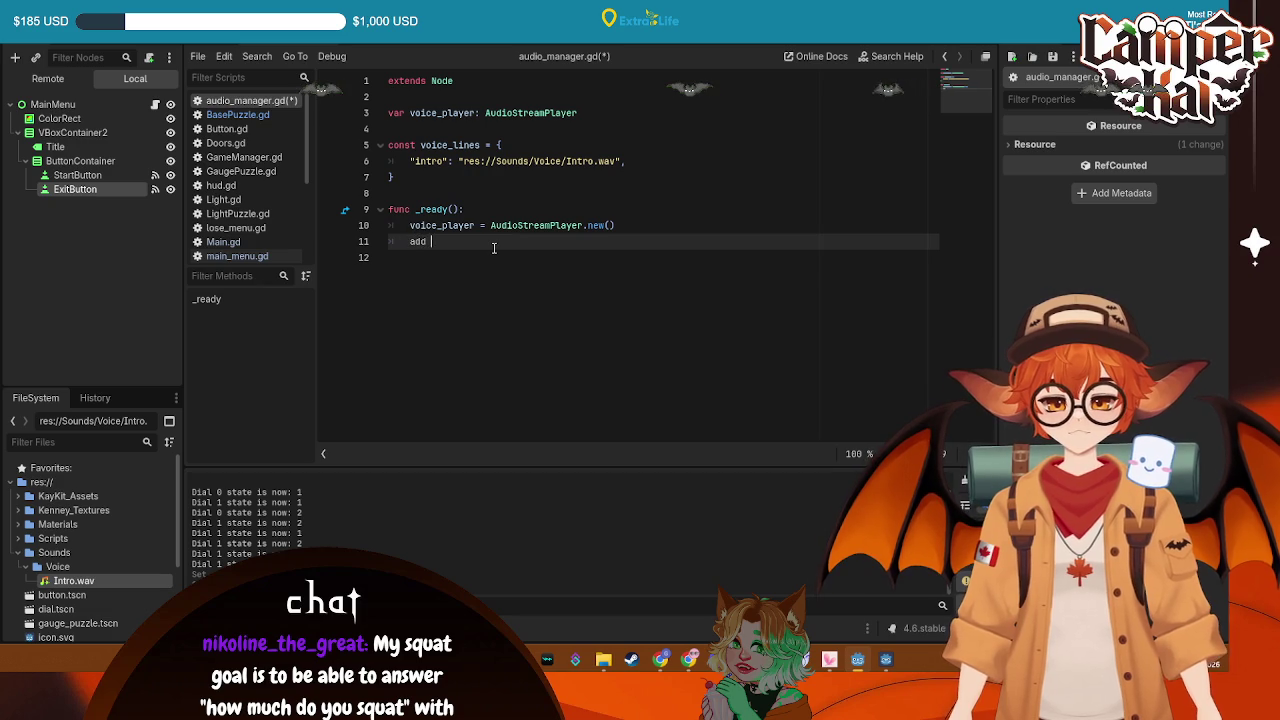
text(a_)
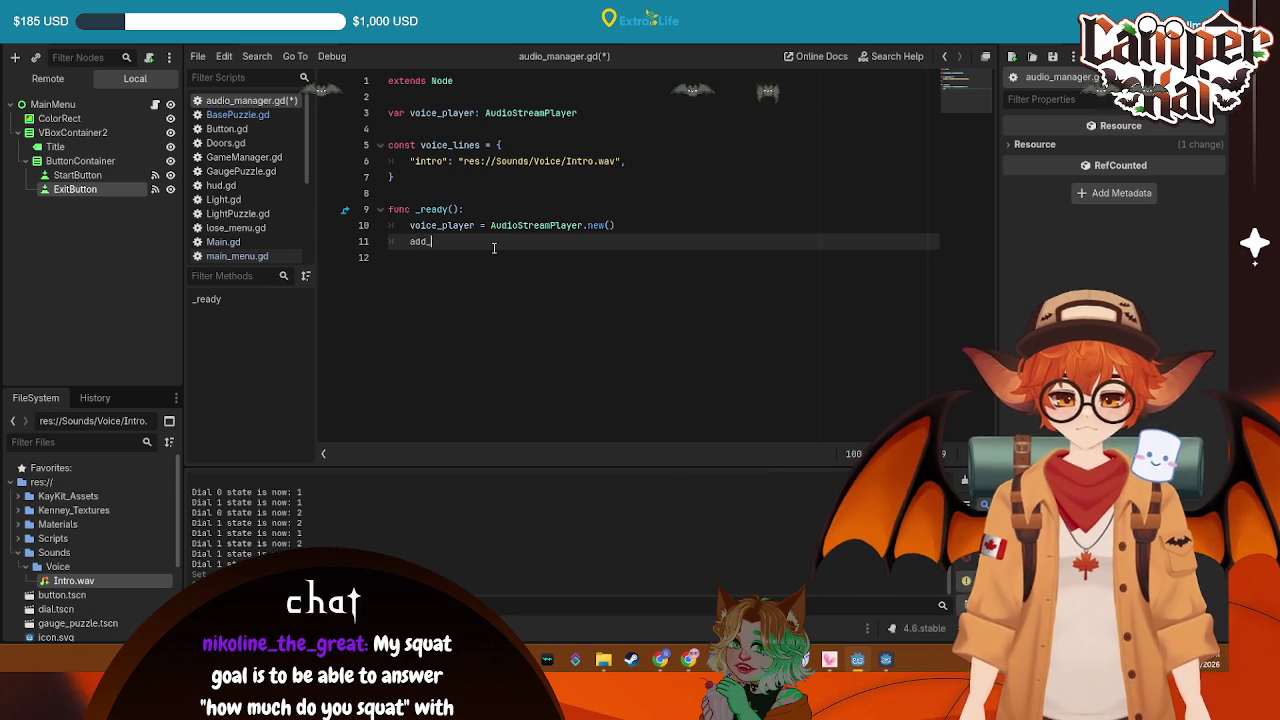
text(chi()
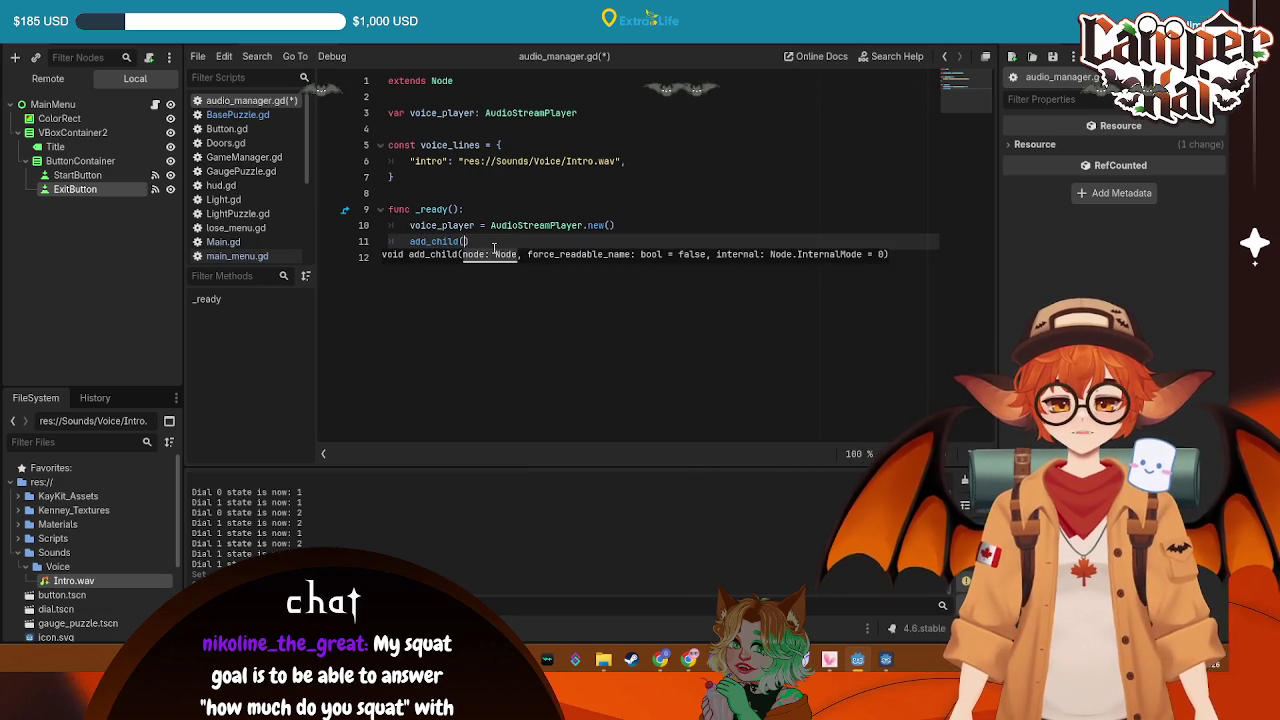
text(vo)
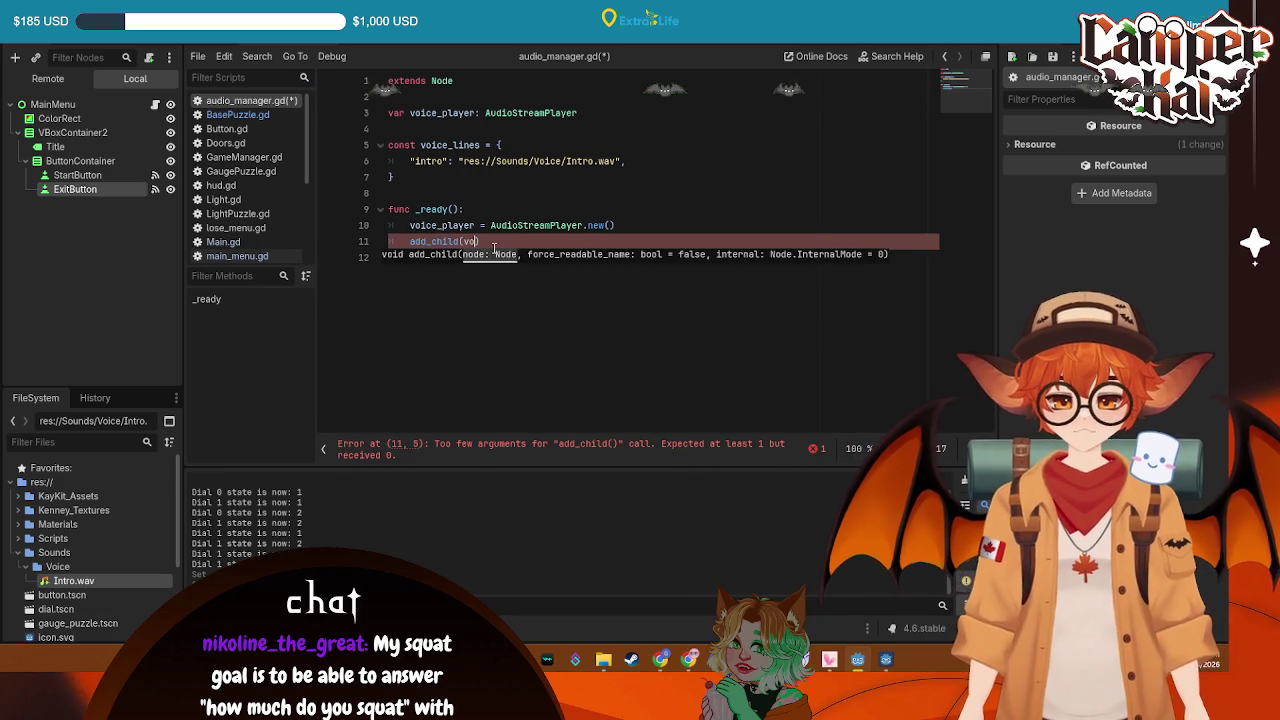
key(Down)
key(Return)
key(ctrl+s)
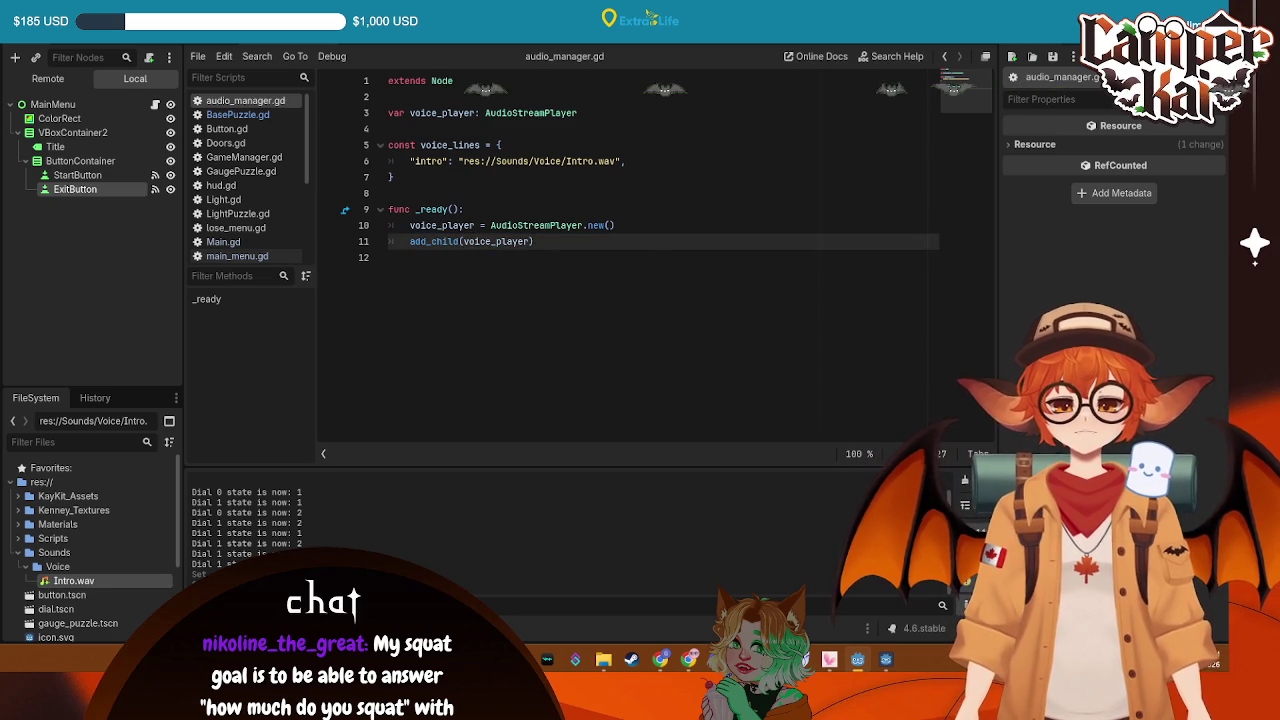
click(558, 245)
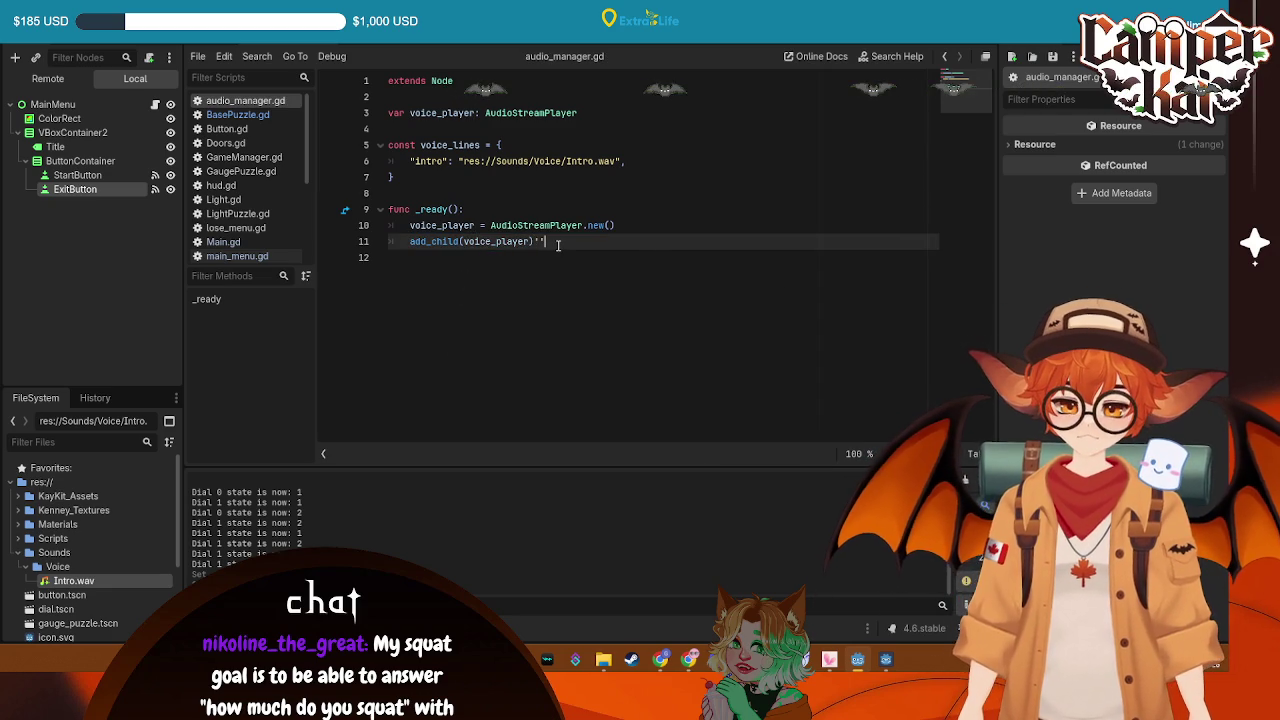
key(Return)
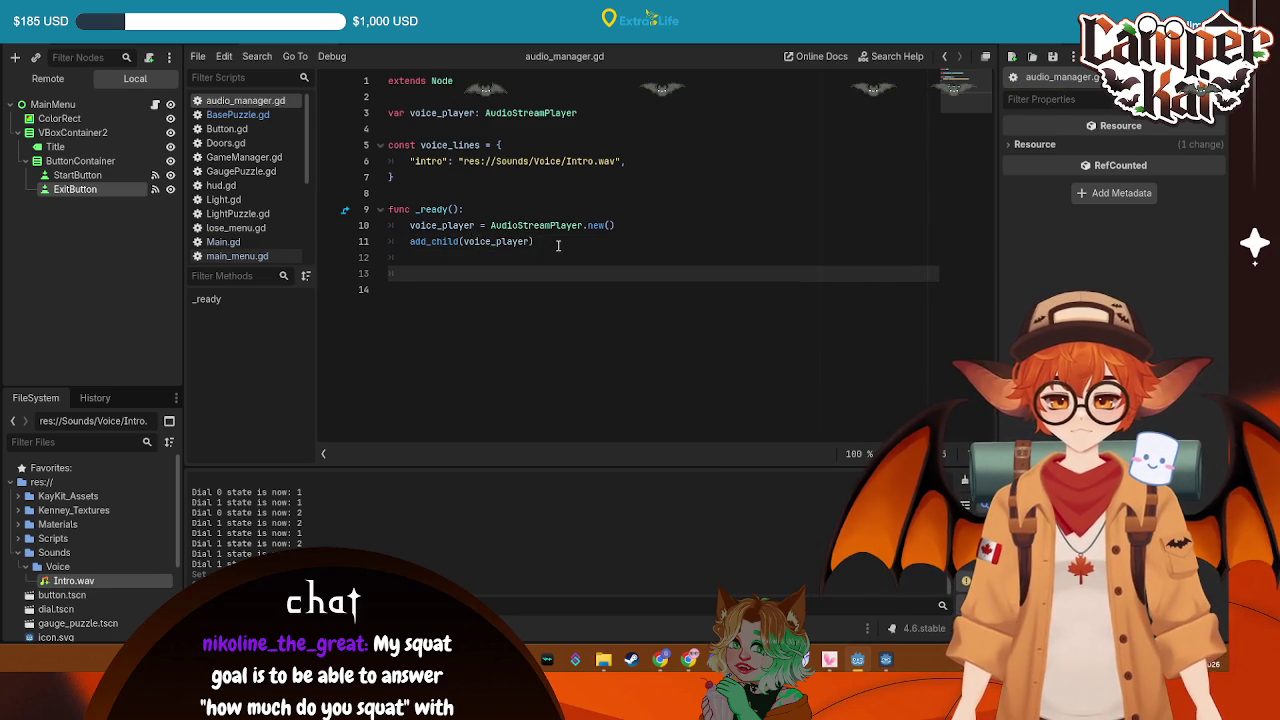
Declare func play_voice with a line parameter
key(Return)
key(BackSpace)
text(func play_voice():)
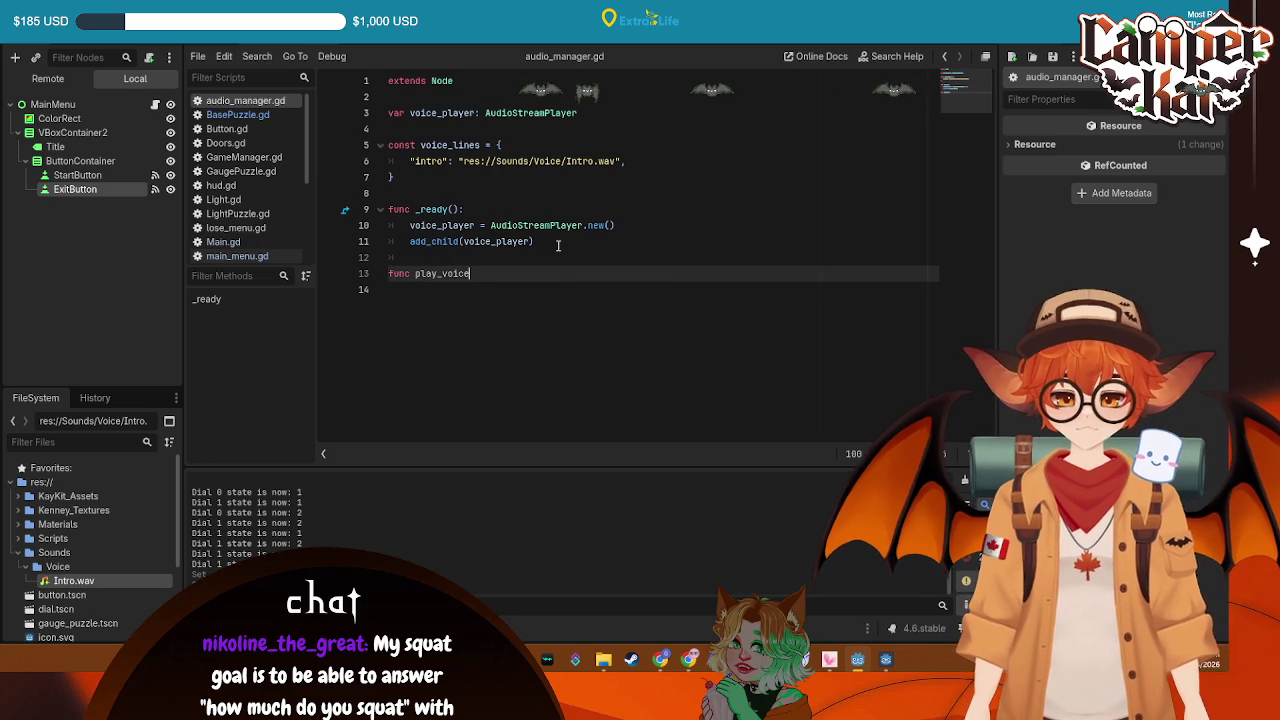
key(Return)
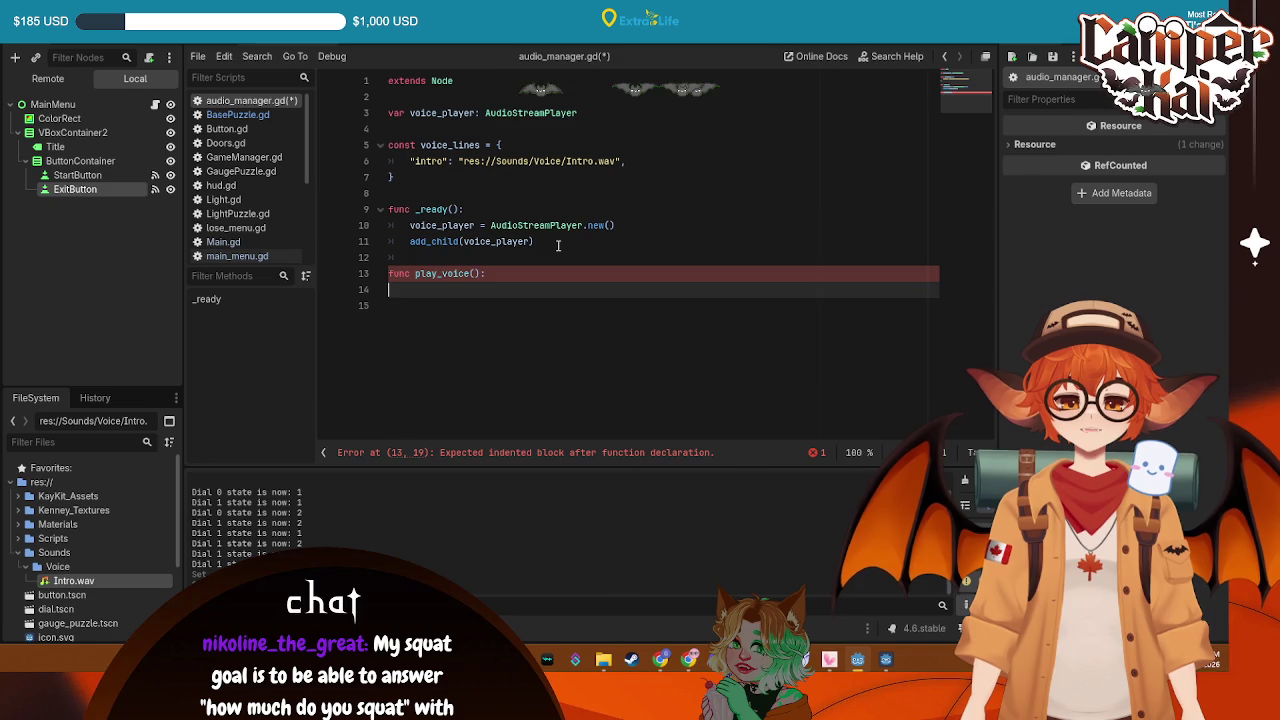
key(BackSpace)
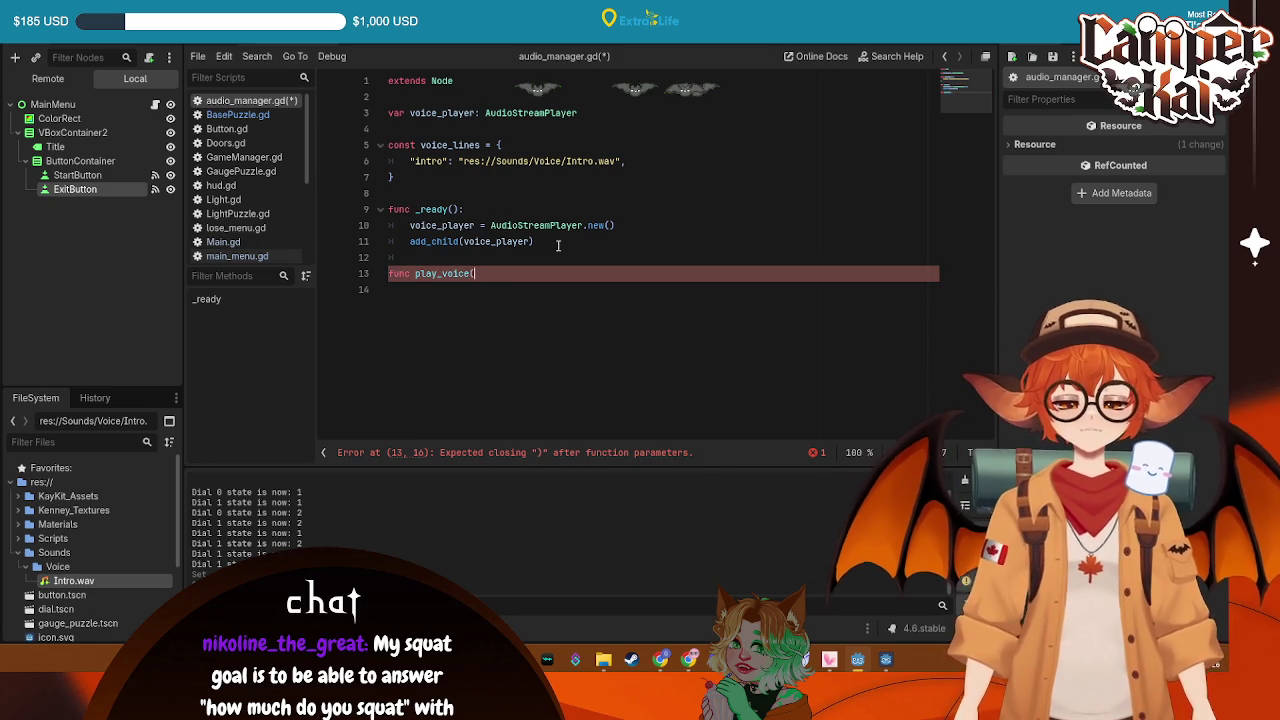
text(li)
key(BackSpace)
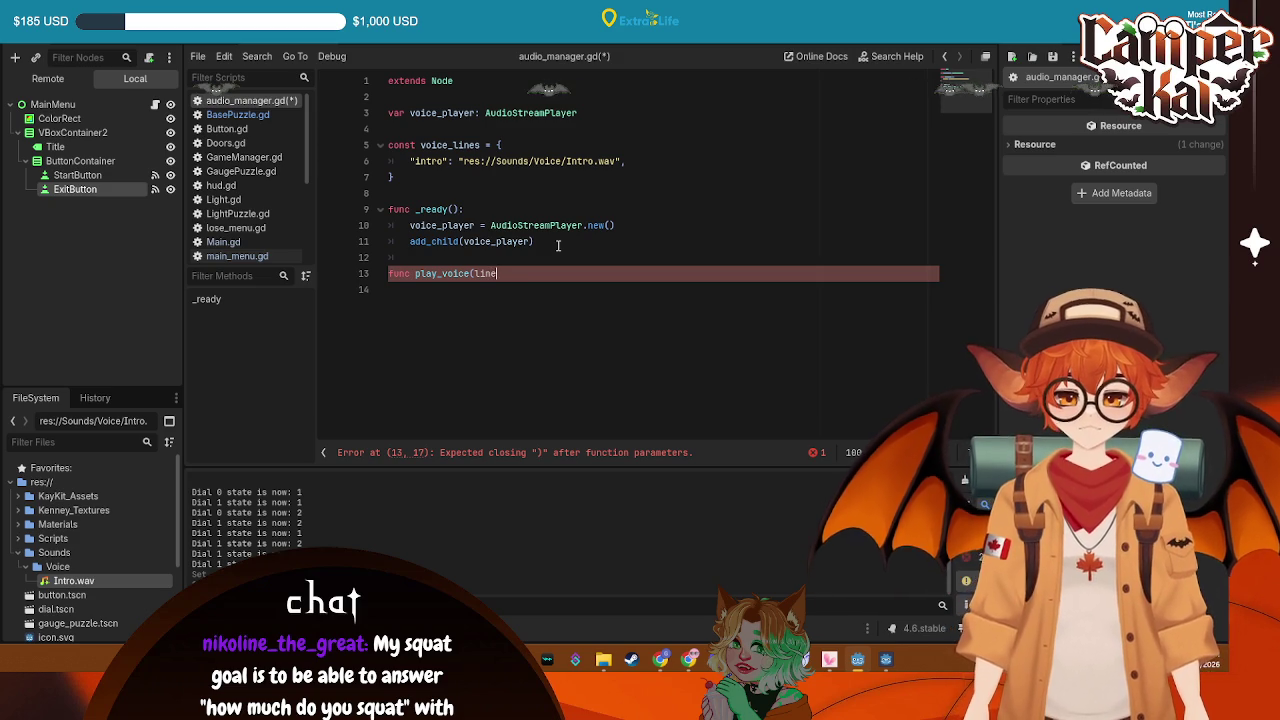
text(: string)
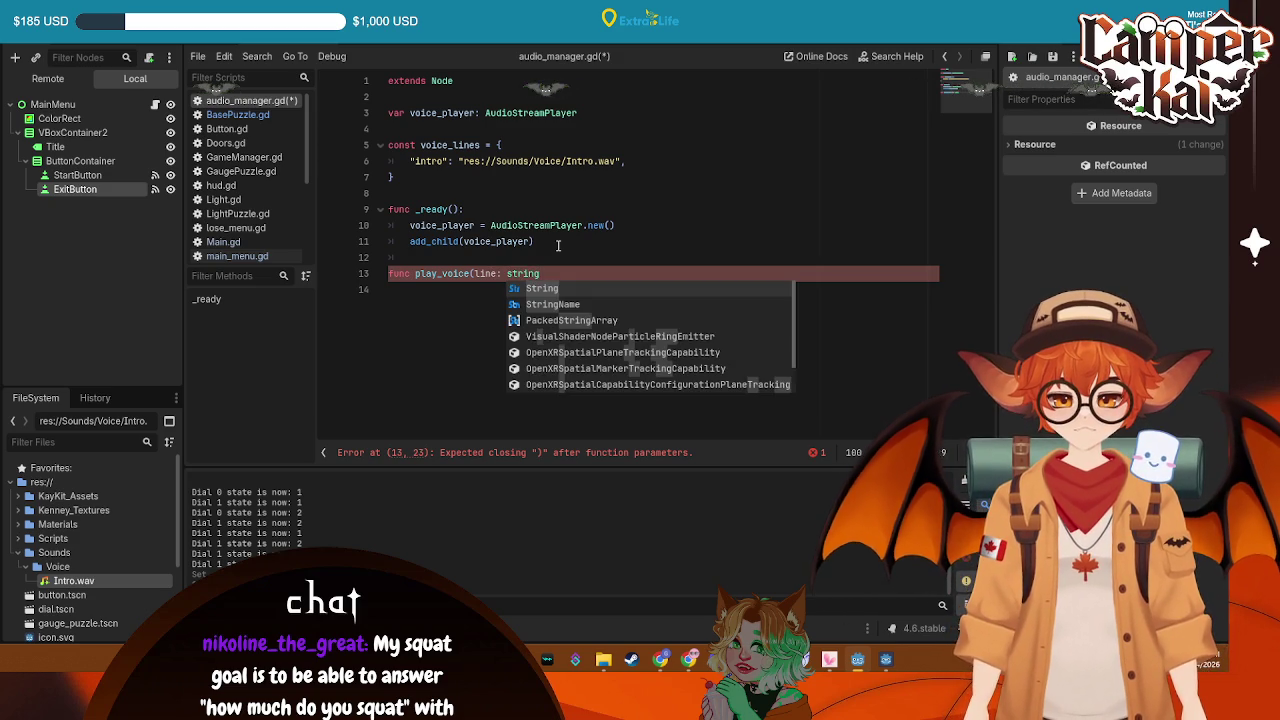
text())
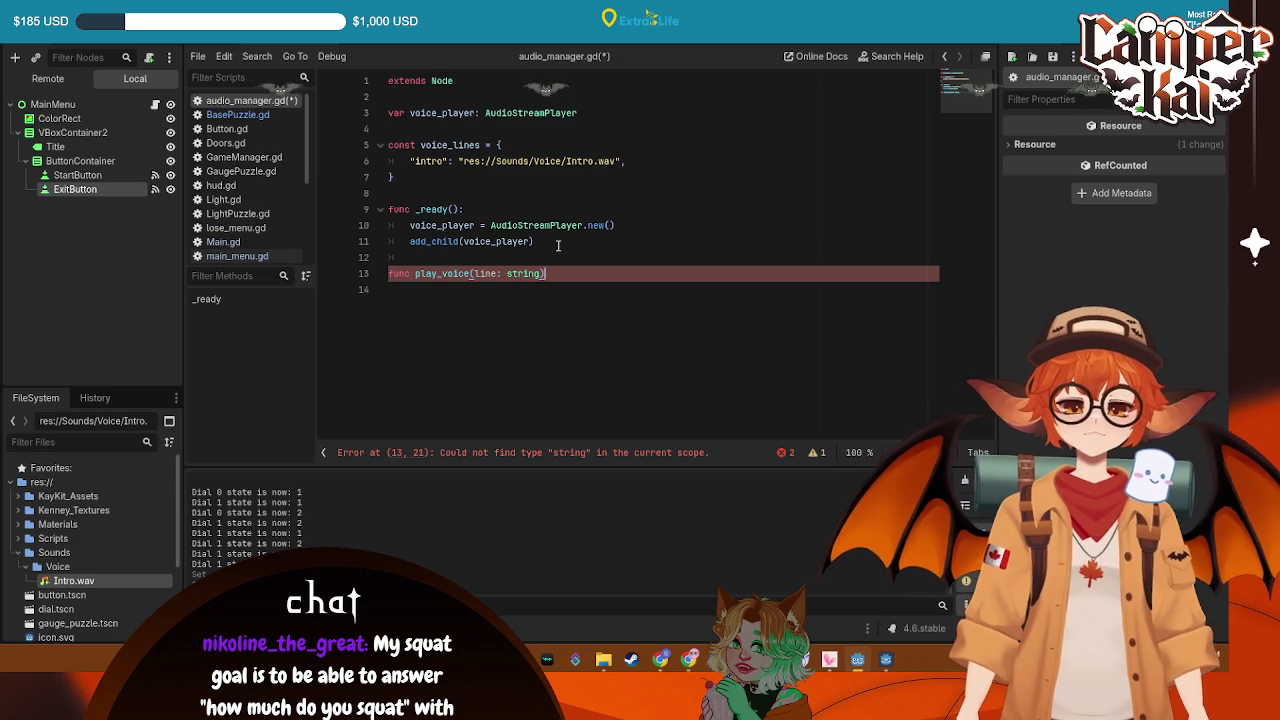
text(:)
key(Return)
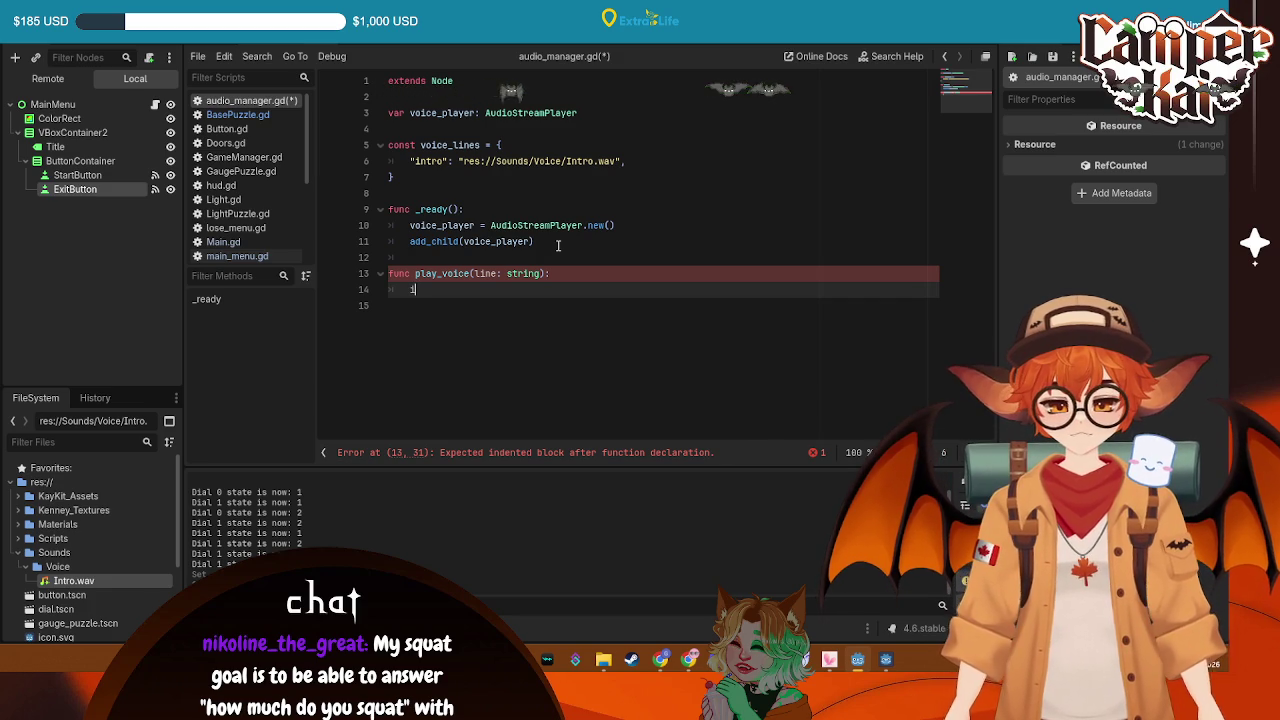
Add an 'if not voice_lines: return' guard and correct the parameter type to String
text(if not )
text(voice)
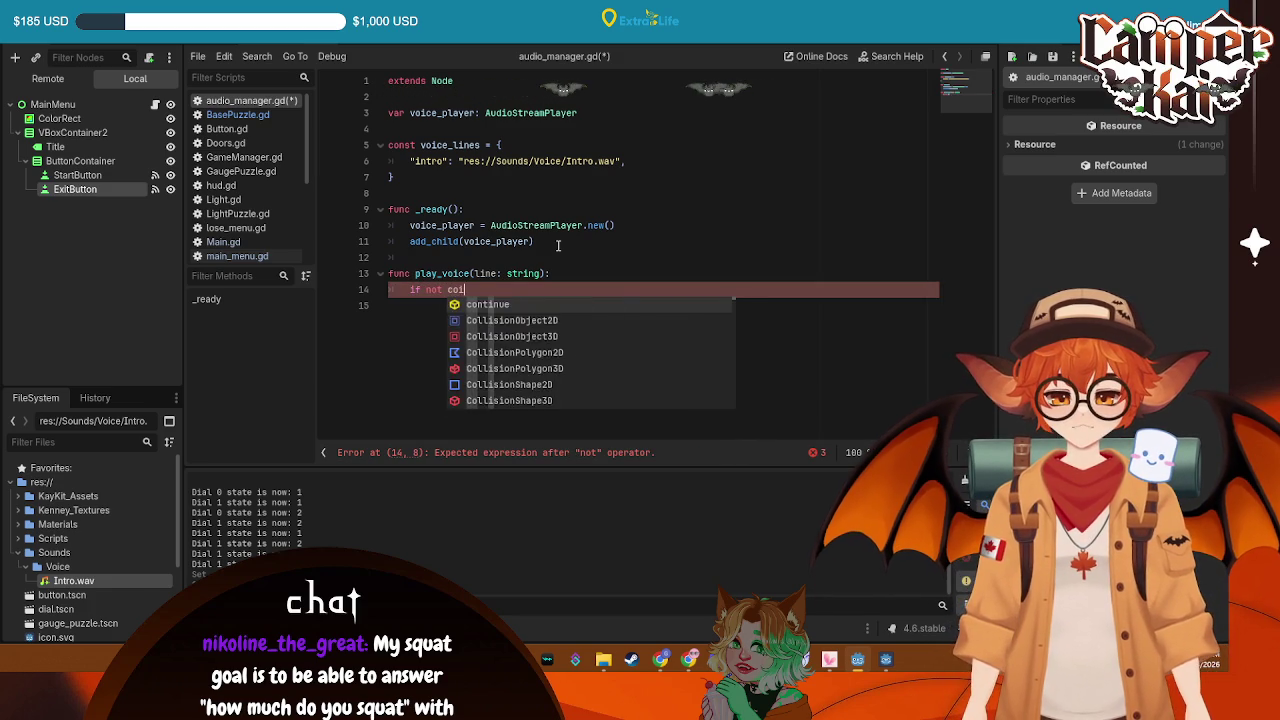
key(Return)
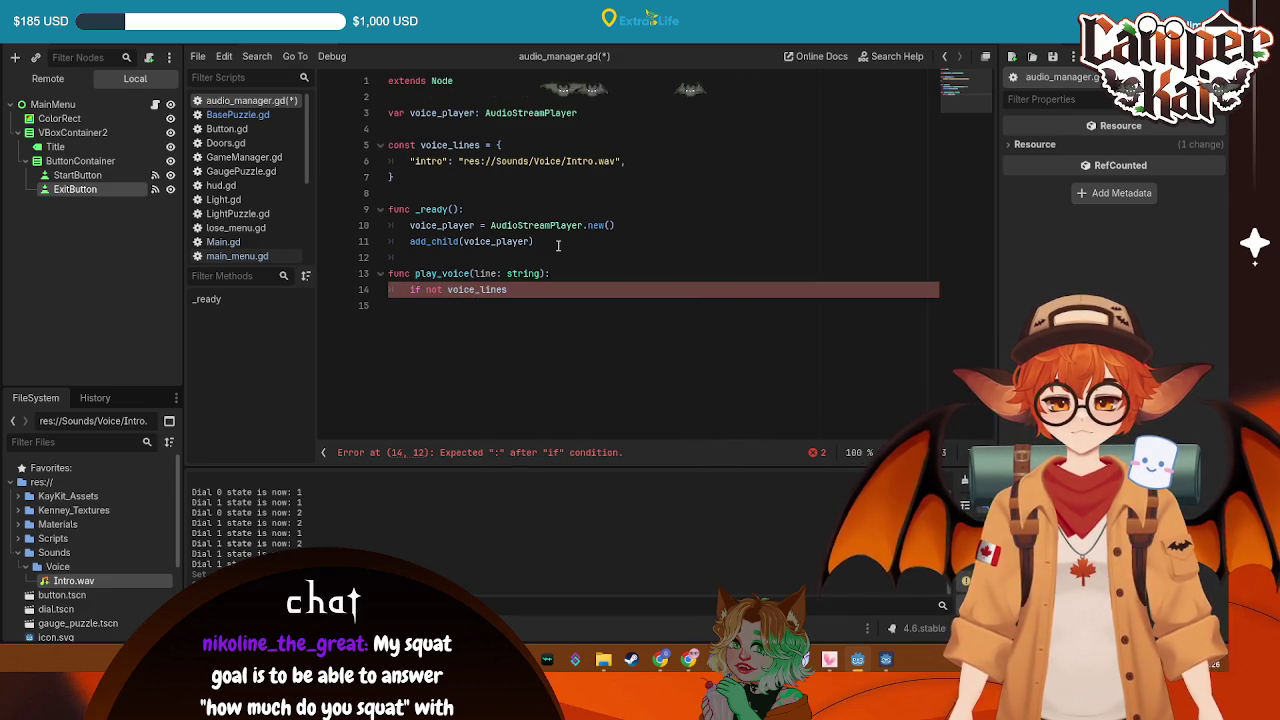
text(:)
key(Return)
text(retur)
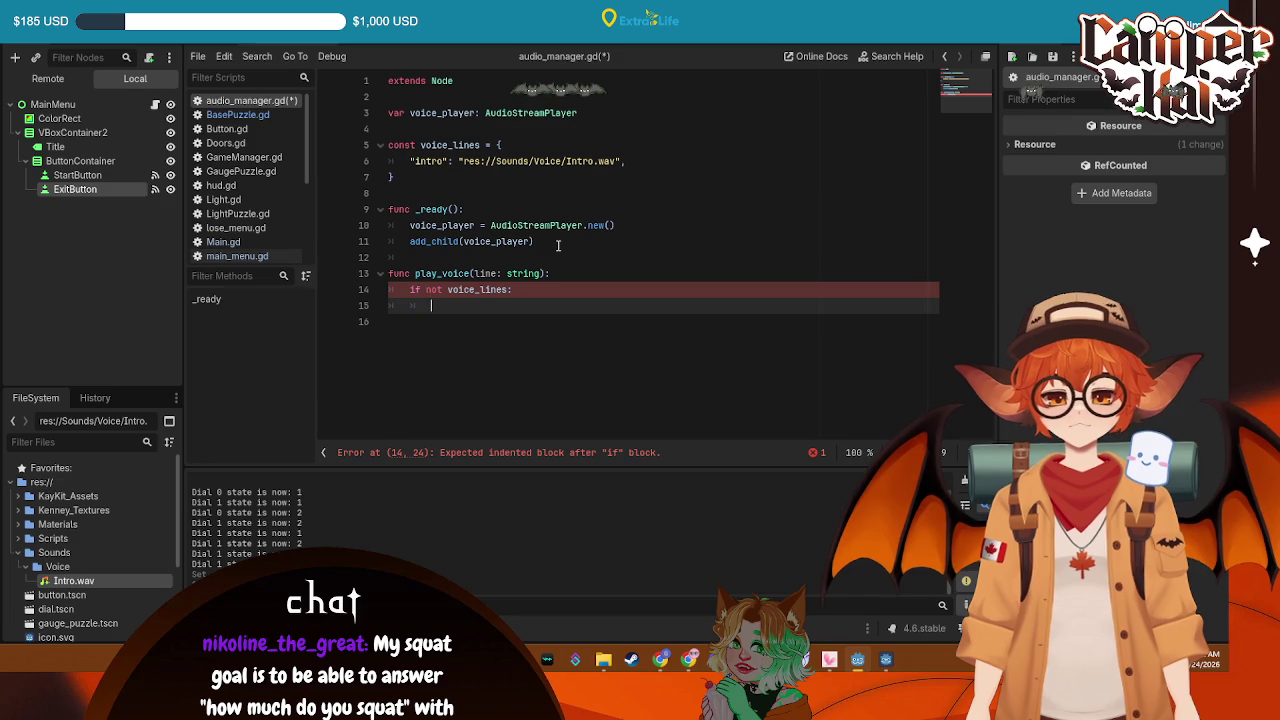
text(n)
key(Return)
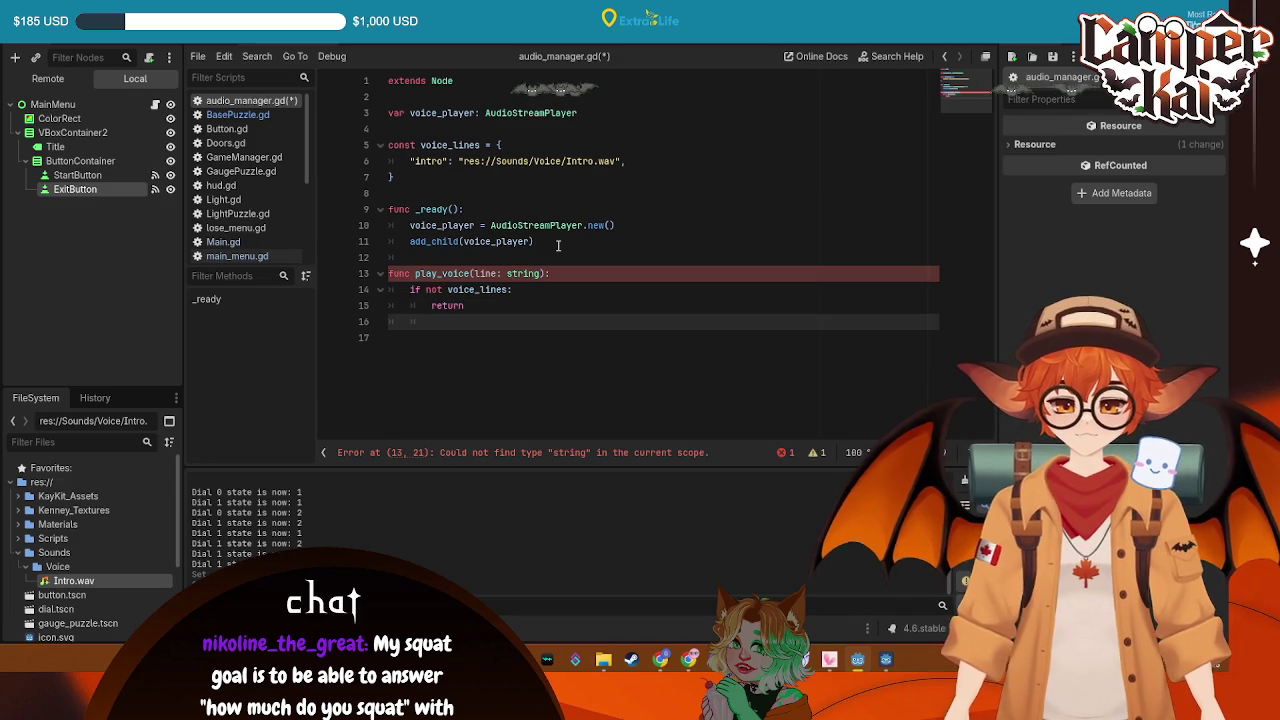
click(517, 290)
click(507, 274)
key(Delete)
text(S)
click(446, 337)
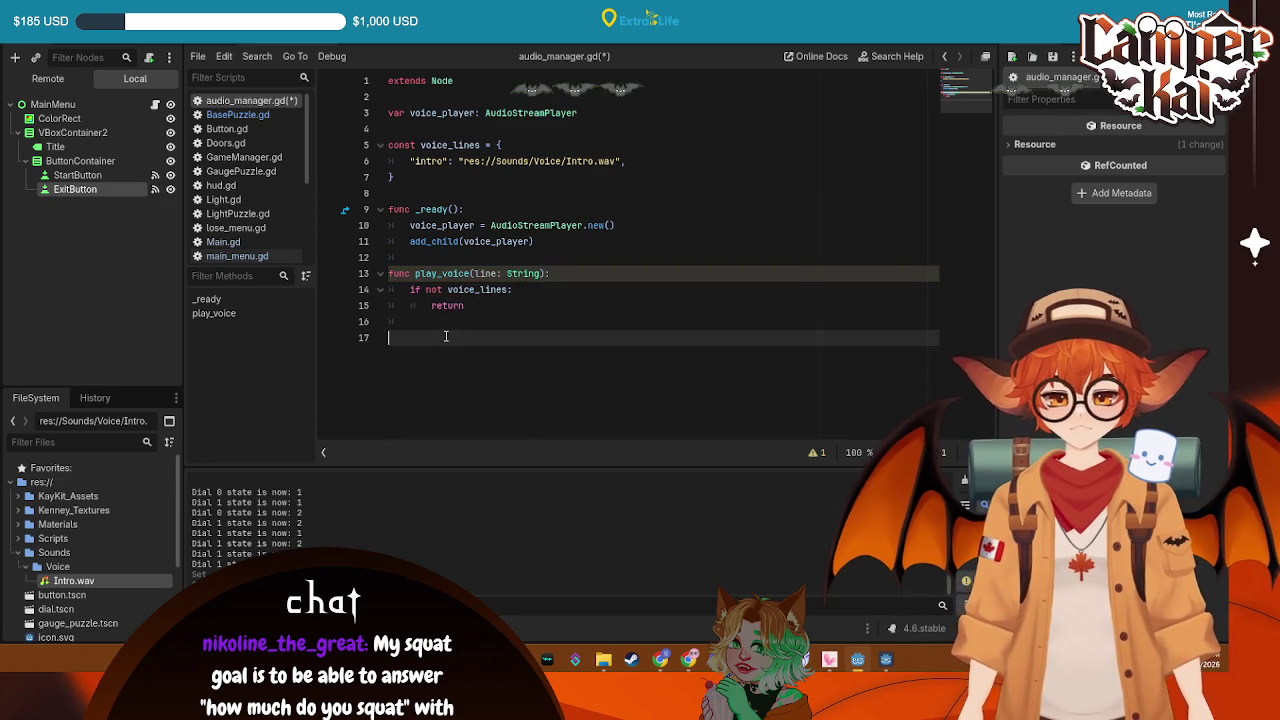
key(Up)
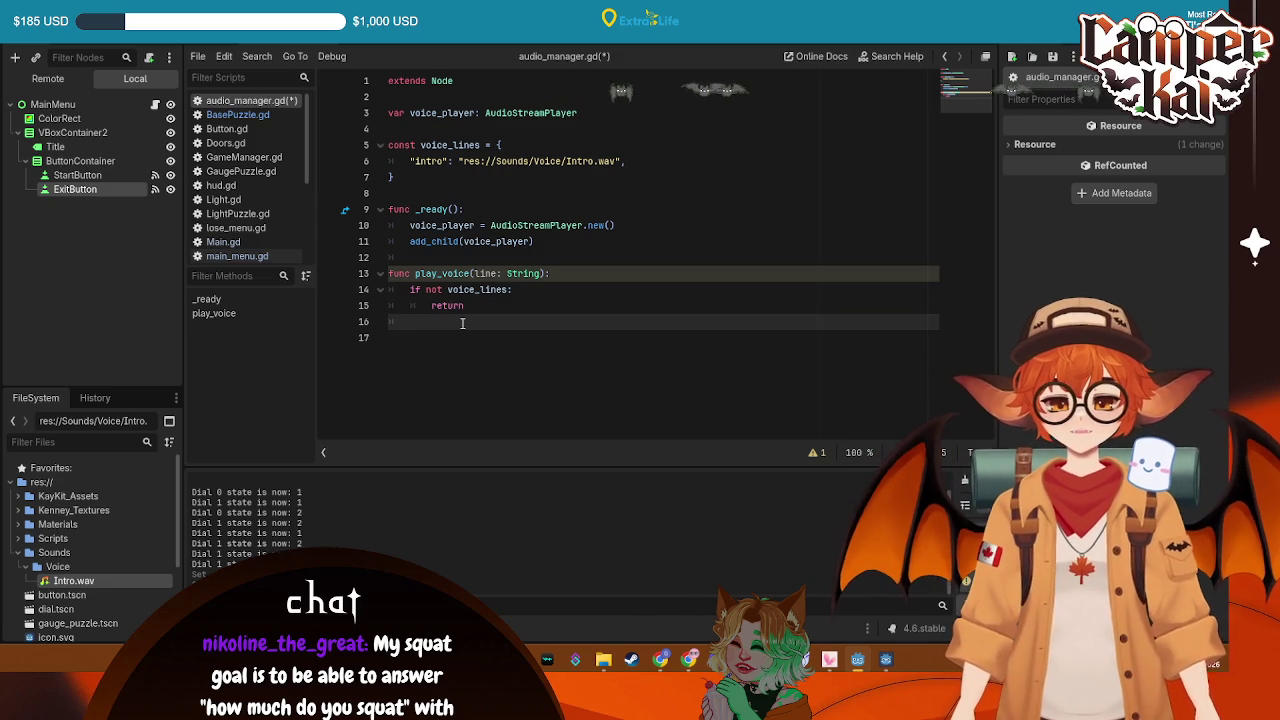
Add var stream = load(voice_lines[line]) as line 16 of play_voice
text(var stream)
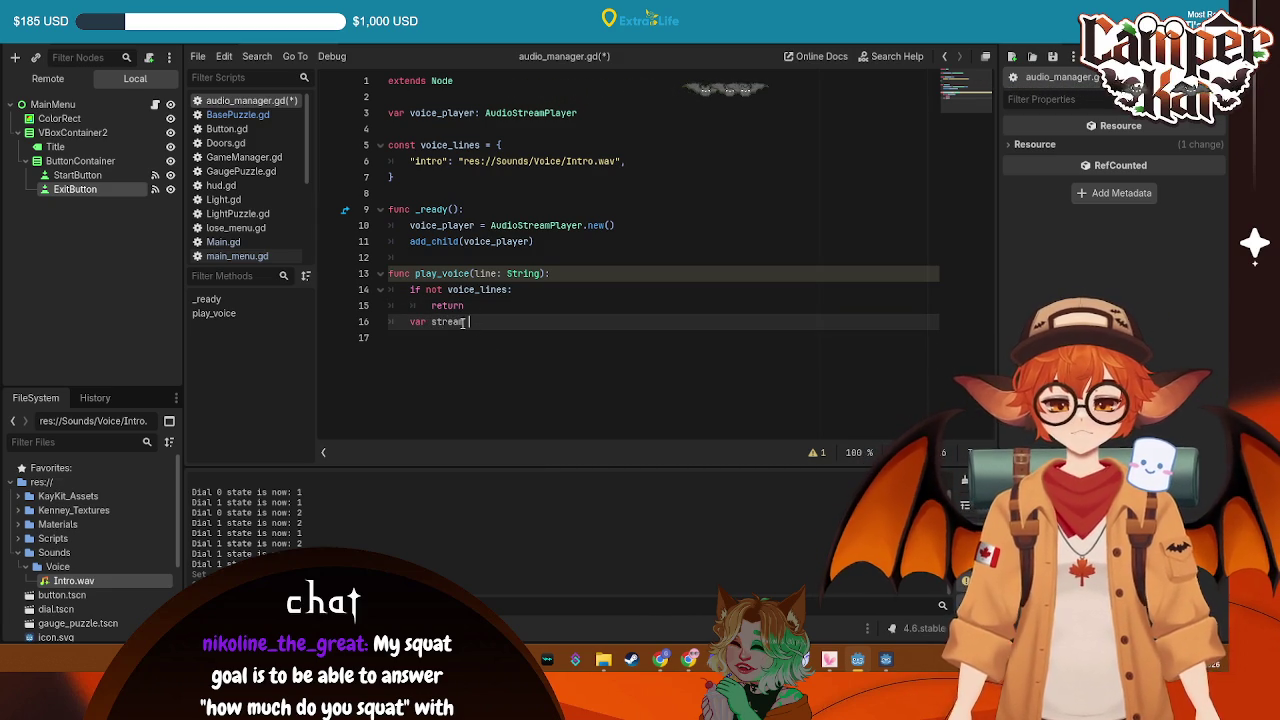
text( = load)
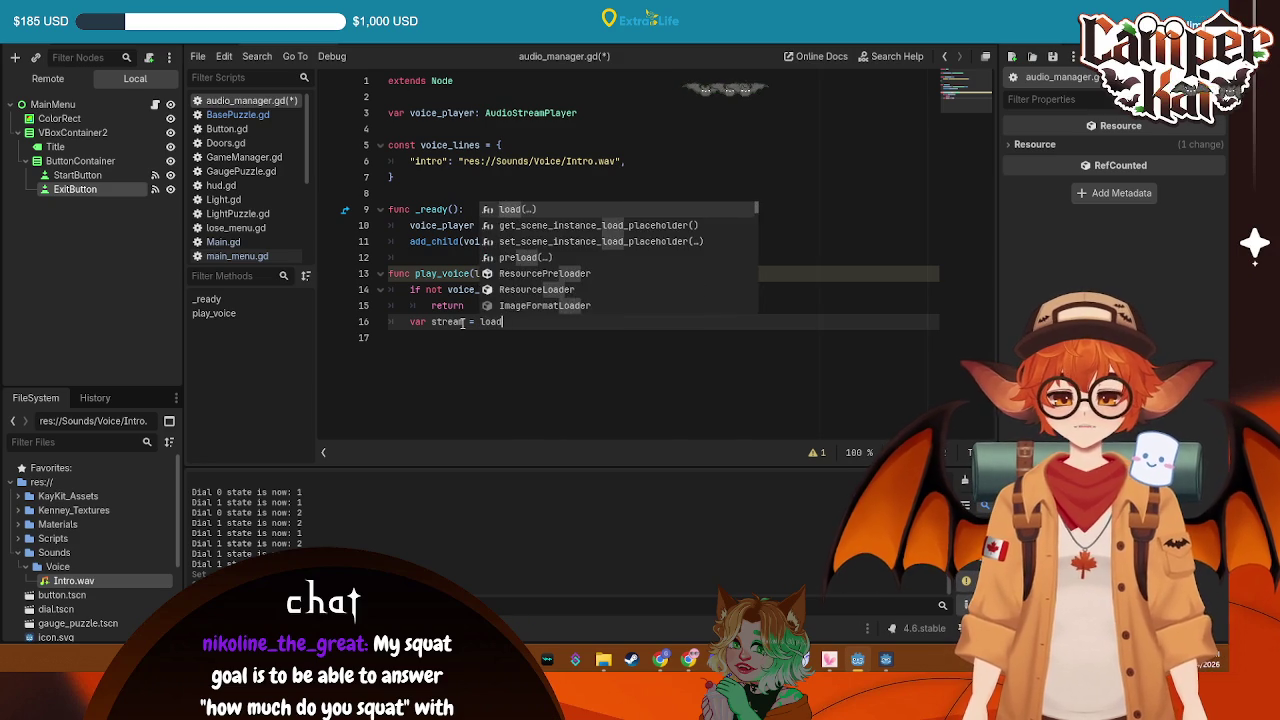
key(Return)
text(Vo)
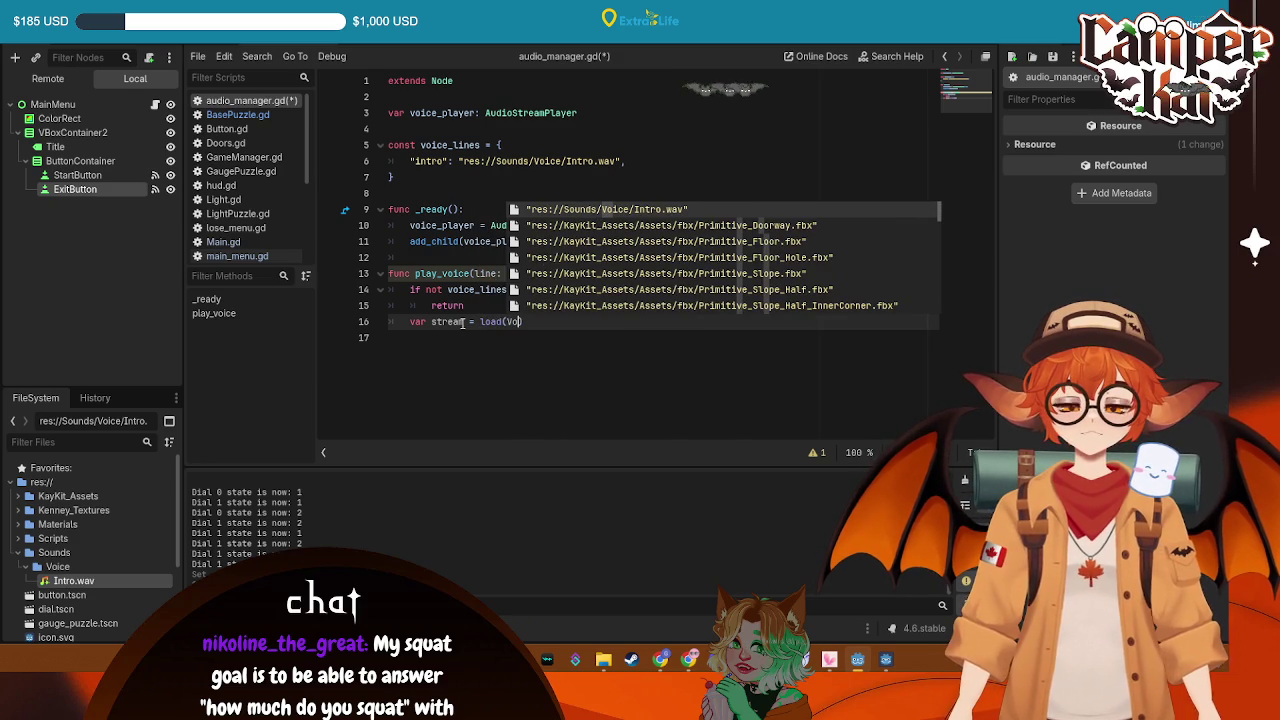
text(i)
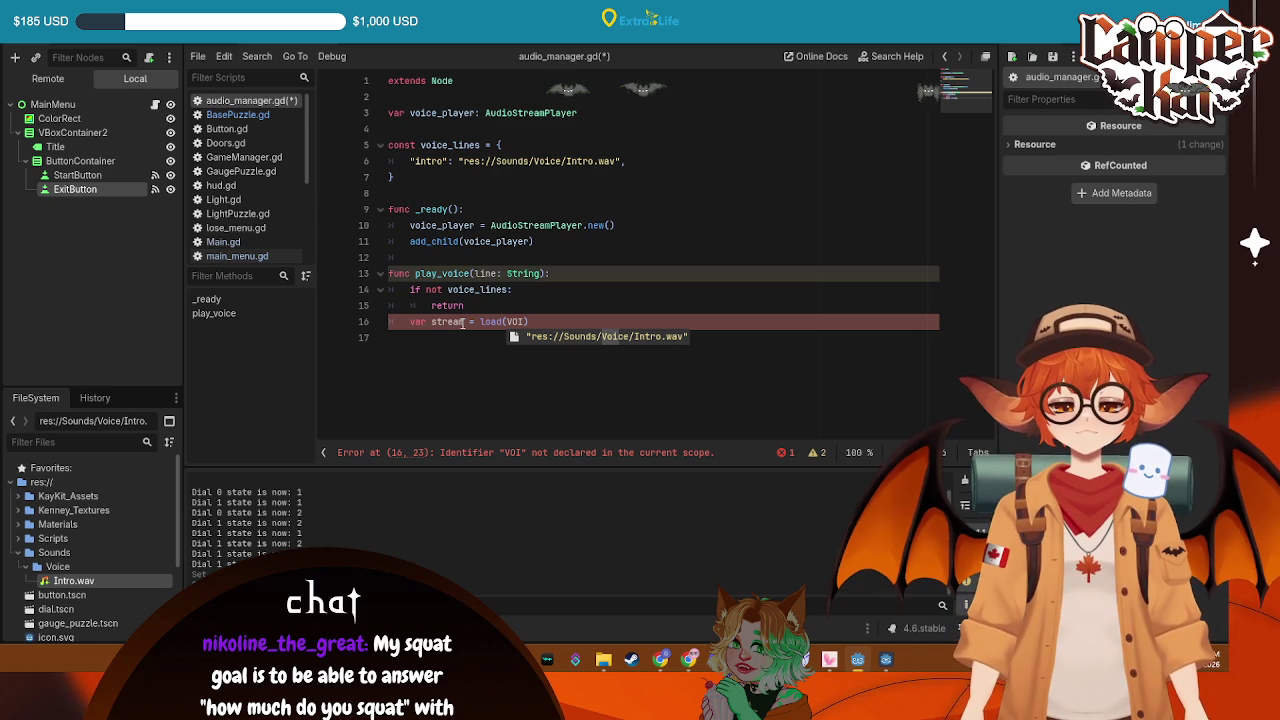
key(BackSpace)
key(BackSpace)
key(BackSpace)
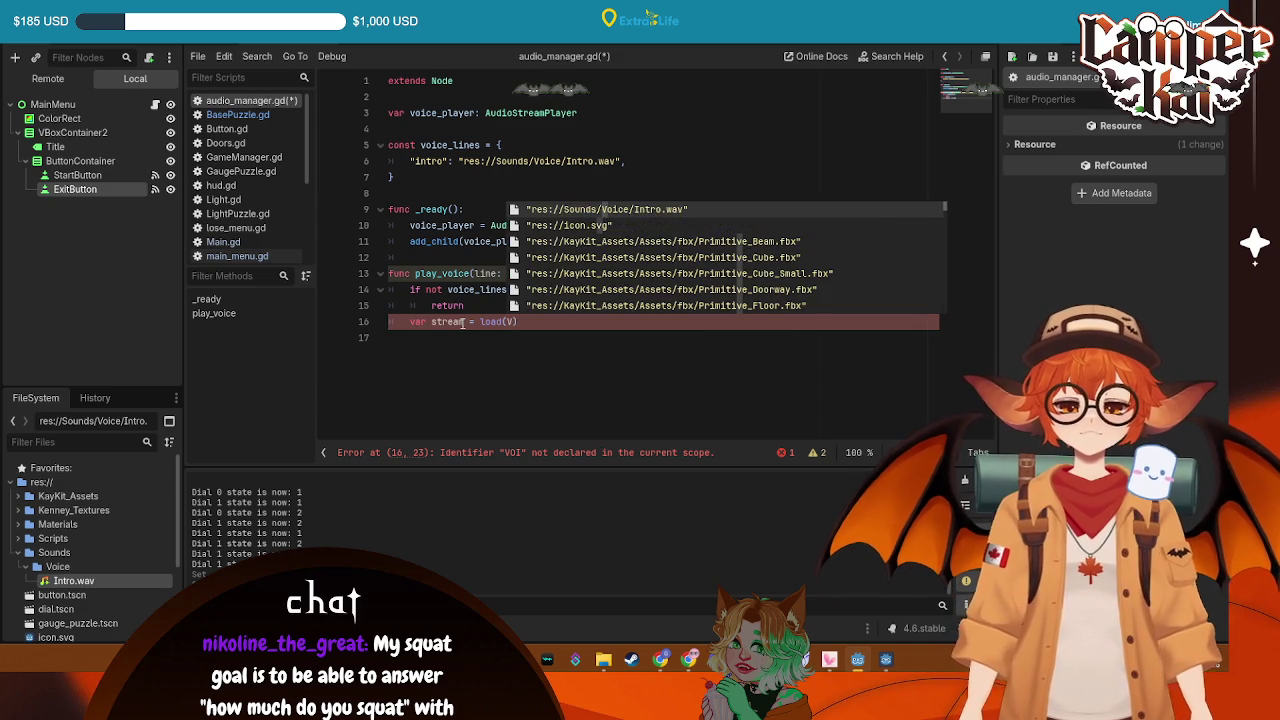
text(voic)
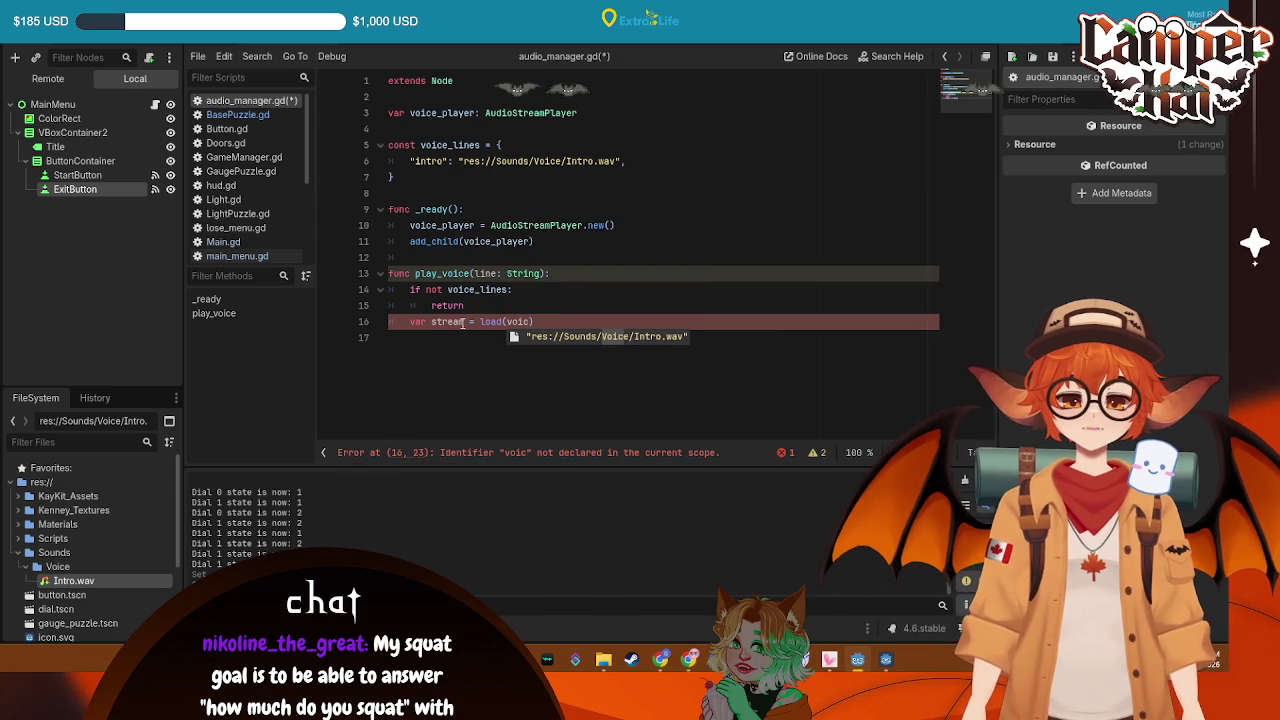
text(e)
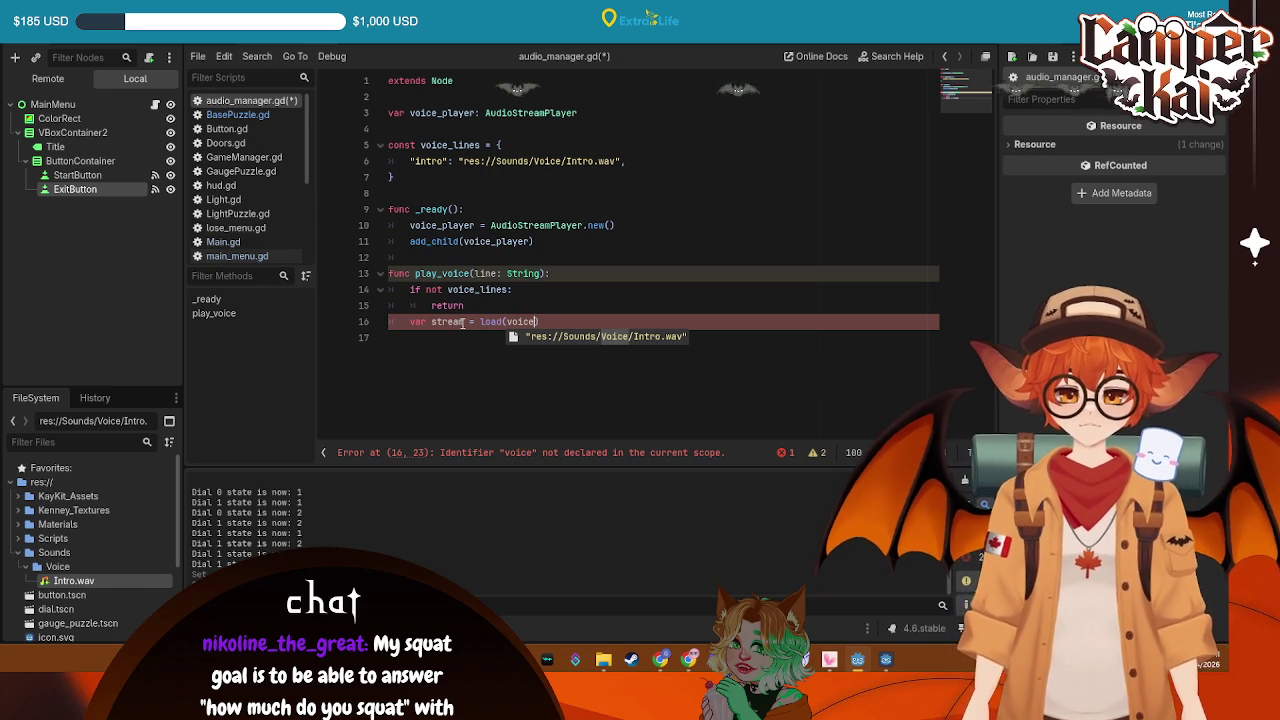
text(_lines[line)
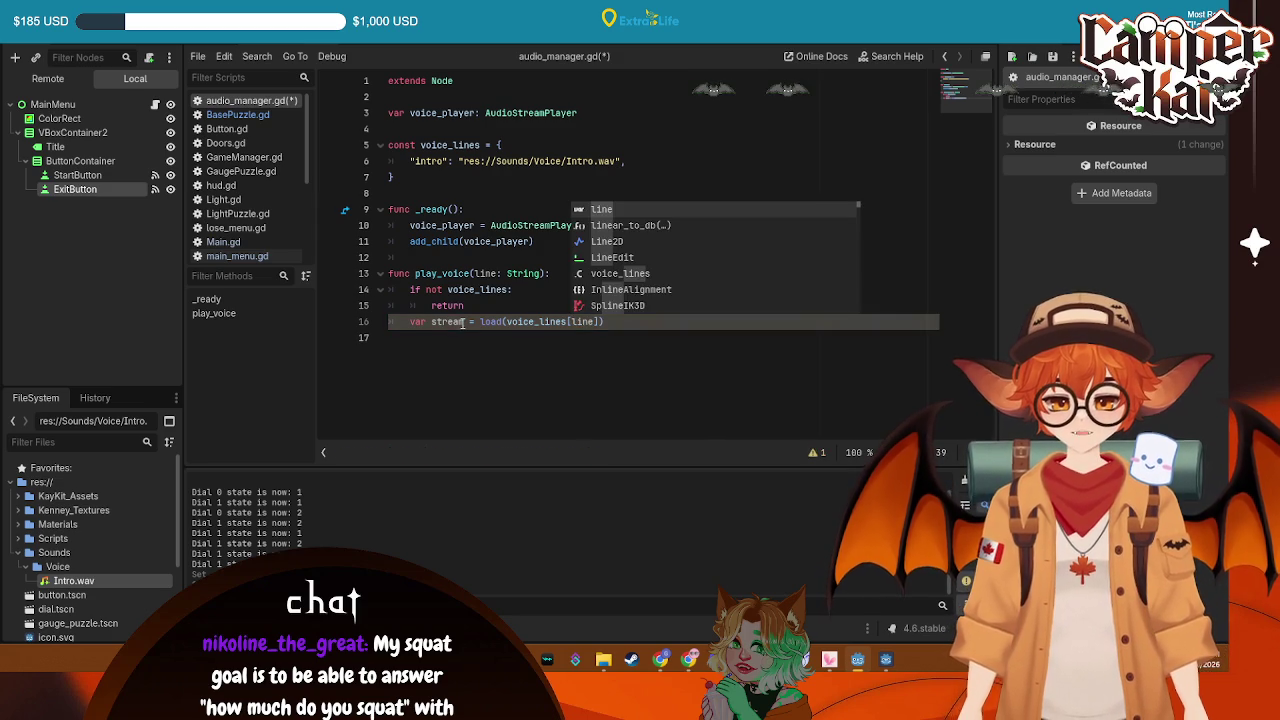
click(636, 323)
key(Return)
text(voice)
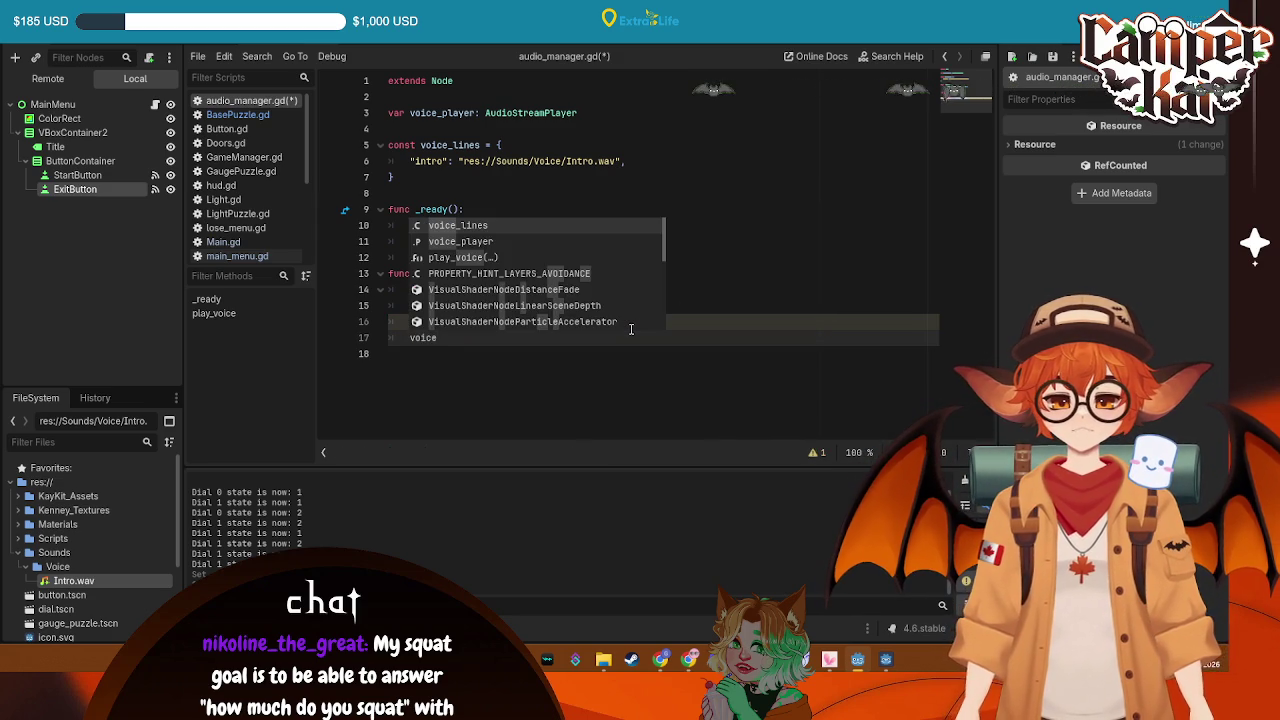
Set voice_player.stream = stream, call voice_player.play(), and save the script
key(Down)
key(Return)
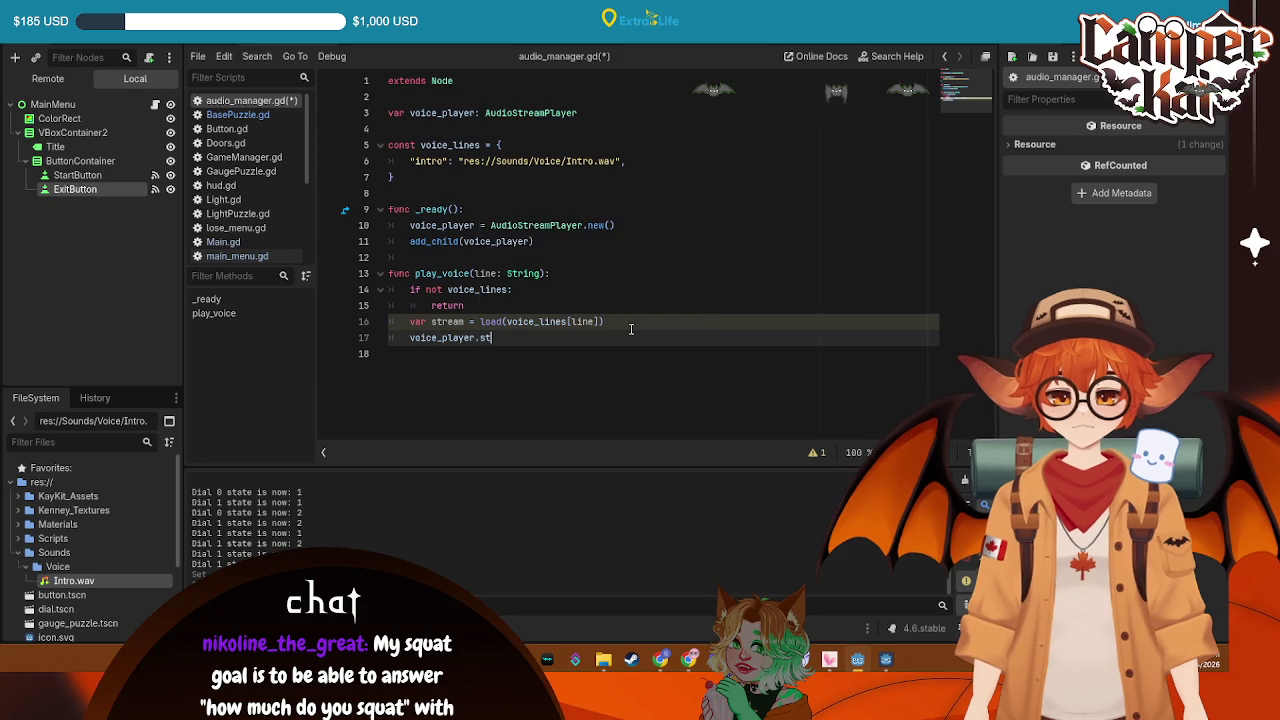
key(Down)
key(Return)
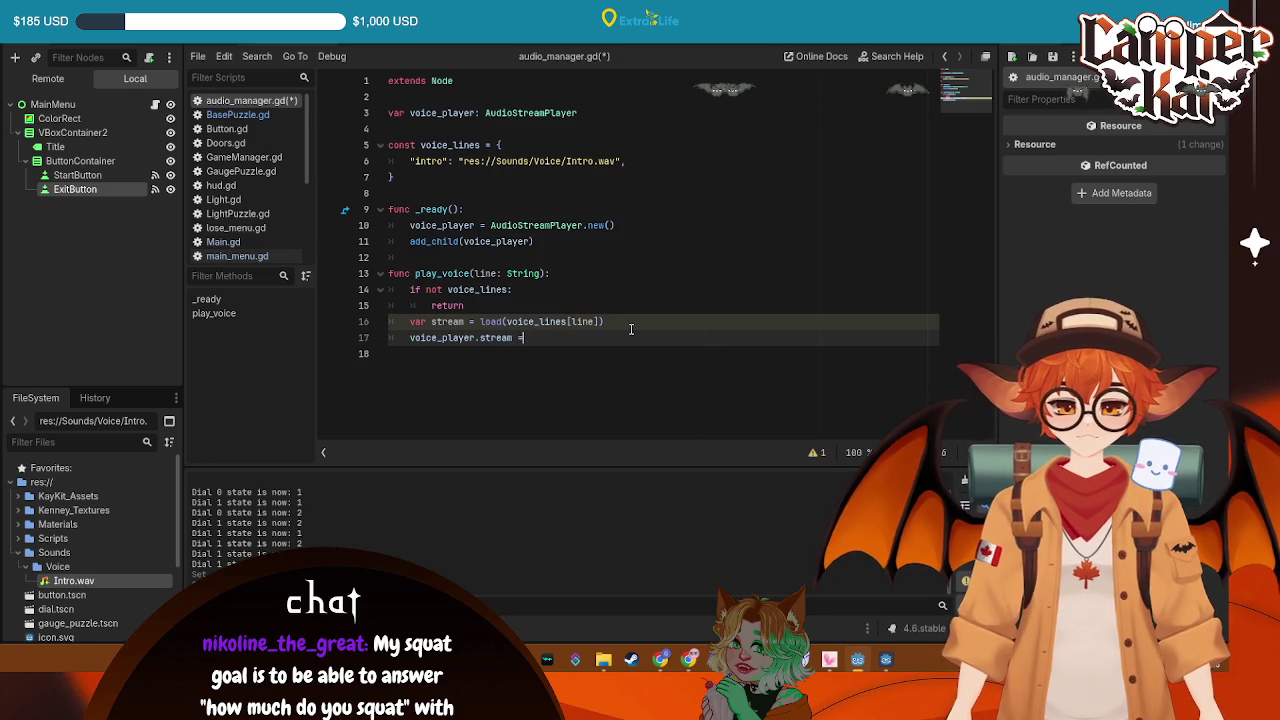
text(stream)
key(Return)
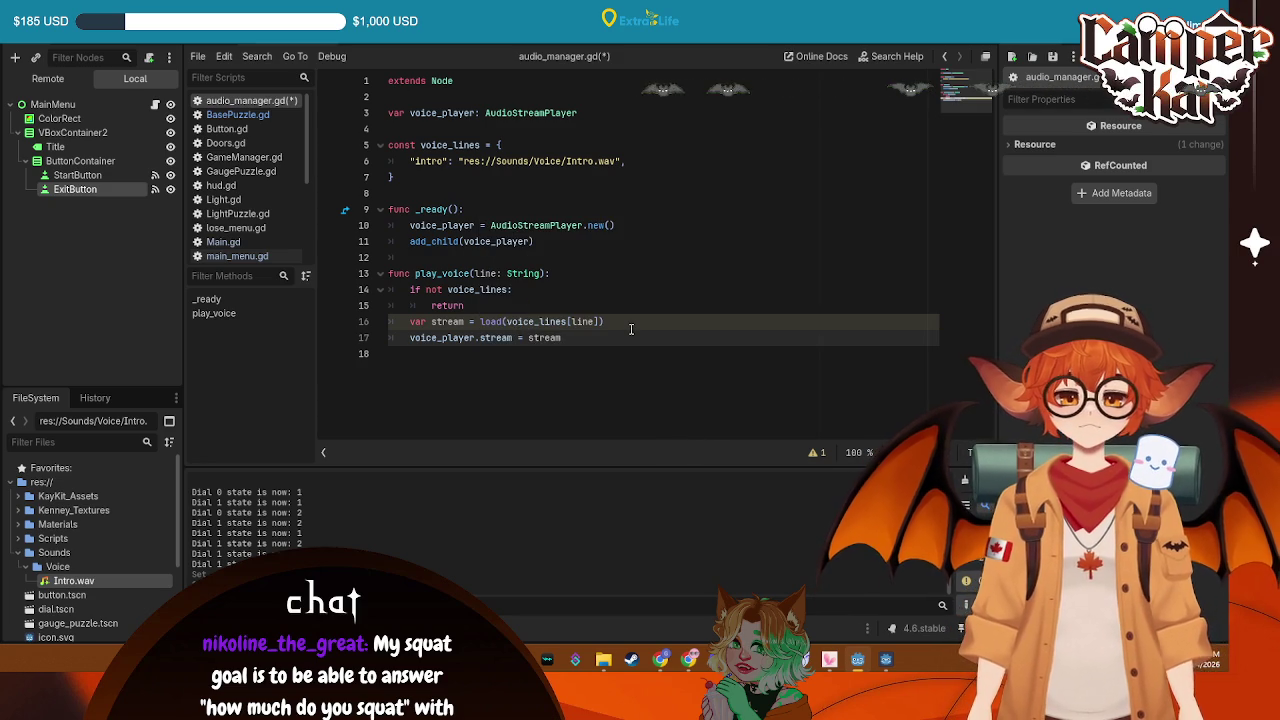
key(Return)
text(voice)
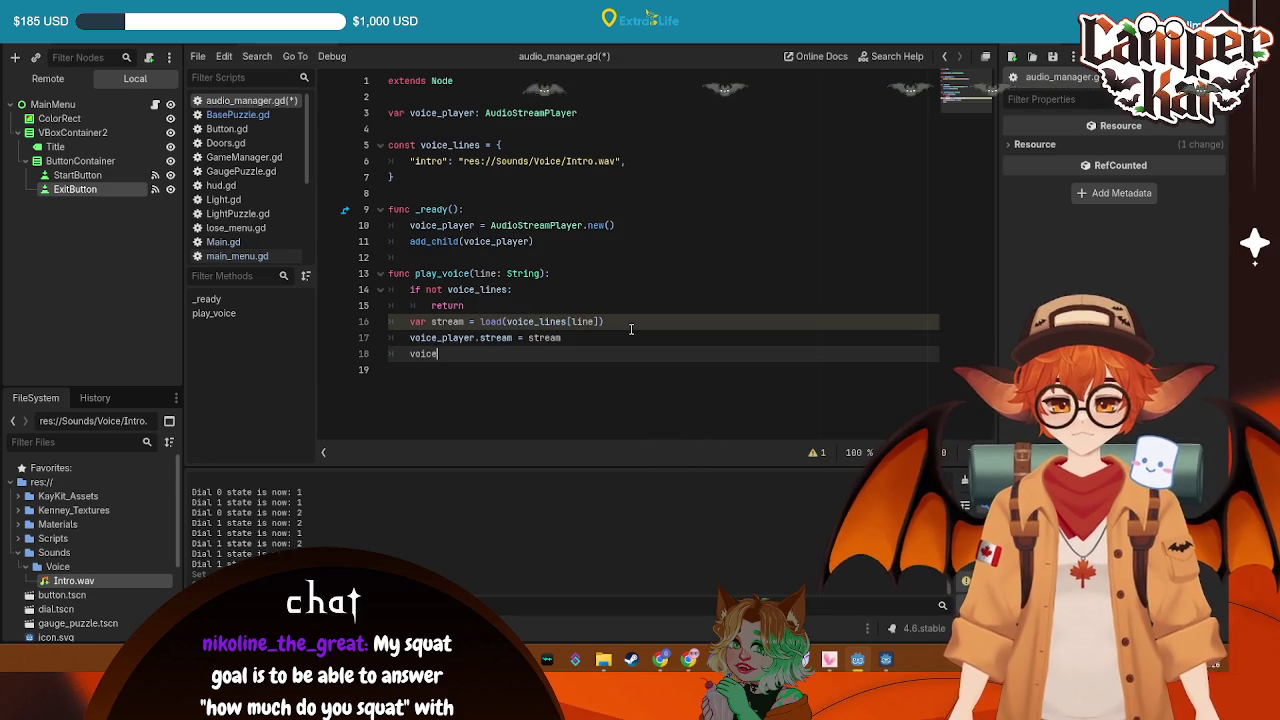
text(_pla)
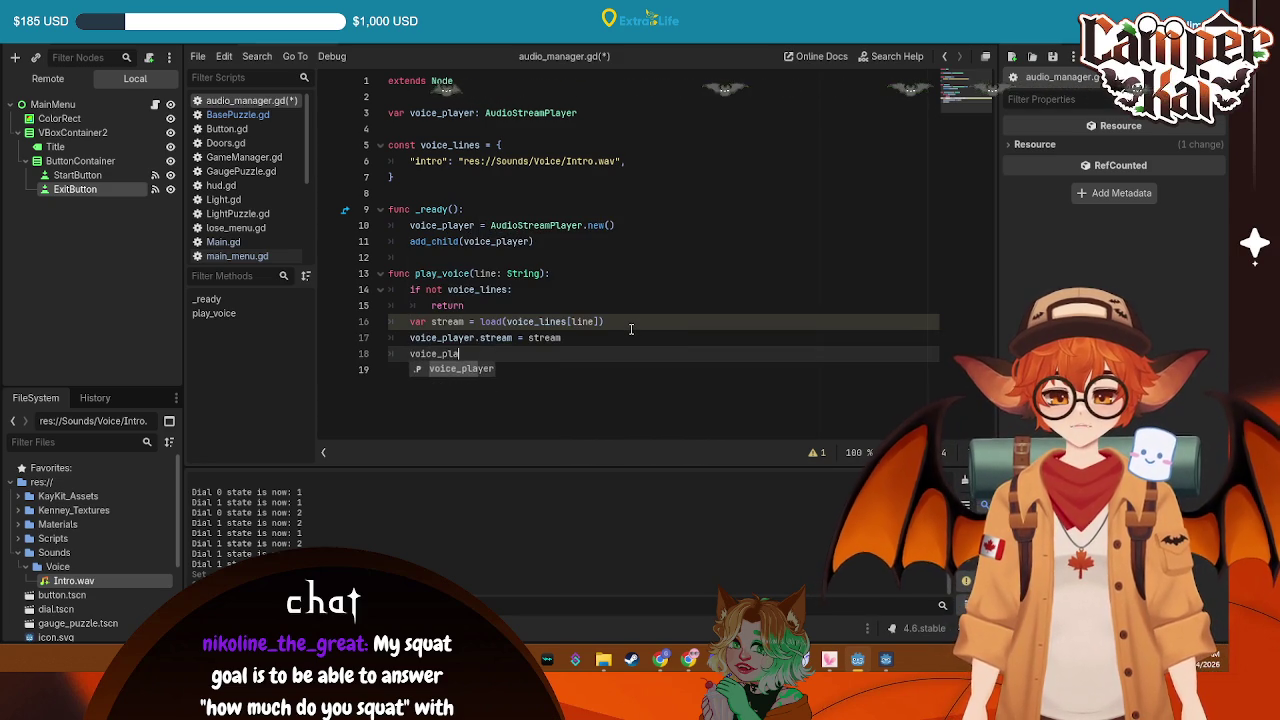
key(Return)
text(pla)
key(Return)
key(ctrl+s)
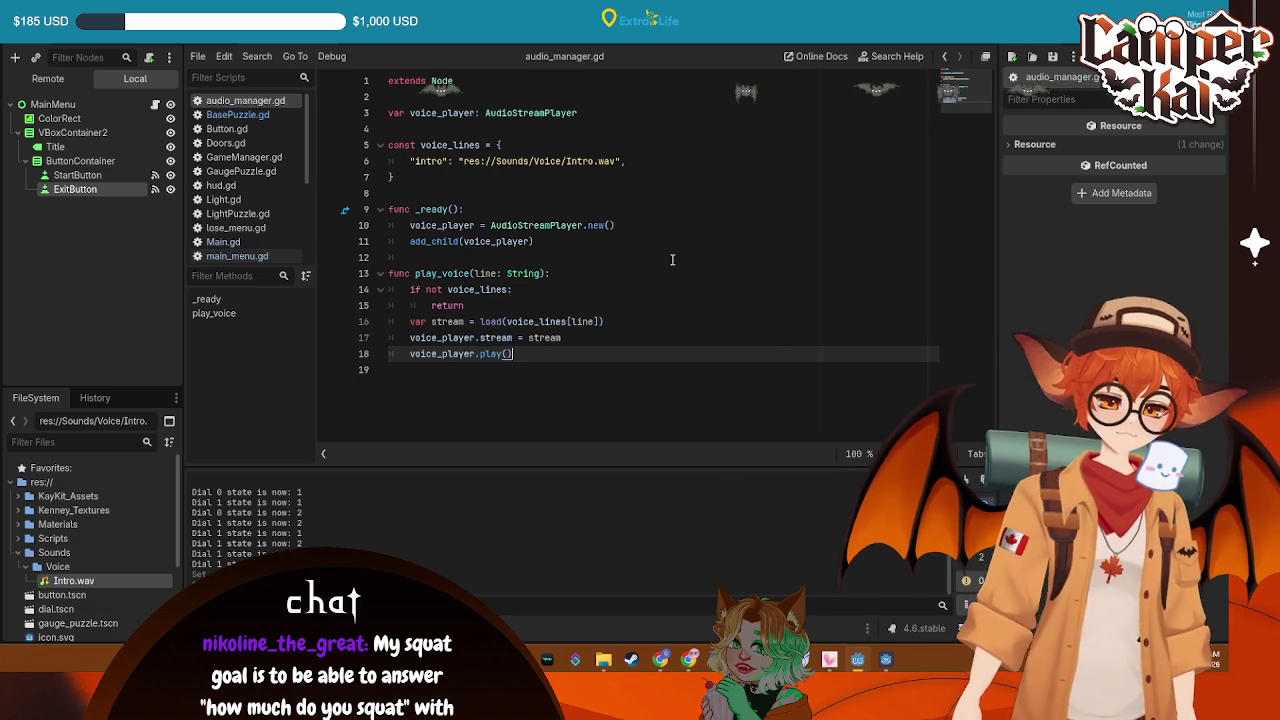
click(540, 193)
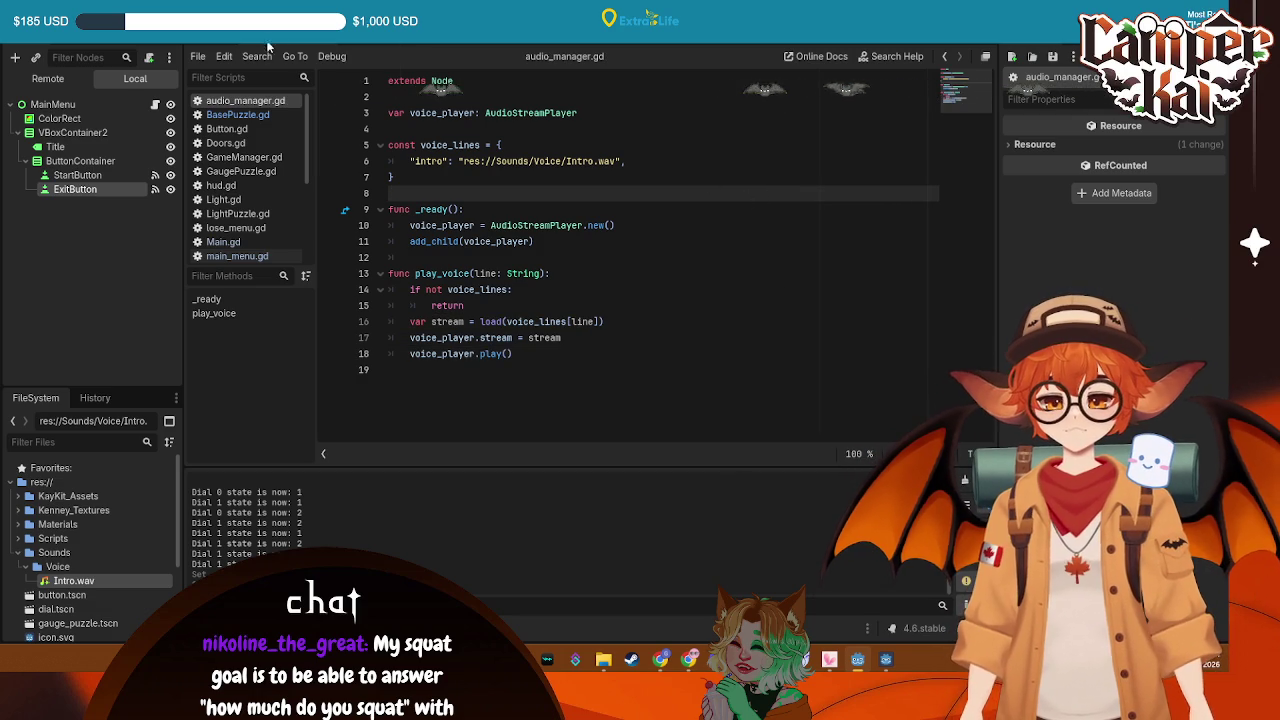
click(210, 45)
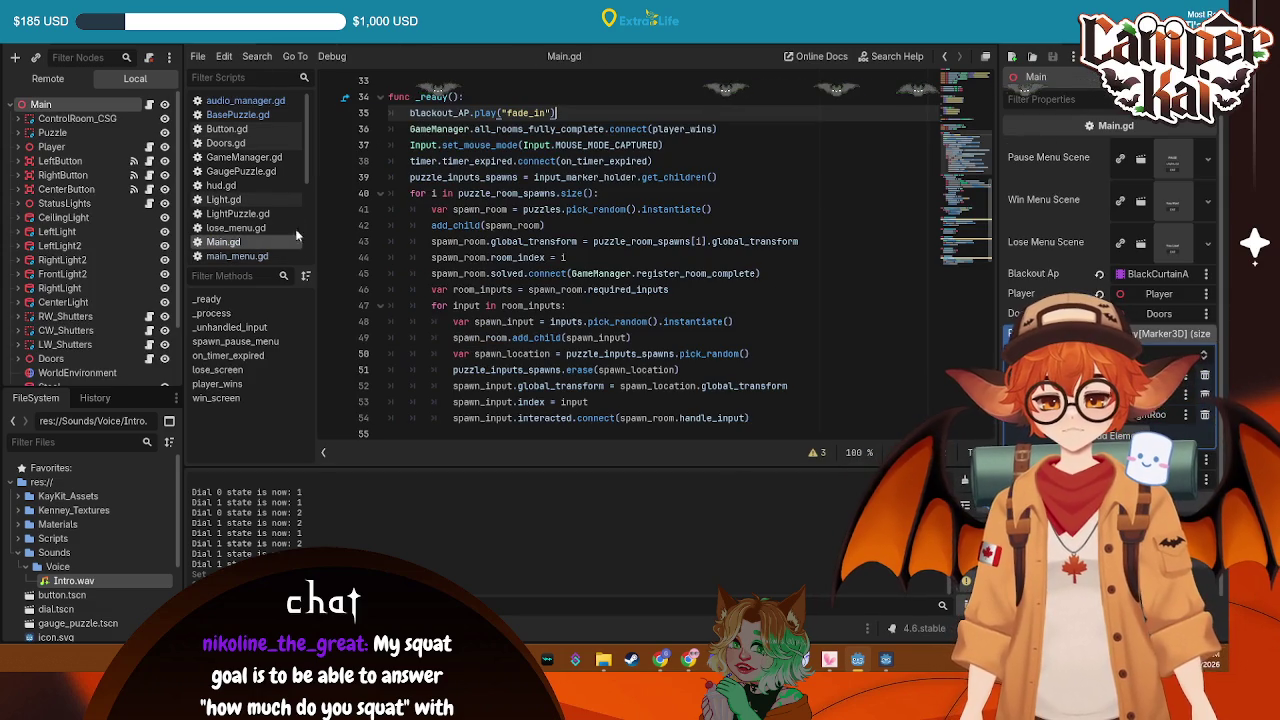
Start a new line after the fade-in call and save the scene
key(Return)
key(ctrl+s)
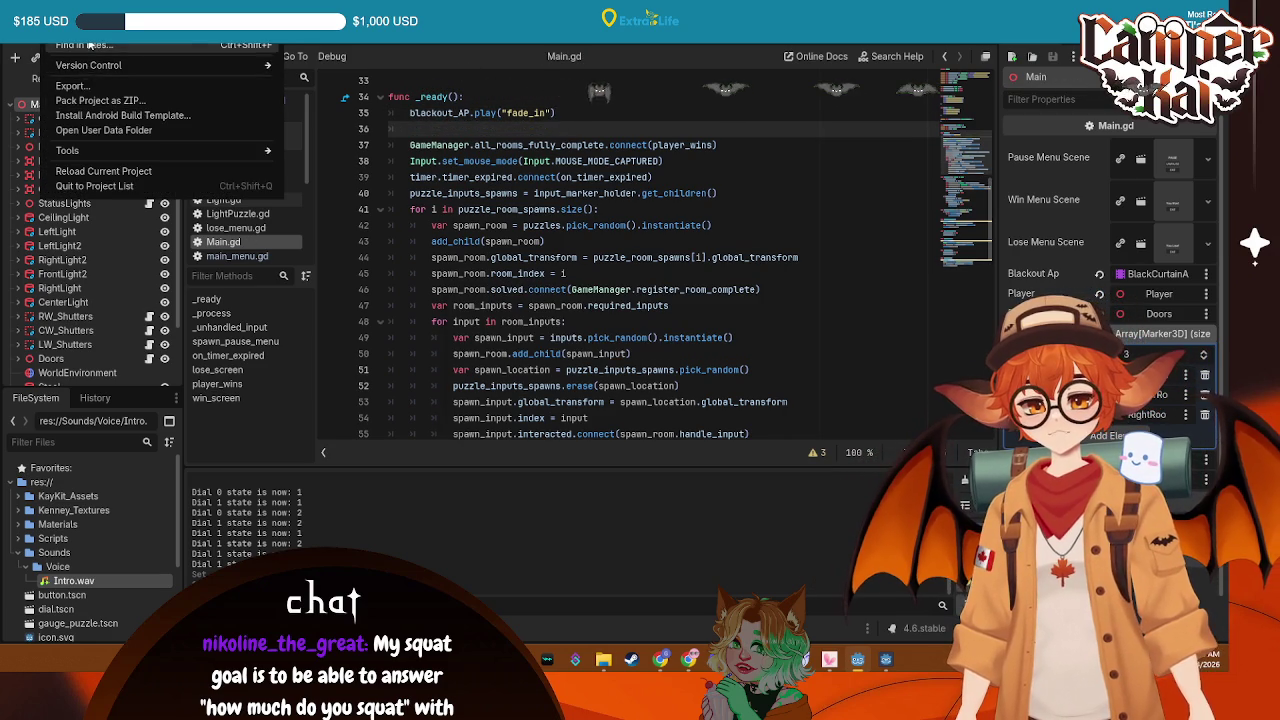
key(ctrl+shift+f)
click(710, 392)
Add Scripts/audio_manager.gd as the AudioManager autoload, then begin typing AudioManager in Main.gd
click(65, 30)
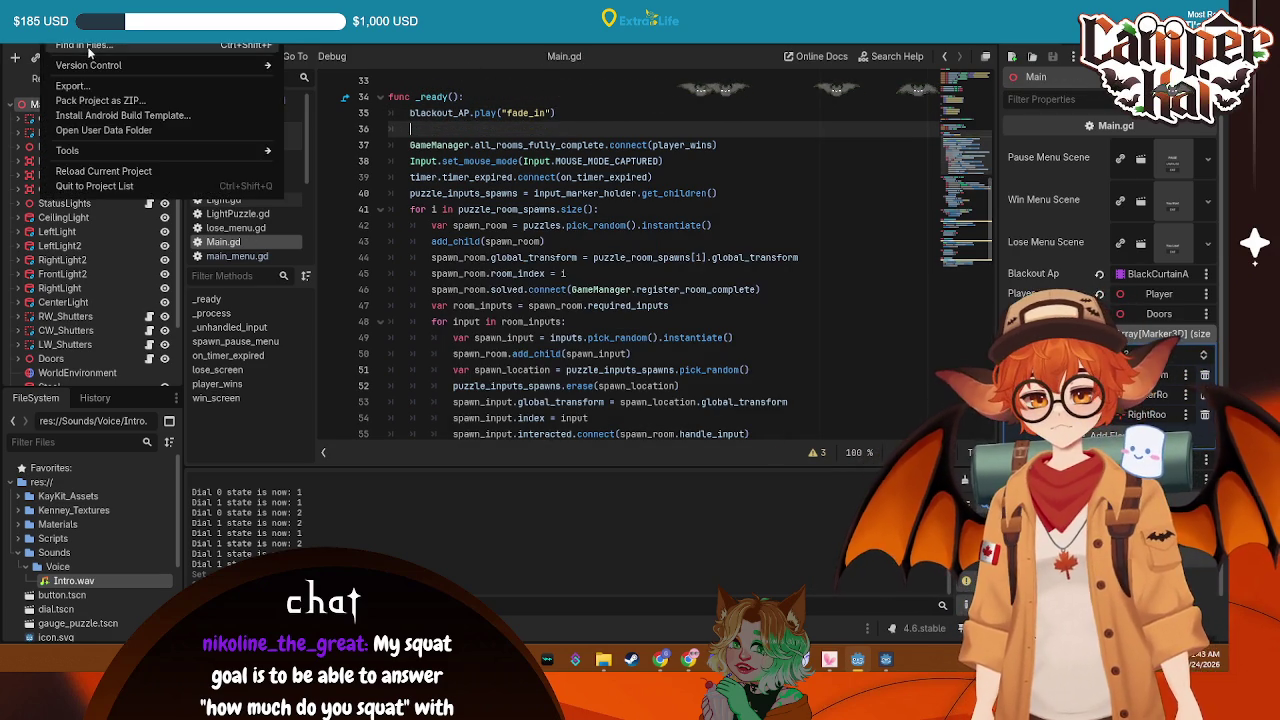
click(100, 50)
click(467, 119)
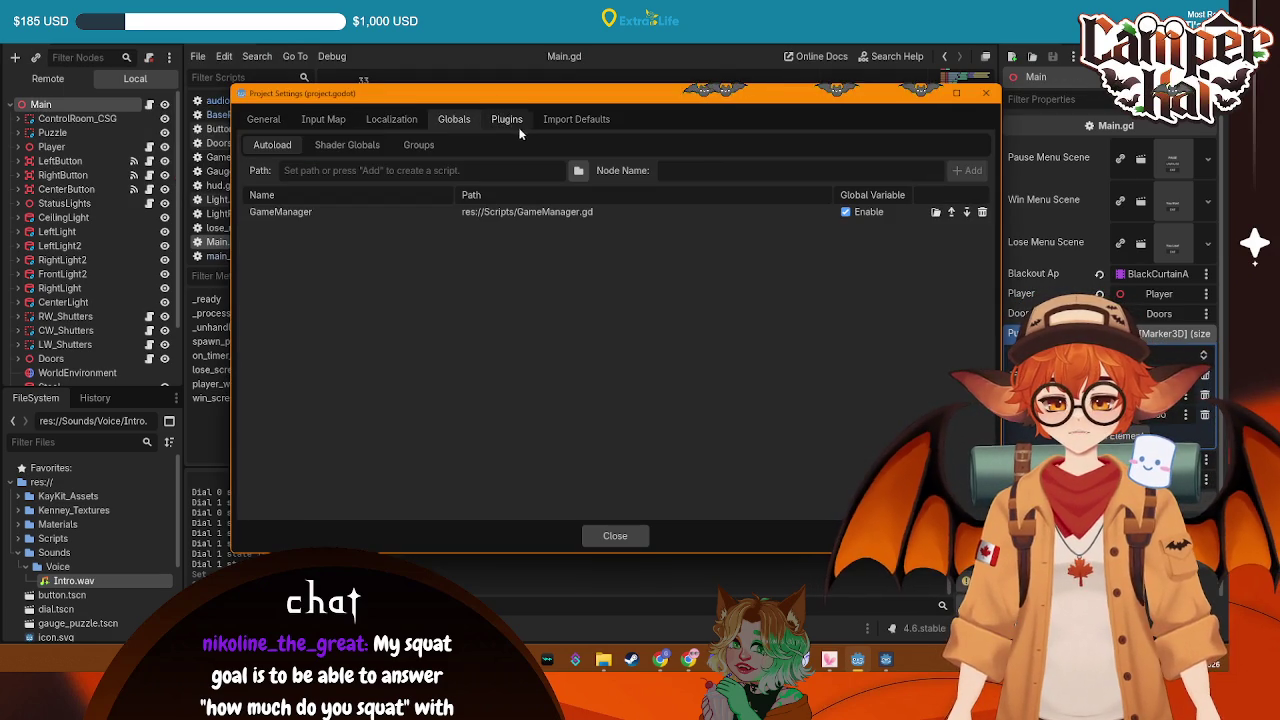
click(580, 170)
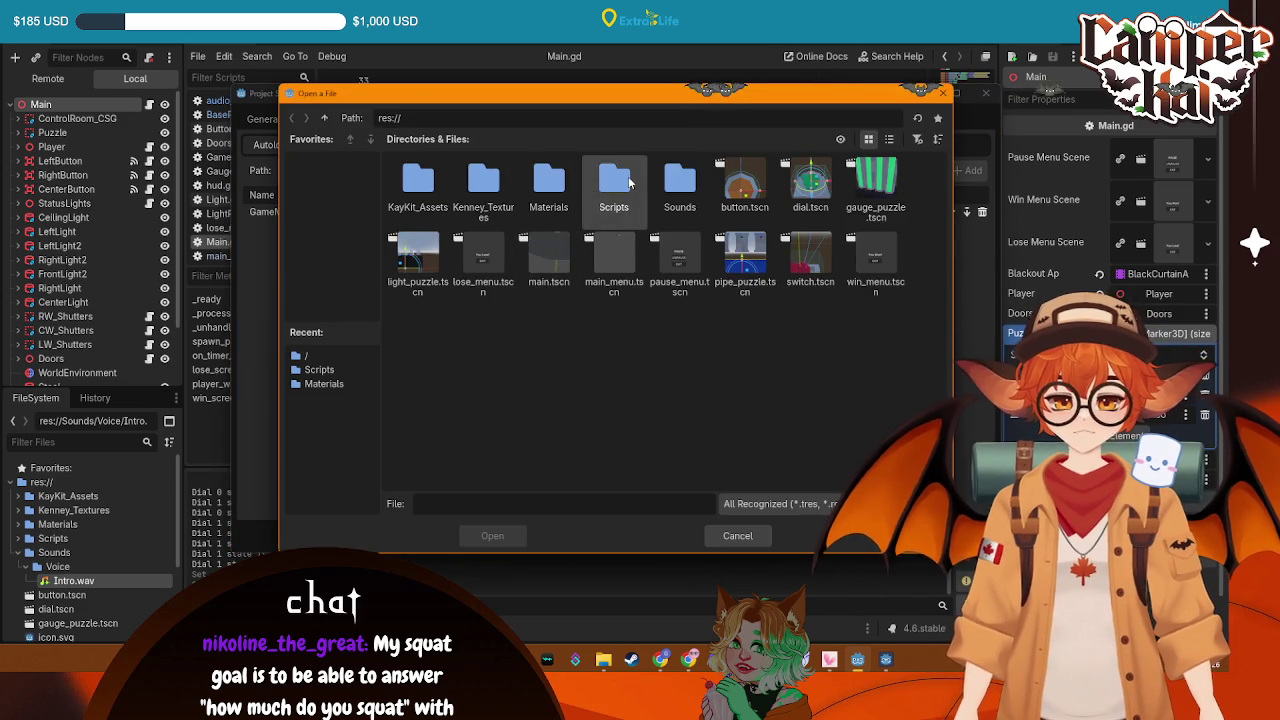
double_click(629, 182)
double_click(432, 180)
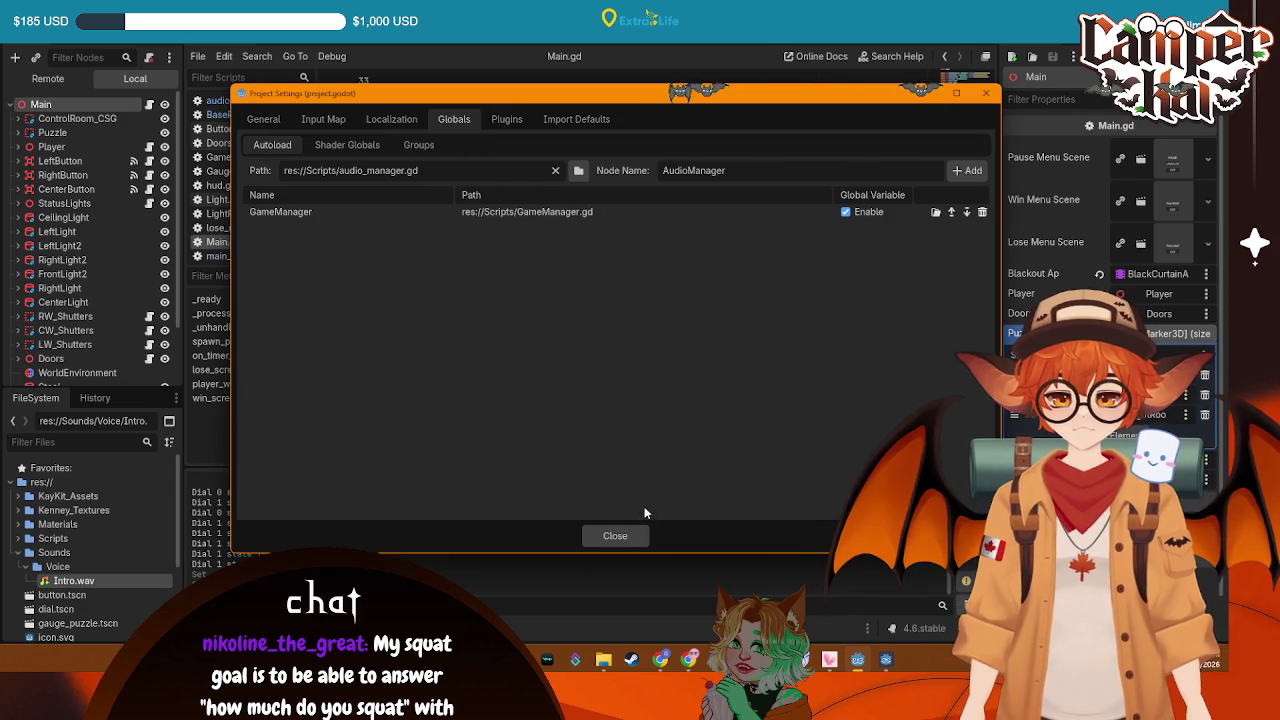
click(968, 170)
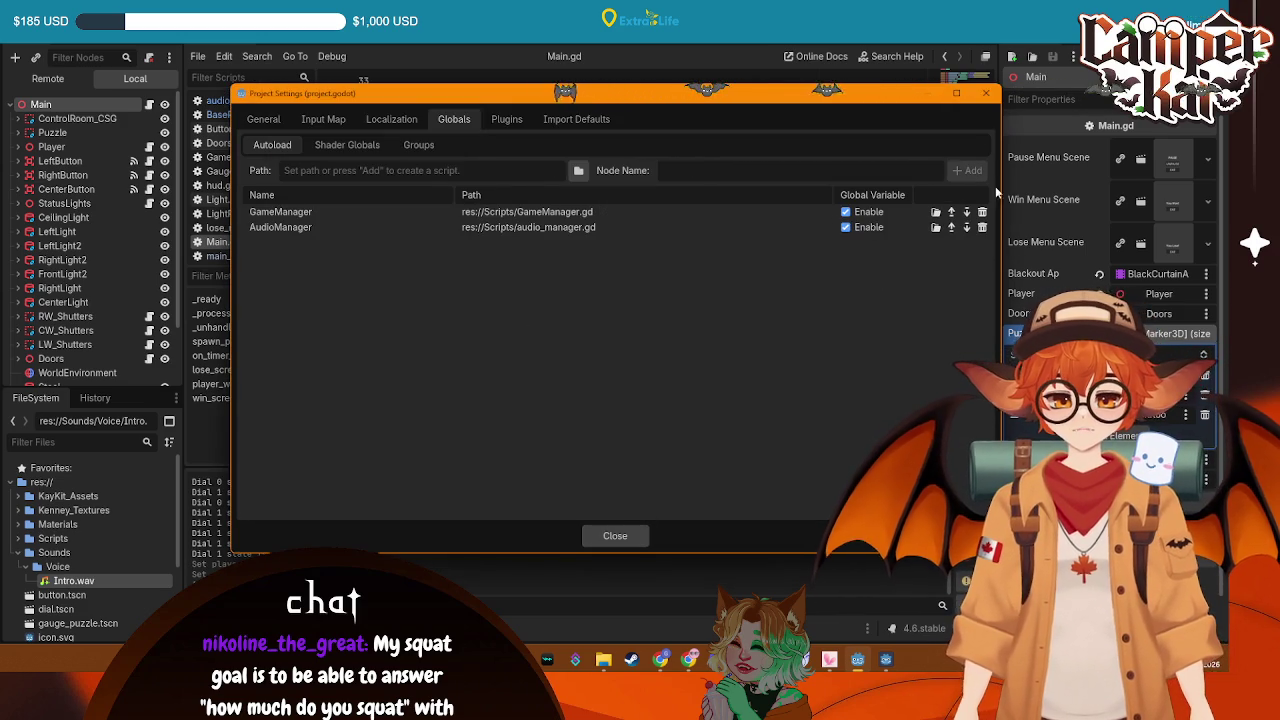
key(Escape)
text(Audio)
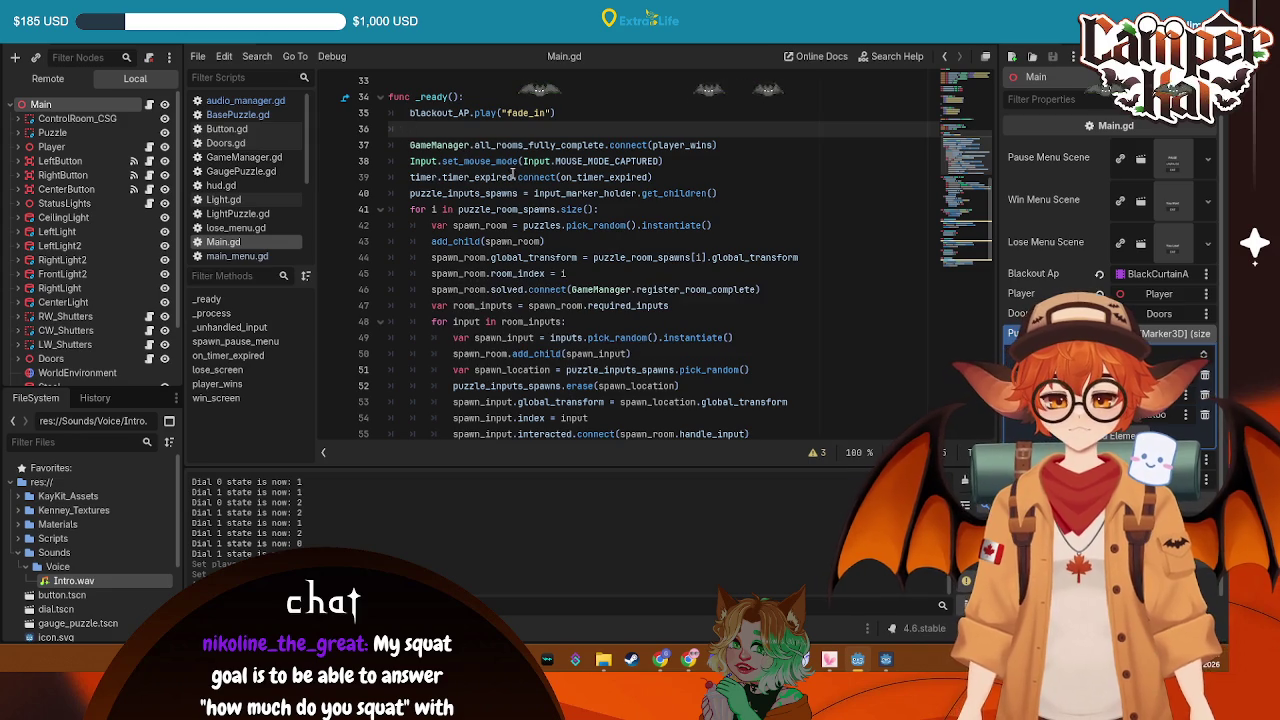
text(Man)
Write an AudioManager.play_voice call after the fade-in on line 36, save, and check audio_manager.gd's voice names
key(Return)
text(pla)
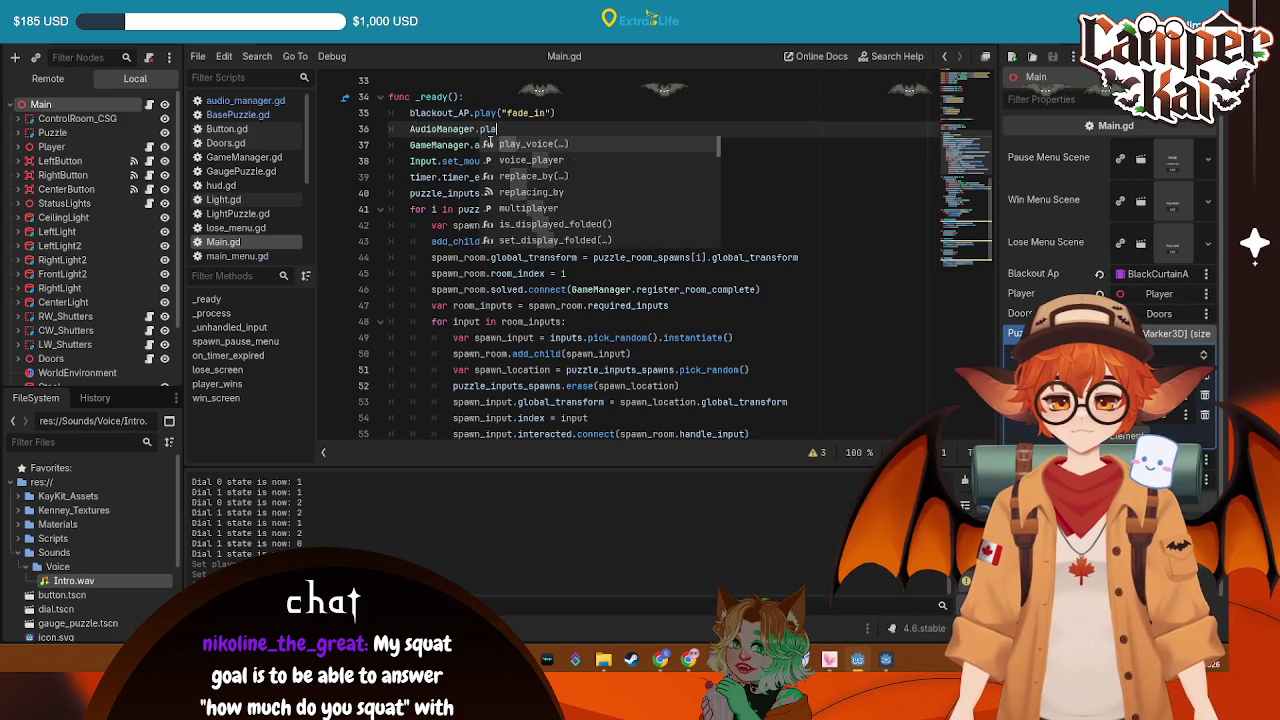
key(Return)
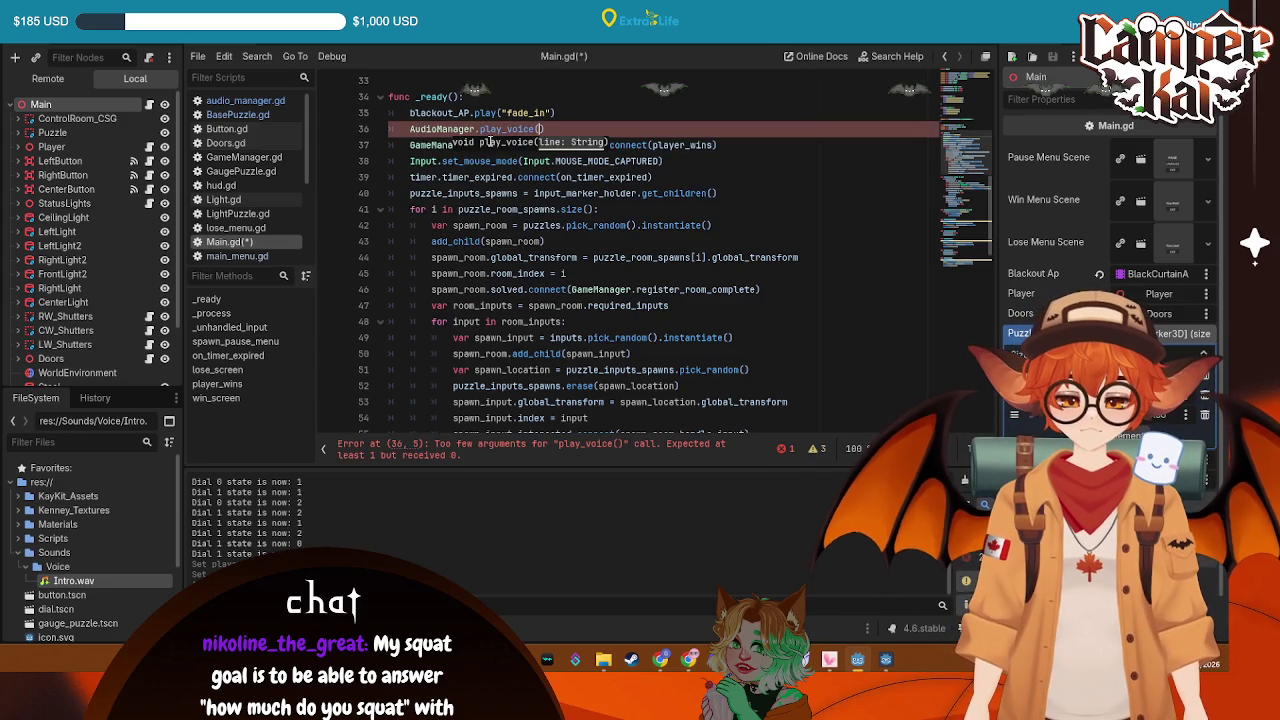
text(o)
key(ctrl+s)
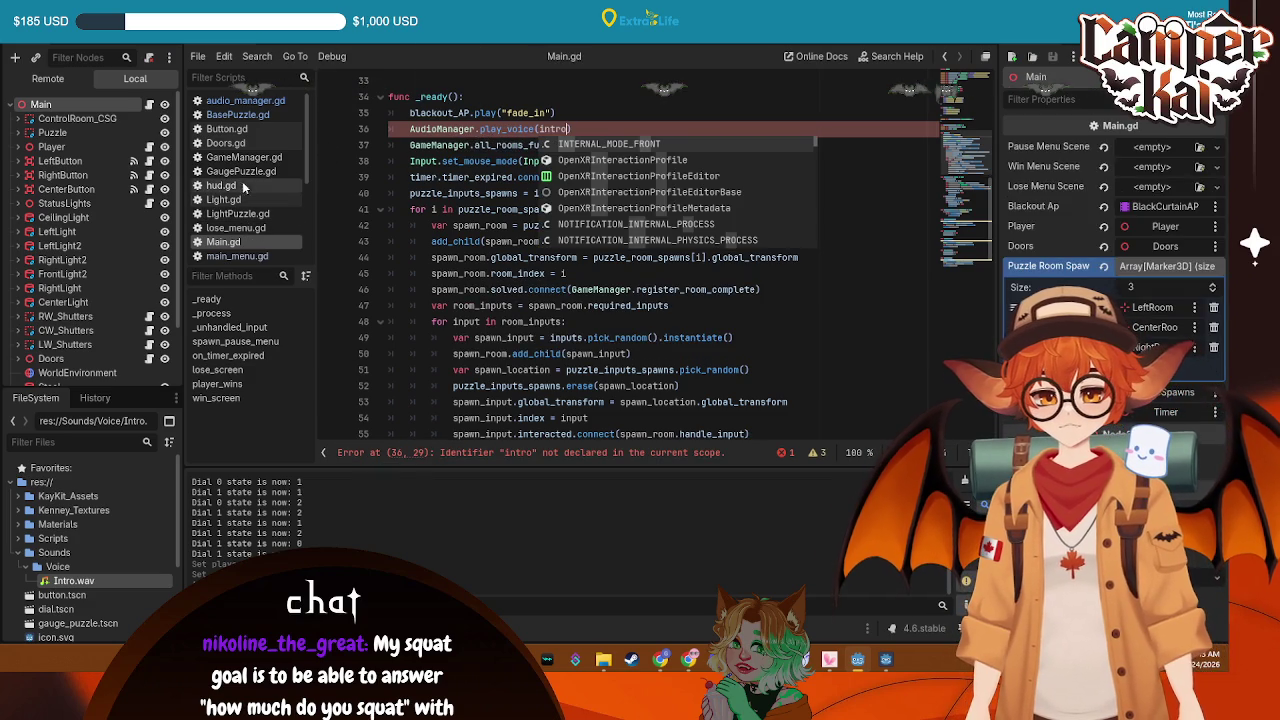
click(240, 101)
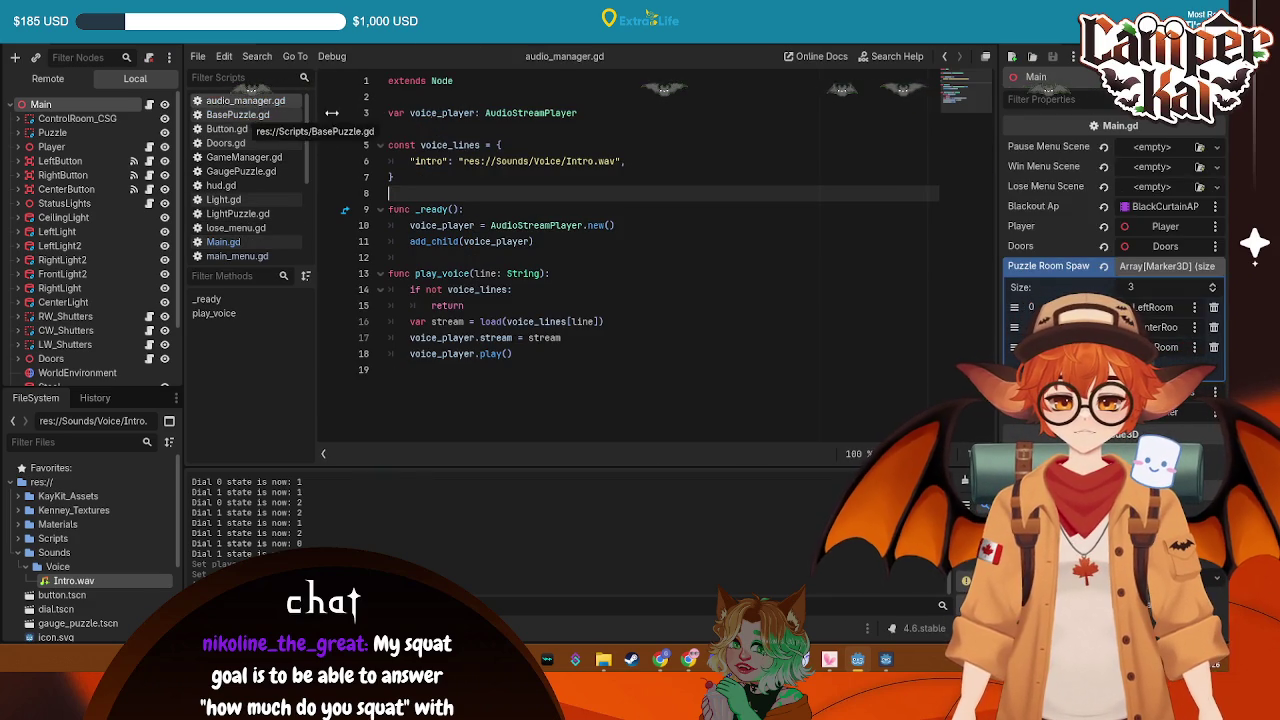
Test-run with F5, add the missing quotes around "intro", save, and rerun from START SHIFT
key(F5)
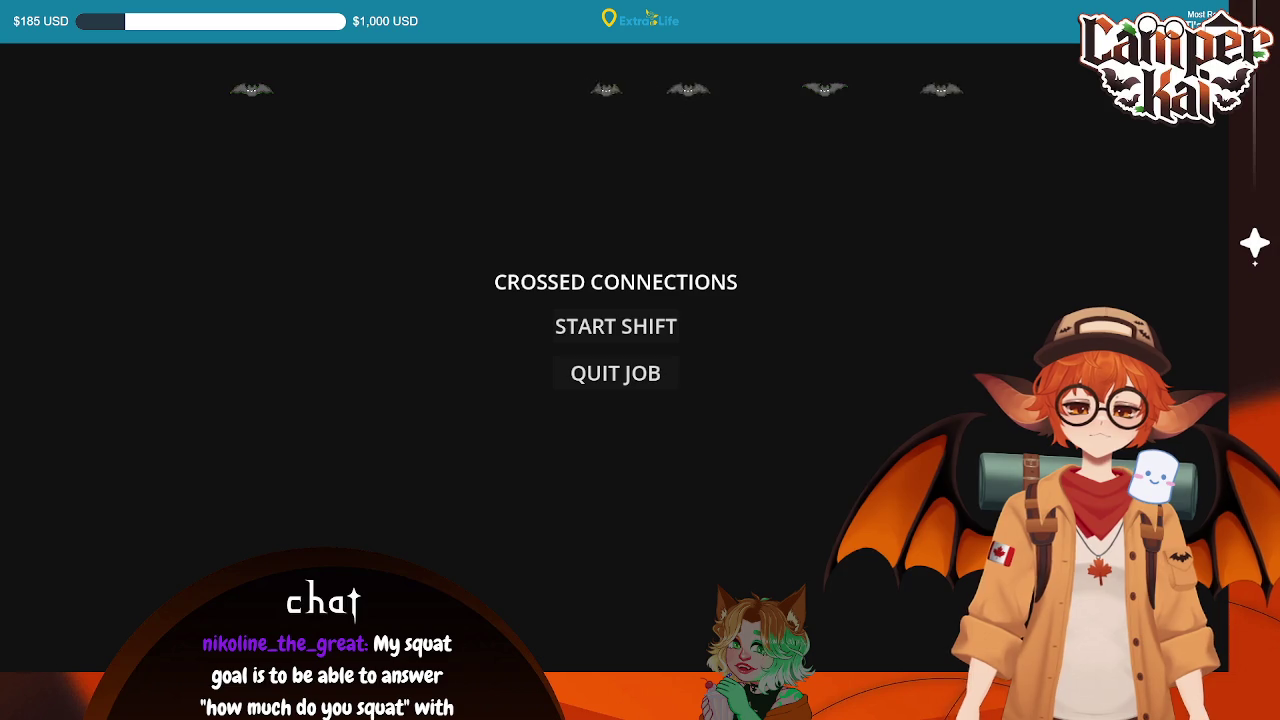
click(605, 328)
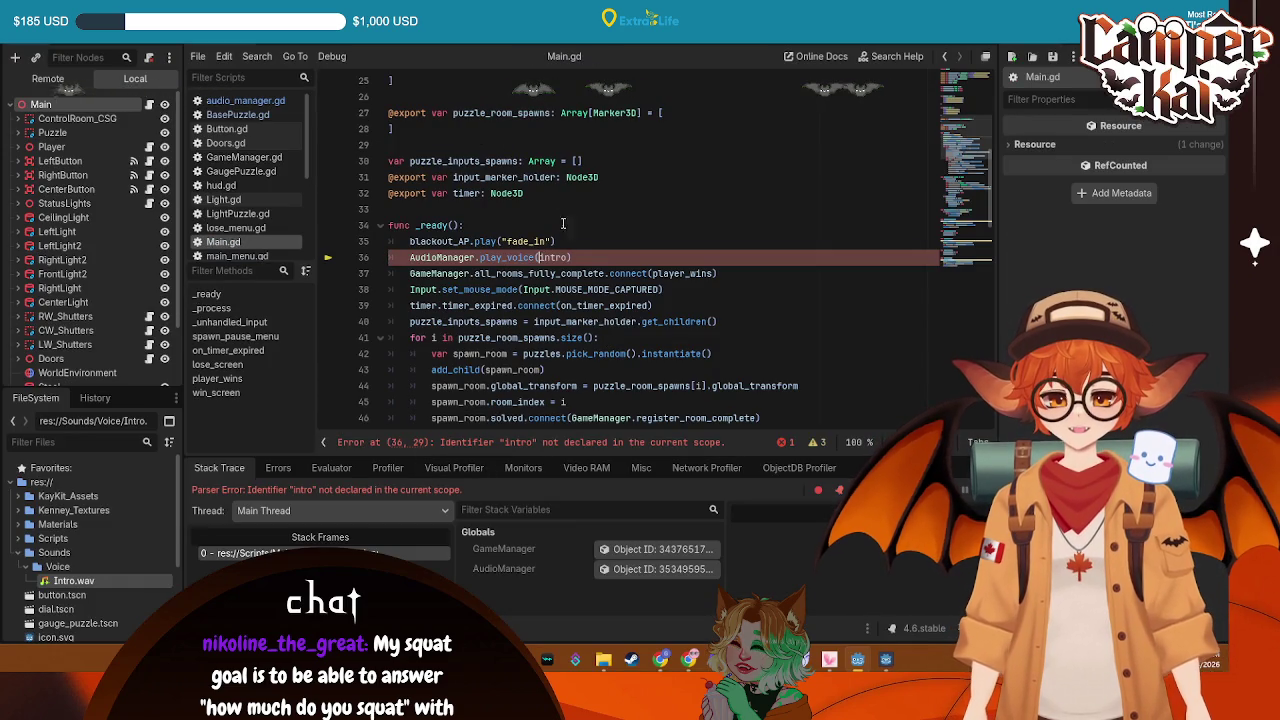
text(")
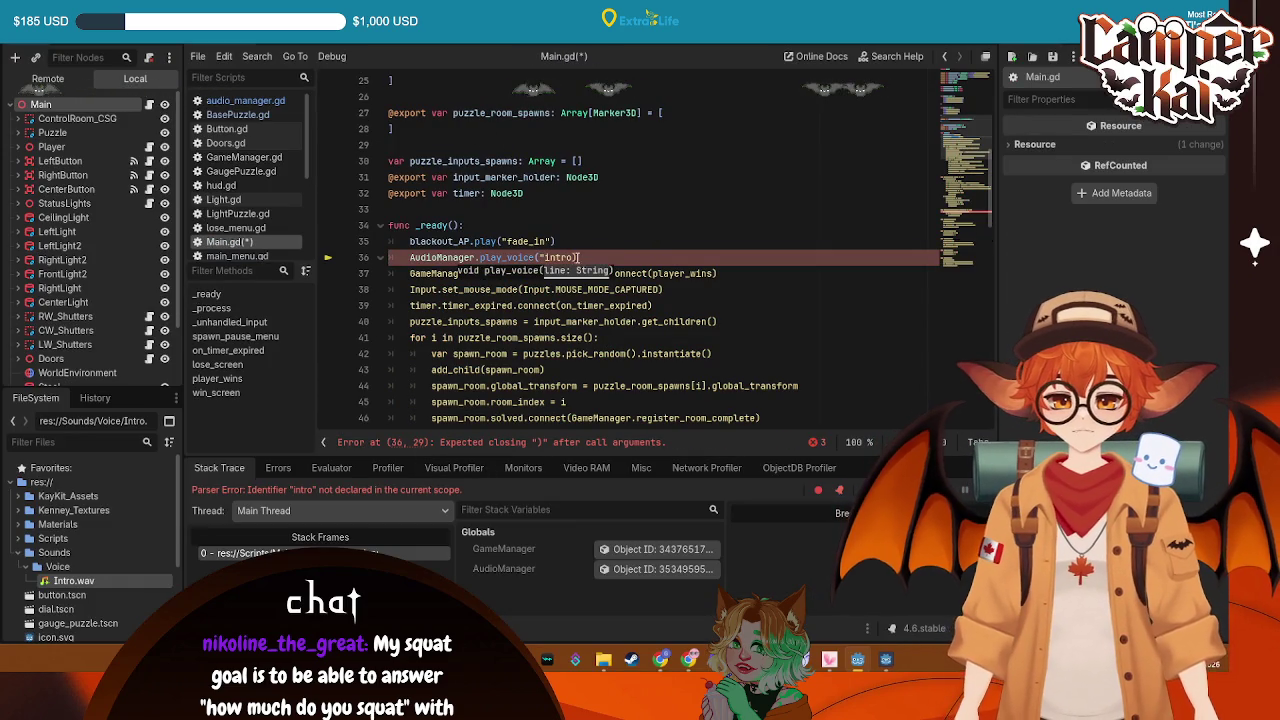
click(605, 177)
key(ctrl+s)
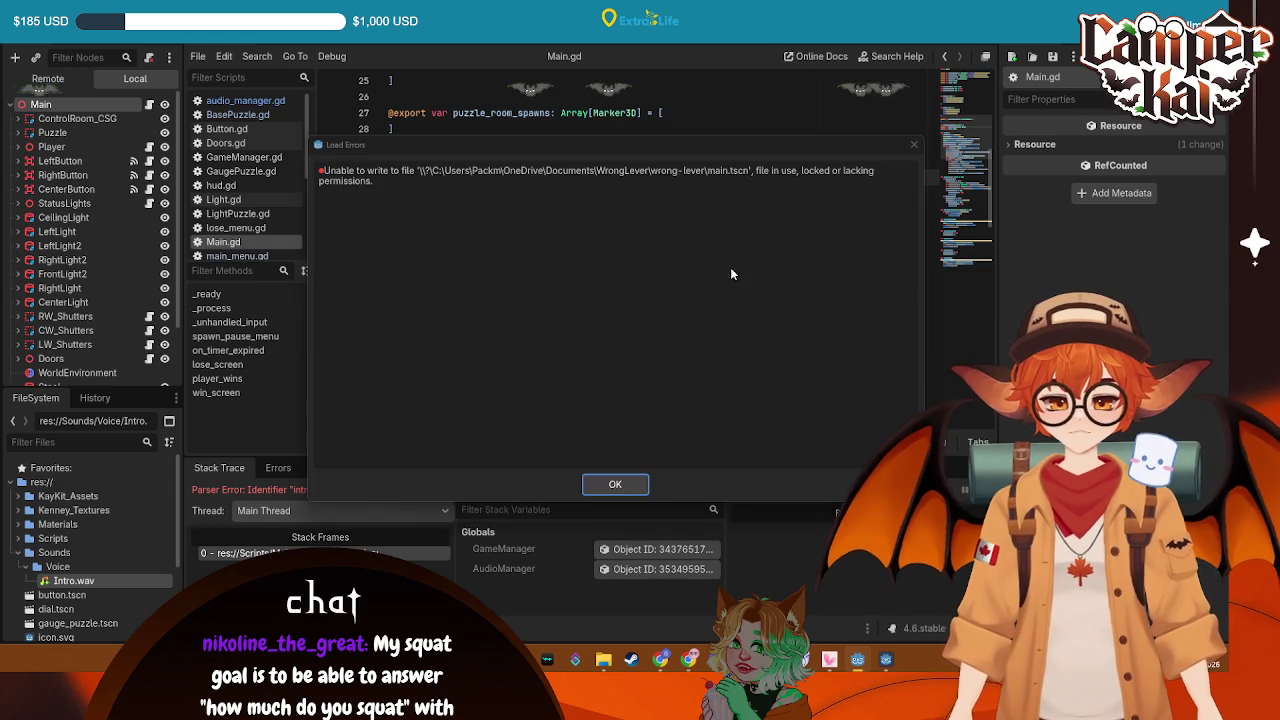
click(613, 482)
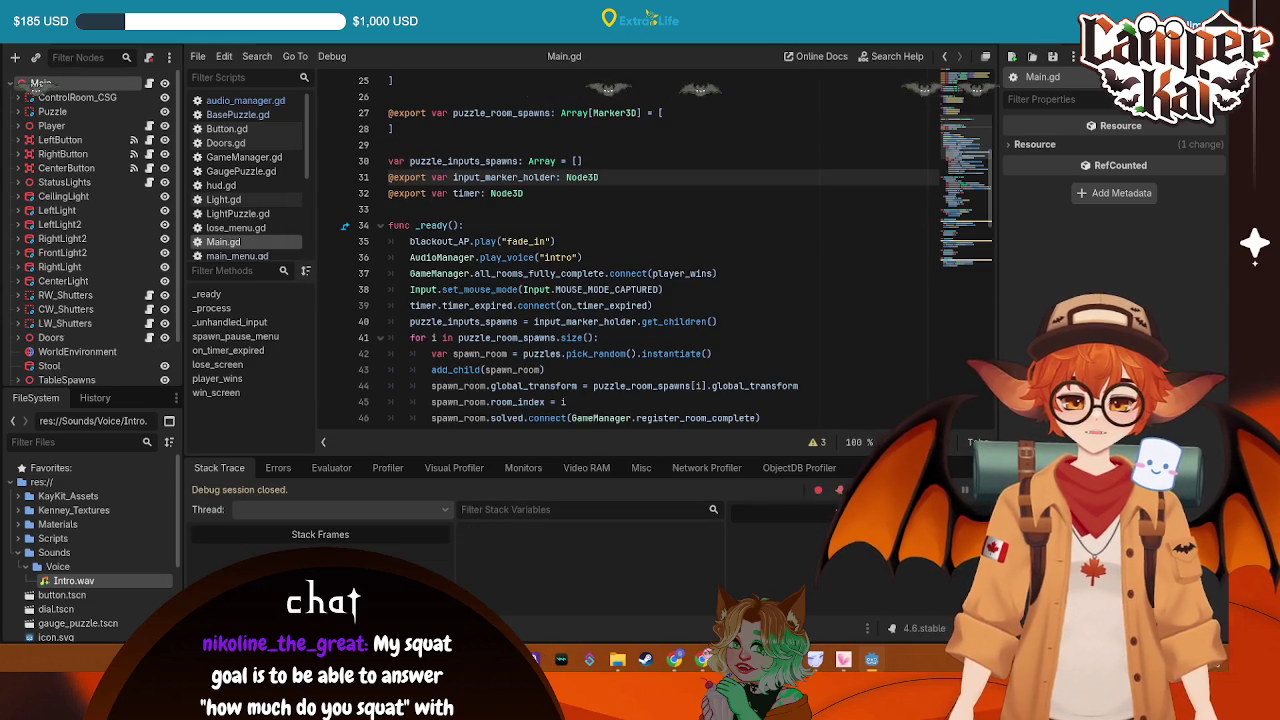
key(F5)
click(600, 323)
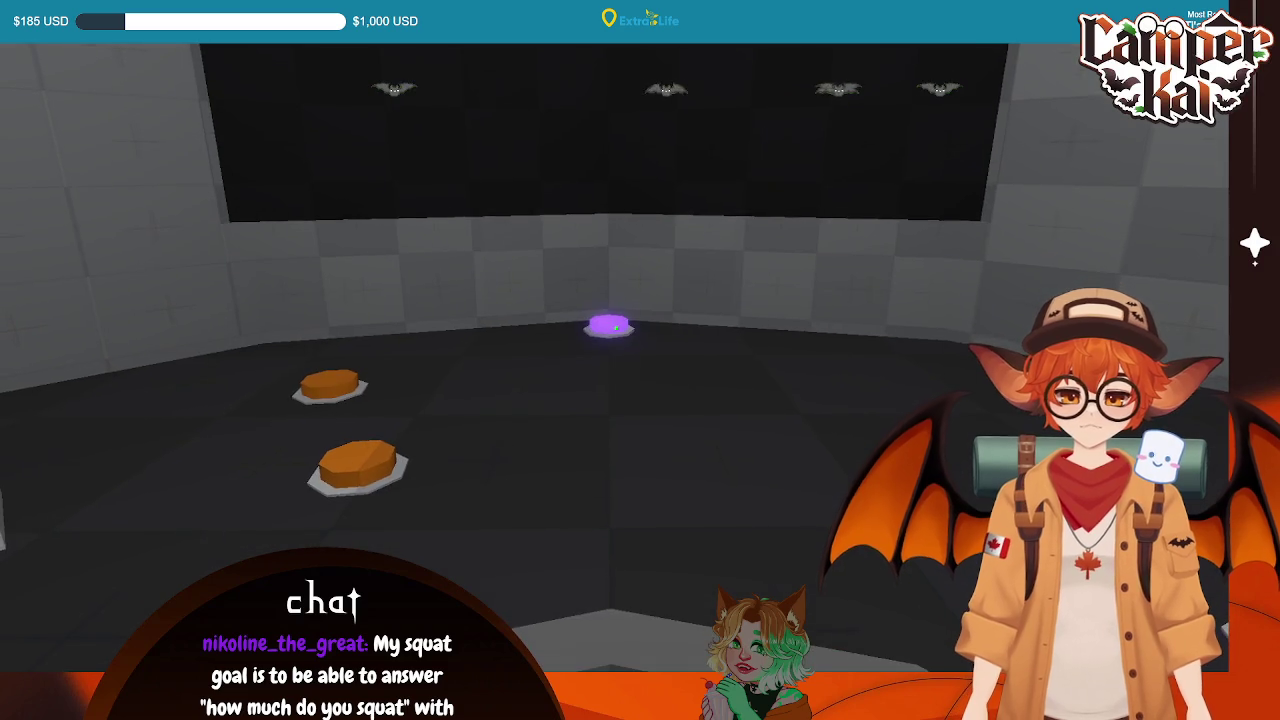
key(F8)
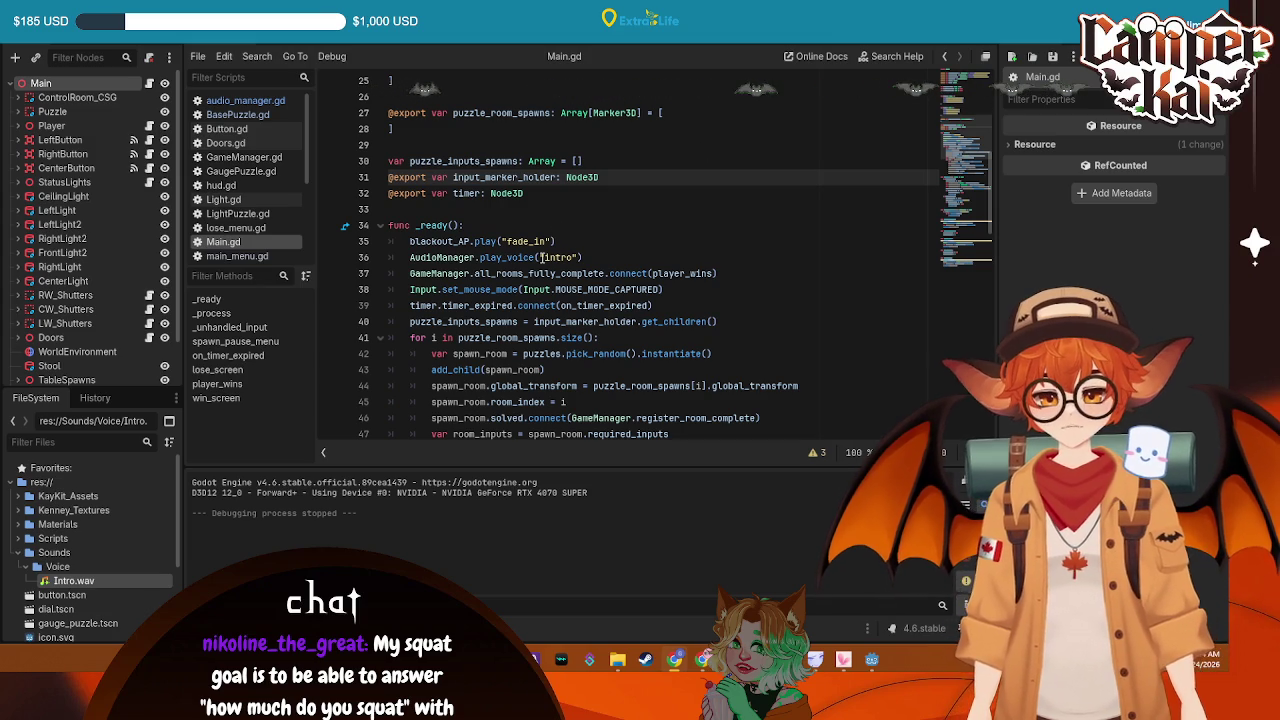
Add an if intro_sequence: condition in _process below the lose_screen() line
scroll(576, 262, down, 1)
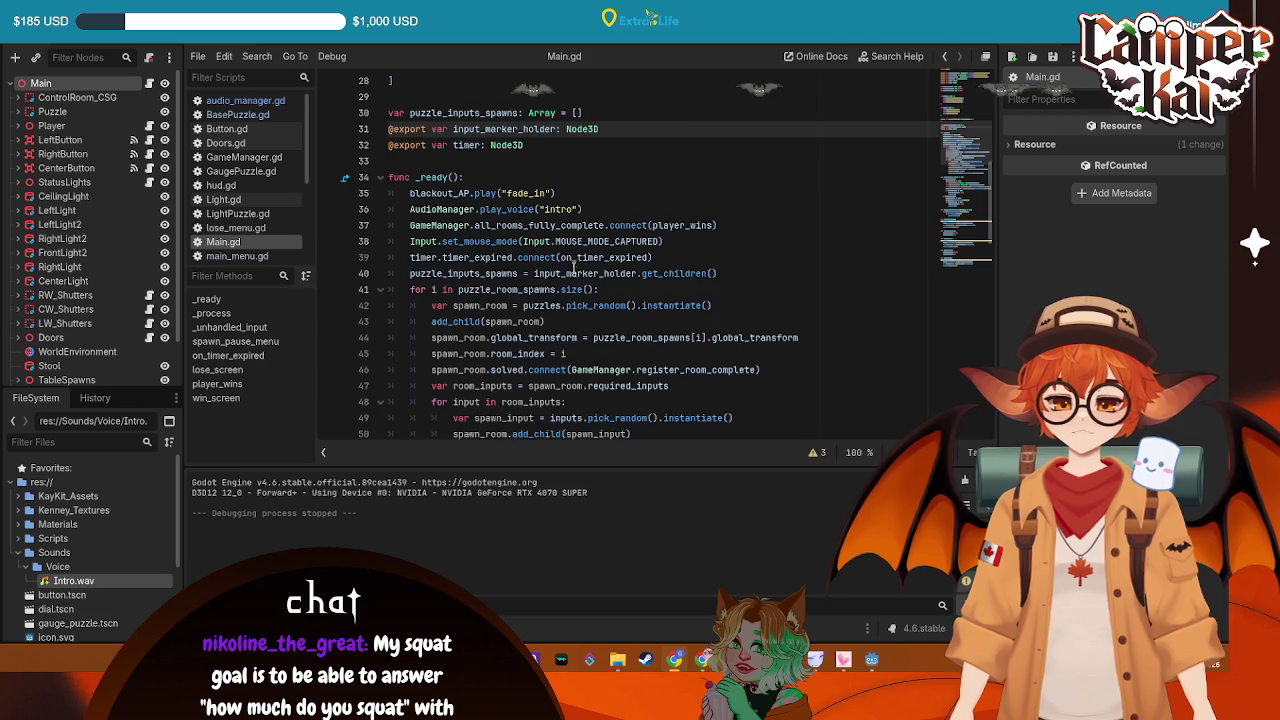
scroll(573, 262, down, 12)
scroll(573, 262, up, 12)
scroll(573, 257, down, 8)
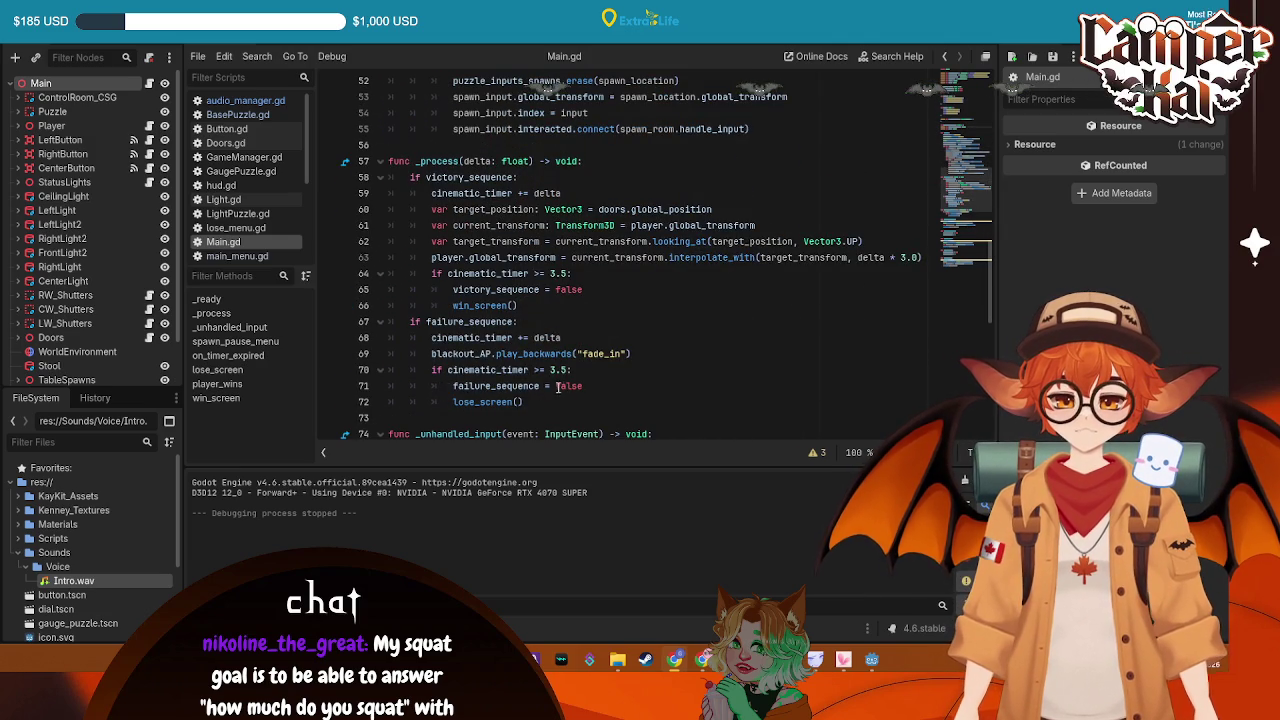
click(539, 400)
key(Return)
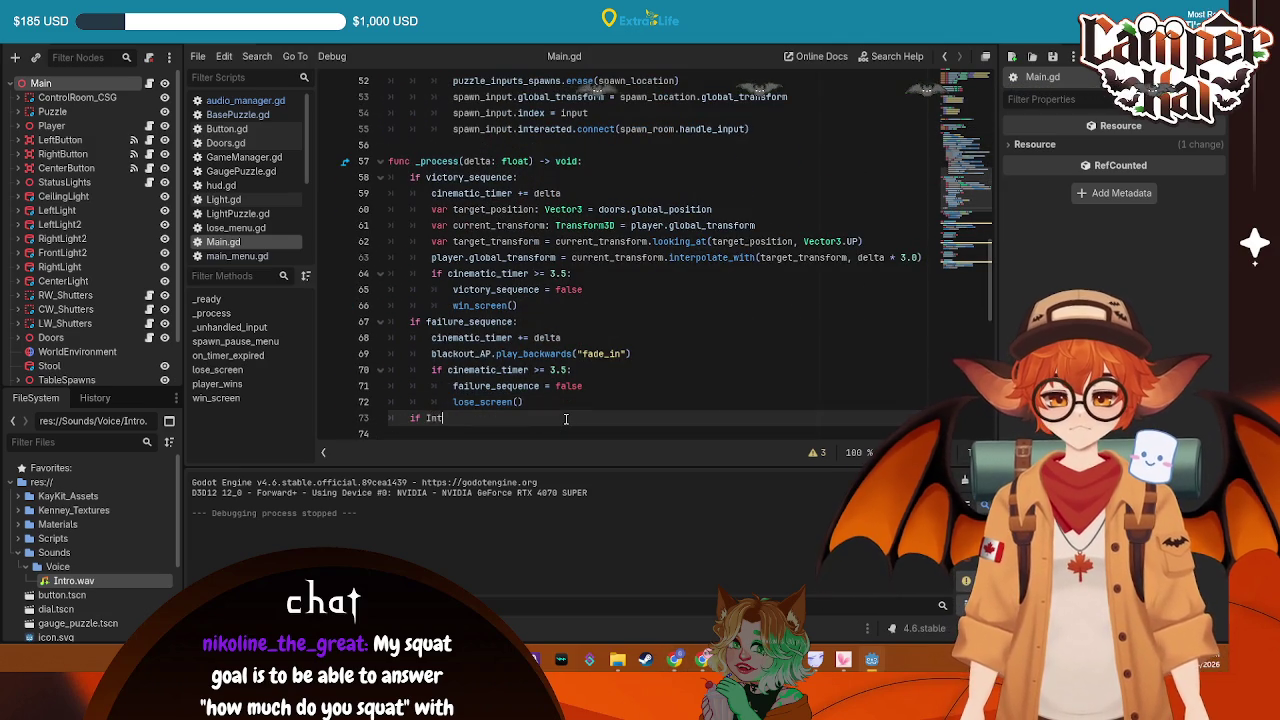
key(BackSpace)
key(BackSpace)
key(BackSpace)
text(intro_s)
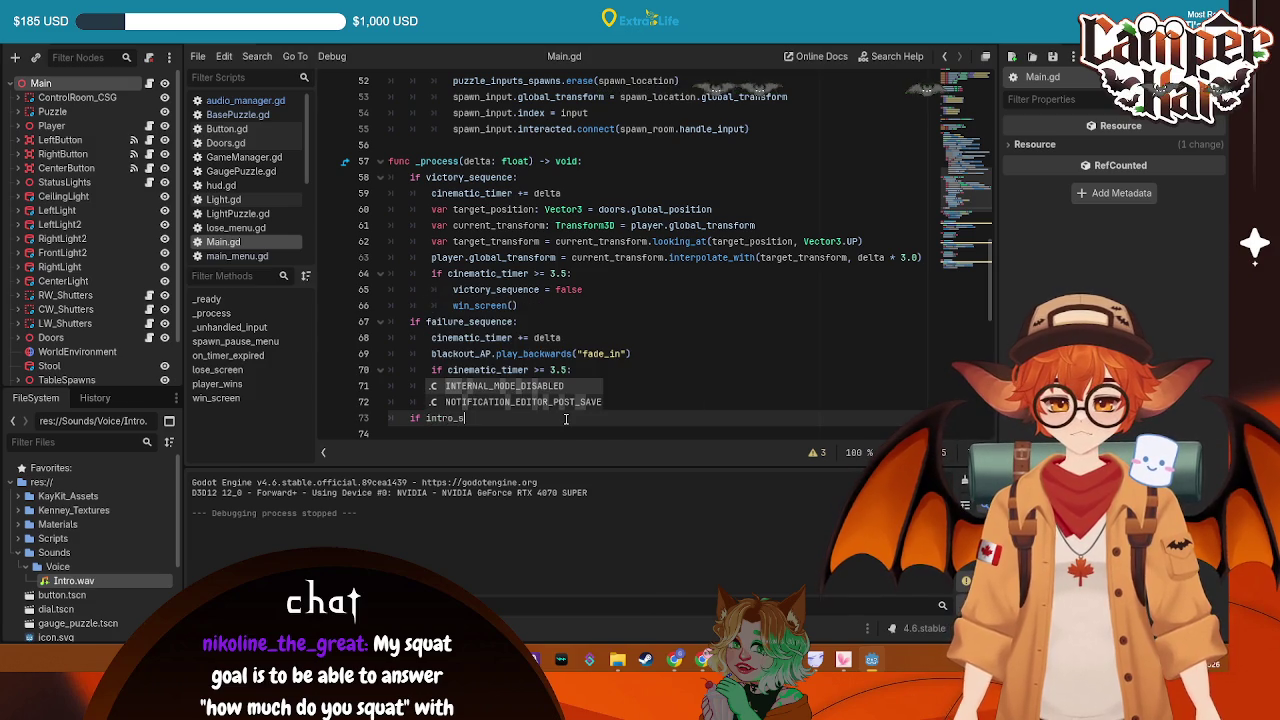
text(equenc)
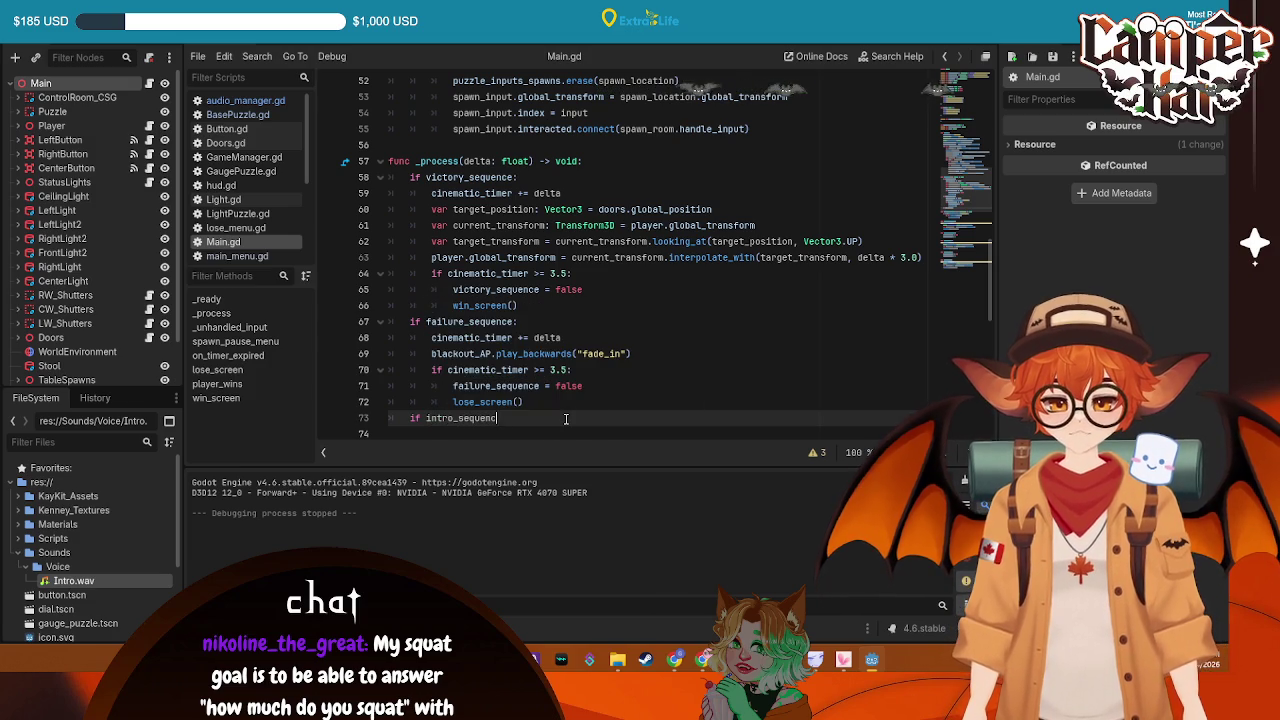
text(e:)
key(Return)
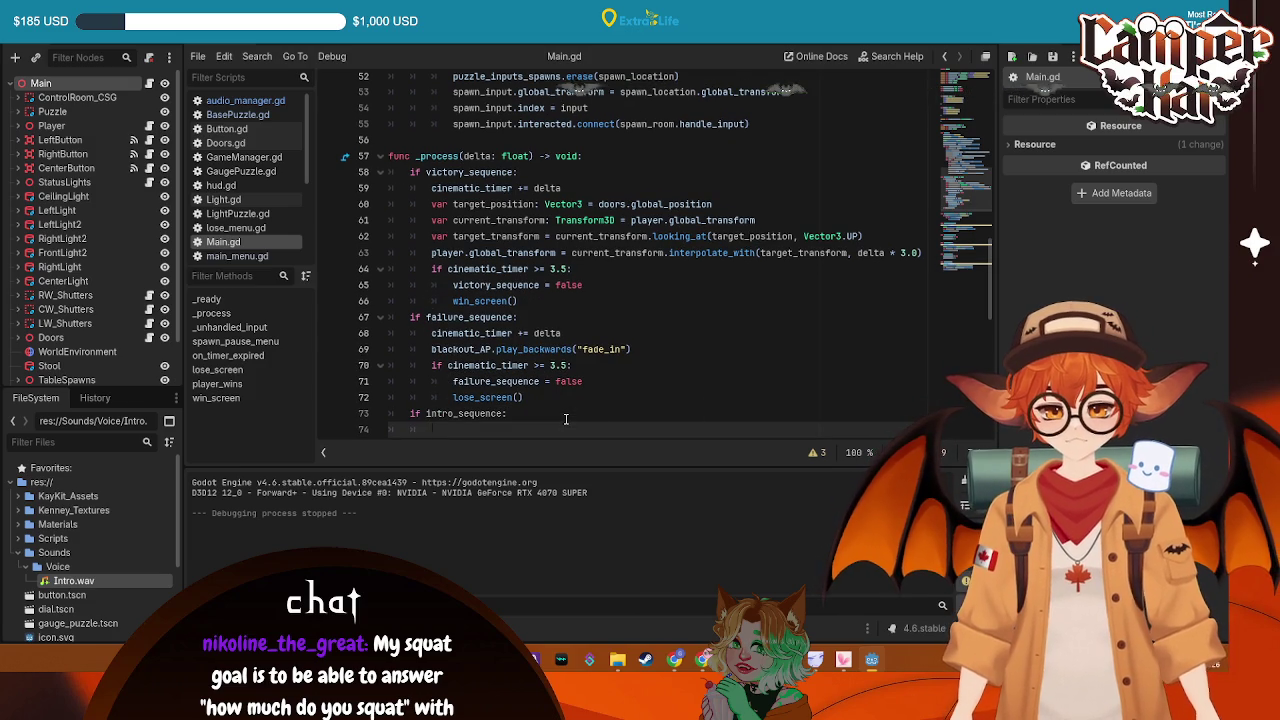
Cut the fade-in and intro voice lines from _ready, then undo to restore them
scroll(570, 325, down, 7)
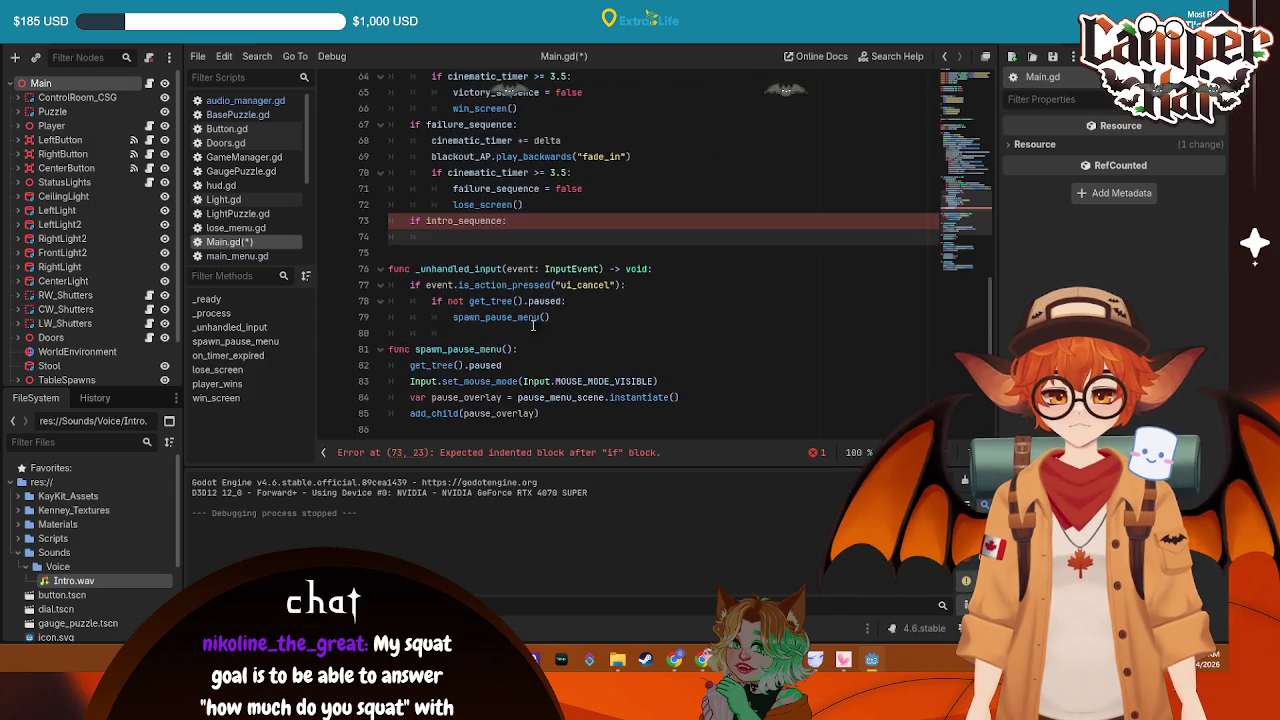
scroll(502, 311, down, 3)
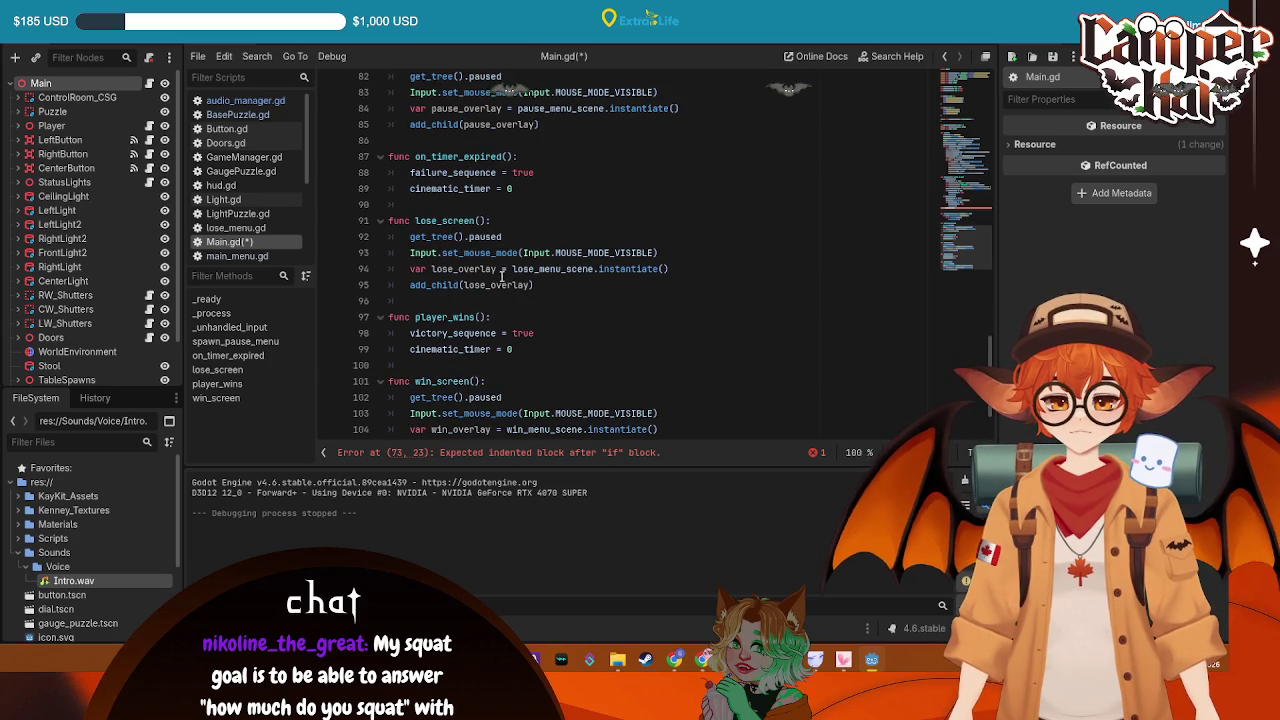
scroll(502, 276, up, 14)
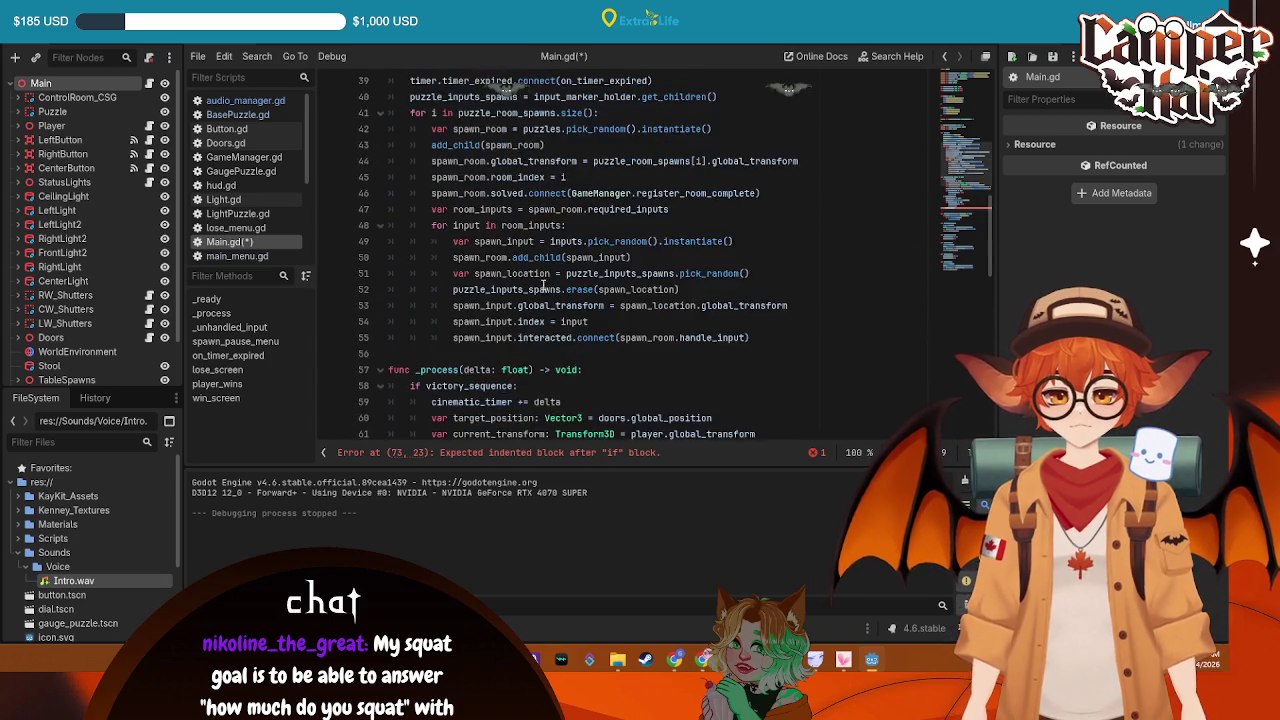
scroll(543, 285, up, 3)
drag(588, 177, 352, 163)
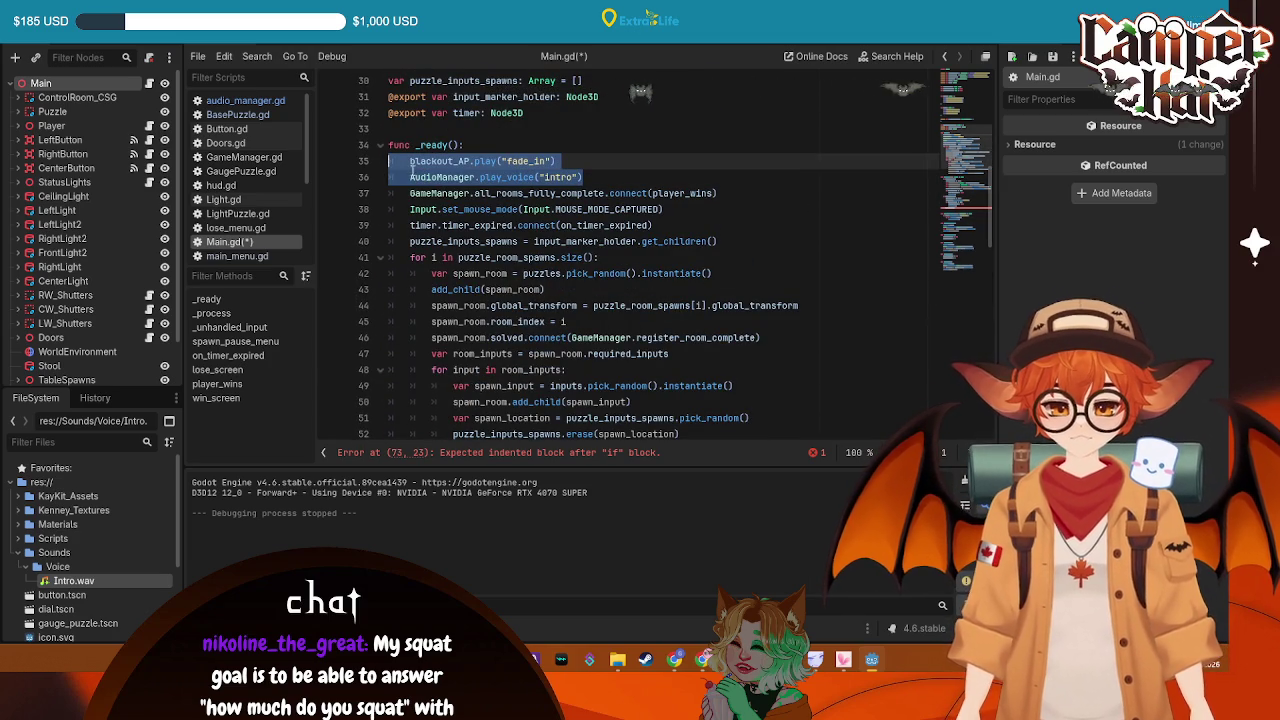
key(ctrl+x)
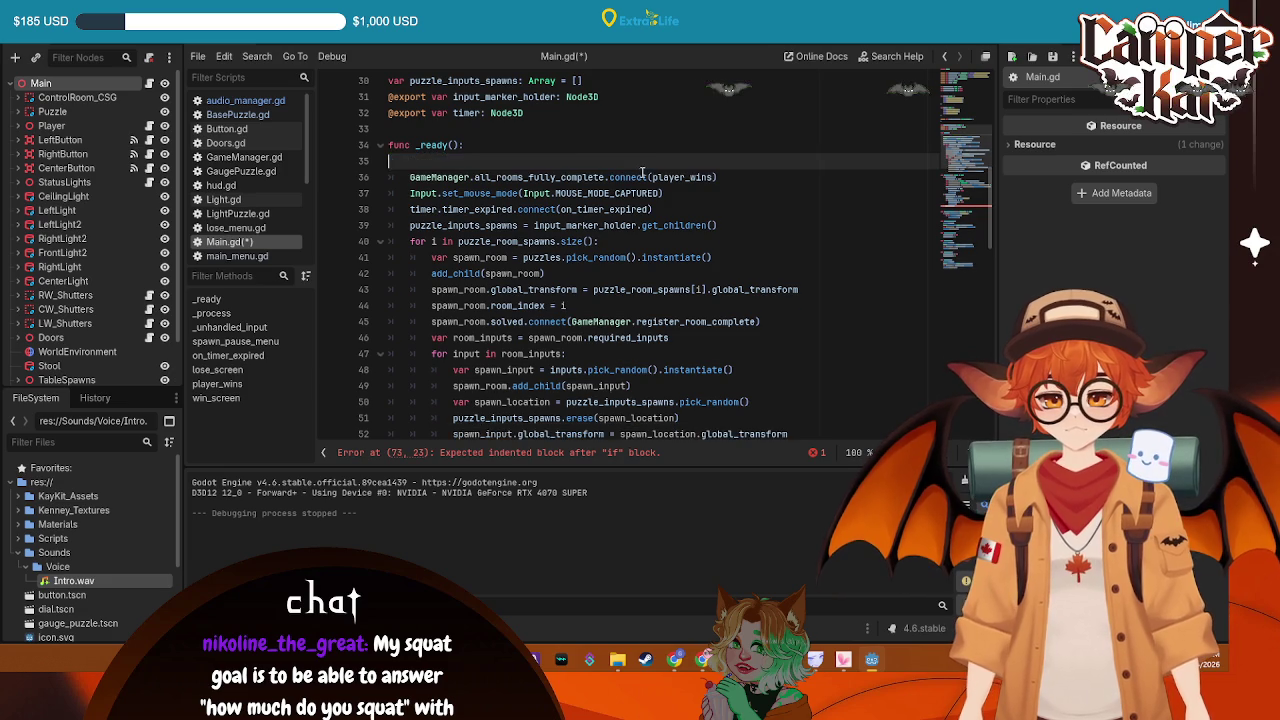
scroll(630, 240, down, 8)
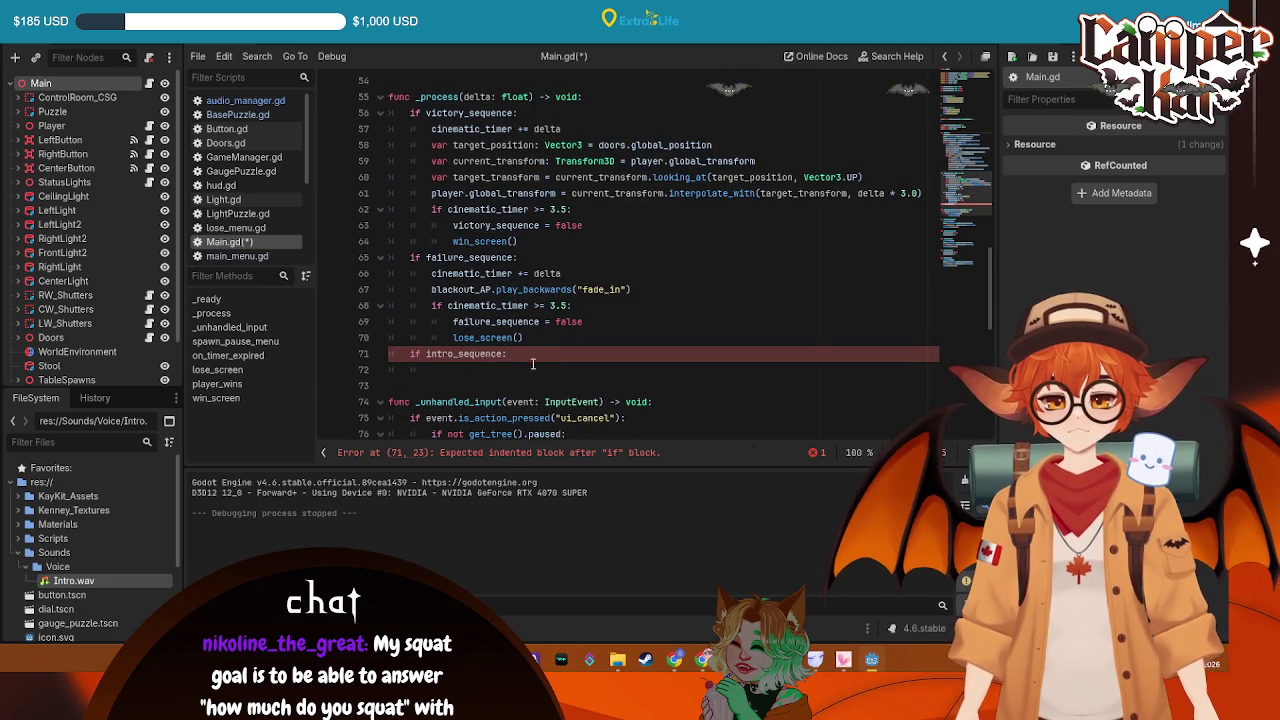
scroll(562, 325, up, 9)
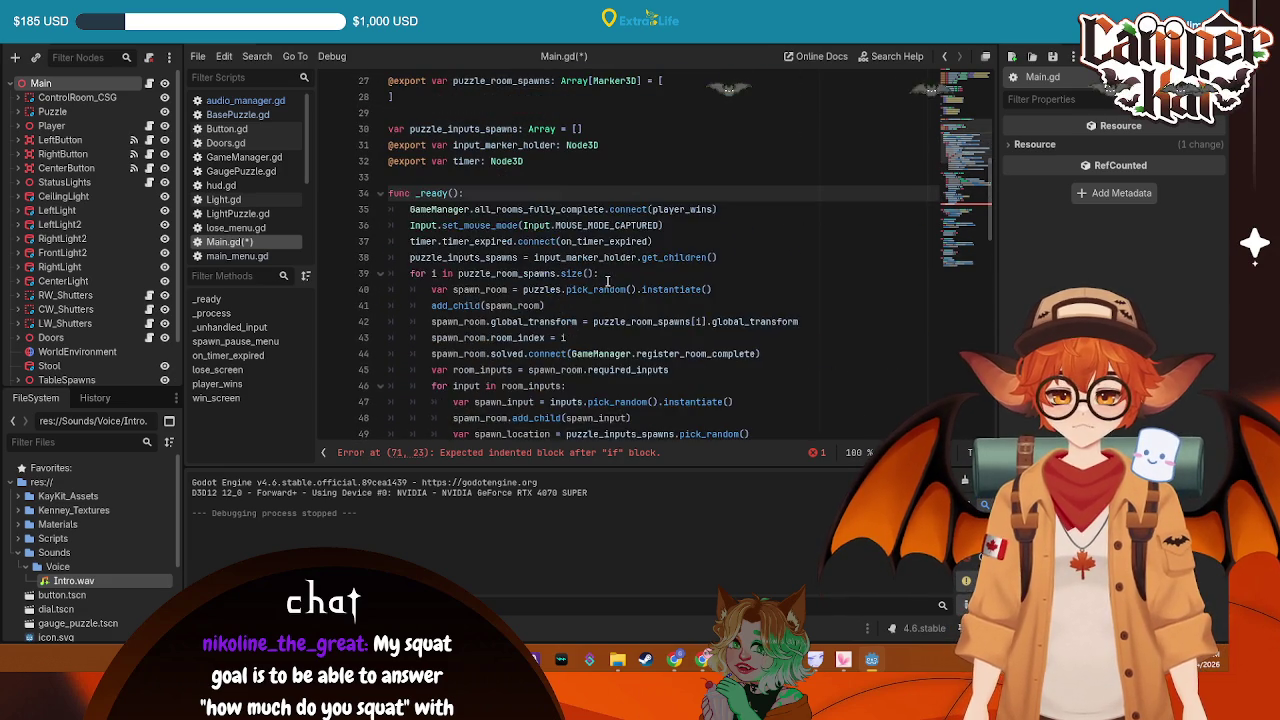
key(ctrl+z)
click(663, 229)
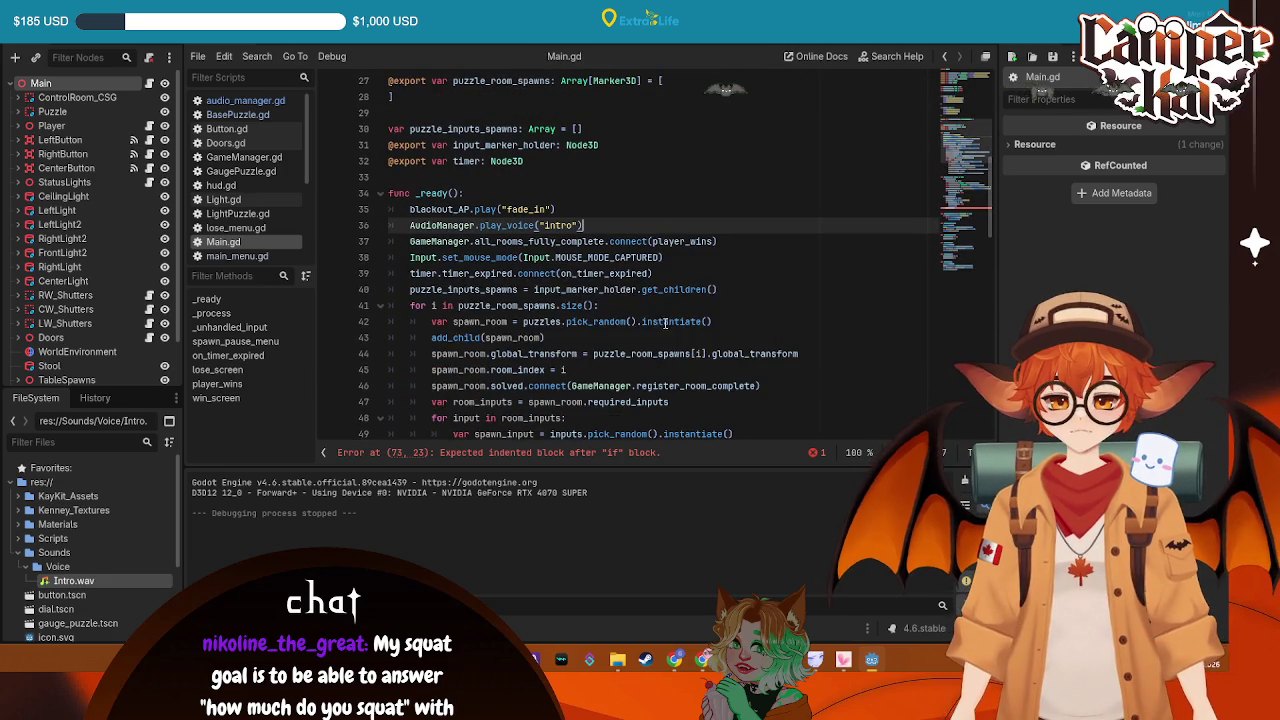
Paste the failure_sequence timer block under if intro_sequence:, dropping its duplicated backwards fade_in line
scroll(571, 309, down, 13)
click(500, 211)
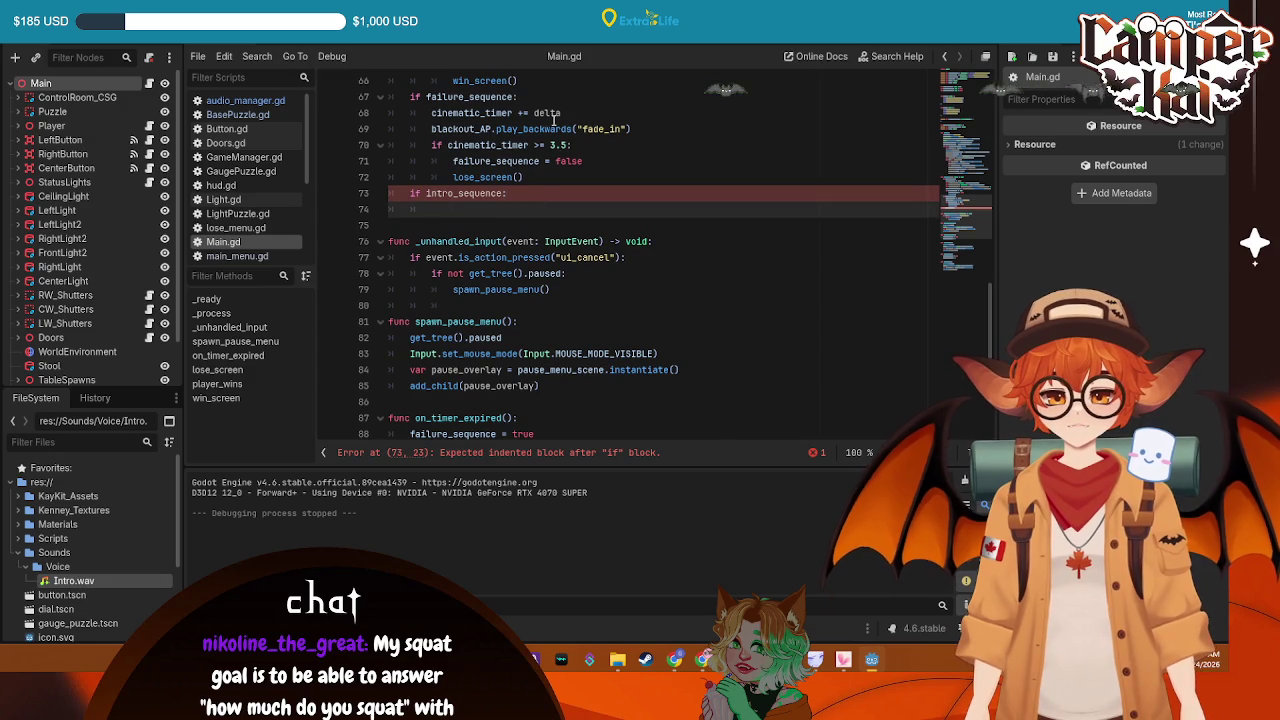
mouse_move(561, 113)
mouse_down()
mouse_move(432, 113)
mouse_move(449, 141)
mouse_up()
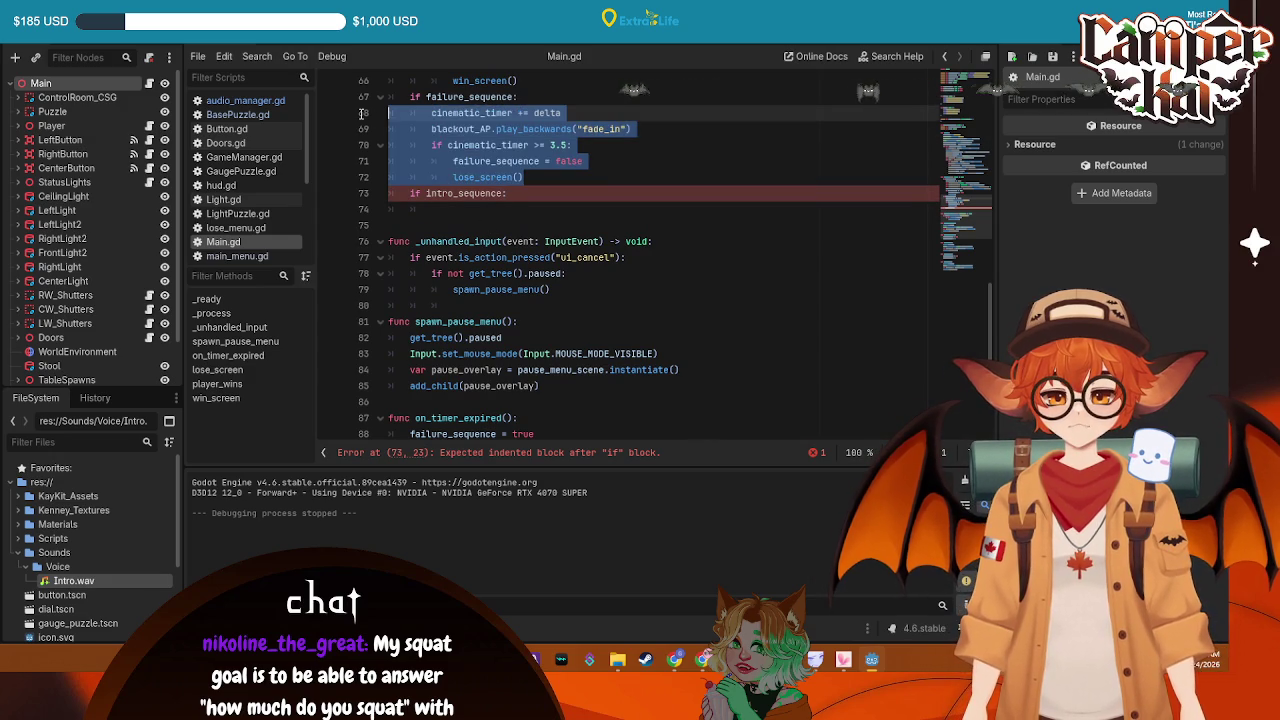
click(537, 199)
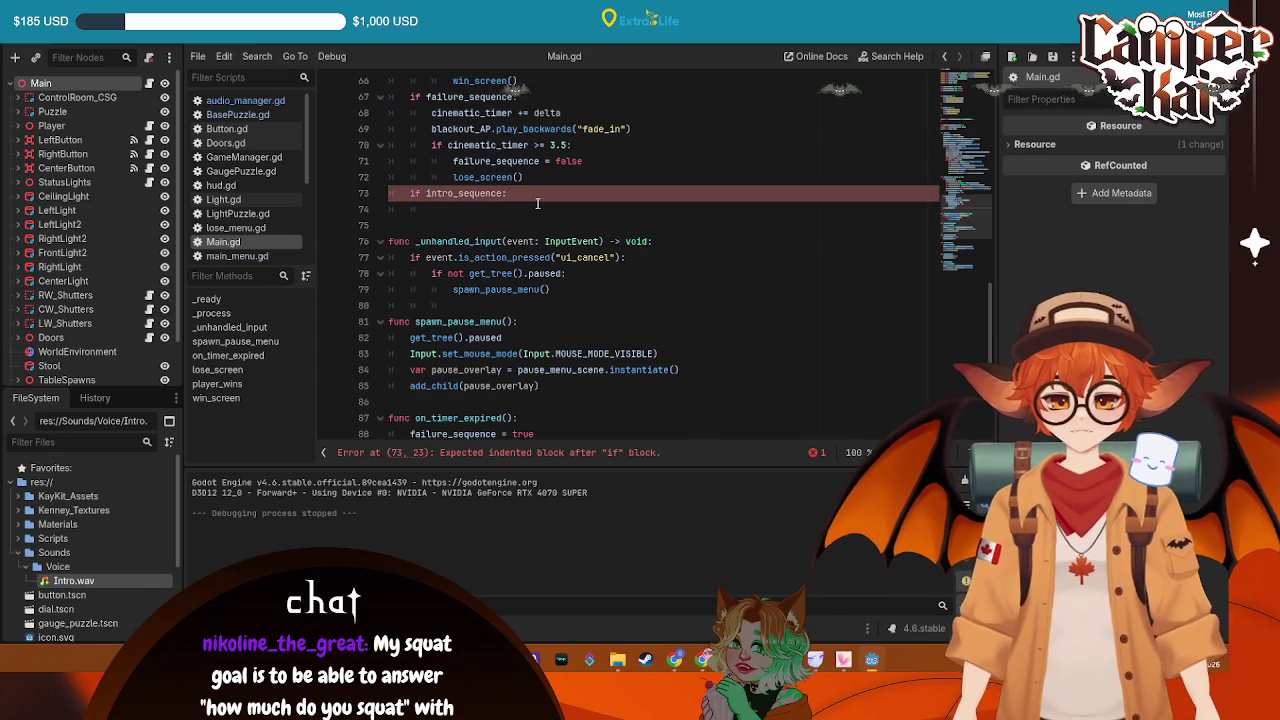
key(Return)
key(ctrl+v)
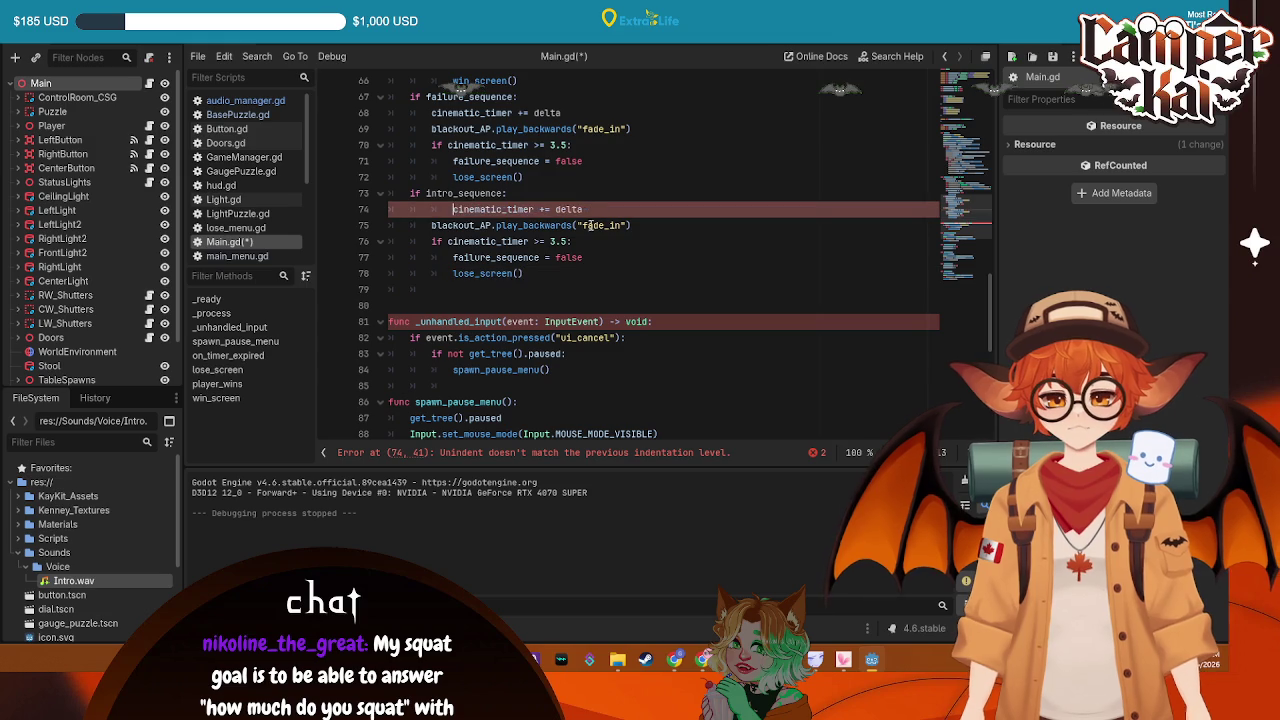
mouse_move(629, 226)
mouse_down()
mouse_move(480, 240)
mouse_move(350, 230)
mouse_up()
key(ctrl+c)
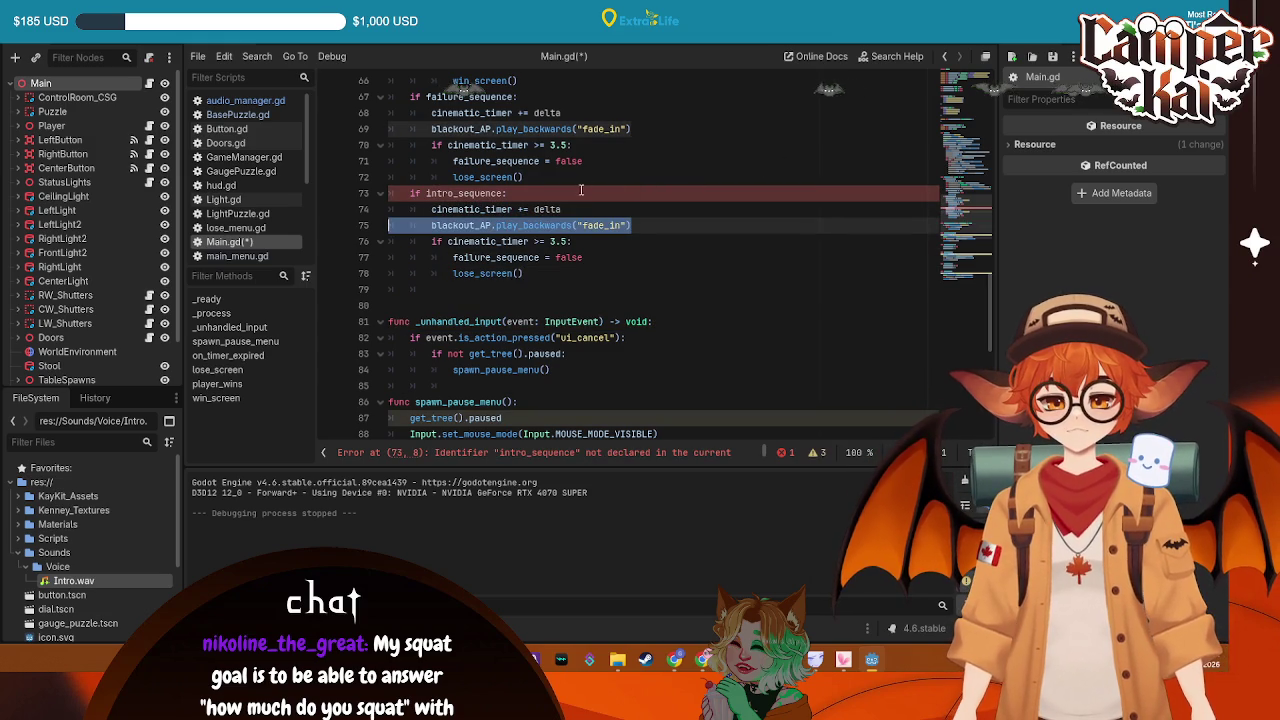
scroll(580, 190, up, 1)
key(BackSpace)
key(BackSpace)
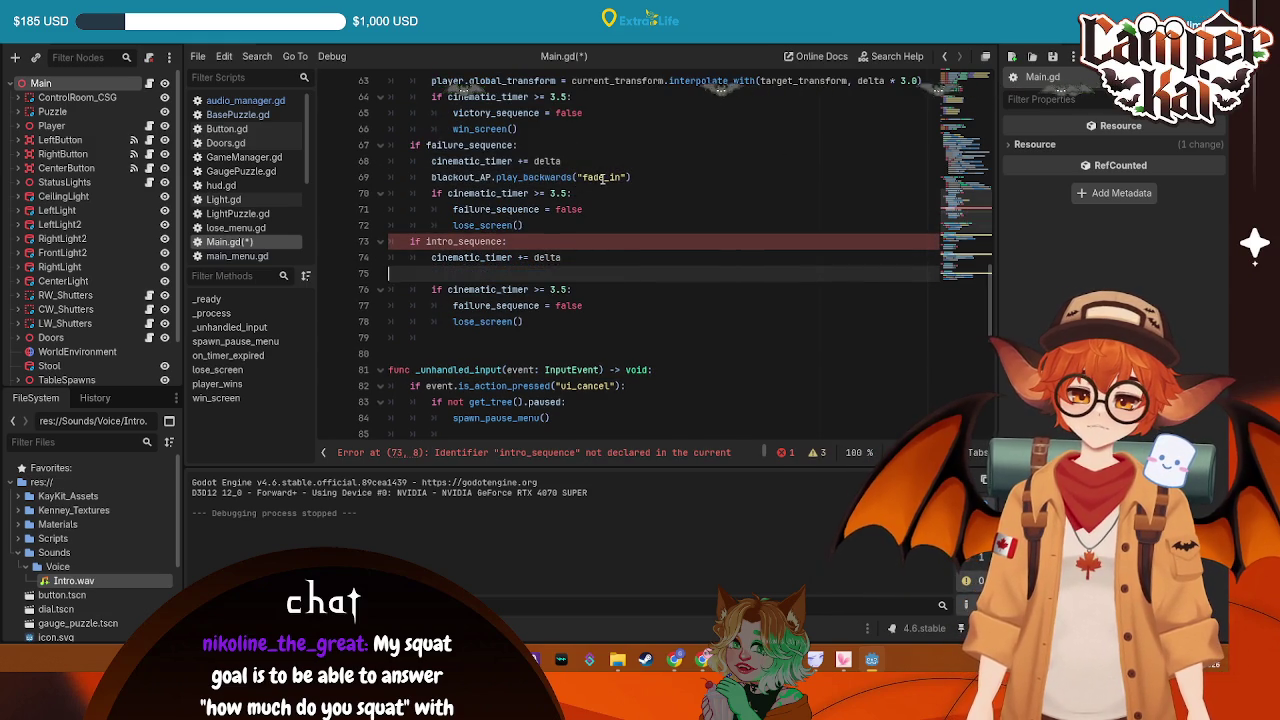
Remove the backwards fade_in call and its empty line from the failure branch, then save
click(634, 176)
drag(634, 176, 432, 176)
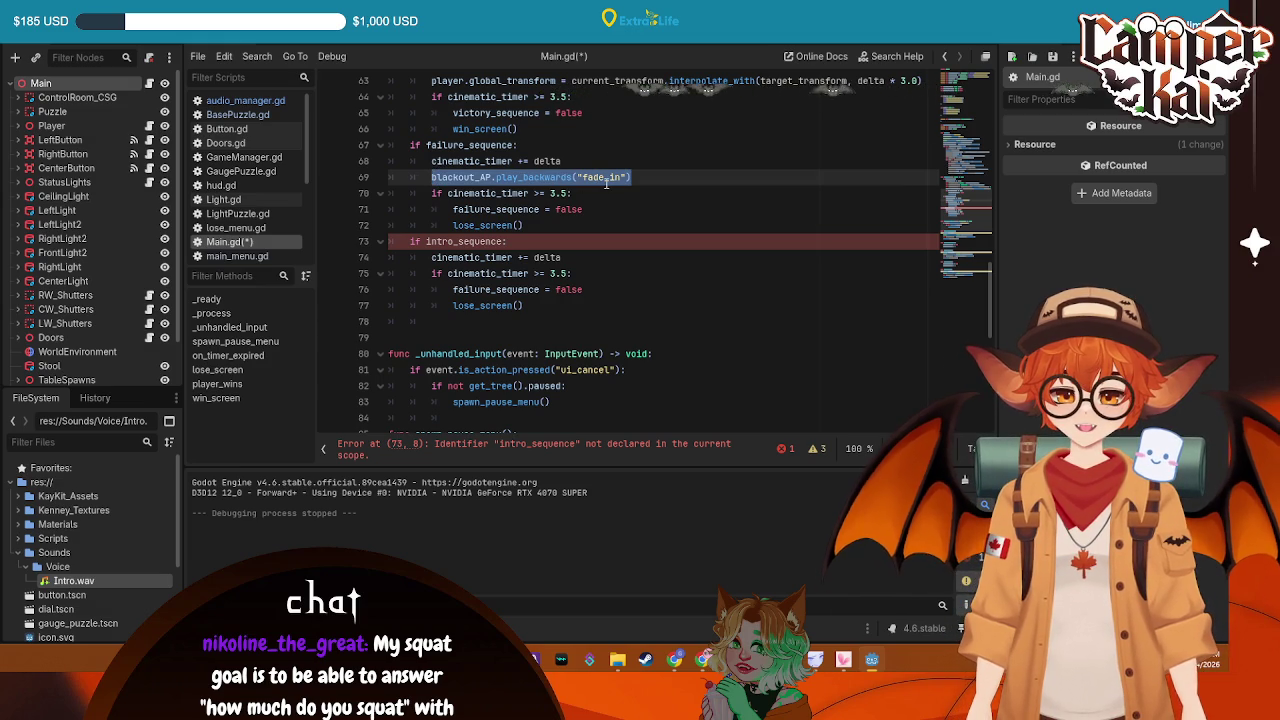
scroll(606, 178, down, 6)
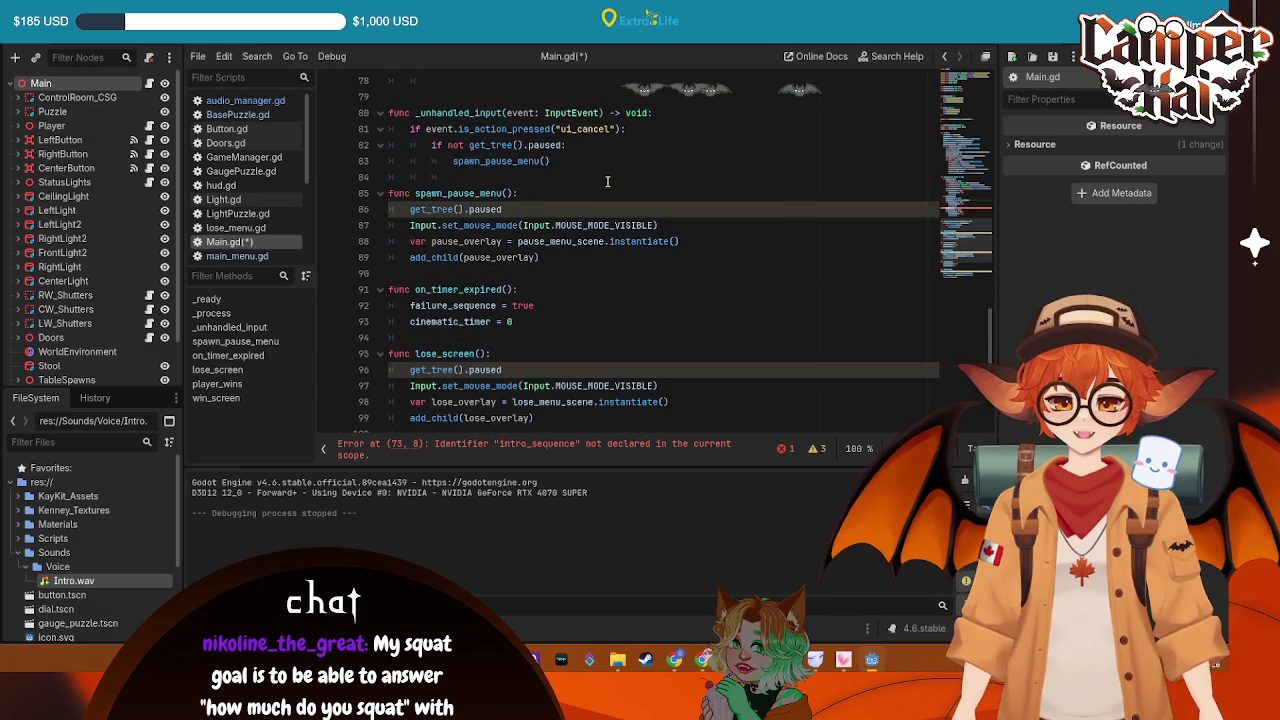
scroll(608, 188, up, 5)
scroll(608, 188, down, 2)
scroll(560, 200, up, 3)
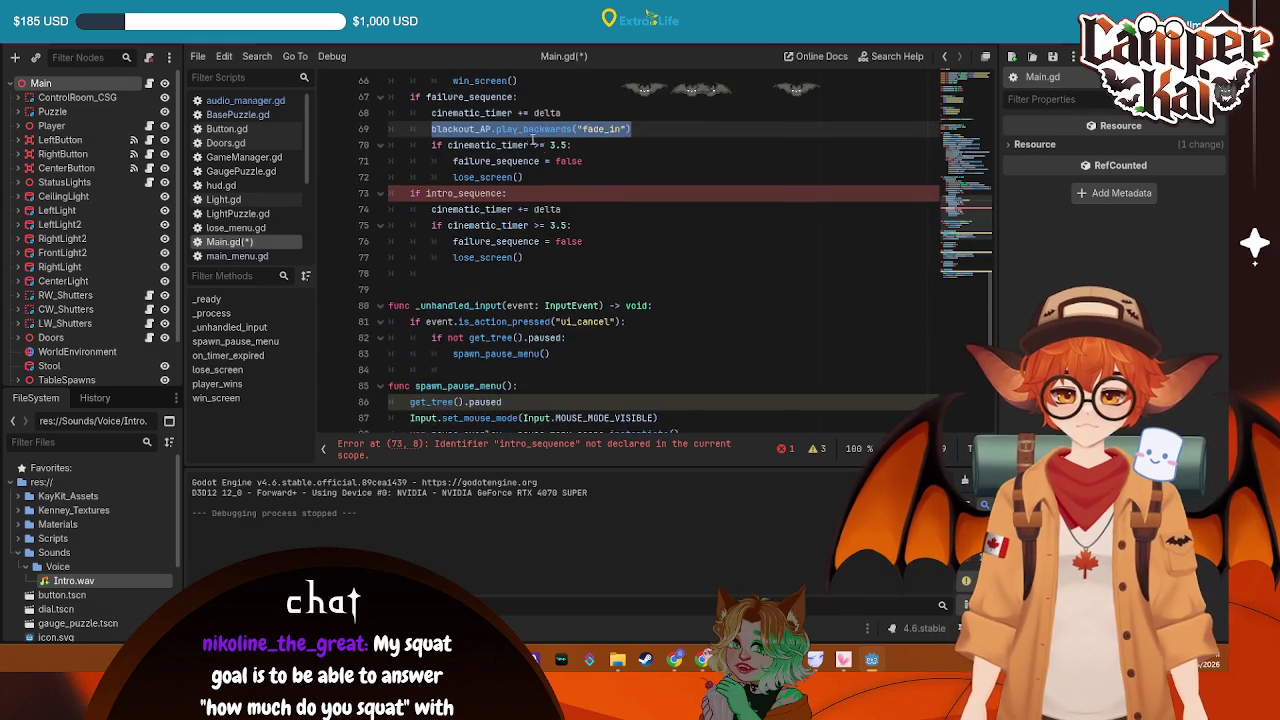
key(BackSpace)
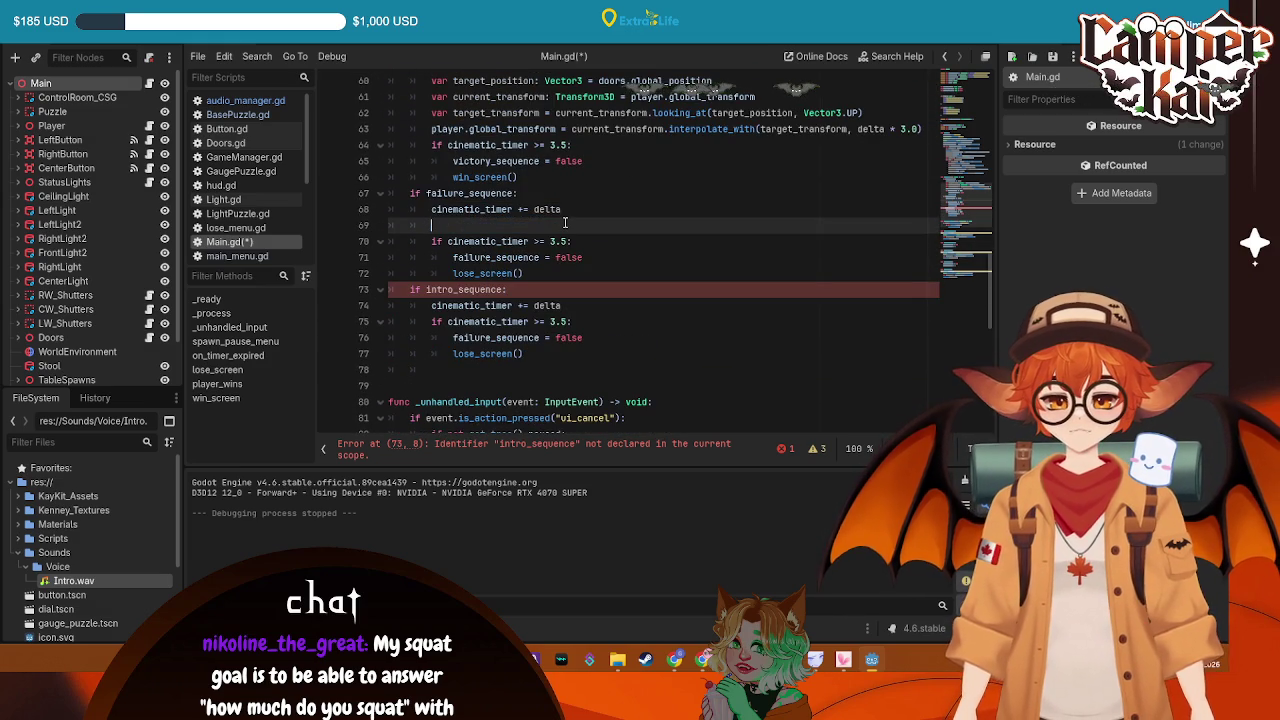
key(BackSpace)
key(ctrl+s)
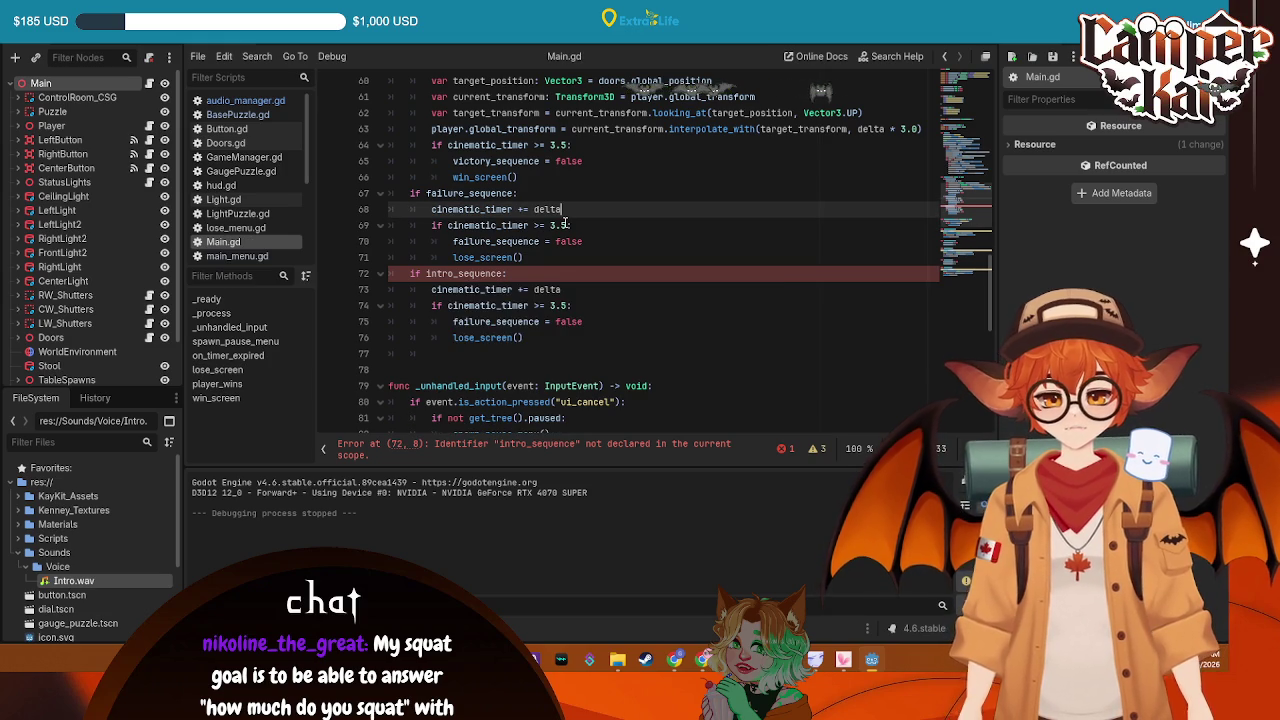
Paste blackout_AP.play_backwards("fade_in") into on_timer_expired after cinematic_timer = 0 and save
scroll(560, 260, down, 4)
scroll(560, 260, down, 1)
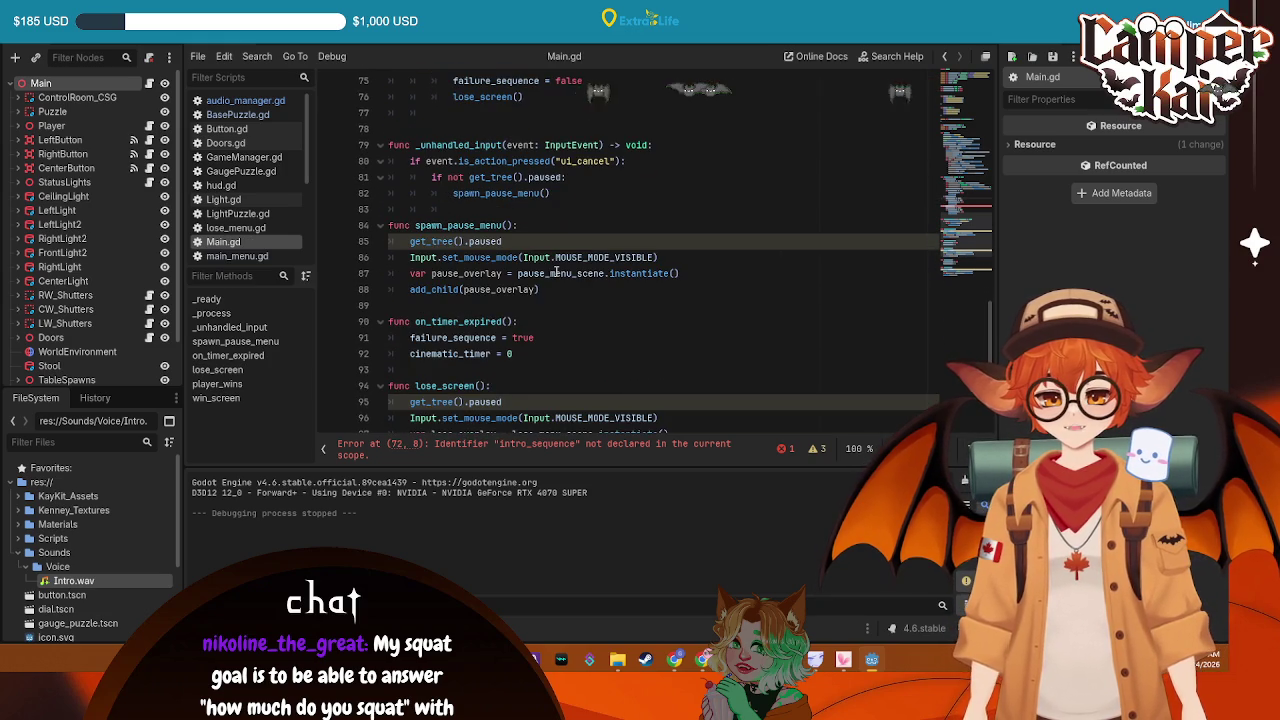
click(545, 321)
click(600, 344)
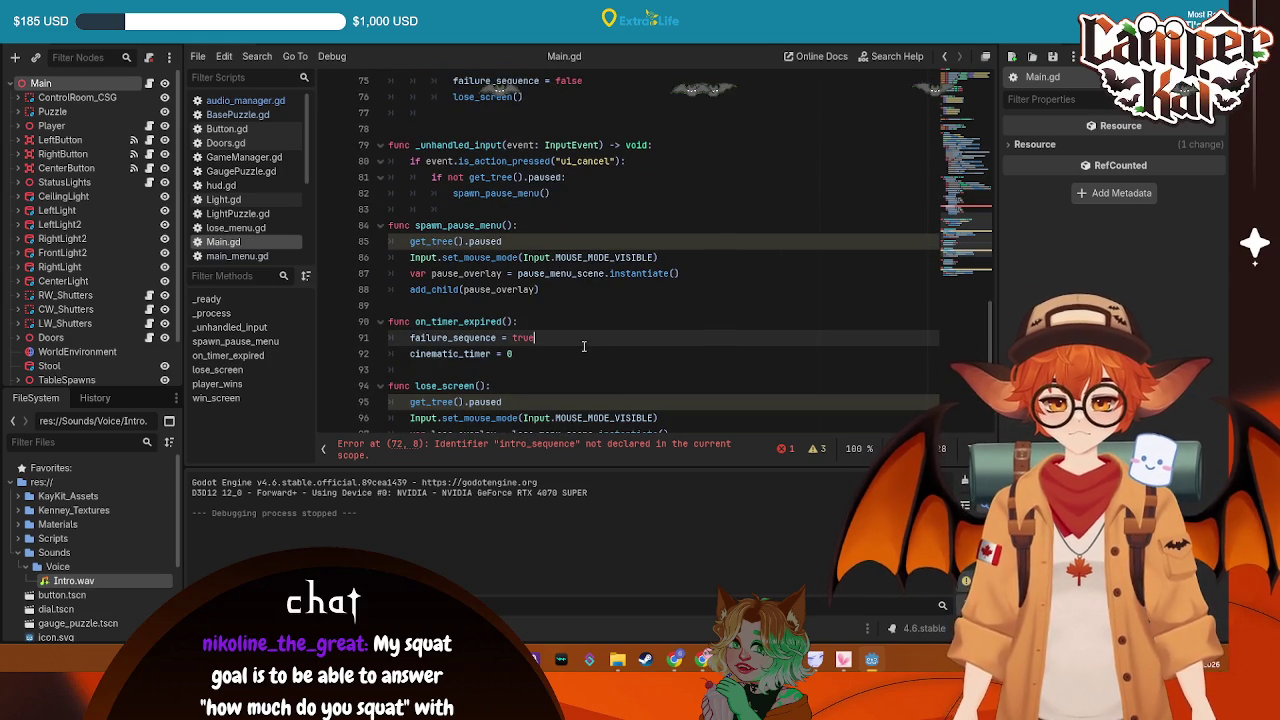
click(559, 353)
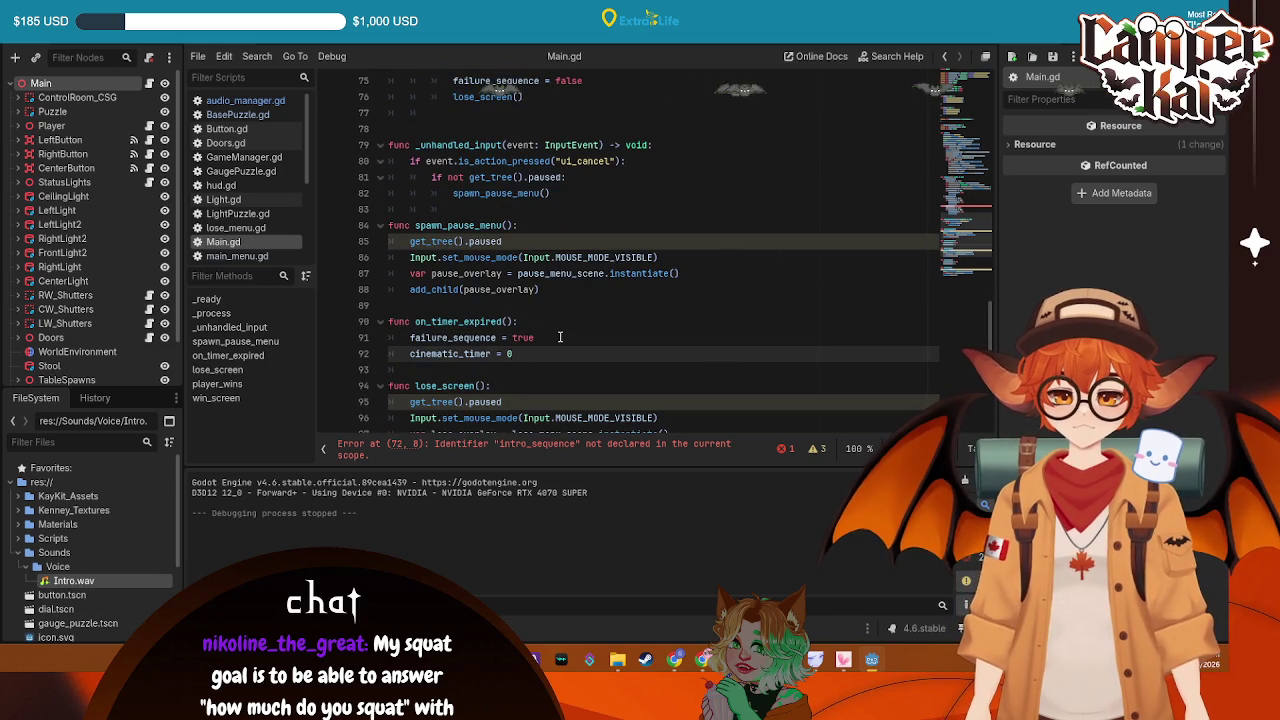
key(Return)
key(ctrl+v)
key(ctrl+s)
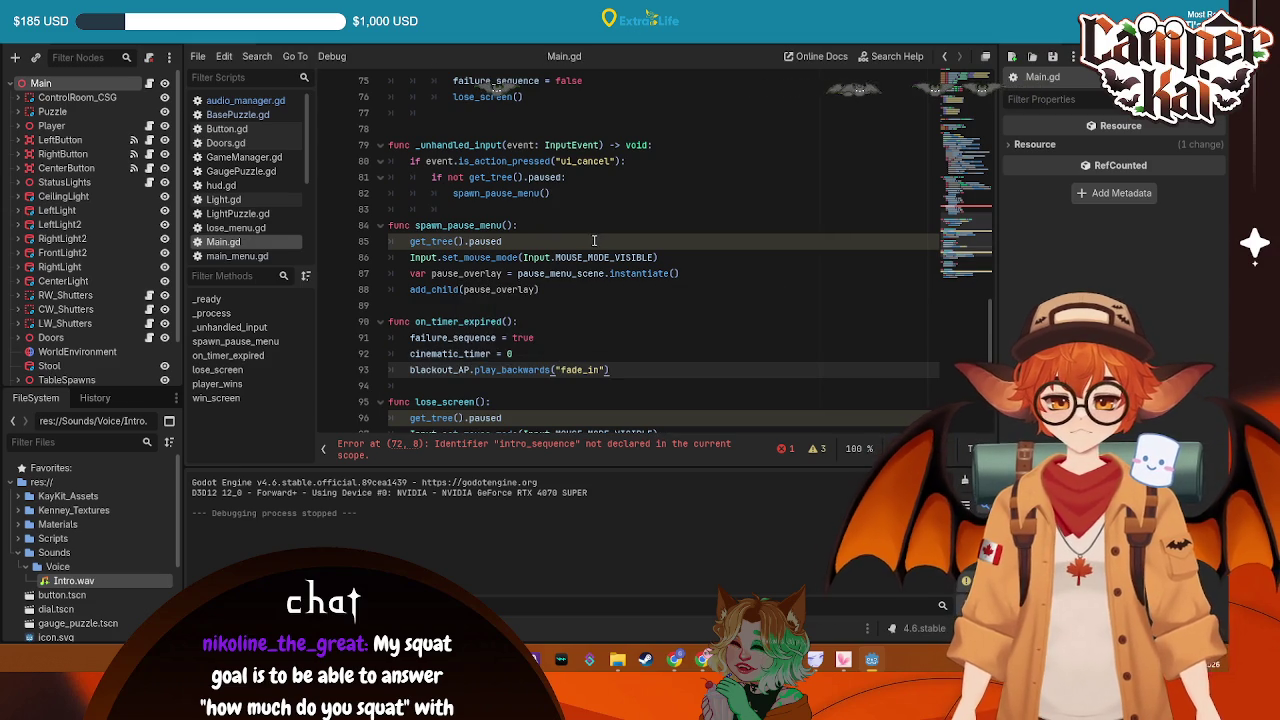
Select the fade-in and intro voice lines in _ready and open a line after add_child(pause_overlay)
scroll(593, 288, down, 5)
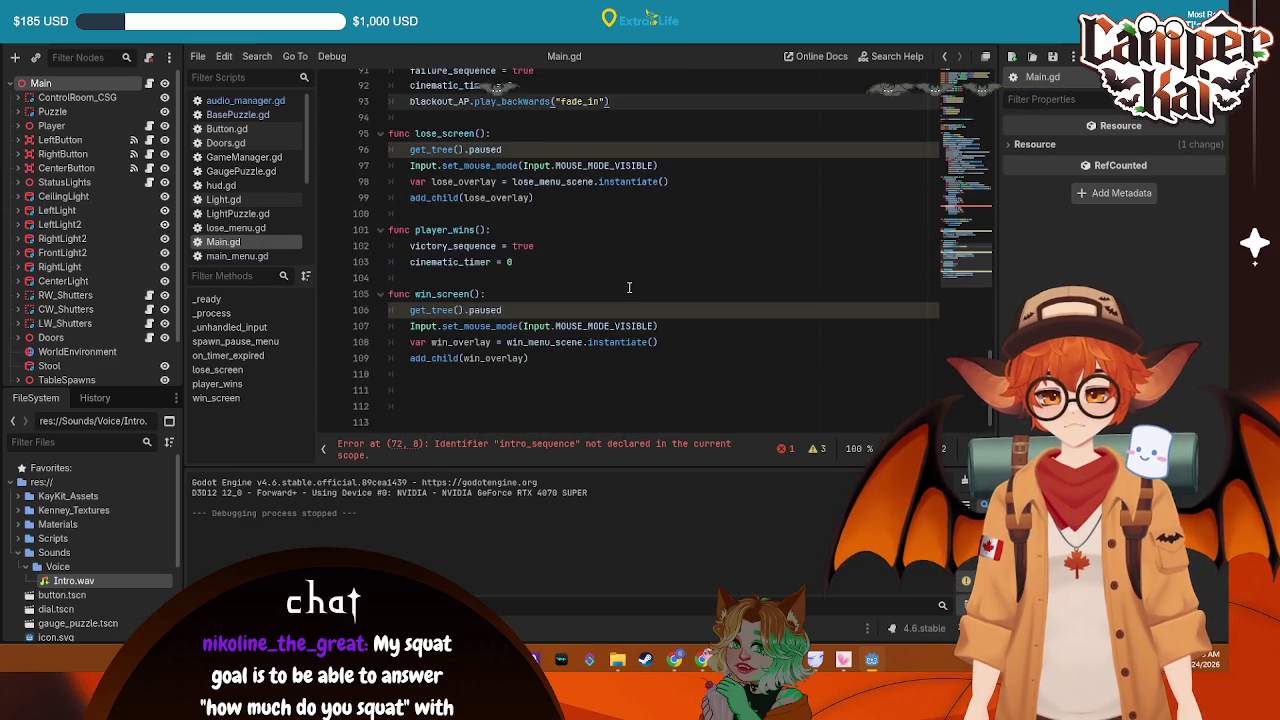
scroll(600, 275, up, 10)
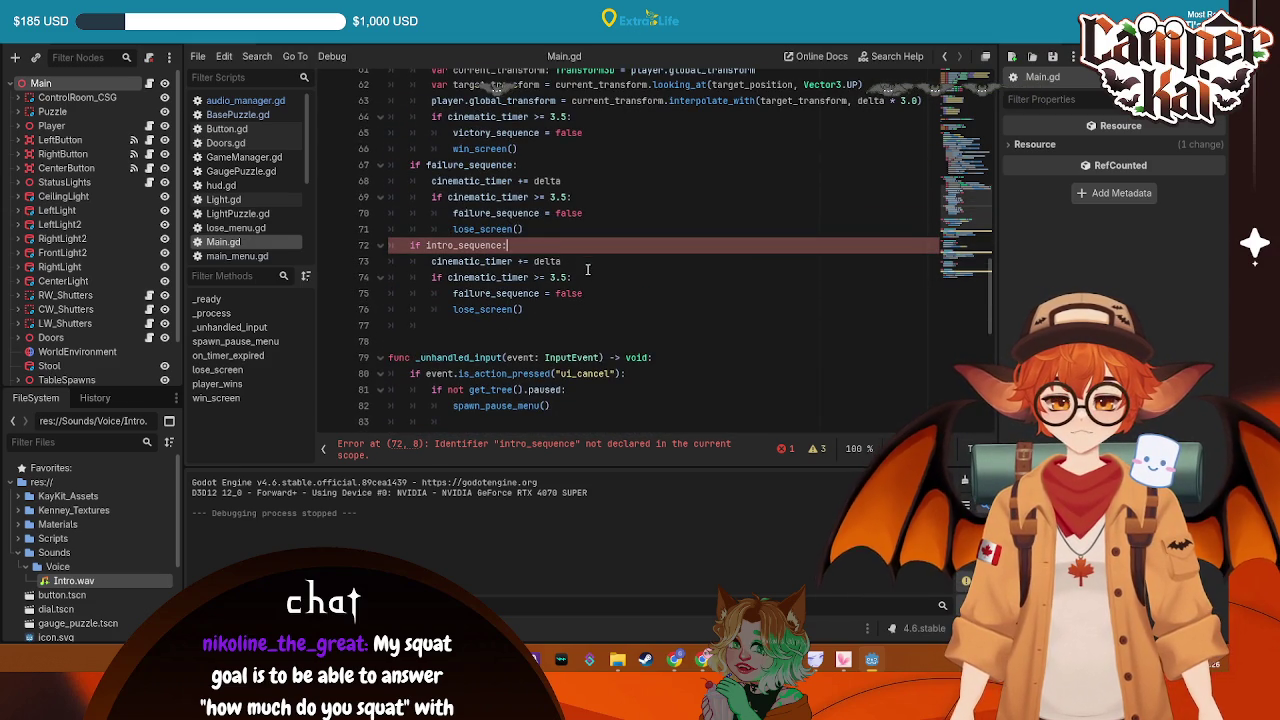
scroll(568, 252, up, 10)
drag(556, 132, 373, 131)
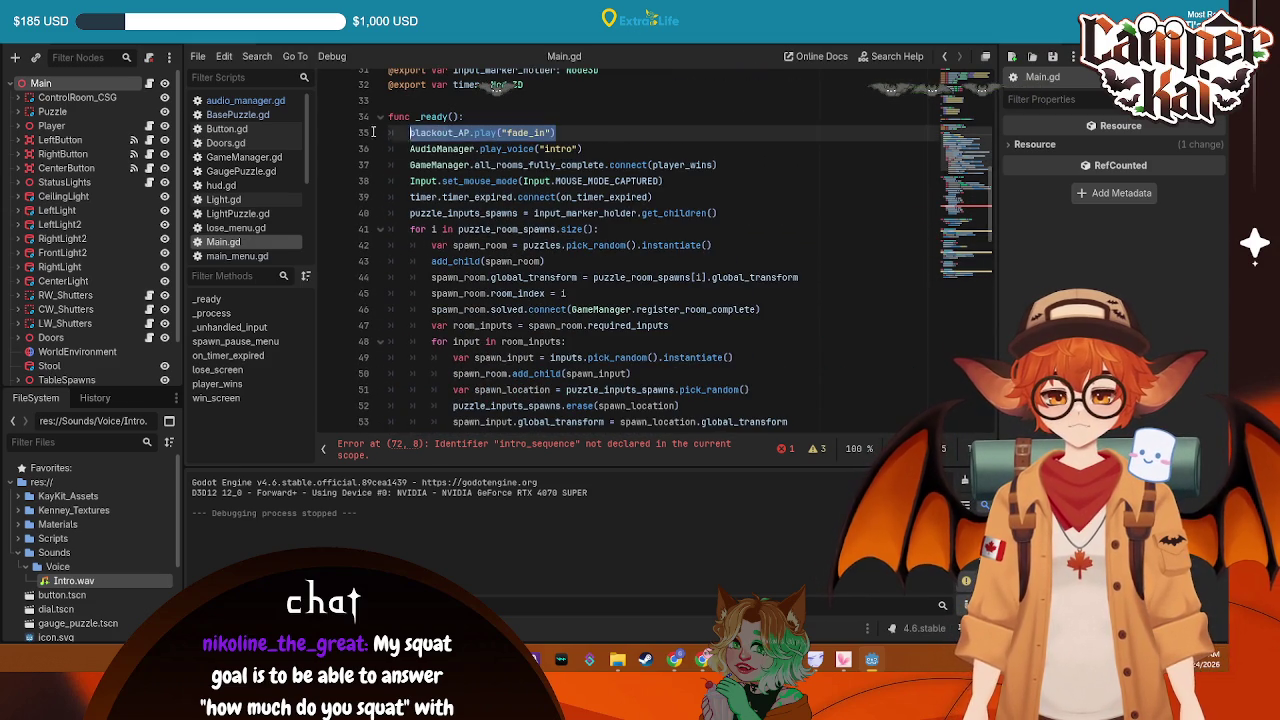
shift+click(620, 150)
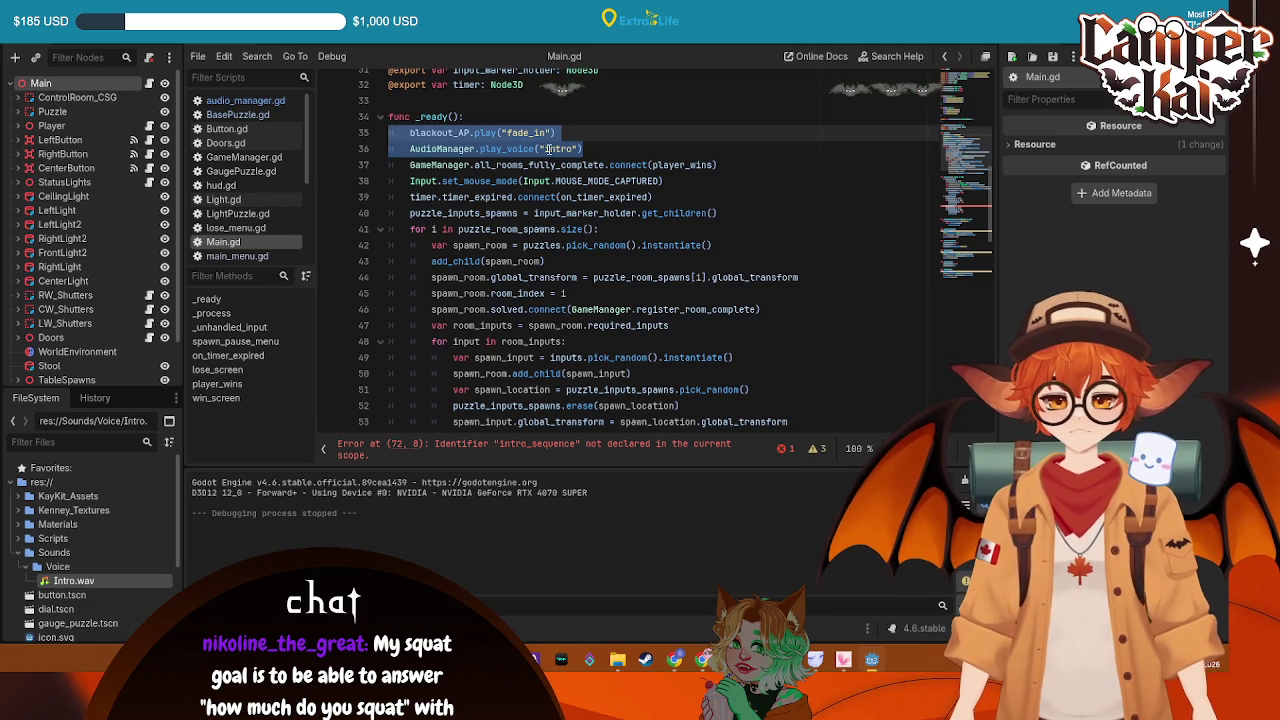
scroll(605, 184, down, 20)
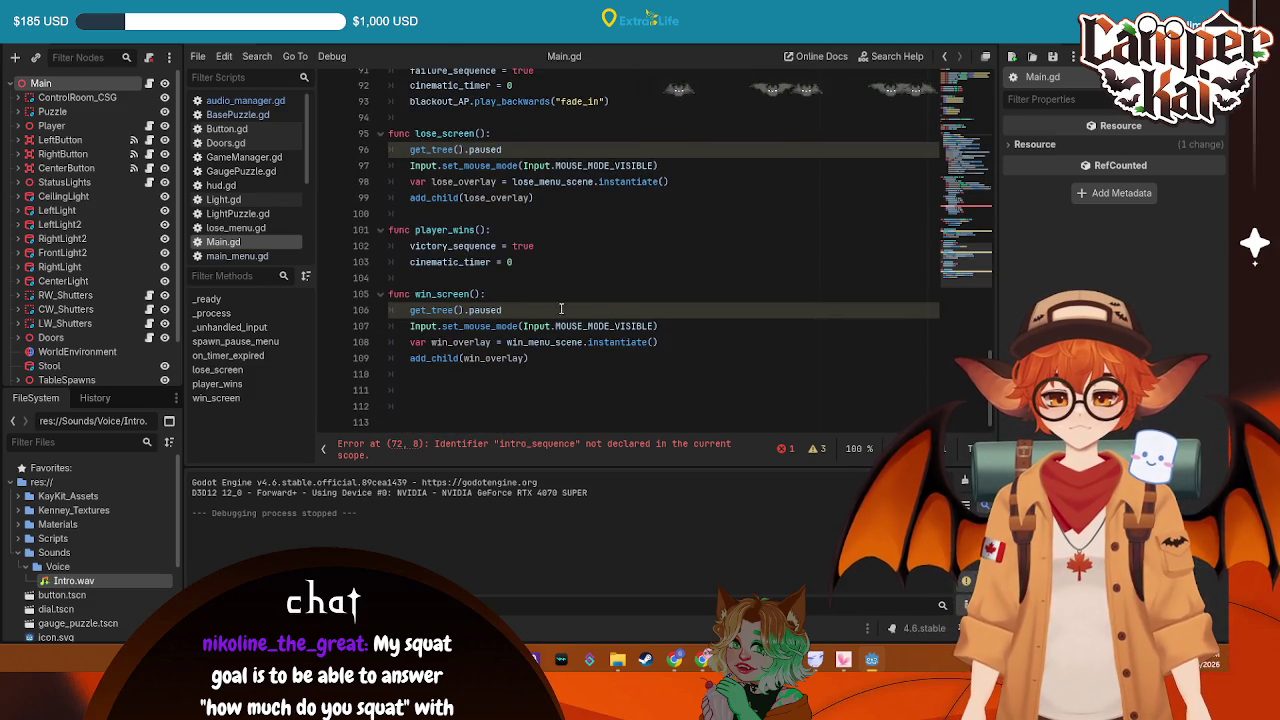
scroll(561, 309, up, 4)
scroll(455, 244, up, 1)
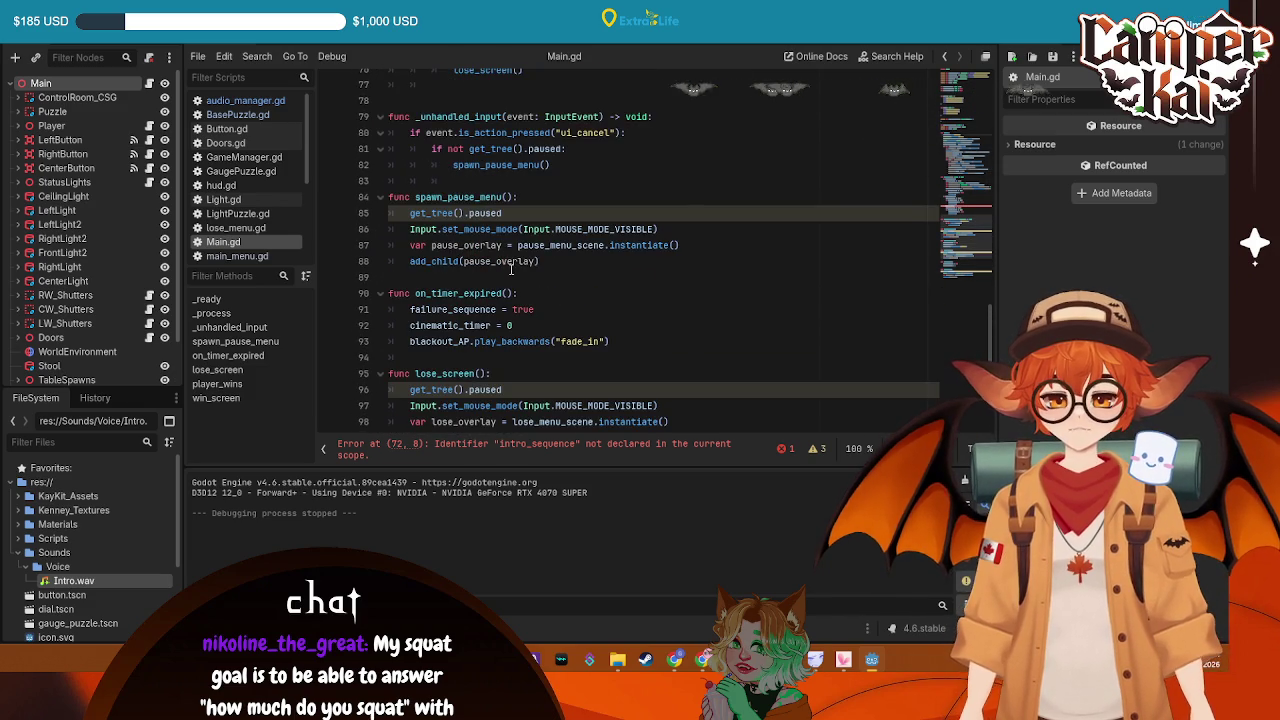
click(548, 261)
key(Return)
key(Return)
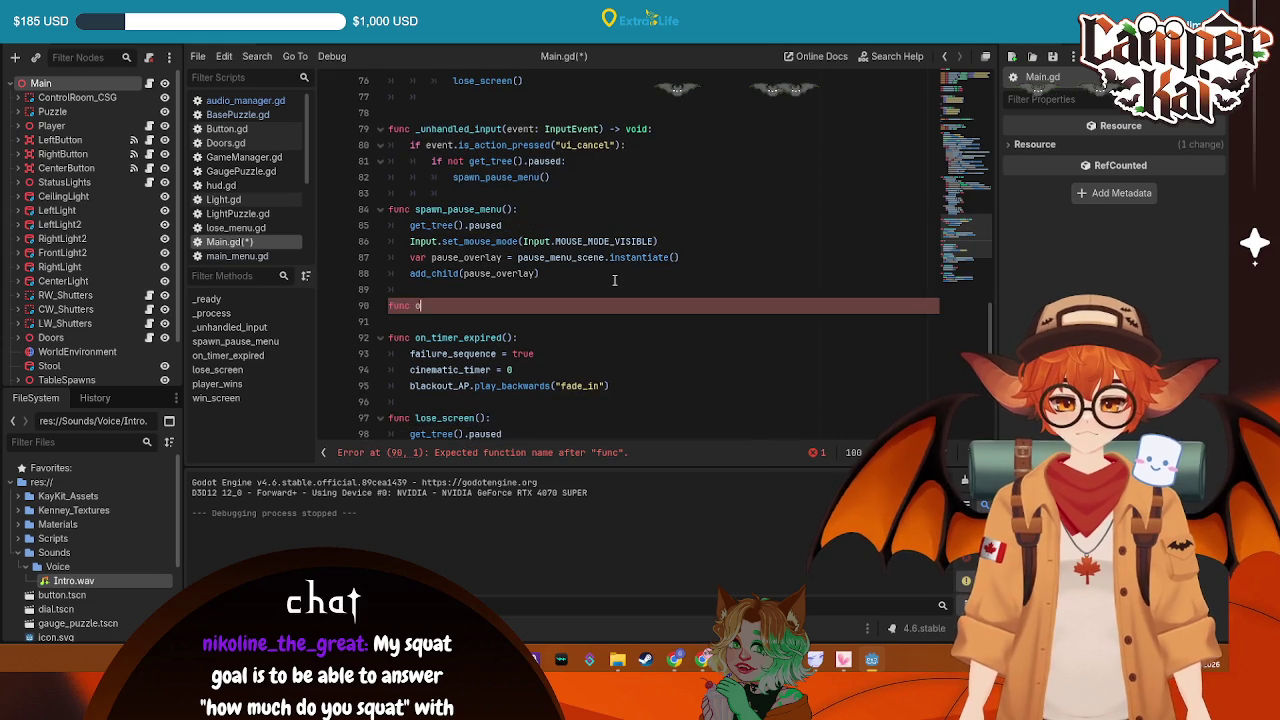
Create func on_intro() holding the fade-in and intro voice lines, fix indentation, and save
text(n_star)
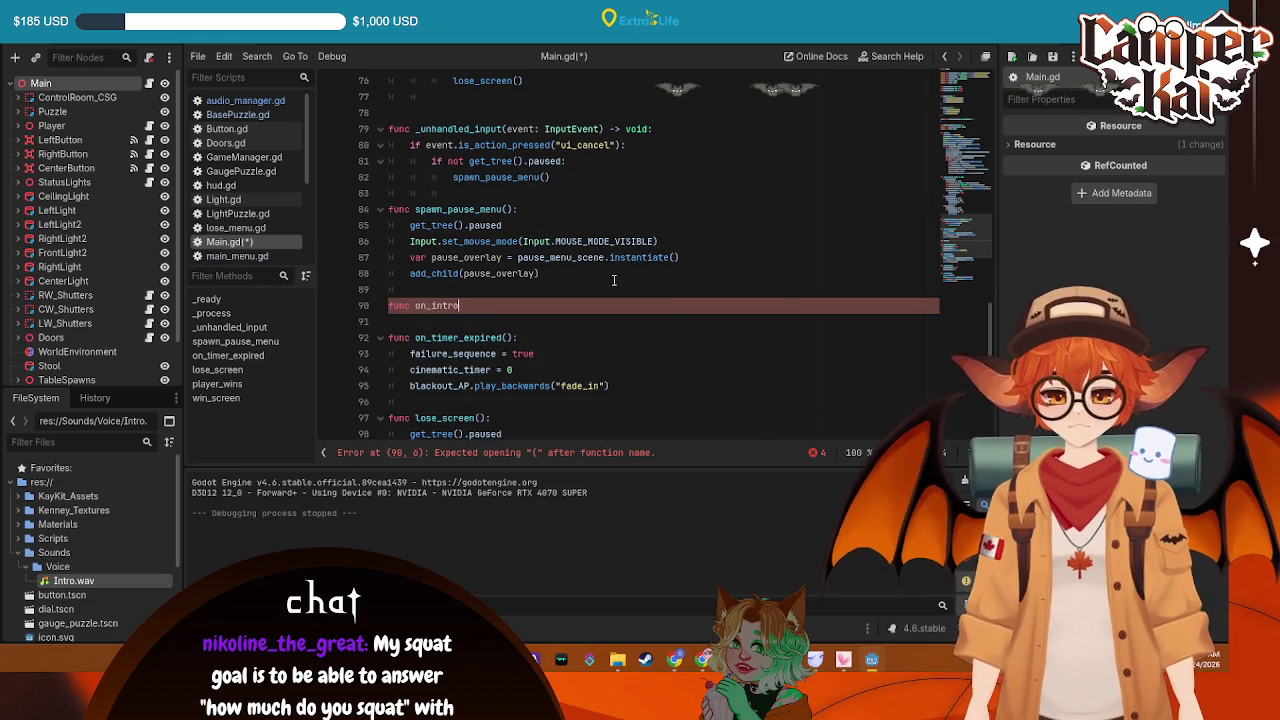
text():)
key(Return)
text(blackout_AP.play("fade_in") 	AudioManager.play_voice("intro"))
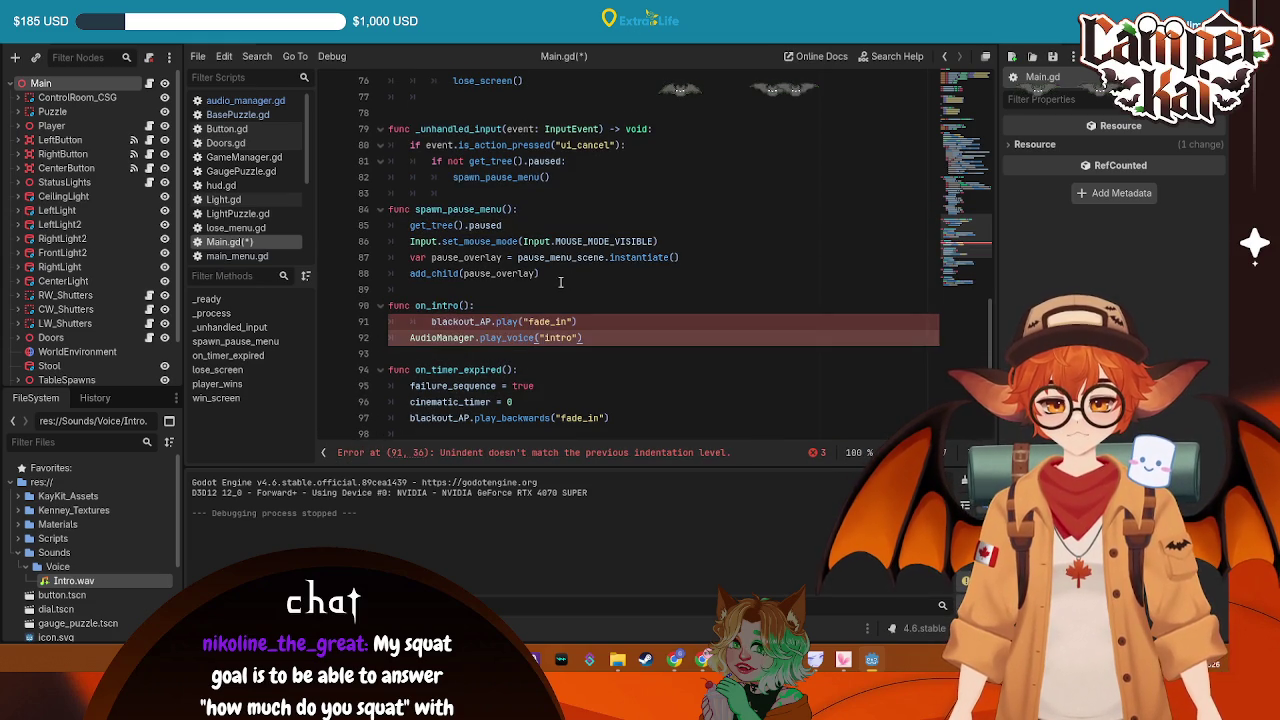
click(434, 321)
key(BackSpace)
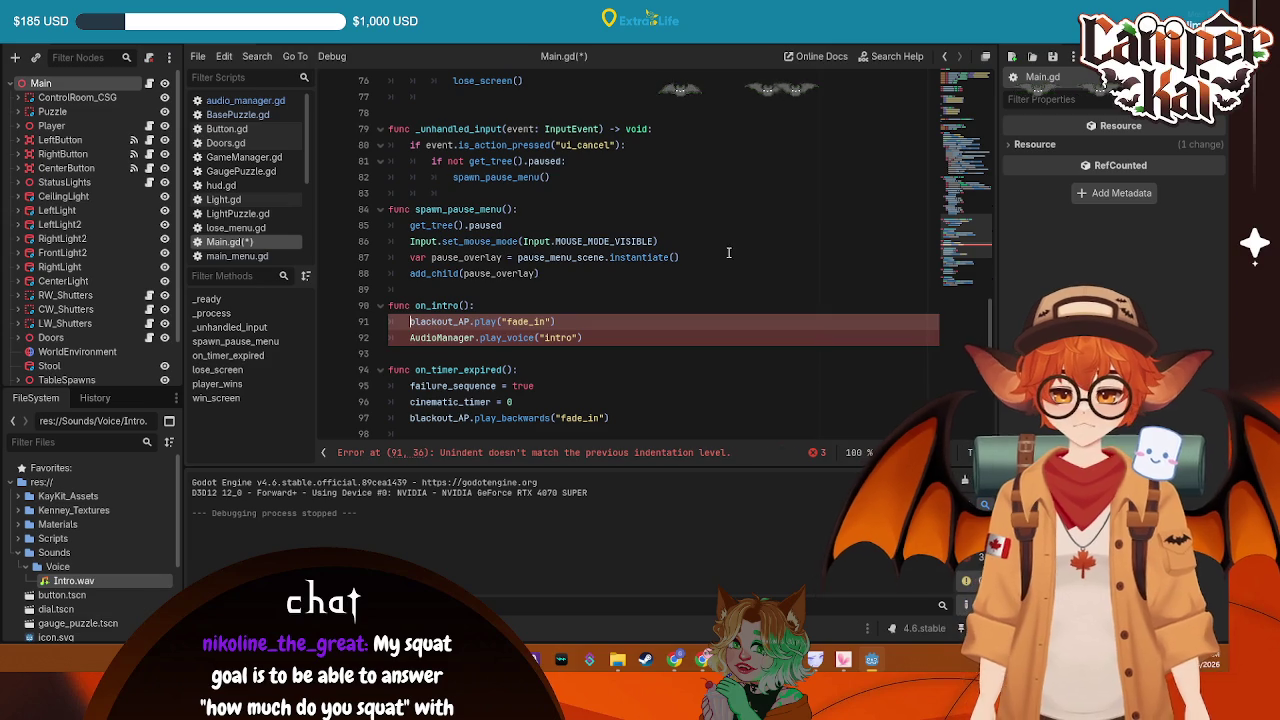
key(ctrl+s)
Copy the sequence flag and cinematic_timer reset into on_intro, renaming failure_sequence to intro_sequence
scroll(524, 260, down, 3)
drag(524, 260, 392, 241)
key(ctrl+c)
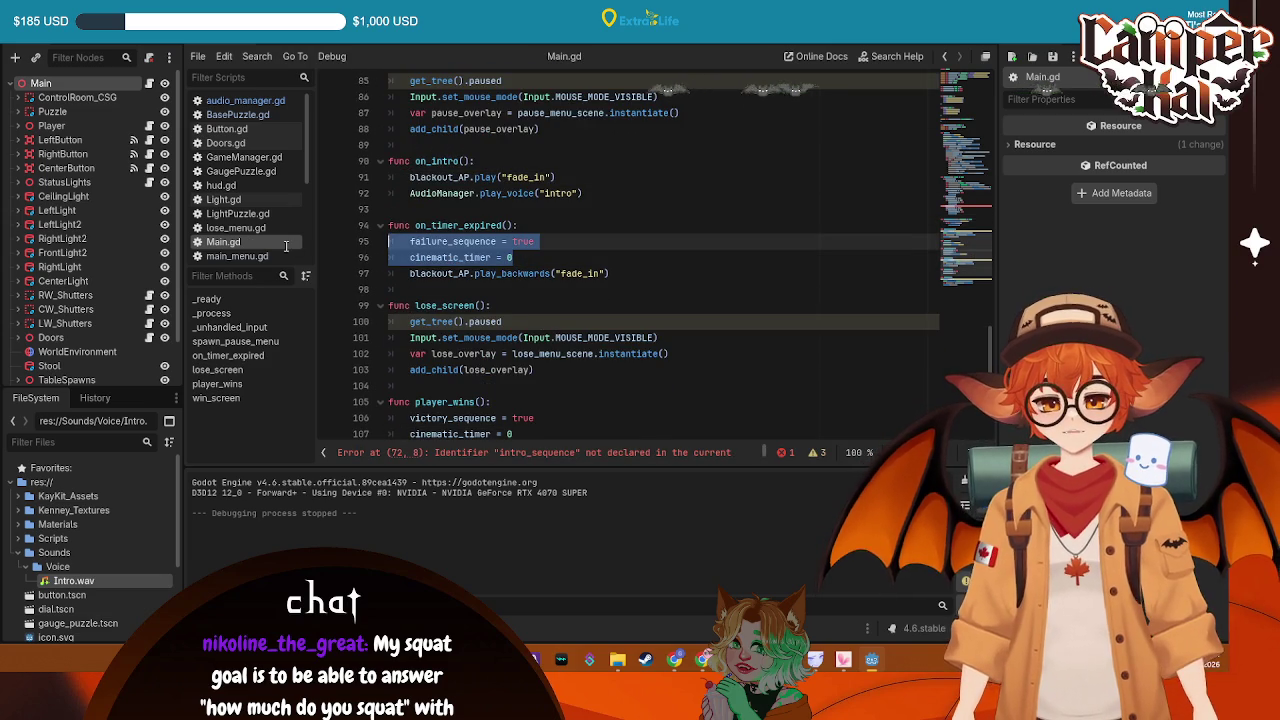
click(493, 161)
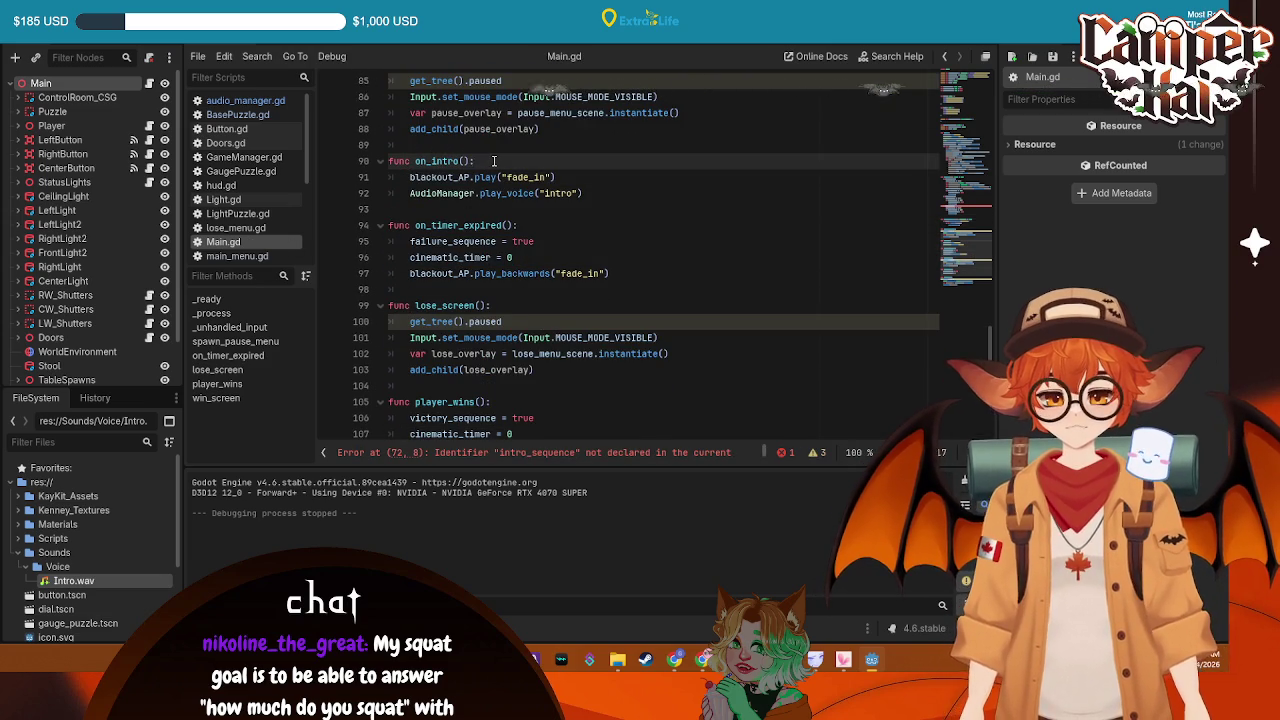
key(Return)
key(ctrl+v)
drag(582, 225, 470, 178)
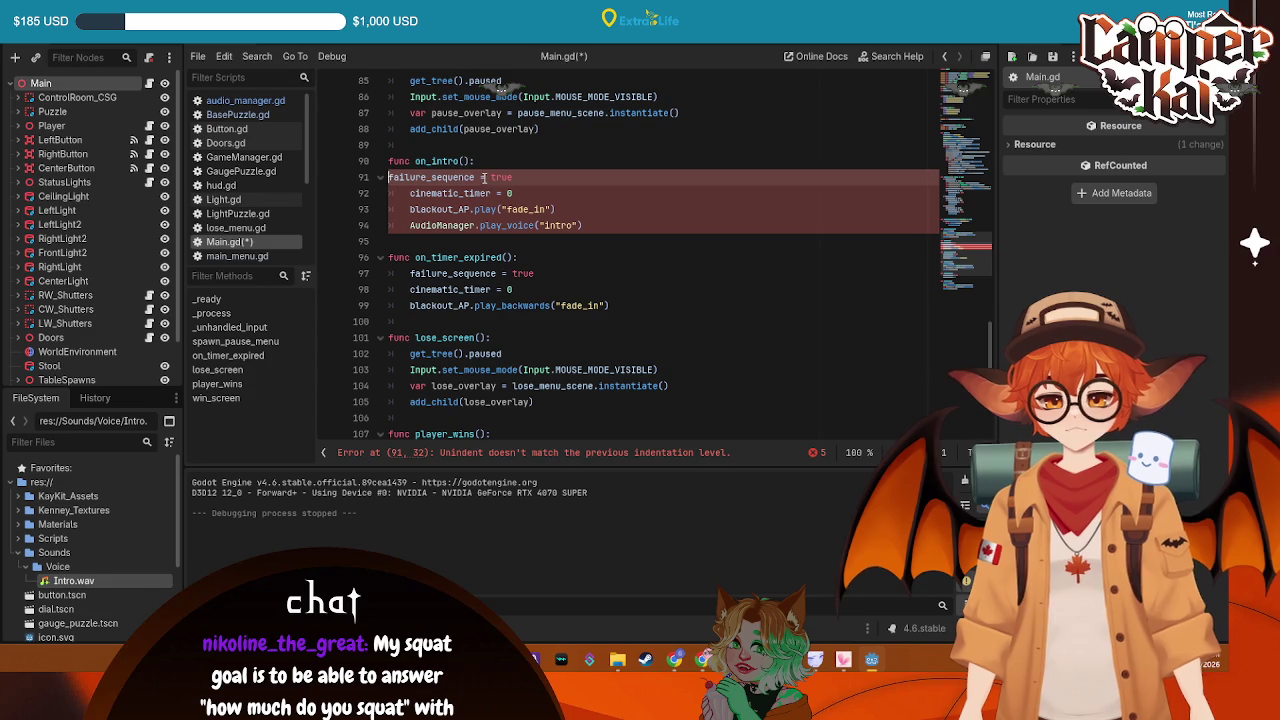
key(shift+Up)
drag(455, 176, 413, 177)
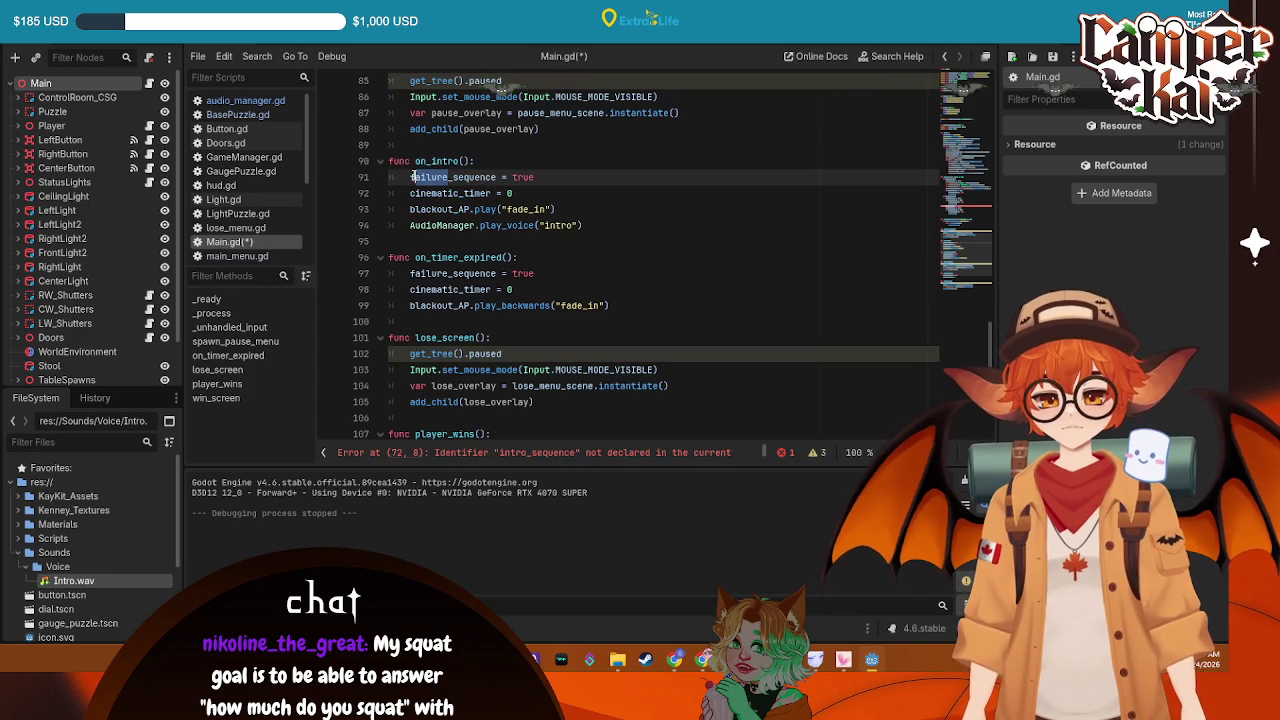
text(intro)
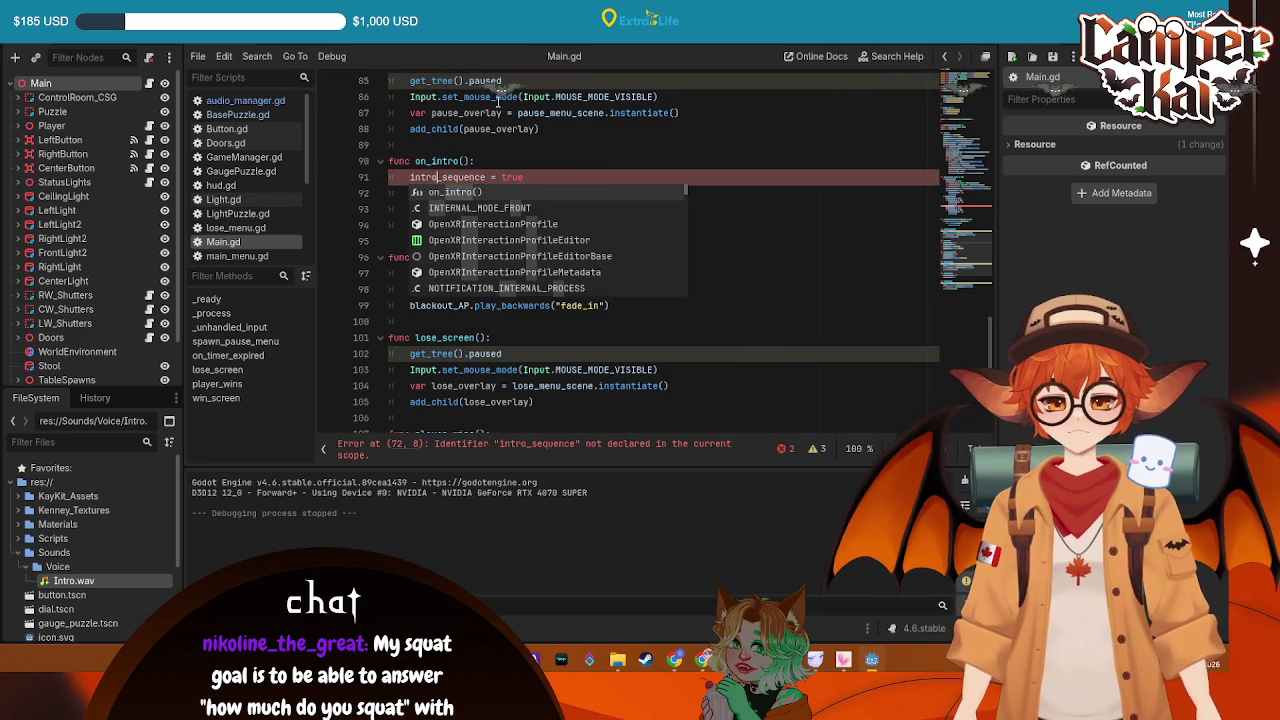
key(Escape)
scroll(540, 230, up, 8)
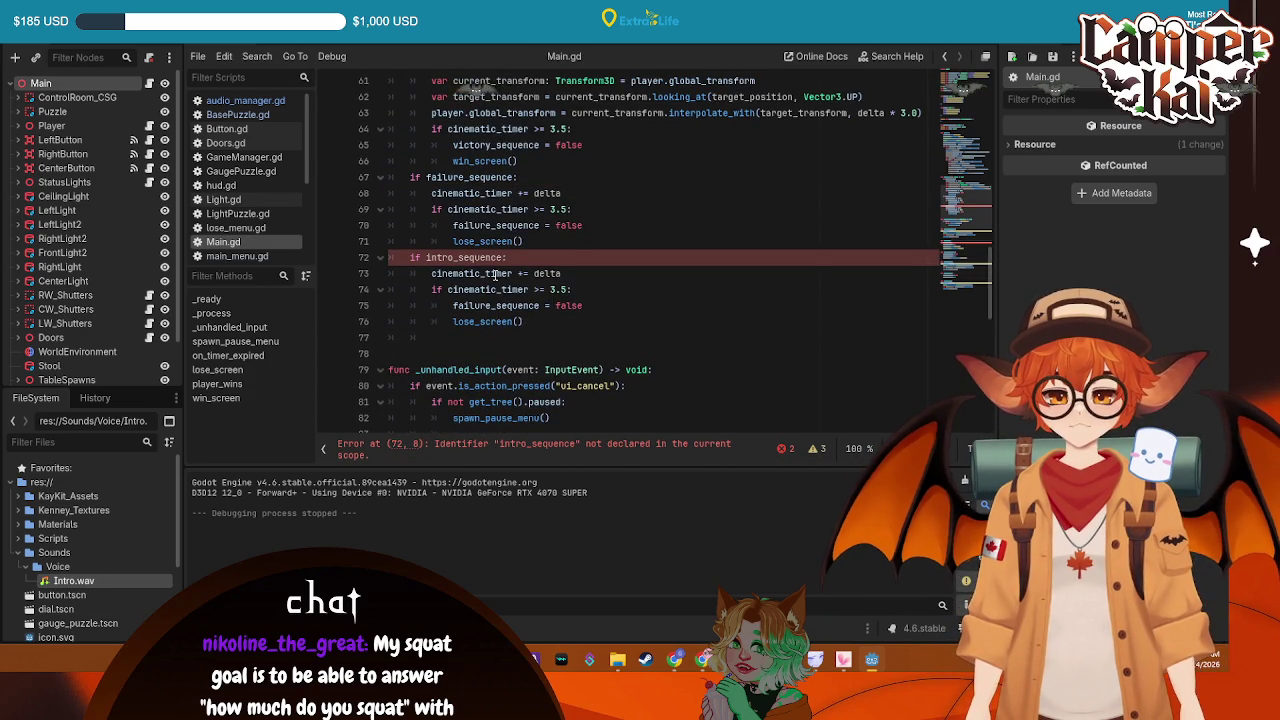
scroll(509, 251, up, 19)
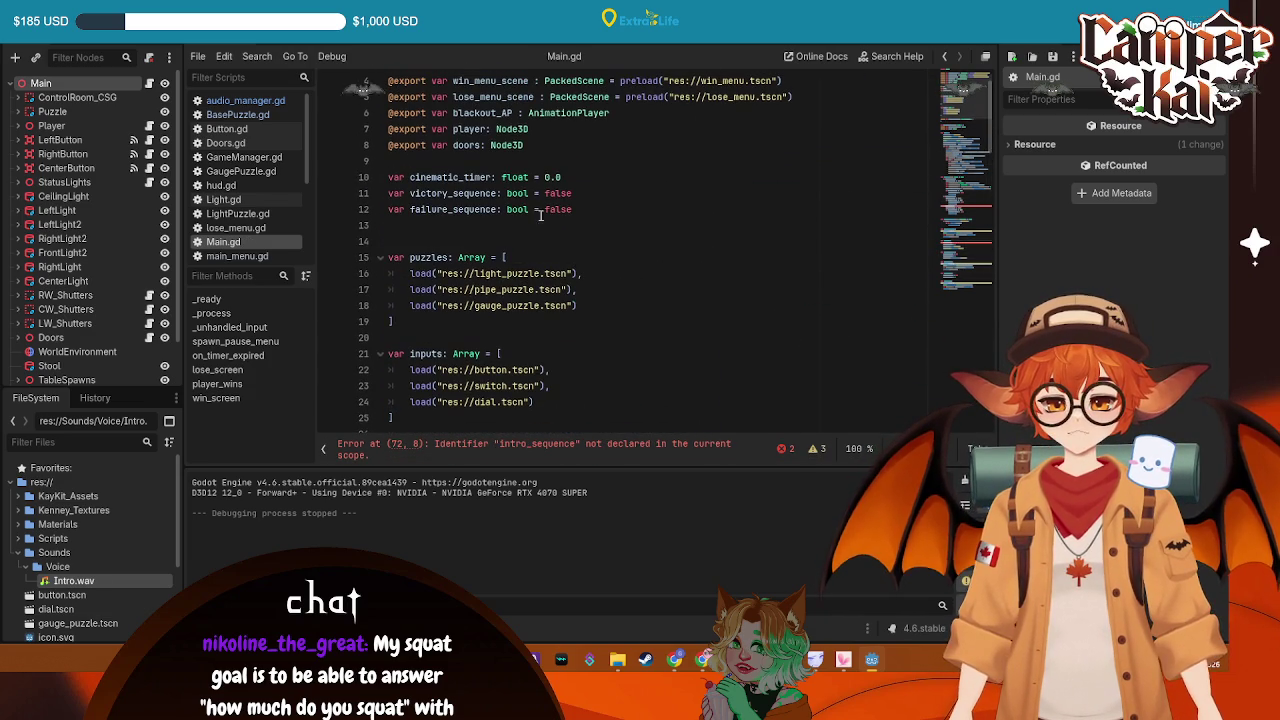
Declare var intro_sequence: bool = false below the failure_sequence declaration
click(586, 207)
key(Return)
text(var )
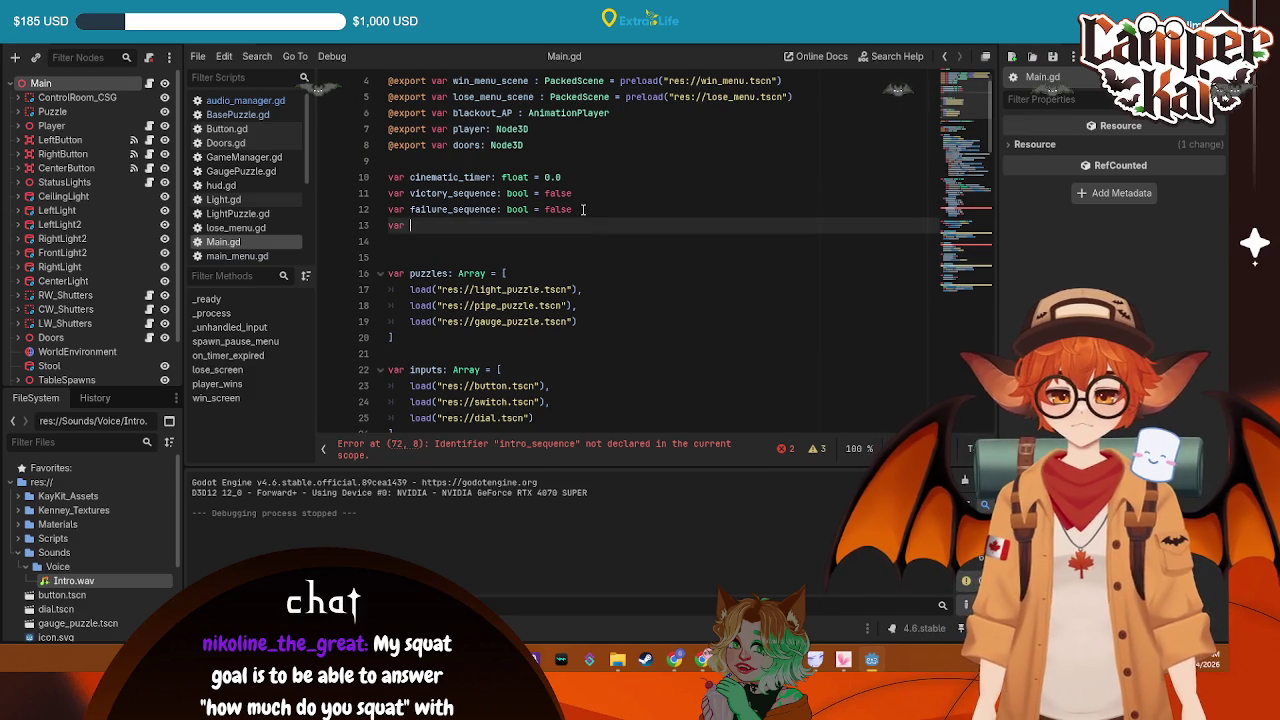
text(intro_sequence)
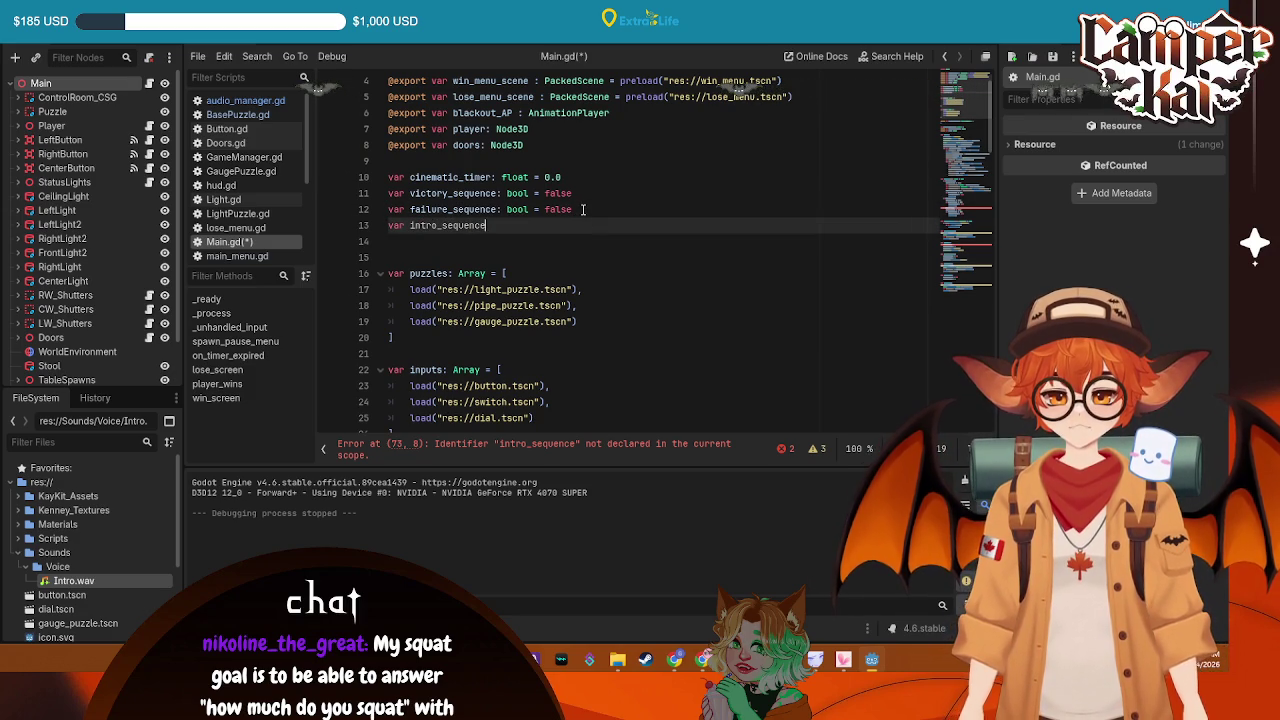
text(: bool = false)
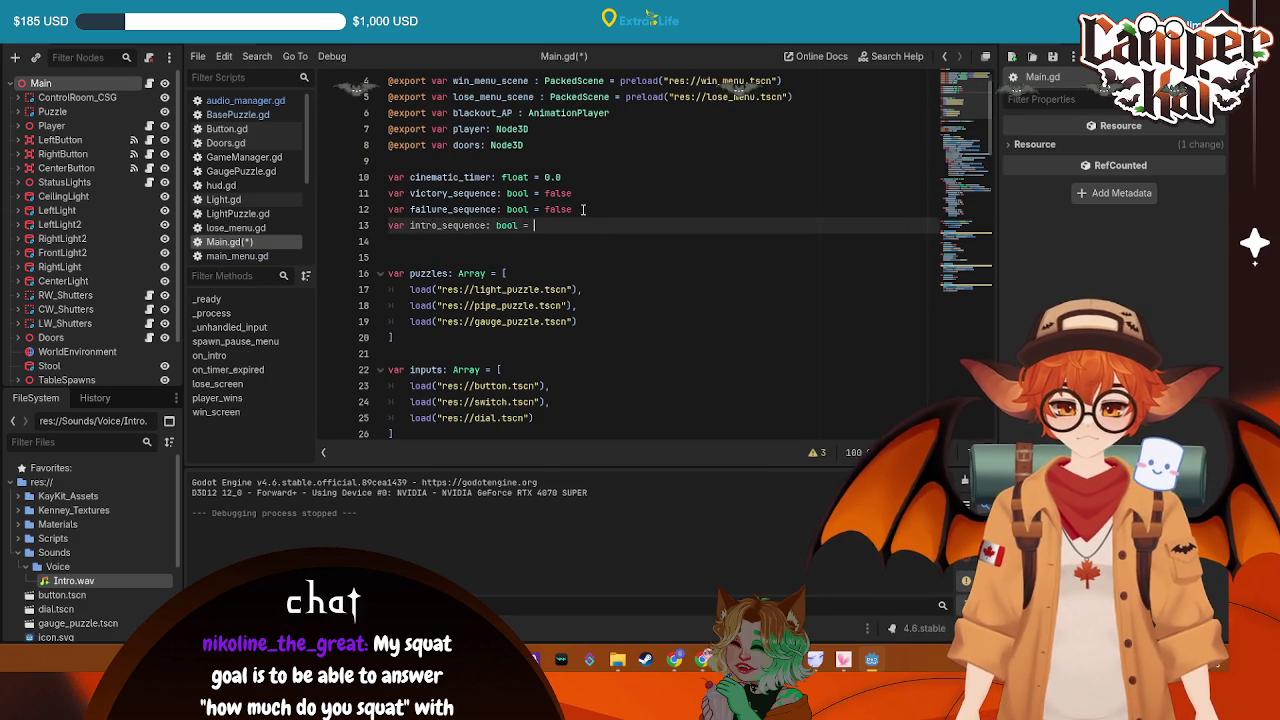
scroll(600, 230, down, 10)
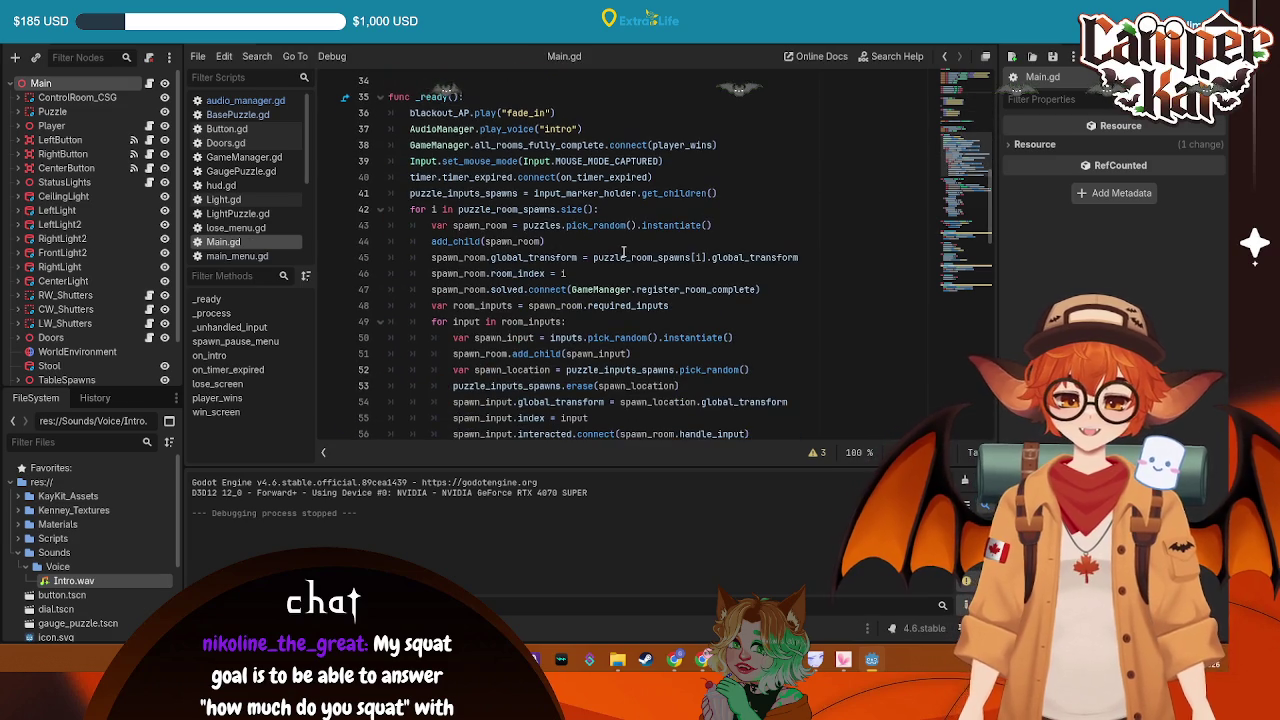
Remove the fade-in and voice lines from _ready and save the script
mouse_move(588, 132)
mouse_down()
mouse_move(392, 128)
mouse_move(388, 110)
mouse_up()
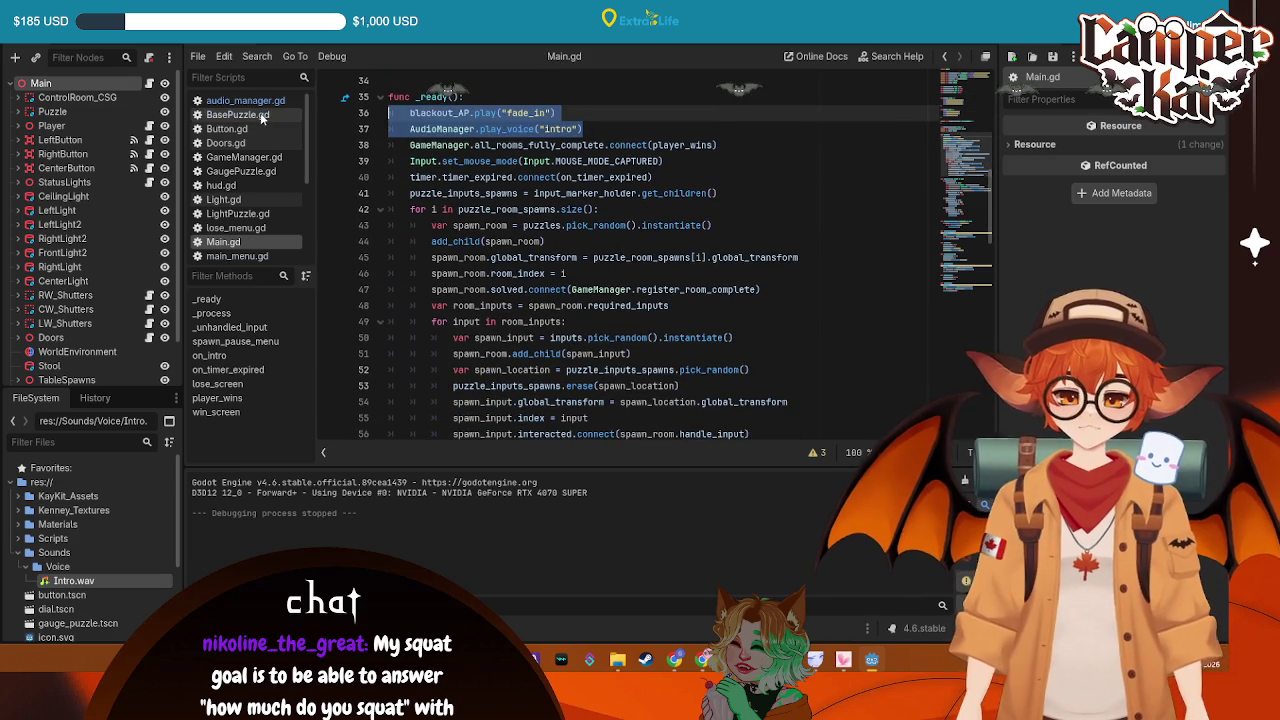
key(BackSpace)
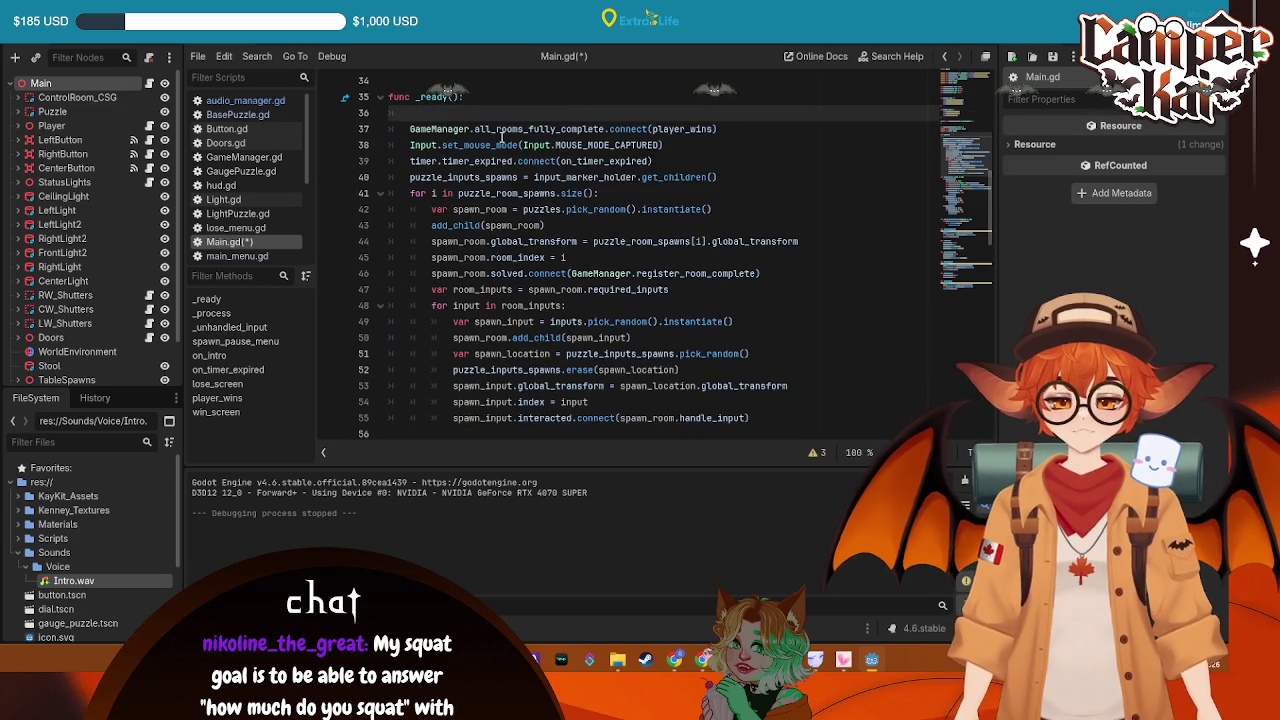
scroll(502, 137, down, 10)
scroll(510, 170, up, 11)
text(_s)
key(Return)
key(ctrl+s)
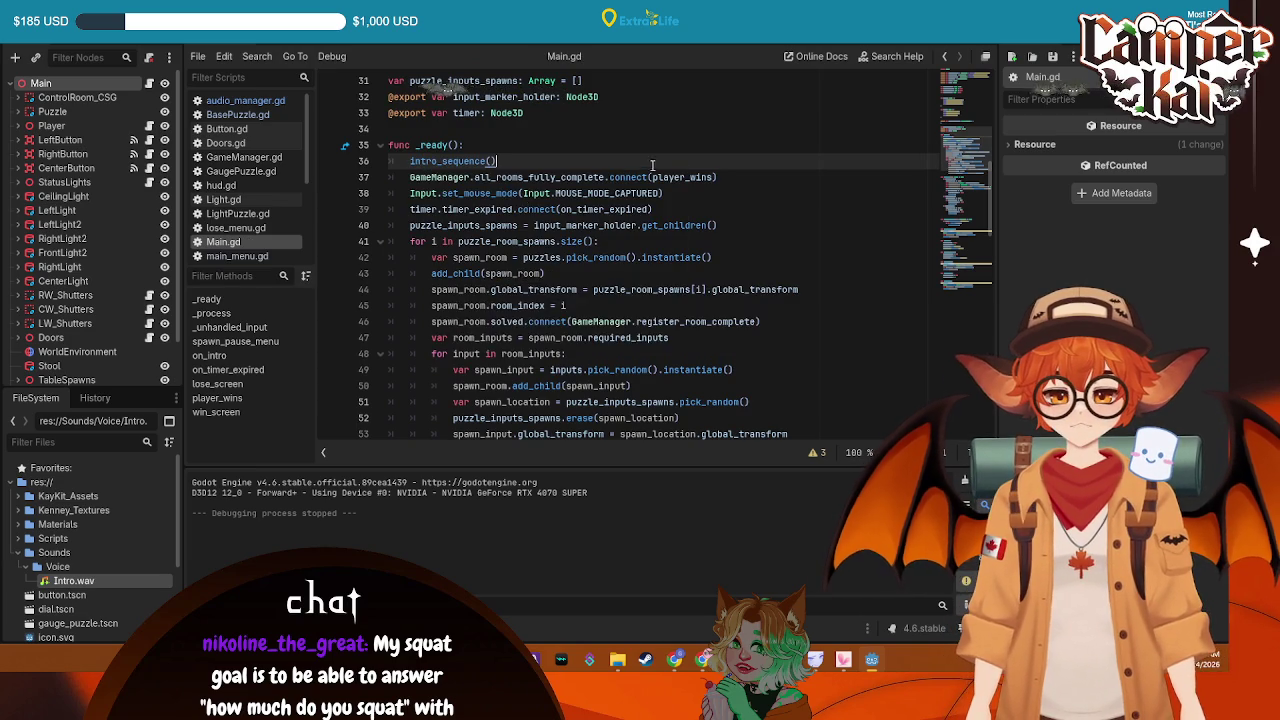
Replace the mistaken intro_sequence() call in _ready with on_intro() and save
scroll(550, 250, down, 14)
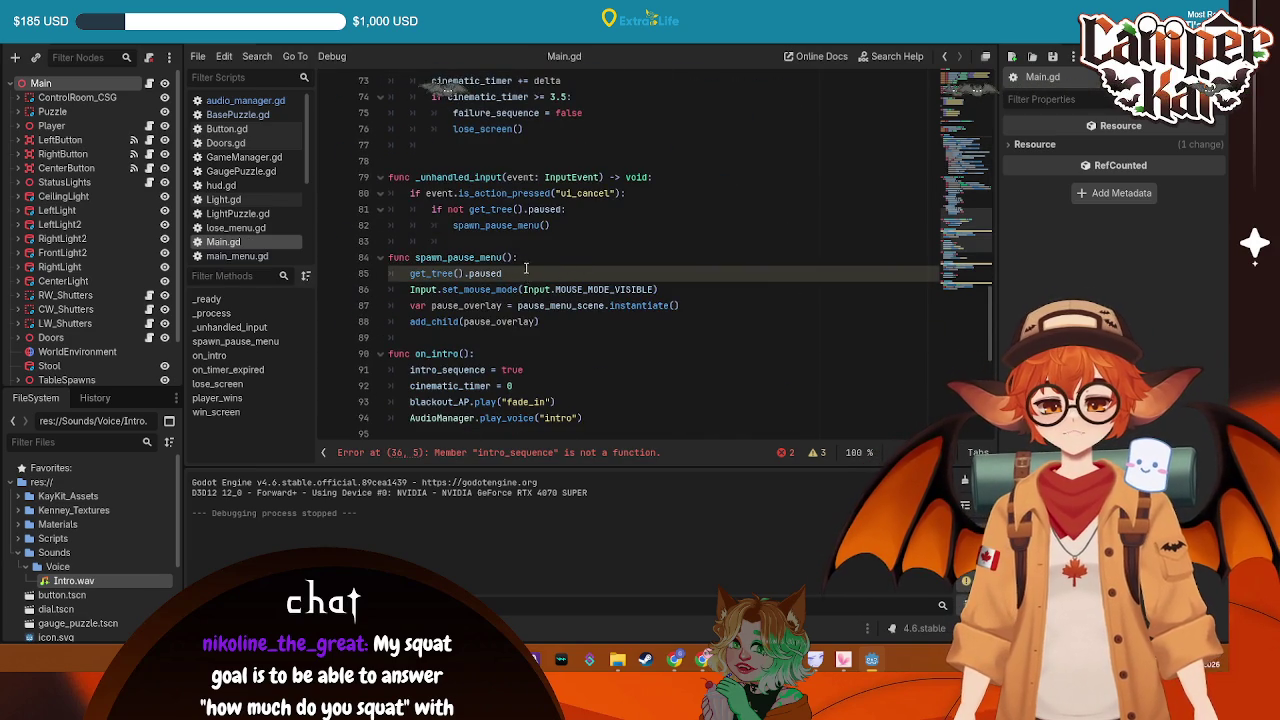
scroll(530, 272, down, 5)
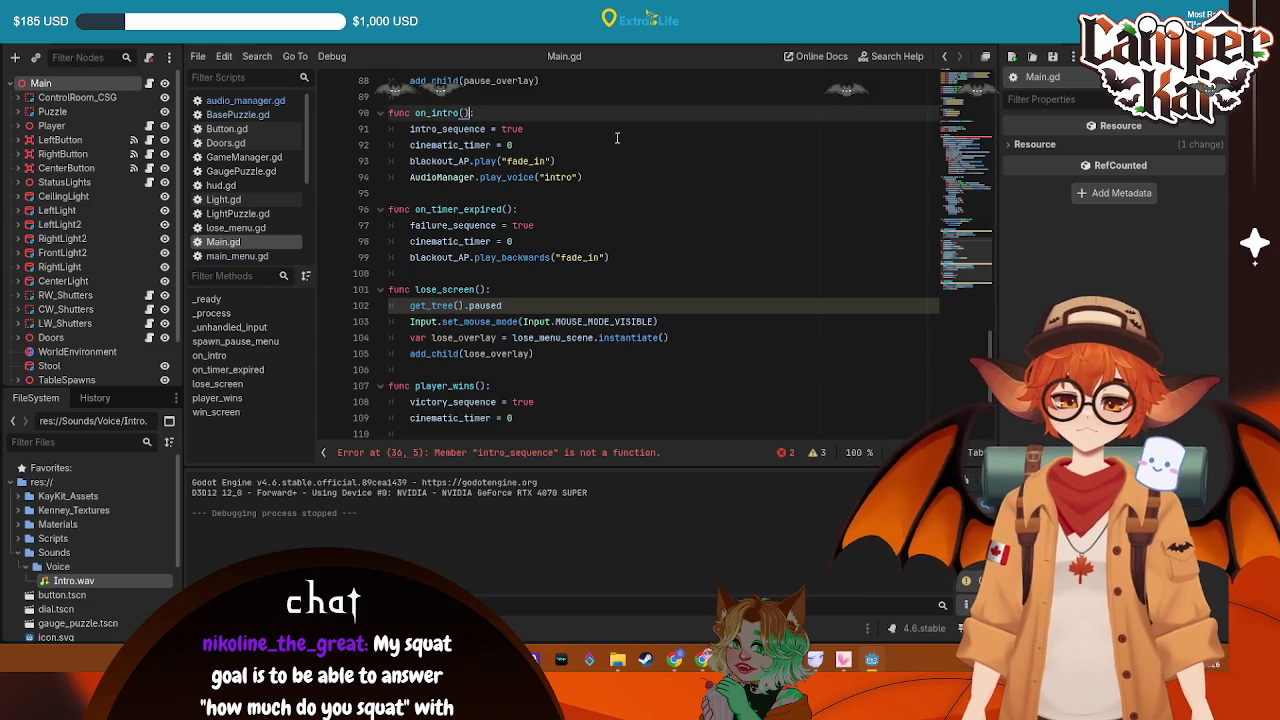
scroll(586, 190, up, 10)
scroll(575, 200, up, 6)
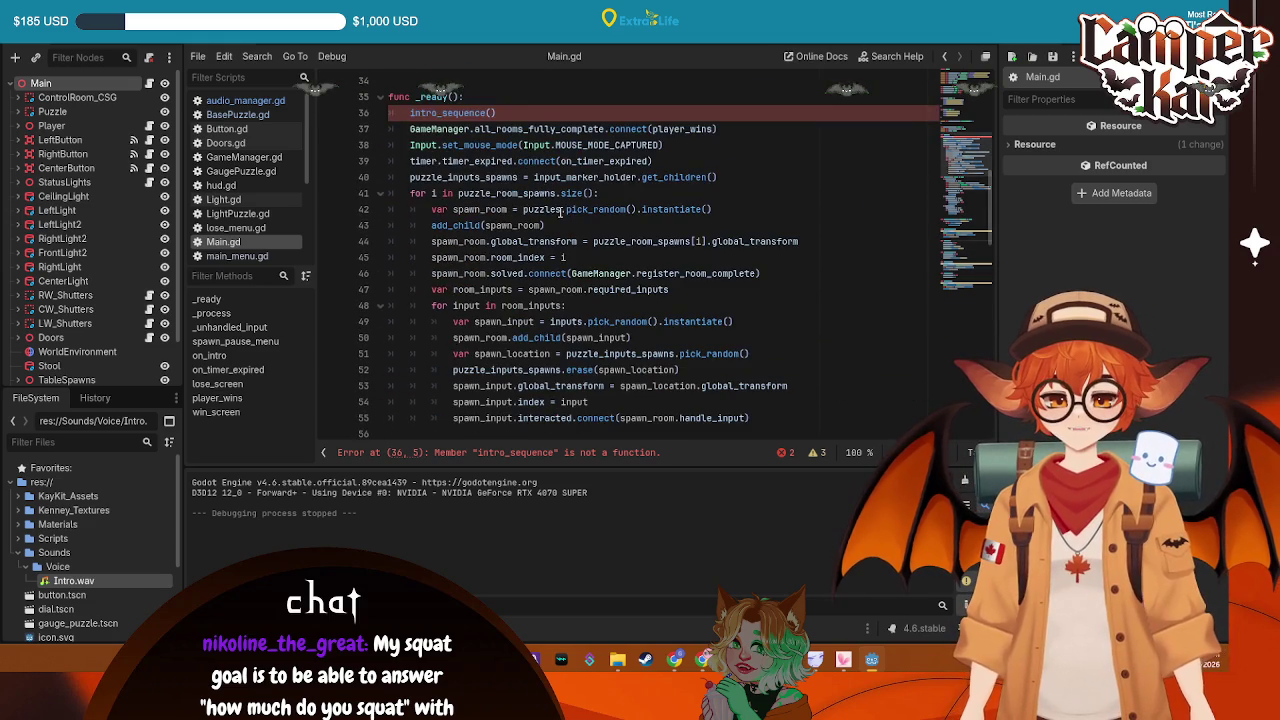
drag(516, 117, 390, 113)
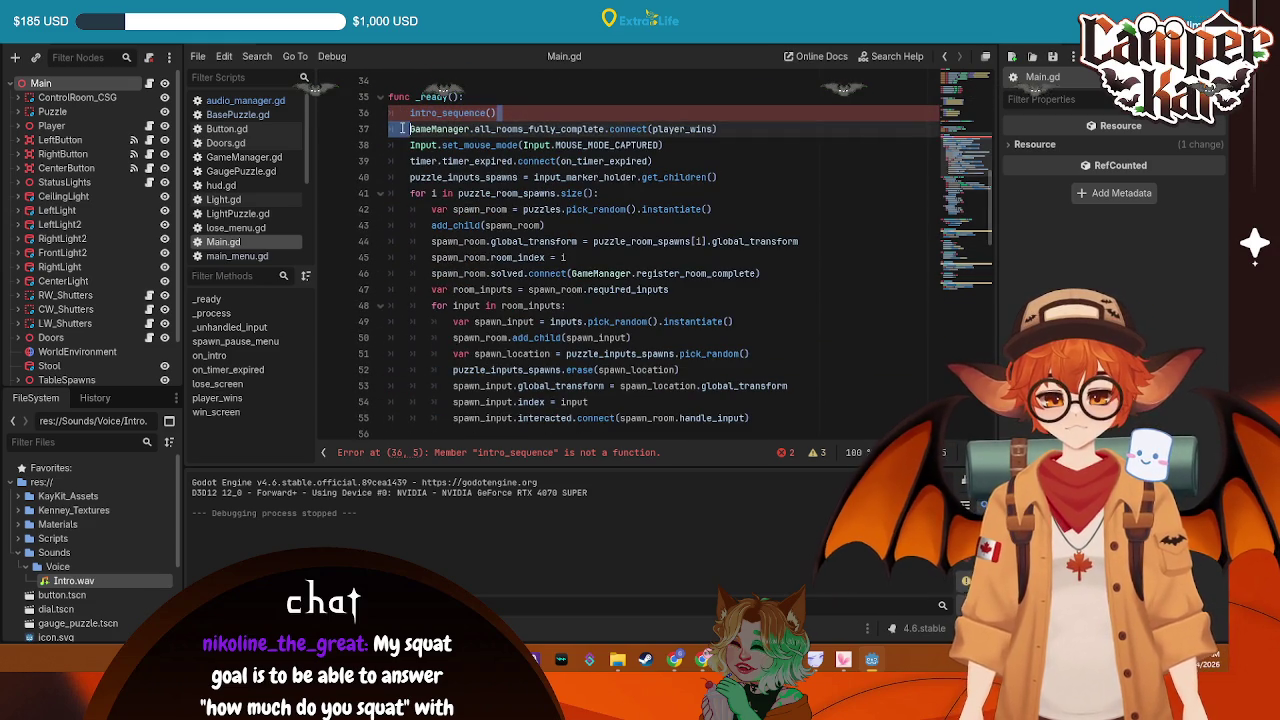
key(Delete)
text(ence())
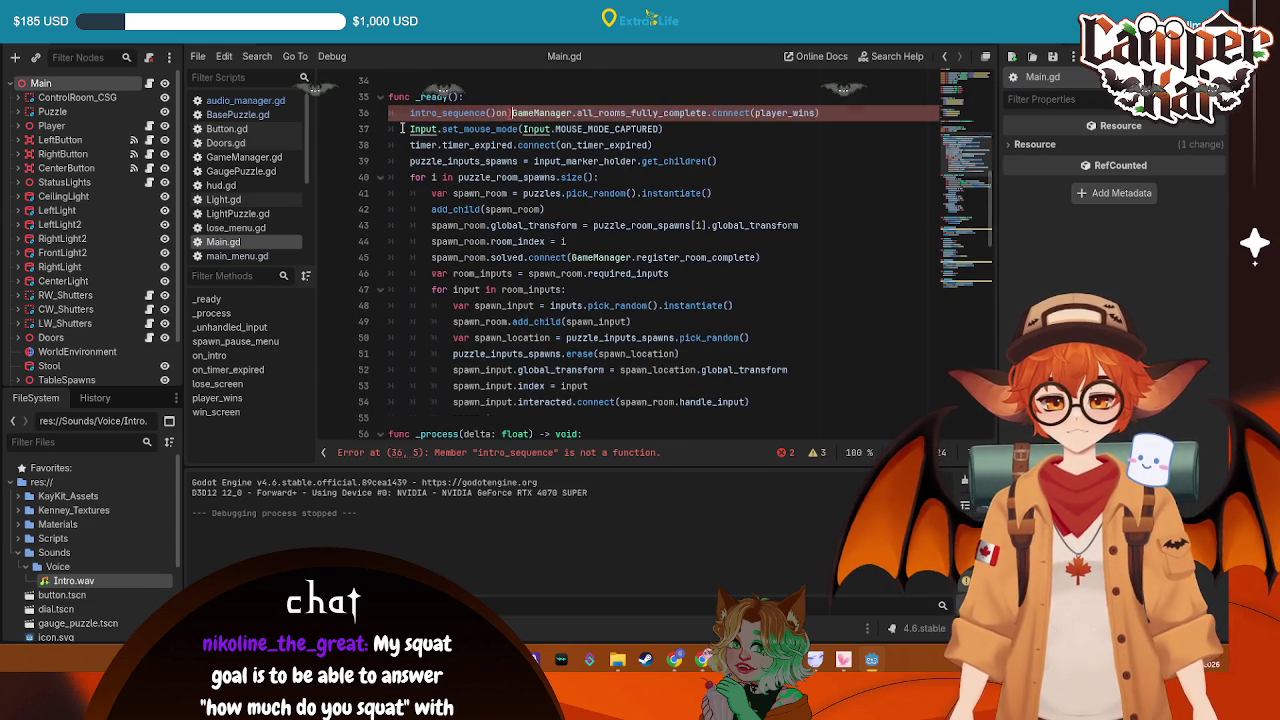
key(Return)
click(553, 117)
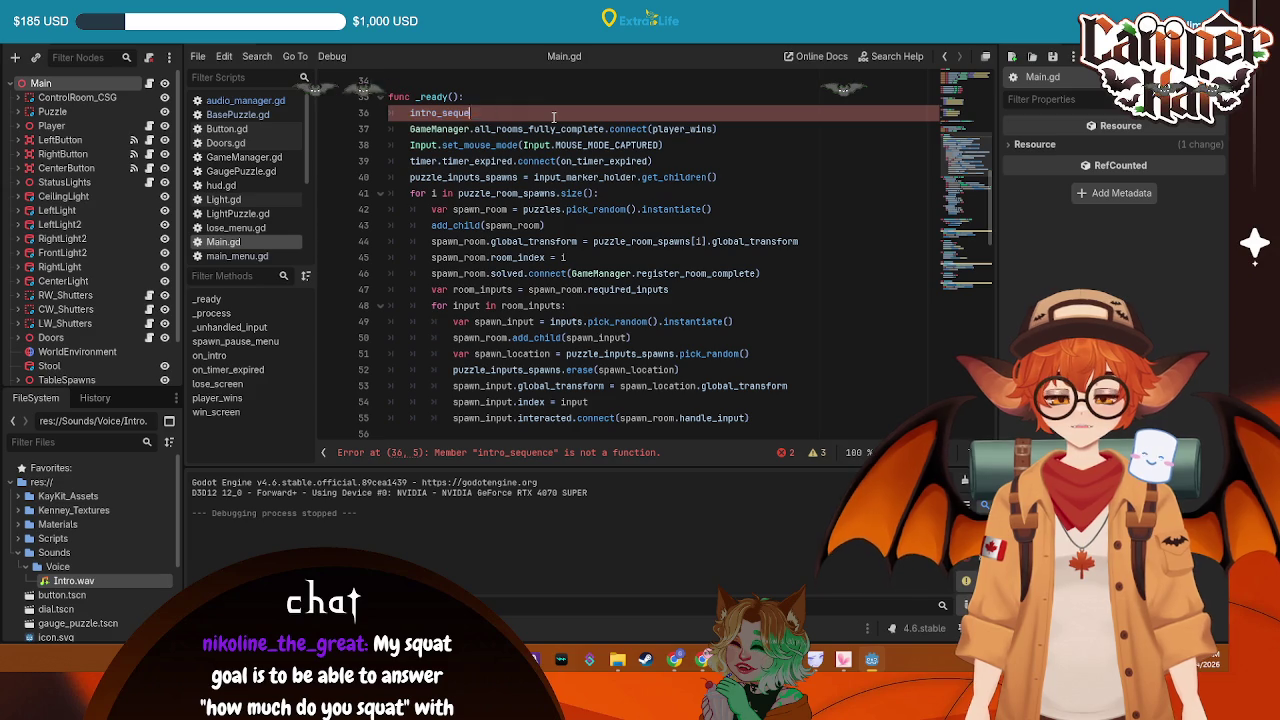
text(an_)
key(Return)
key(ctrl+s)
Test-run the game with F5, start a shift, then stop it with F8
scroll(608, 221, down, 13)
click(601, 273)
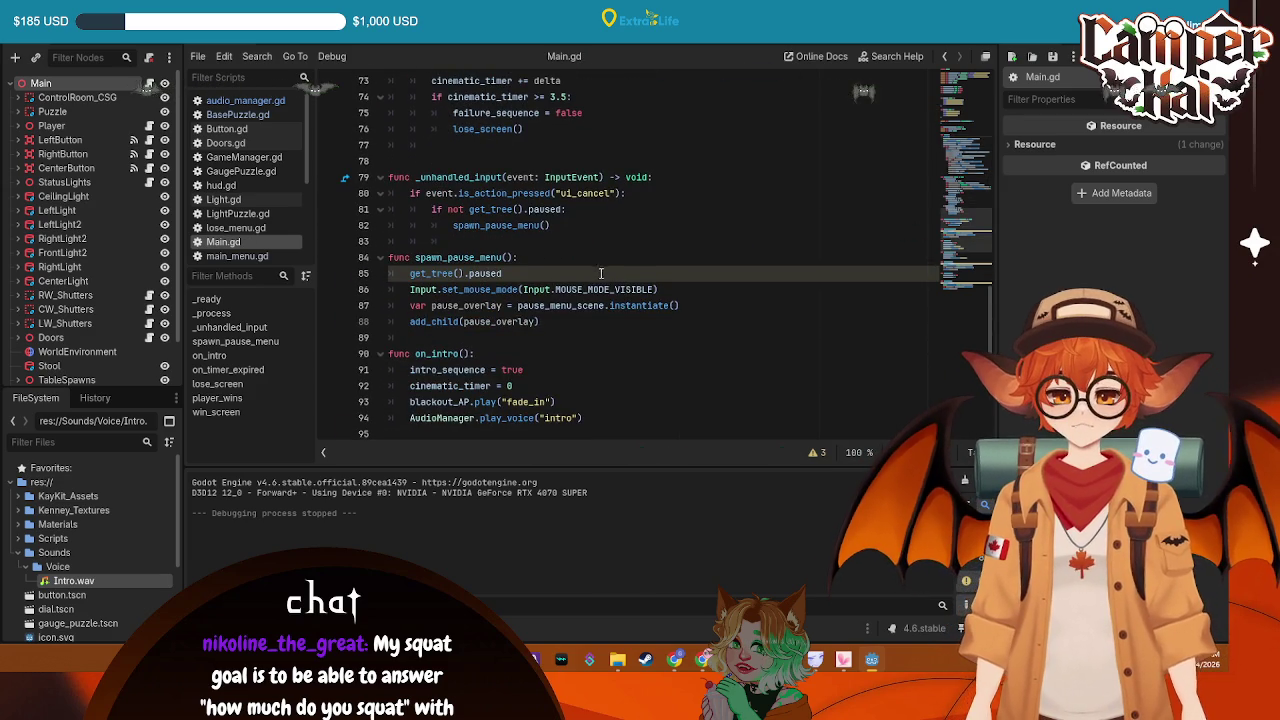
scroll(520, 283, down, 5)
click(519, 305)
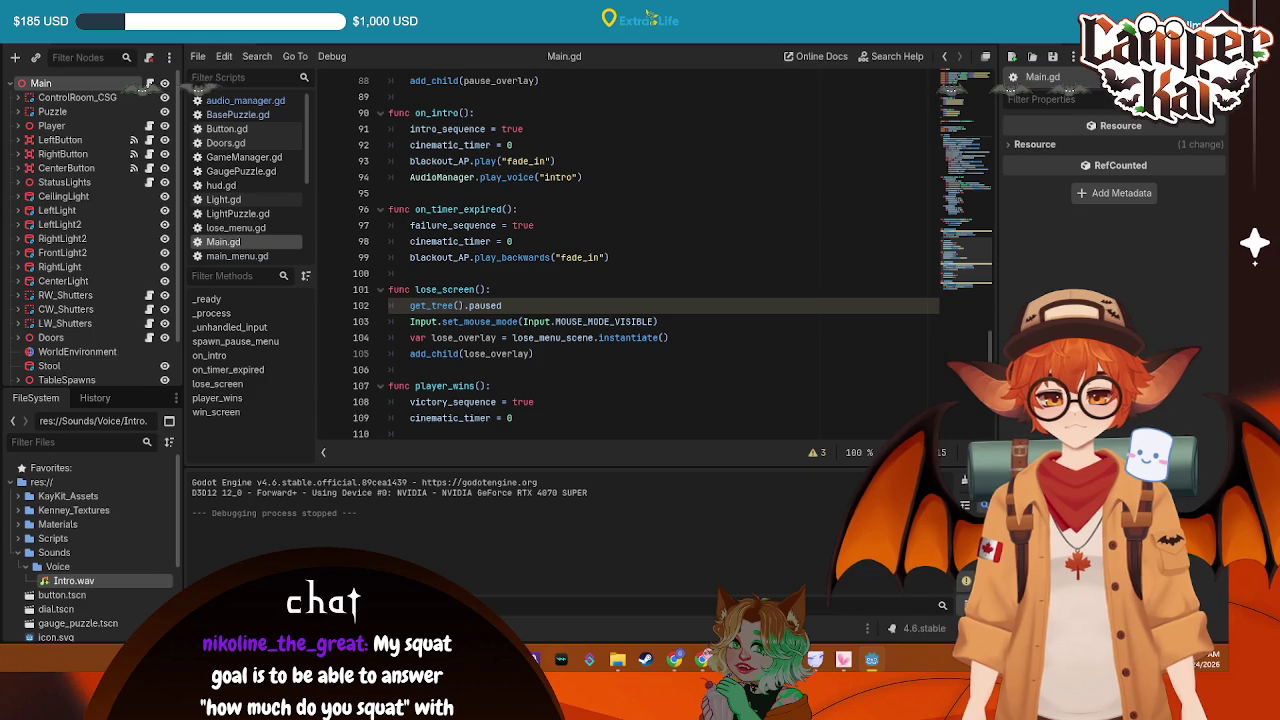
key(F5)
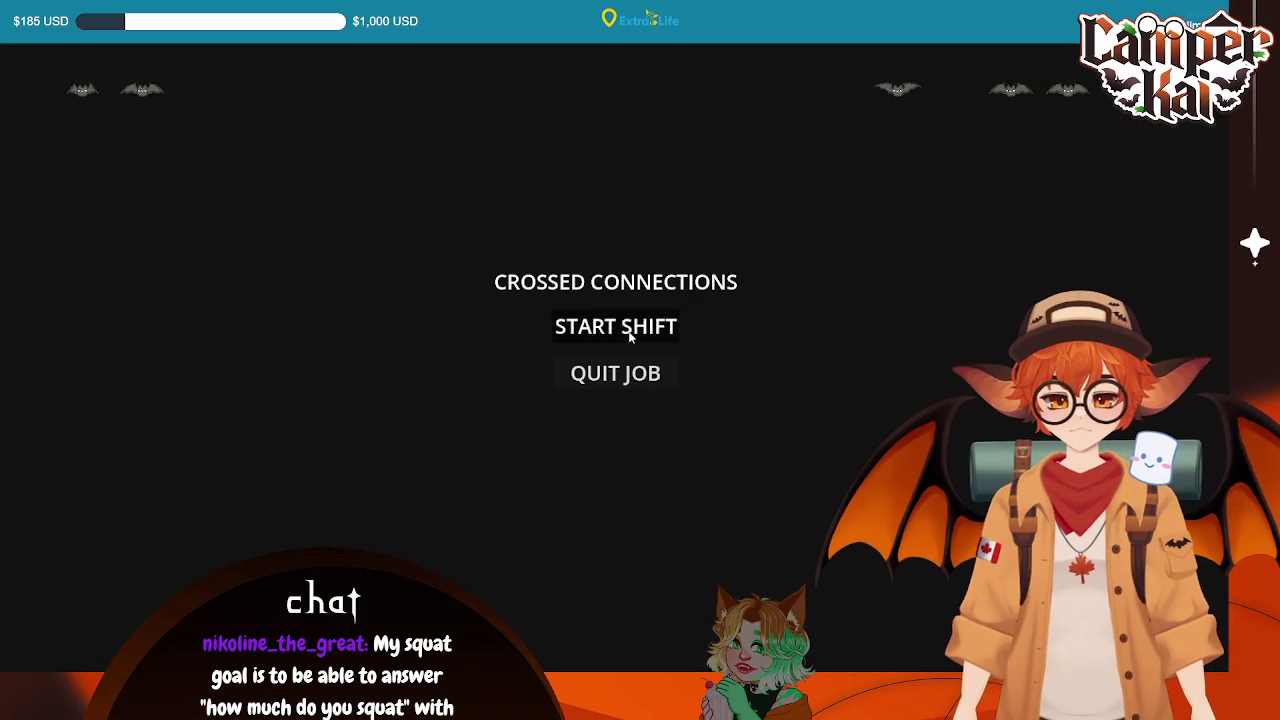
click(630, 338)
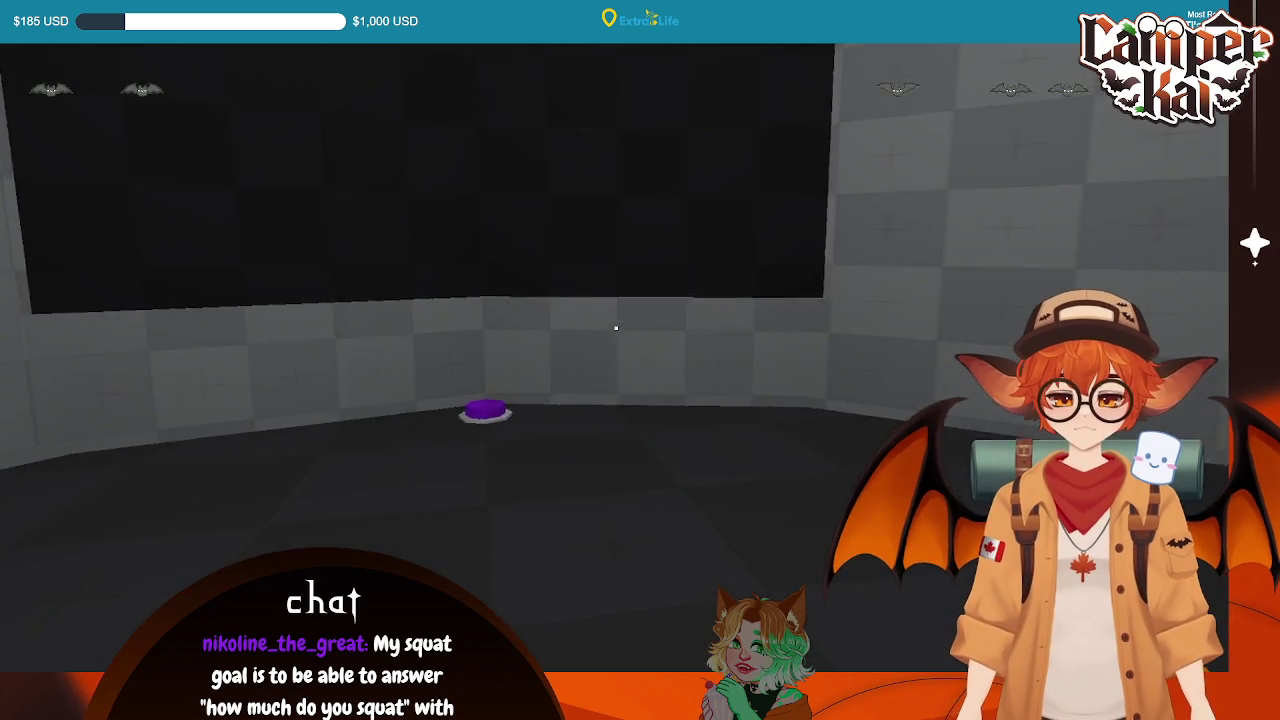
key(F8)
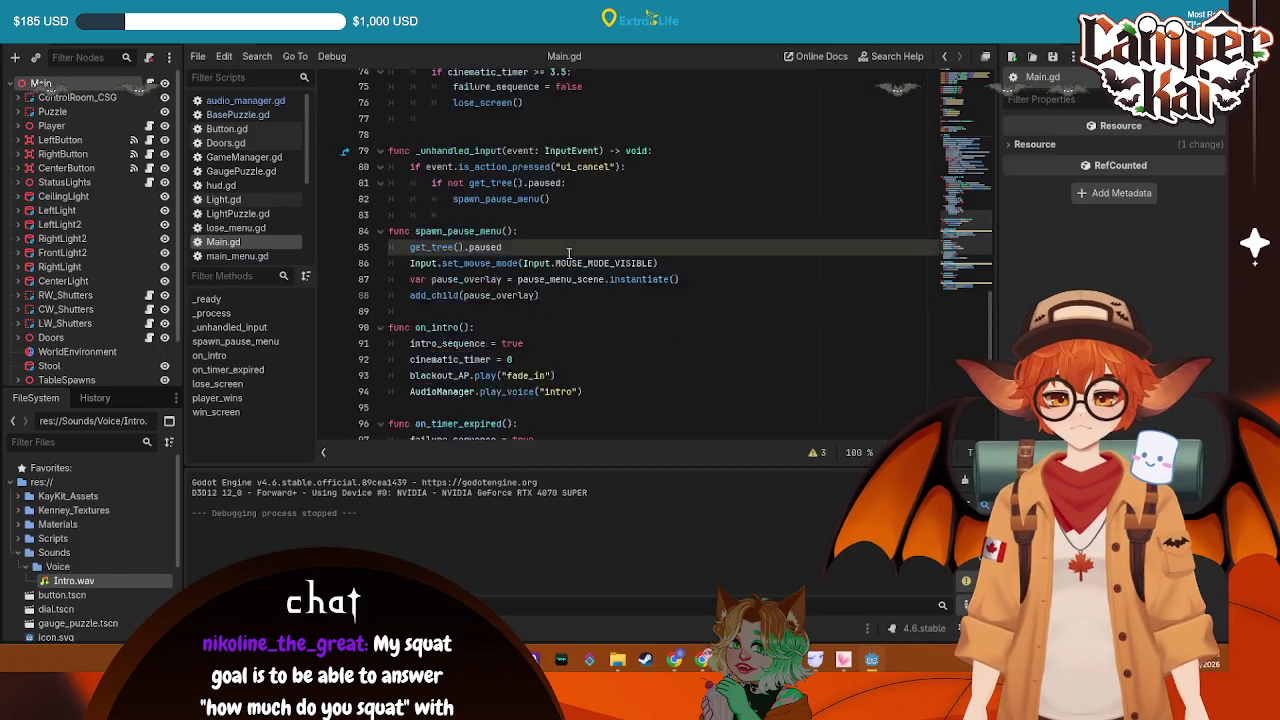
scroll(568, 253, up, 7)
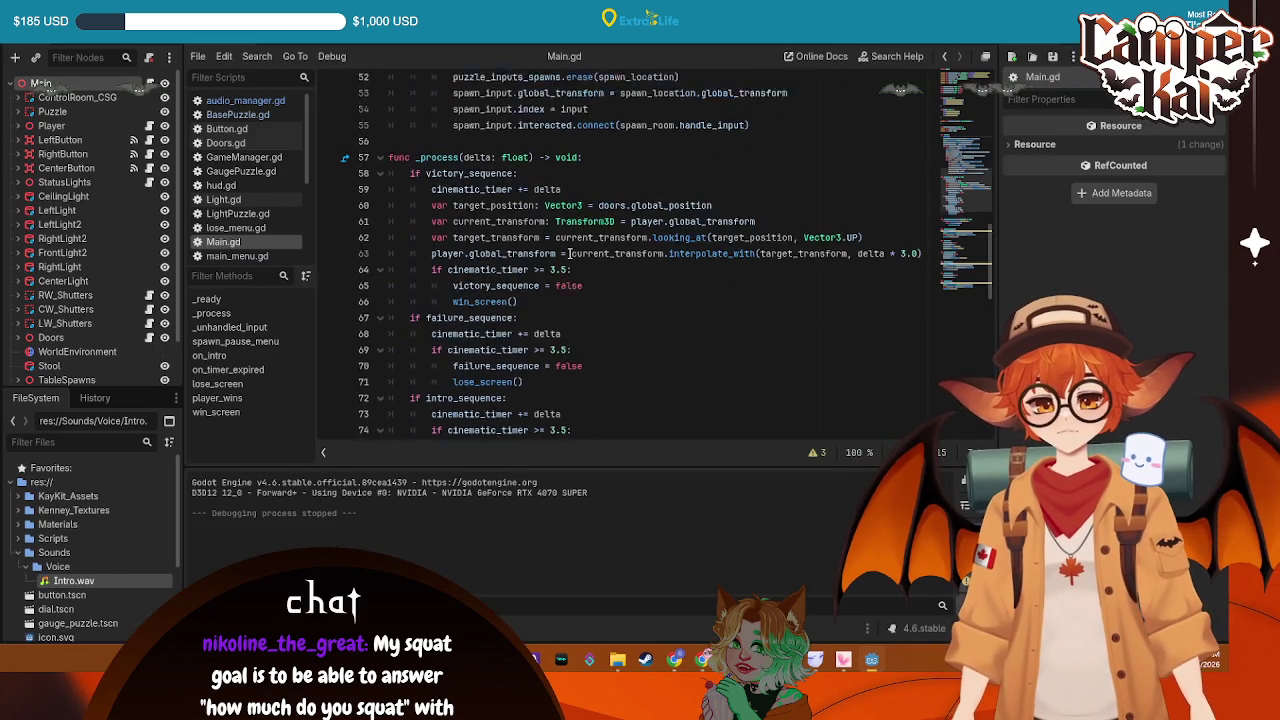
Scroll up and down through Main.gd to review its code
scroll(568, 253, up, 4)
scroll(568, 253, up, 2)
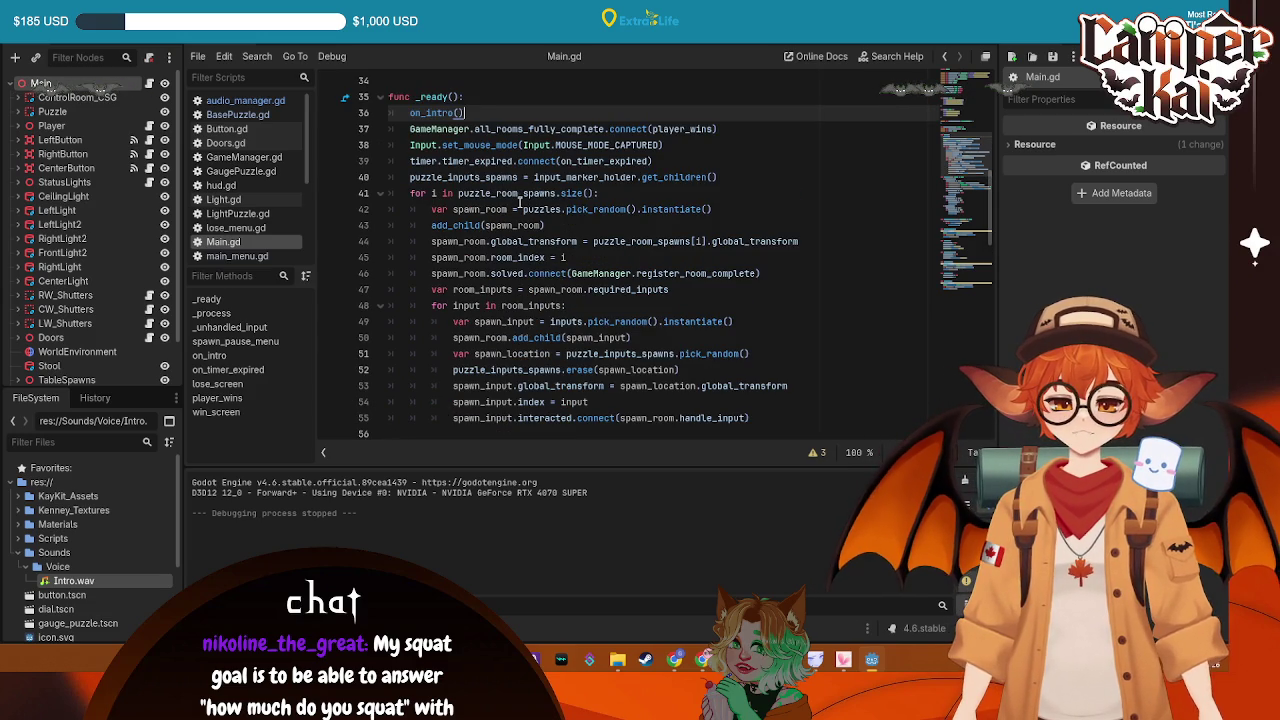
scroll(519, 203, down, 9)
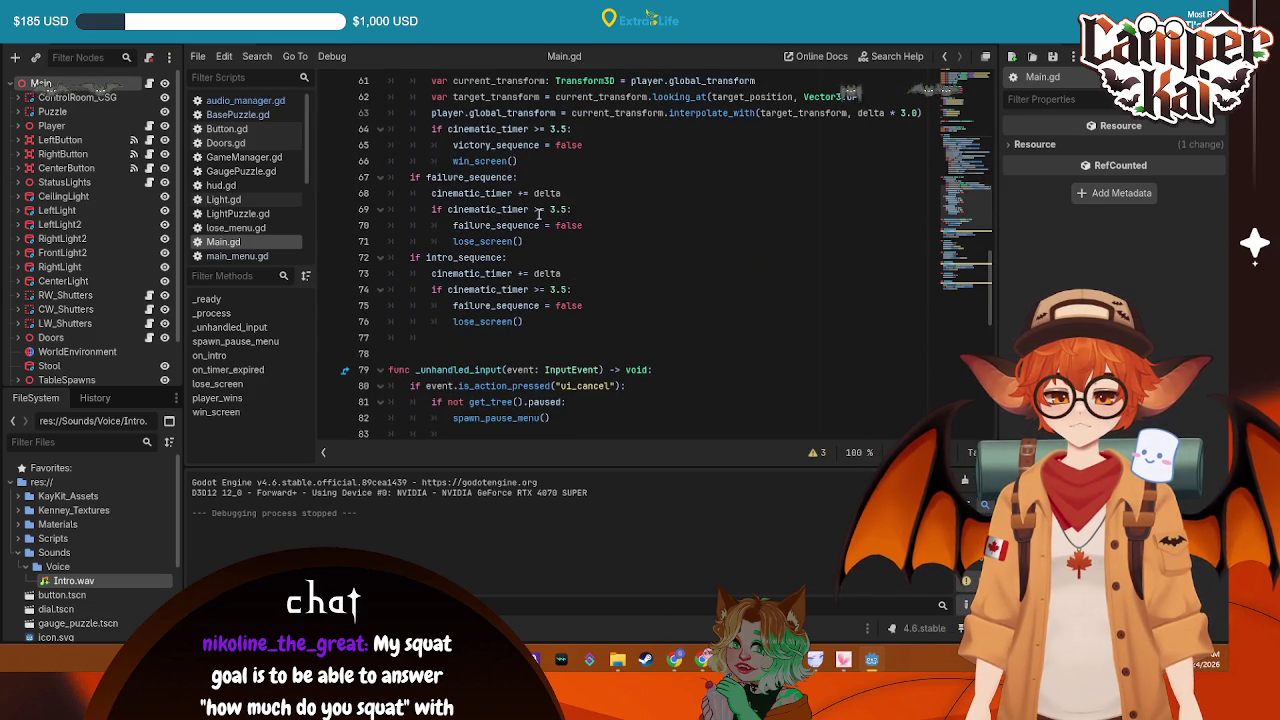
scroll(568, 220, down, 1)
scroll(661, 203, up, 3)
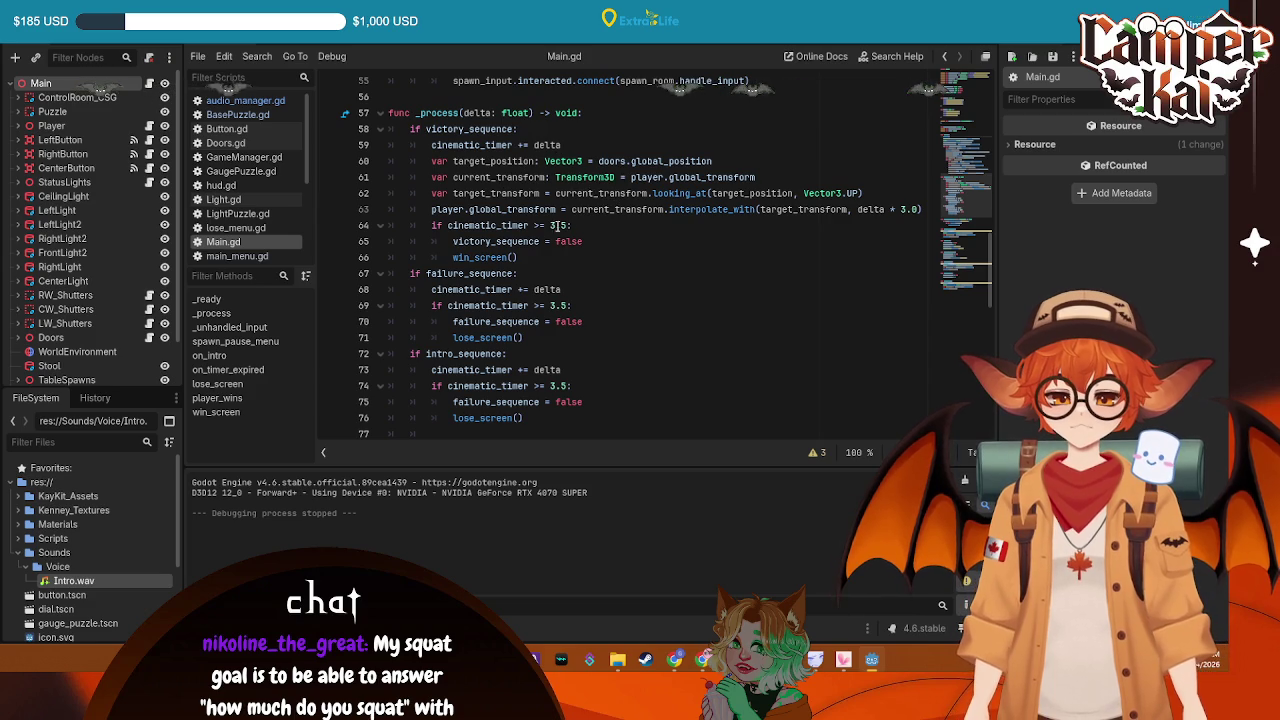
scroll(553, 225, down, 8)
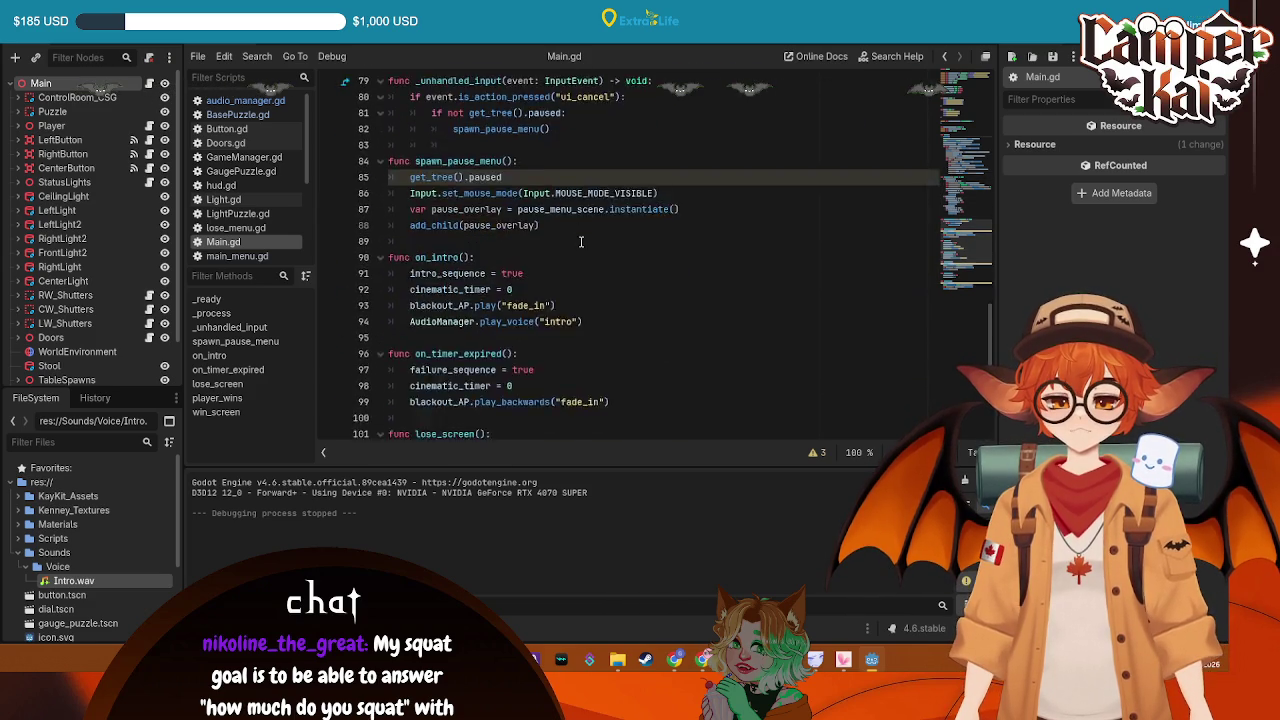
scroll(580, 241, up, 14)
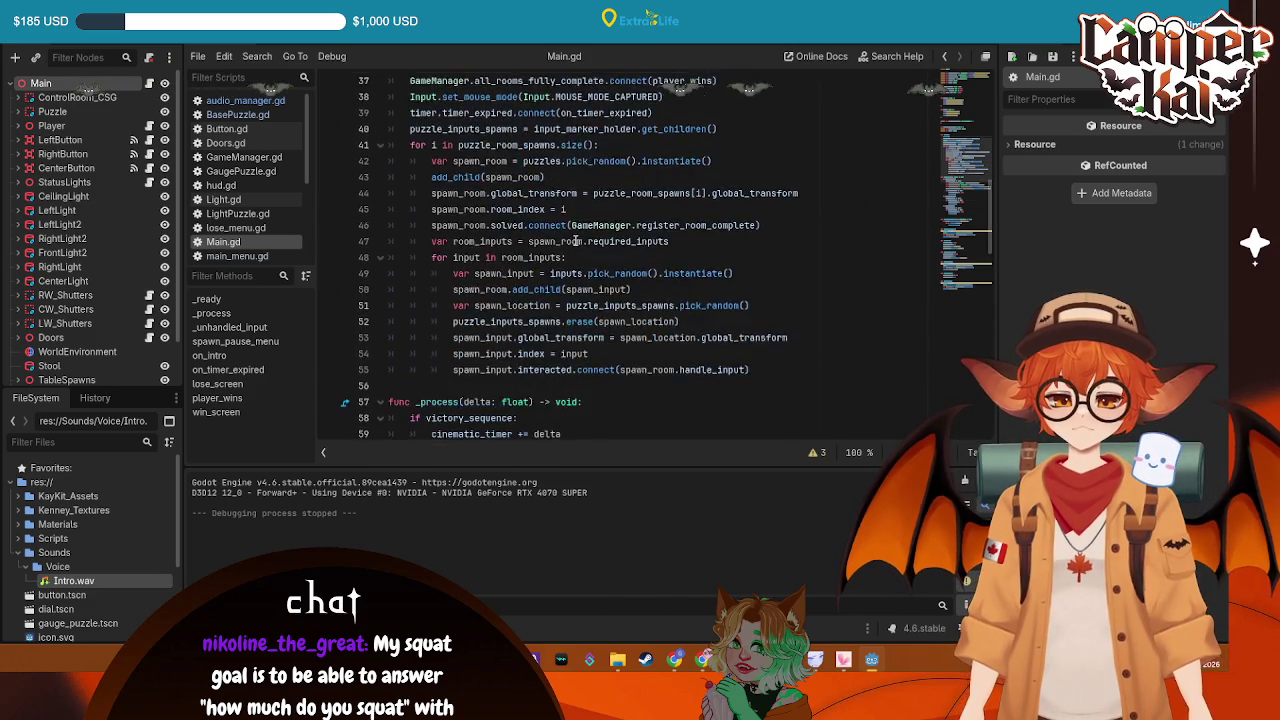
scroll(575, 241, down, 5)
scroll(553, 287, down, 12)
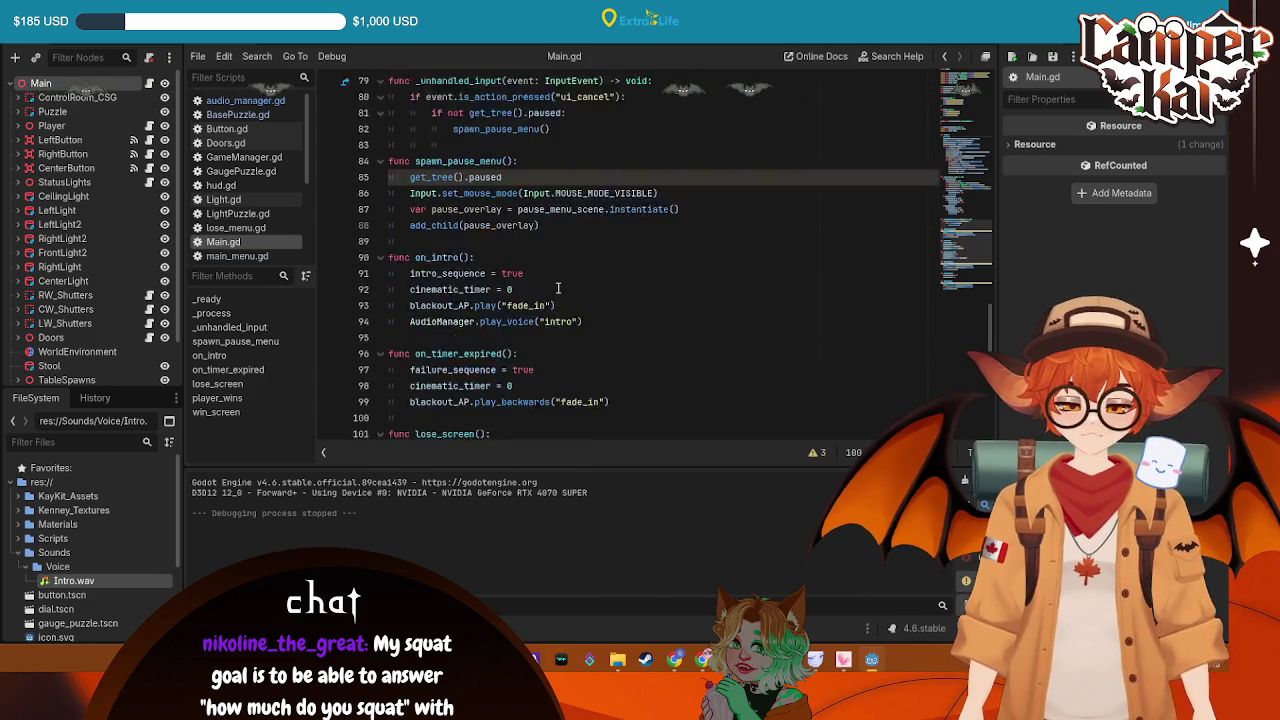
click(590, 306)
scroll(626, 363, up, 4)
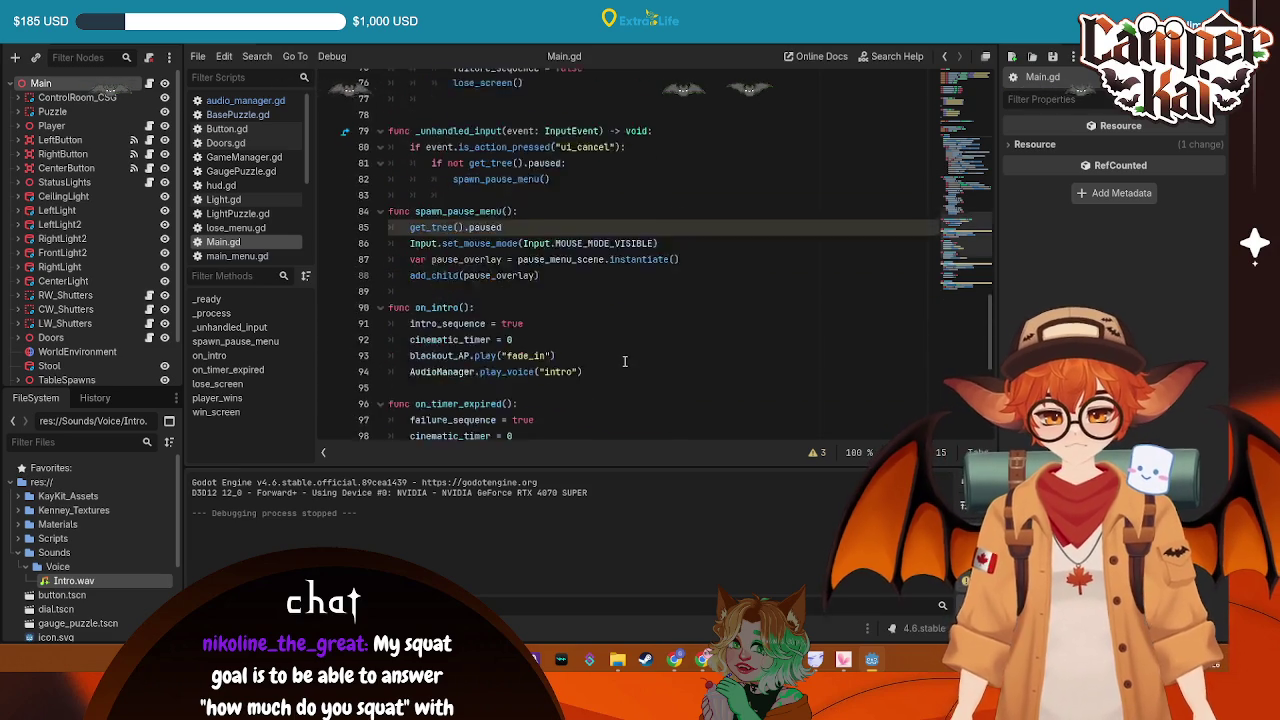
scroll(624, 360, down, 5)
scroll(622, 354, down, 5)
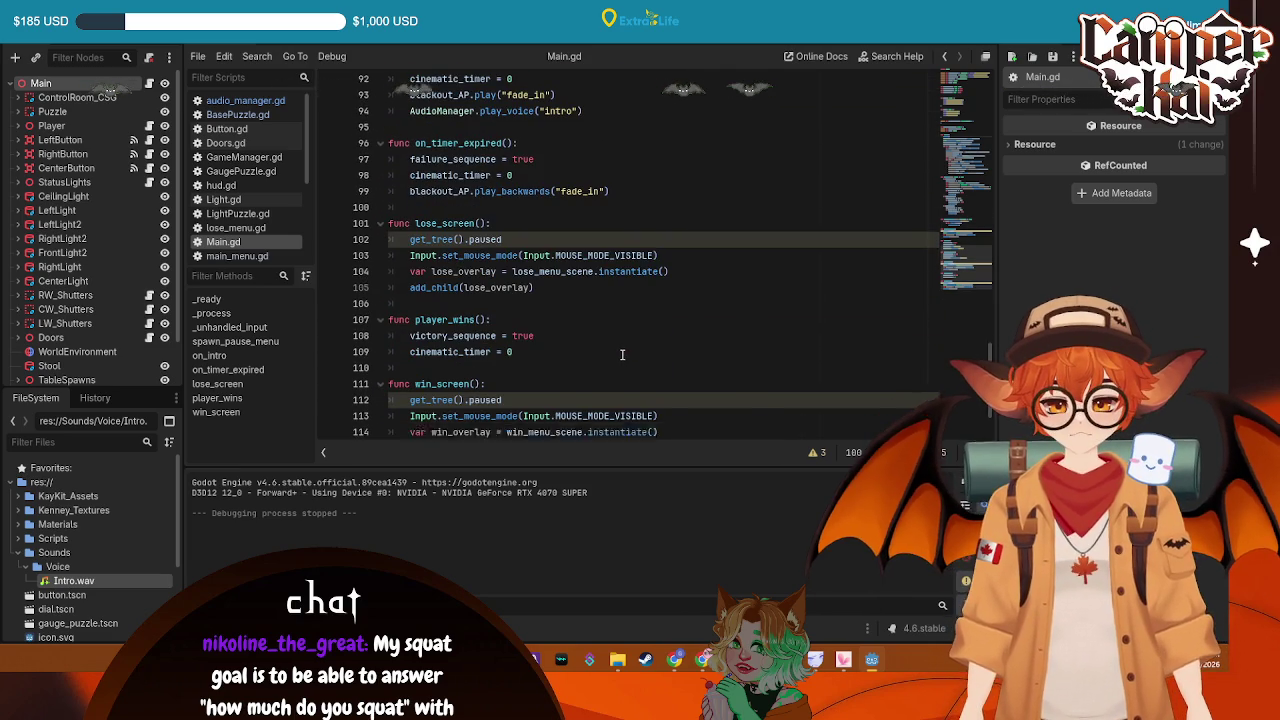
scroll(608, 355, down, 1)
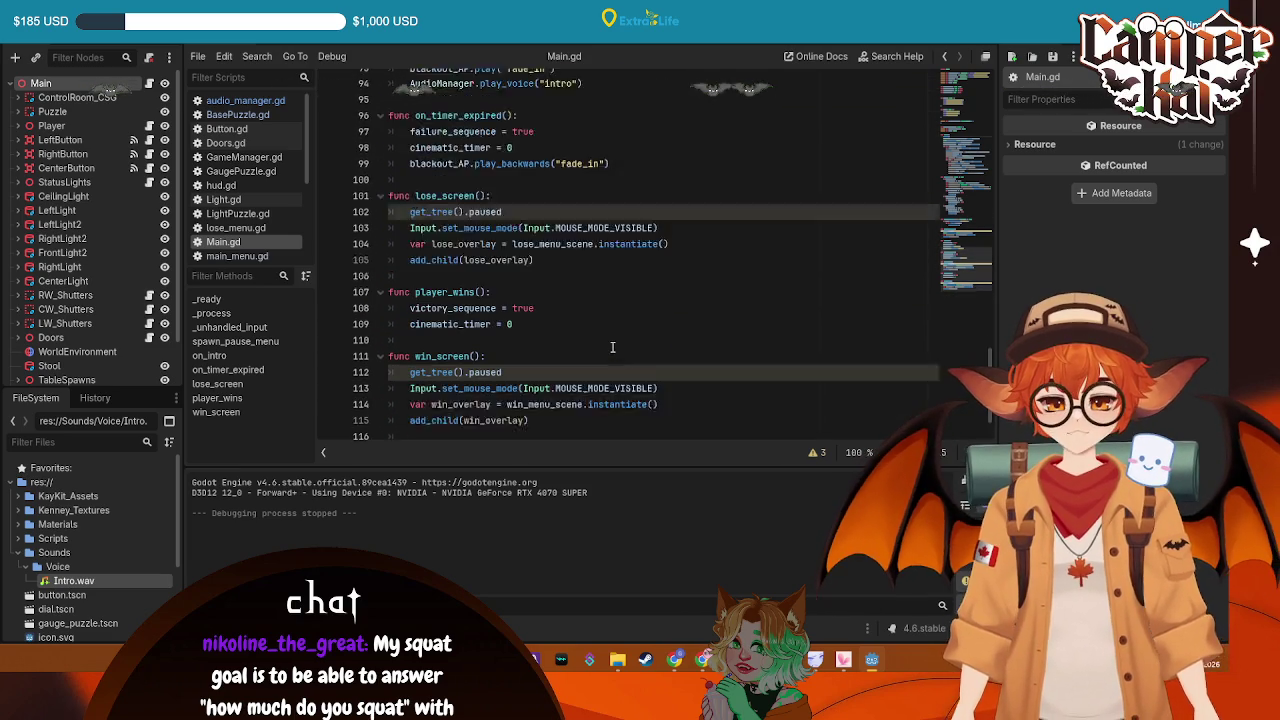
scroll(640, 324, up, 3)
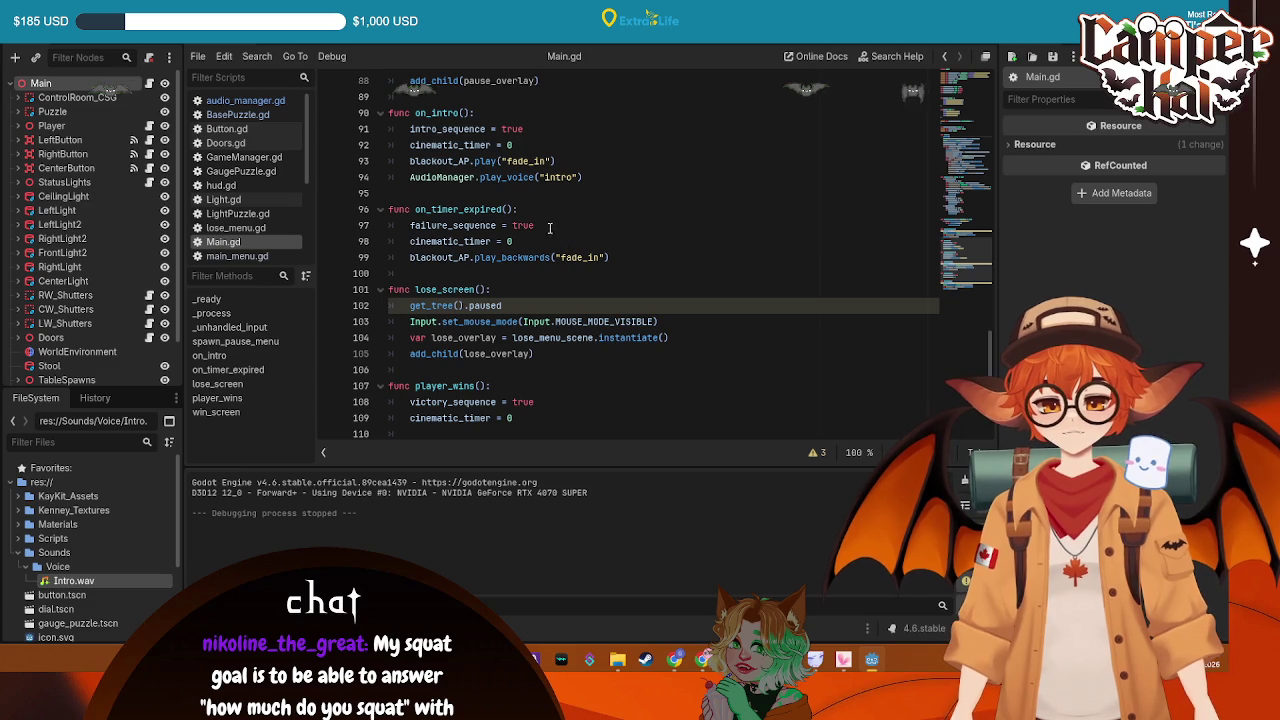
scroll(549, 228, up, 6)
scroll(557, 234, down, 5)
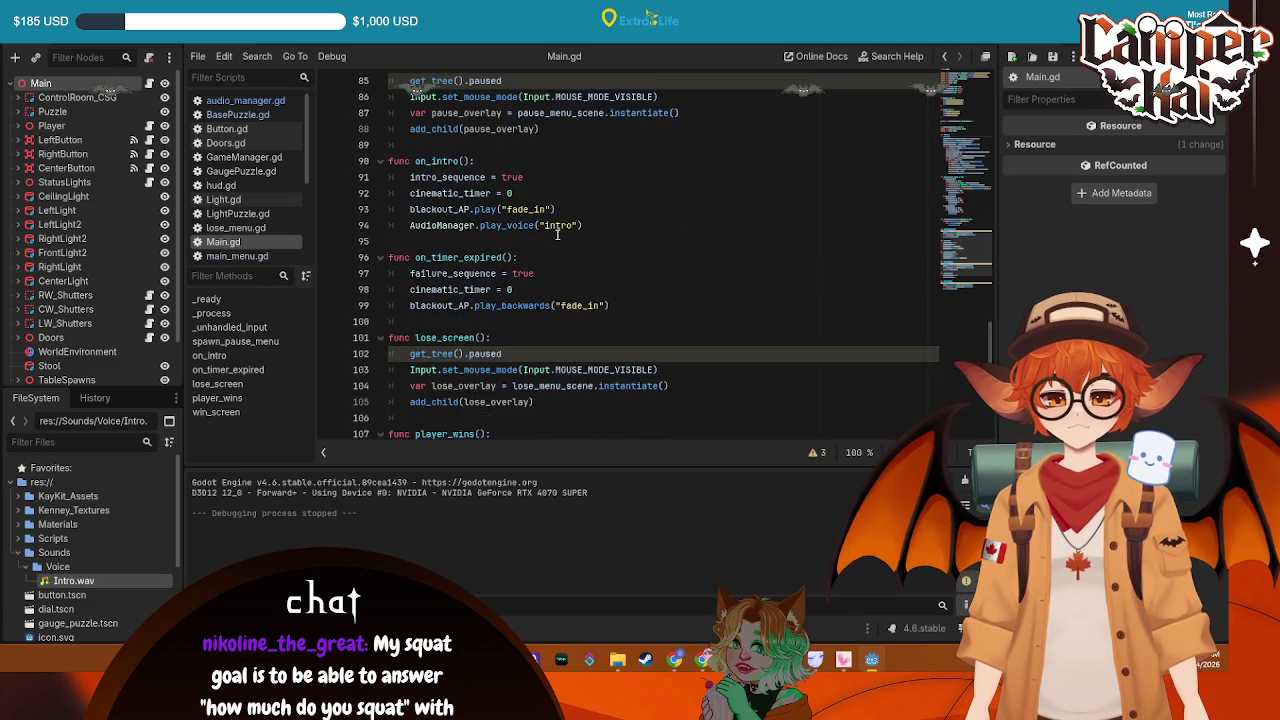
scroll(557, 234, up, 1)
scroll(562, 228, down, 5)
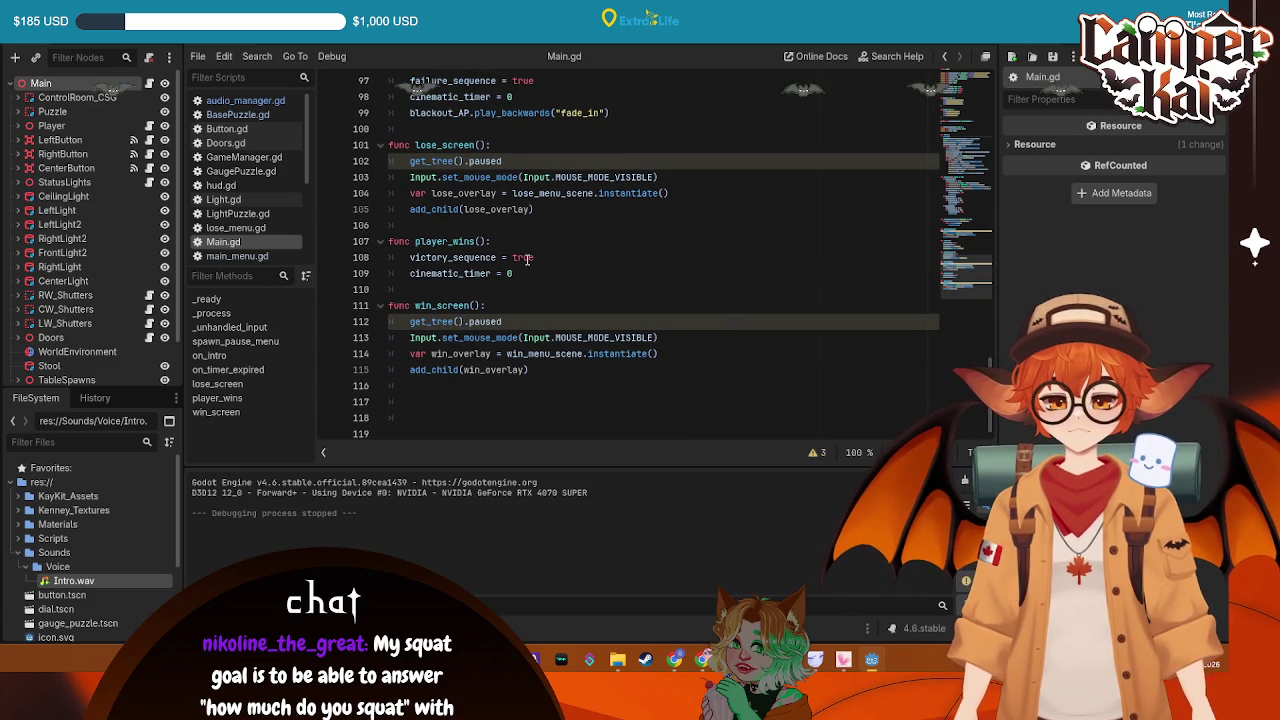
scroll(524, 261, up, 20)
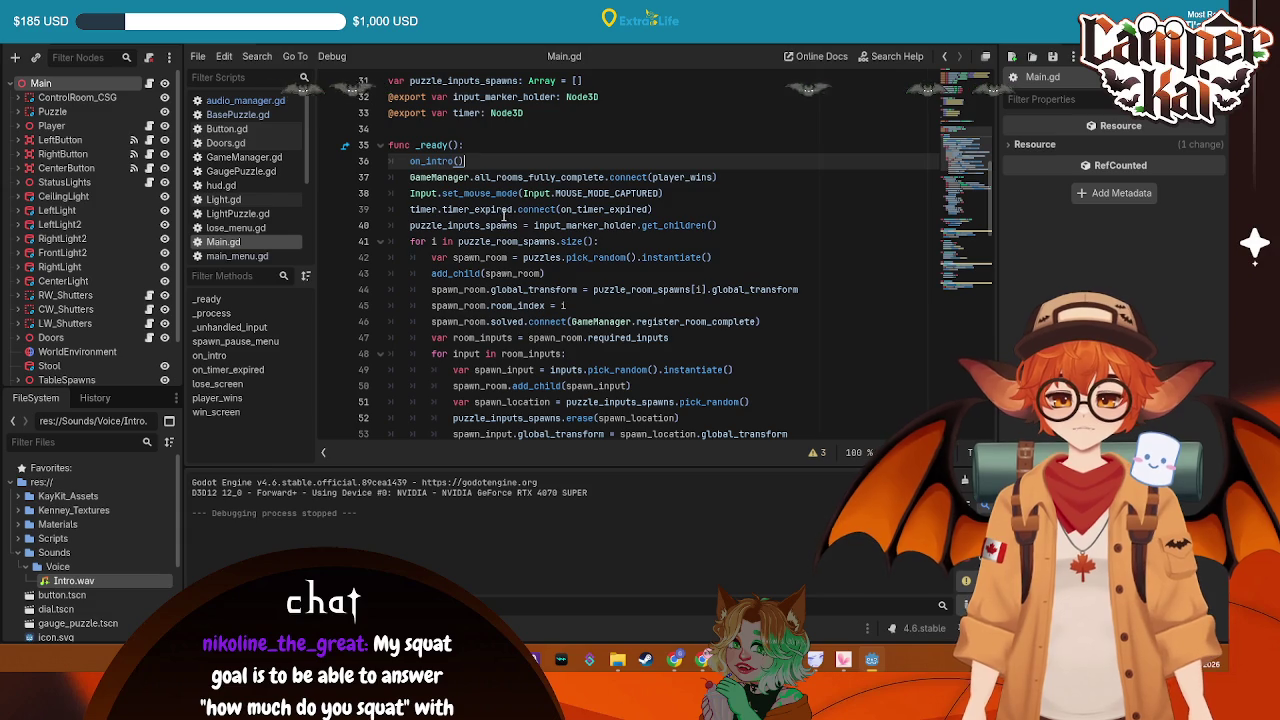
Check the mouse capture and puzzle_inputs_spawns lines in _ready, then bring up Player.gd
click(521, 193)
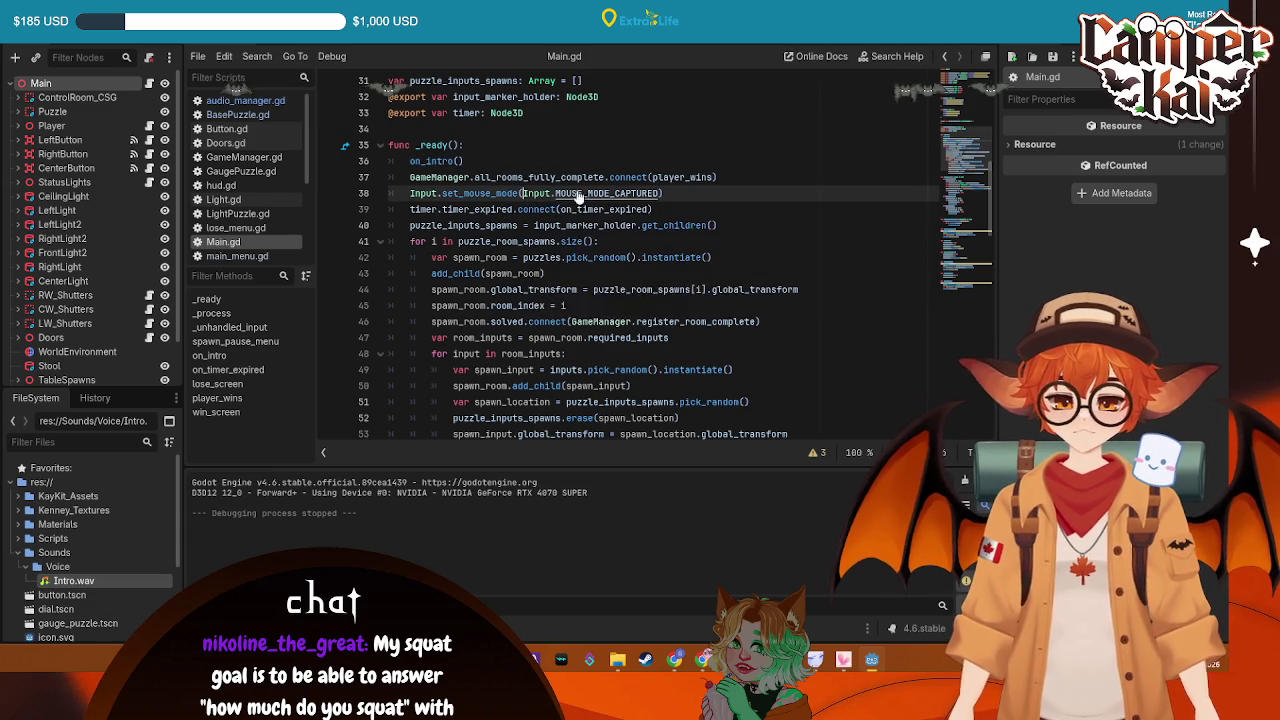
click(443, 221)
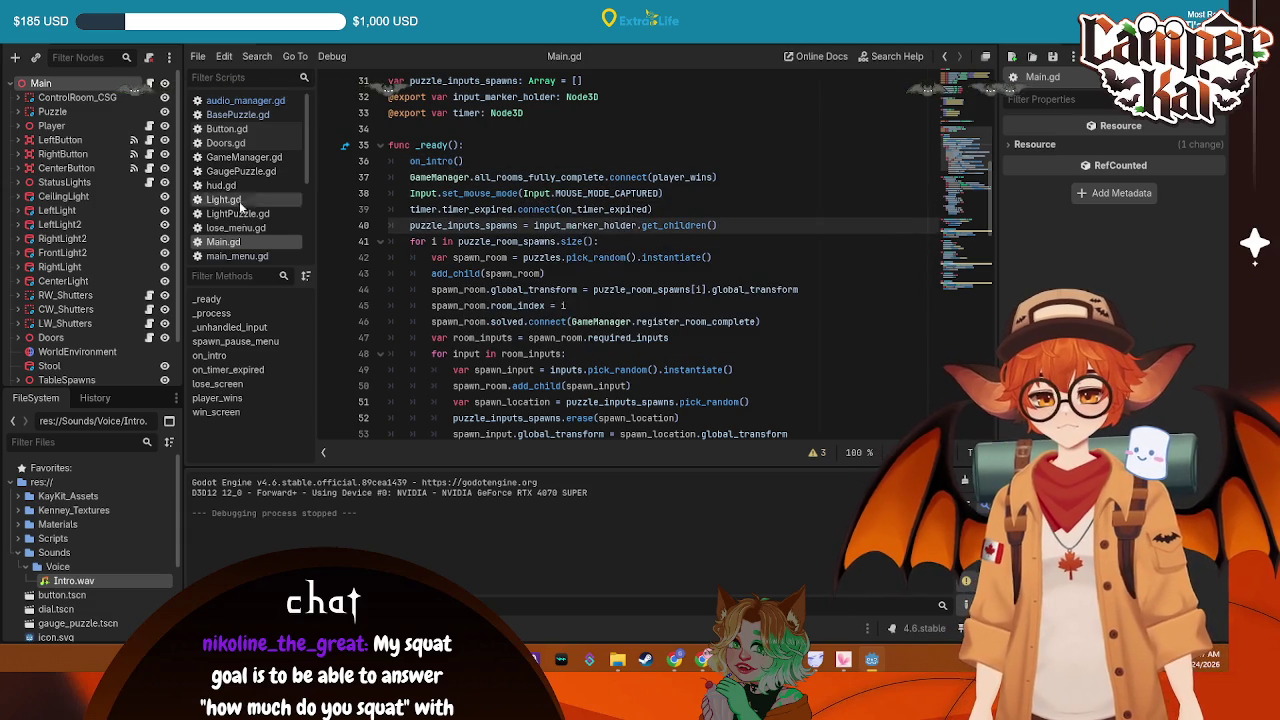
scroll(240, 221, down, 1)
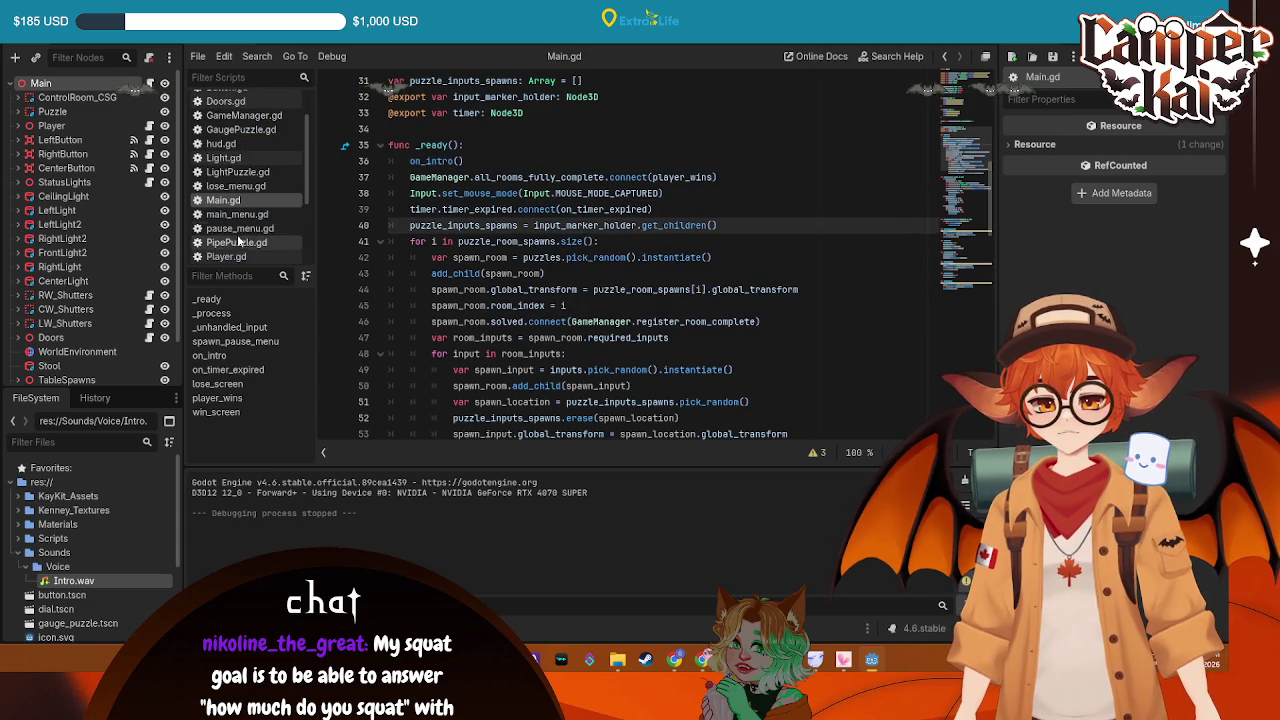
click(256, 257)
scroll(590, 195, up, 6)
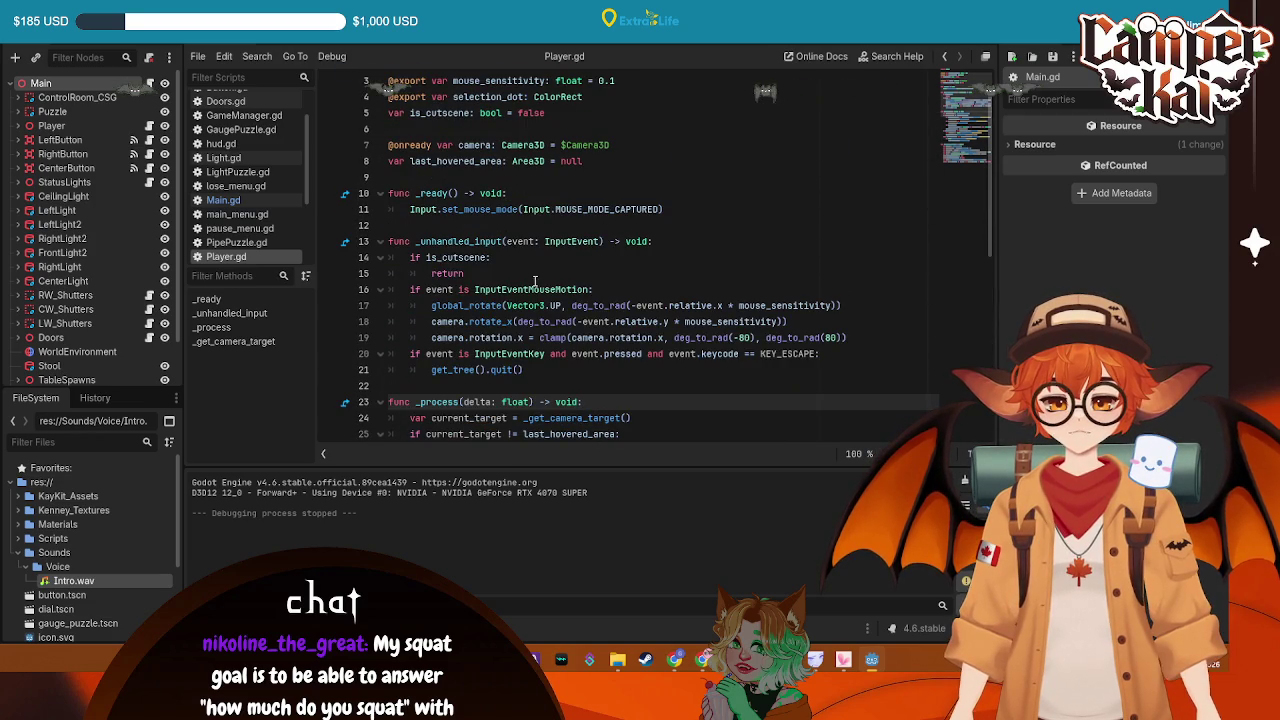
Review Player.gd's early return on is_cutscene and the is_cutscene variable declaration
click(482, 272)
scroll(500, 239, up, 1)
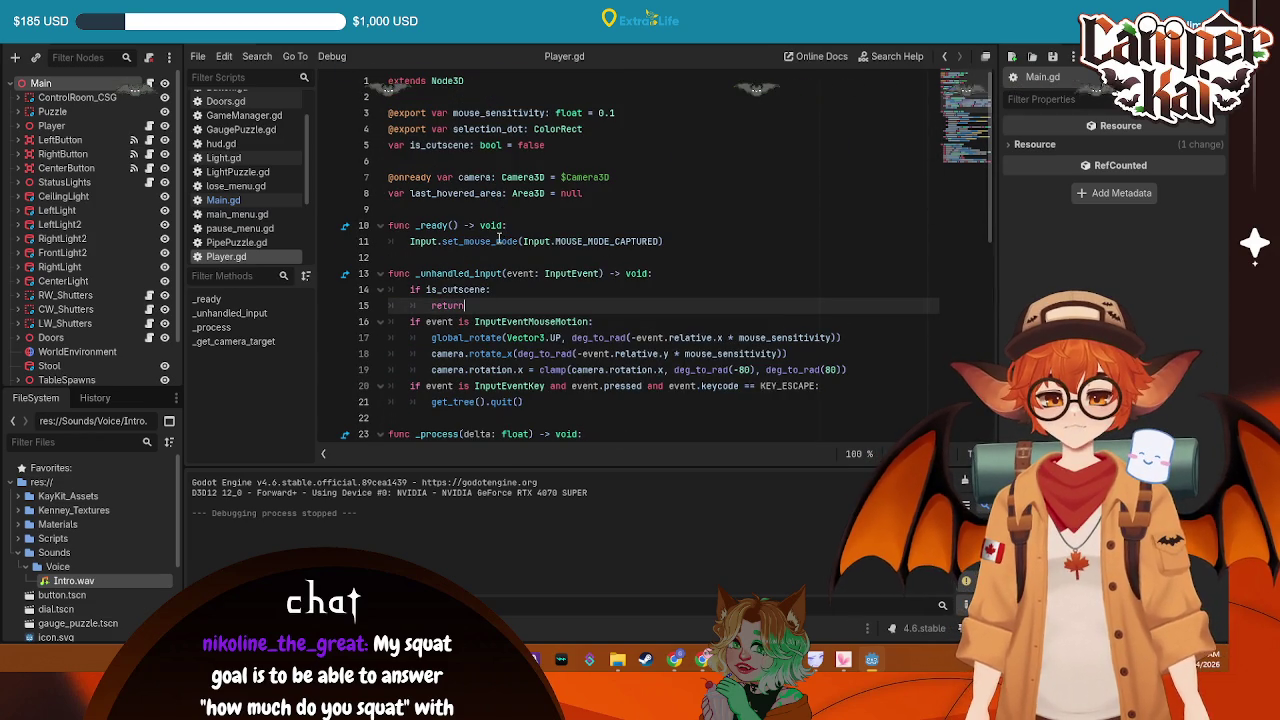
click(570, 140)
scroll(700, 145, down, 9)
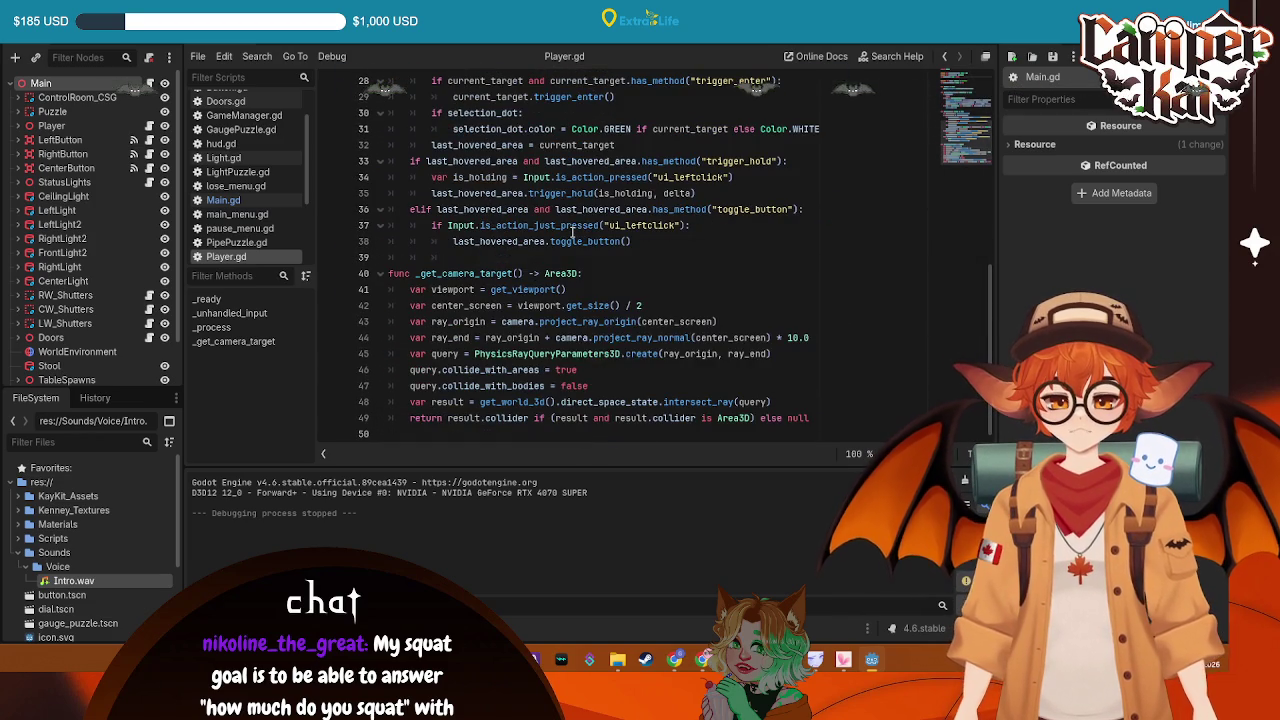
scroll(765, 148, up, 9)
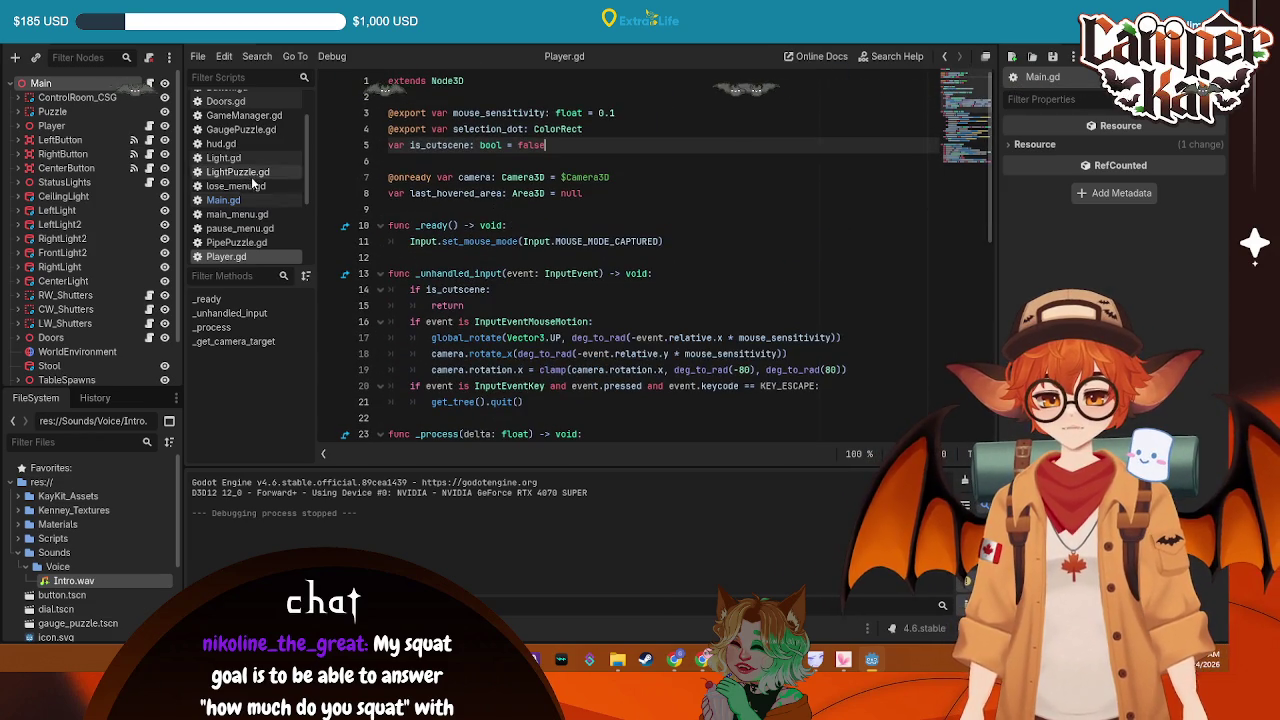
Select the Main node and return to Main.gd's _ready function
click(42, 84)
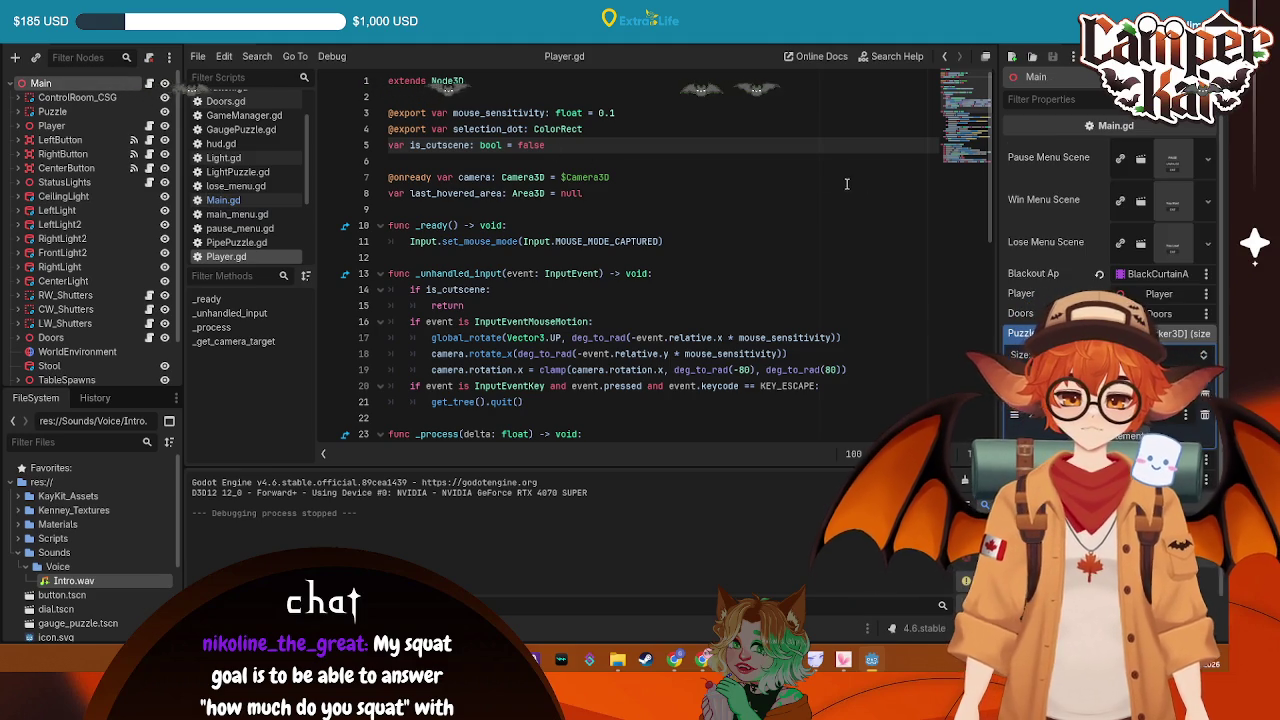
click(500, 192)
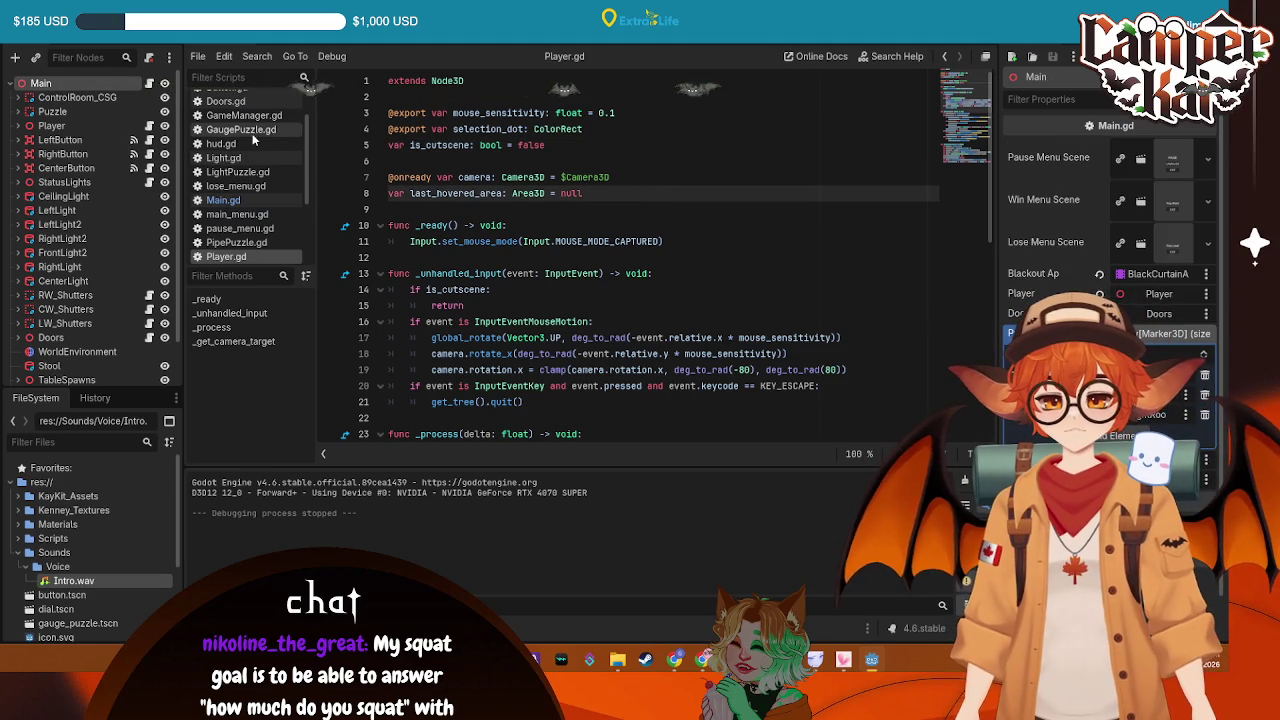
click(223, 200)
click(676, 160)
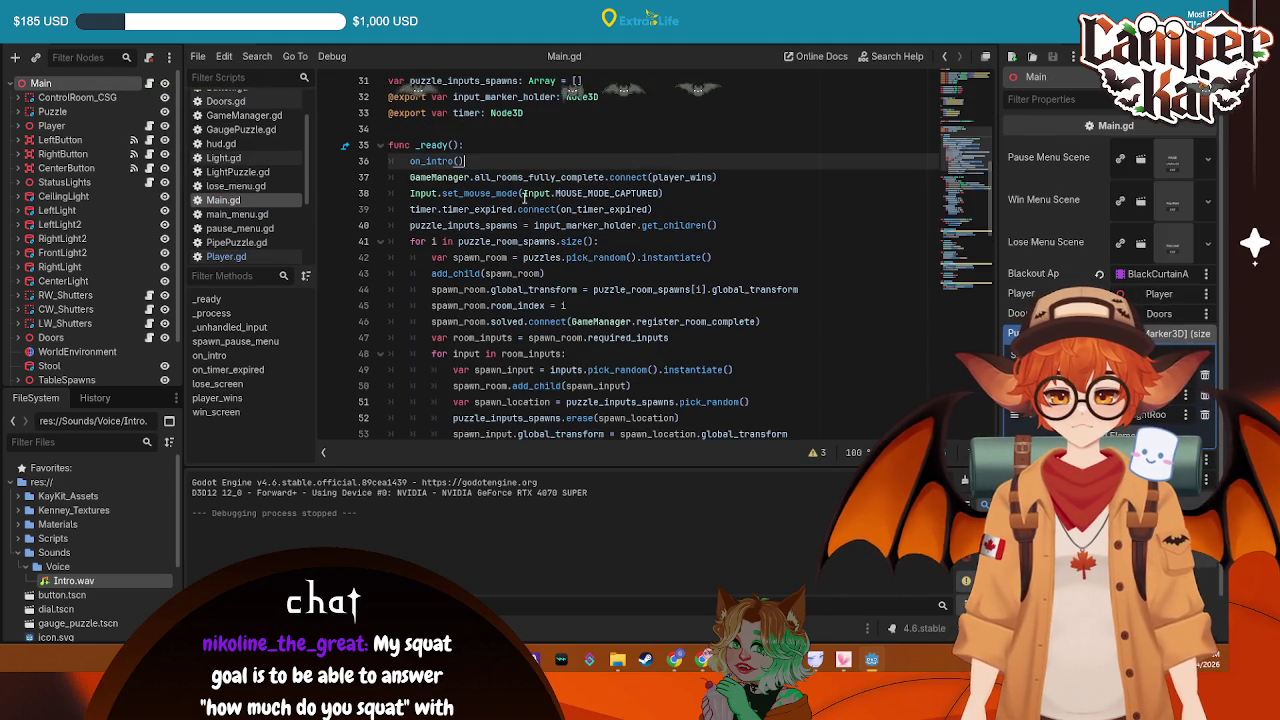
Check the victory code in _process and search Main.gd for 'is', clearing the unmatched term
scroll(600, 170, down, 7)
scroll(527, 180, down, 1)
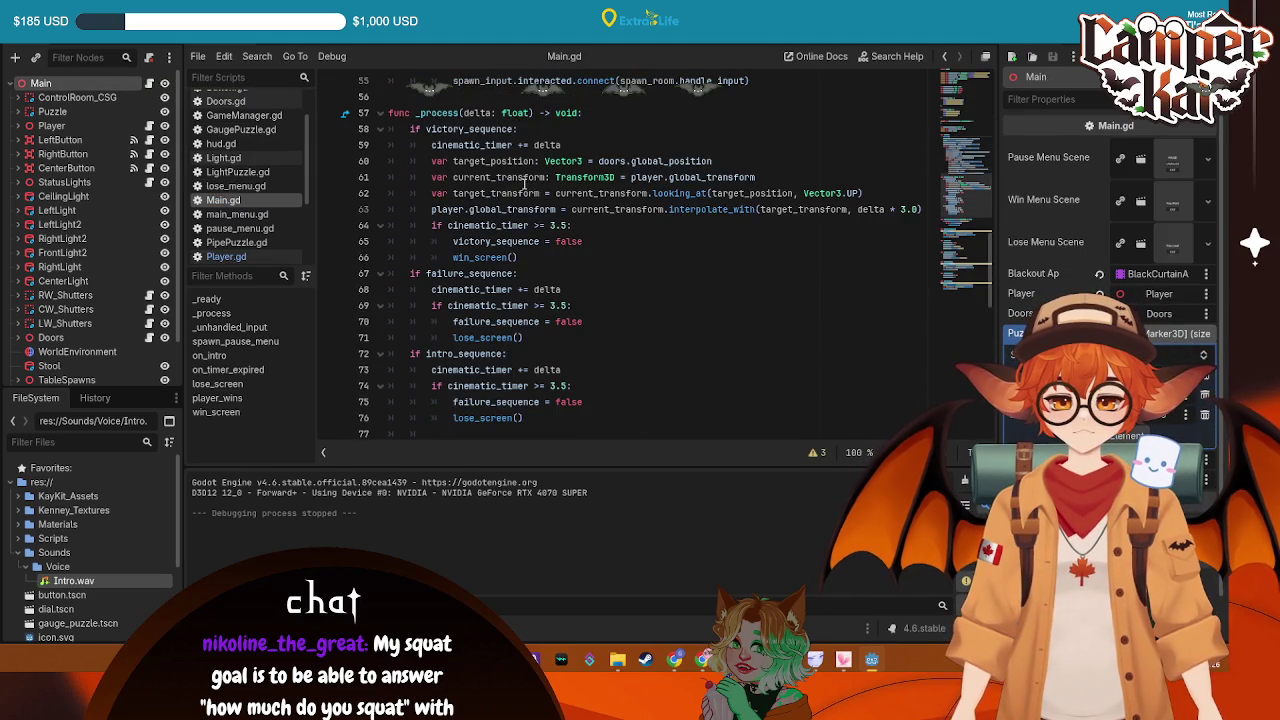
click(648, 160)
key(ctrl+f)
text(is_cu)
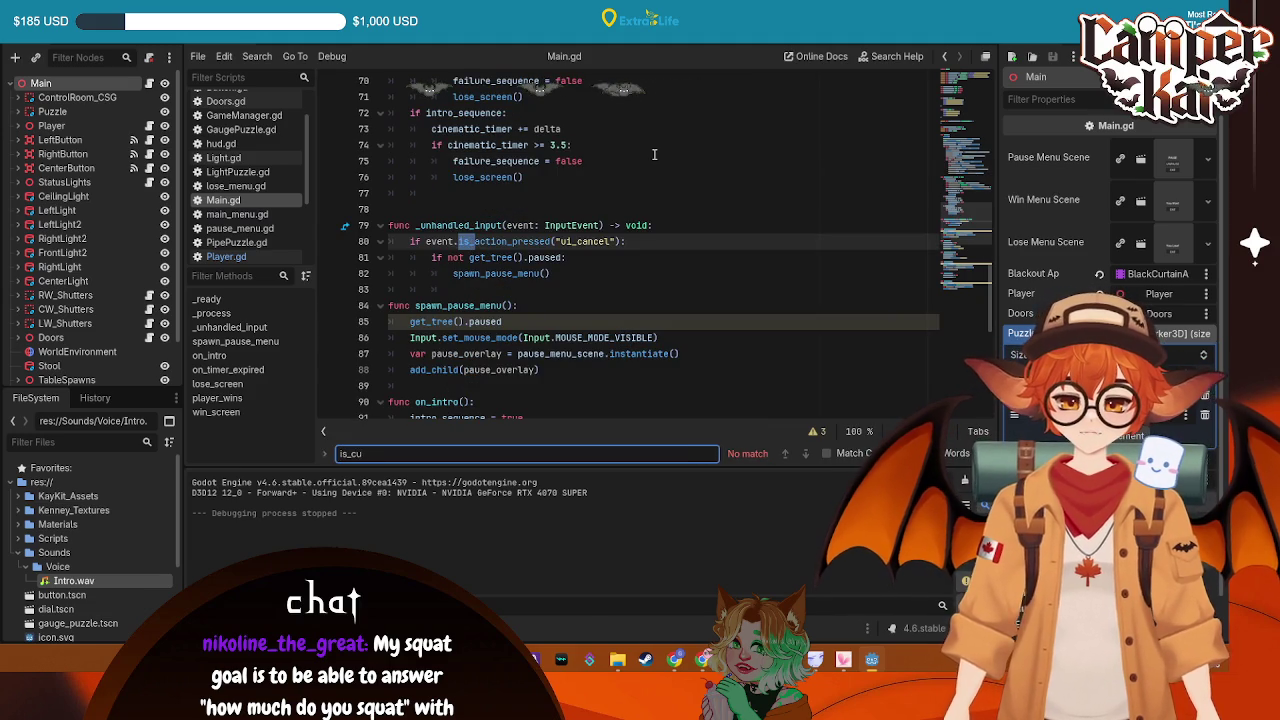
key(BackSpace)
key(BackSpace)
key(BackSpace)
Scroll down to on_timer_expired and put the cursor at the end of the play_backwards line
scroll(640, 180, down, 5)
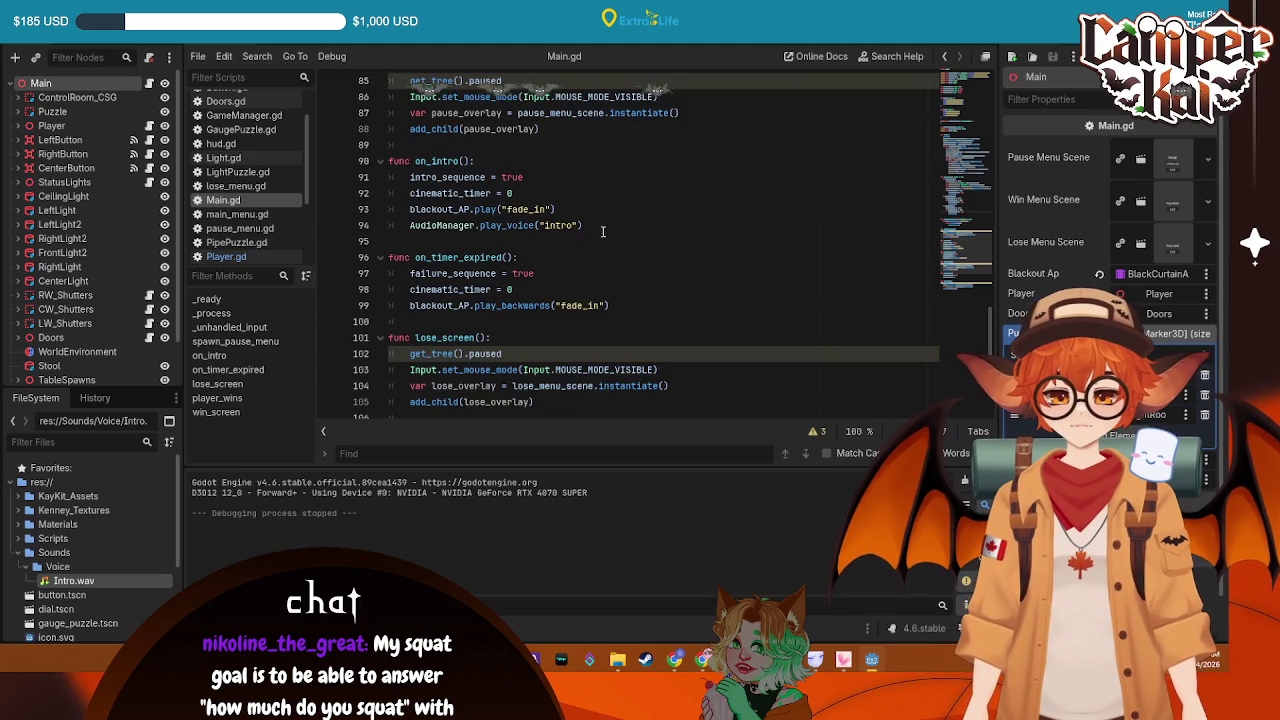
scroll(563, 220, down, 2)
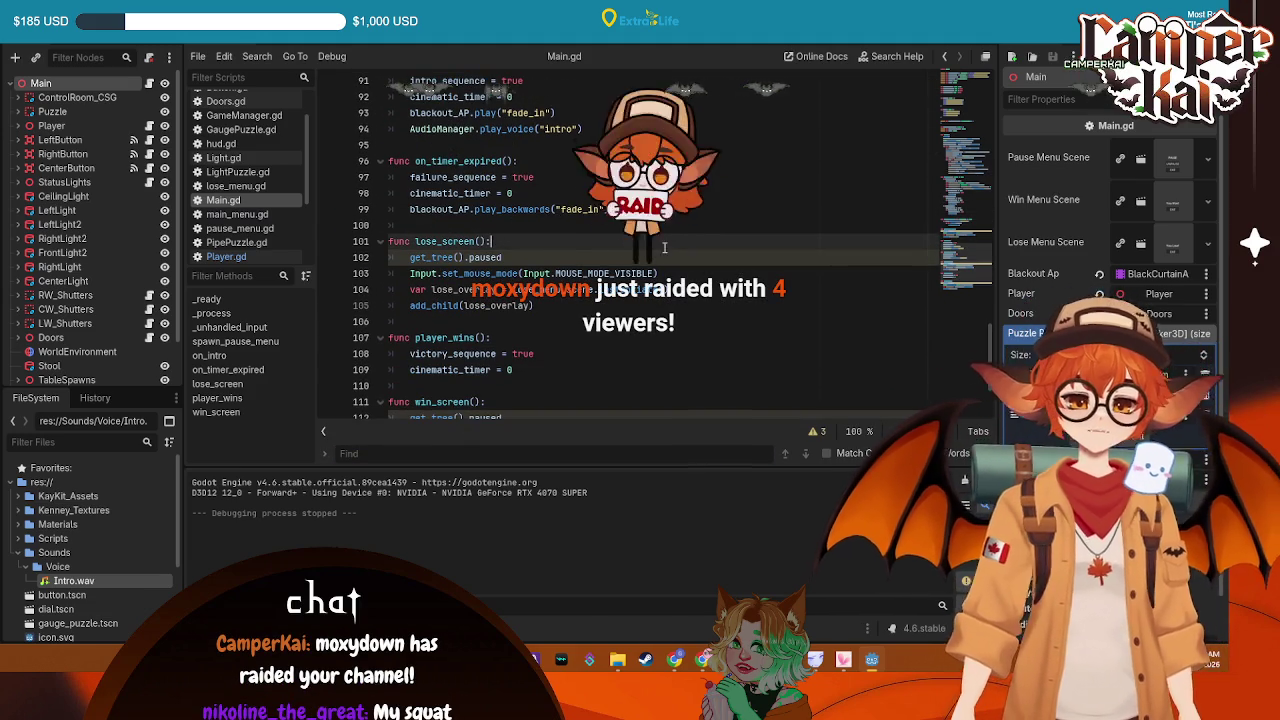
click(549, 258)
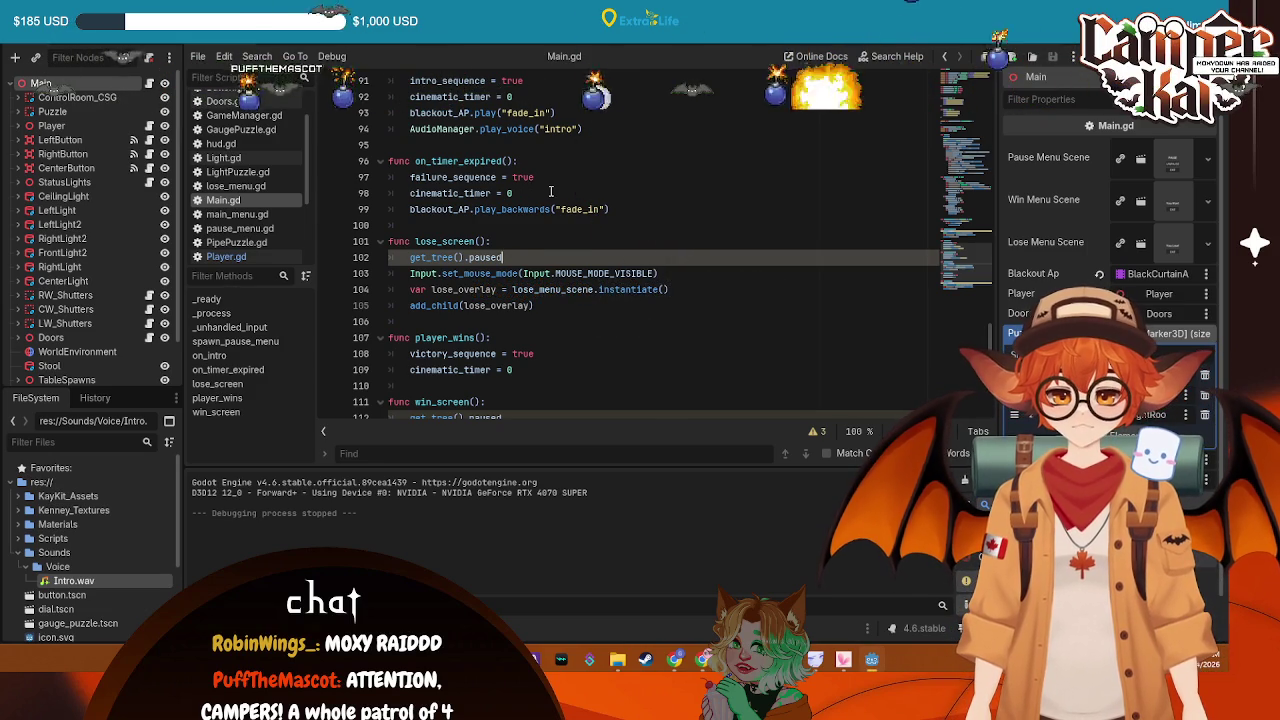
click(612, 211)
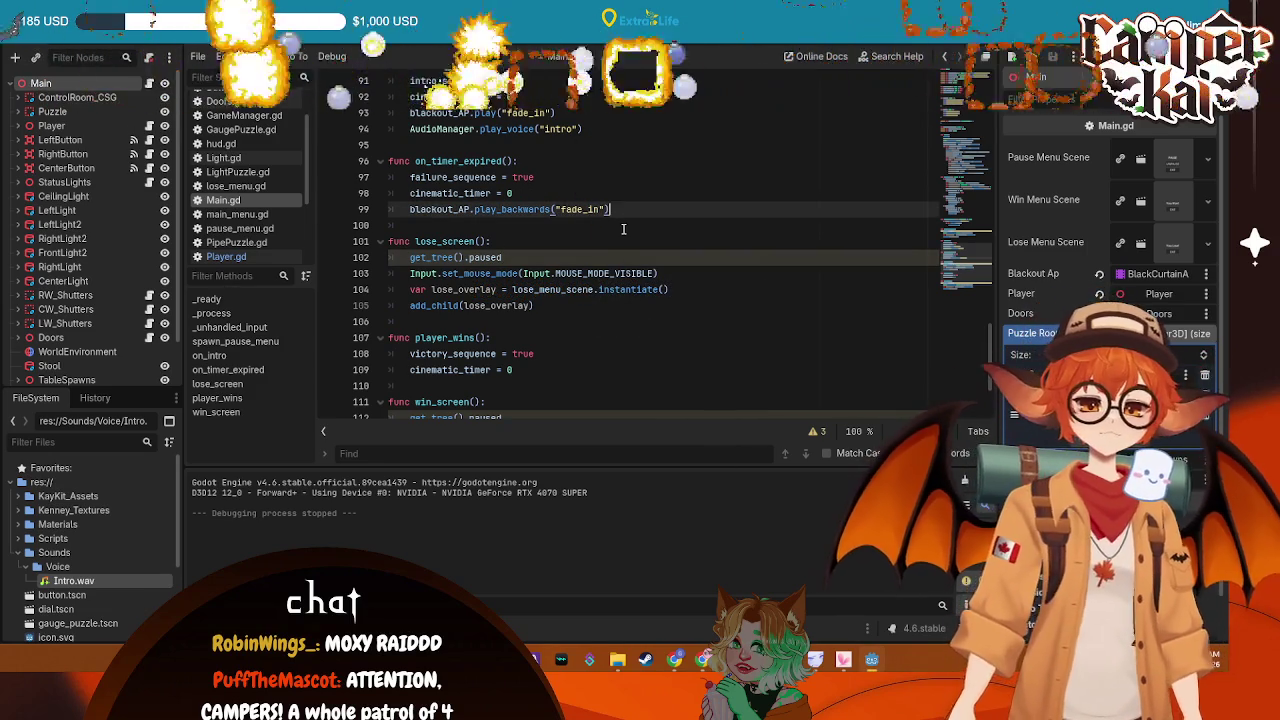
Add 'player.is_cutscene = true' after play_backwards, confirming the name in Player.gd, and save
key(Return)
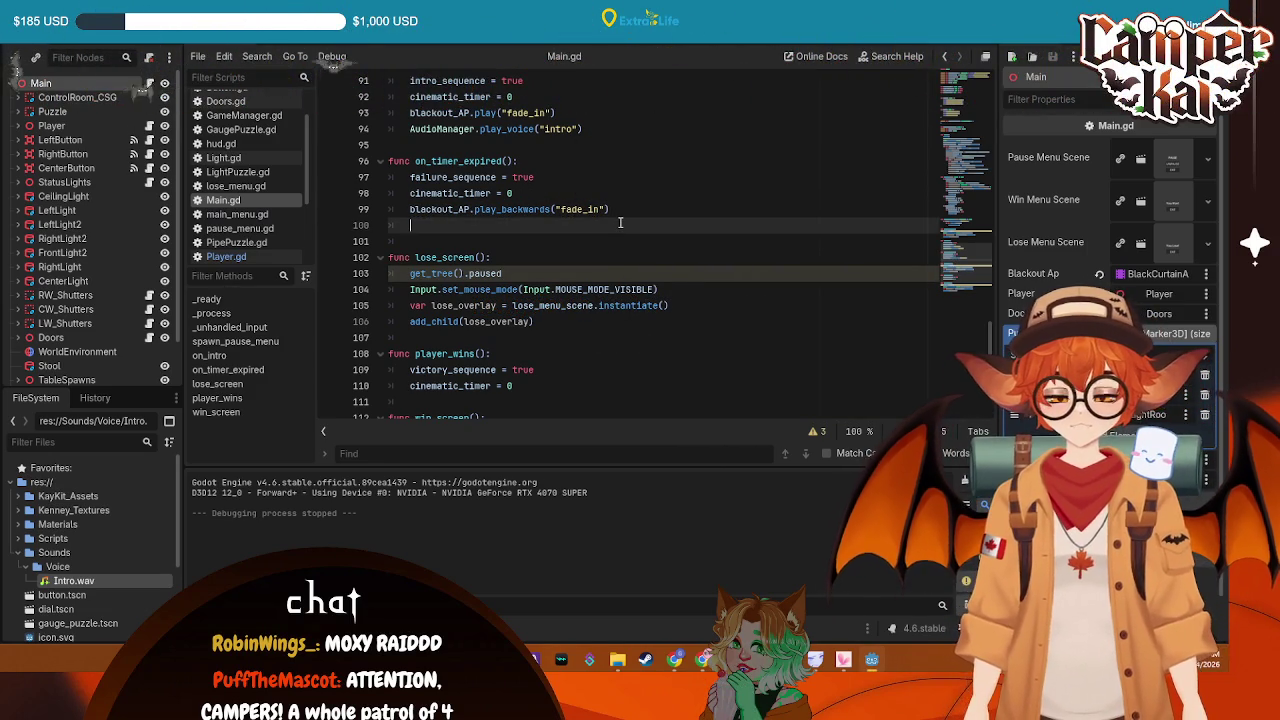
text(isplaye)
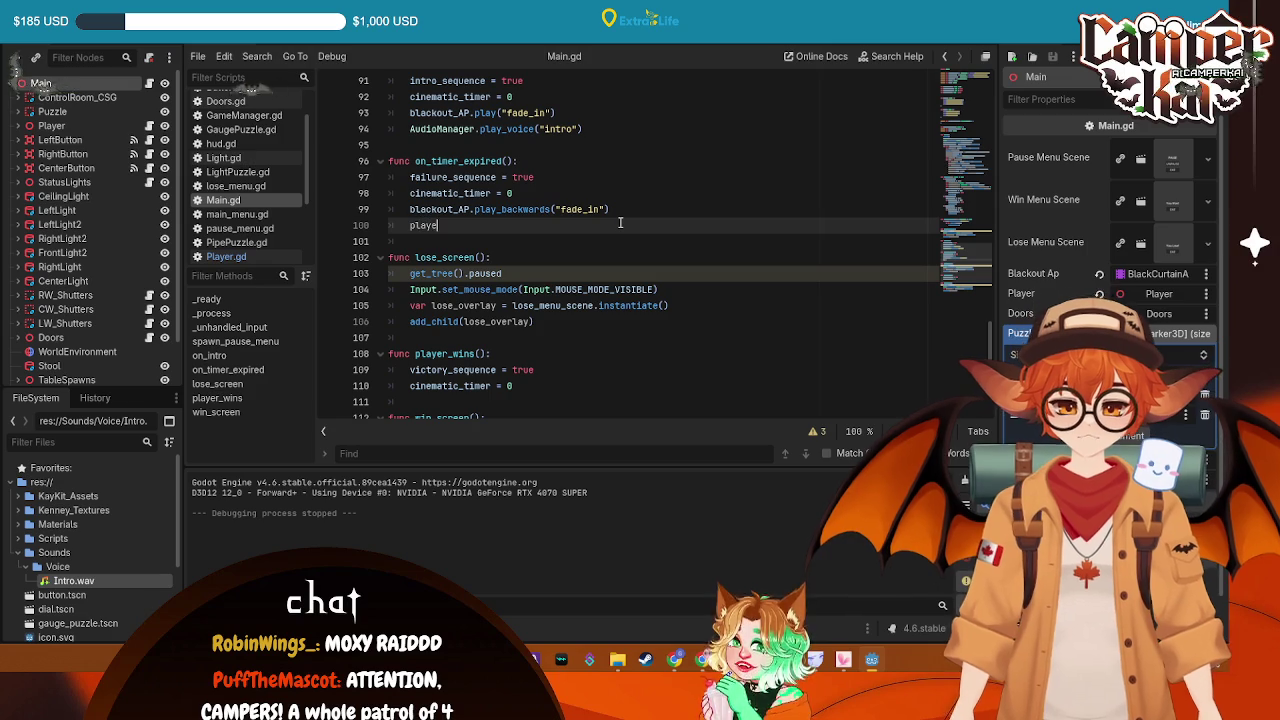
text(r.is_cust)
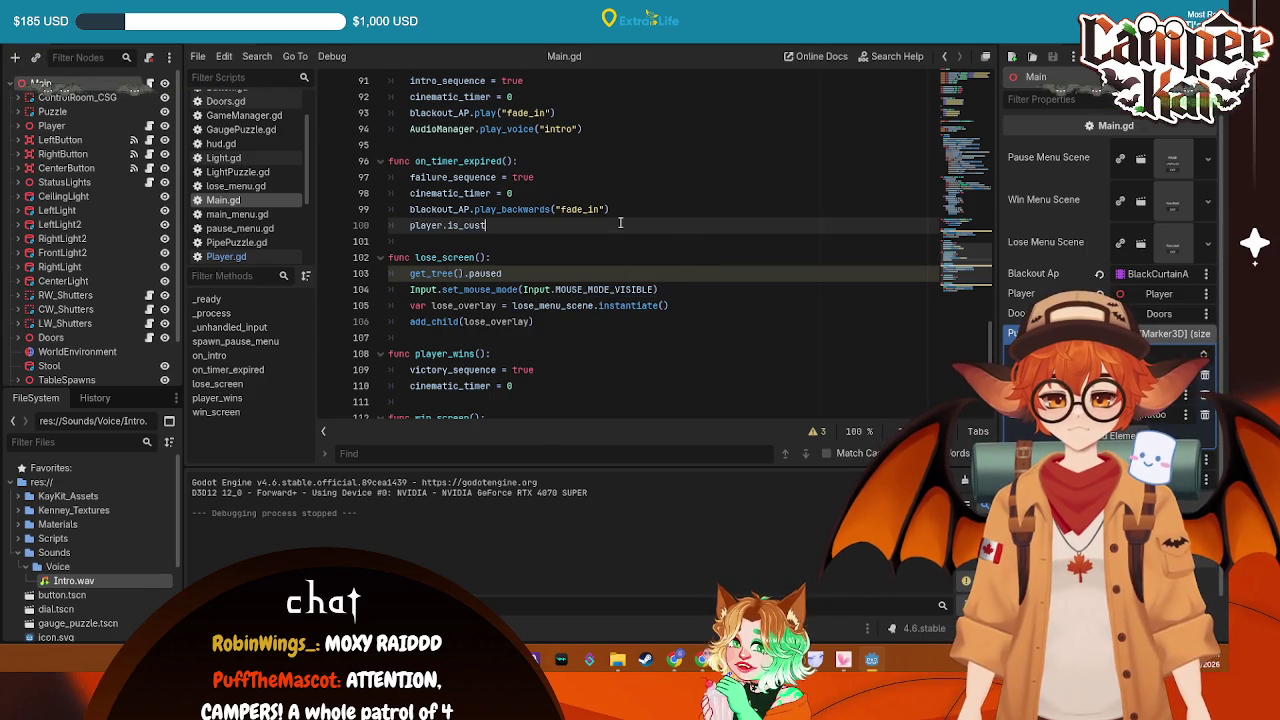
key(BackSpace)
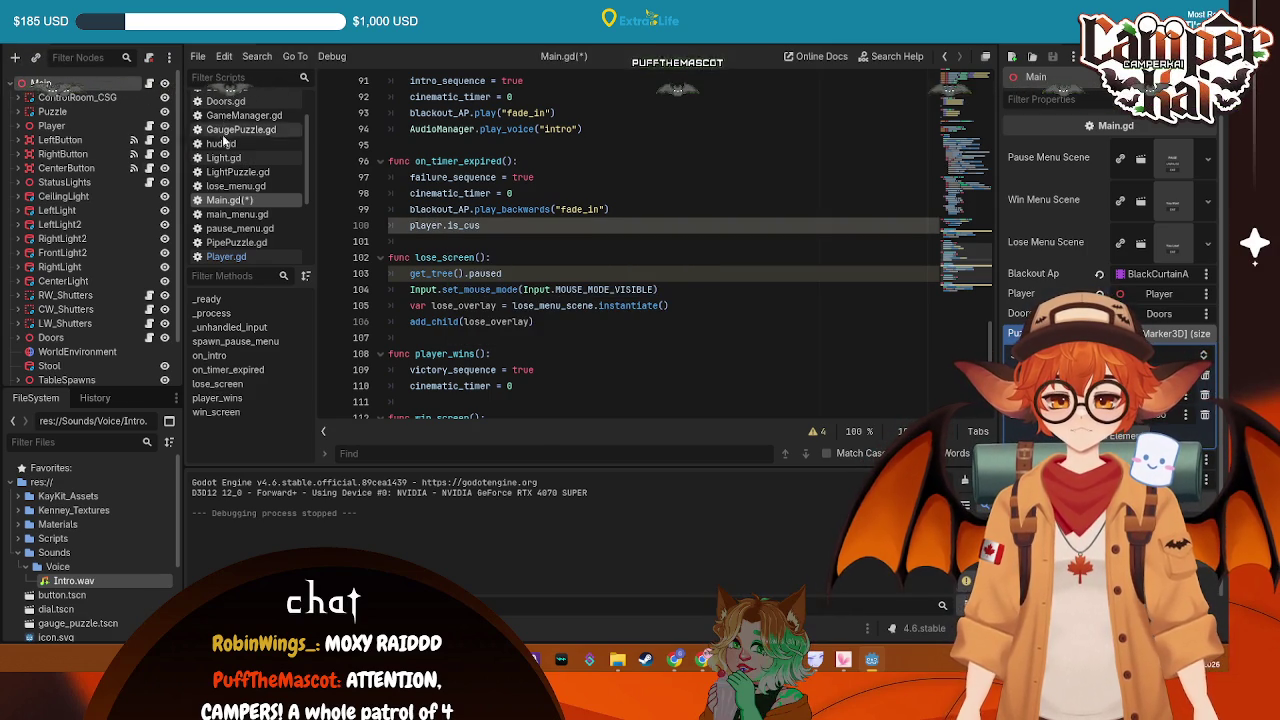
click(226, 256)
drag(473, 145, 410, 145)
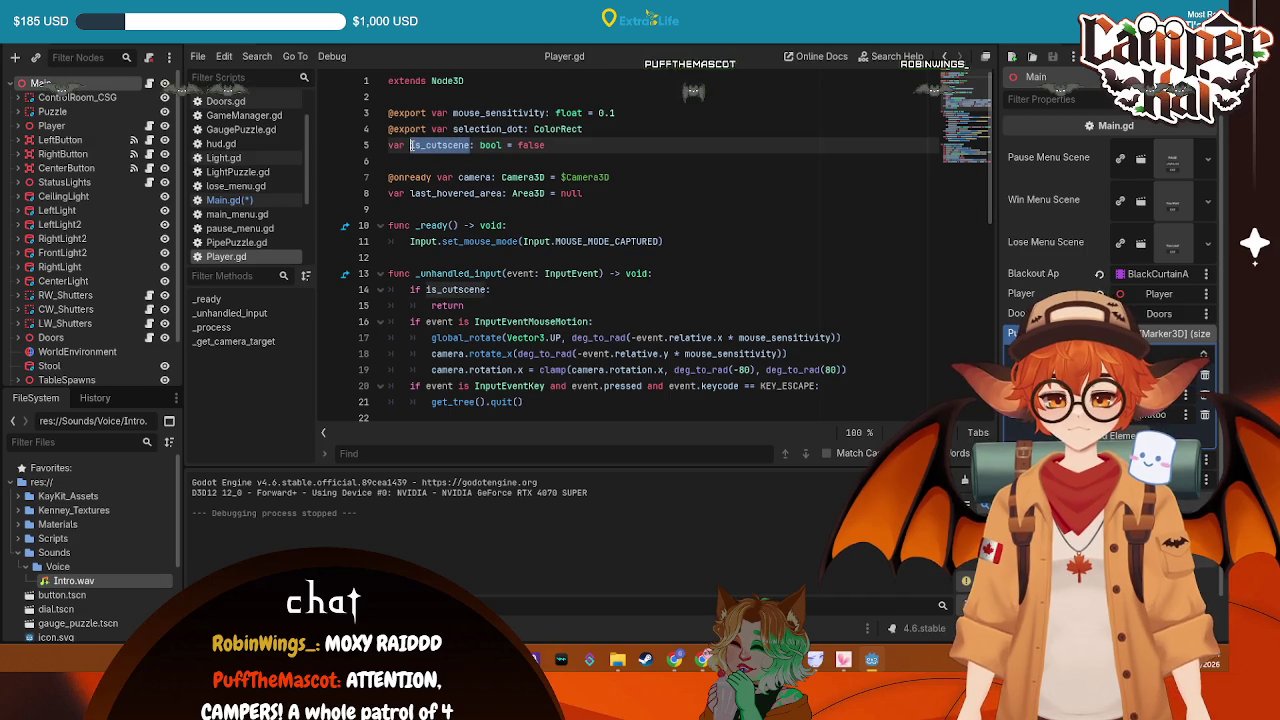
click(230, 200)
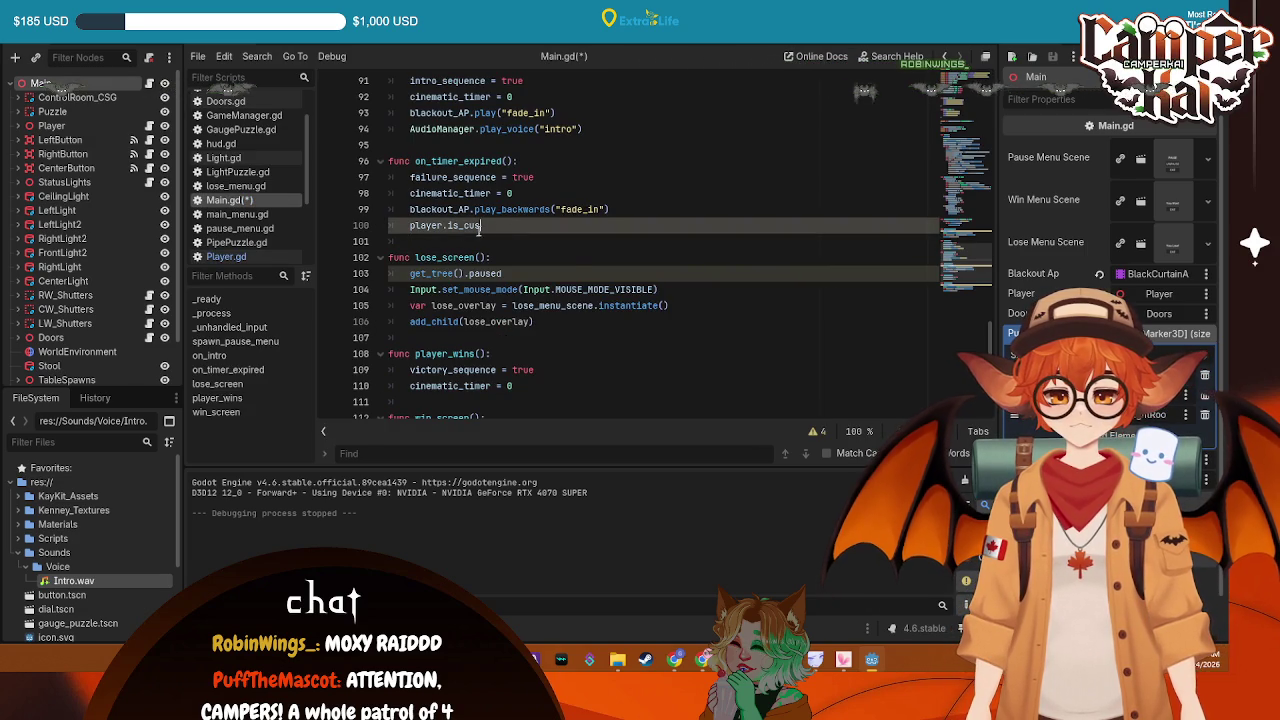
scroll(563, 209, up, 20)
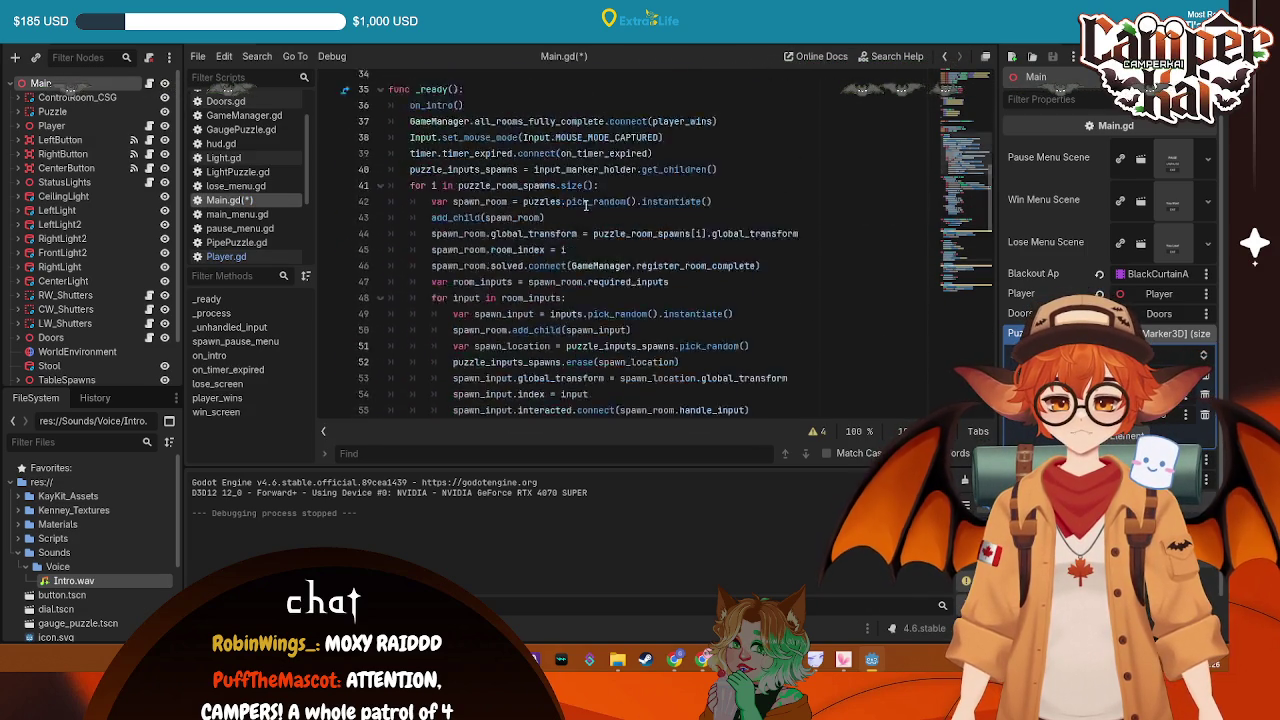
scroll(605, 213, down, 20)
text(player.is_cutscene)
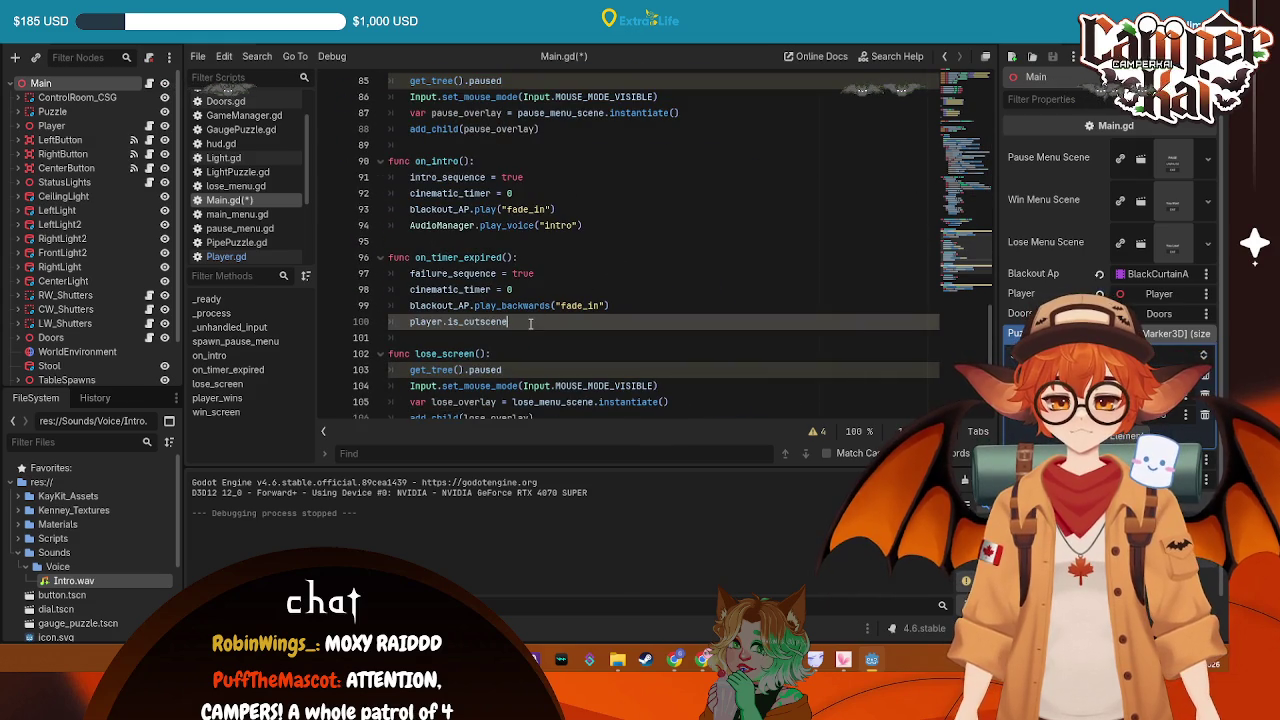
text(= true)
key(ctrl+s)
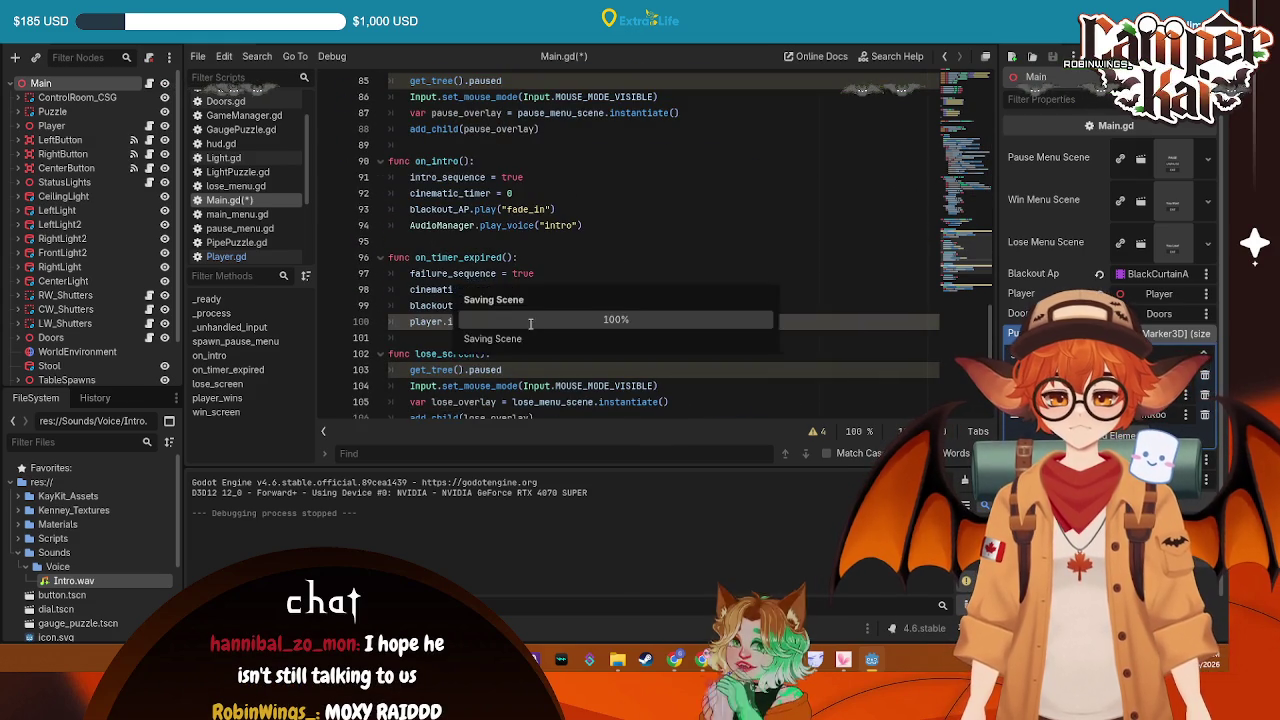
click(560, 257)
drag(545, 321, 410, 325)
mouse_move(543, 303)
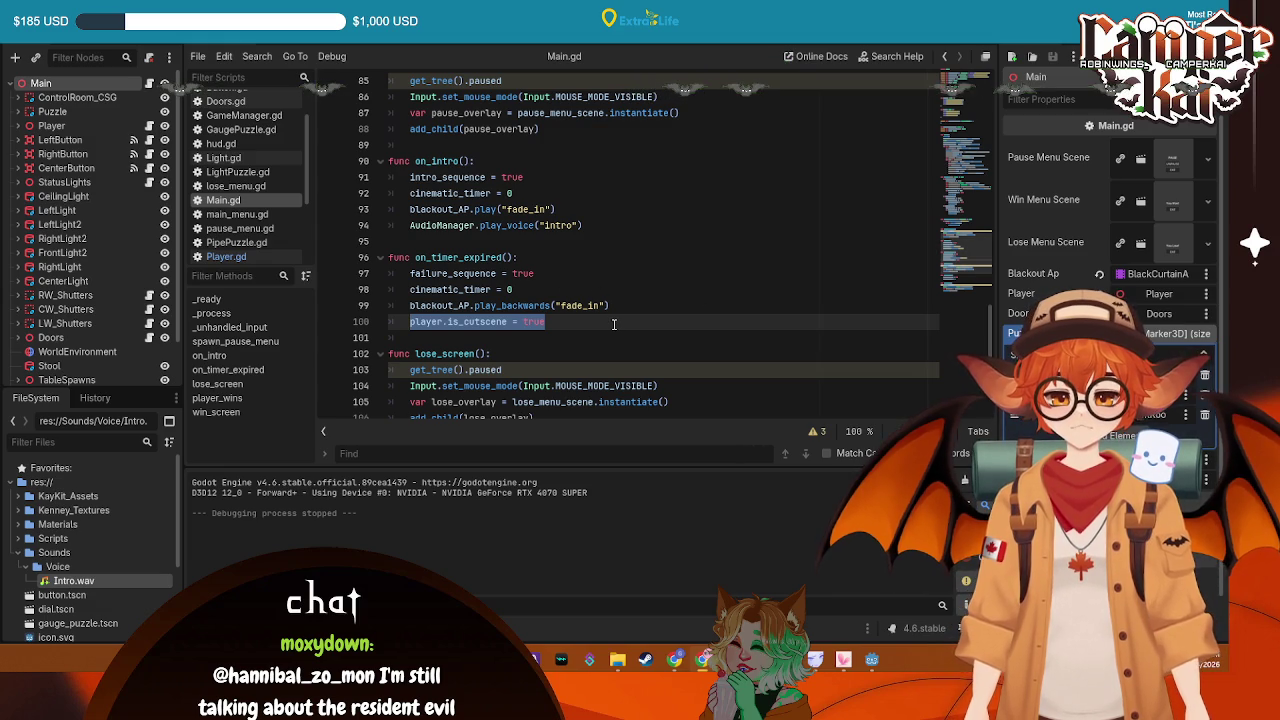
drag(577, 321, 410, 323)
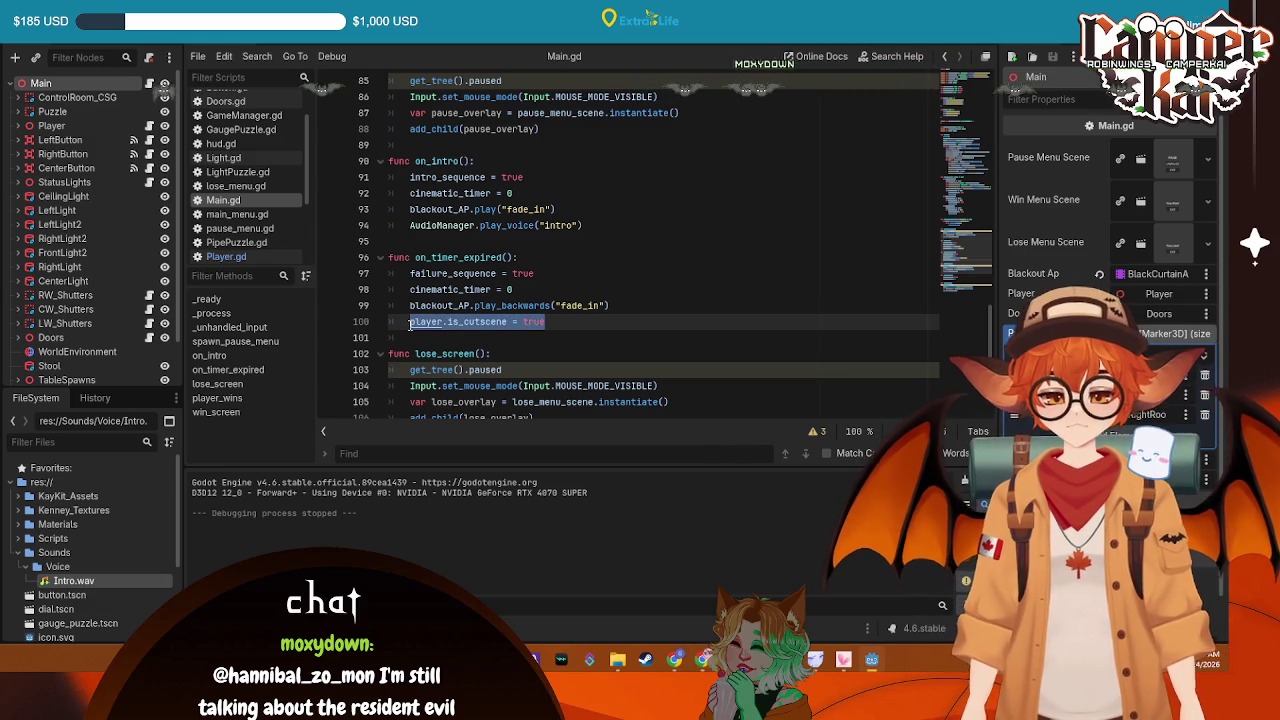